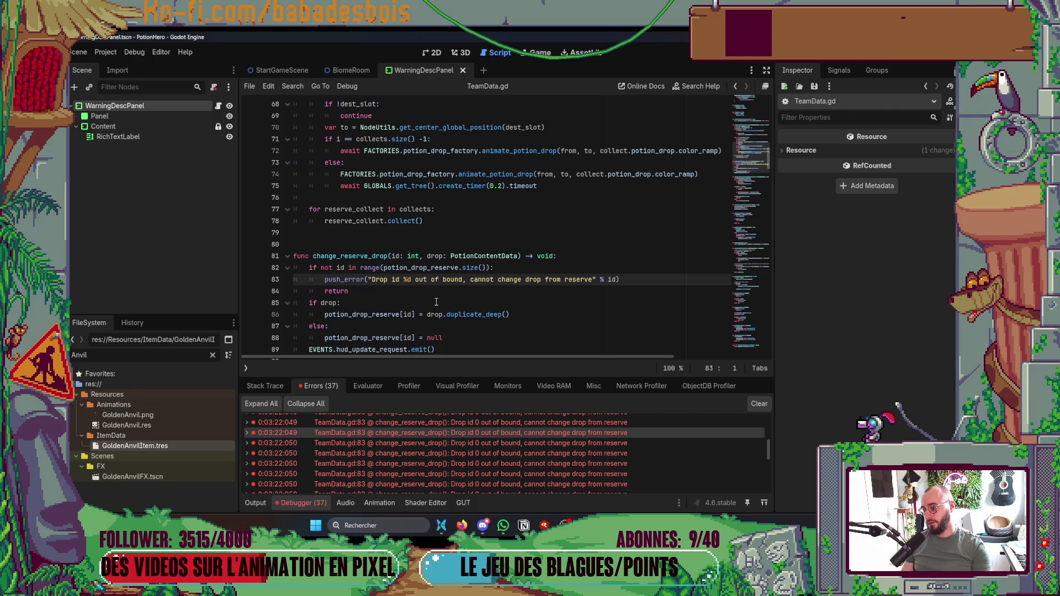
Step: Examine potion_drop_reserve around lines 82–88 of TeamData.gd
{"action": "double_click", "coordinate": [442, 268]}
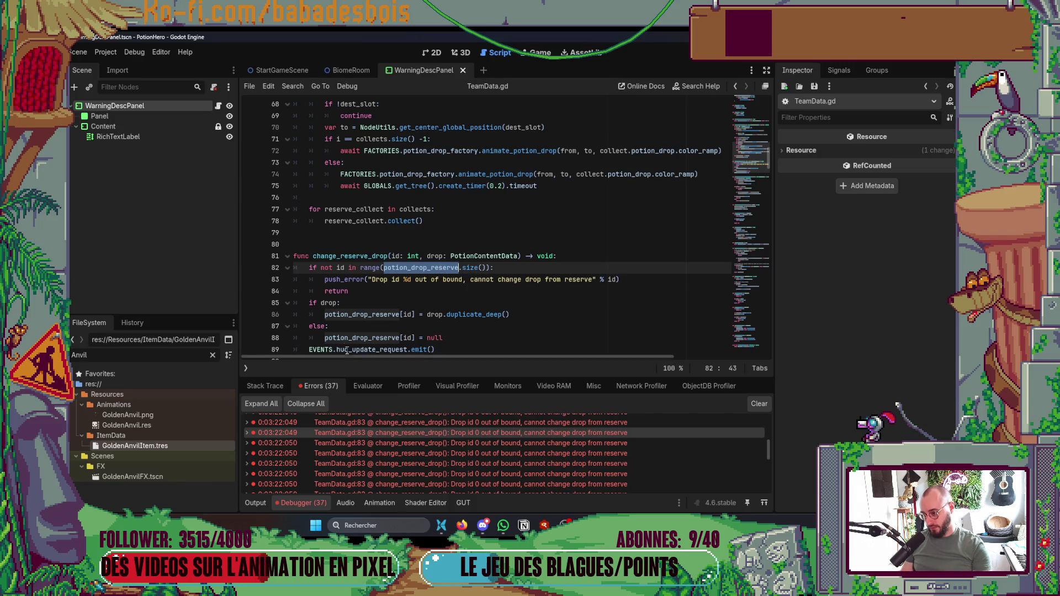
{"action": "scroll", "coordinate": [489, 444], "scroll_direction": "up", "scroll_amount": 5}
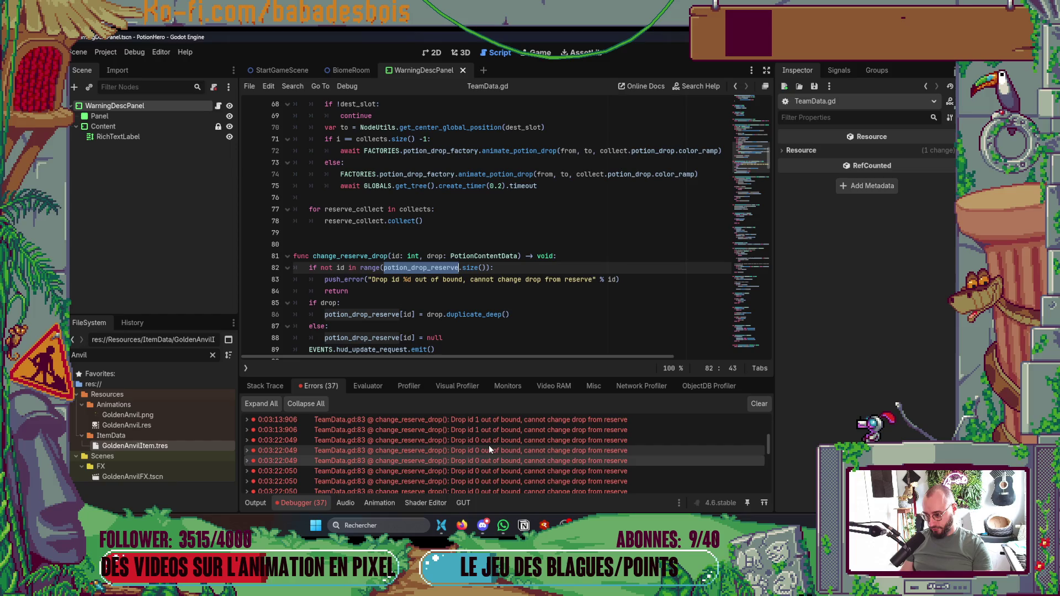
{"action": "scroll", "coordinate": [492, 445], "scroll_direction": "up", "scroll_amount": 1}
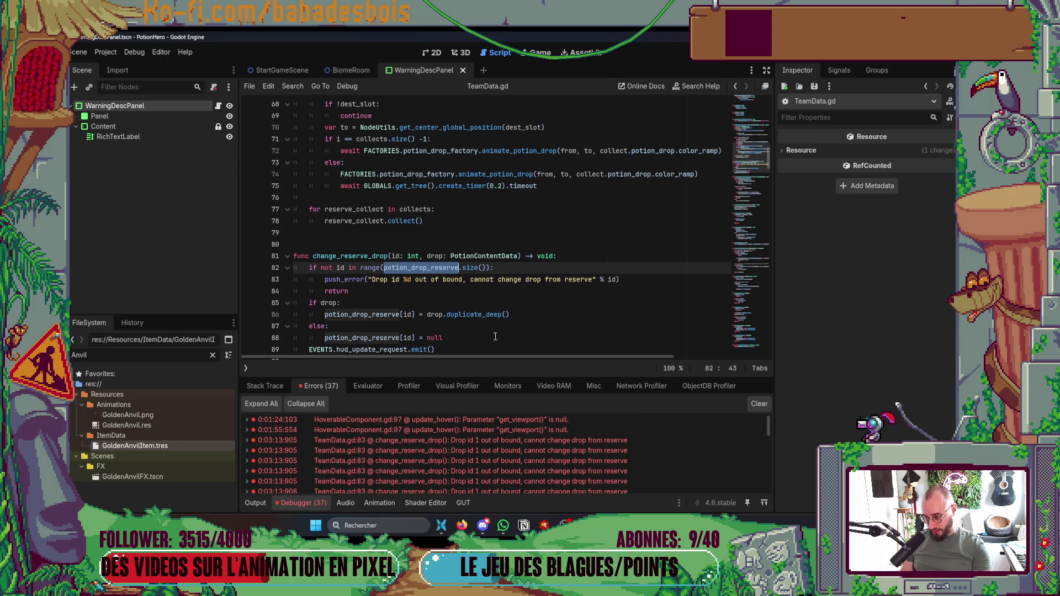
{"action": "mouse_move", "coordinate": [498, 312]}
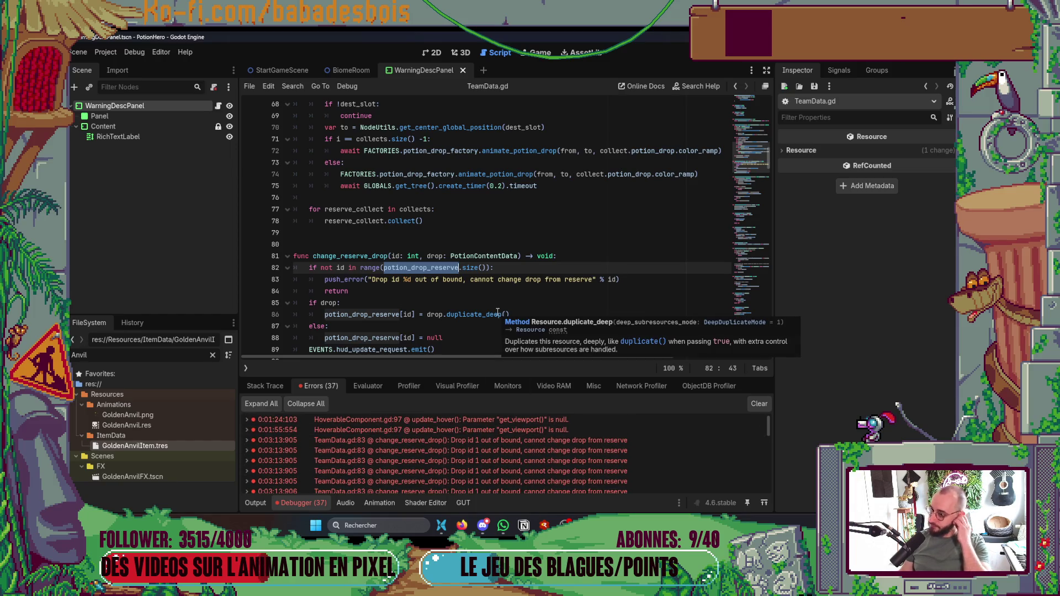
{"action": "scroll", "coordinate": [499, 308], "scroll_direction": "down", "scroll_amount": 2}
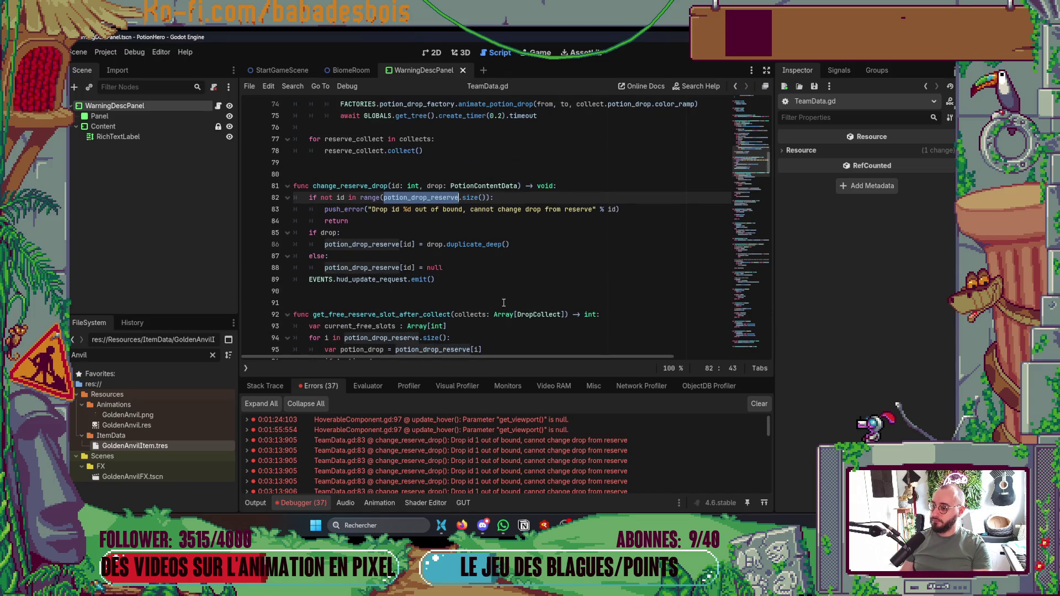
{"action": "left_click", "coordinate": [486, 270]}
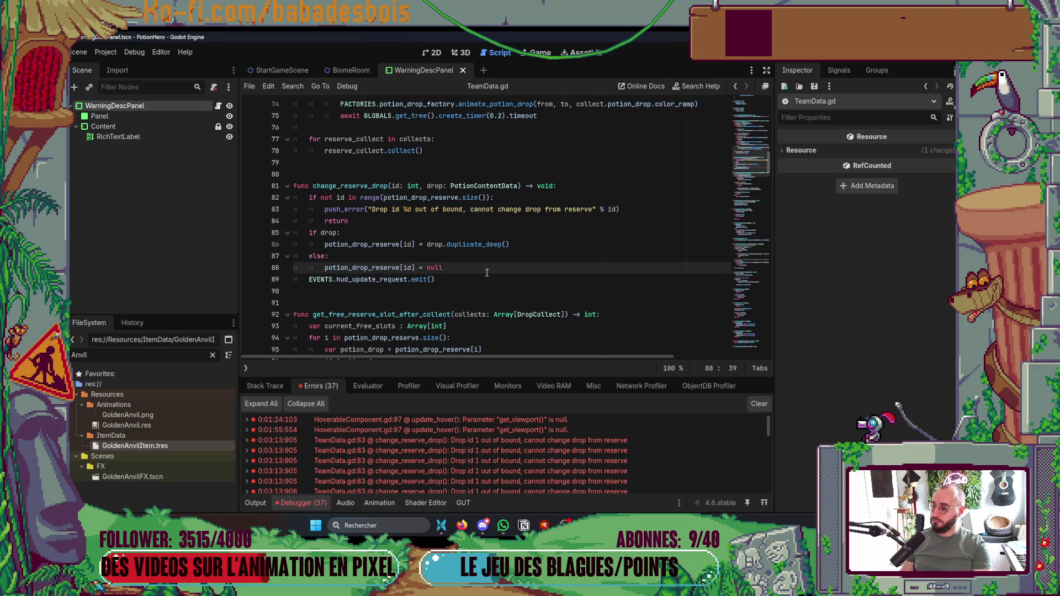
{"action": "scroll", "coordinate": [487, 272], "scroll_direction": "down", "scroll_amount": 5}
{"action": "scroll", "coordinate": [480, 309], "scroll_direction": "up", "scroll_amount": 5}
Step: Look up the change_reserve_drop function and review the debugger's error list
{"action": "double_click", "coordinate": [357, 186]}
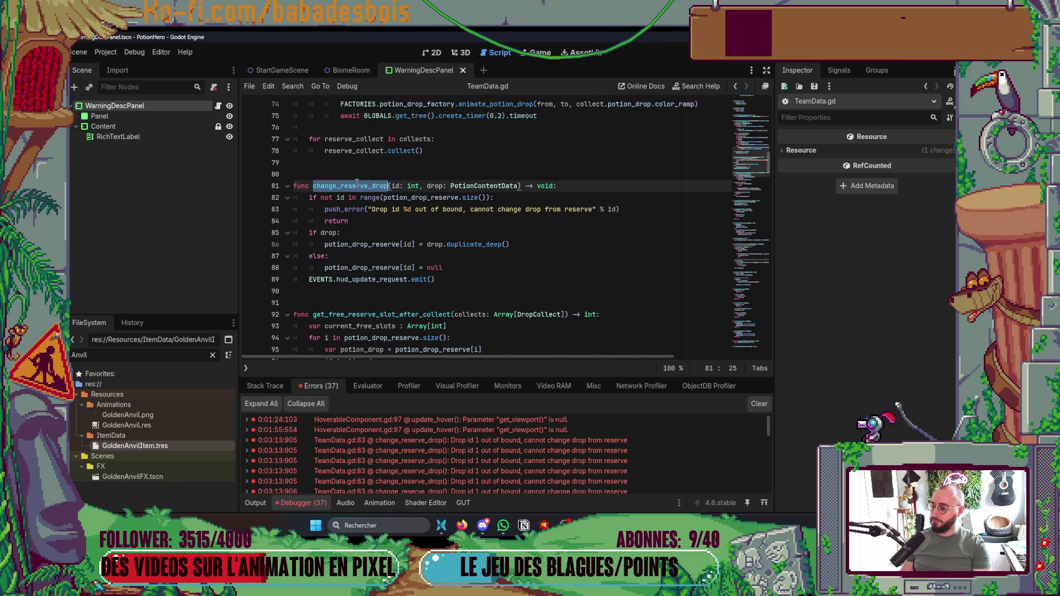
{"action": "scroll", "coordinate": [743, 168], "scroll_direction": "up", "scroll_amount": 4}
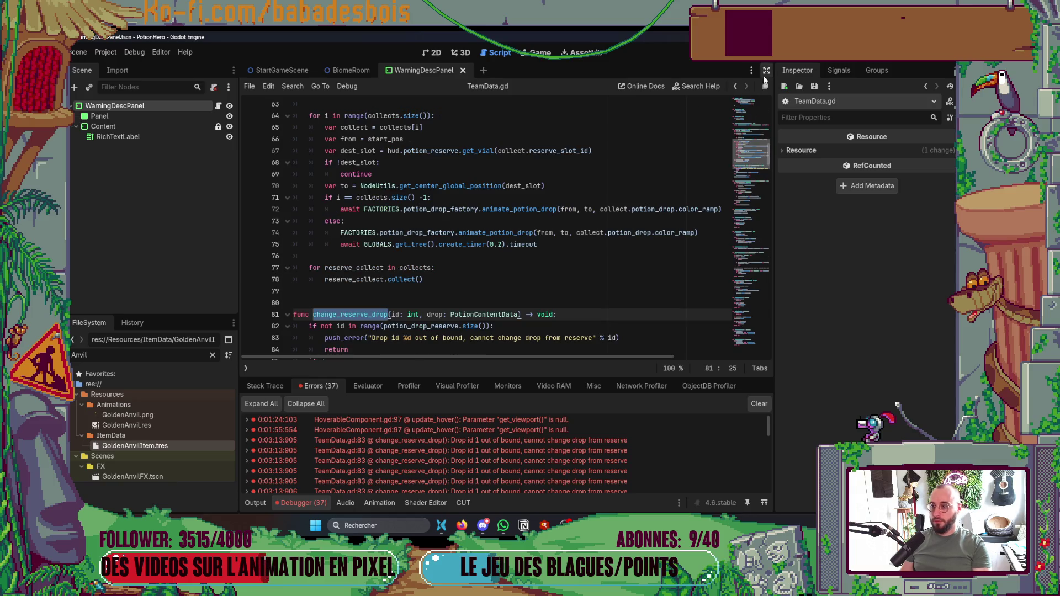
{"action": "mouse_move", "coordinate": [750, 149]}
{"action": "left_mouse_down"}
{"action": "mouse_move", "coordinate": [748, 95]}
{"action": "mouse_move", "coordinate": [757, 165]}
{"action": "left_mouse_up"}
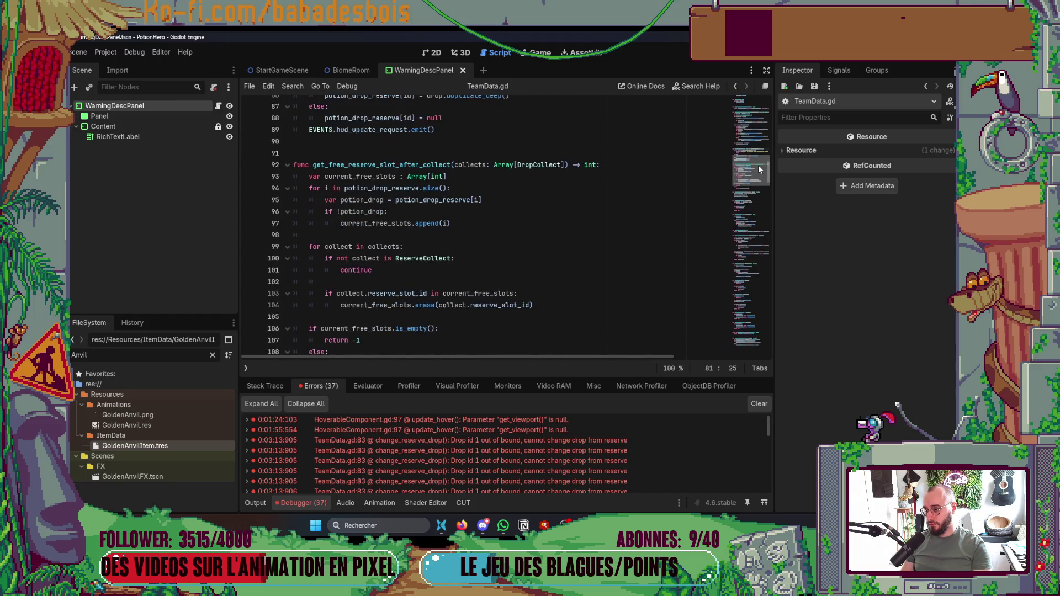
{"action": "scroll", "coordinate": [661, 312], "scroll_direction": "up", "scroll_amount": 5}
{"action": "scroll", "coordinate": [554, 448], "scroll_direction": "down", "scroll_amount": 10}
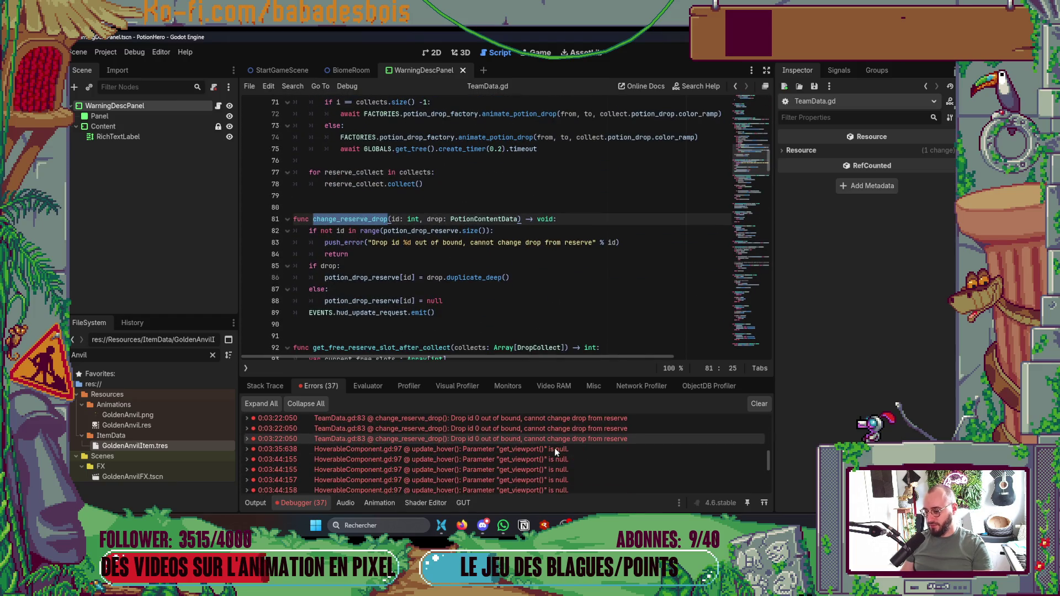
{"action": "scroll", "coordinate": [554, 452], "scroll_direction": "down", "scroll_amount": 5}
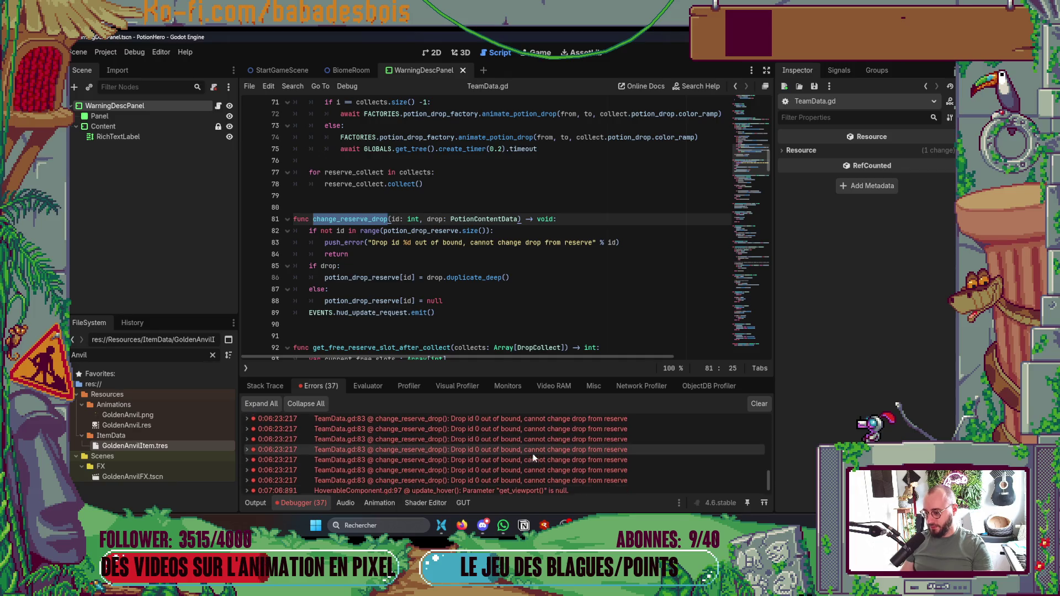
{"action": "scroll", "coordinate": [533, 452], "scroll_direction": "up", "scroll_amount": 5}
Step: Open the update_hover error in HoverableComponent.gd, then show the WarningDescPanel scene in 2D
{"action": "left_click", "coordinate": [532, 453]}
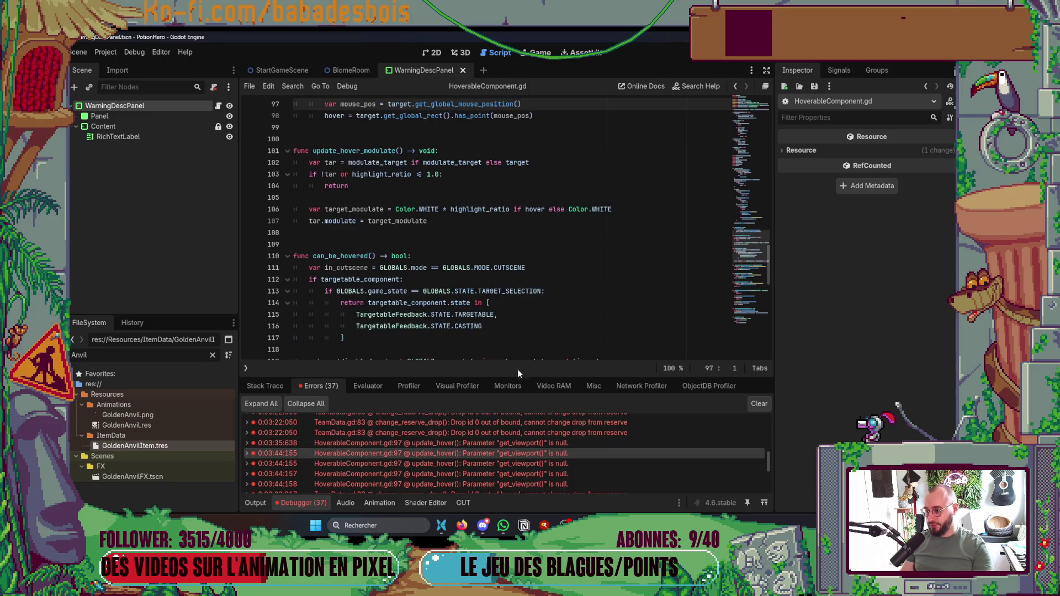
{"action": "left_click", "coordinate": [532, 220]}
{"action": "left_click", "coordinate": [540, 208]}
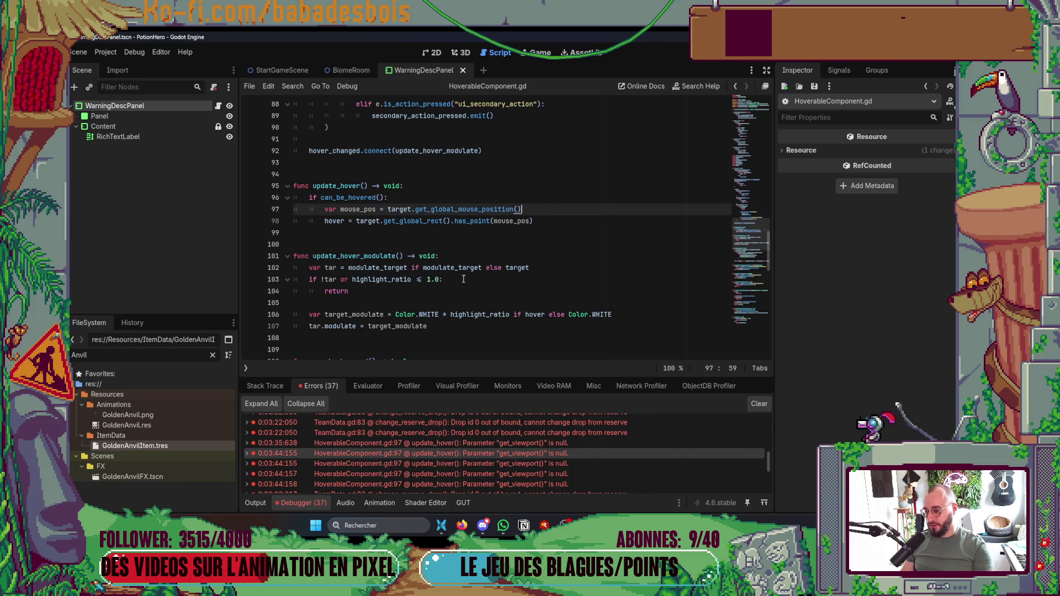
{"action": "double_click", "coordinate": [483, 209]}
{"action": "left_click", "coordinate": [628, 293]}
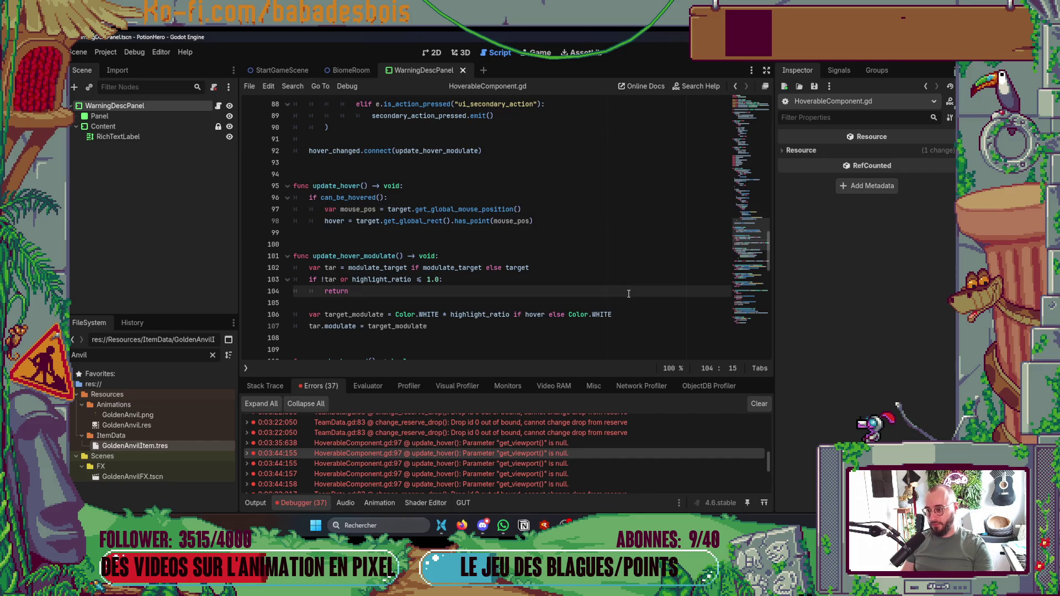
{"action": "left_click", "coordinate": [435, 53]}
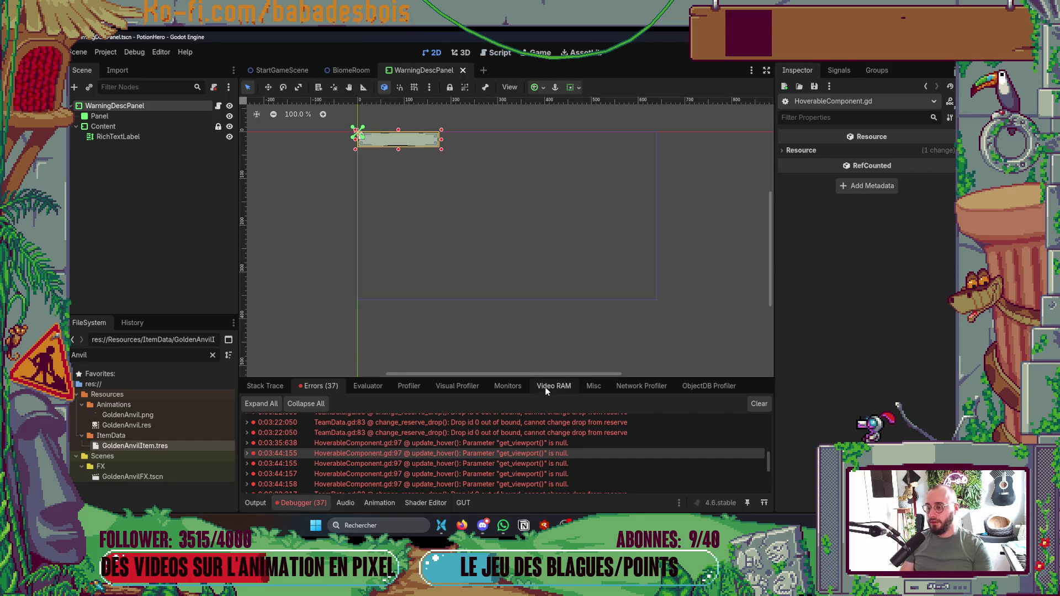
{"action": "key", "text": "alt+Tab"}
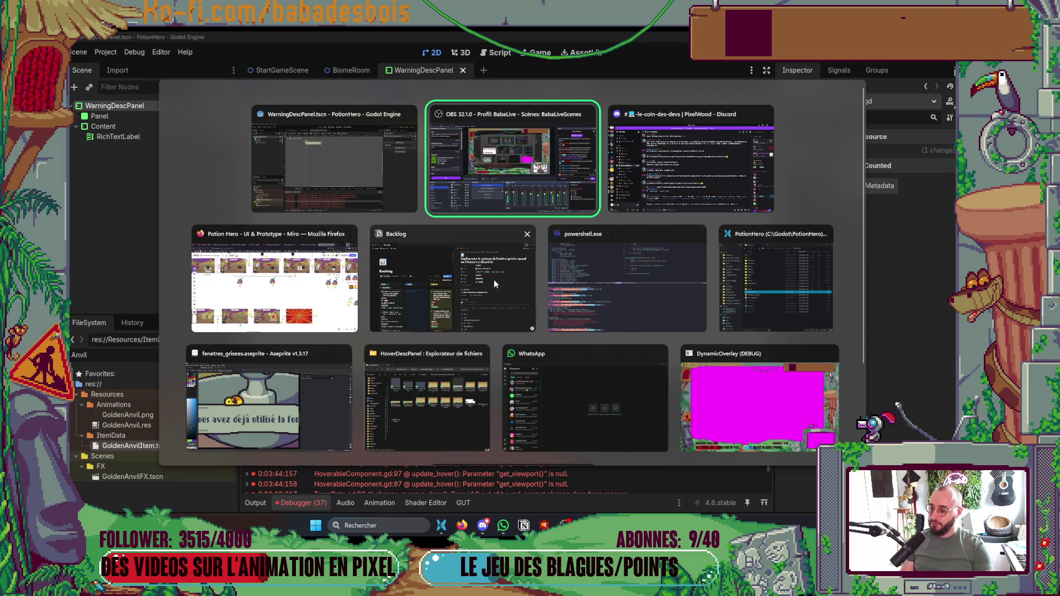
Step: Switch to PowerShell and check the repository status with git s
{"action": "left_click", "coordinate": [288, 157]}
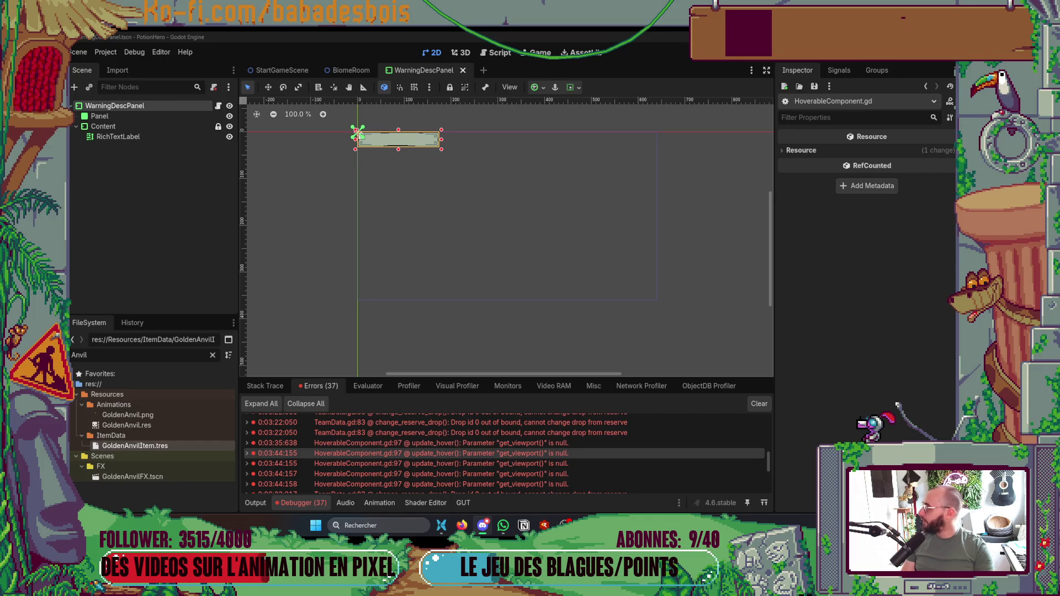
{"action": "key", "text": "alt+Tab"}
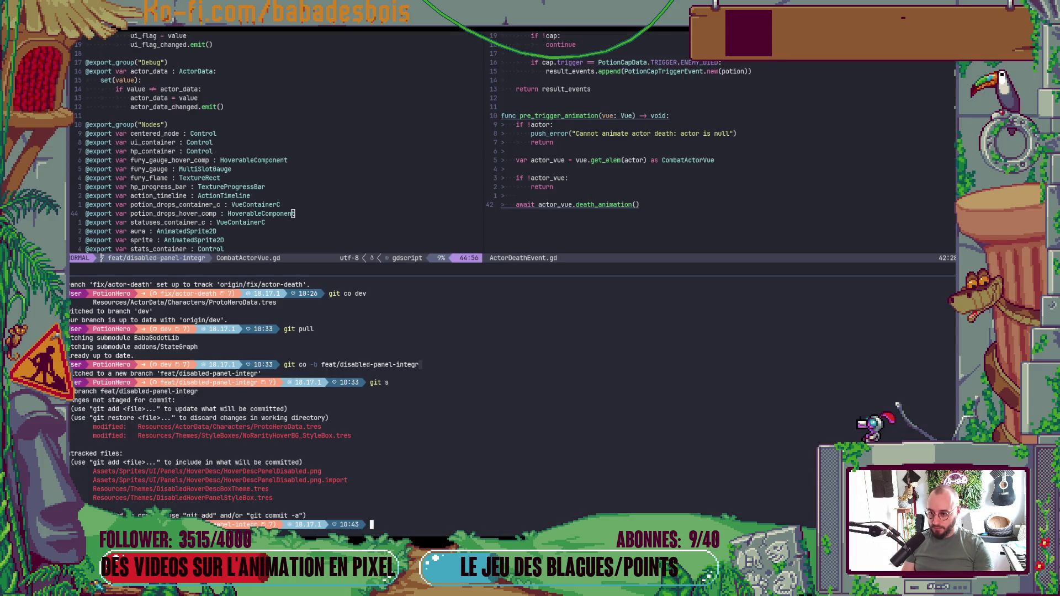
{"action": "type", "text": "git s"}
{"action": "key", "text": "Return"}
Step: Stage Resources/Themes and NoRarityHoverBG_StyleBox.tres with git add
{"action": "type", "text": "git add"}
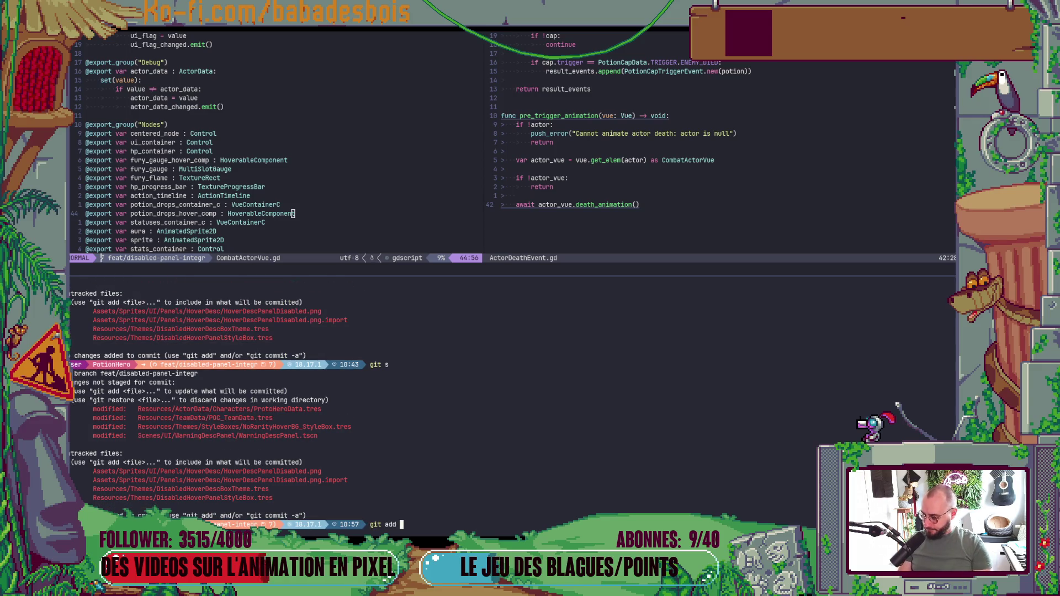
{"action": "left_click_drag", "start_coordinate": [154, 490], "coordinate": [93, 490]}
{"action": "middle_click", "coordinate": [347, 530]}
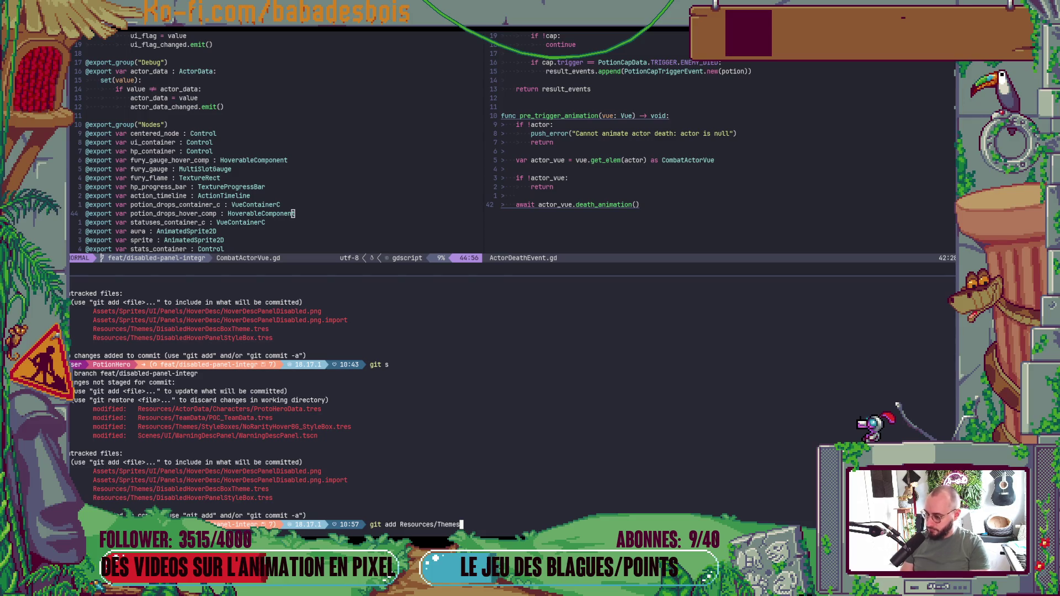
{"action": "key", "text": "Return"}
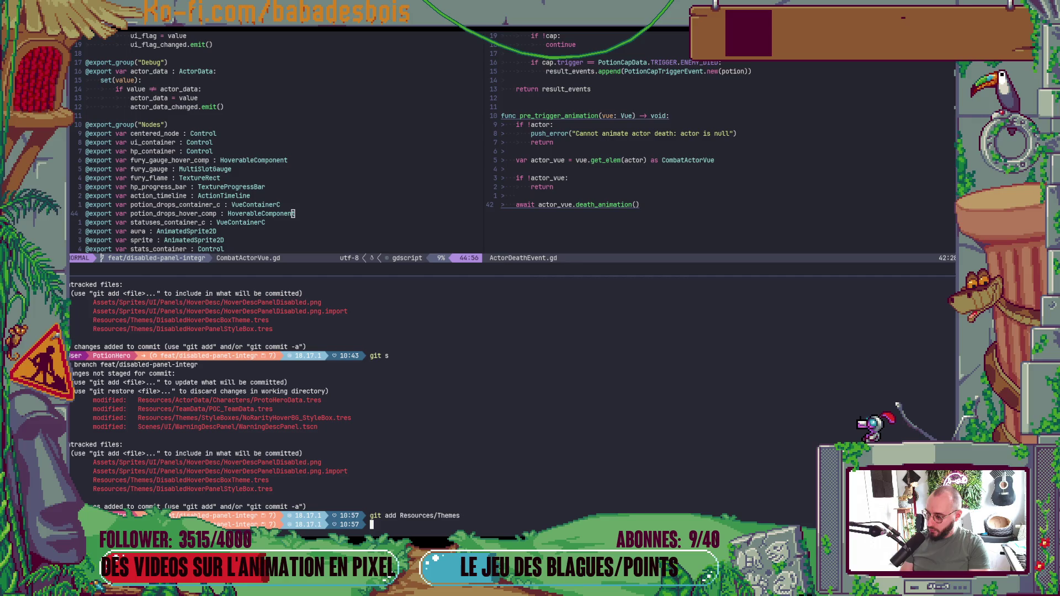
{"action": "type", "text": "git "}
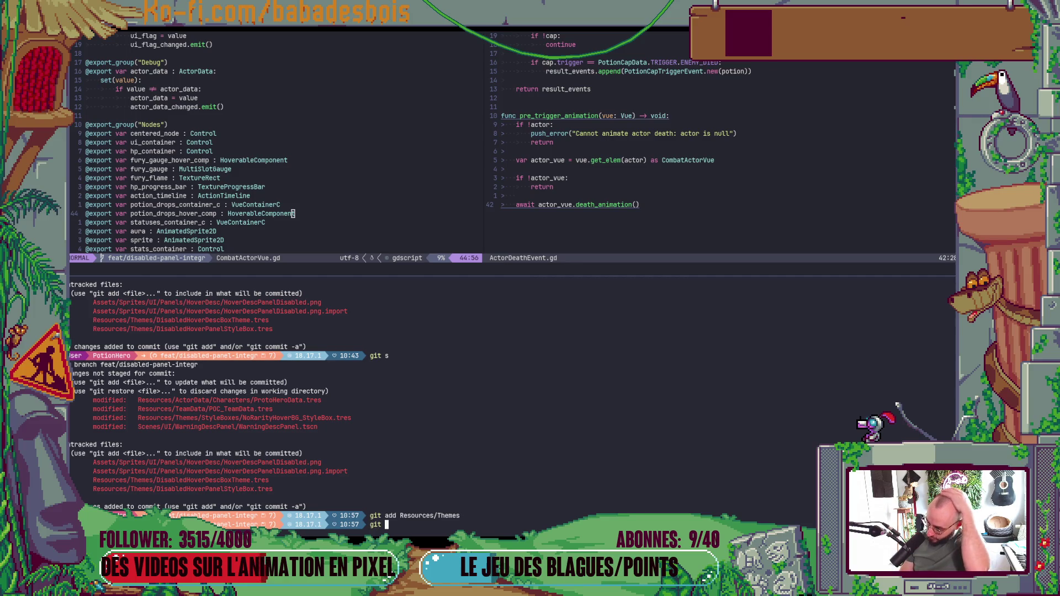
{"action": "type", "text": "add"}
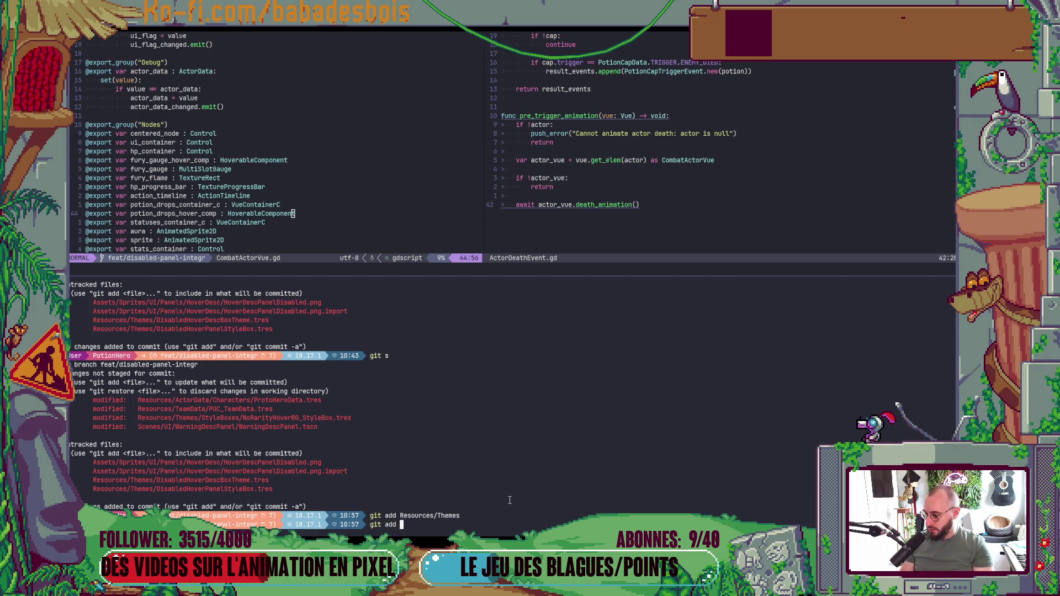
{"action": "double_click", "coordinate": [257, 418]}
{"action": "middle_click", "coordinate": [257, 418]}
{"action": "key", "text": "Return"}
{"action": "type", "text": "git add"}
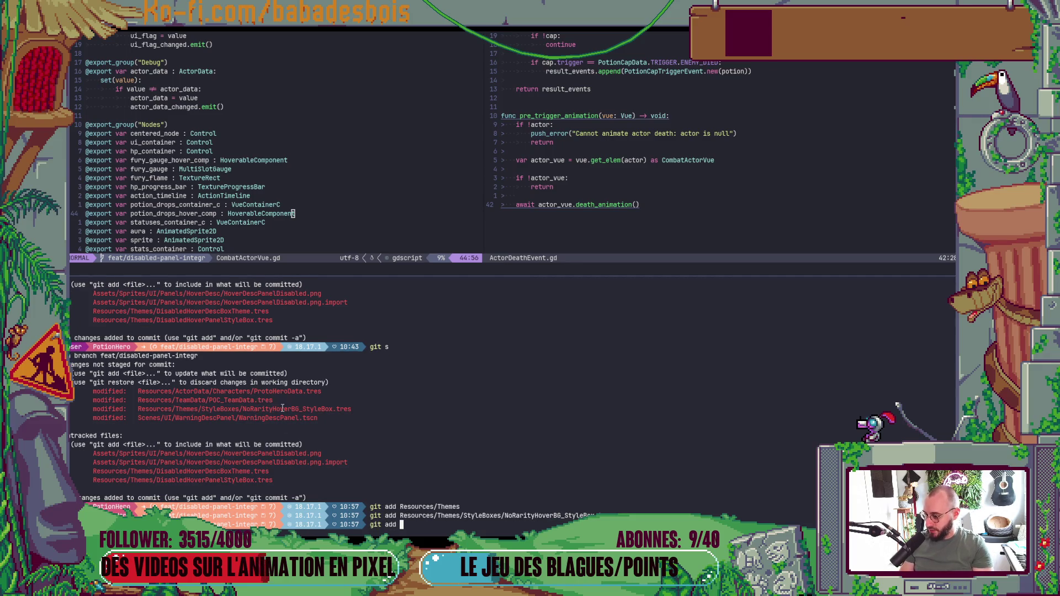
Step: Stage WarningDescPanel.tscn and the Assets folder
{"action": "double_click", "coordinate": [287, 417]}
{"action": "middle_click", "coordinate": [287, 418]}
{"action": "key", "text": "Return"}
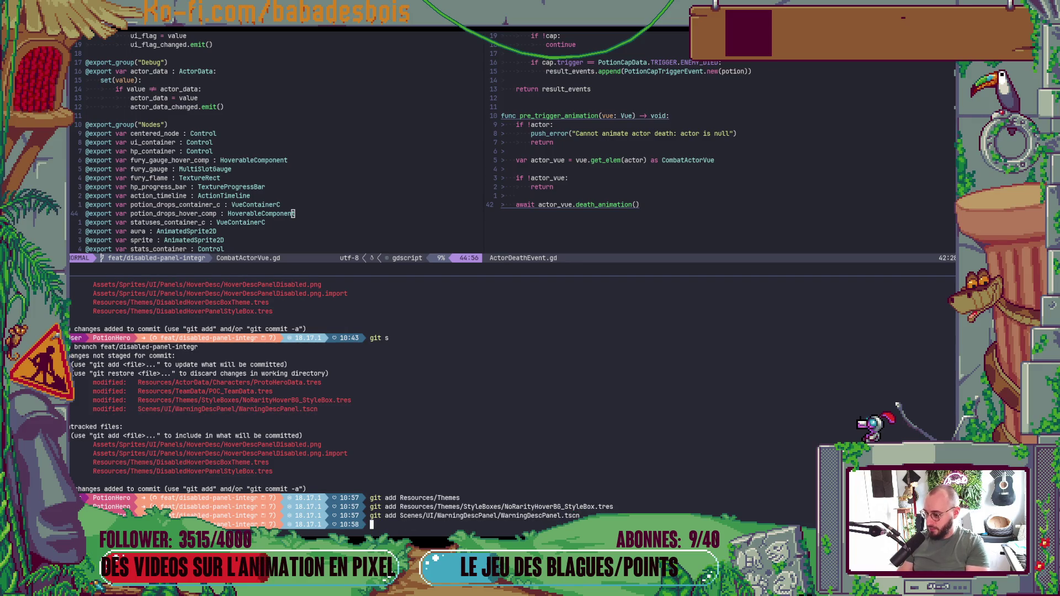
{"action": "type", "text": "gt"}
{"action": "key", "text": "BackSpace"}
{"action": "type", "text": "it add "}
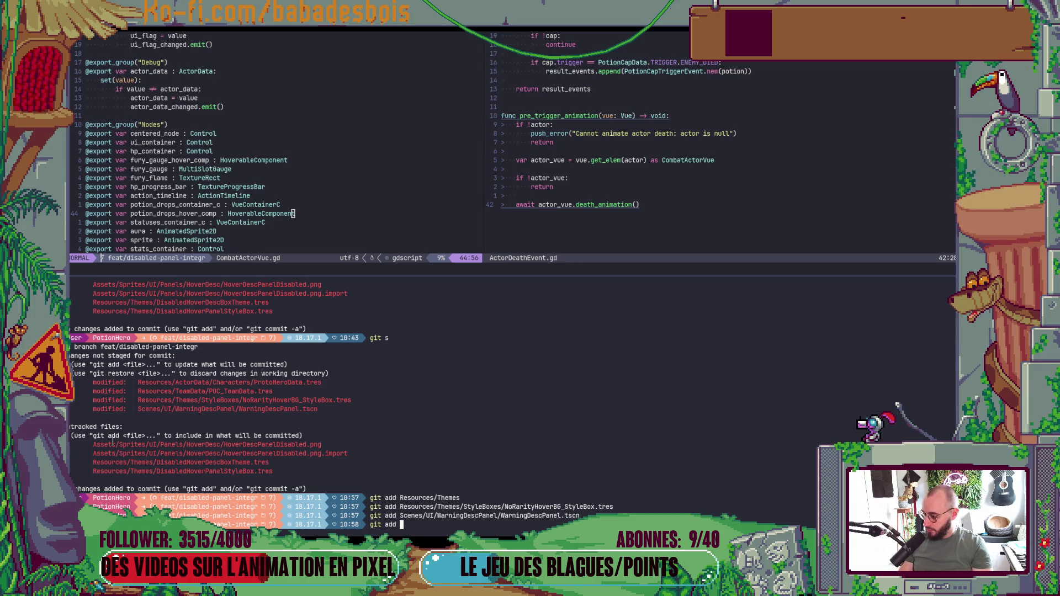
{"action": "type", "text": "Assets"}
{"action": "key", "text": "Return"}
Step: Verify the staged files with git s and launch the cz commit helper
{"action": "type", "text": "git s"}
{"action": "key", "text": "Return"}
{"action": "type", "text": "g"}
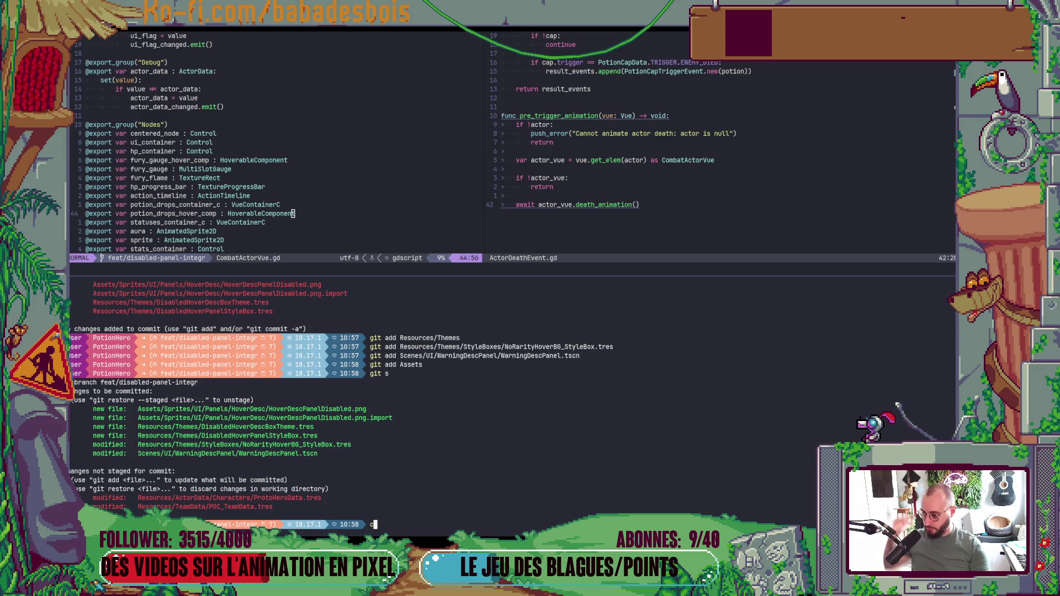
{"action": "type", "text": "z"}
{"action": "key", "text": "Return"}
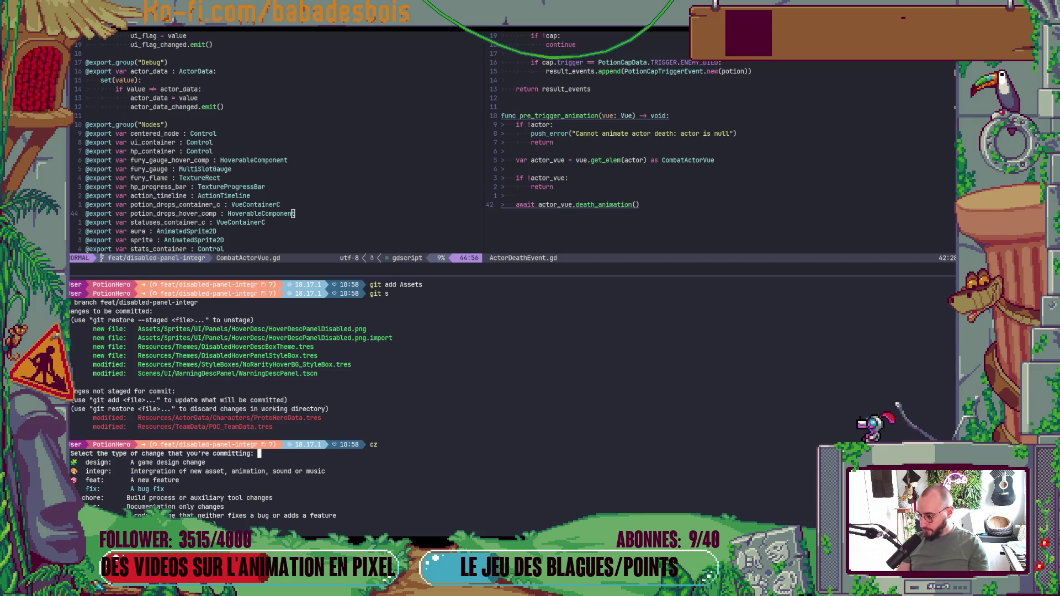
Step: Abandon the fix/Misc commit prompt and restart cz
{"action": "key", "text": "Return"}
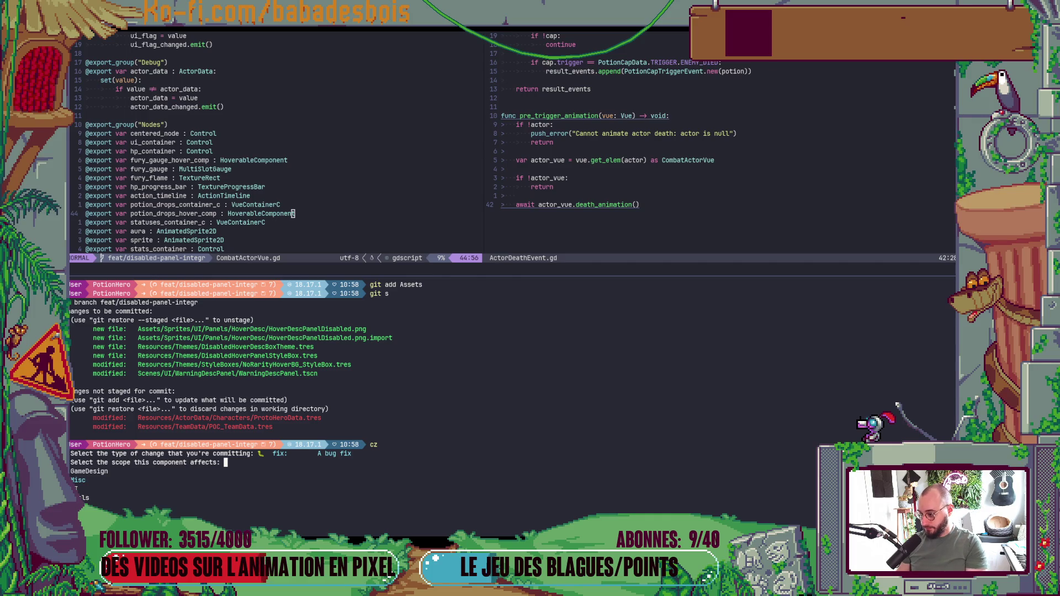
{"action": "key", "text": "Return"}
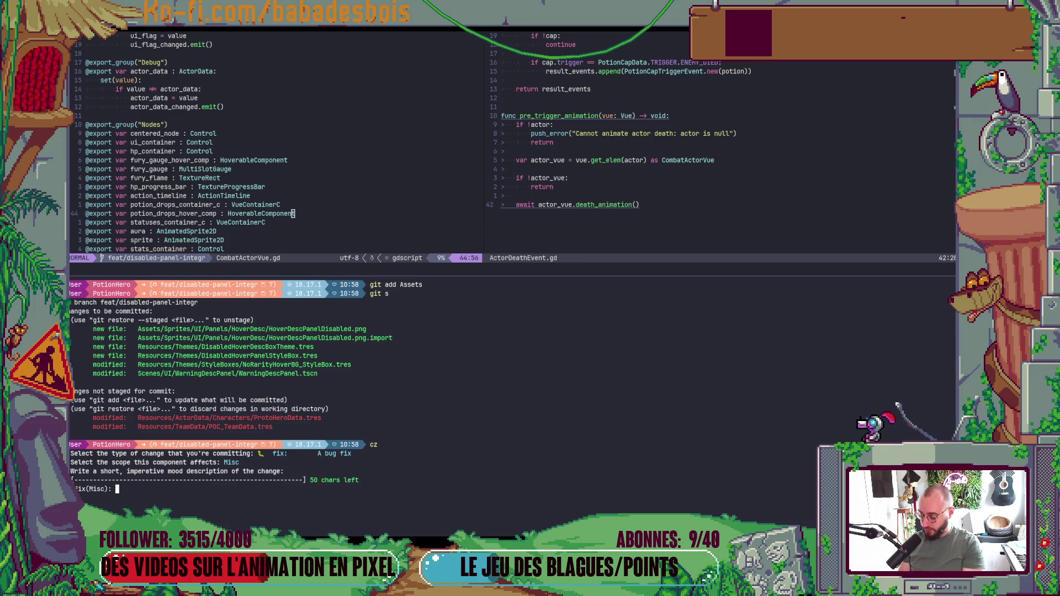
{"action": "key", "text": "ctrl+c"}
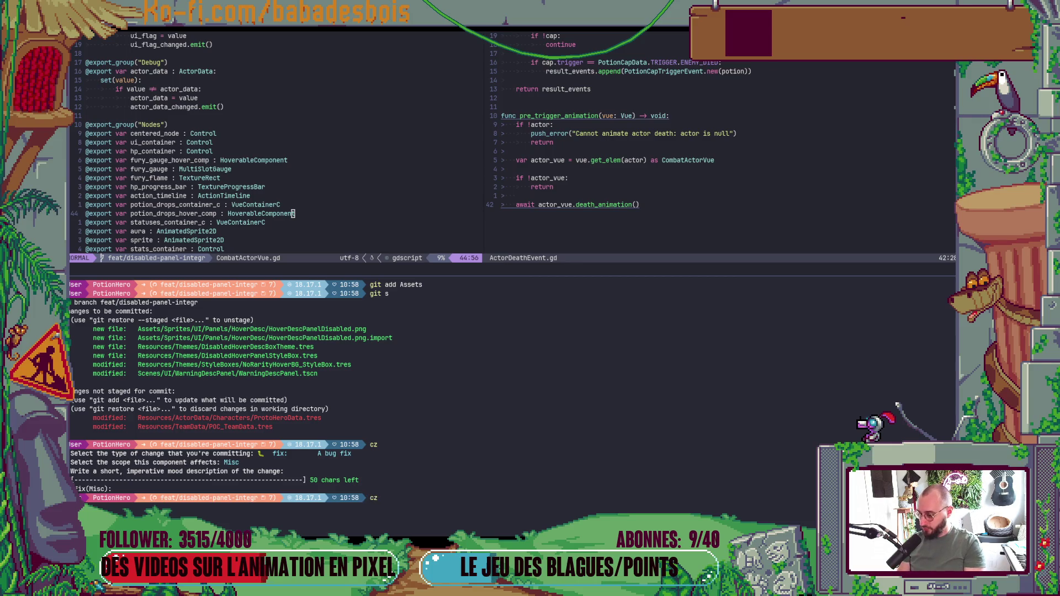
{"action": "type", "text": "cz"}
{"action": "key", "text": "Return"}
Step: Choose integr type, UI scope and description 'Disabled hover panel theme'
{"action": "key", "text": "Return"}
{"action": "key", "text": "Down"}
{"action": "key", "text": "Down"}
{"action": "key", "text": "Return"}
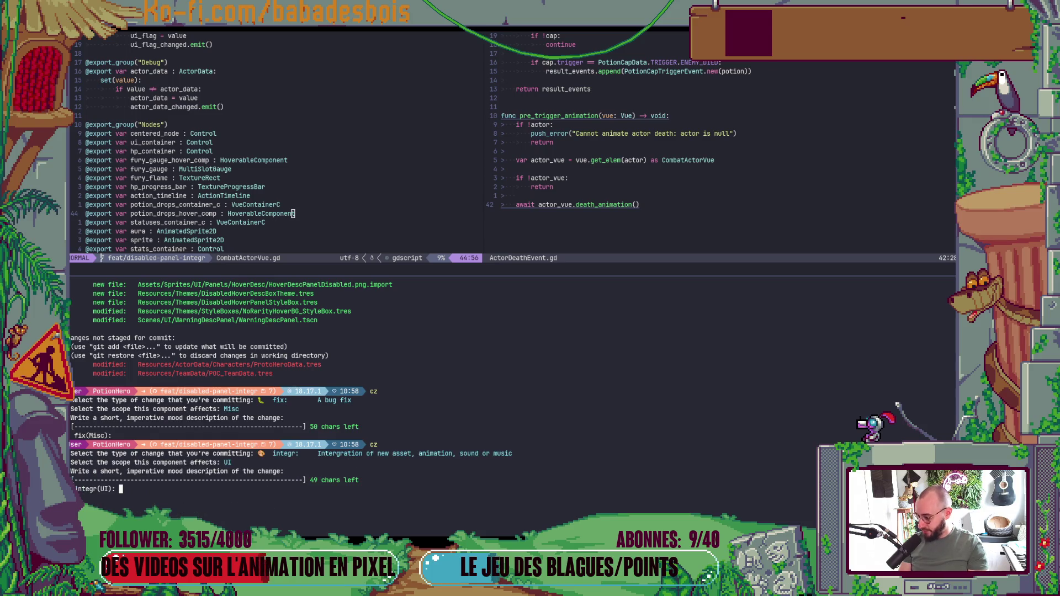
{"action": "type", "text": "Disabled "}
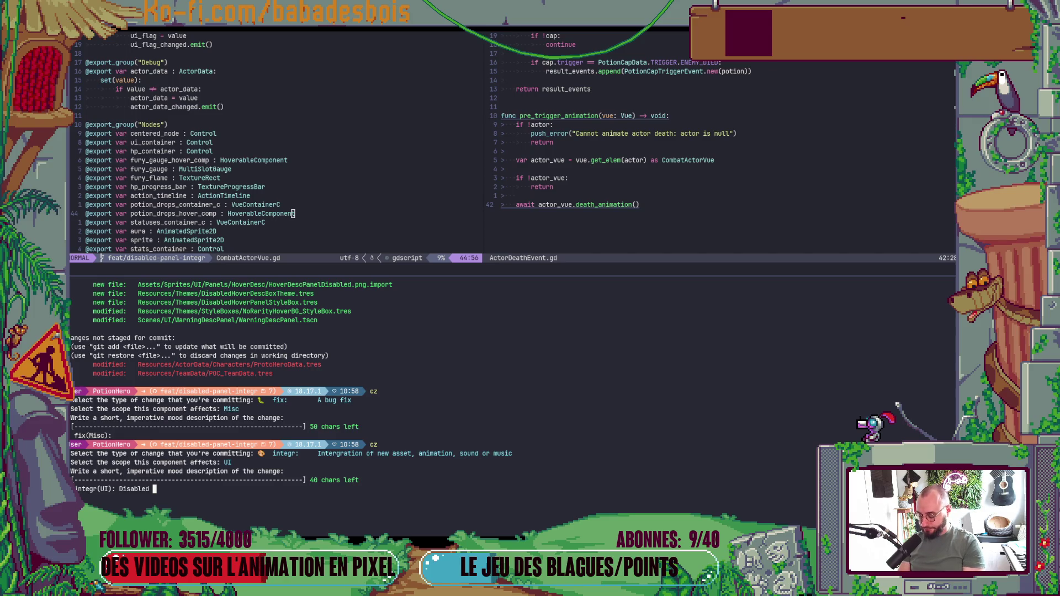
{"action": "type", "text": "hover pane"}
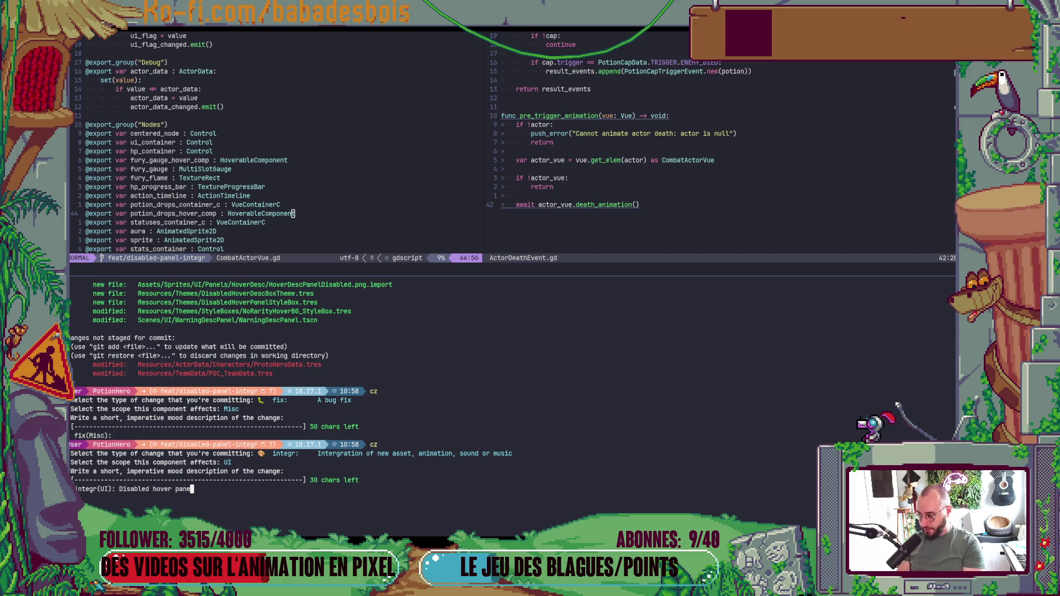
{"action": "type", "text": "l thenme"}
{"action": "key", "text": "BackSpace"}
{"action": "key", "text": "BackSpace"}
{"action": "key", "text": "BackSpace"}
{"action": "type", "text": "me"}
{"action": "key", "text": "Return"}
Step: Skip the commit body and push to feat/disabled-panel-integr
{"action": "key", "text": "Return"}
{"action": "type", "text": "git push"}
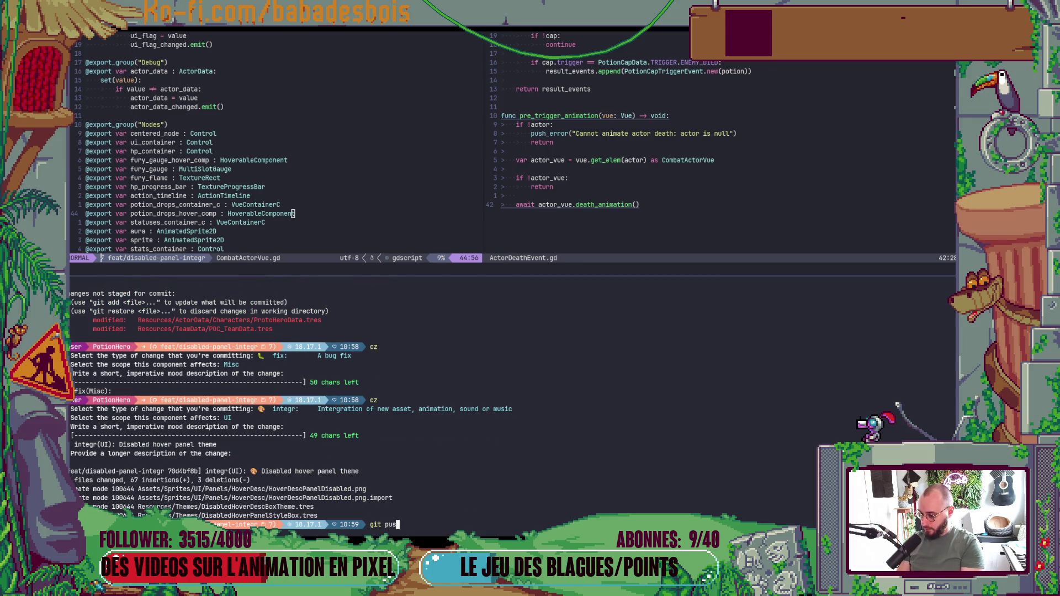
{"action": "key", "text": "Return"}
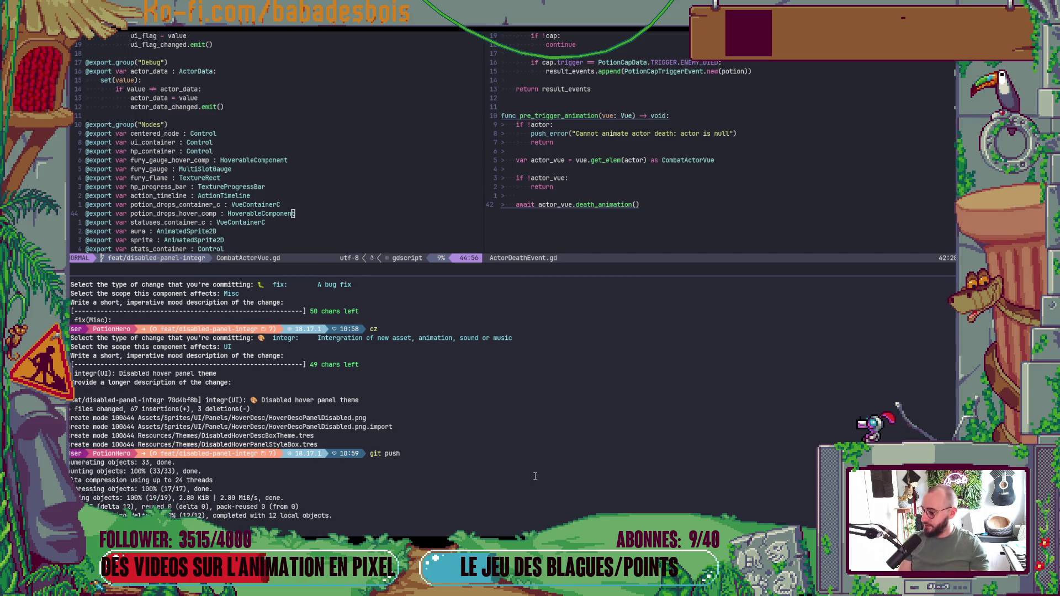
{"action": "key", "text": "alt+Tab"}
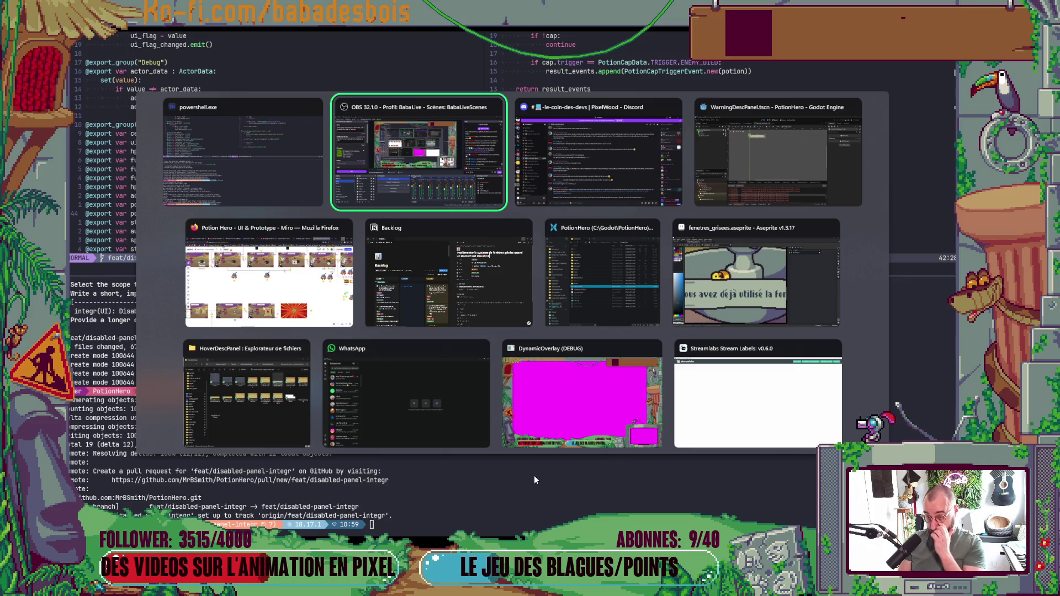
Step: Move the greyed-out windows card from A faire to En cours on the Backlog board
{"action": "key", "text": "alt+Tab"}
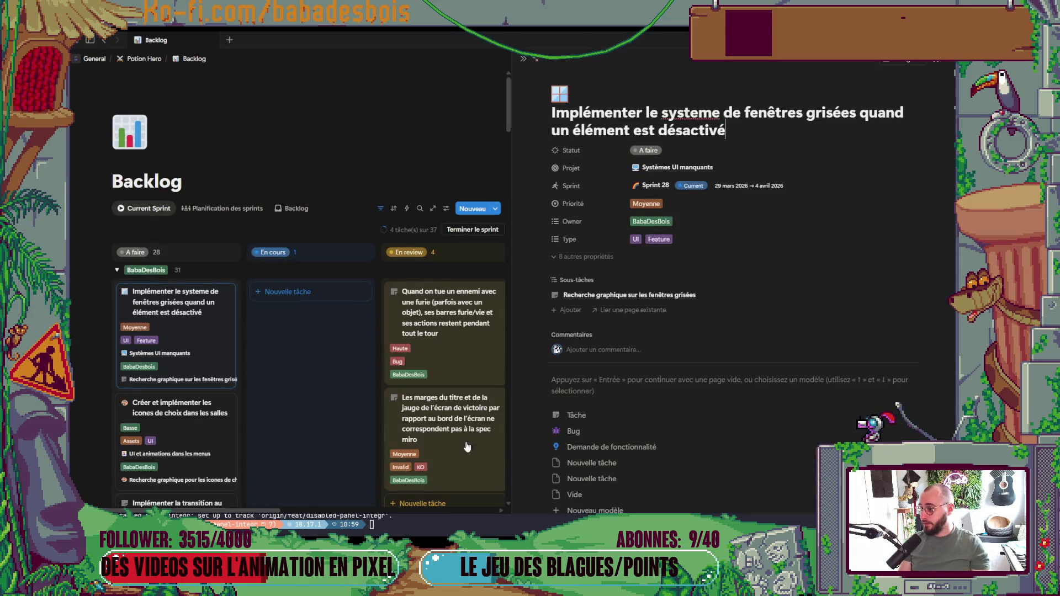
{"action": "left_click", "coordinate": [523, 59]}
{"action": "scroll", "coordinate": [182, 221], "scroll_direction": "down", "scroll_amount": 3}
{"action": "mouse_move", "coordinate": [182, 178]}
{"action": "left_mouse_down"}
{"action": "mouse_move", "coordinate": [374, 227]}
{"action": "mouse_move", "coordinate": [339, 196]}
{"action": "left_mouse_up"}
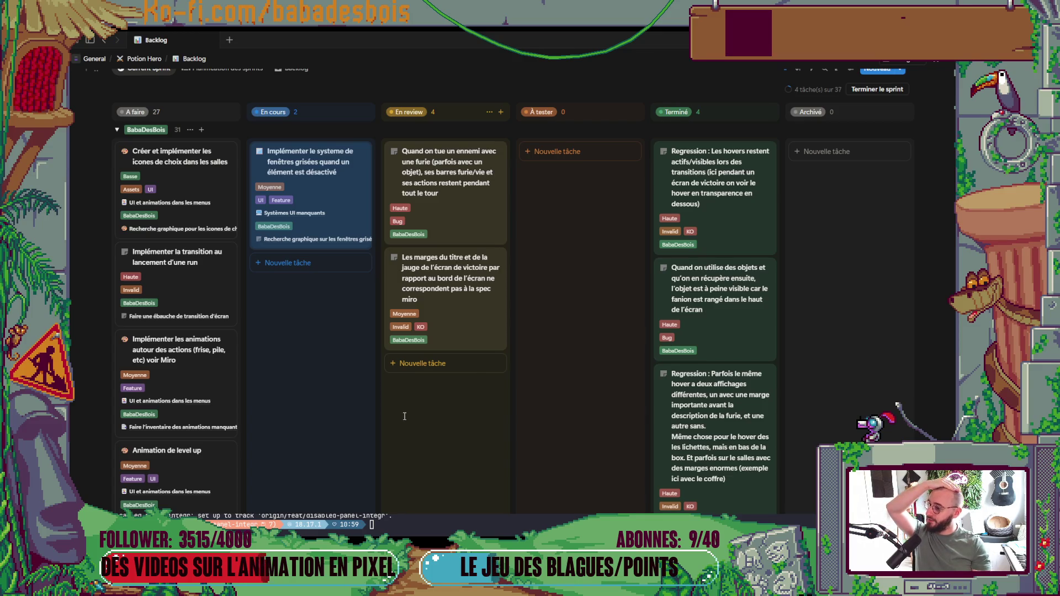
Step: Check the room-choice icons task details, then return to the Godot editor
{"action": "left_click", "coordinate": [205, 178]}
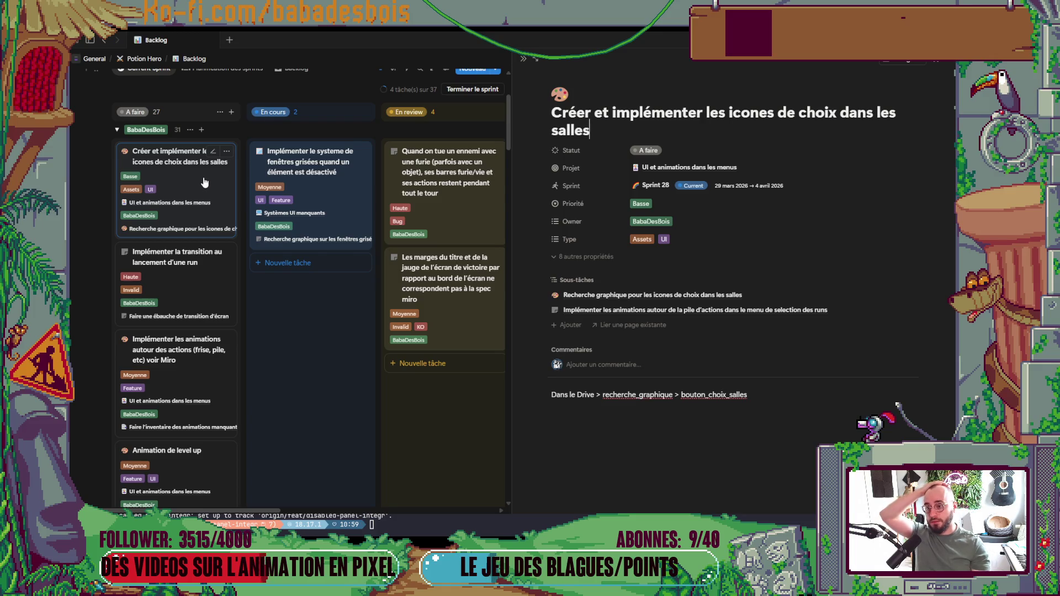
{"action": "left_click", "coordinate": [523, 59]}
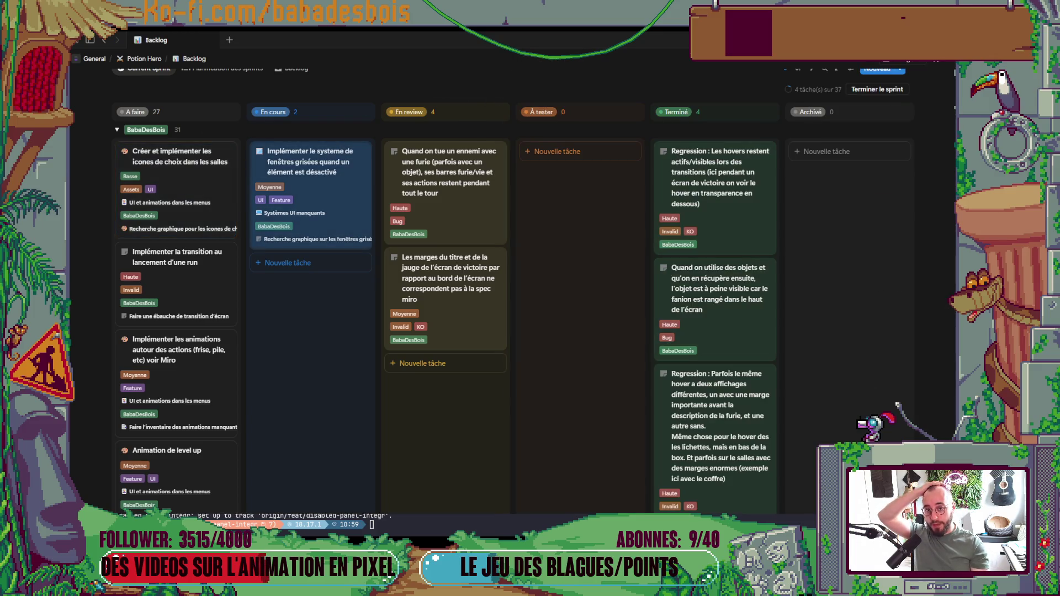
{"action": "key", "text": "alt+Tab"}
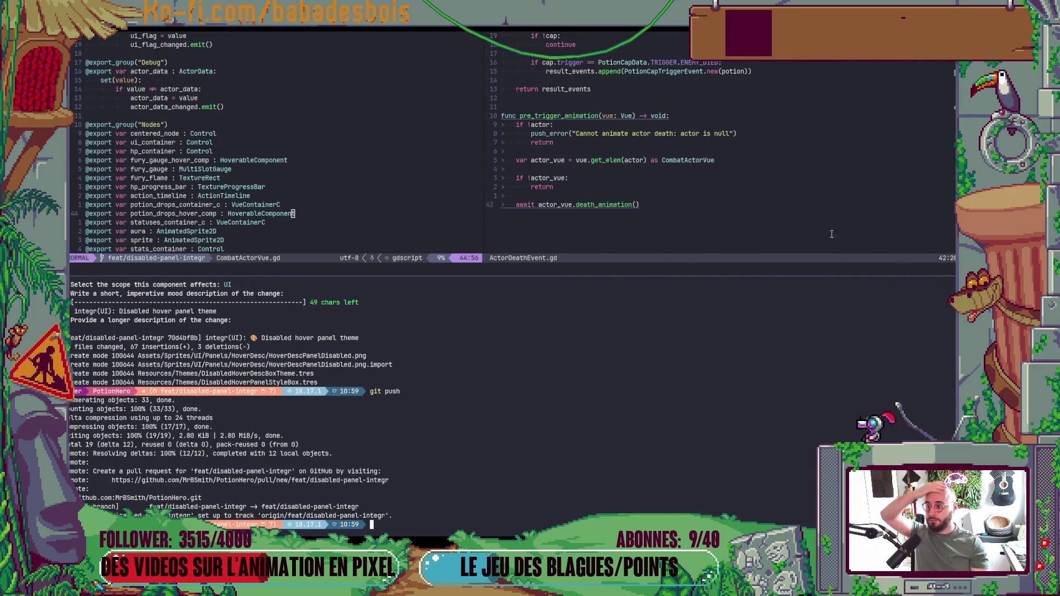
{"action": "key", "text": "alt+Tab"}
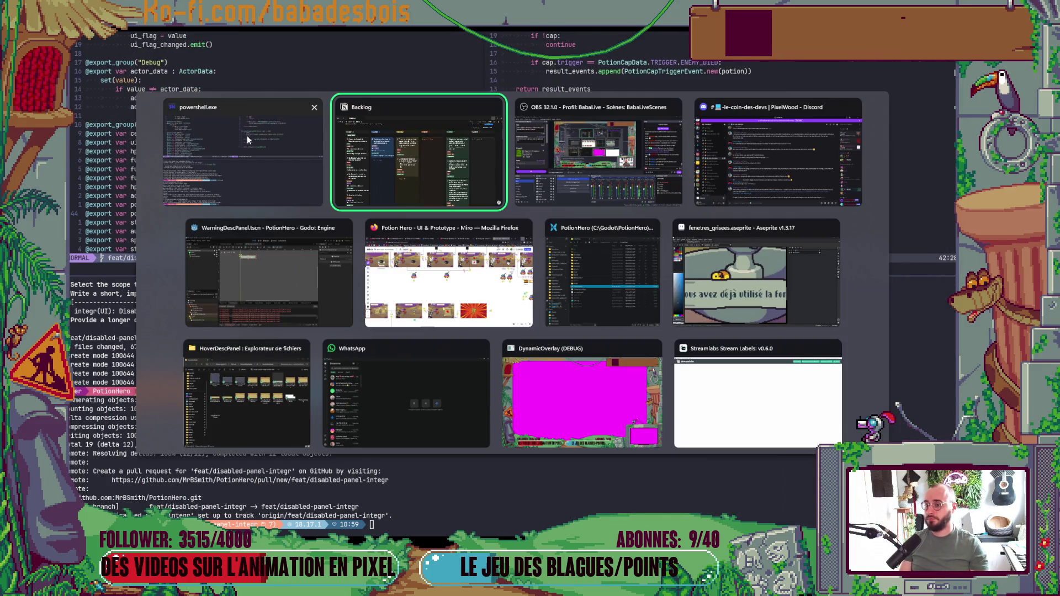
{"action": "left_click", "coordinate": [249, 276]}
{"action": "key", "text": "alt+Tab"}
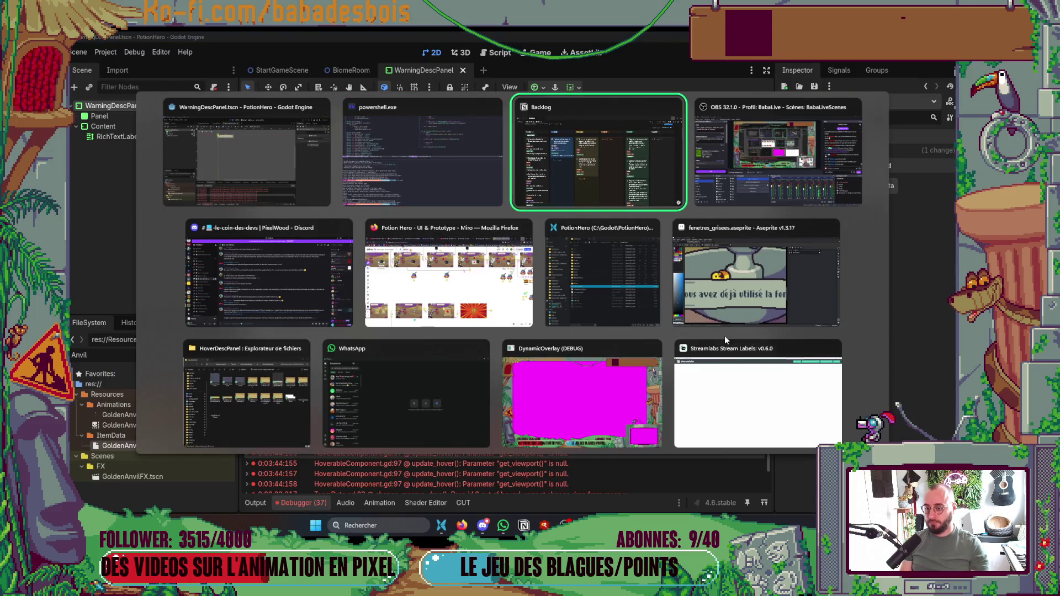
Step: Bring up the Miro board and inspect the image group near the Forge row
{"action": "left_click", "coordinate": [723, 328]}
{"action": "key", "text": "alt+Tab"}
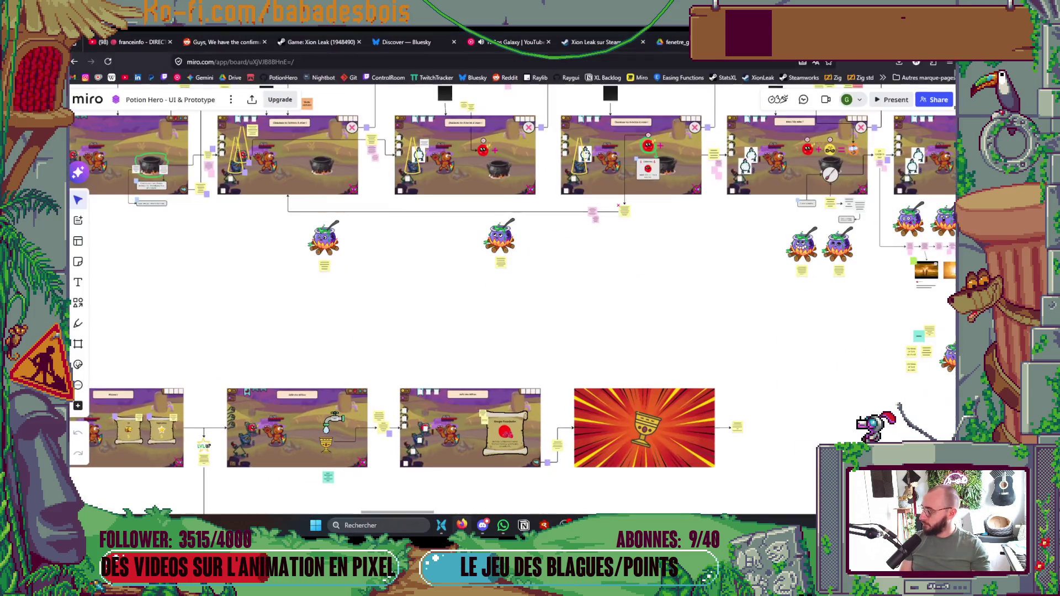
{"action": "scroll", "coordinate": [544, 242], "scroll_direction": "down", "scroll_amount": 5}
{"action": "scroll", "coordinate": [462, 247], "scroll_direction": "up", "scroll_amount": 5}
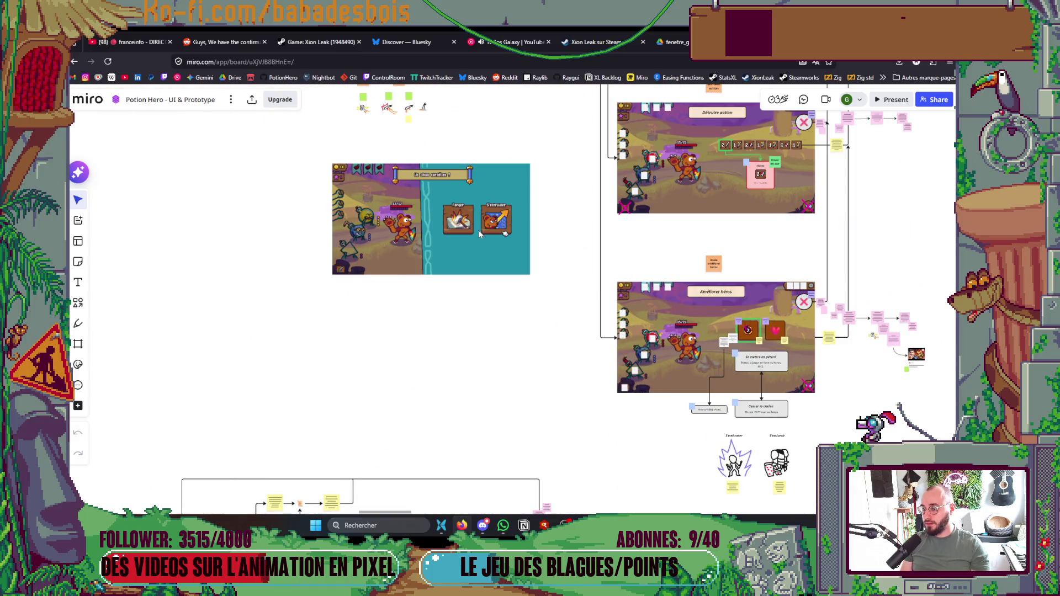
{"action": "scroll", "coordinate": [478, 230], "scroll_direction": "down", "scroll_amount": 5}
{"action": "scroll", "coordinate": [512, 227], "scroll_direction": "up", "scroll_amount": 5}
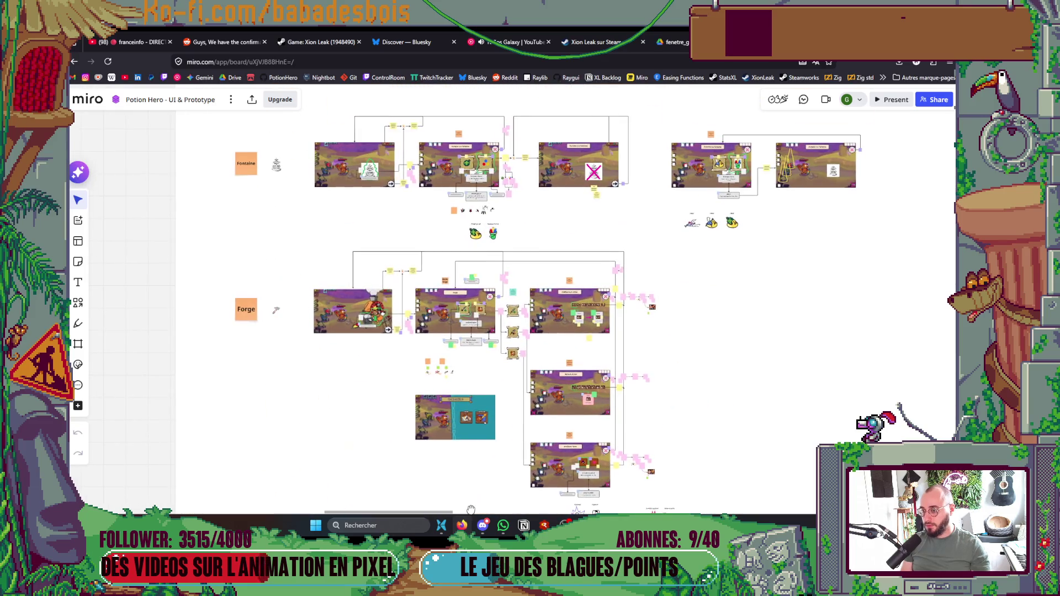
{"action": "scroll", "coordinate": [500, 321], "scroll_direction": "down", "scroll_amount": 2}
{"action": "scroll", "coordinate": [479, 262], "scroll_direction": "up", "scroll_amount": 5}
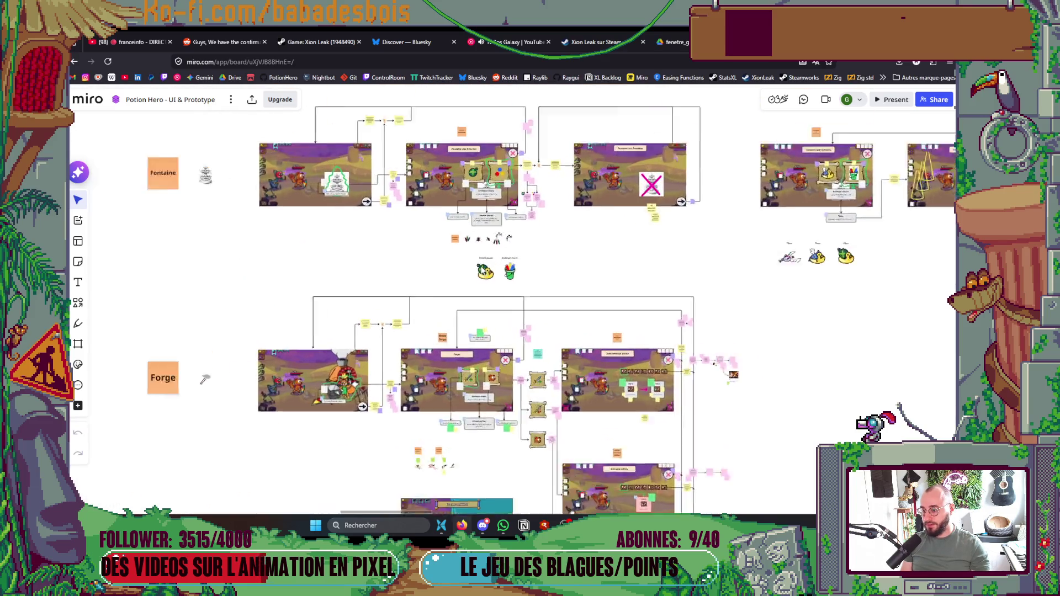
{"action": "left_click_drag", "start_coordinate": [584, 288], "coordinate": [449, 252]}
{"action": "left_click", "coordinate": [617, 269]}
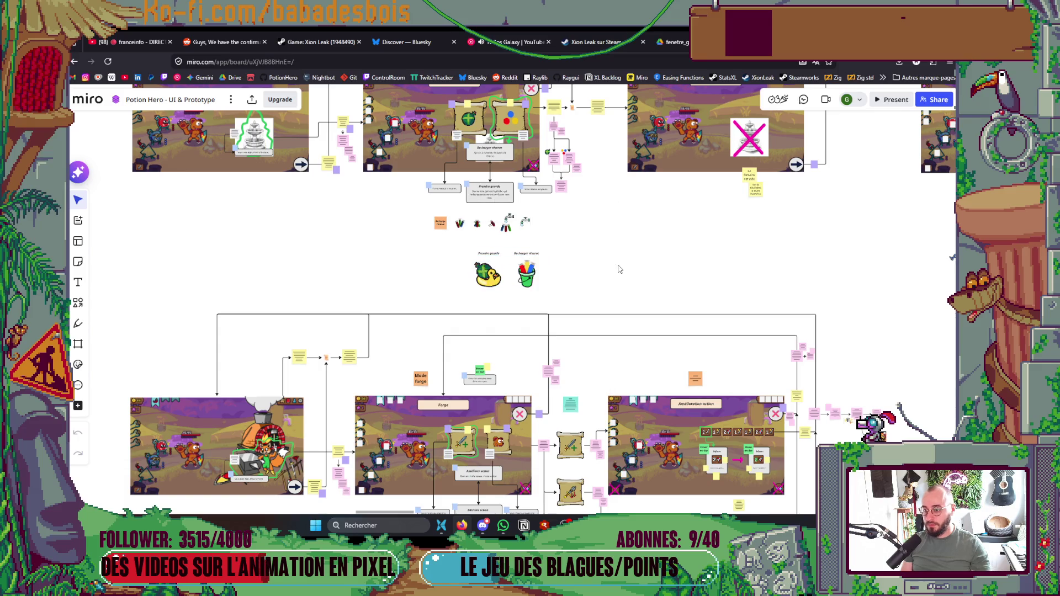
Step: Inspect the S'embraser and S'endurcir icons on the board
{"action": "scroll", "coordinate": [616, 269], "scroll_direction": "down", "scroll_amount": 5}
{"action": "scroll", "coordinate": [596, 237], "scroll_direction": "down", "scroll_amount": 3}
{"action": "scroll", "coordinate": [579, 221], "scroll_direction": "up", "scroll_amount": 10}
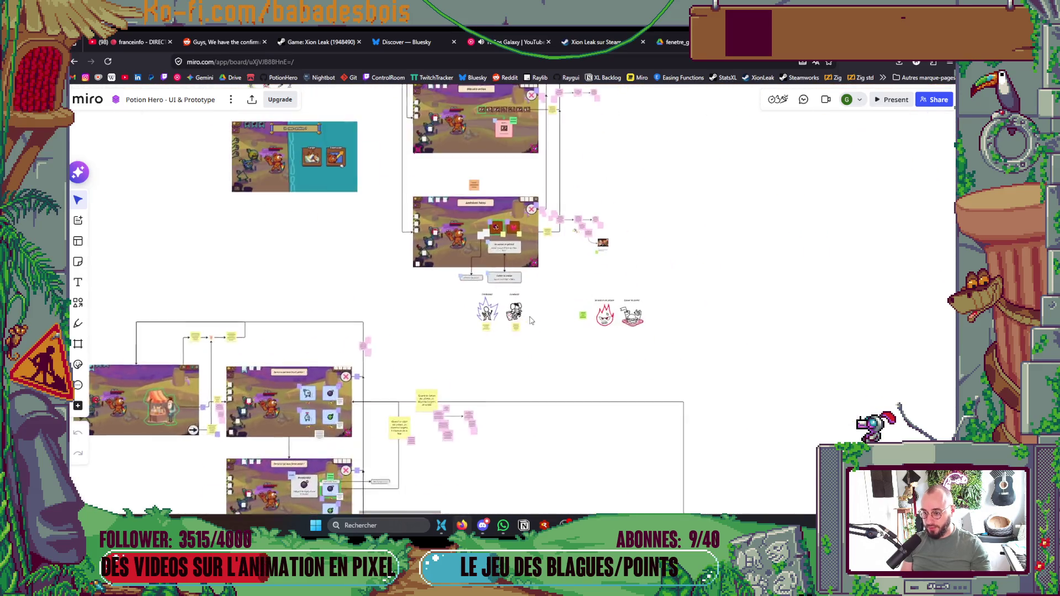
{"action": "left_click_drag", "start_coordinate": [560, 396], "coordinate": [334, 245]}
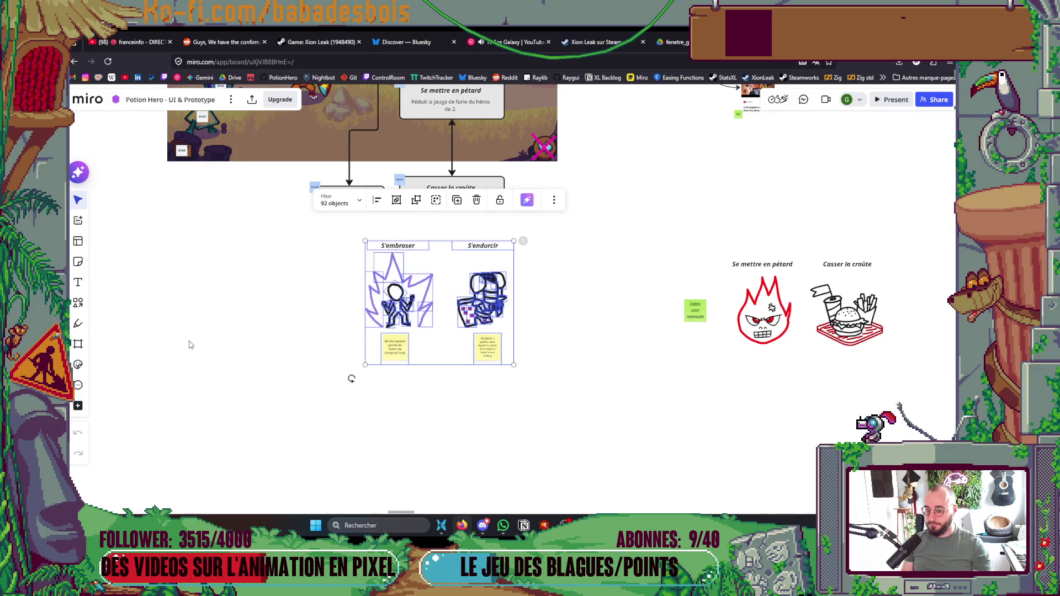
{"action": "left_click", "coordinate": [197, 344]}
{"action": "scroll", "coordinate": [197, 344], "scroll_direction": "down", "scroll_amount": 6}
Step: Pan and zoom back over the Forge screen mockups
{"action": "left_click_drag", "start_coordinate": [220, 315], "coordinate": [527, 440]}
{"action": "scroll", "coordinate": [454, 402], "scroll_direction": "down", "scroll_amount": 2}
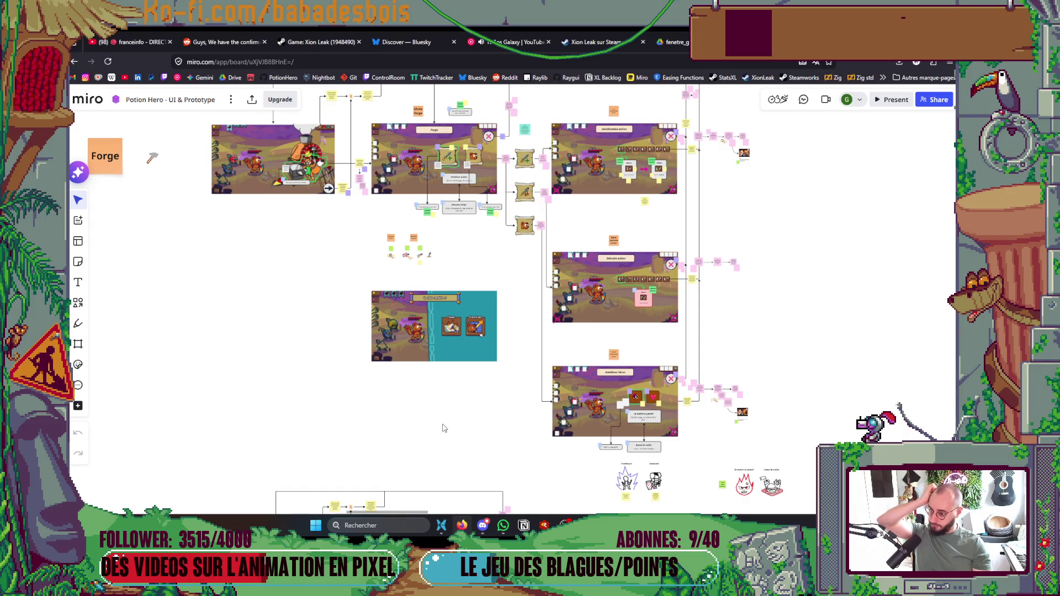
{"action": "scroll", "coordinate": [467, 344], "scroll_direction": "up", "scroll_amount": 2}
{"action": "scroll", "coordinate": [469, 349], "scroll_direction": "up", "scroll_amount": 1}
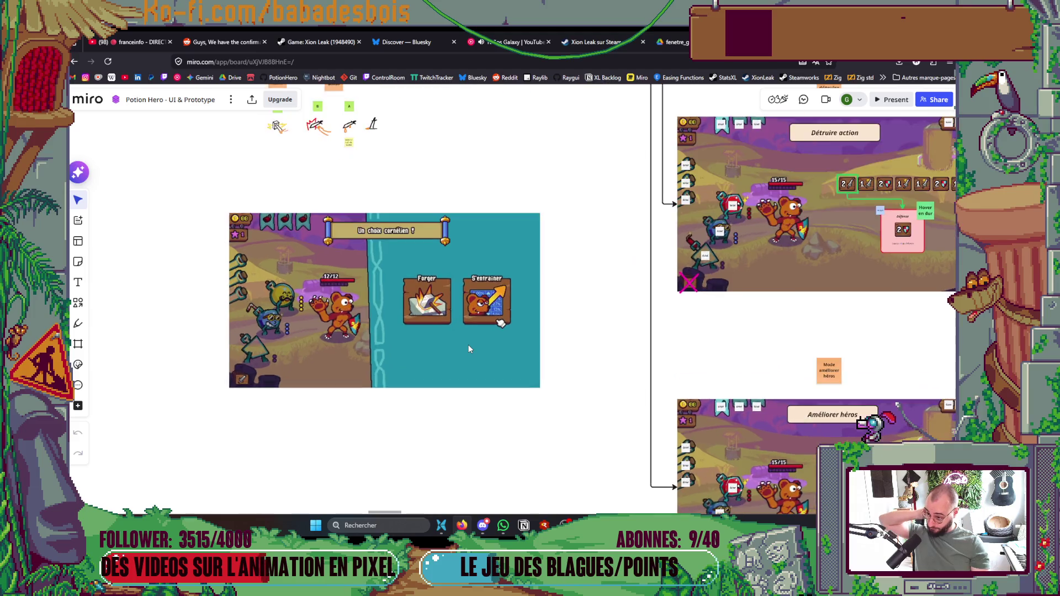
{"action": "scroll", "coordinate": [468, 349], "scroll_direction": "down", "scroll_amount": 4}
{"action": "scroll", "coordinate": [494, 193], "scroll_direction": "up", "scroll_amount": 3}
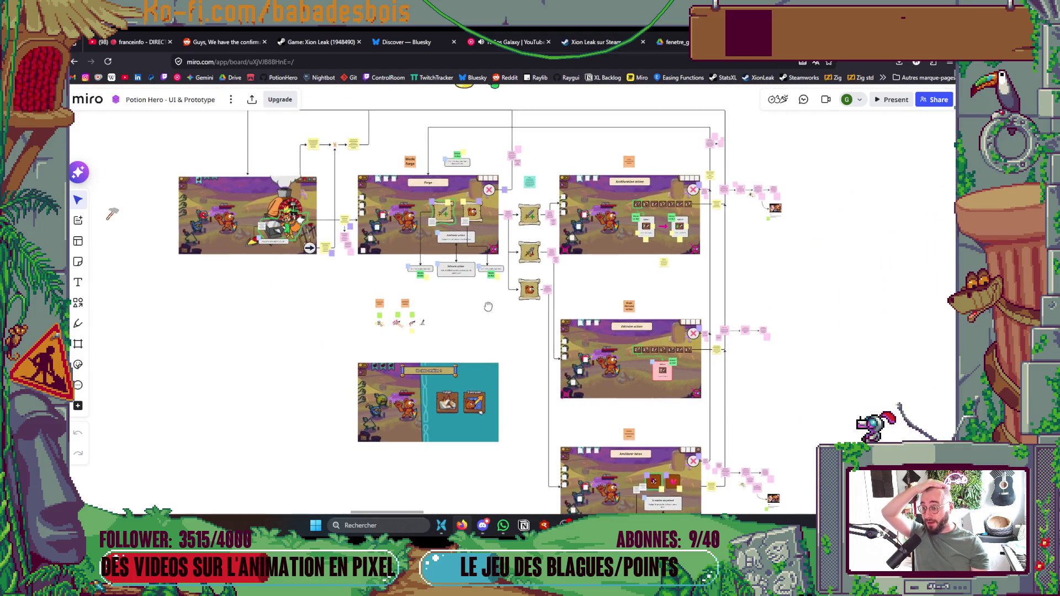
{"action": "key", "text": "alt+Tab"}
Step: Close the fenetres_grisees sprite in Aseprite and cancel the Open File dialog
{"action": "scroll", "coordinate": [426, 326], "scroll_direction": "down", "scroll_amount": 4}
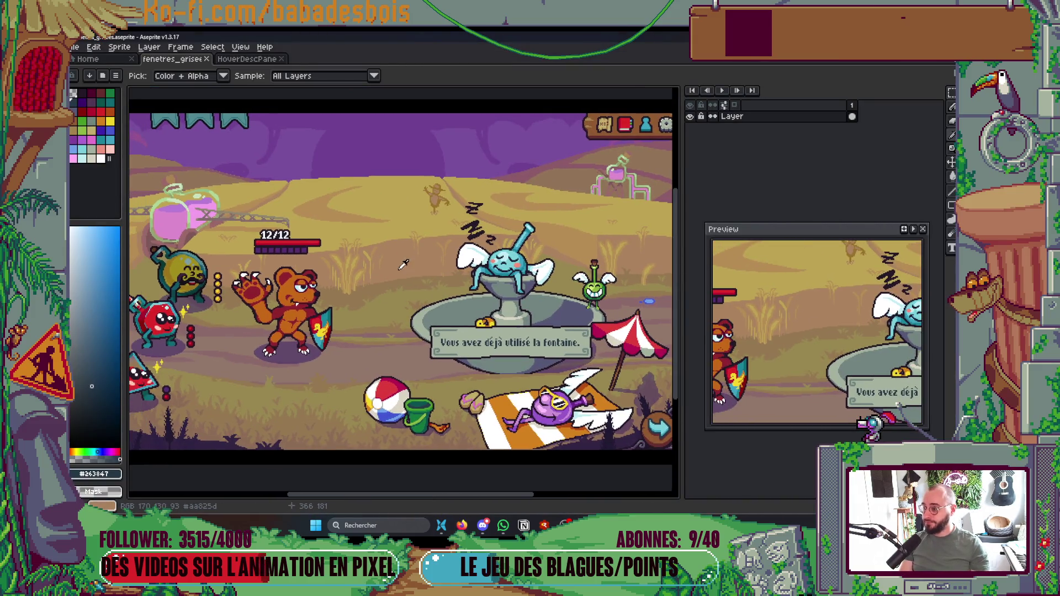
{"action": "left_click", "coordinate": [207, 59]}
{"action": "left_click", "coordinate": [89, 59]}
{"action": "left_click", "coordinate": [112, 89]}
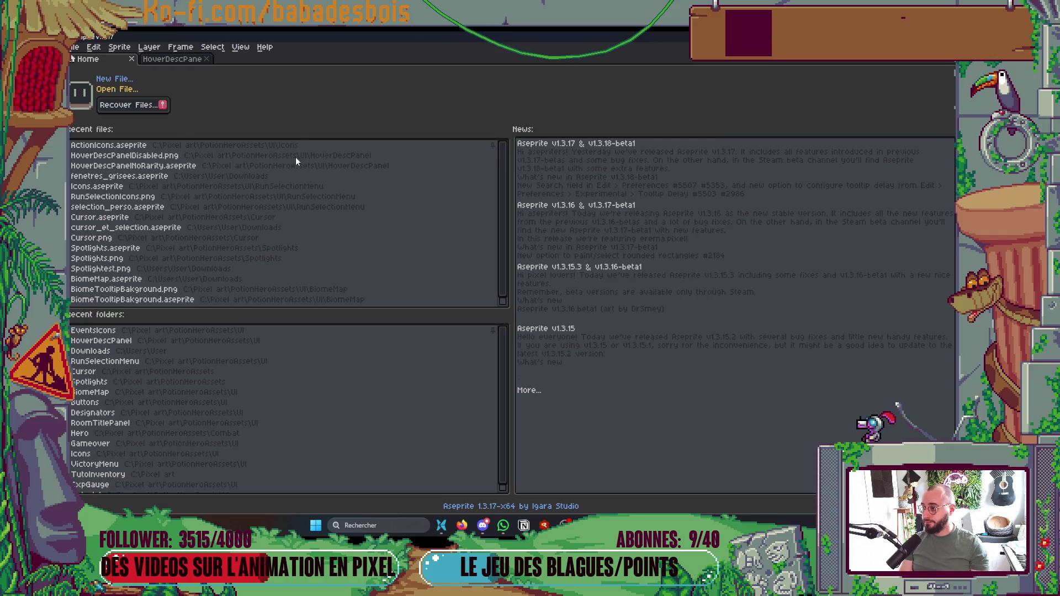
{"action": "key", "text": "Escape"}
Step: Show the fenetre_grisee folder in Google Drive
{"action": "key", "text": "alt+Tab"}
{"action": "left_click", "coordinate": [298, 163]}
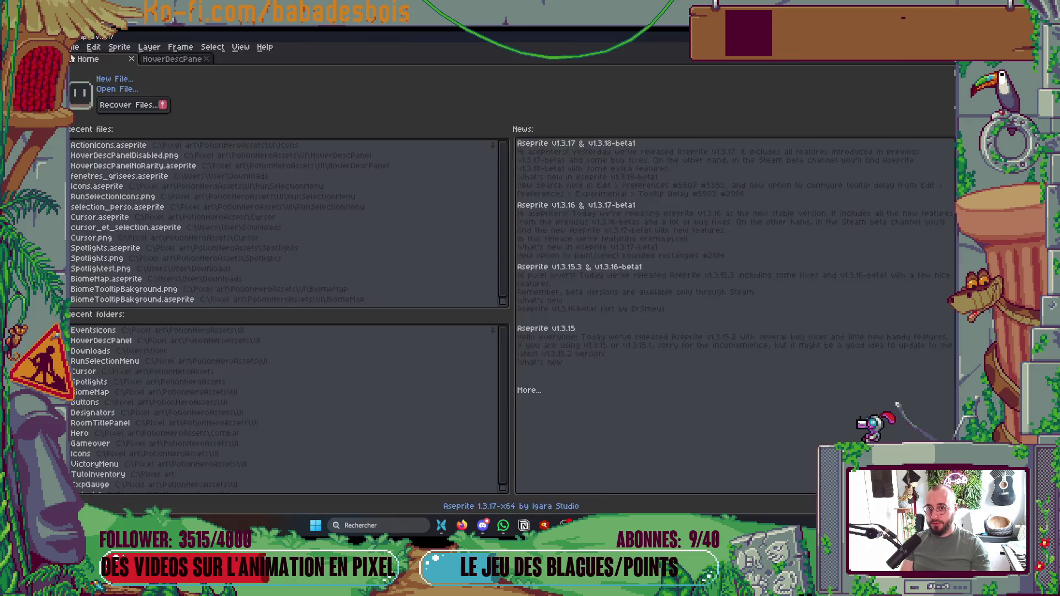
{"action": "key", "text": "alt+Tab"}
{"action": "left_click", "coordinate": [672, 42]}
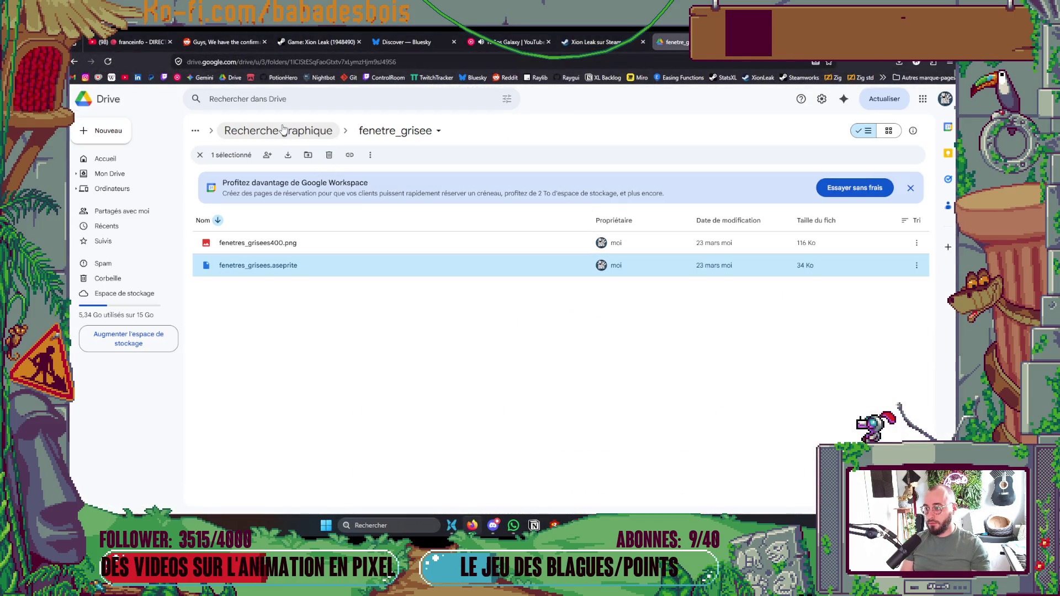
Step: Browse Recherche graphique on Drive to the bouton_choix_salles folder
{"action": "left_click", "coordinate": [307, 132]}
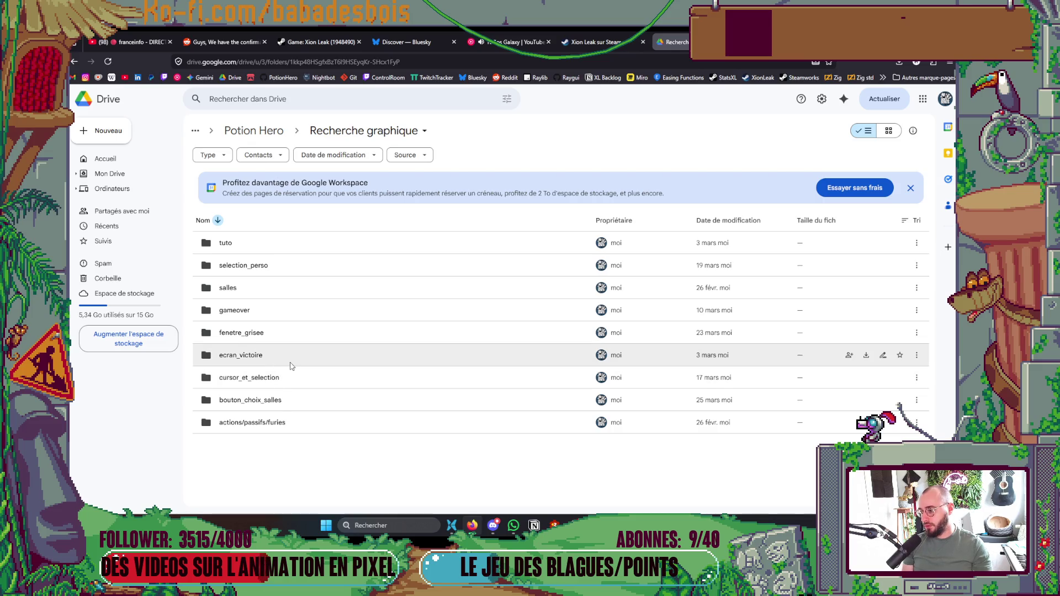
{"action": "double_click", "coordinate": [240, 289]}
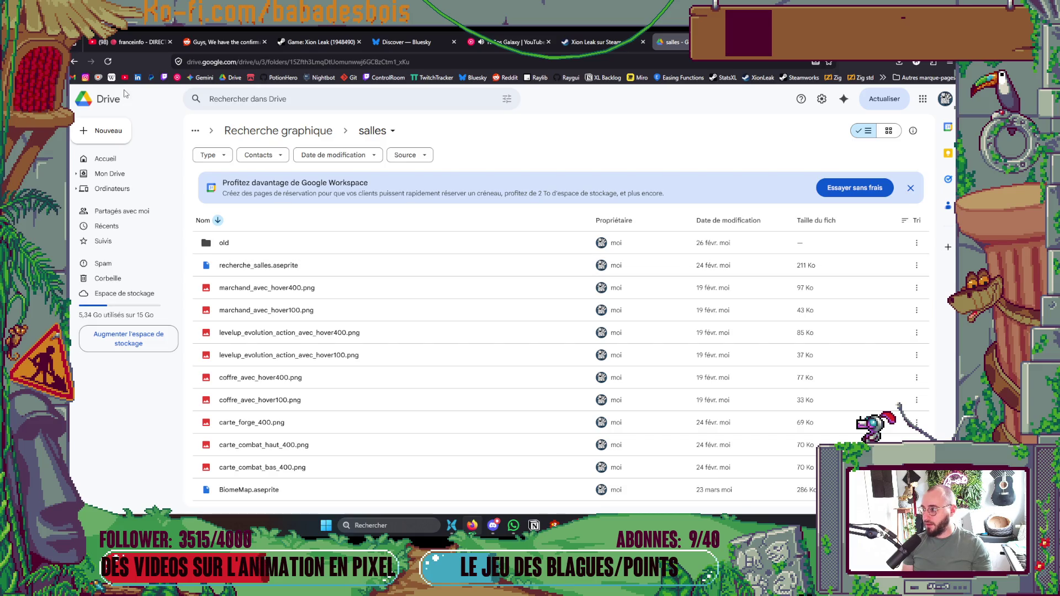
{"action": "left_click", "coordinate": [75, 65]}
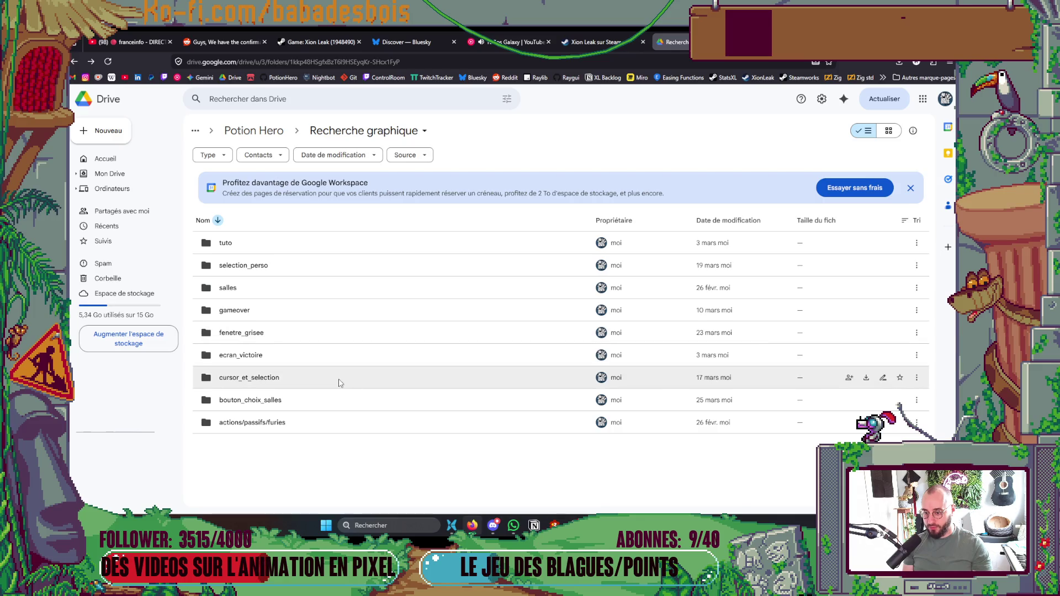
{"action": "double_click", "coordinate": [263, 402]}
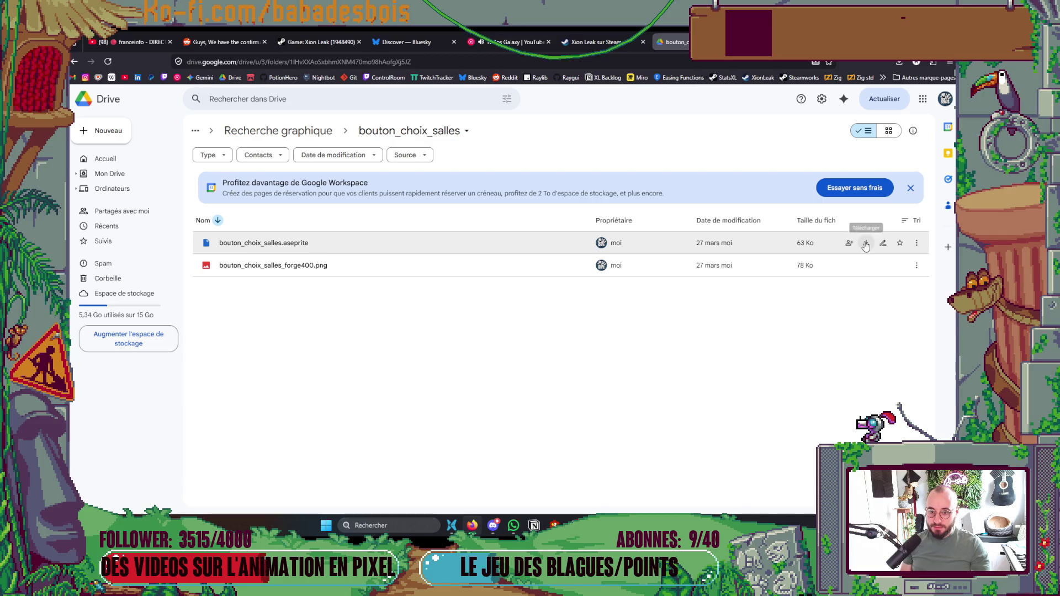
Step: Download bouton_choix_salles.aseprite and open Downloads sorted newest first
{"action": "left_click", "coordinate": [866, 246]}
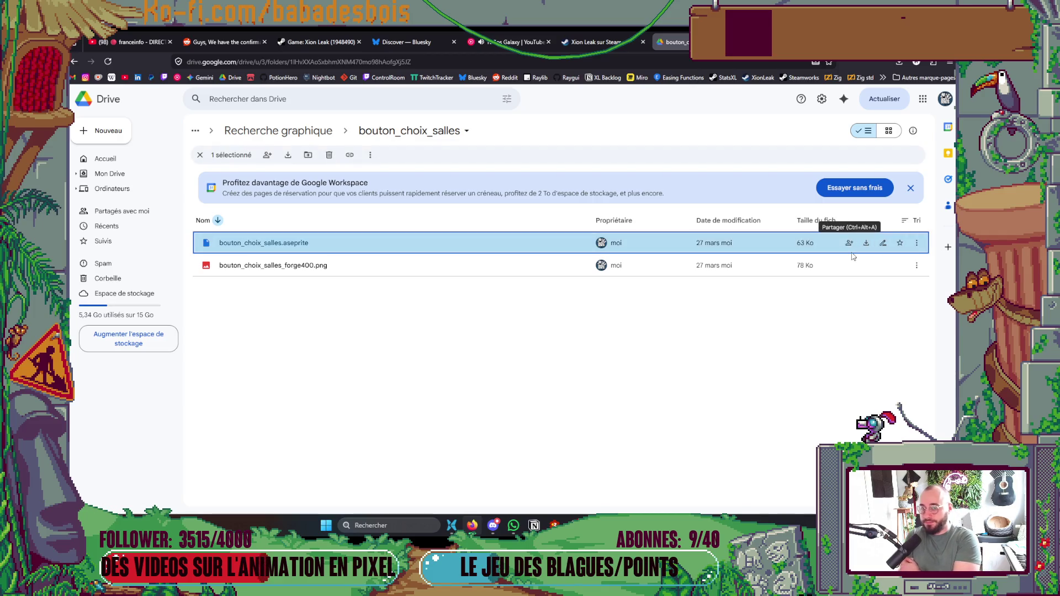
{"action": "left_click", "coordinate": [892, 87]}
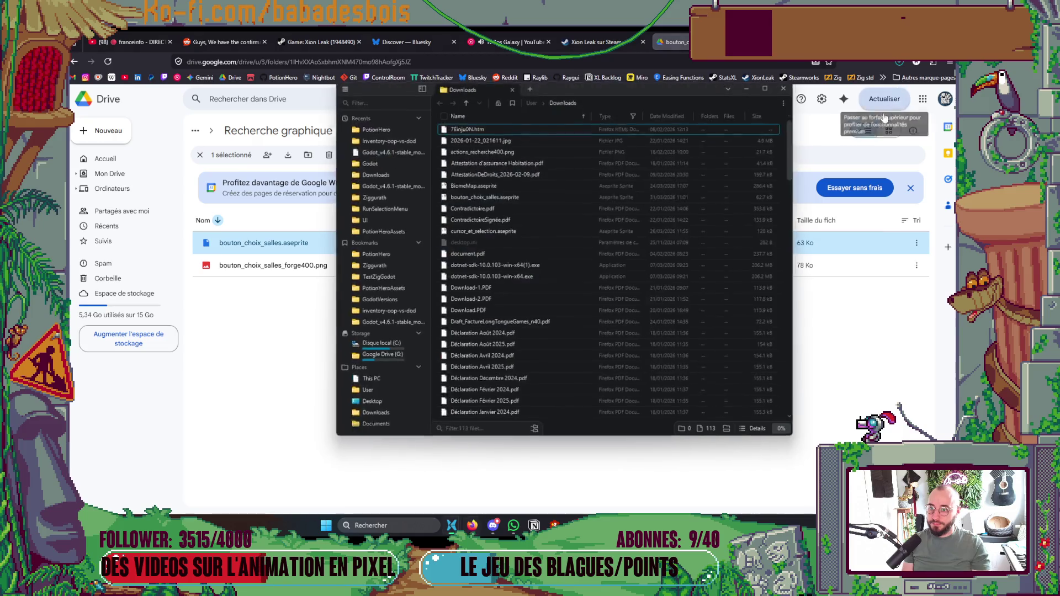
{"action": "left_click", "coordinate": [690, 114]}
Step: Open bouton_choix_salles.aseprite, hide the timeline and pan onto the Forger card
{"action": "double_click", "coordinate": [520, 125]}
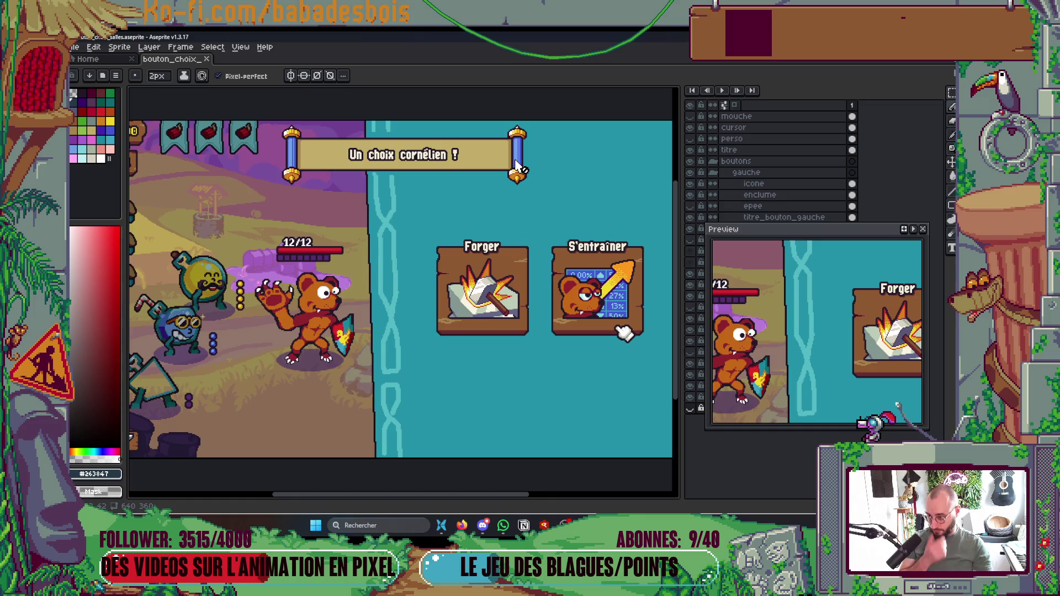
{"action": "key", "text": "Tab"}
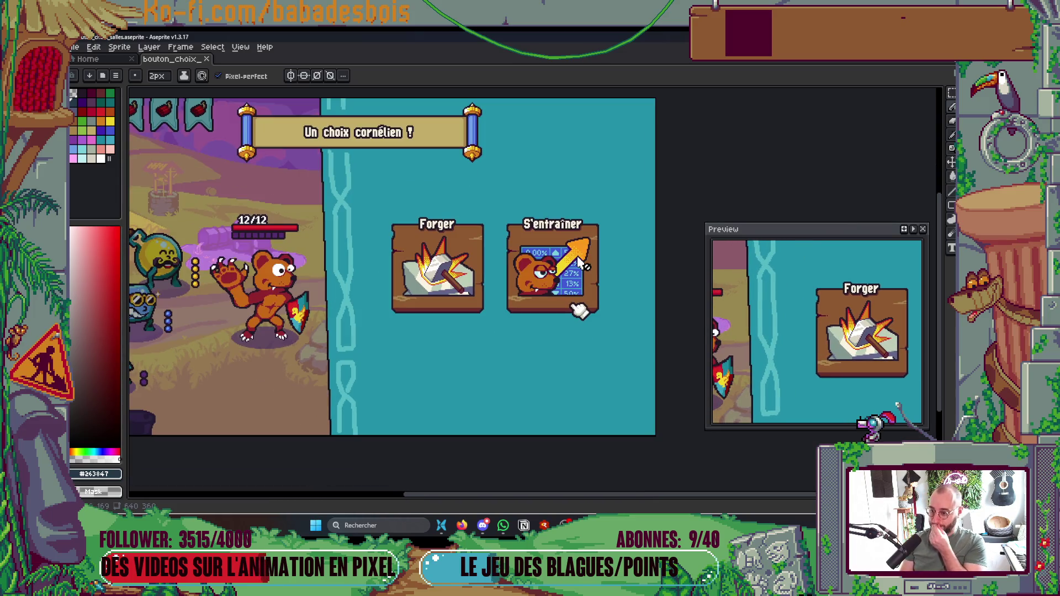
{"action": "mouse_move", "coordinate": [511, 312]}
{"action": "left_mouse_down"}
{"action": "mouse_move", "coordinate": [530, 309]}
{"action": "mouse_move", "coordinate": [461, 329]}
{"action": "left_mouse_up"}
{"action": "scroll", "coordinate": [446, 314], "scroll_direction": "up", "scroll_amount": 1}
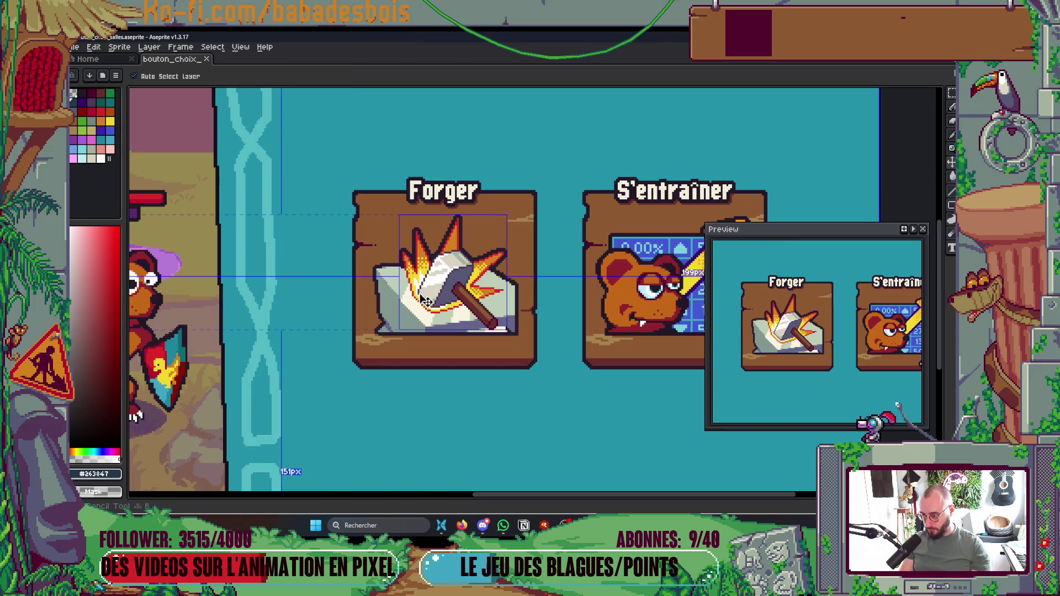
{"action": "scroll", "coordinate": [444, 281], "scroll_direction": "down", "scroll_amount": 1}
{"action": "left_click_drag", "start_coordinate": [585, 323], "coordinate": [576, 322]}
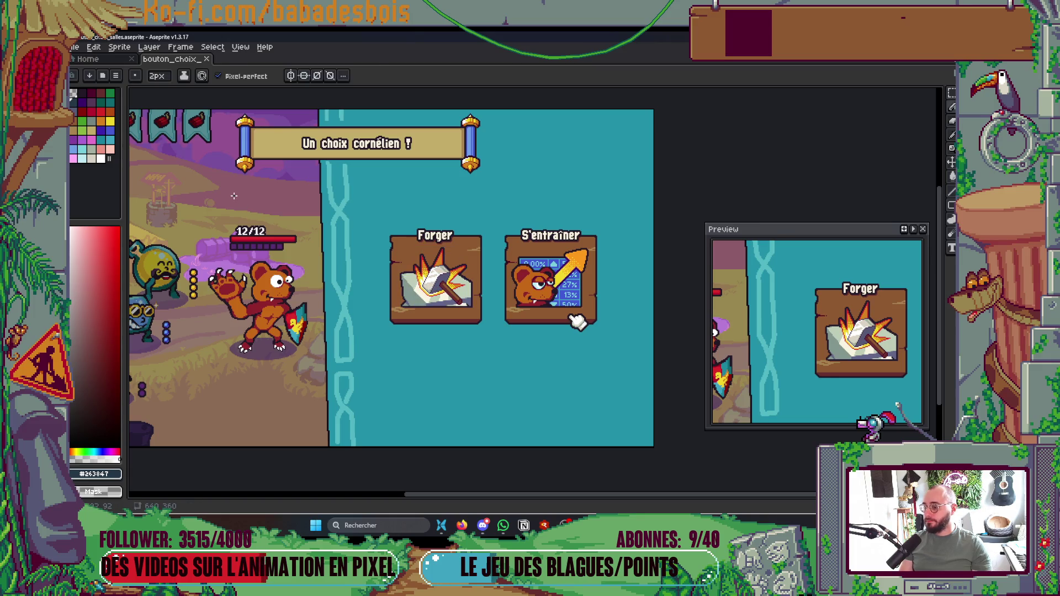
{"action": "key", "text": "alt+Tab"}
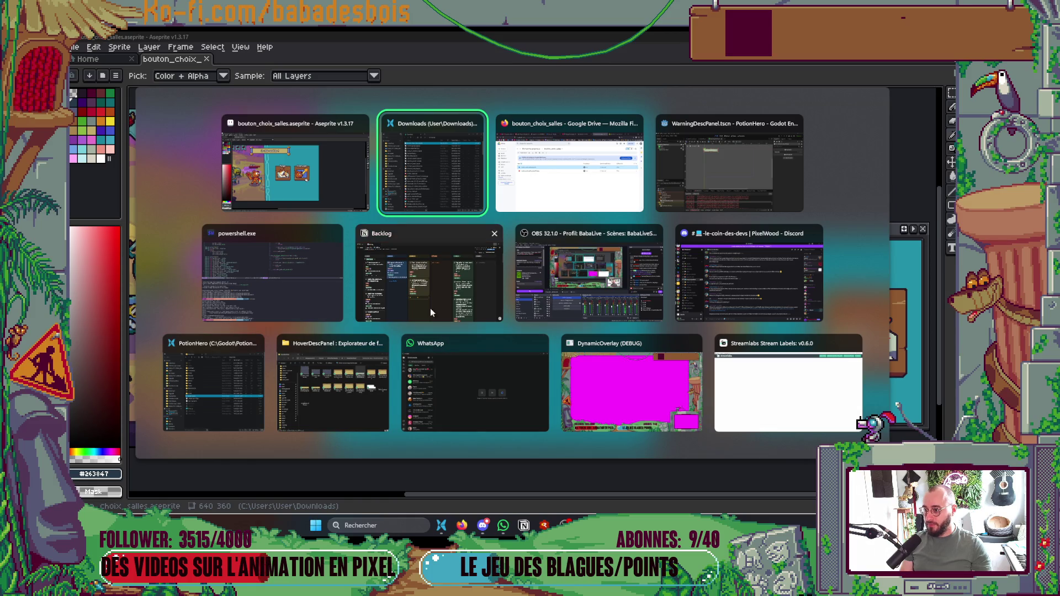
{"action": "left_click", "coordinate": [295, 166]}
Step: Close the sprite in Aseprite and navigate Explorer to PotionHeroAssets\UI
{"action": "left_click", "coordinate": [206, 59]}
{"action": "key", "text": "alt+Tab"}
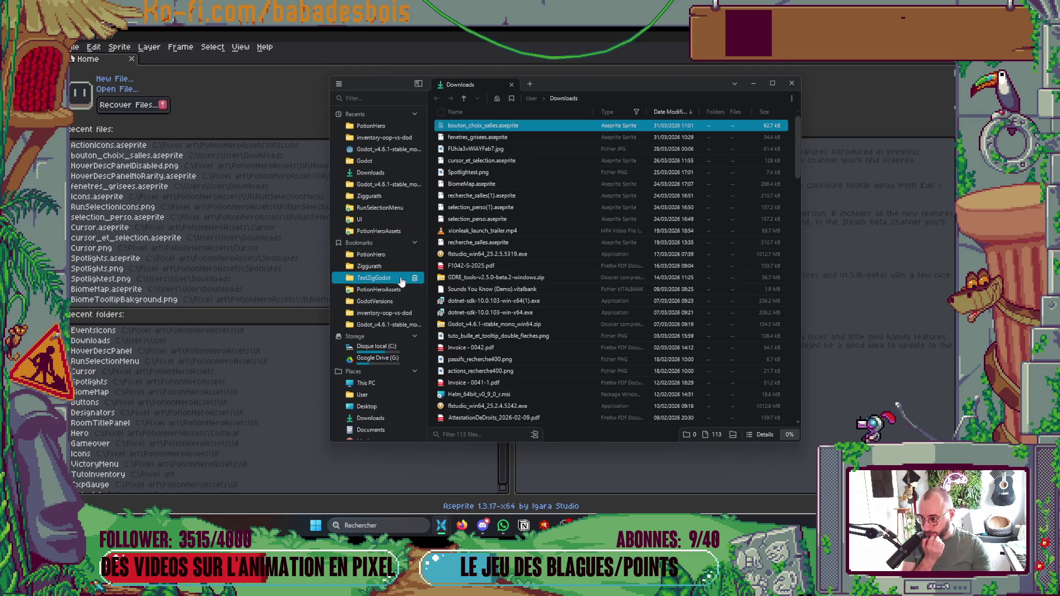
{"action": "left_click", "coordinate": [390, 234]}
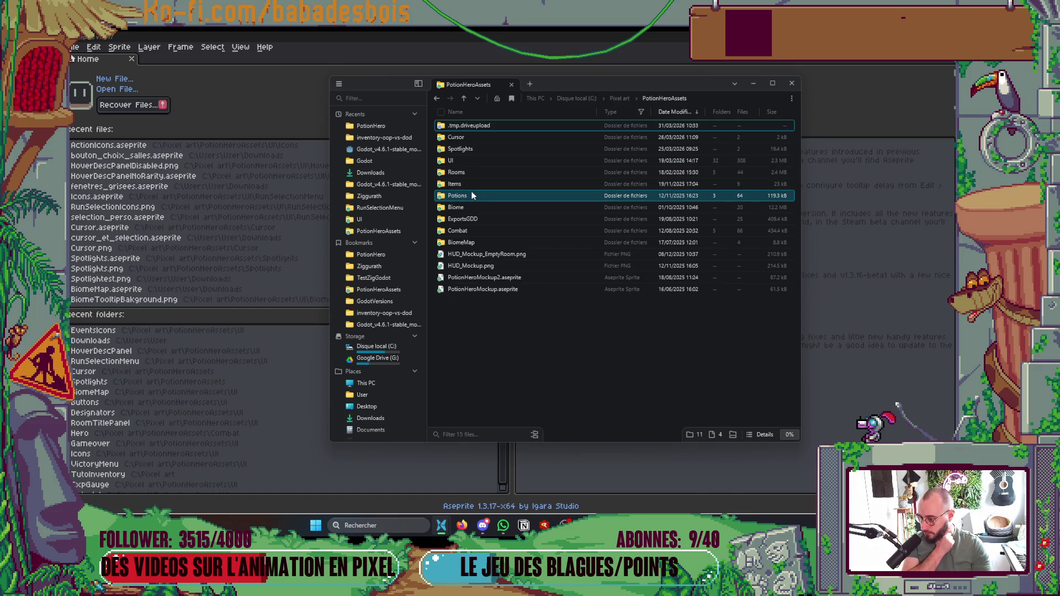
{"action": "double_click", "coordinate": [469, 163]}
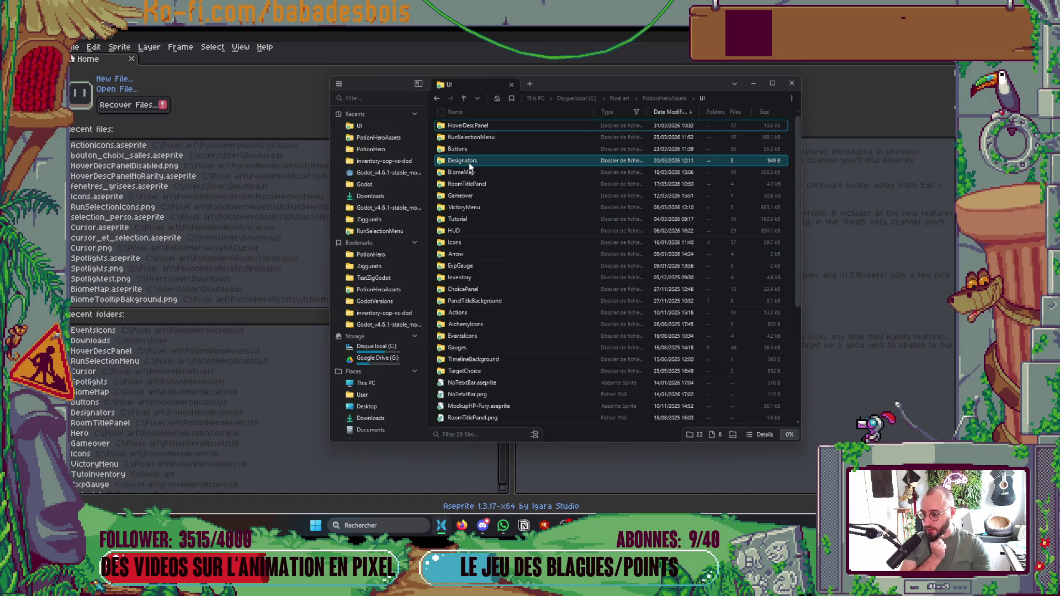
{"action": "scroll", "coordinate": [513, 359], "scroll_direction": "down", "scroll_amount": 2}
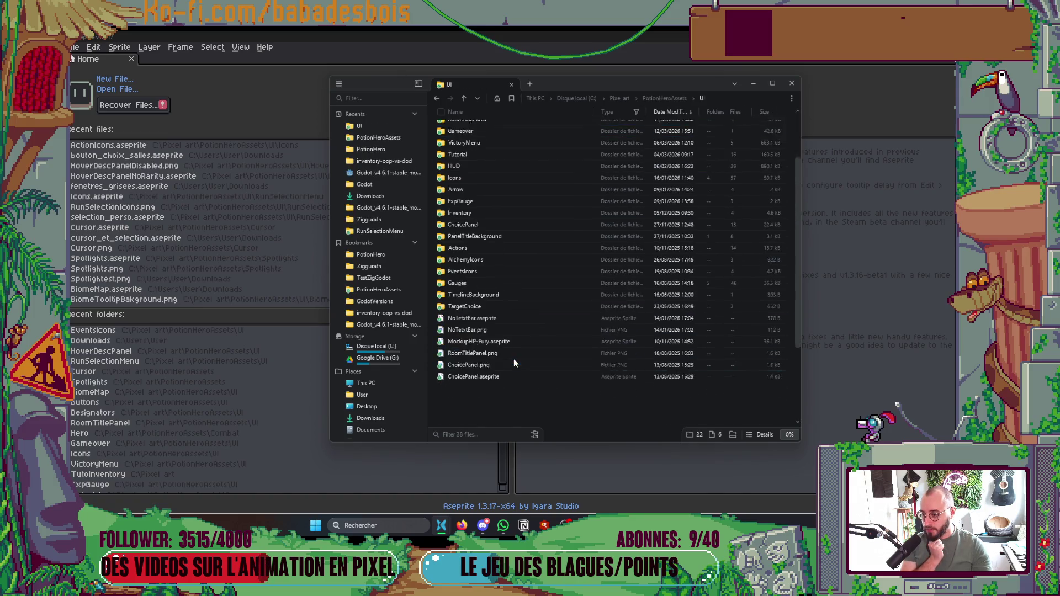
Step: Create and open a new RoomChoiceIcons folder inside UI
{"action": "right_click", "coordinate": [495, 406]}
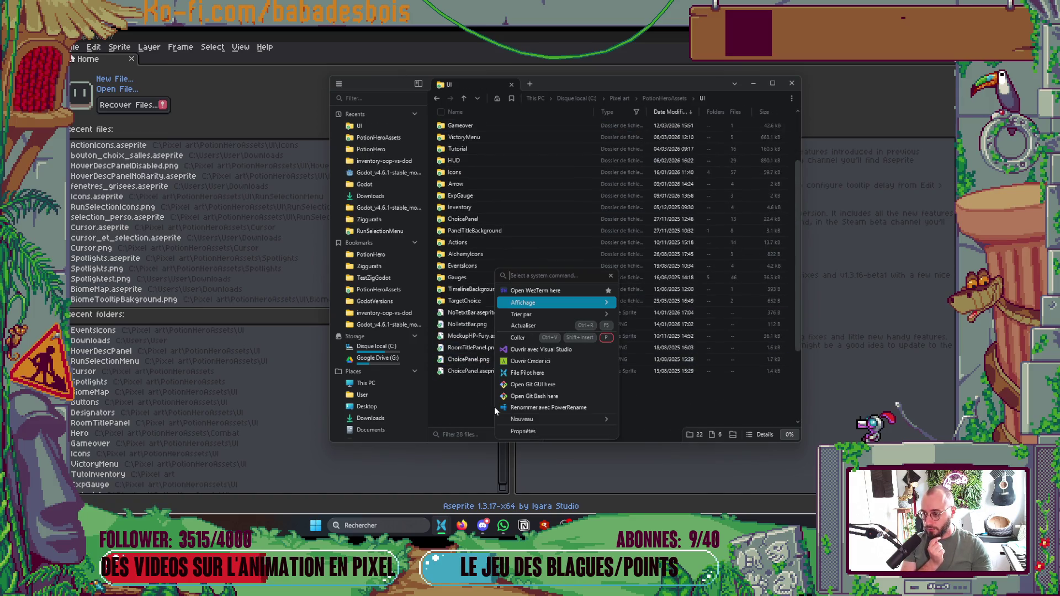
{"action": "mouse_move", "coordinate": [594, 420]}
{"action": "left_click", "coordinate": [570, 433]}
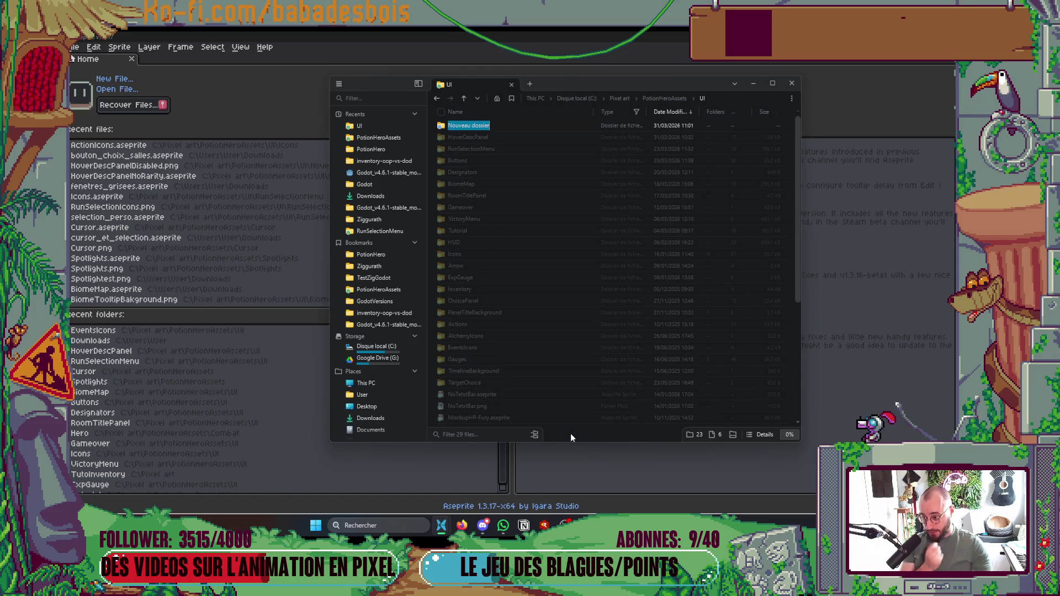
{"action": "type", "text": "RoomChoiceIcons"}
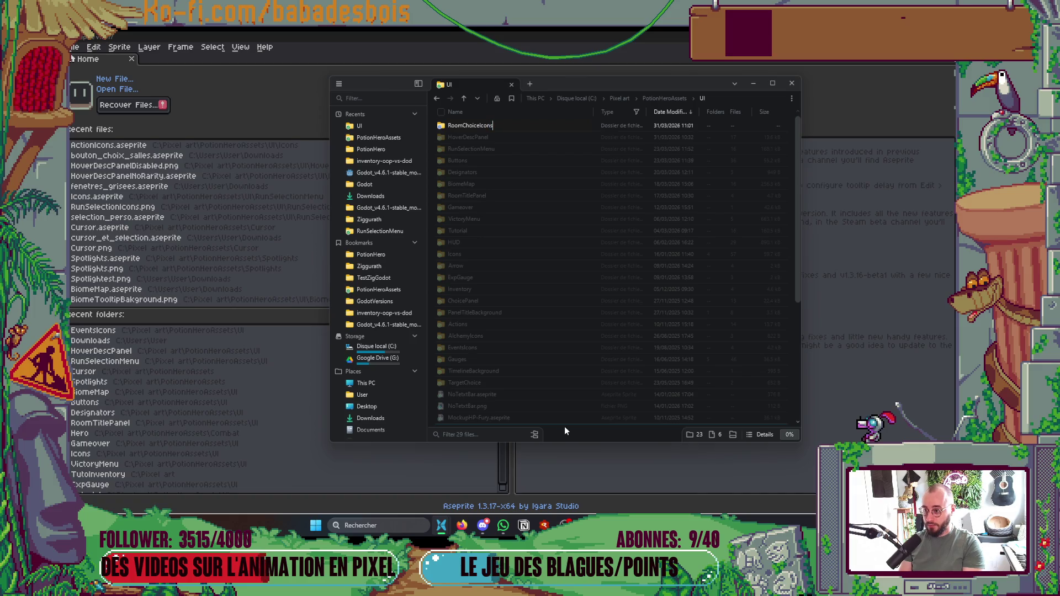
{"action": "key", "text": "Return"}
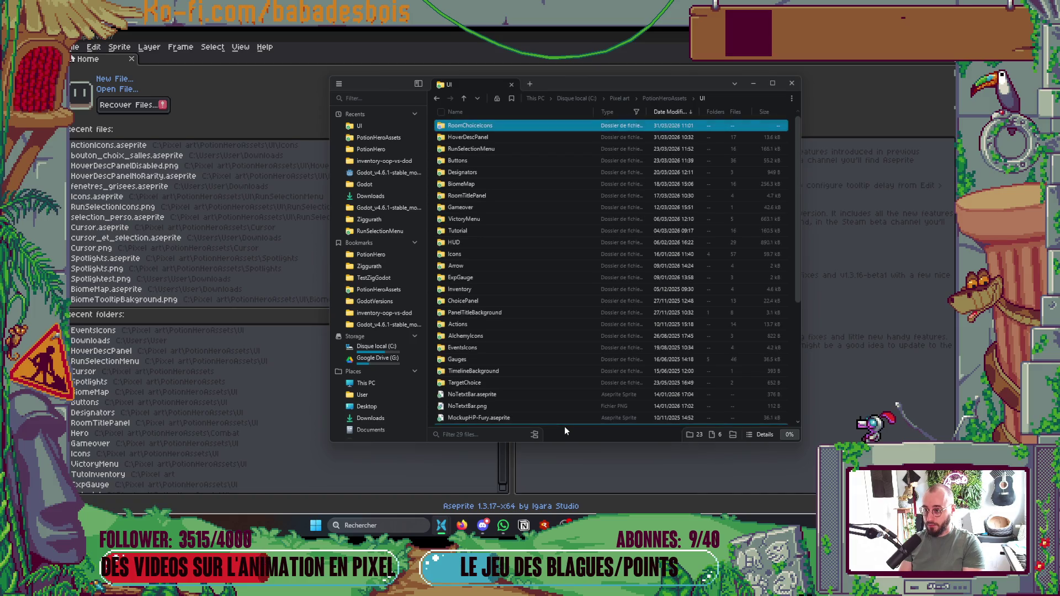
{"action": "double_click", "coordinate": [468, 126]}
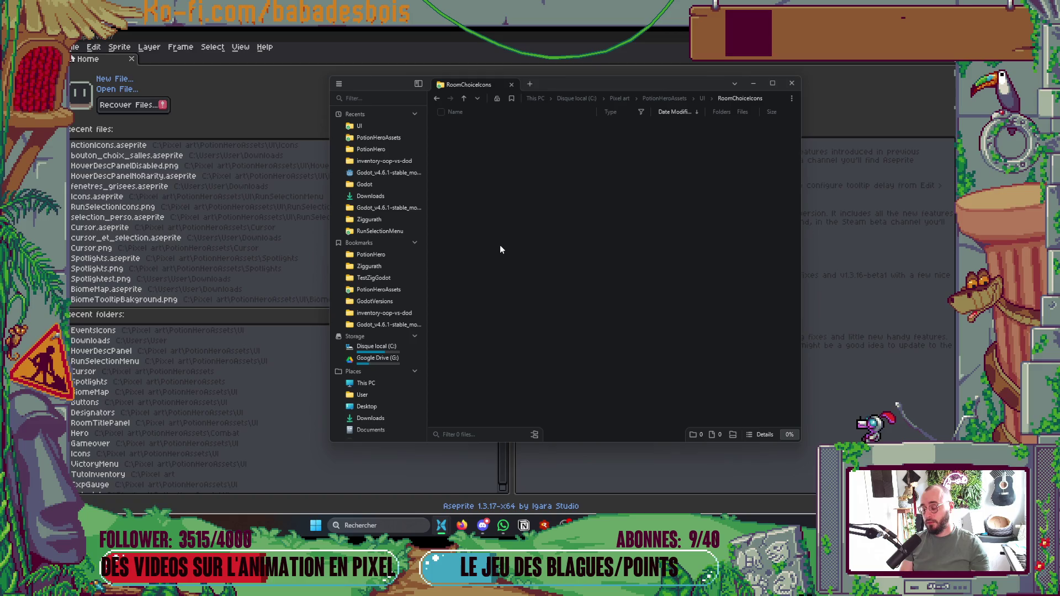
Step: Paste bouton_choix_salles.aseprite into the RoomChoiceIcons folder
{"action": "right_click", "coordinate": [503, 247]}
{"action": "left_click", "coordinate": [490, 221]}
{"action": "key", "text": "ctrl+v"}
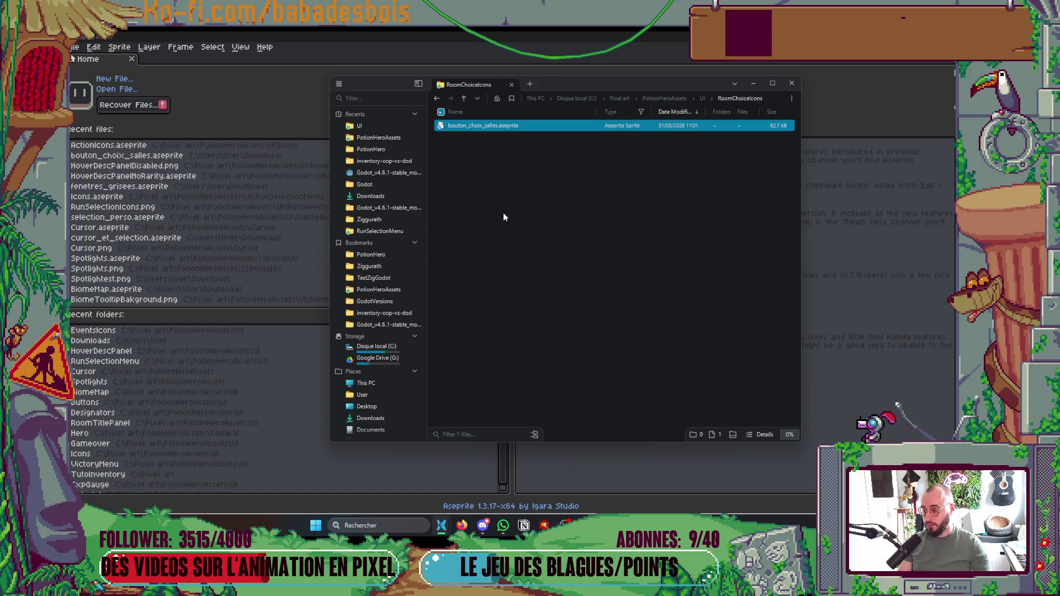
{"action": "type", "text": "2"}
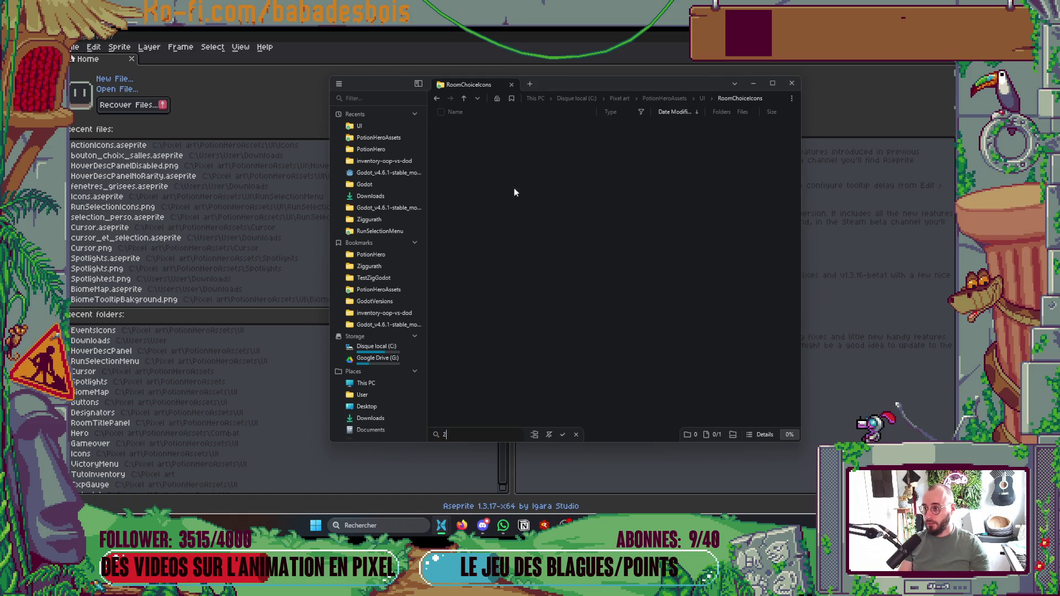
{"action": "key", "text": "BackSpace"}
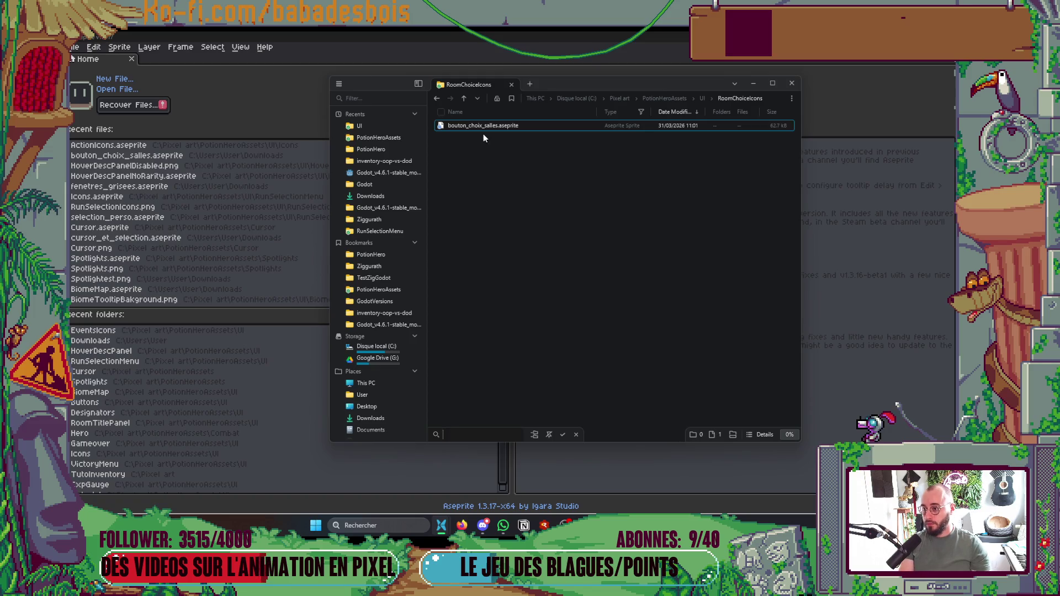
Step: Rename the pasted sprite file after the folder, typing 'RoomChoiceIco'
{"action": "double_click", "coordinate": [483, 126]}
{"action": "left_click", "coordinate": [492, 127]}
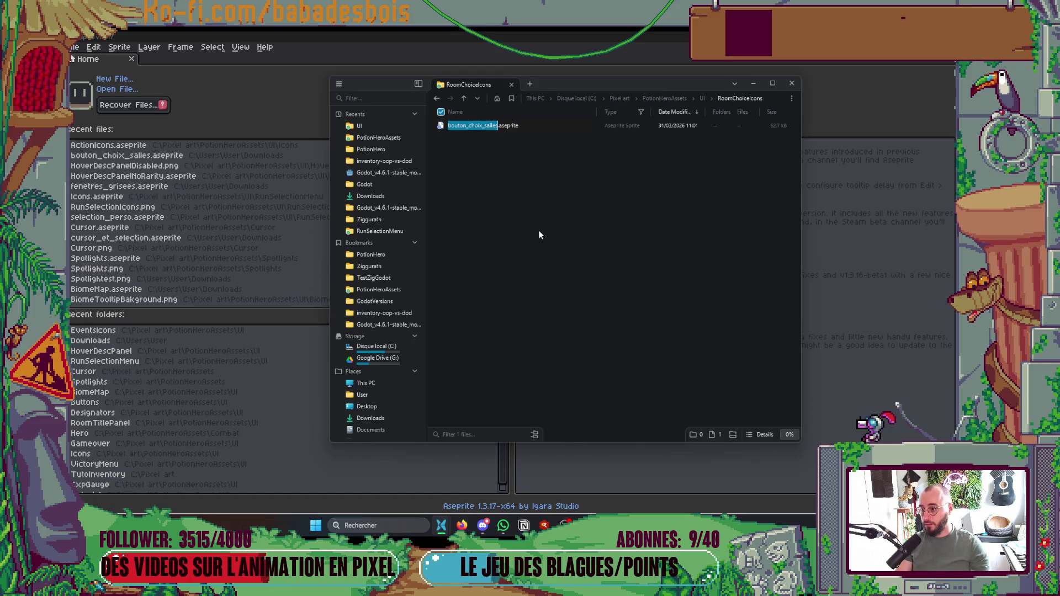
{"action": "type", "text": "RoomChoiceIco"}
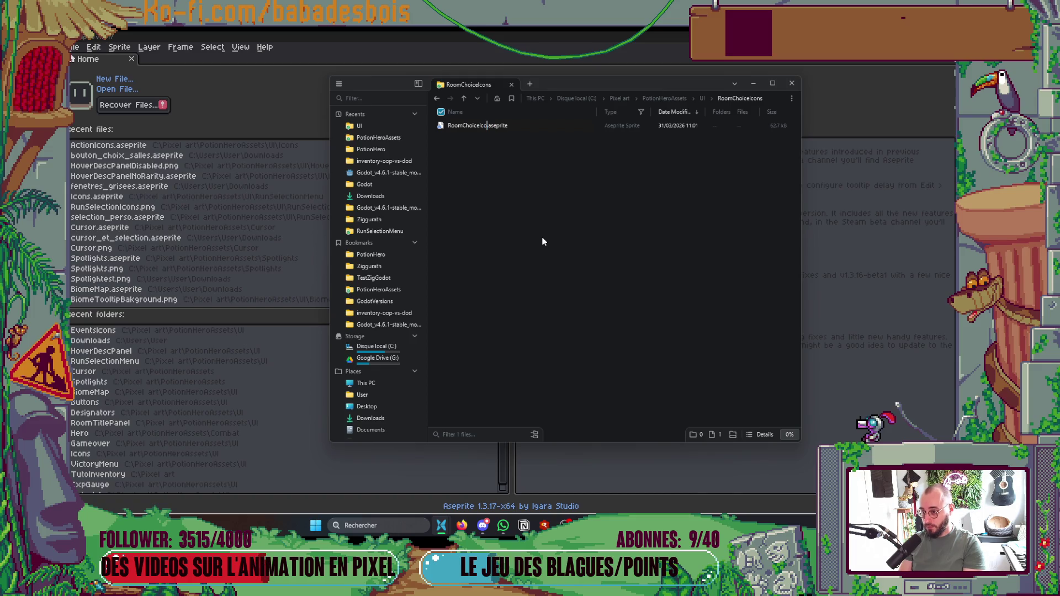
{"action": "key", "text": "Return"}
{"action": "key", "text": "Return"}
Step: Briefly show and hide the layers panel while zooming around the icon sheet
{"action": "scroll", "coordinate": [446, 241], "scroll_direction": "up", "scroll_amount": 5}
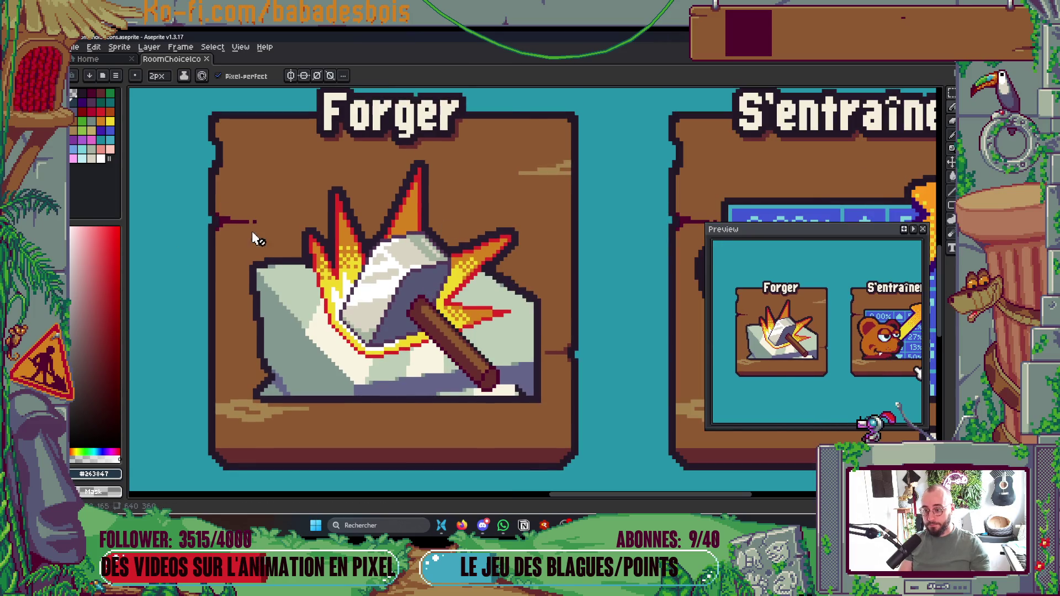
{"action": "scroll", "coordinate": [433, 331], "scroll_direction": "down", "scroll_amount": 3}
{"action": "key", "text": "Tab"}
{"action": "scroll", "coordinate": [453, 265], "scroll_direction": "up", "scroll_amount": 2}
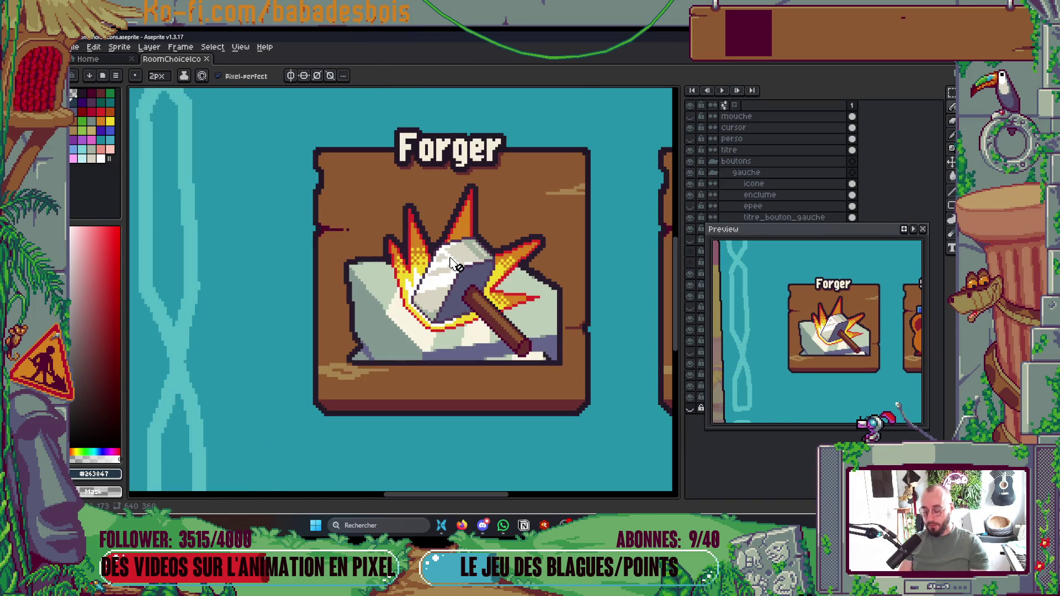
{"action": "key", "text": "Tab"}
{"action": "scroll", "coordinate": [459, 276], "scroll_direction": "up", "scroll_amount": 2}
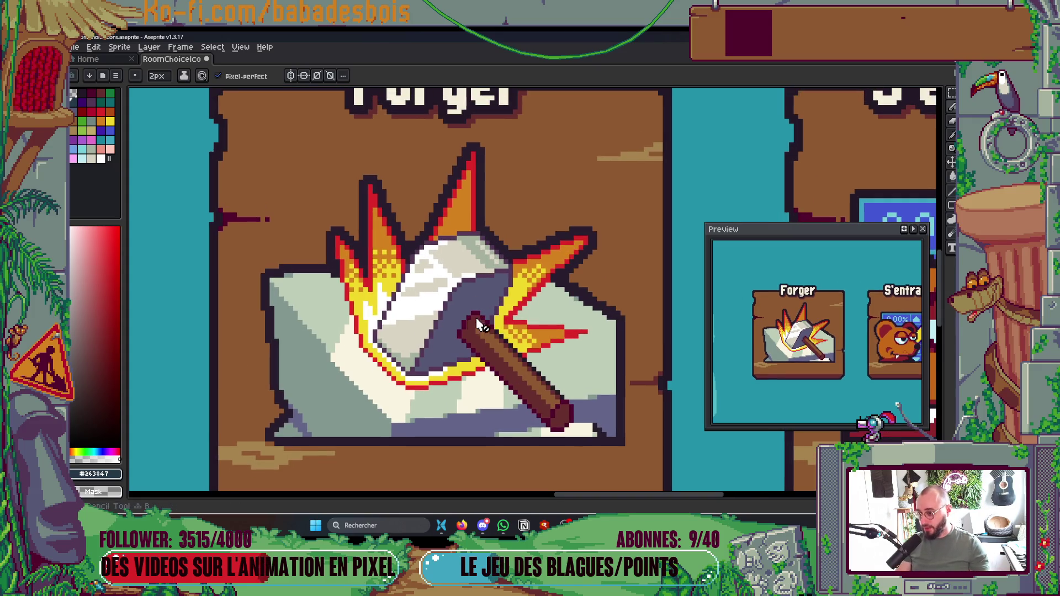
{"action": "scroll", "coordinate": [497, 343], "scroll_direction": "down", "scroll_amount": 2}
{"action": "scroll", "coordinate": [552, 358], "scroll_direction": "down", "scroll_amount": 2}
{"action": "scroll", "coordinate": [663, 387], "scroll_direction": "up", "scroll_amount": 3}
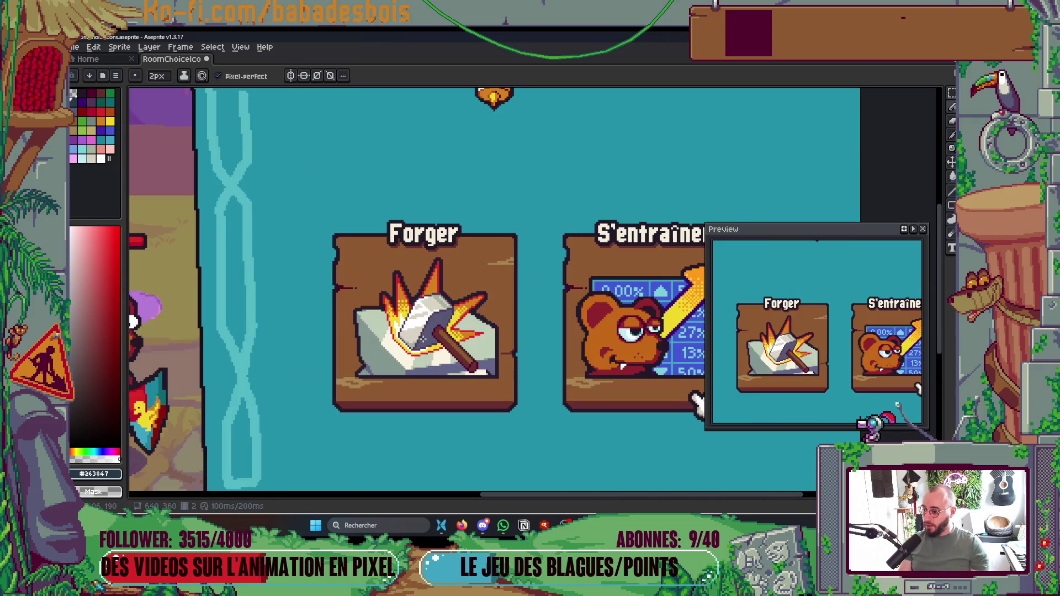
{"action": "scroll", "coordinate": [397, 276], "scroll_direction": "up", "scroll_amount": 4}
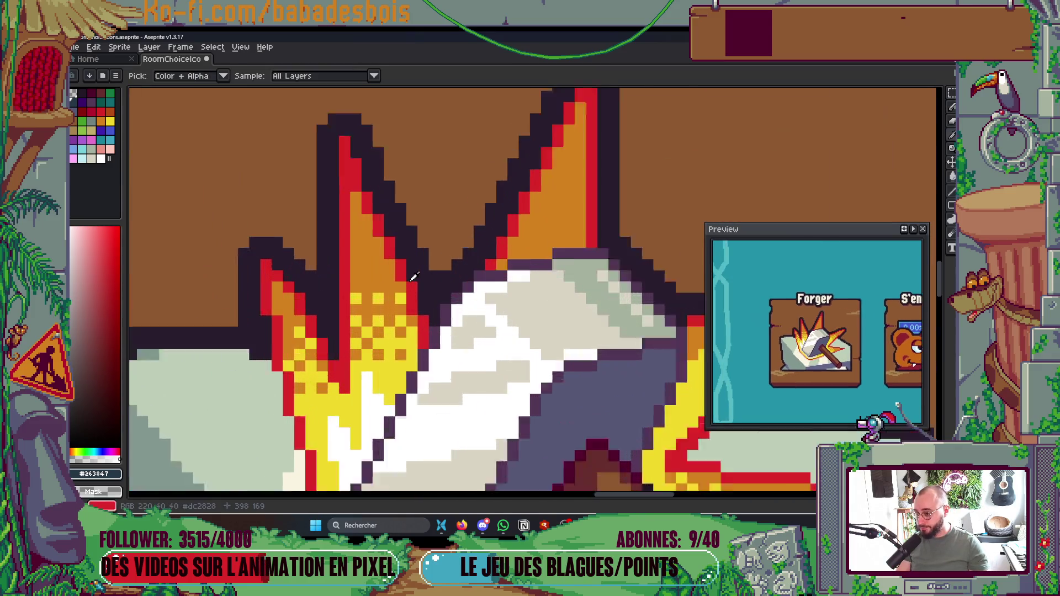
Step: Recolour the red flame outlines with orange sampled from the flames
{"action": "left_click", "coordinate": [369, 265], "text": "alt"}
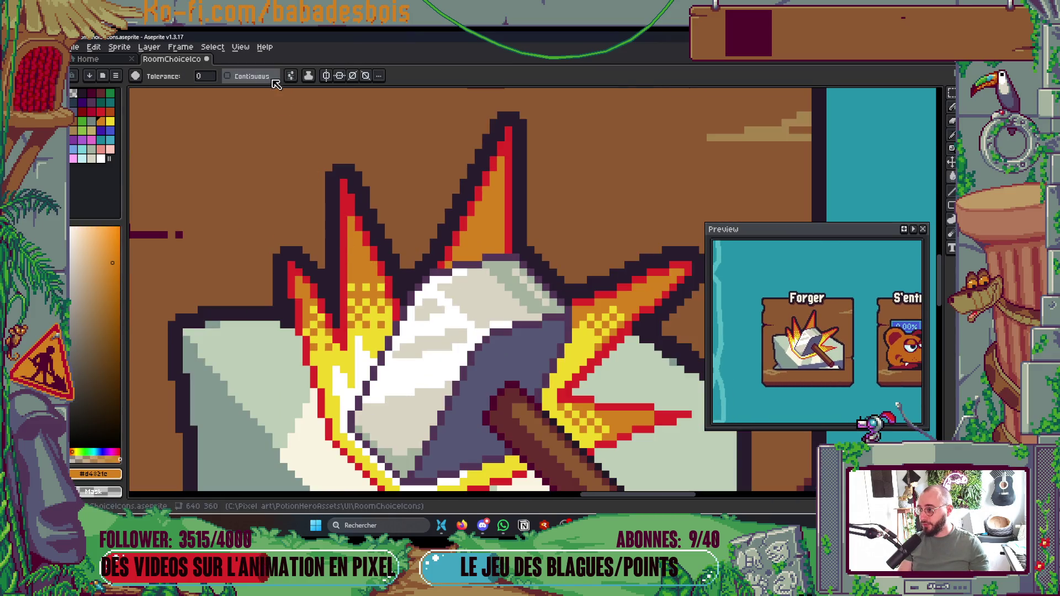
{"action": "left_click", "coordinate": [342, 228]}
{"action": "scroll", "coordinate": [364, 221], "scroll_direction": "down", "scroll_amount": 3}
{"action": "scroll", "coordinate": [386, 197], "scroll_direction": "up", "scroll_amount": 3}
{"action": "scroll", "coordinate": [386, 197], "scroll_direction": "down", "scroll_amount": 4}
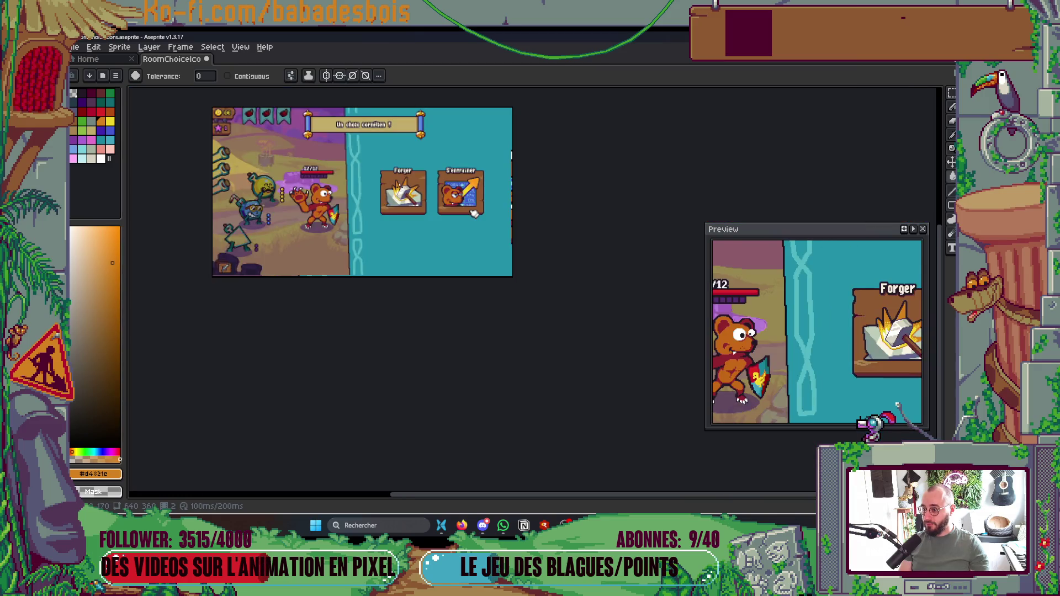
{"action": "scroll", "coordinate": [473, 214], "scroll_direction": "up", "scroll_amount": 2}
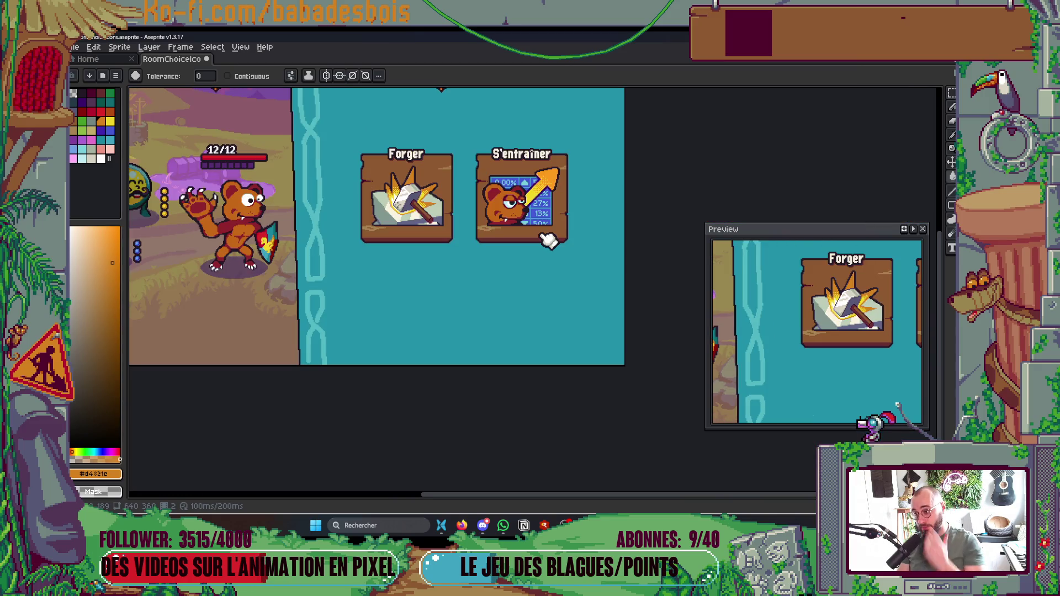
Step: Load the default palette with the view on the hammer close-up
{"action": "left_click_drag", "start_coordinate": [495, 116], "coordinate": [555, 154]}
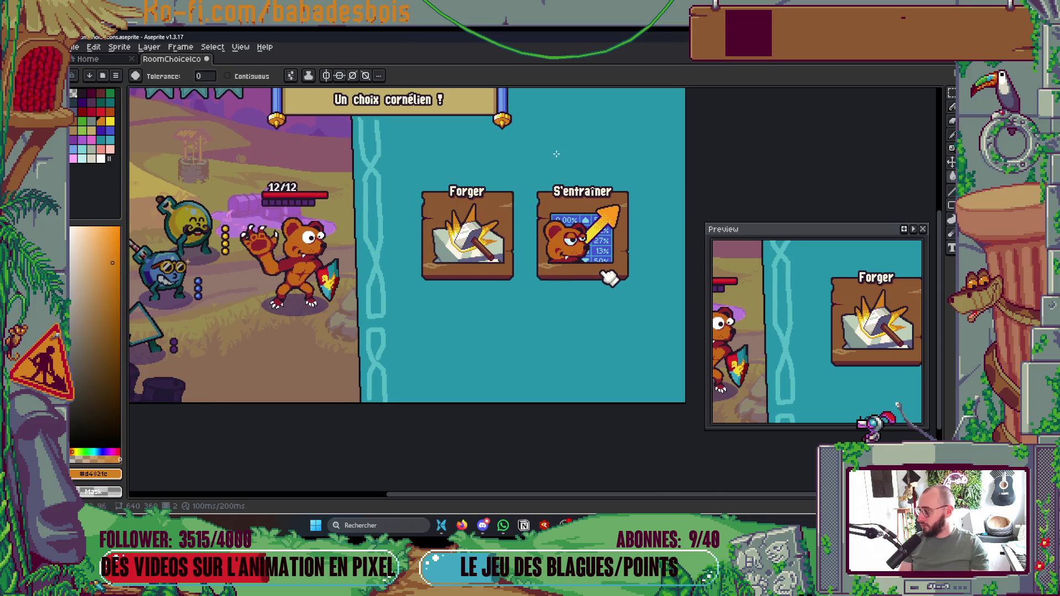
{"action": "scroll", "coordinate": [513, 221], "scroll_direction": "up", "scroll_amount": 6}
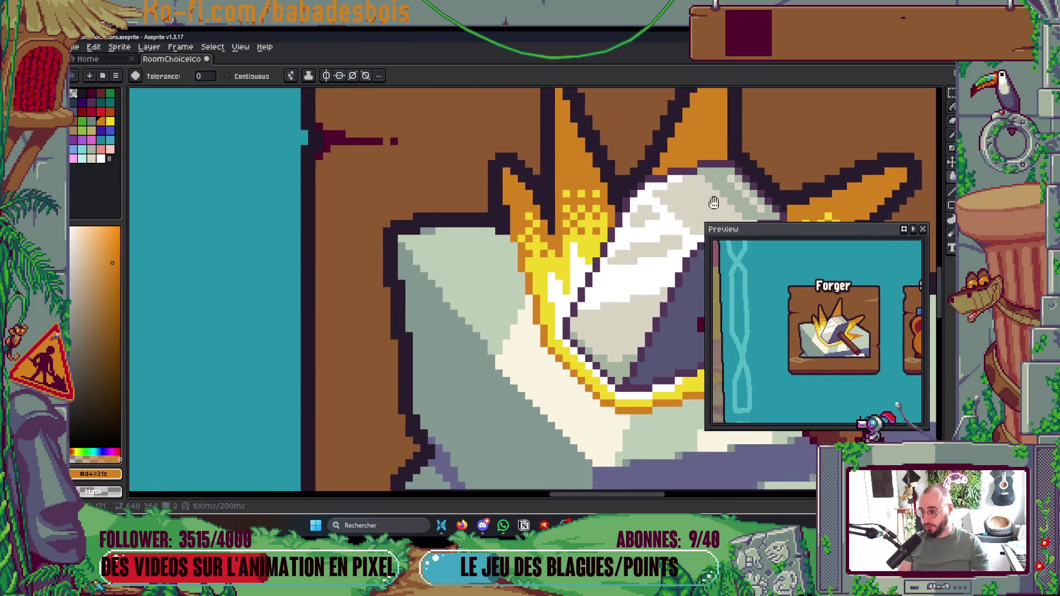
{"action": "key", "text": "i"}
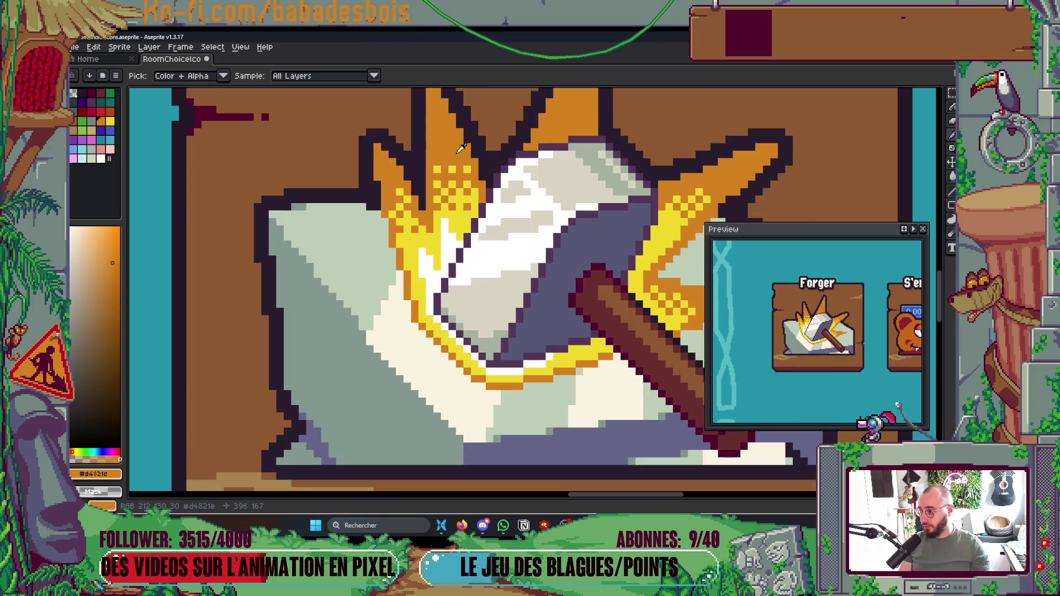
{"action": "left_click_drag", "start_coordinate": [161, 204], "coordinate": [114, 68]}
{"action": "left_click", "coordinate": [115, 76]}
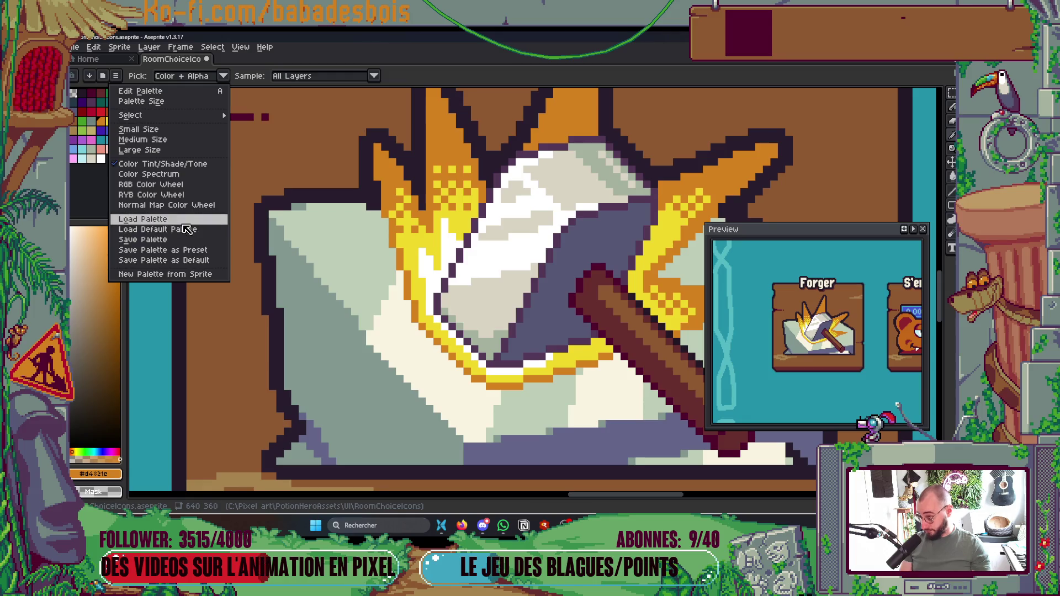
{"action": "left_click", "coordinate": [184, 230]}
Step: Bucket-fill the hammer's spark pixels with a darker shade from the default palette
{"action": "scroll", "coordinate": [176, 210], "scroll_direction": "up", "scroll_amount": 1}
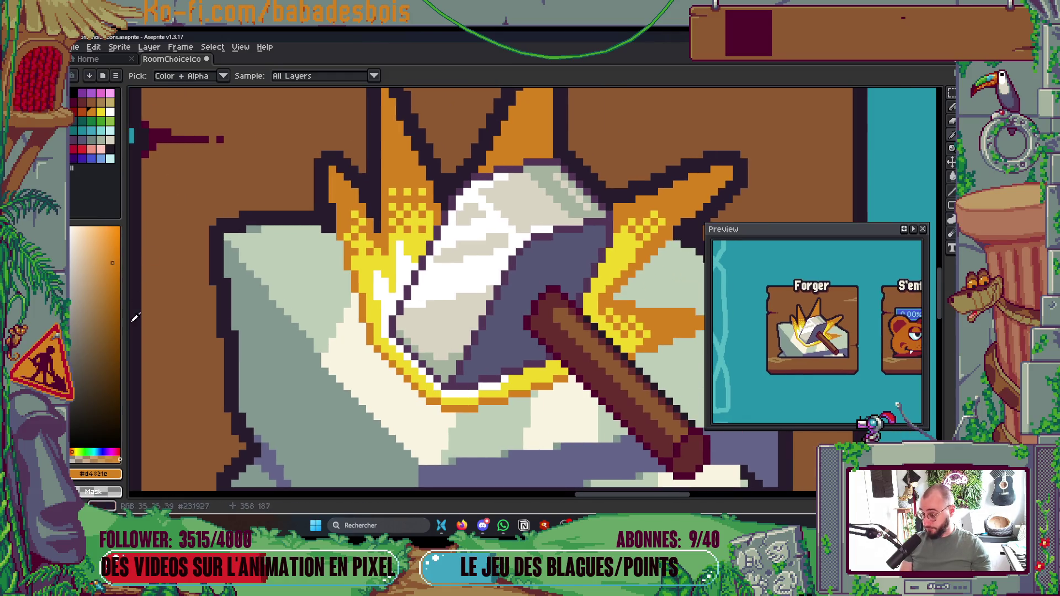
{"action": "scroll", "coordinate": [489, 301], "scroll_direction": "up", "scroll_amount": 1}
{"action": "scroll", "coordinate": [488, 301], "scroll_direction": "down", "scroll_amount": 2}
{"action": "scroll", "coordinate": [488, 301], "scroll_direction": "up", "scroll_amount": 2}
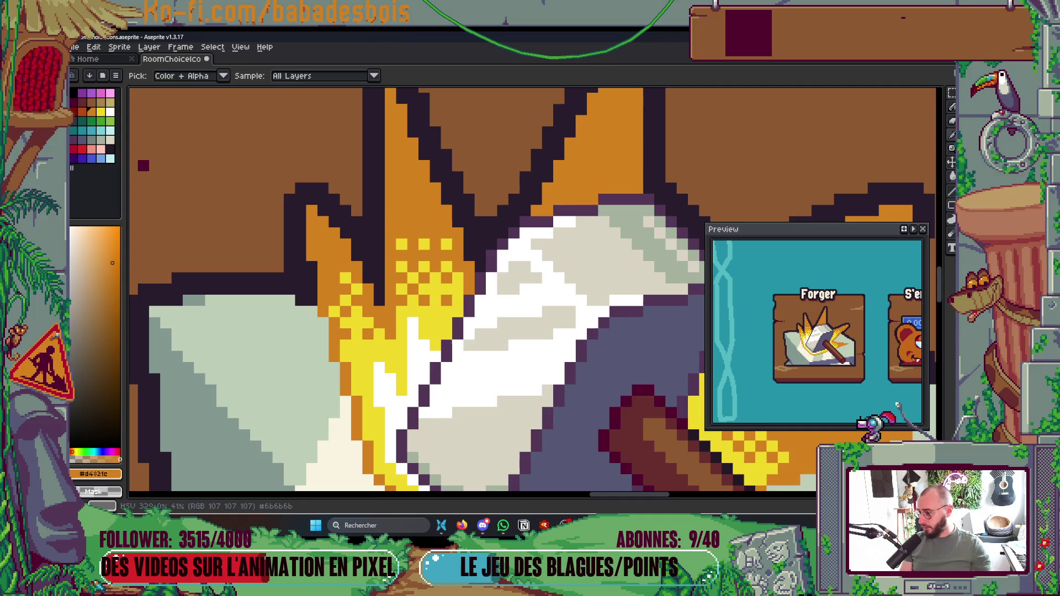
{"action": "left_click", "coordinate": [107, 250]}
{"action": "key", "text": "v"}
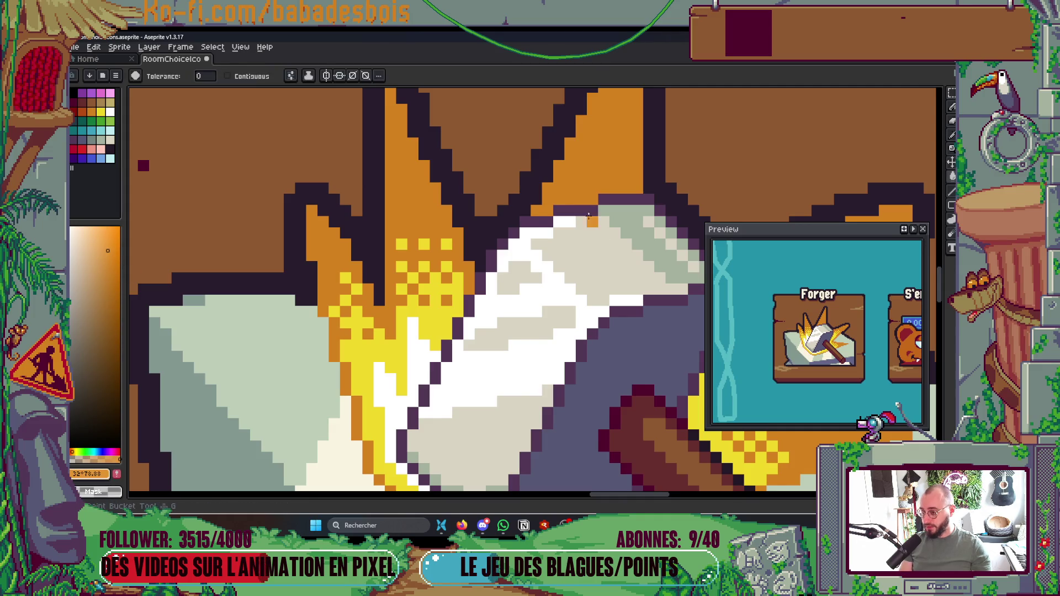
{"action": "key", "text": "g"}
{"action": "scroll", "coordinate": [436, 208], "scroll_direction": "down", "scroll_amount": 2}
{"action": "scroll", "coordinate": [436, 207], "scroll_direction": "up", "scroll_amount": 1}
{"action": "left_click", "coordinate": [115, 260]}
{"action": "left_click", "coordinate": [431, 245]}
Step: Tweak the fill colour to a slightly different dark shade
{"action": "scroll", "coordinate": [442, 232], "scroll_direction": "down", "scroll_amount": 3}
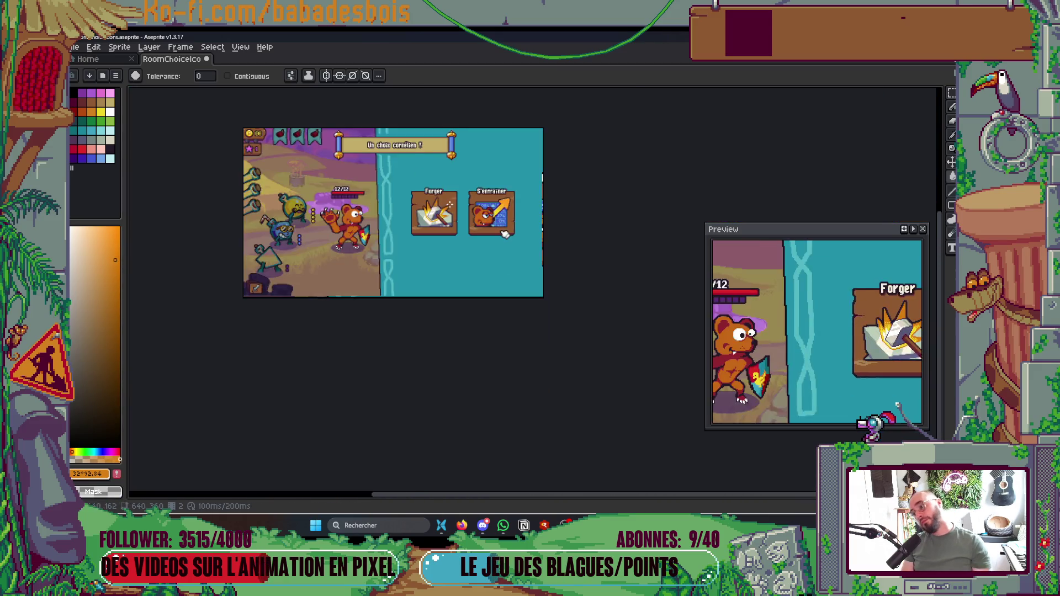
{"action": "scroll", "coordinate": [455, 229], "scroll_direction": "up", "scroll_amount": 1}
{"action": "key", "text": "v"}
{"action": "key", "text": "g"}
{"action": "scroll", "coordinate": [330, 242], "scroll_direction": "up", "scroll_amount": 1}
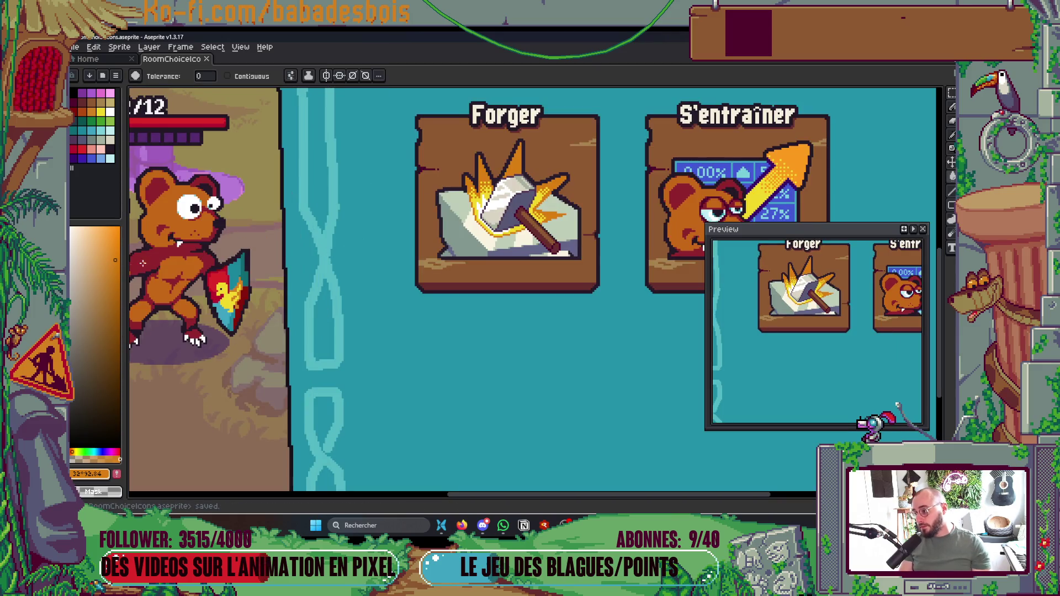
{"action": "left_click", "coordinate": [113, 255]}
Step: Switch to the pencil, show the layer list, and move the preview window down
{"action": "scroll", "coordinate": [472, 175], "scroll_direction": "up", "scroll_amount": 2}
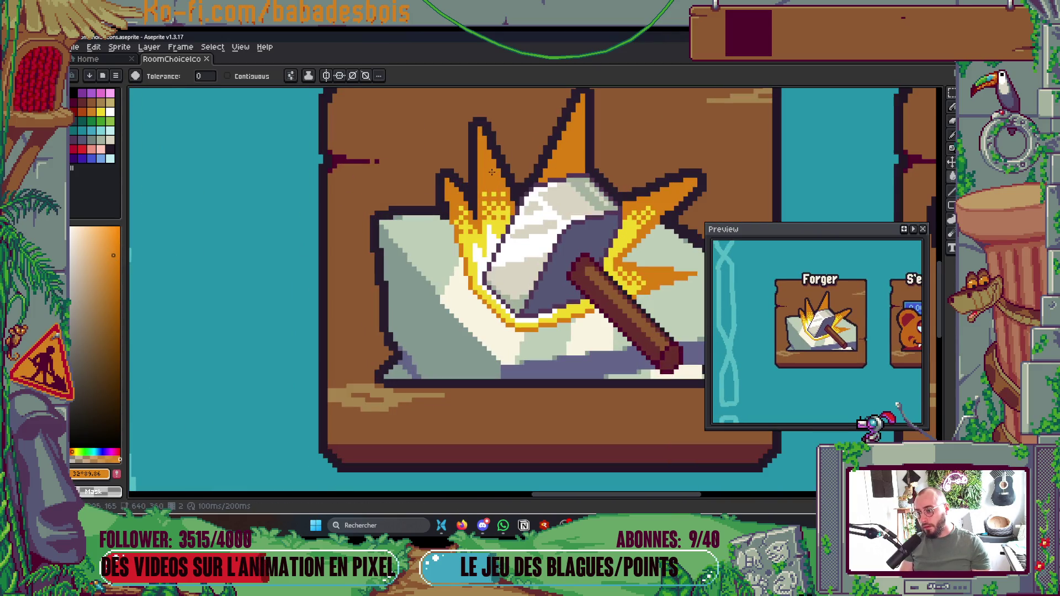
{"action": "scroll", "coordinate": [542, 311], "scroll_direction": "up", "scroll_amount": 1}
{"action": "scroll", "coordinate": [542, 311], "scroll_direction": "down", "scroll_amount": 1}
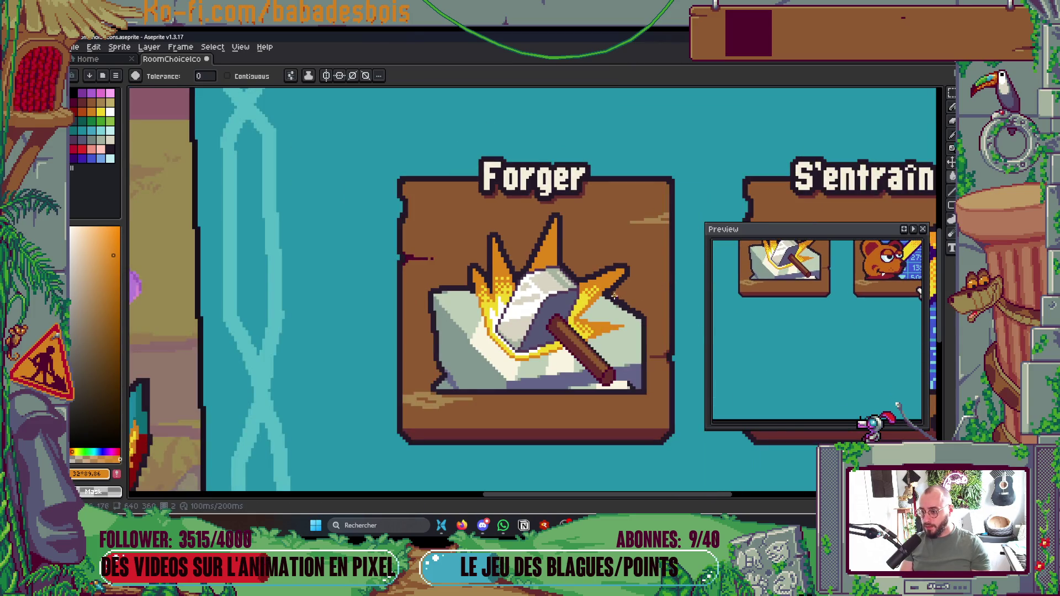
{"action": "scroll", "coordinate": [498, 289], "scroll_direction": "up", "scroll_amount": 2}
{"action": "scroll", "coordinate": [499, 289], "scroll_direction": "down", "scroll_amount": 3}
{"action": "scroll", "coordinate": [518, 234], "scroll_direction": "up", "scroll_amount": 3}
{"action": "scroll", "coordinate": [518, 235], "scroll_direction": "up", "scroll_amount": 2}
{"action": "key", "text": "b"}
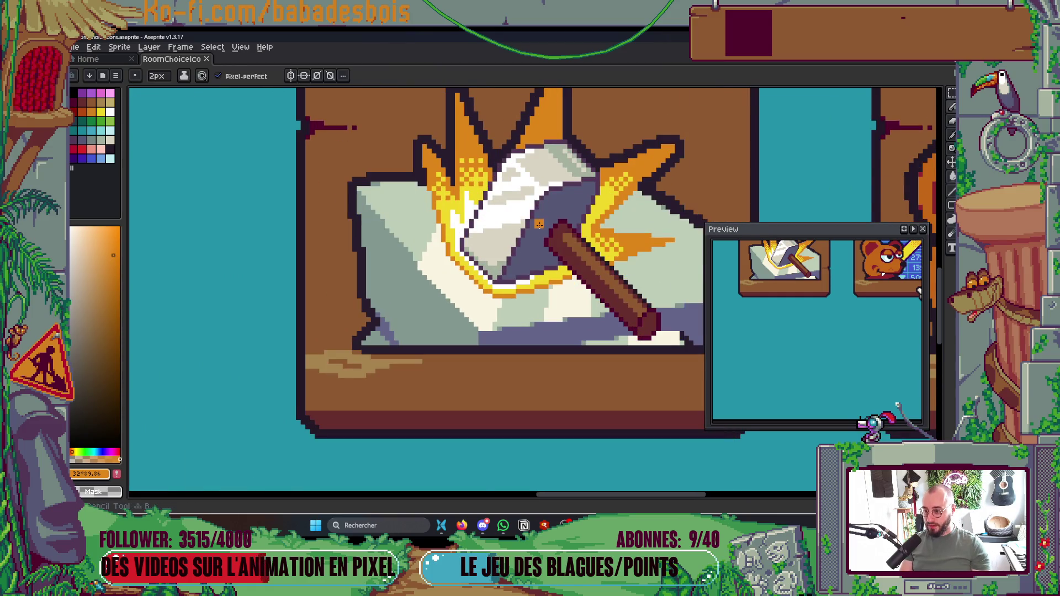
{"action": "key", "text": "Tab"}
{"action": "left_click_drag", "start_coordinate": [831, 231], "coordinate": [838, 375]}
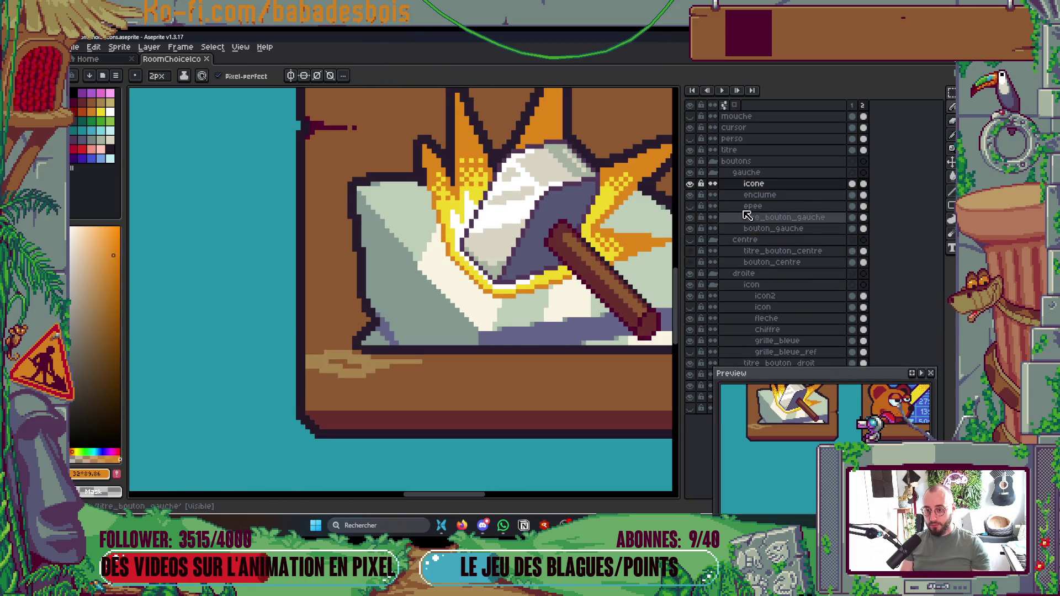
{"action": "double_click", "coordinate": [690, 196]}
{"action": "key", "text": "v"}
{"action": "key", "text": "b"}
{"action": "scroll", "coordinate": [540, 214], "scroll_direction": "down", "scroll_amount": 4}
{"action": "scroll", "coordinate": [541, 207], "scroll_direction": "up", "scroll_amount": 2}
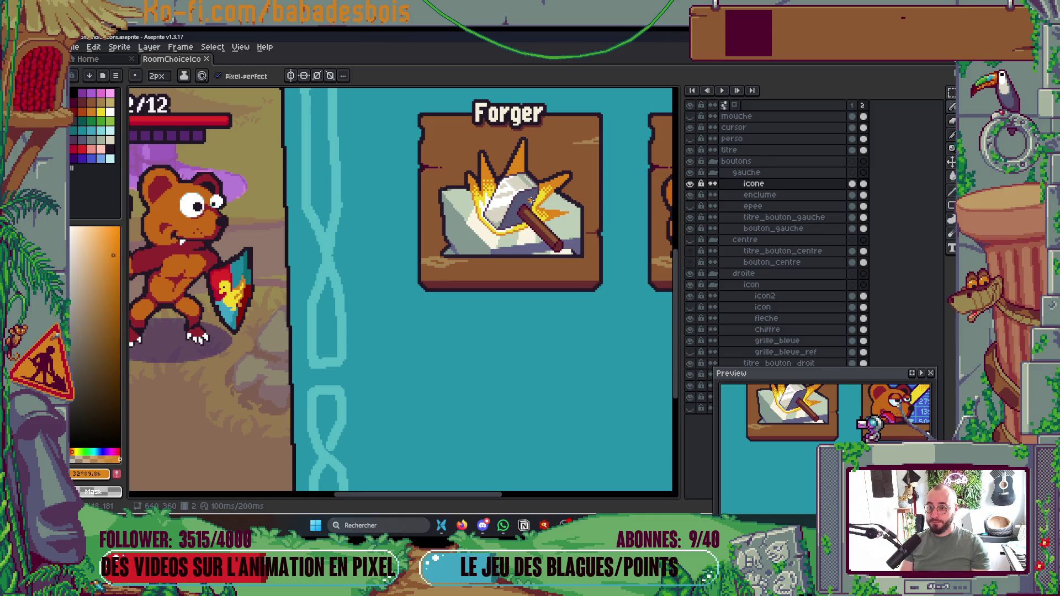
{"action": "double_click", "coordinate": [690, 195]}
{"action": "double_click", "coordinate": [690, 195]}
{"action": "double_click", "coordinate": [690, 183]}
{"action": "double_click", "coordinate": [690, 184]}
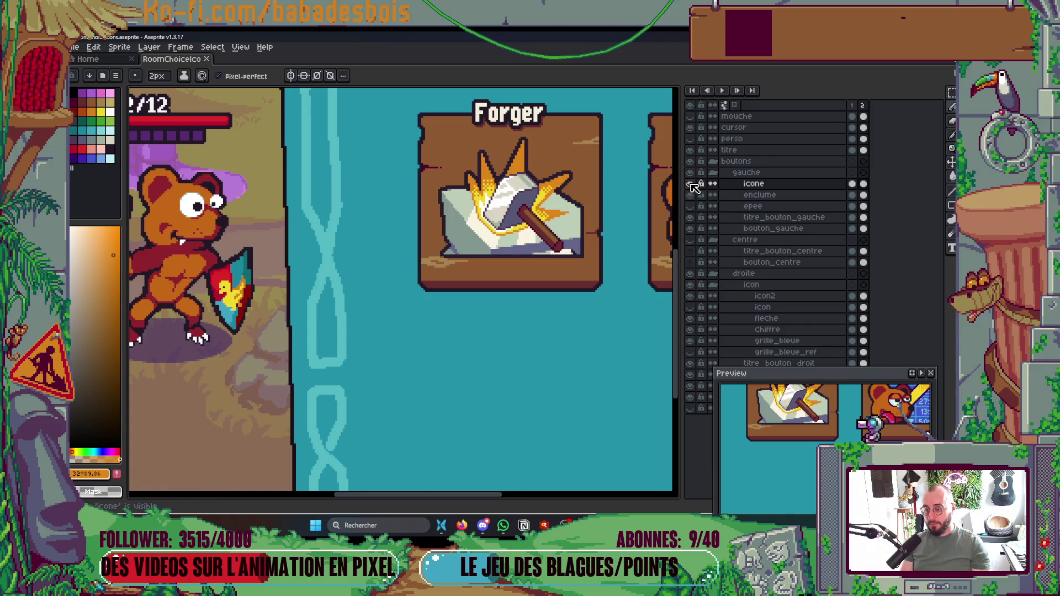
{"action": "scroll", "coordinate": [485, 232], "scroll_direction": "up", "scroll_amount": 3}
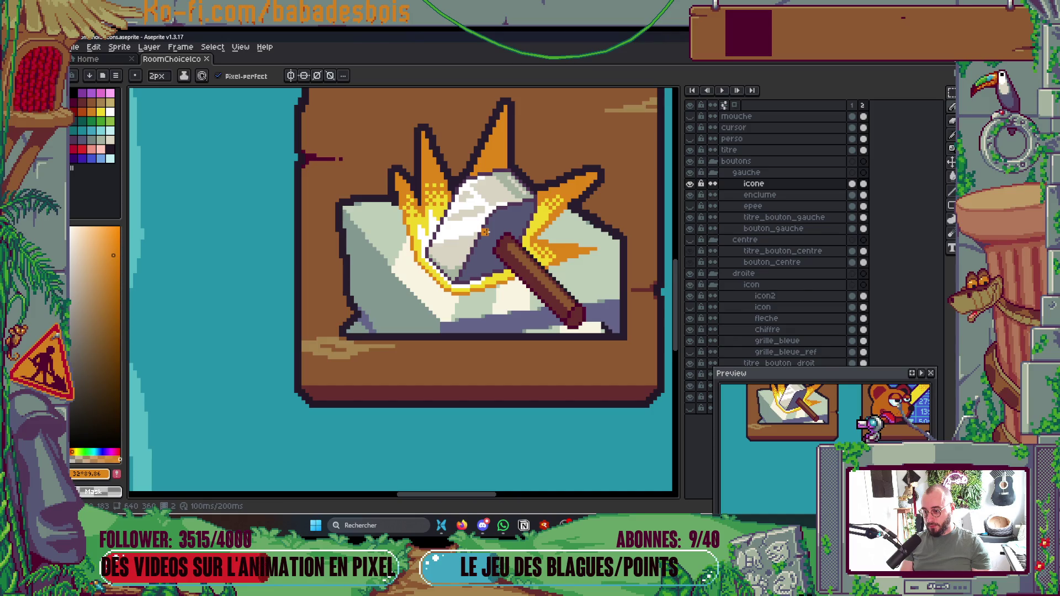
{"action": "scroll", "coordinate": [546, 292], "scroll_direction": "up", "scroll_amount": 3}
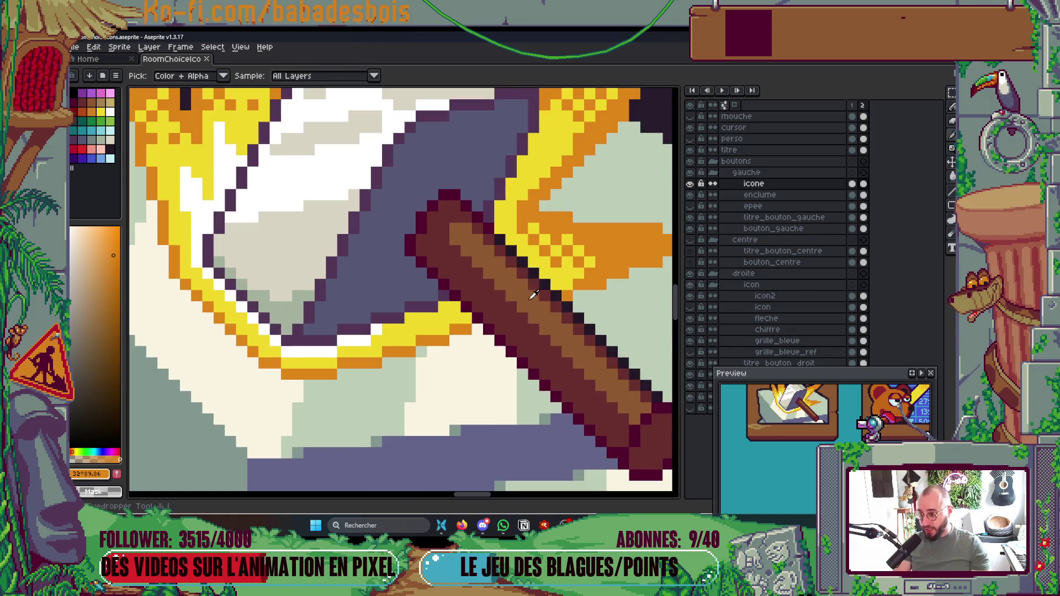
Step: Undo the stray yellow line across the handle and repaint the handle top at 3px
{"action": "left_click_drag", "start_coordinate": [545, 291], "coordinate": [434, 317]}
{"action": "key", "text": "ctrl+z"}
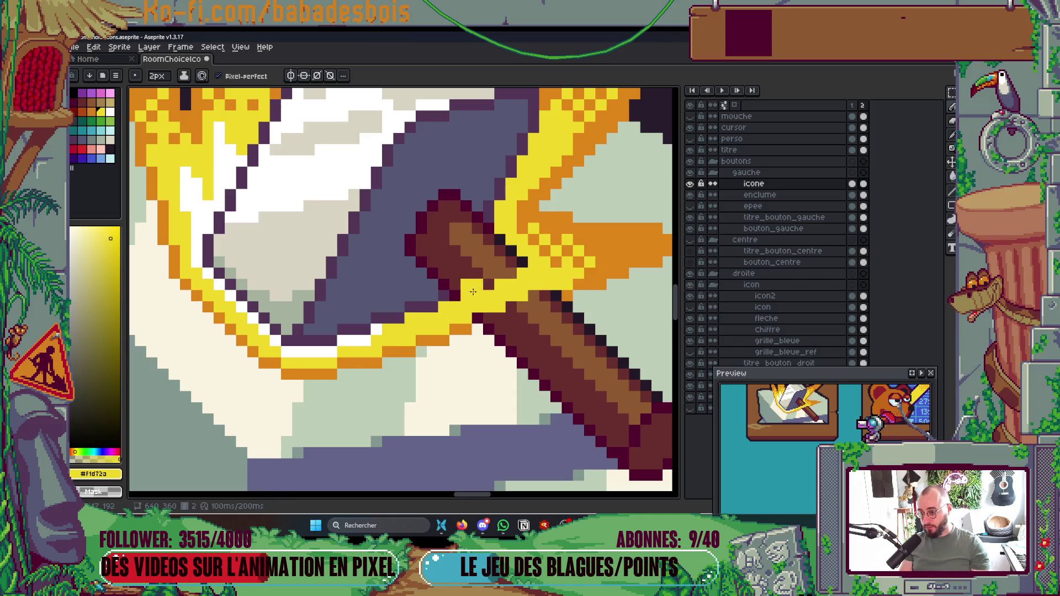
{"action": "scroll", "coordinate": [490, 276], "scroll_direction": "down", "scroll_amount": 2}
{"action": "key", "text": "plus"}
{"action": "mouse_move", "coordinate": [497, 277]}
{"action": "left_mouse_down"}
{"action": "mouse_move", "coordinate": [444, 265]}
{"action": "mouse_move", "coordinate": [434, 291]}
{"action": "mouse_move", "coordinate": [395, 306]}
{"action": "mouse_move", "coordinate": [443, 291]}
{"action": "left_mouse_up"}
Step: Paint yellow at 4px over the hammer head's lower area, middle band and top
{"action": "key", "text": "plus"}
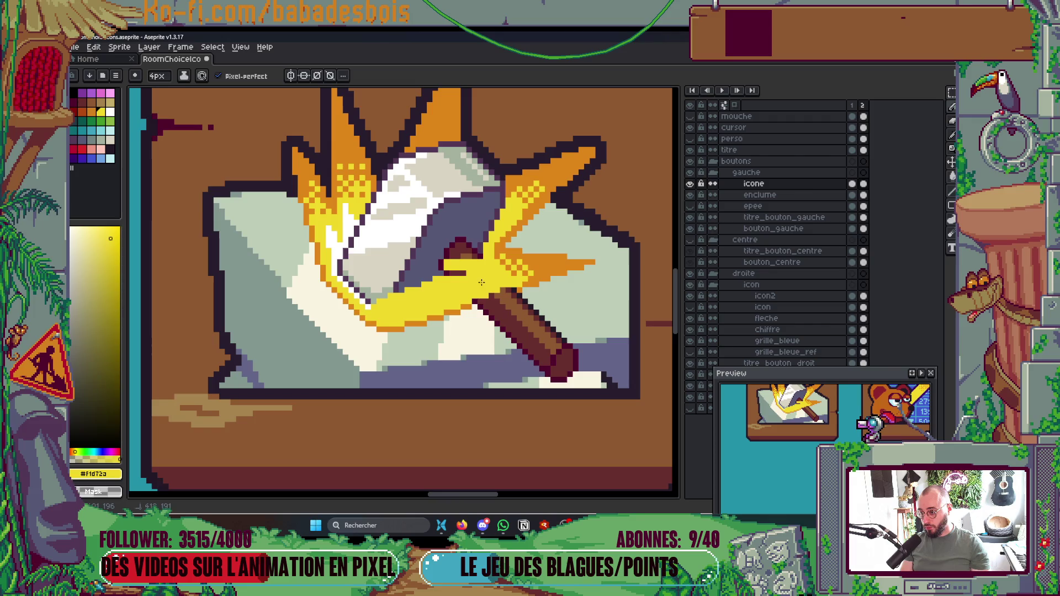
{"action": "mouse_move", "coordinate": [497, 212]}
{"action": "left_mouse_down"}
{"action": "mouse_move", "coordinate": [439, 260]}
{"action": "mouse_move", "coordinate": [455, 269]}
{"action": "mouse_move", "coordinate": [375, 302]}
{"action": "left_mouse_up"}
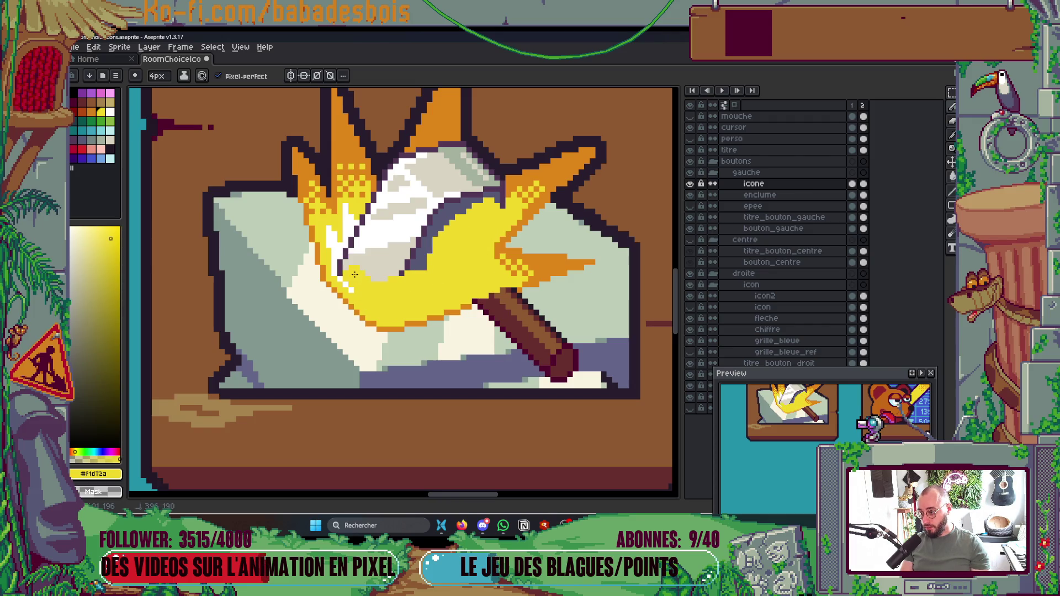
{"action": "mouse_move", "coordinate": [352, 267]}
{"action": "left_mouse_down"}
{"action": "mouse_move", "coordinate": [378, 235]}
{"action": "mouse_move", "coordinate": [419, 260]}
{"action": "mouse_move", "coordinate": [396, 243]}
{"action": "left_mouse_up"}
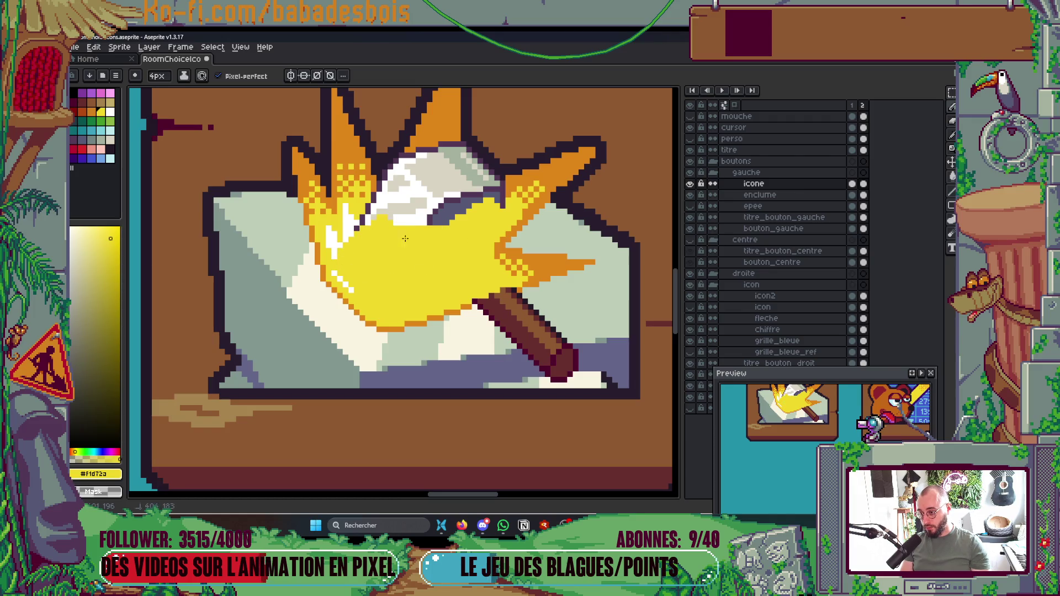
{"action": "left_click_drag", "start_coordinate": [497, 204], "coordinate": [405, 228]}
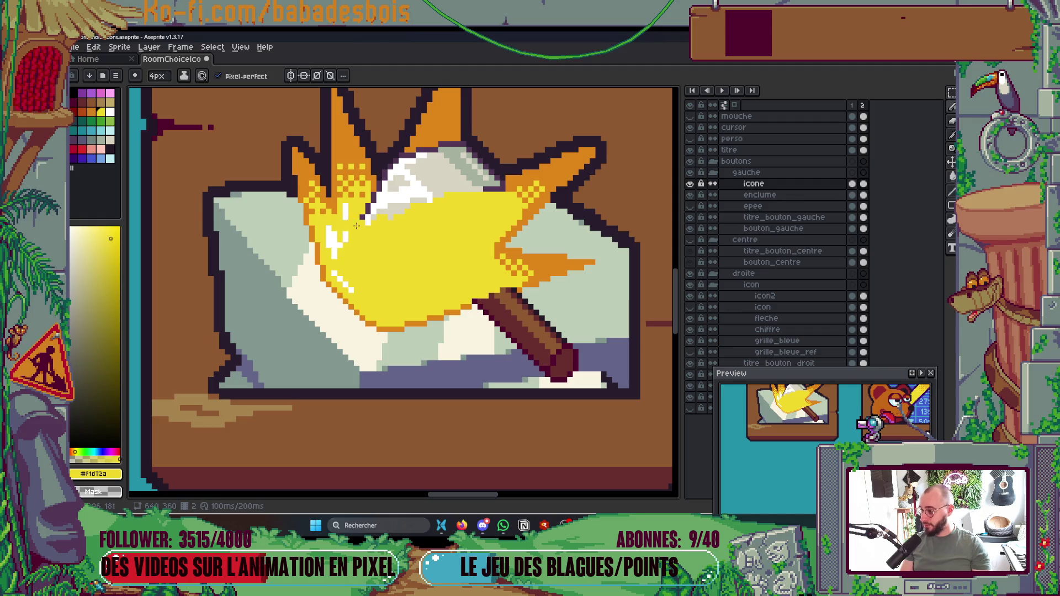
{"action": "left_click_drag", "start_coordinate": [369, 214], "coordinate": [445, 204]}
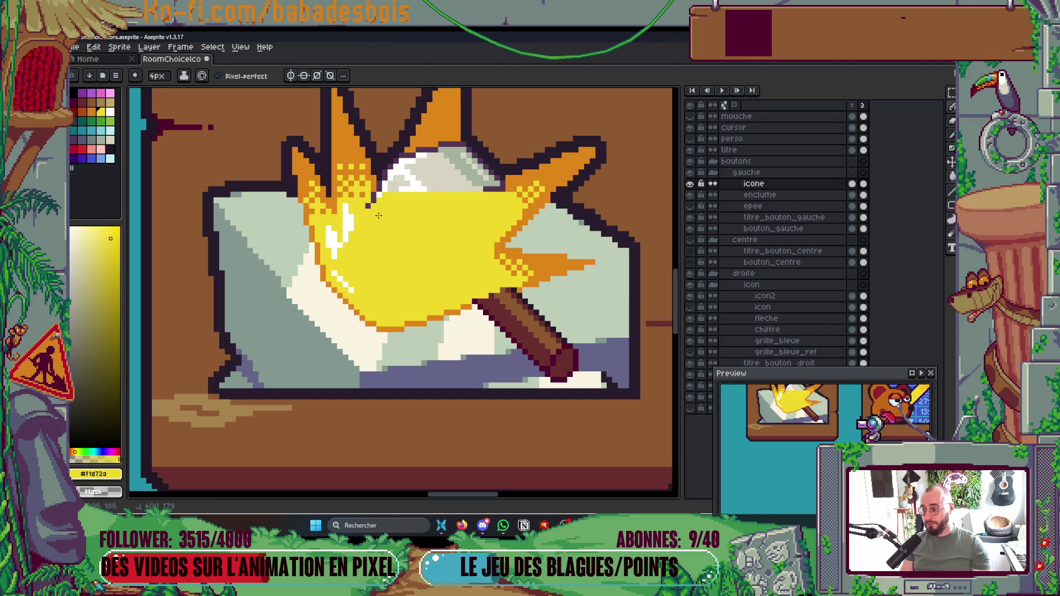
{"action": "scroll", "coordinate": [500, 199], "scroll_direction": "down", "scroll_amount": 2}
{"action": "scroll", "coordinate": [469, 348], "scroll_direction": "up", "scroll_amount": 2}
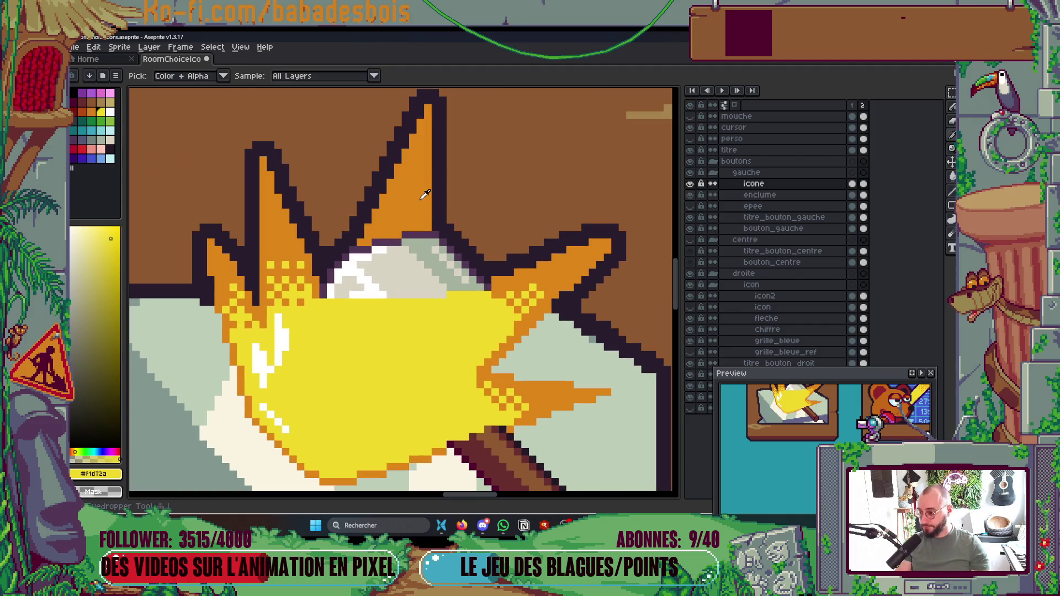
Step: Paint the white and grey patches around the spike with the flash's orange
{"action": "left_click", "coordinate": [419, 215], "text": "alt"}
{"action": "mouse_move", "coordinate": [381, 329]}
{"action": "left_mouse_down"}
{"action": "mouse_move", "coordinate": [385, 269]}
{"action": "mouse_move", "coordinate": [356, 252]}
{"action": "mouse_move", "coordinate": [339, 313]}
{"action": "left_mouse_up"}
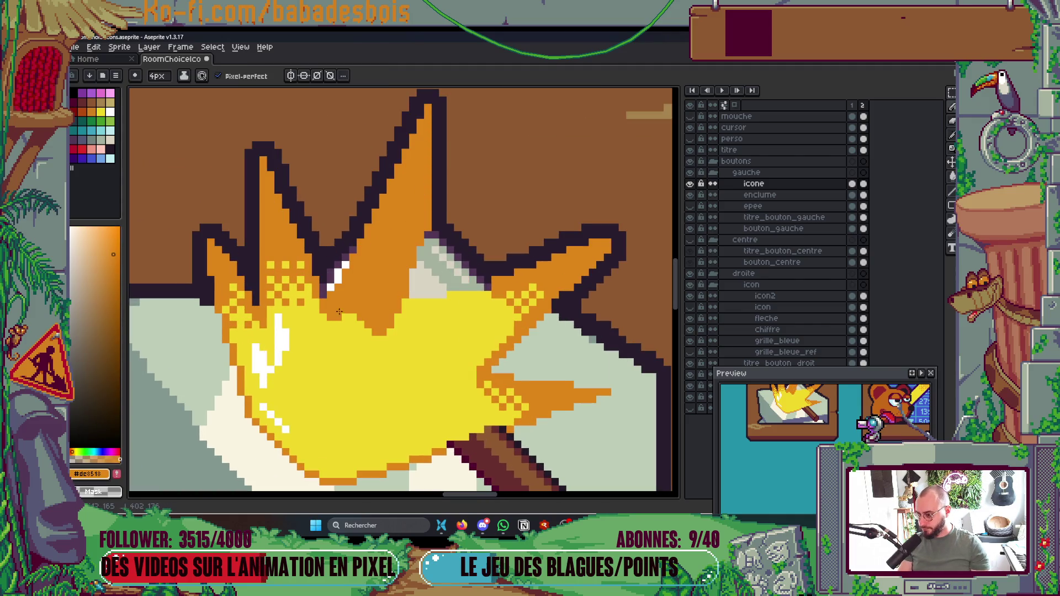
{"action": "left_click_drag", "start_coordinate": [419, 237], "coordinate": [478, 289]}
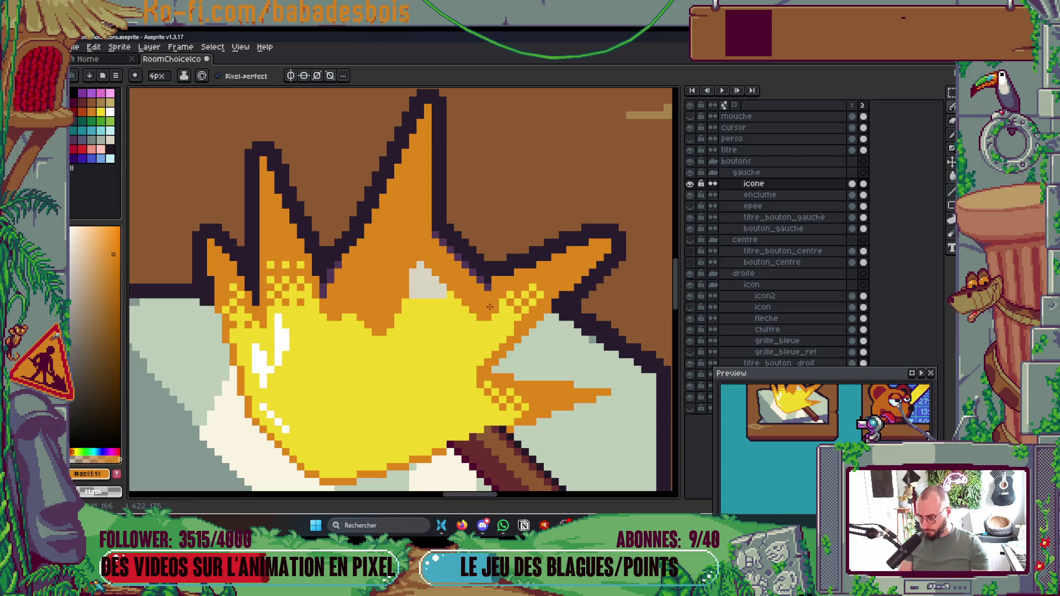
{"action": "mouse_move", "coordinate": [411, 261]}
{"action": "left_mouse_down"}
{"action": "mouse_move", "coordinate": [426, 281]}
{"action": "mouse_move", "coordinate": [485, 284]}
{"action": "mouse_move", "coordinate": [491, 298]}
{"action": "left_mouse_up"}
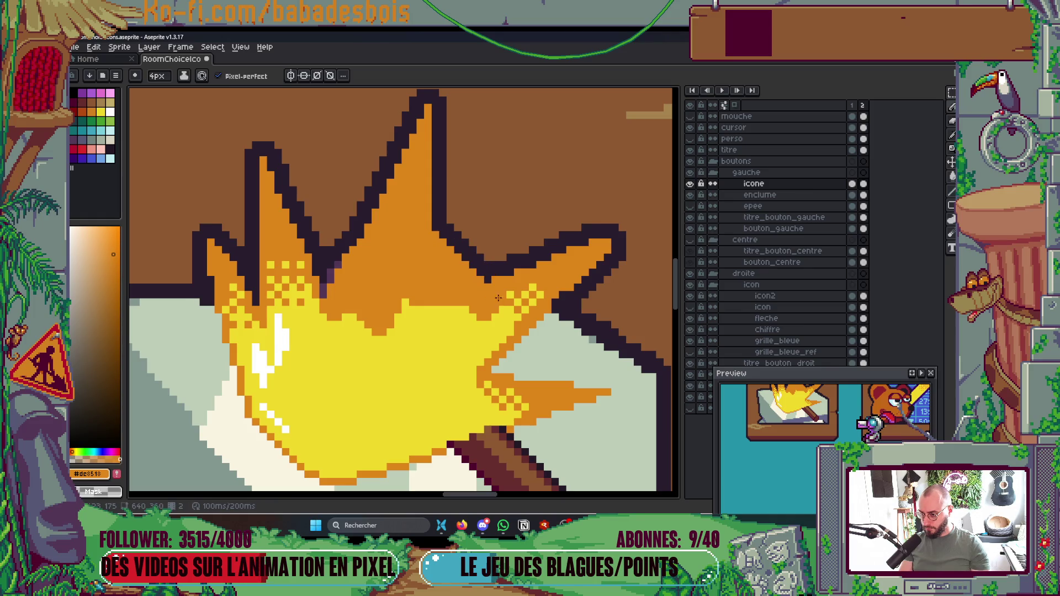
{"action": "scroll", "coordinate": [500, 299], "scroll_direction": "down", "scroll_amount": 5}
{"action": "scroll", "coordinate": [520, 277], "scroll_direction": "up", "scroll_amount": 6}
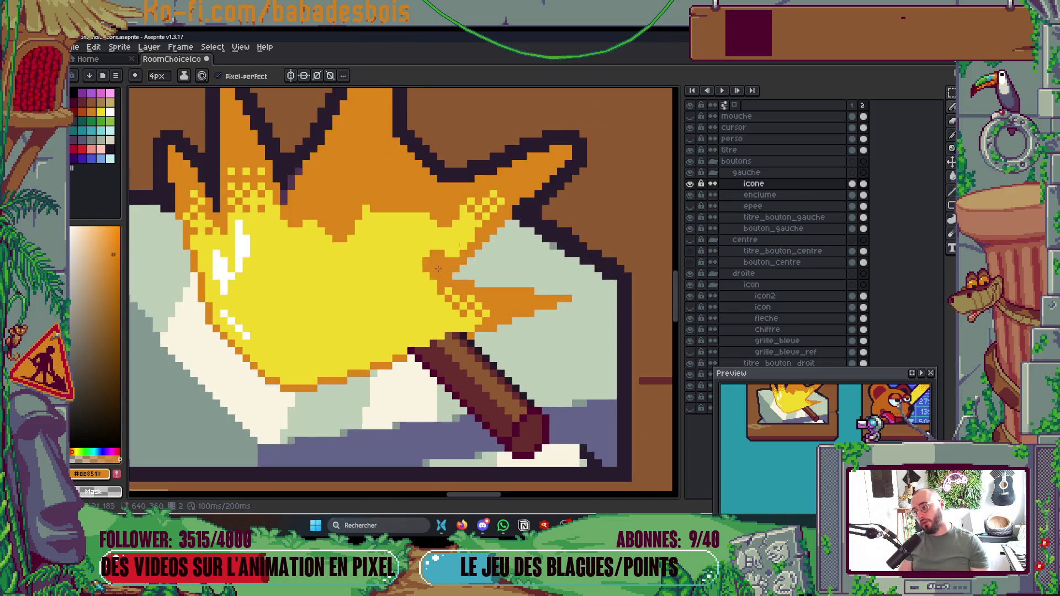
Step: Paint solid yellow over the dithered left flame tip with a 2px brush
{"action": "left_click", "coordinate": [397, 243], "text": "alt"}
{"action": "key", "text": "minus"}
{"action": "key", "text": "minus"}
{"action": "key", "text": "minus"}
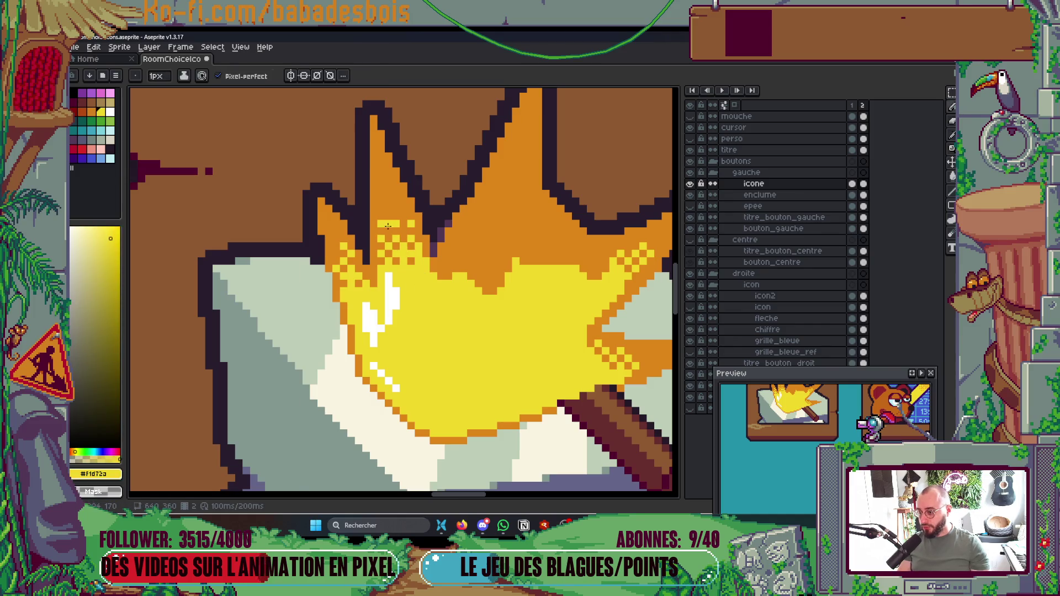
{"action": "key", "text": "plus"}
{"action": "left_click_drag", "start_coordinate": [389, 208], "coordinate": [373, 276]}
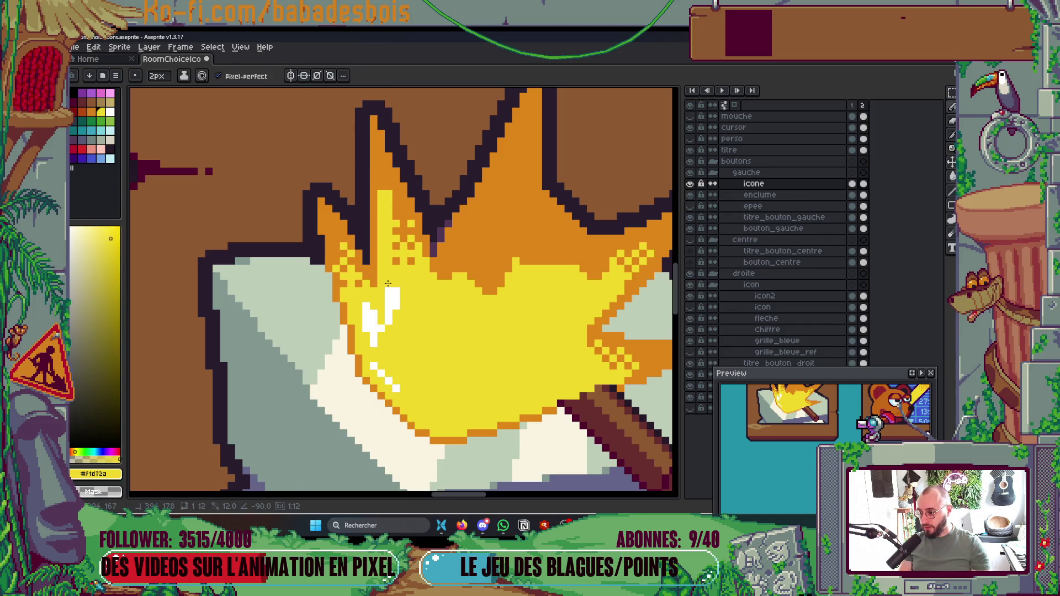
{"action": "mouse_move", "coordinate": [396, 205]}
{"action": "left_mouse_down"}
{"action": "mouse_move", "coordinate": [411, 246]}
{"action": "mouse_move", "coordinate": [435, 225]}
{"action": "left_mouse_up"}
{"action": "scroll", "coordinate": [405, 241], "scroll_direction": "up", "scroll_amount": 1}
Step: Turn a vertical strip and two pixels of the orange flame edge yellow
{"action": "left_click", "coordinate": [422, 208], "text": "alt"}
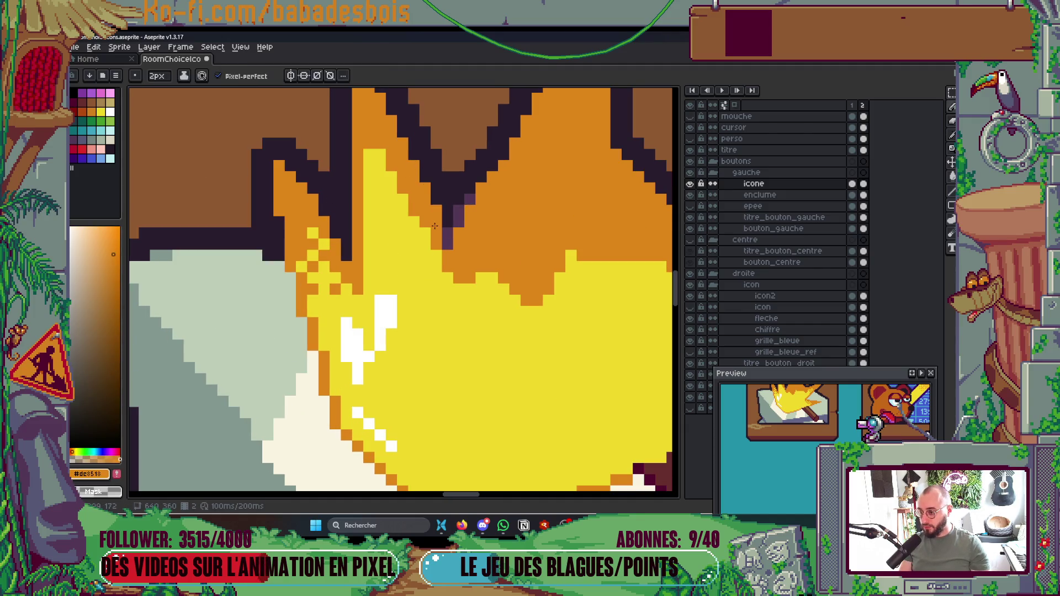
{"action": "scroll", "coordinate": [444, 265], "scroll_direction": "down", "scroll_amount": 2}
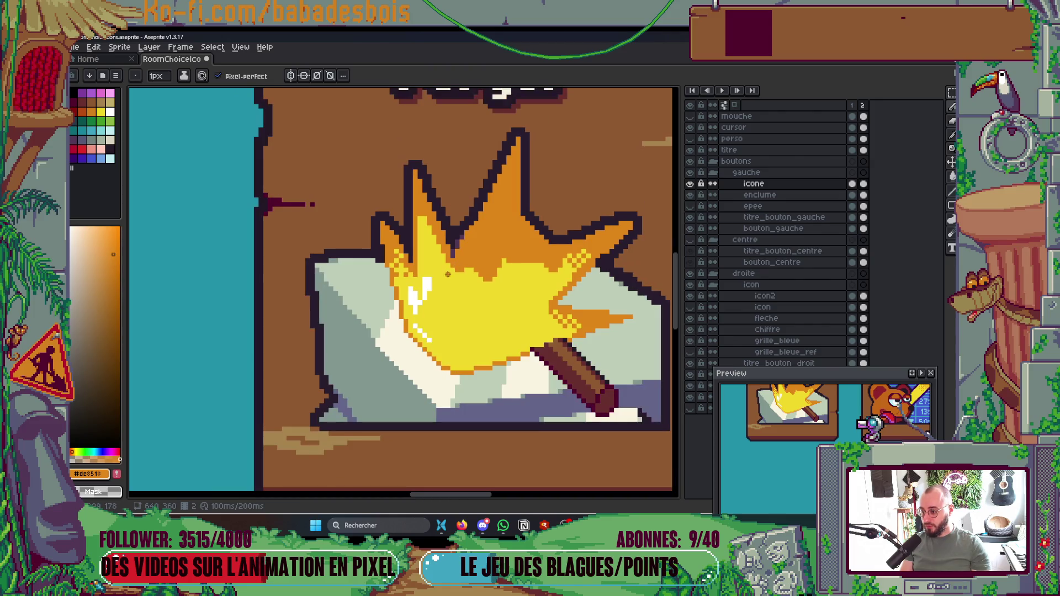
{"action": "scroll", "coordinate": [447, 270], "scroll_direction": "up", "scroll_amount": 3}
{"action": "left_click", "coordinate": [369, 124], "text": "alt"}
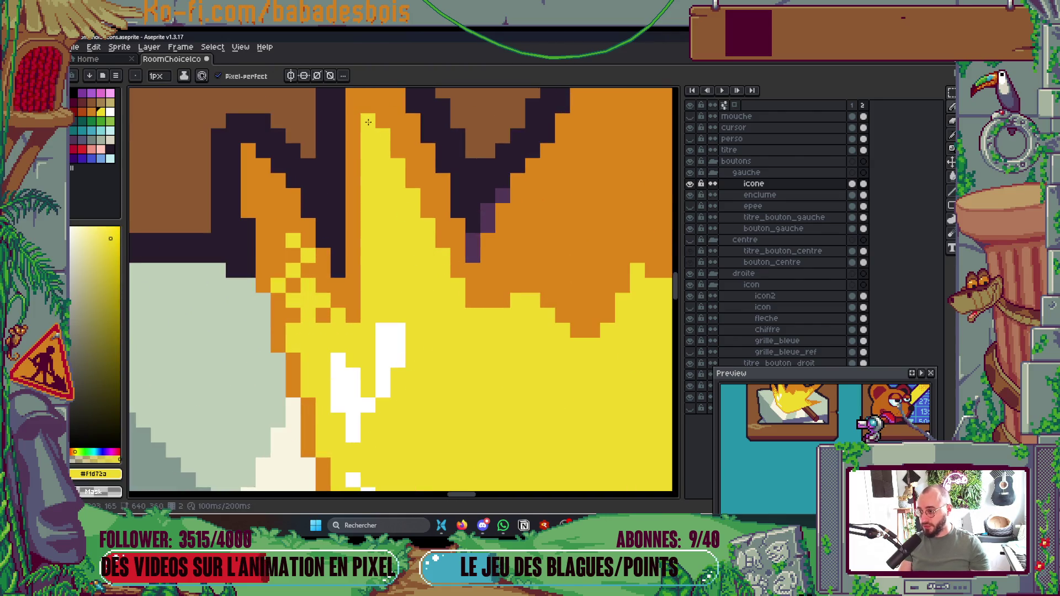
{"action": "scroll", "coordinate": [369, 107], "scroll_direction": "left", "scroll_amount": 3}
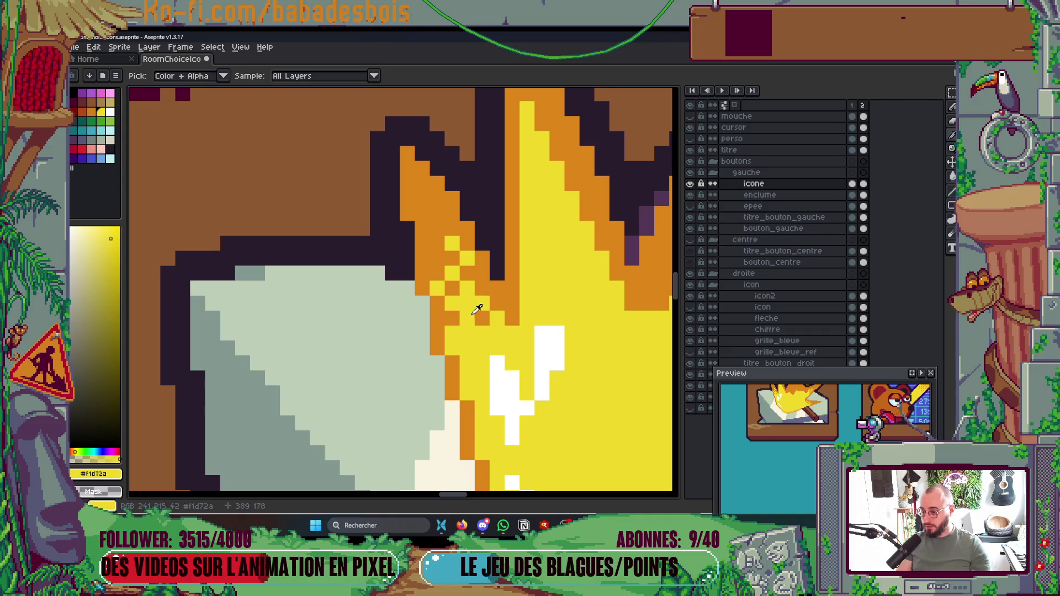
{"action": "left_click_drag", "start_coordinate": [459, 316], "coordinate": [452, 243]}
{"action": "left_click", "coordinate": [467, 274]}
{"action": "left_click", "coordinate": [476, 315]}
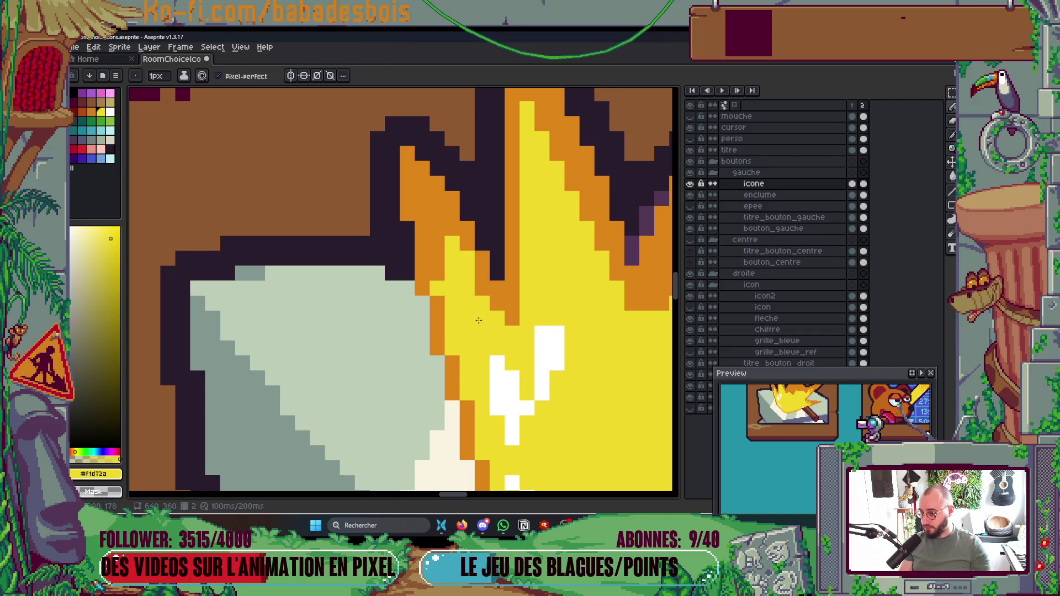
Step: Restore one edge pixel to orange, then resample the flame's yellow
{"action": "left_click", "coordinate": [433, 249], "text": "alt"}
{"action": "left_click", "coordinate": [464, 255]}
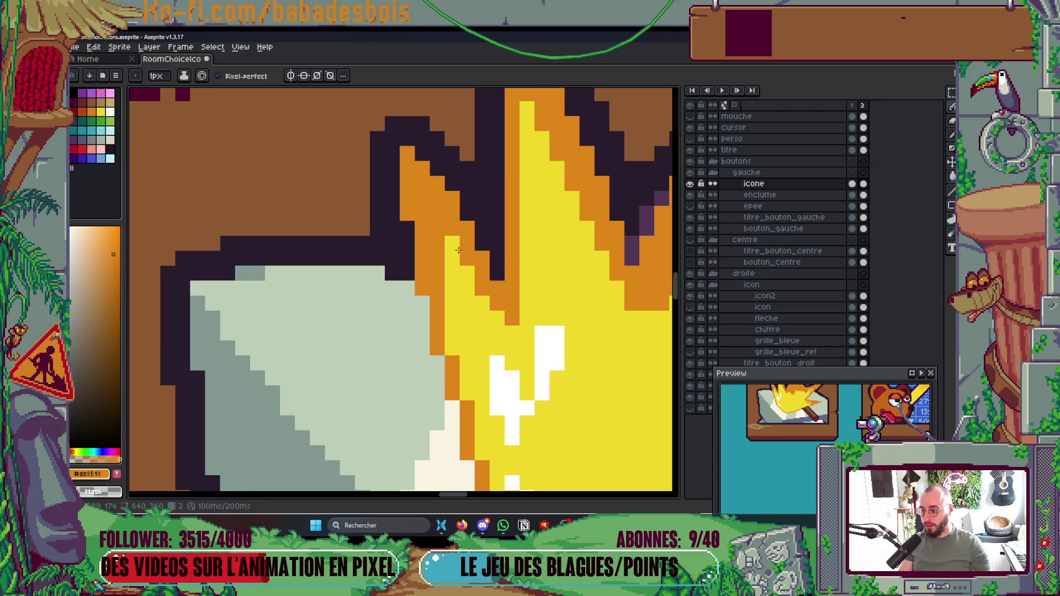
{"action": "scroll", "coordinate": [470, 268], "scroll_direction": "down", "scroll_amount": 5}
{"action": "scroll", "coordinate": [474, 315], "scroll_direction": "up", "scroll_amount": 4}
{"action": "left_click", "coordinate": [474, 318], "text": "alt"}
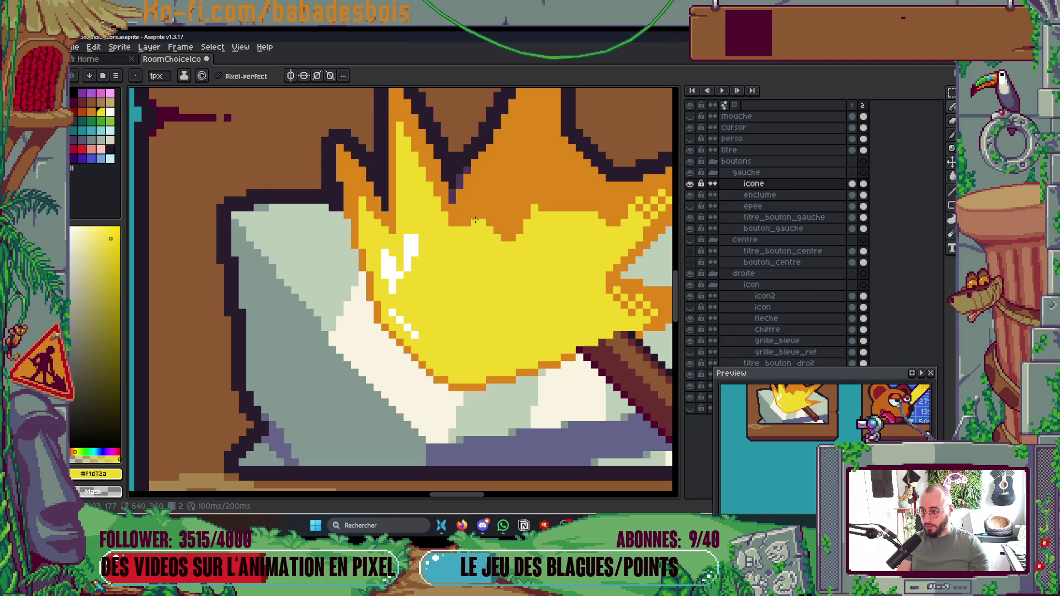
{"action": "scroll", "coordinate": [468, 227], "scroll_direction": "down", "scroll_amount": 1}
{"action": "scroll", "coordinate": [476, 257], "scroll_direction": "up", "scroll_amount": 1}
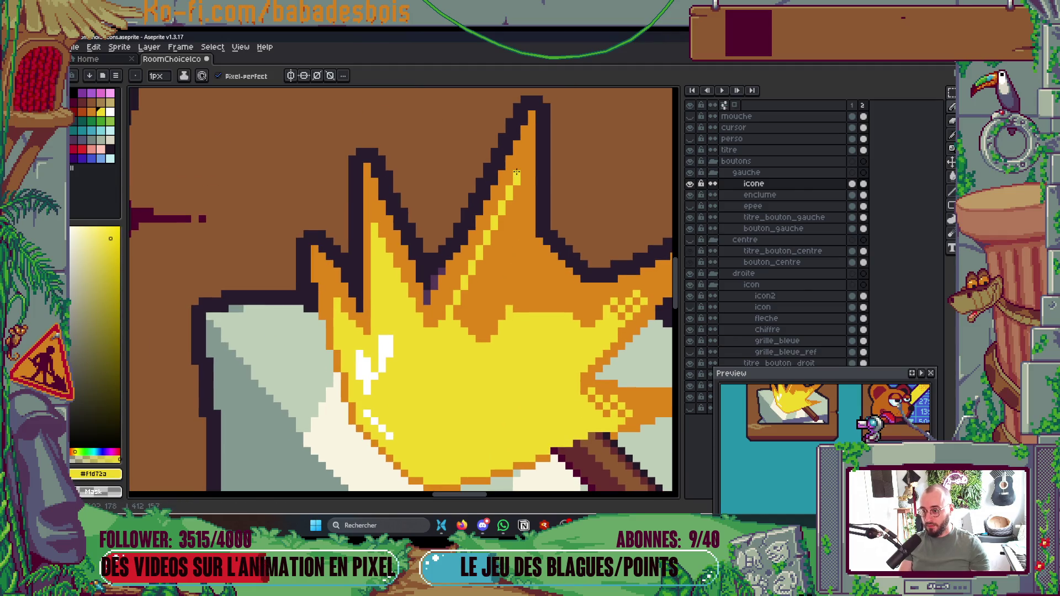
Step: Try a yellow Paint Bucket fill on the orange flame areas, then undo it
{"action": "key", "text": "g"}
{"action": "left_click", "coordinate": [484, 301]}
{"action": "key", "text": "ctrl+z"}
{"action": "left_click", "coordinate": [481, 296]}
{"action": "key", "text": "ctrl+z"}
{"action": "key", "text": "b"}
{"action": "key", "text": "g"}
{"action": "left_click", "coordinate": [483, 313]}
{"action": "key", "text": "ctrl+z"}
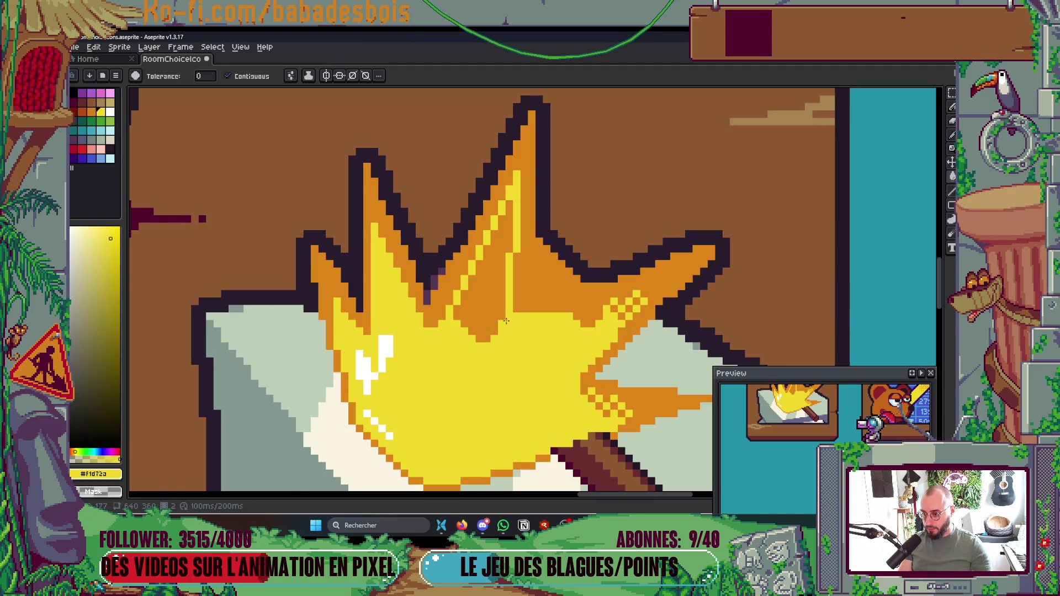
{"action": "left_click", "coordinate": [304, 80]}
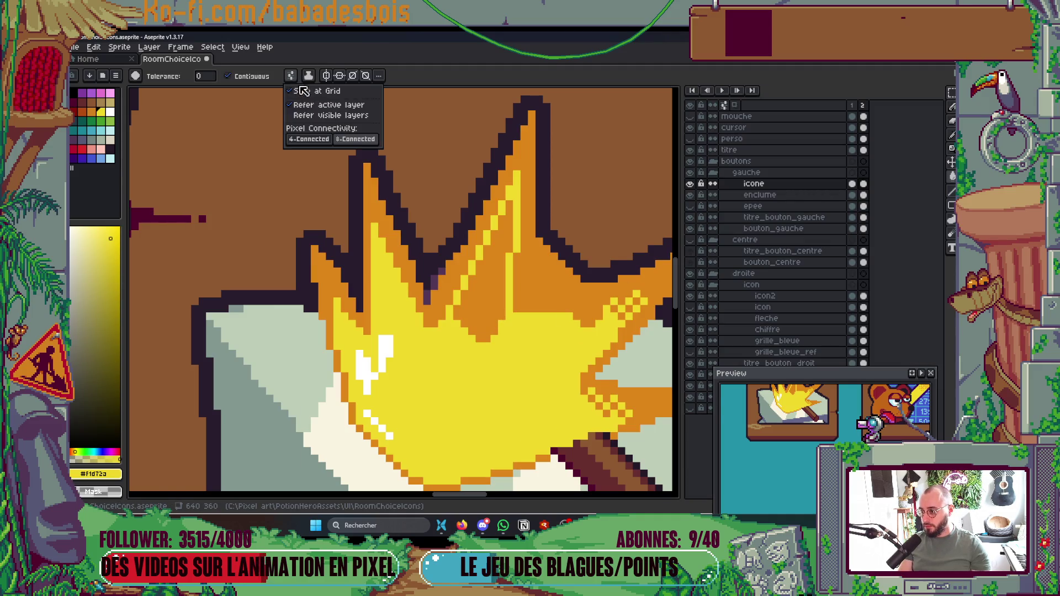
Step: Set the Paint Bucket to sample visible layers and fill the orange flame area yellow
{"action": "left_click", "coordinate": [317, 142]}
{"action": "left_click", "coordinate": [478, 307]}
{"action": "scroll", "coordinate": [479, 298], "scroll_direction": "up", "scroll_amount": 3}
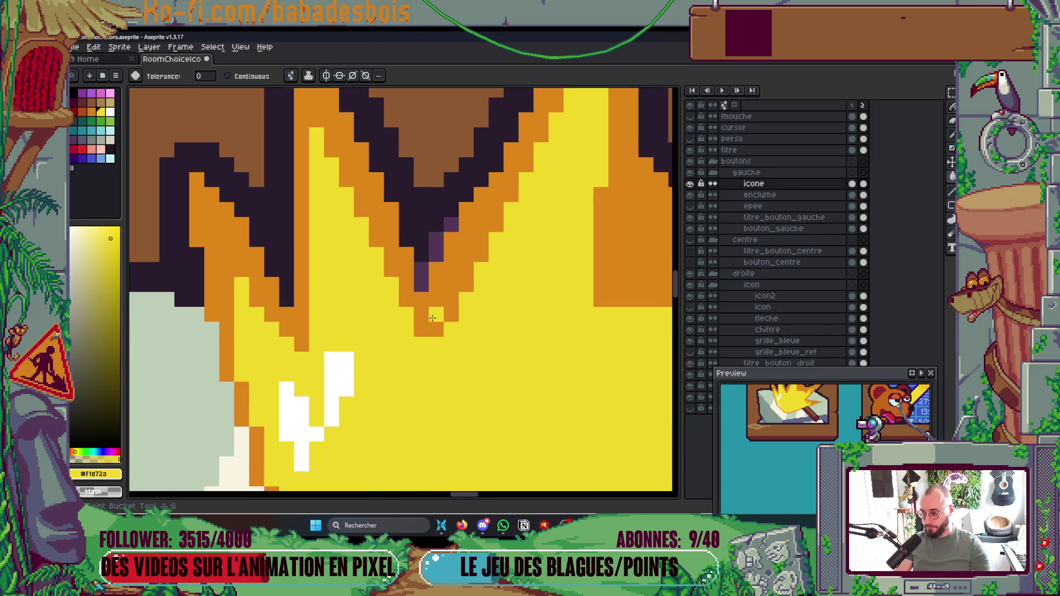
Step: Recolour the purple shading pixels at and under the V tip orange
{"action": "key", "text": "b"}
{"action": "left_click", "coordinate": [449, 195], "text": "alt"}
{"action": "left_click", "coordinate": [462, 221]}
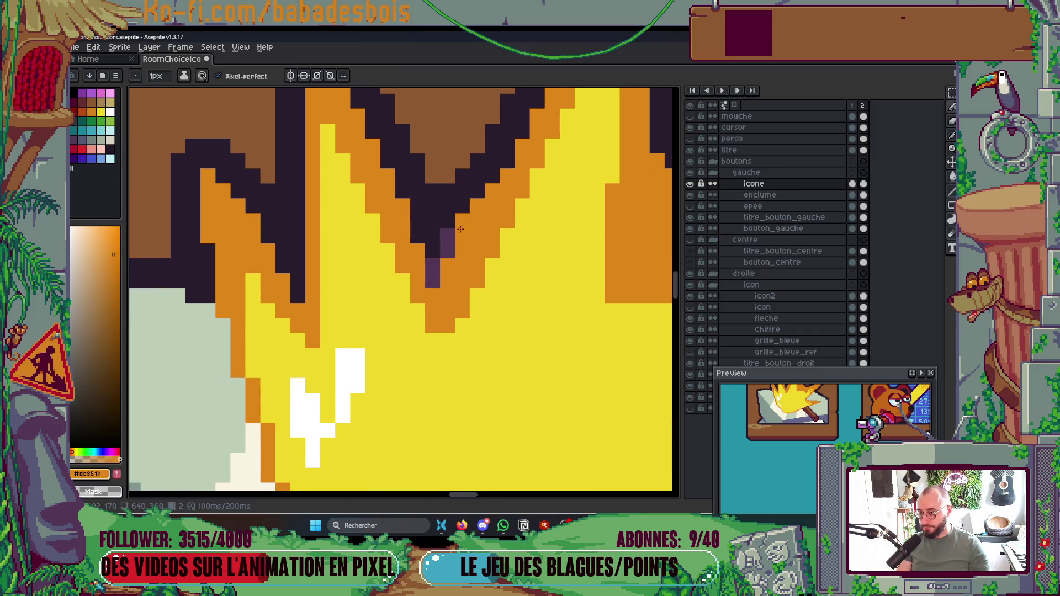
{"action": "left_click_drag", "start_coordinate": [448, 251], "coordinate": [450, 234]}
{"action": "left_click", "coordinate": [432, 280]}
{"action": "scroll", "coordinate": [436, 266], "scroll_direction": "up", "scroll_amount": 1}
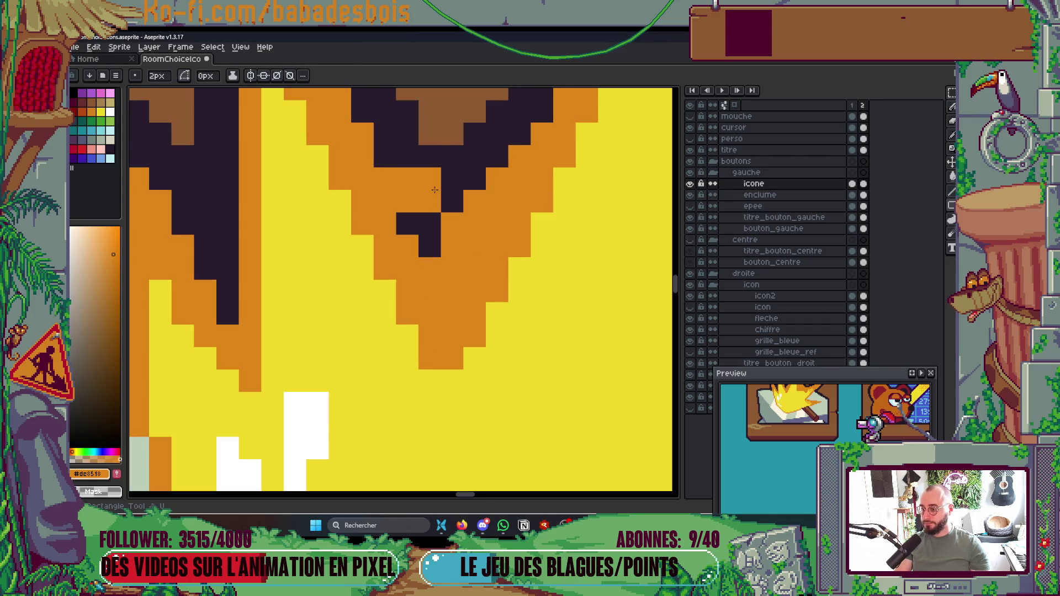
Step: Add dark outline pixels beside the V tip and along its lower edge
{"action": "left_click", "coordinate": [432, 254], "text": "alt"}
{"action": "left_click", "coordinate": [445, 272]}
{"action": "left_click", "coordinate": [455, 232]}
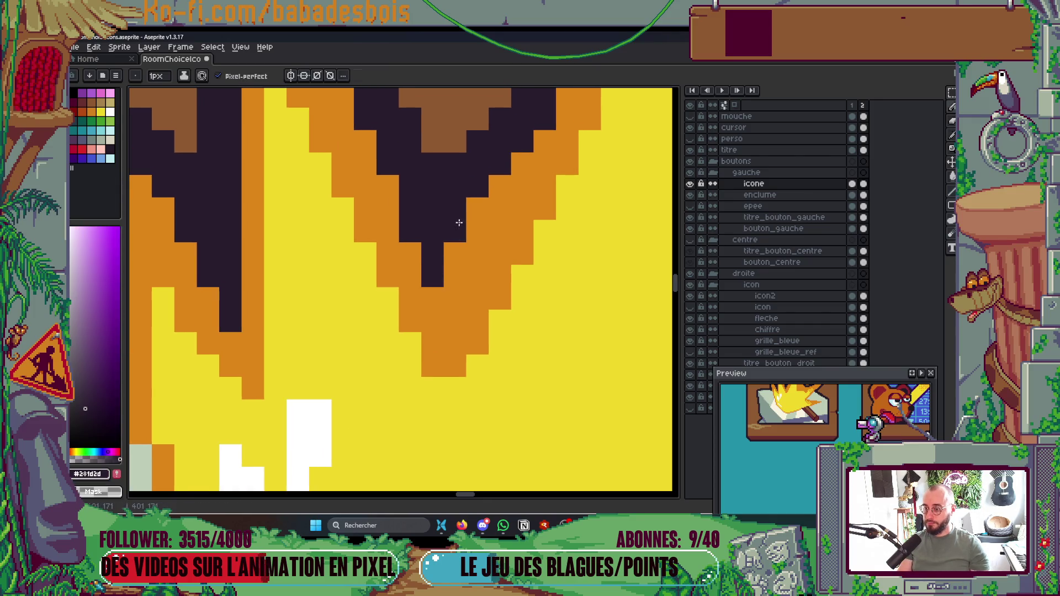
{"action": "left_click", "coordinate": [477, 208]}
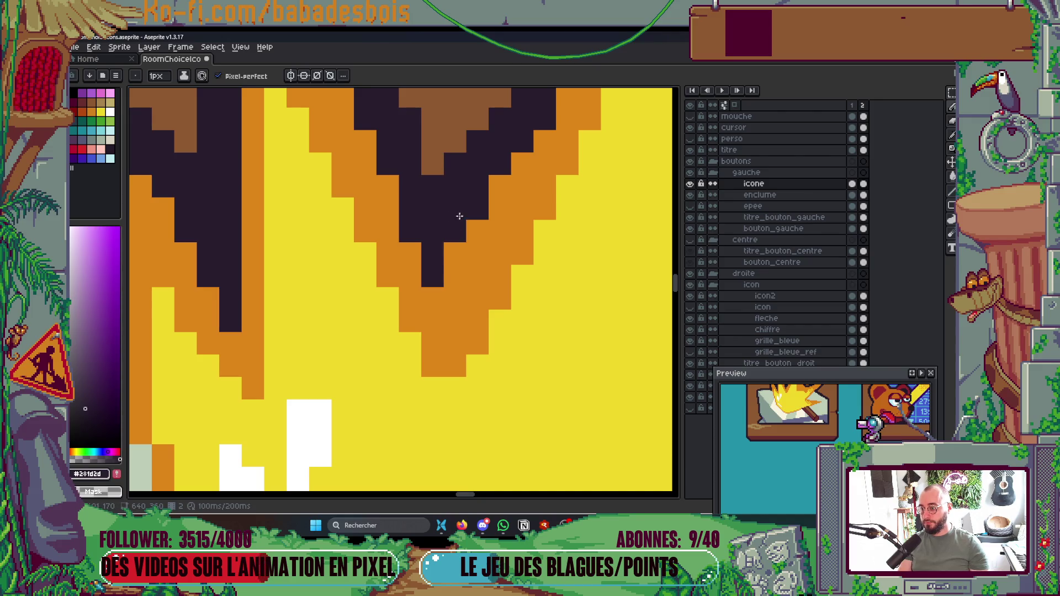
{"action": "scroll", "coordinate": [450, 233], "scroll_direction": "up", "scroll_amount": 5}
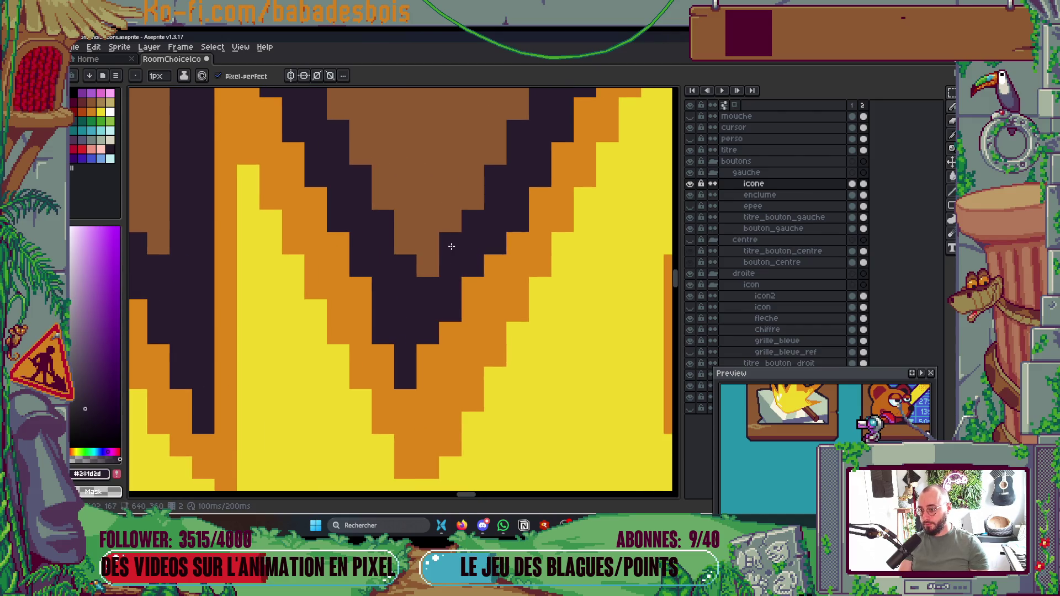
{"action": "left_click", "coordinate": [472, 288]}
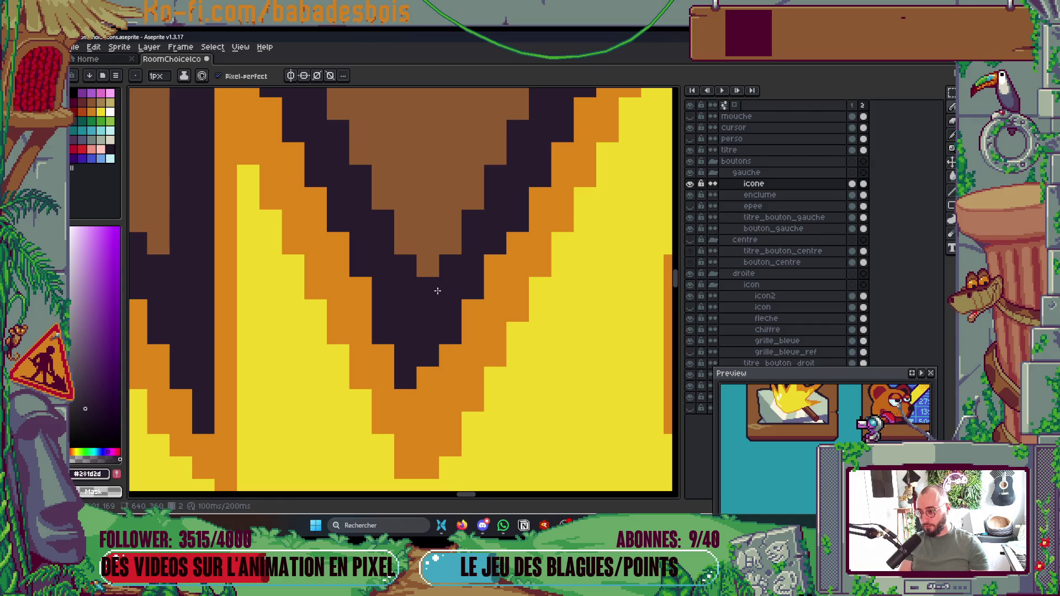
{"action": "scroll", "coordinate": [498, 205], "scroll_direction": "down", "scroll_amount": 4}
{"action": "scroll", "coordinate": [532, 220], "scroll_direction": "up", "scroll_amount": 5}
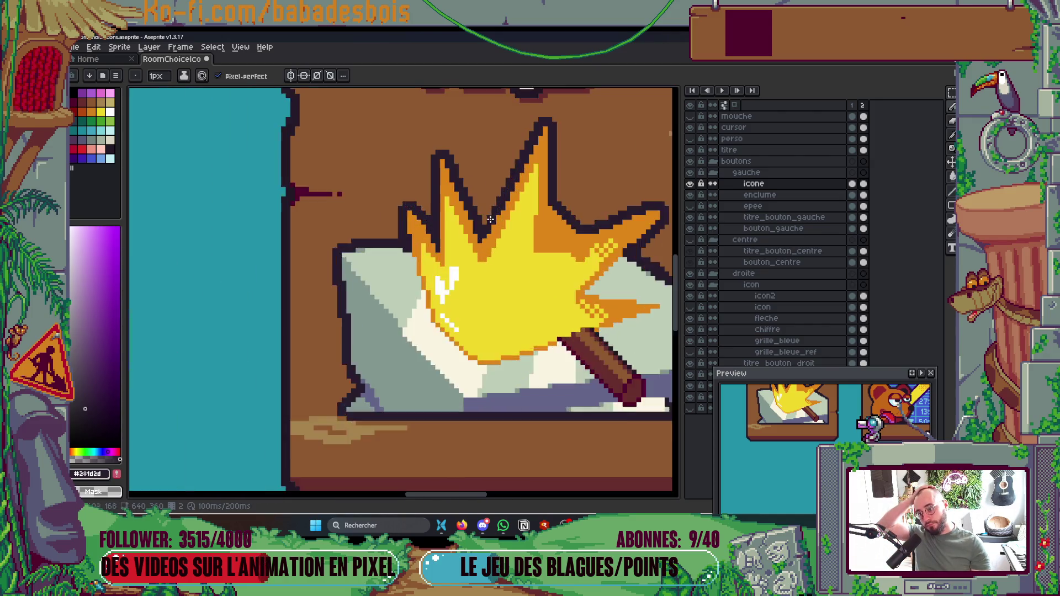
{"action": "scroll", "coordinate": [548, 191], "scroll_direction": "down", "scroll_amount": 4}
{"action": "scroll", "coordinate": [532, 221], "scroll_direction": "up", "scroll_amount": 3}
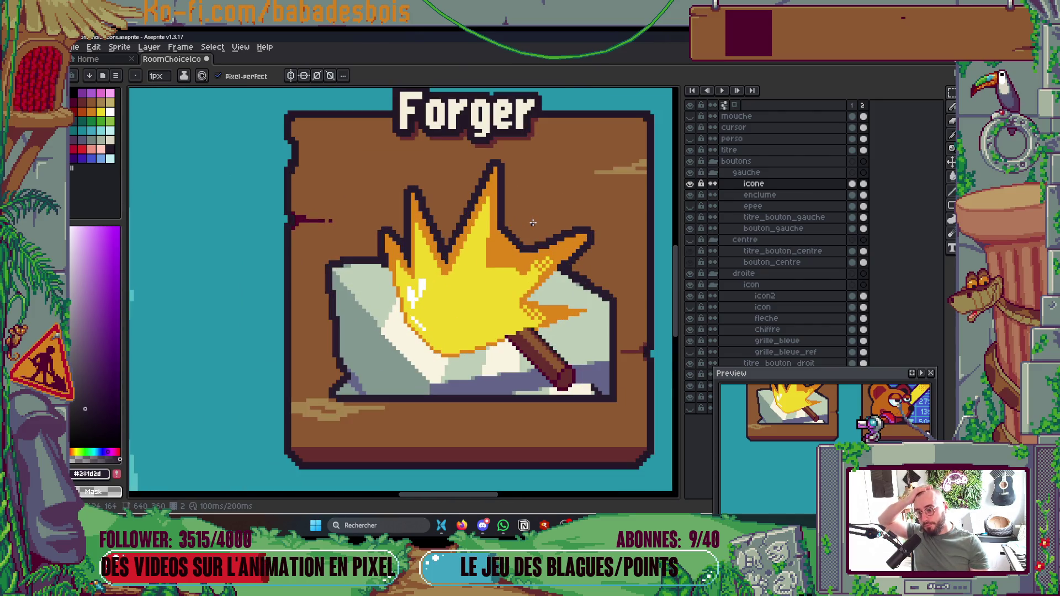
{"action": "scroll", "coordinate": [428, 298], "scroll_direction": "up", "scroll_amount": 3}
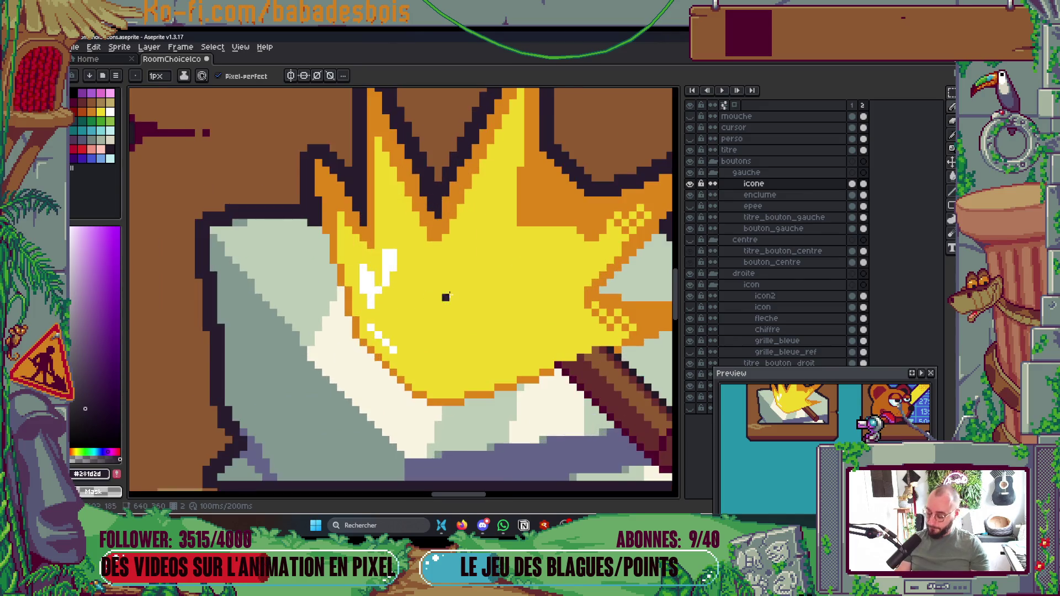
Step: Bucket-fill the two white highlight patches with the flame's yellow
{"action": "left_click", "coordinate": [412, 261], "text": "alt"}
{"action": "key", "text": "g"}
{"action": "left_click", "coordinate": [412, 260]}
{"action": "left_click", "coordinate": [393, 276]}
{"action": "key", "text": "b"}
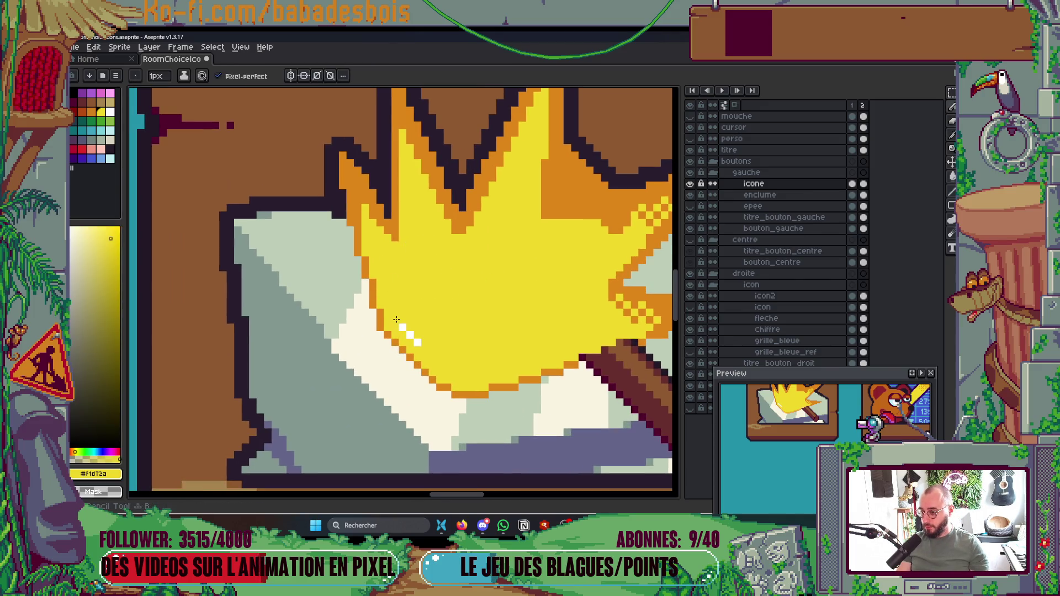
{"action": "scroll", "coordinate": [412, 337], "scroll_direction": "down", "scroll_amount": 2}
{"action": "scroll", "coordinate": [508, 312], "scroll_direction": "up", "scroll_amount": 5}
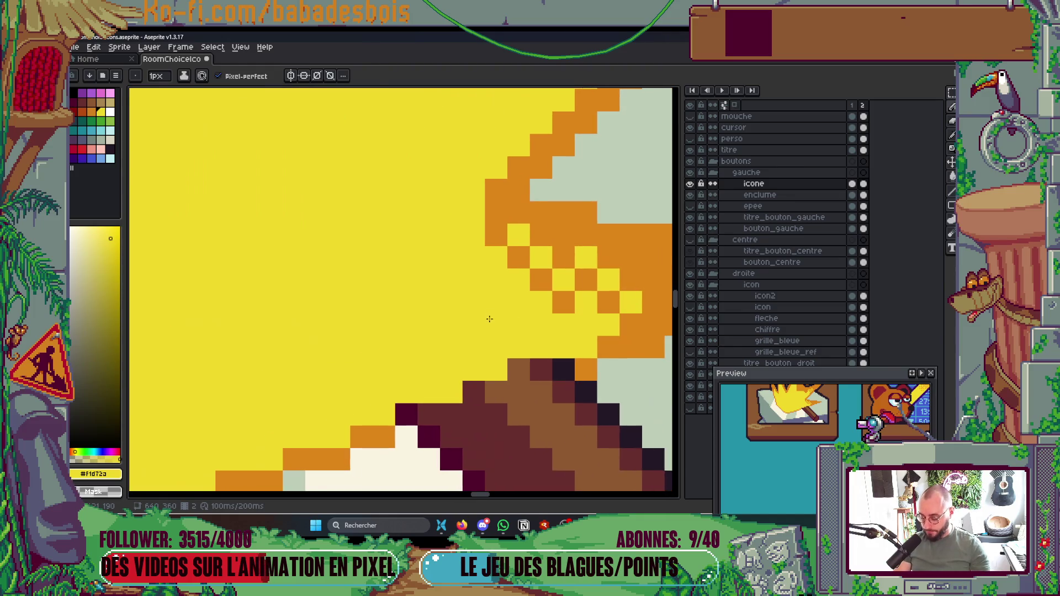
Step: Paint the orange pixels along the flame's right edge and lower row yellow
{"action": "left_click_drag", "start_coordinate": [631, 324], "coordinate": [668, 303]}
{"action": "mouse_move", "coordinate": [574, 332]}
{"action": "left_mouse_down"}
{"action": "mouse_move", "coordinate": [568, 314]}
{"action": "mouse_move", "coordinate": [311, 314]}
{"action": "left_mouse_up"}
{"action": "left_click", "coordinate": [408, 342]}
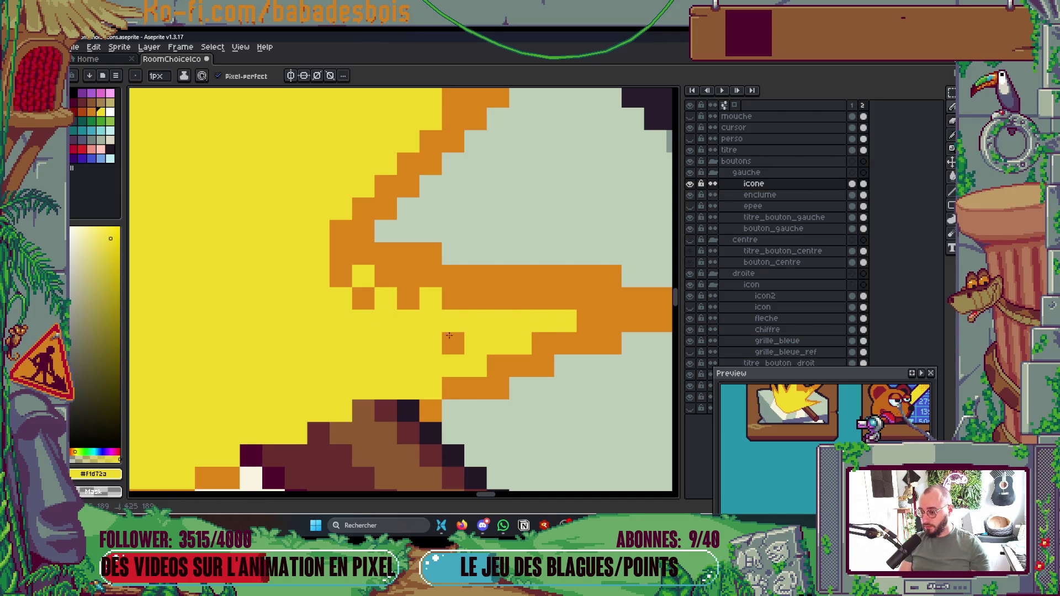
{"action": "left_click", "coordinate": [453, 342]}
Step: Extend the flame's orange band further to the left
{"action": "left_click", "coordinate": [452, 298], "text": "alt"}
{"action": "left_click", "coordinate": [429, 296]}
{"action": "mouse_move", "coordinate": [428, 295]}
{"action": "left_mouse_down"}
{"action": "mouse_move", "coordinate": [318, 255]}
{"action": "mouse_move", "coordinate": [301, 276]}
{"action": "mouse_move", "coordinate": [298, 261]}
{"action": "left_mouse_up"}
{"action": "scroll", "coordinate": [298, 260], "scroll_direction": "down", "scroll_amount": 1}
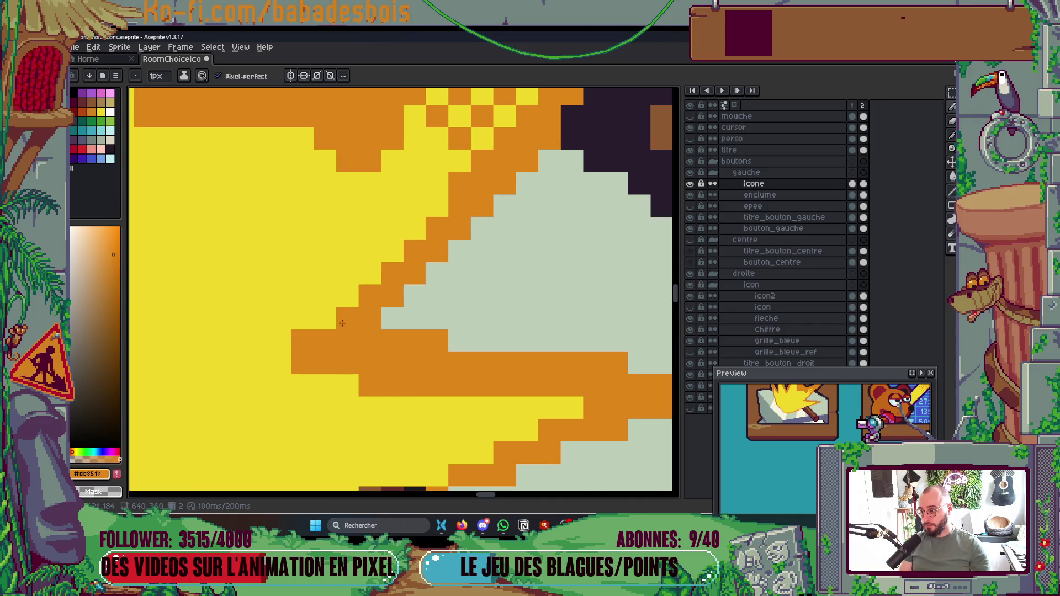
{"action": "scroll", "coordinate": [383, 382], "scroll_direction": "down", "scroll_amount": 2}
{"action": "scroll", "coordinate": [383, 383], "scroll_direction": "up", "scroll_amount": 2}
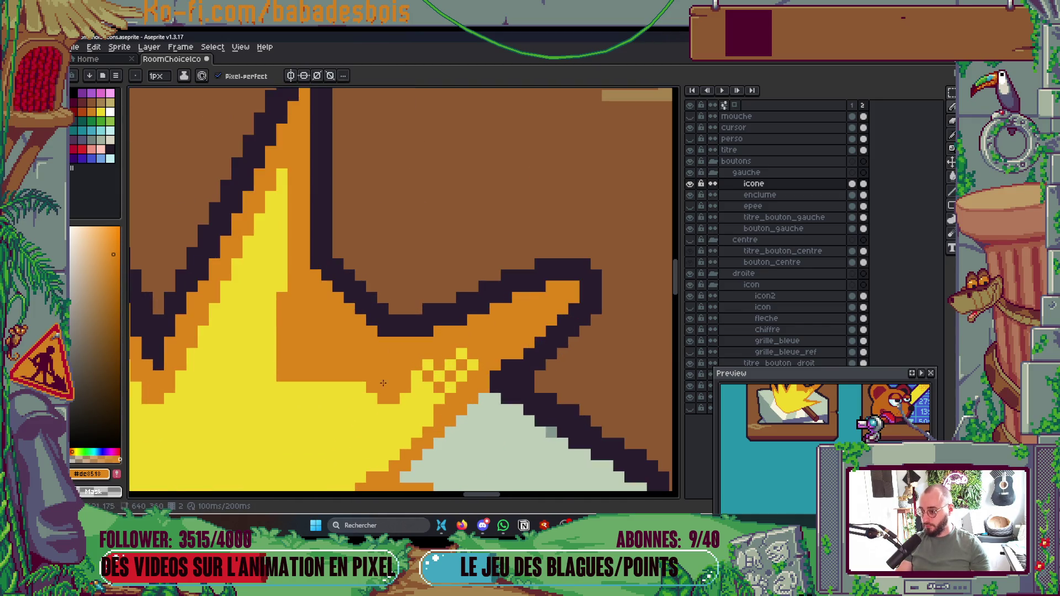
Step: Turn the remaining orange flame pixels and pixel cluster yellow
{"action": "left_click", "coordinate": [366, 428], "text": "alt"}
{"action": "left_click", "coordinate": [349, 376]}
{"action": "left_click", "coordinate": [506, 342], "text": "shift"}
{"action": "left_click", "coordinate": [450, 376]}
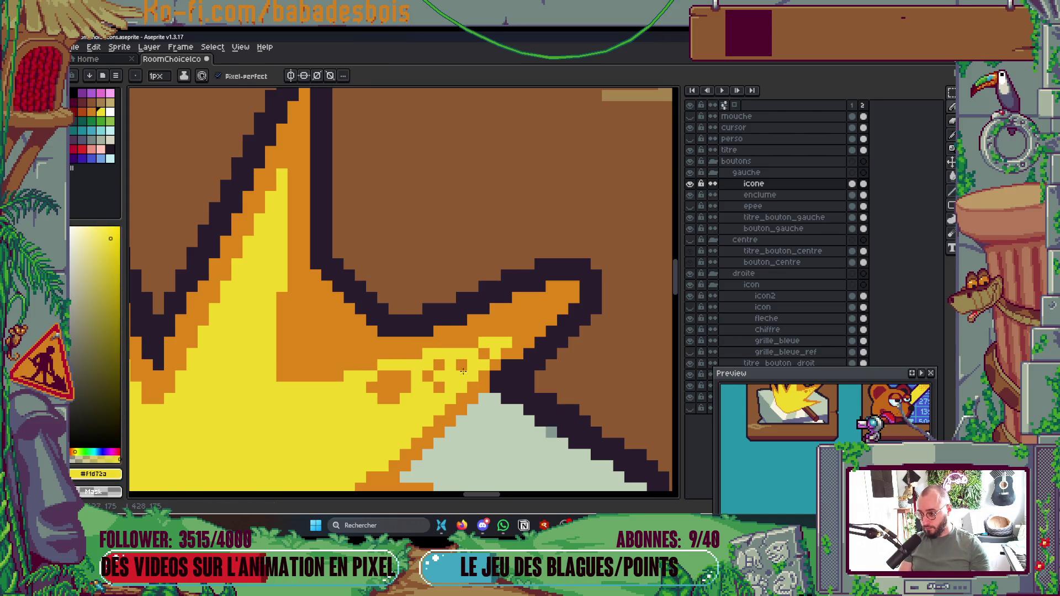
{"action": "key", "text": "g"}
{"action": "left_click", "coordinate": [389, 381]}
{"action": "key", "text": "b"}
{"action": "scroll", "coordinate": [481, 352], "scroll_direction": "down", "scroll_amount": 8}
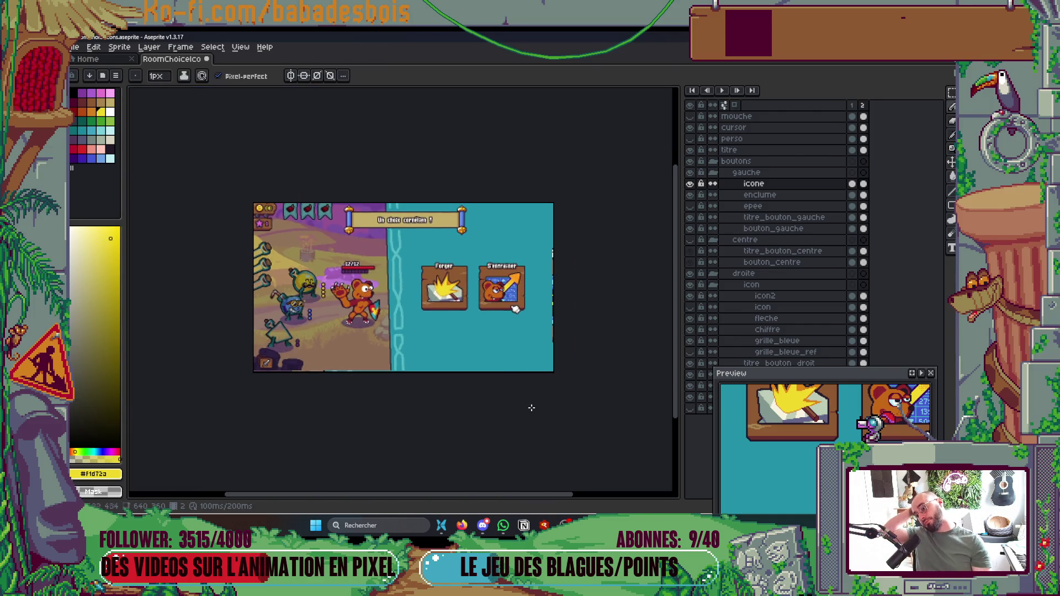
Step: Compare with the icone layer hidden, enlarge the brush, and undo the last hammer-handle change
{"action": "scroll", "coordinate": [485, 313], "scroll_direction": "up", "scroll_amount": 2}
{"action": "scroll", "coordinate": [425, 268], "scroll_direction": "up", "scroll_amount": 3}
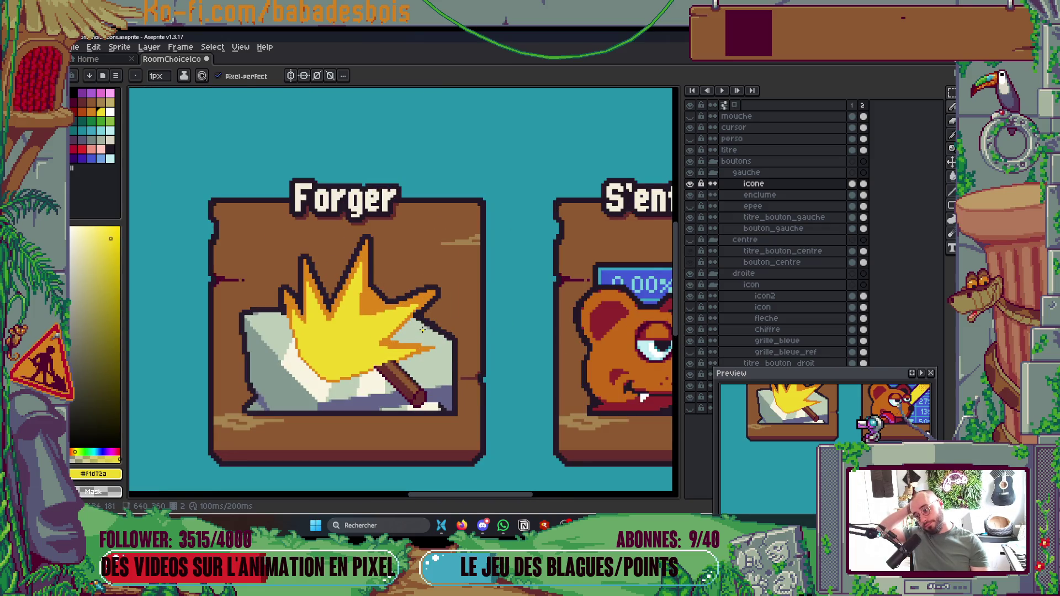
{"action": "left_click", "coordinate": [689, 183]}
{"action": "left_click", "coordinate": [690, 183]}
{"action": "scroll", "coordinate": [462, 381], "scroll_direction": "up", "scroll_amount": 2}
{"action": "key", "text": "plus"}
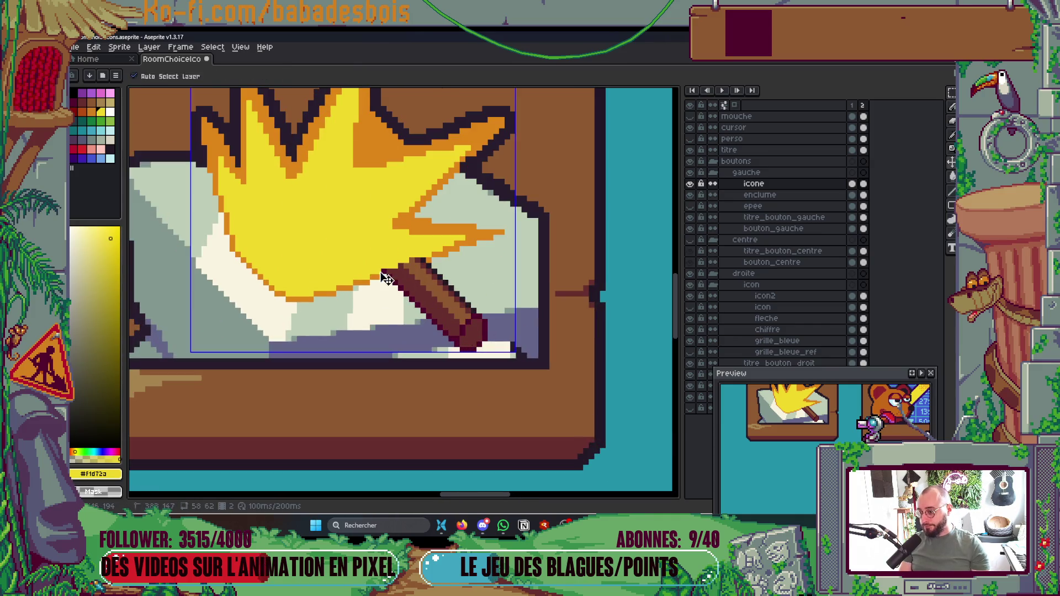
{"action": "key", "text": "ctrl+z"}
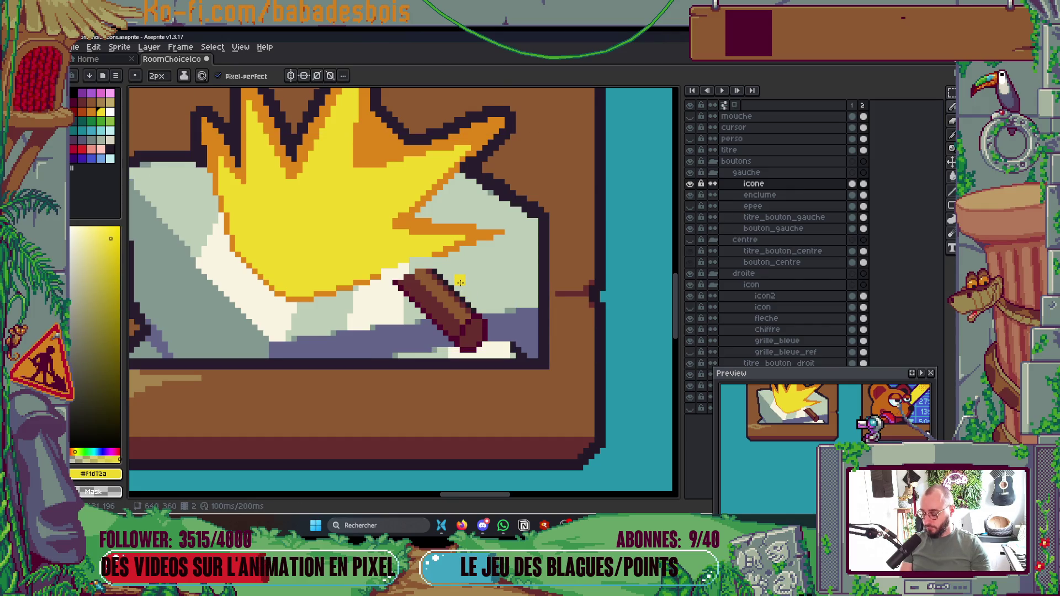
Step: Lasso-select the old hammer and delete its pixels
{"action": "key", "text": "q"}
{"action": "mouse_move", "coordinate": [378, 309]}
{"action": "left_mouse_down"}
{"action": "mouse_move", "coordinate": [442, 359]}
{"action": "mouse_move", "coordinate": [378, 306]}
{"action": "left_mouse_up"}
{"action": "key", "text": "Delete"}
{"action": "scroll", "coordinate": [502, 351], "scroll_direction": "down", "scroll_amount": 3}
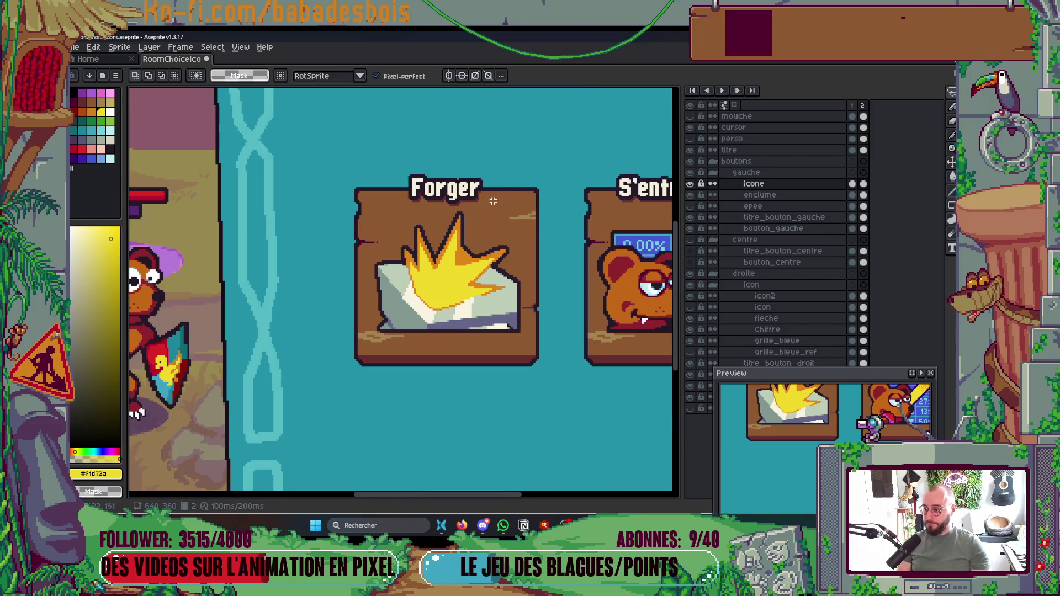
{"action": "scroll", "coordinate": [488, 219], "scroll_direction": "up", "scroll_amount": 5}
Step: Pick the dark outline colour and draw a dark outline stroke along the flash
{"action": "key", "text": "v"}
{"action": "left_click", "coordinate": [525, 138], "text": "alt"}
{"action": "key", "text": "b"}
{"action": "mouse_move", "coordinate": [469, 154]}
{"action": "left_mouse_down"}
{"action": "mouse_move", "coordinate": [444, 307]}
{"action": "mouse_move", "coordinate": [568, 256]}
{"action": "mouse_move", "coordinate": [644, 249]}
{"action": "left_mouse_up"}
{"action": "mouse_move", "coordinate": [564, 226]}
{"action": "left_mouse_down"}
{"action": "mouse_move", "coordinate": [514, 290]}
{"action": "mouse_move", "coordinate": [474, 220]}
{"action": "mouse_move", "coordinate": [535, 267]}
{"action": "mouse_move", "coordinate": [509, 279]}
{"action": "mouse_move", "coordinate": [512, 296]}
{"action": "left_mouse_up"}
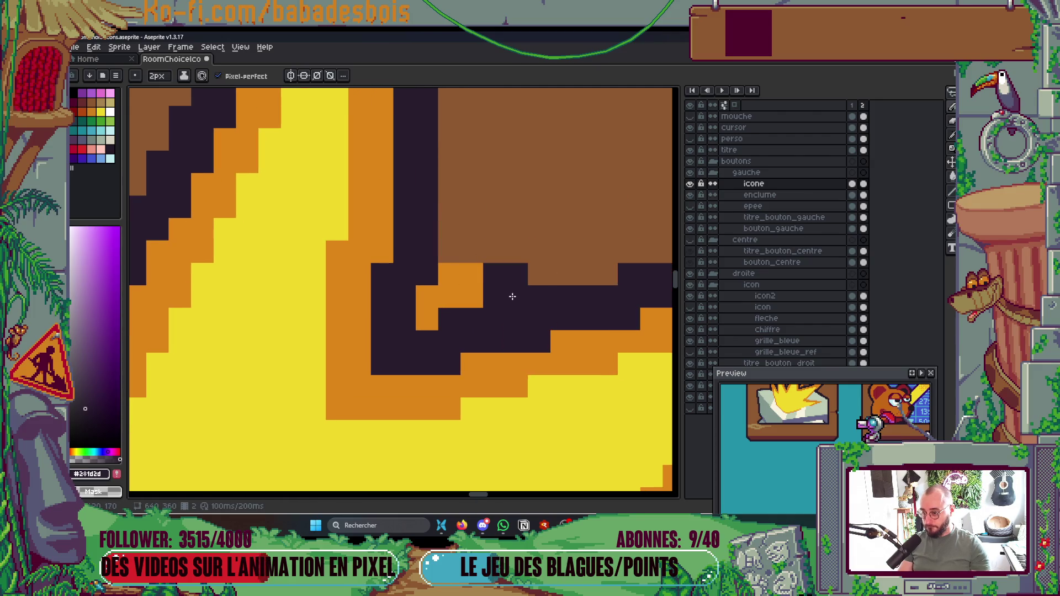
{"action": "key", "text": "ctrl+z"}
Step: Darken the orange stepped pixels near the outline to deepen the notch between the right peaks
{"action": "left_click", "coordinate": [482, 285]}
{"action": "left_click", "coordinate": [482, 284]}
{"action": "key", "text": "ctrl+z"}
{"action": "left_click_drag", "start_coordinate": [427, 298], "coordinate": [479, 282]}
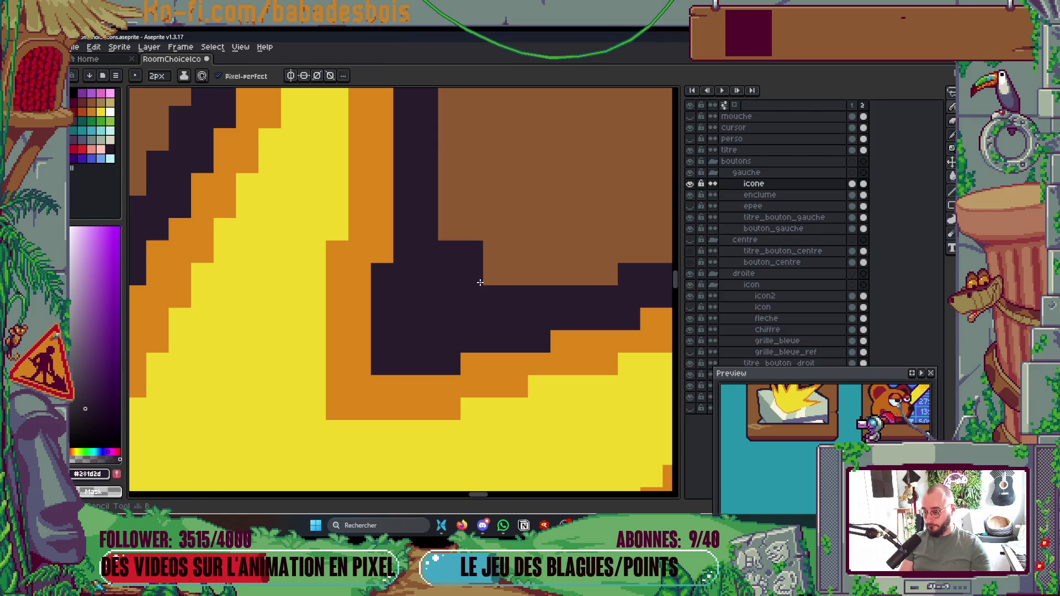
{"action": "key", "text": "Down"}
{"action": "key", "text": "ctrl+z"}
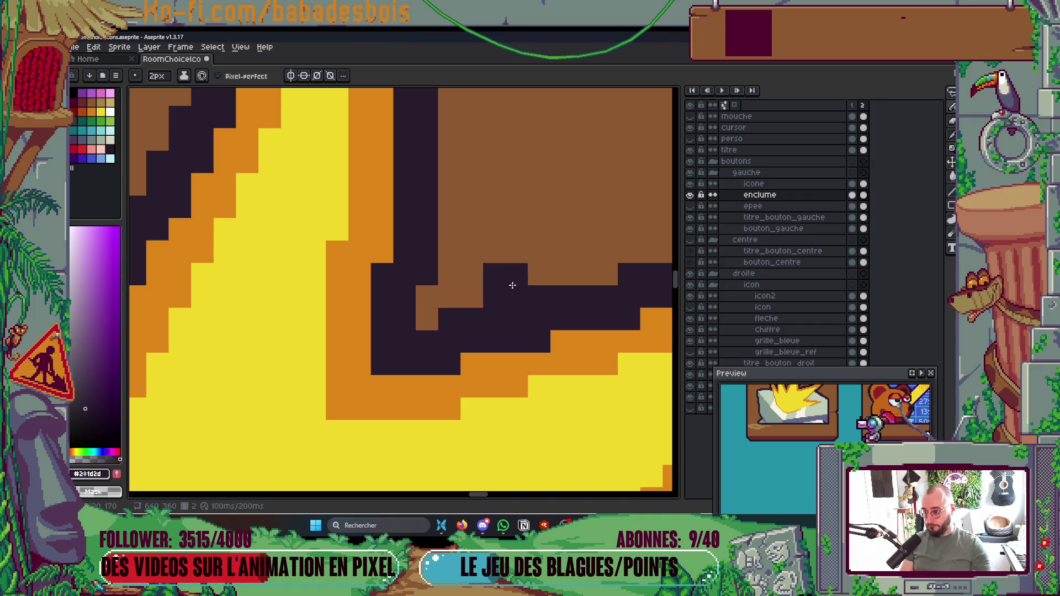
{"action": "scroll", "coordinate": [551, 239], "scroll_direction": "down", "scroll_amount": 2}
{"action": "scroll", "coordinate": [588, 206], "scroll_direction": "down", "scroll_amount": 3}
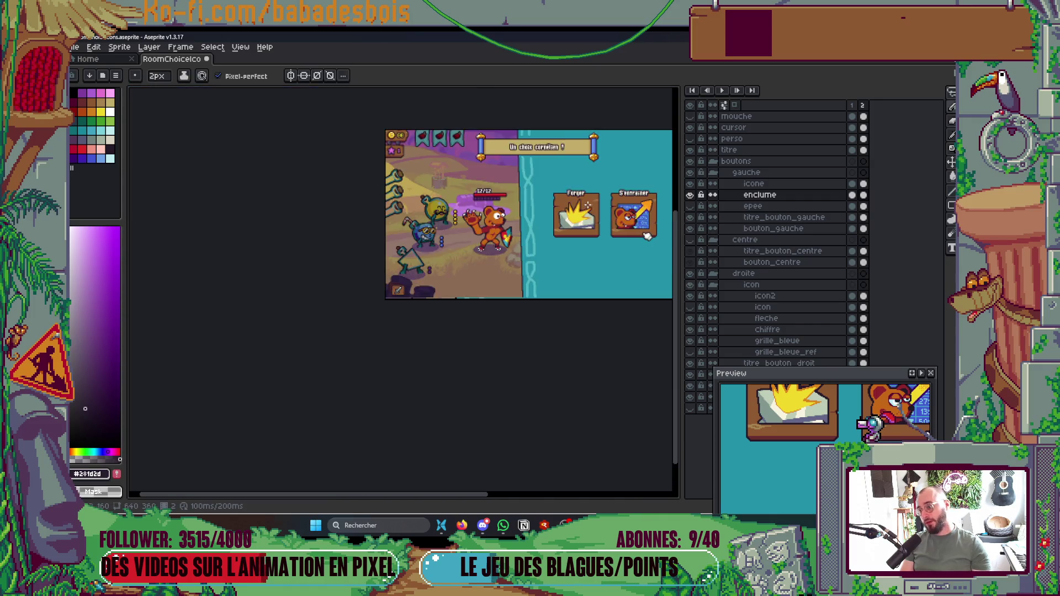
Step: Paint the orange pixels along the flash's left edge yellow
{"action": "scroll", "coordinate": [588, 206], "scroll_direction": "up", "scroll_amount": 4}
{"action": "scroll", "coordinate": [476, 274], "scroll_direction": "down", "scroll_amount": 4}
{"action": "scroll", "coordinate": [441, 318], "scroll_direction": "up", "scroll_amount": 4}
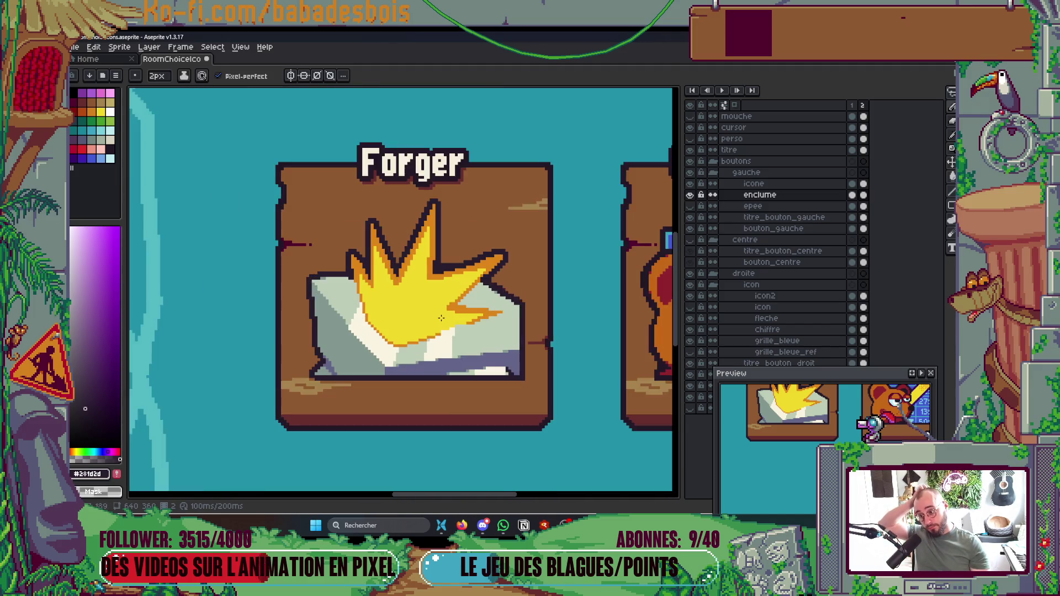
{"action": "scroll", "coordinate": [441, 318], "scroll_direction": "up", "scroll_amount": 1}
{"action": "scroll", "coordinate": [441, 319], "scroll_direction": "up", "scroll_amount": 2}
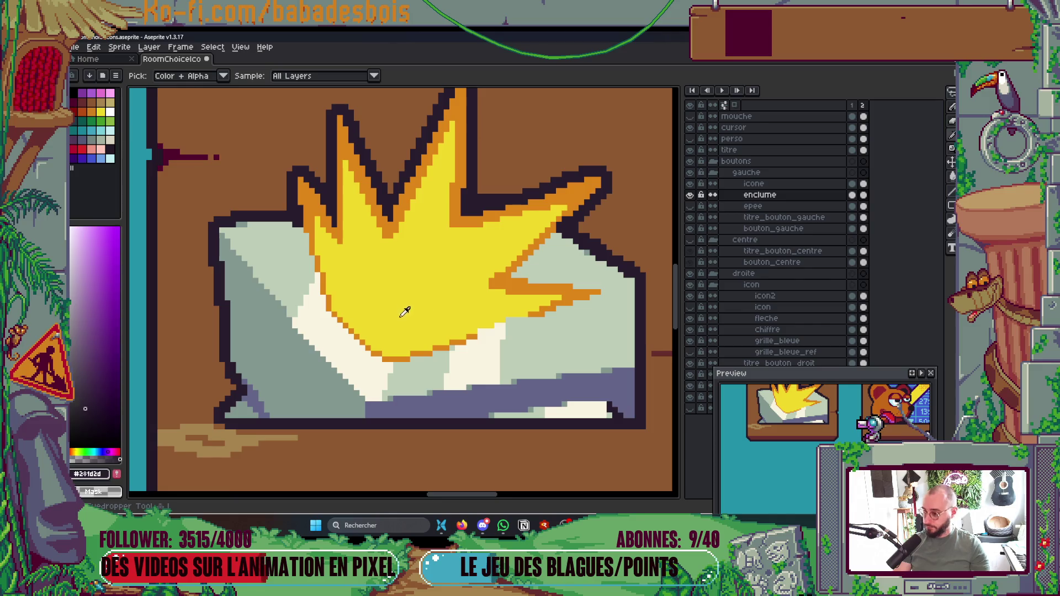
{"action": "left_click", "coordinate": [407, 310], "text": "alt"}
{"action": "scroll", "coordinate": [381, 310], "scroll_direction": "up", "scroll_amount": 1}
{"action": "left_click", "coordinate": [312, 309]}
{"action": "left_click", "coordinate": [350, 308], "text": "ctrl"}
{"action": "left_click_drag", "start_coordinate": [312, 301], "coordinate": [295, 196]}
{"action": "scroll", "coordinate": [425, 159], "scroll_direction": "down", "scroll_amount": 4}
{"action": "scroll", "coordinate": [425, 159], "scroll_direction": "up", "scroll_amount": 4}
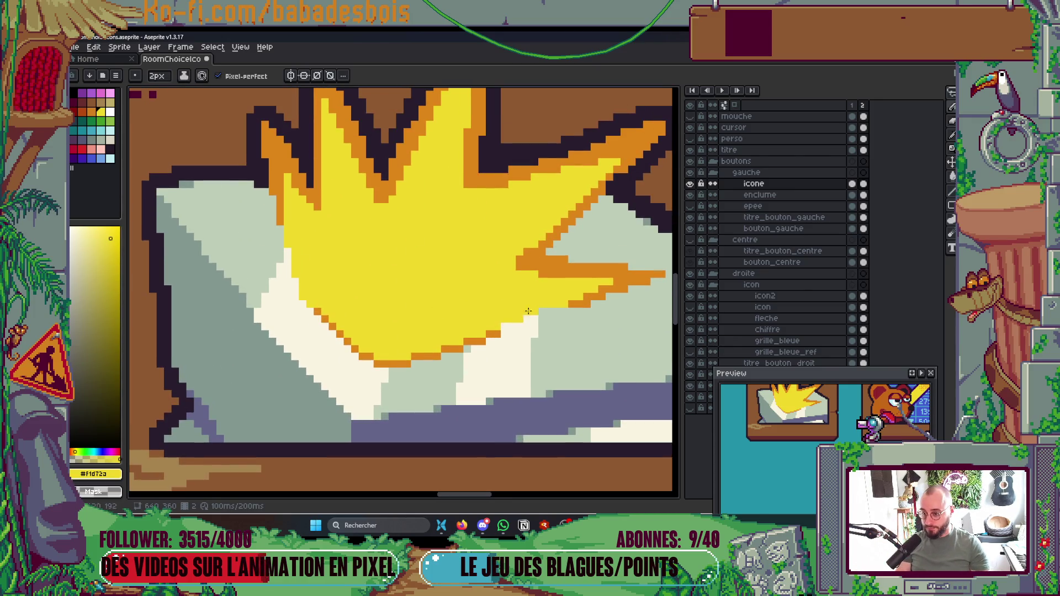
{"action": "scroll", "coordinate": [519, 314], "scroll_direction": "up", "scroll_amount": 2}
Step: Bucket-fill the orange lower curve yellow and save RoomChoiceIcons.aseprite
{"action": "key", "text": "g"}
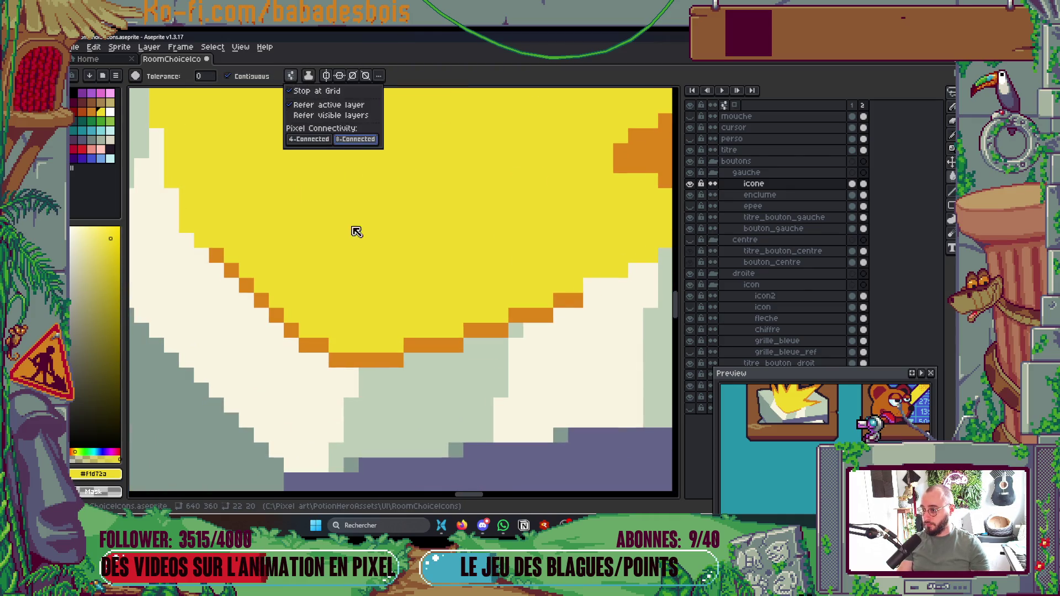
{"action": "left_click", "coordinate": [362, 357]}
{"action": "scroll", "coordinate": [362, 357], "scroll_direction": "down", "scroll_amount": 3}
{"action": "scroll", "coordinate": [459, 337], "scroll_direction": "up", "scroll_amount": 3}
{"action": "key", "text": "b"}
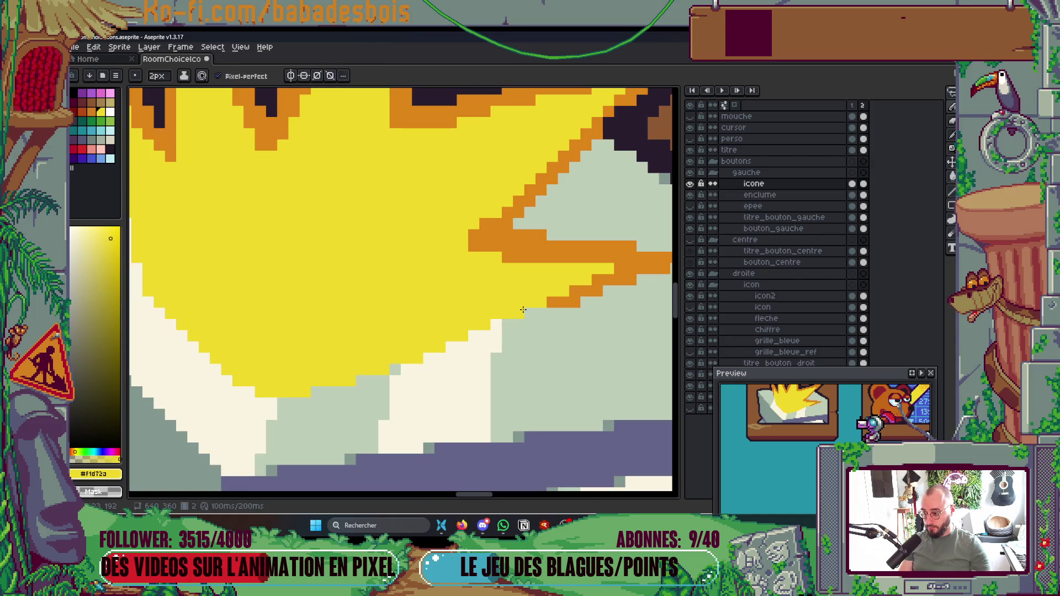
{"action": "scroll", "coordinate": [364, 354], "scroll_direction": "down", "scroll_amount": 5}
{"action": "key", "text": "ctrl+s"}
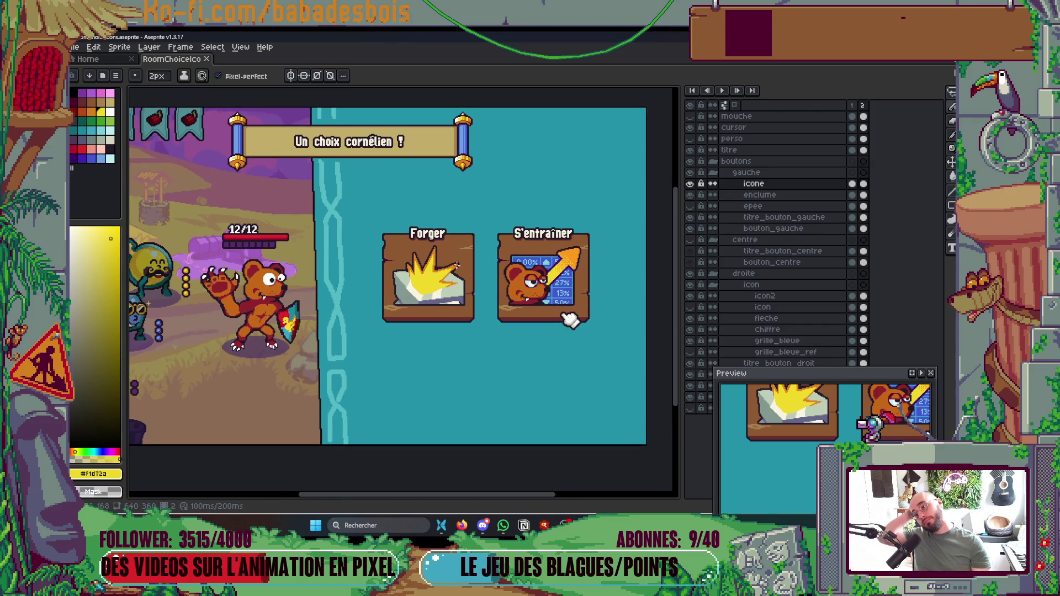
{"action": "scroll", "coordinate": [491, 274], "scroll_direction": "left", "scroll_amount": 1}
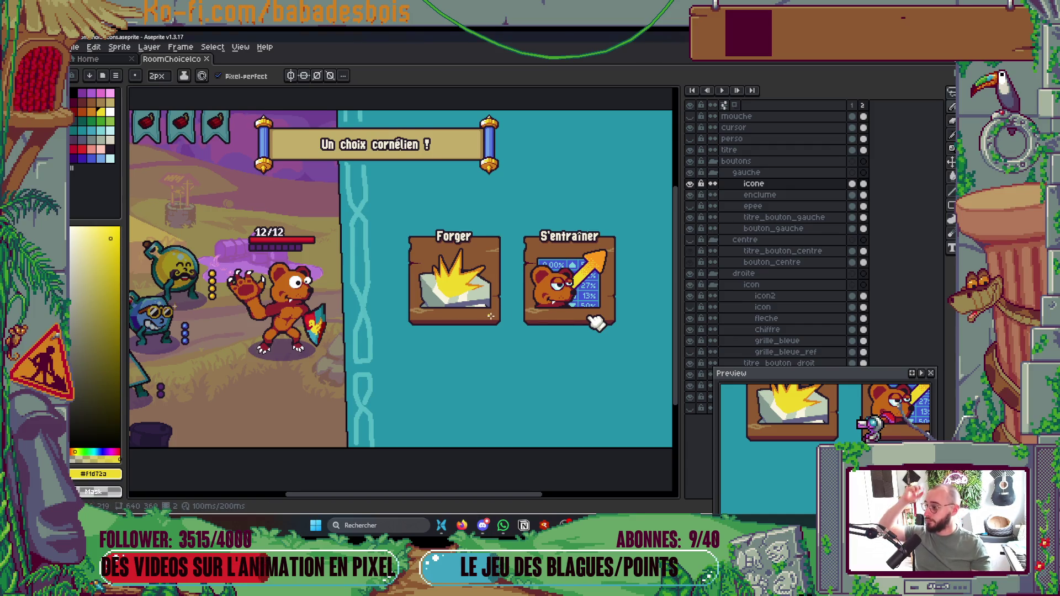
{"action": "scroll", "coordinate": [499, 330], "scroll_direction": "up", "scroll_amount": 1}
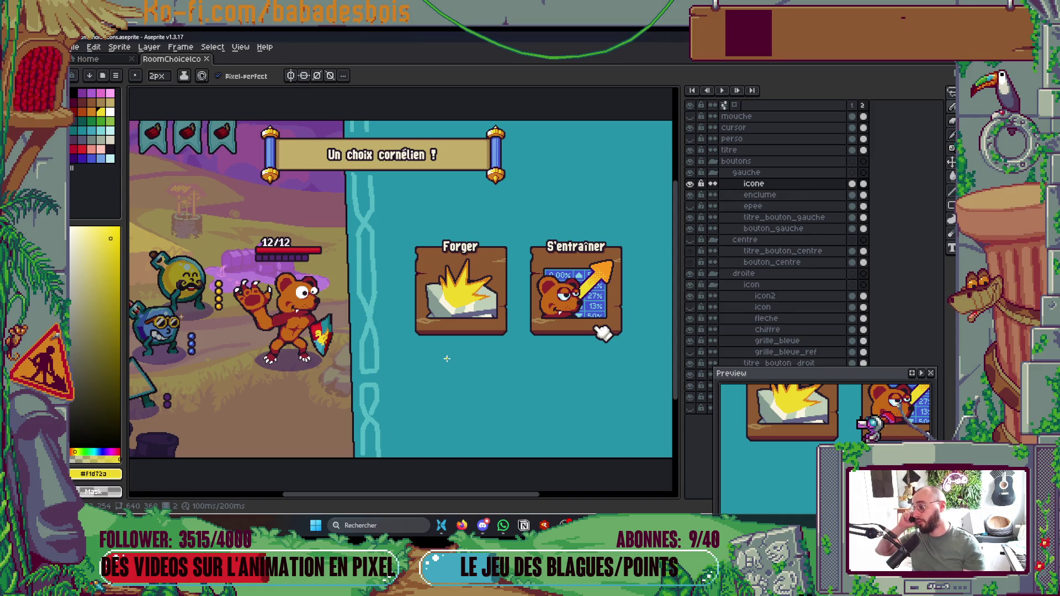
{"action": "left_click_drag", "start_coordinate": [330, 371], "coordinate": [387, 370]}
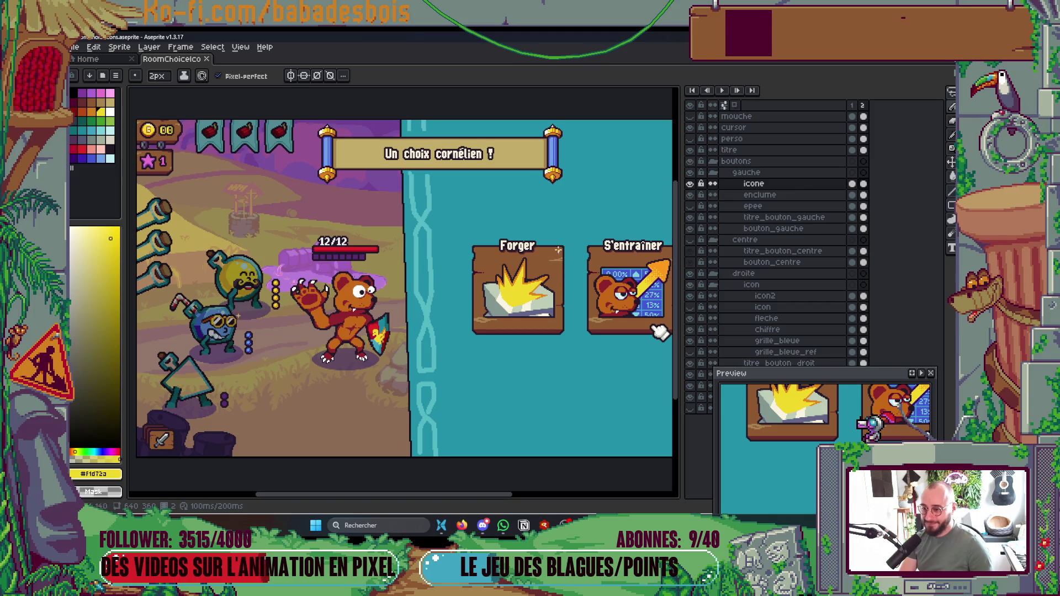
Step: Paint the three stray yellow and orange pixels beside the flash's left outline dark #281d2d
{"action": "left_click", "coordinate": [690, 184]}
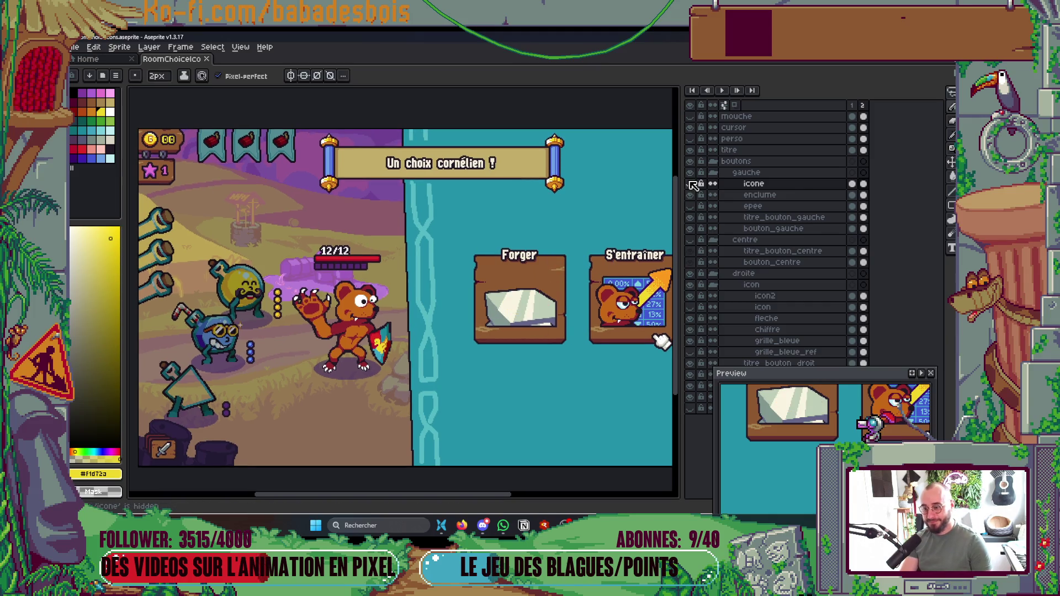
{"action": "left_click", "coordinate": [690, 184]}
{"action": "scroll", "coordinate": [405, 278], "scroll_direction": "up", "scroll_amount": 5}
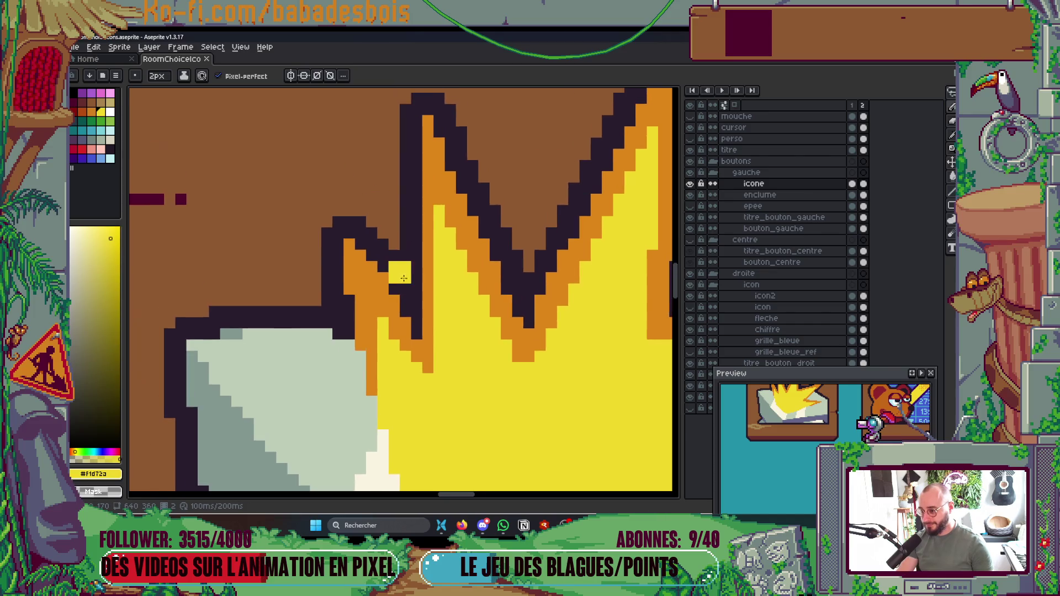
{"action": "left_click", "coordinate": [425, 271], "text": "alt"}
{"action": "left_click", "coordinate": [425, 250]}
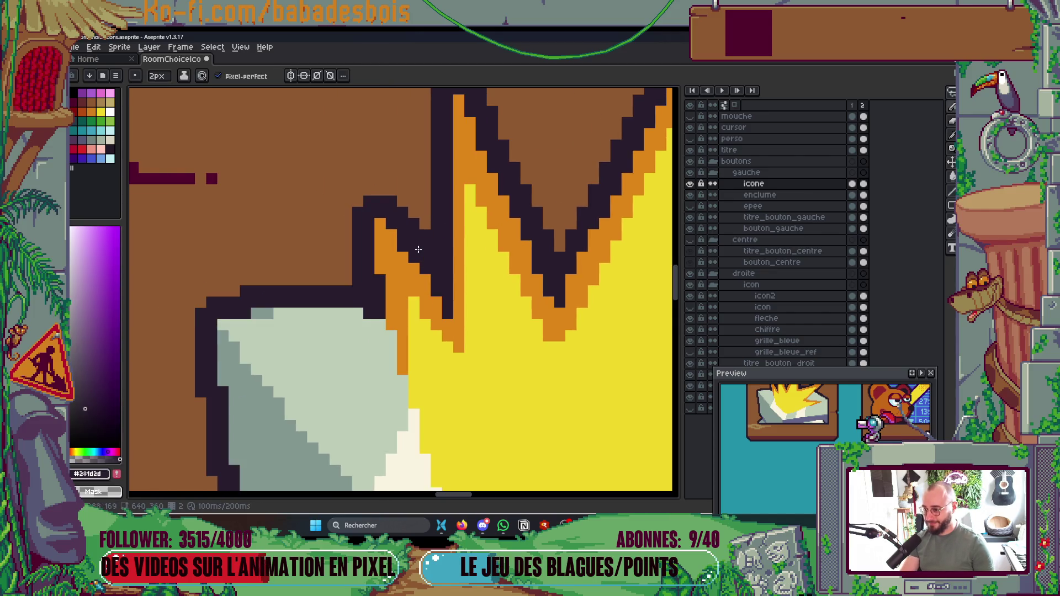
{"action": "left_click", "coordinate": [425, 279]}
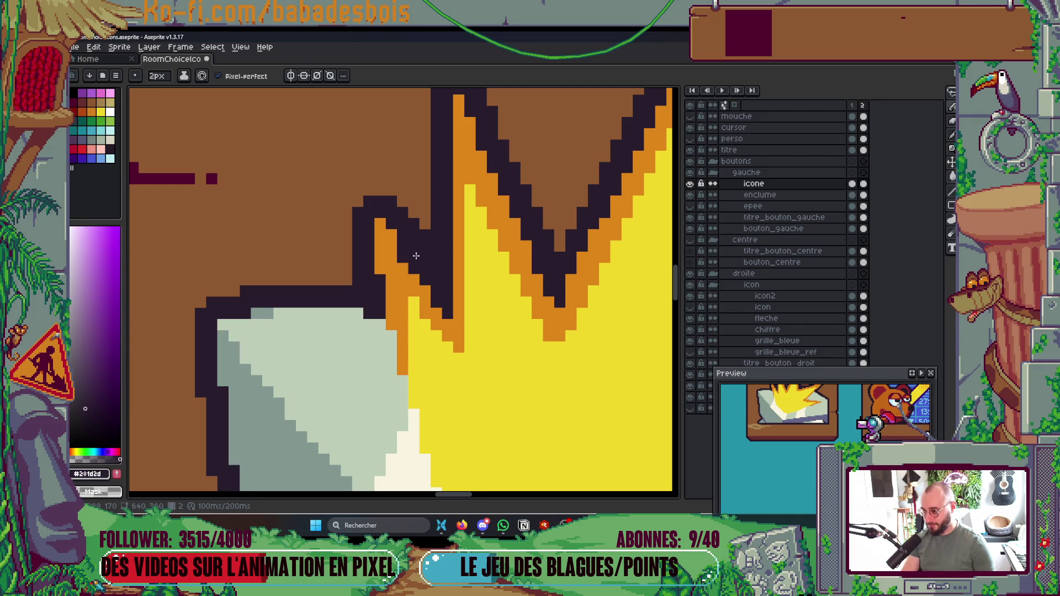
{"action": "scroll", "coordinate": [528, 249], "scroll_direction": "down", "scroll_amount": 5}
{"action": "scroll", "coordinate": [579, 275], "scroll_direction": "up", "scroll_amount": 5}
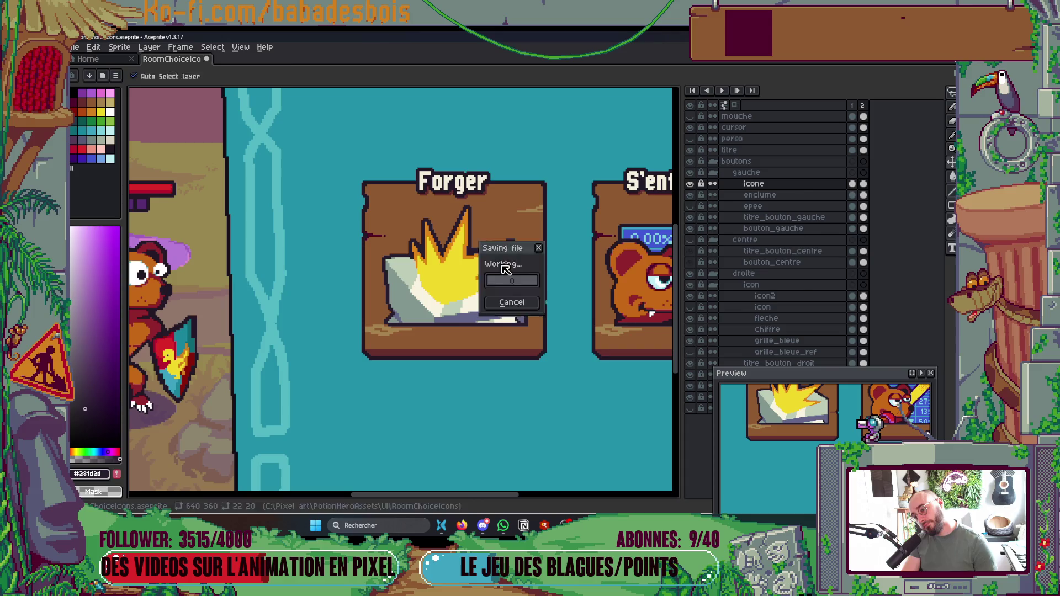
{"action": "double_click", "coordinate": [691, 184]}
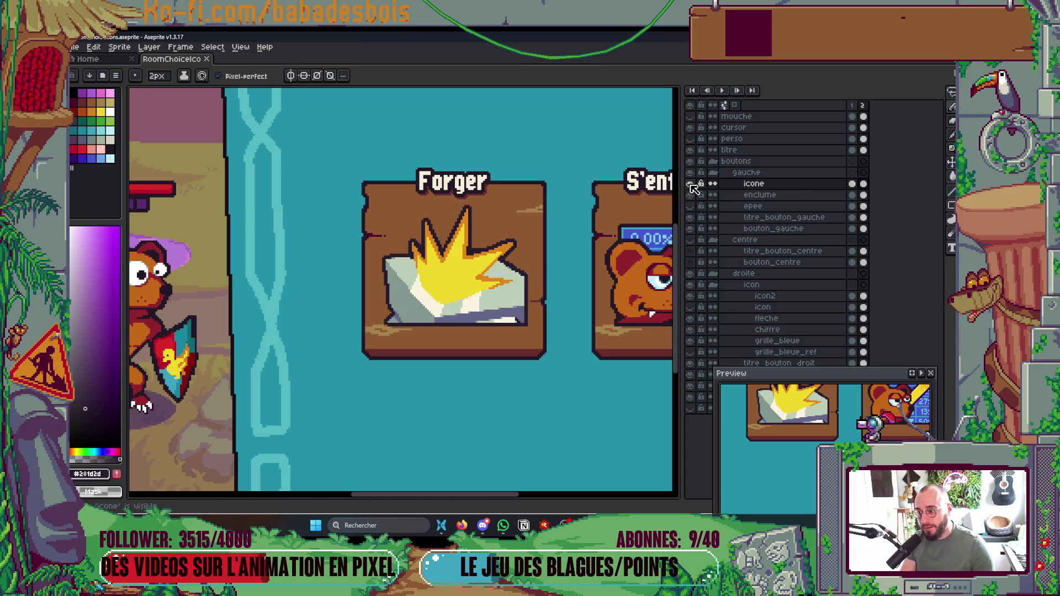
Step: Add a new empty Layer 1 above the icone layer
{"action": "right_click", "coordinate": [775, 186]}
{"action": "mouse_move", "coordinate": [795, 206]}
{"action": "left_click", "coordinate": [744, 208]}
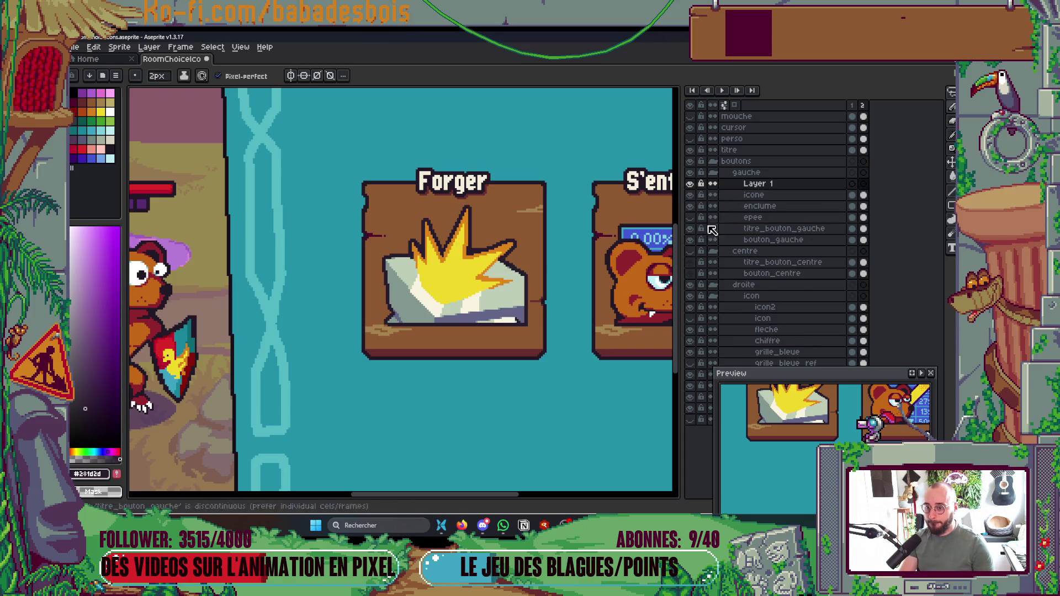
{"action": "left_click_drag", "start_coordinate": [428, 319], "coordinate": [414, 342]}
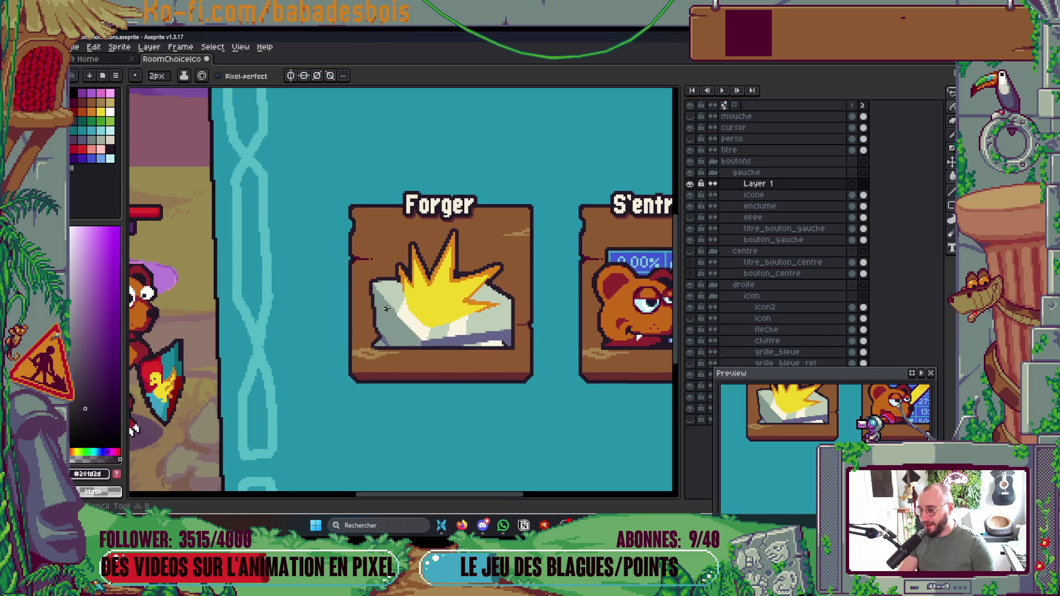
Step: Draw a grey diagonal edge for the hammer head and fill the shape solid grey
{"action": "left_click", "coordinate": [101, 139]}
{"action": "scroll", "coordinate": [421, 296], "scroll_direction": "up", "scroll_amount": 3}
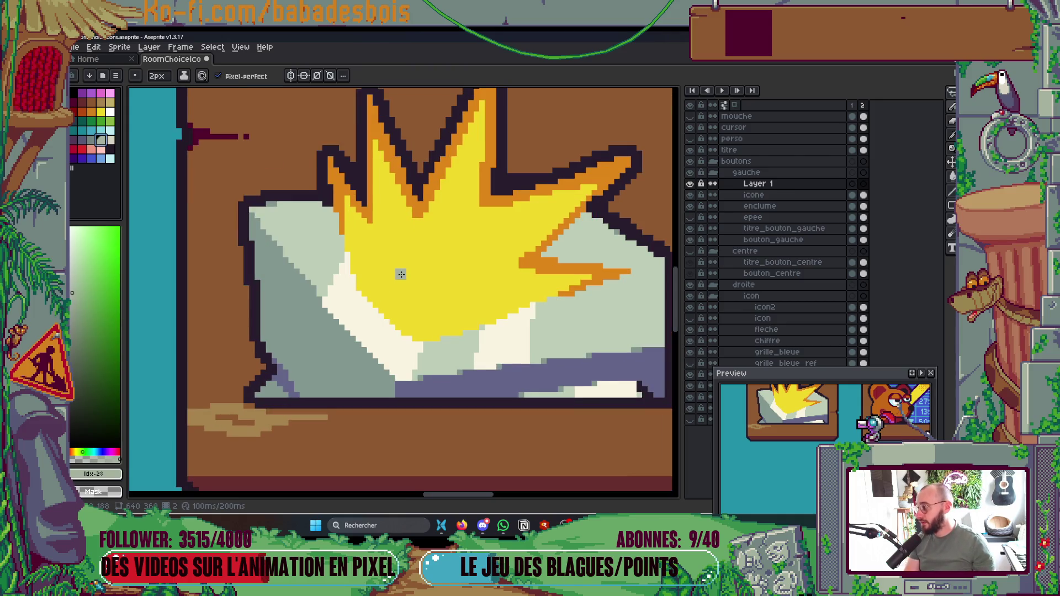
{"action": "mouse_move", "coordinate": [401, 293]}
{"action": "left_mouse_down"}
{"action": "mouse_move", "coordinate": [389, 212]}
{"action": "mouse_move", "coordinate": [446, 308]}
{"action": "left_mouse_up"}
{"action": "key", "text": "ctrl+z"}
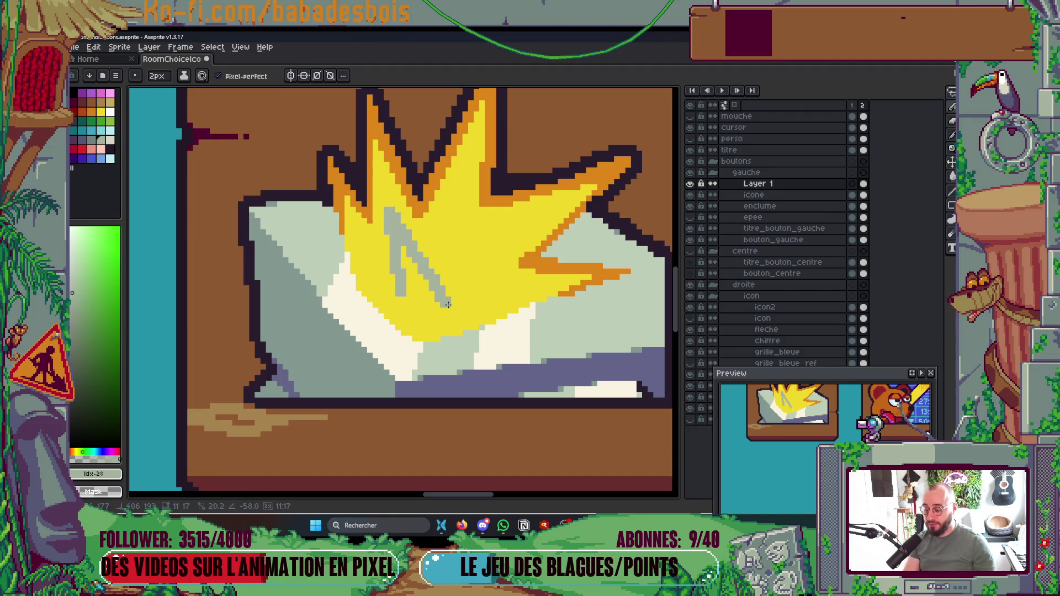
{"action": "mouse_move", "coordinate": [393, 220]}
{"action": "left_mouse_down"}
{"action": "mouse_move", "coordinate": [468, 315]}
{"action": "mouse_move", "coordinate": [457, 355]}
{"action": "mouse_move", "coordinate": [469, 354]}
{"action": "mouse_move", "coordinate": [403, 293]}
{"action": "left_mouse_up"}
{"action": "key", "text": "g"}
{"action": "left_click", "coordinate": [422, 298]}
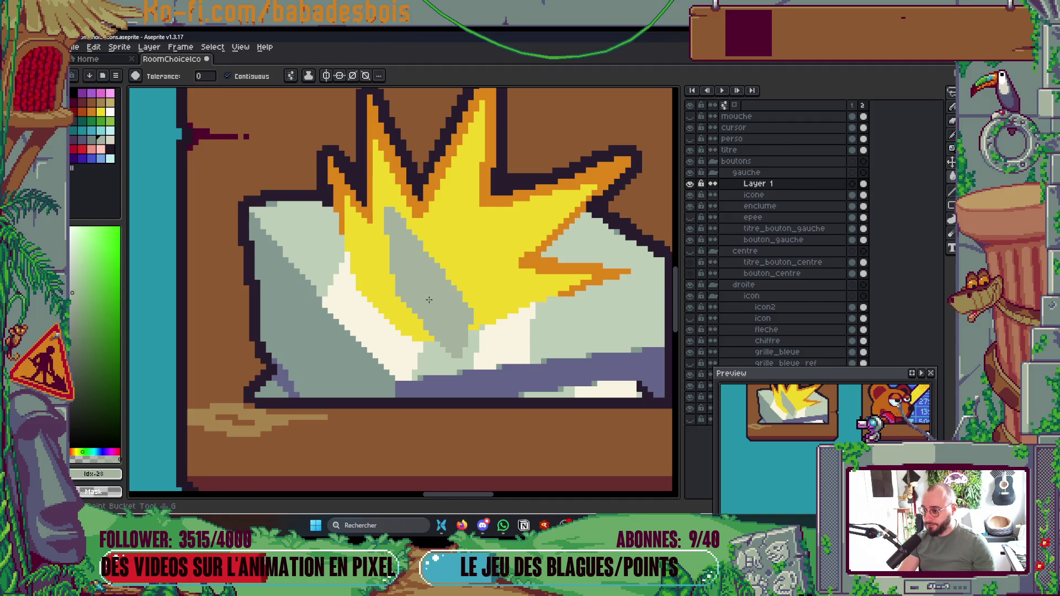
{"action": "key", "text": "b"}
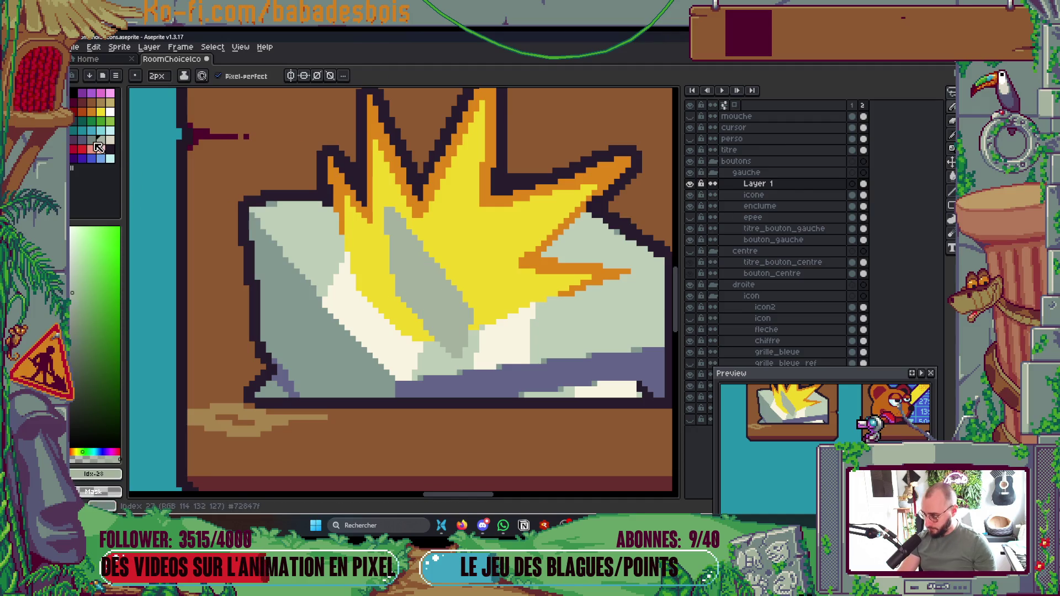
Step: Outline the head's lower and right edges in a slightly different grey and fill between
{"action": "left_click", "coordinate": [92, 140]}
{"action": "mouse_move", "coordinate": [479, 309]}
{"action": "left_mouse_down"}
{"action": "mouse_move", "coordinate": [552, 298]}
{"action": "mouse_move", "coordinate": [461, 203]}
{"action": "mouse_move", "coordinate": [403, 213]}
{"action": "left_mouse_up"}
{"action": "key", "text": "g"}
{"action": "left_click", "coordinate": [445, 243]}
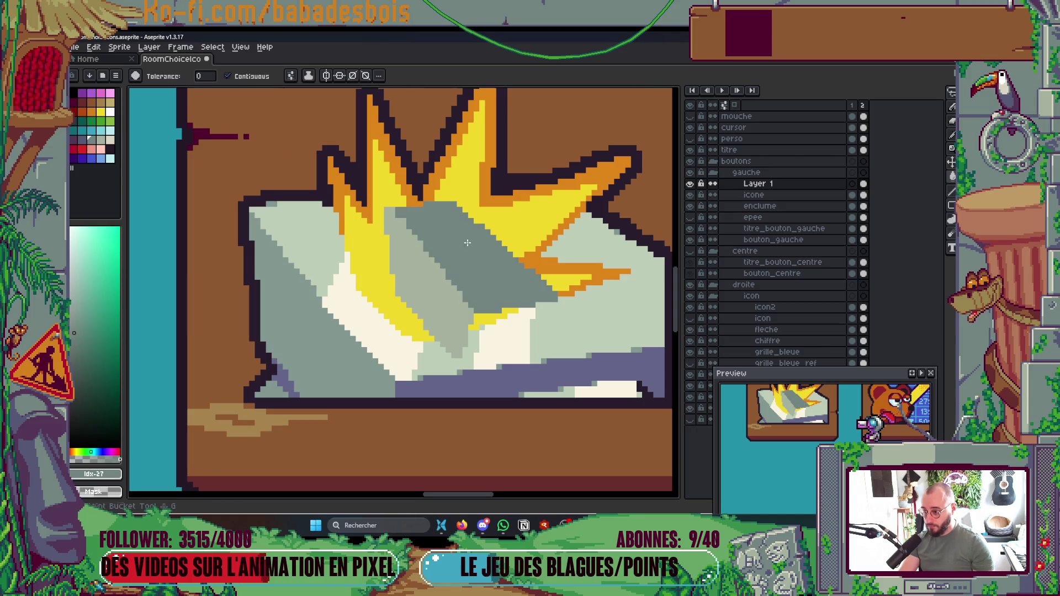
{"action": "scroll", "coordinate": [463, 251], "scroll_direction": "down", "scroll_amount": 5}
{"action": "scroll", "coordinate": [488, 231], "scroll_direction": "up", "scroll_amount": 1}
{"action": "scroll", "coordinate": [486, 232], "scroll_direction": "up", "scroll_amount": 2}
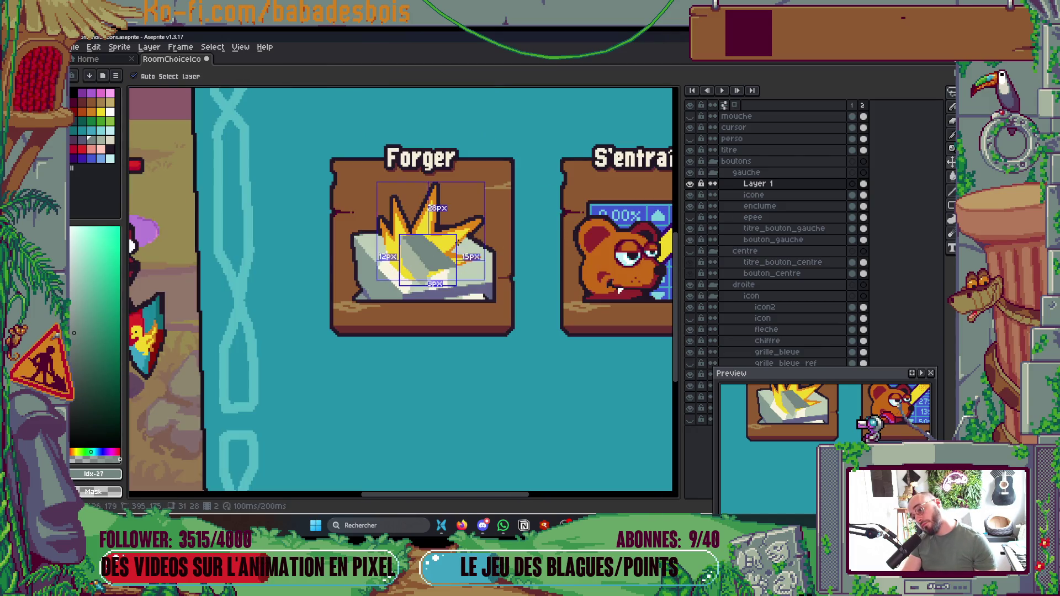
Step: Try a pale rock-coloured line across the yellow spark, then undo it
{"action": "scroll", "coordinate": [437, 281], "scroll_direction": "up", "scroll_amount": 3}
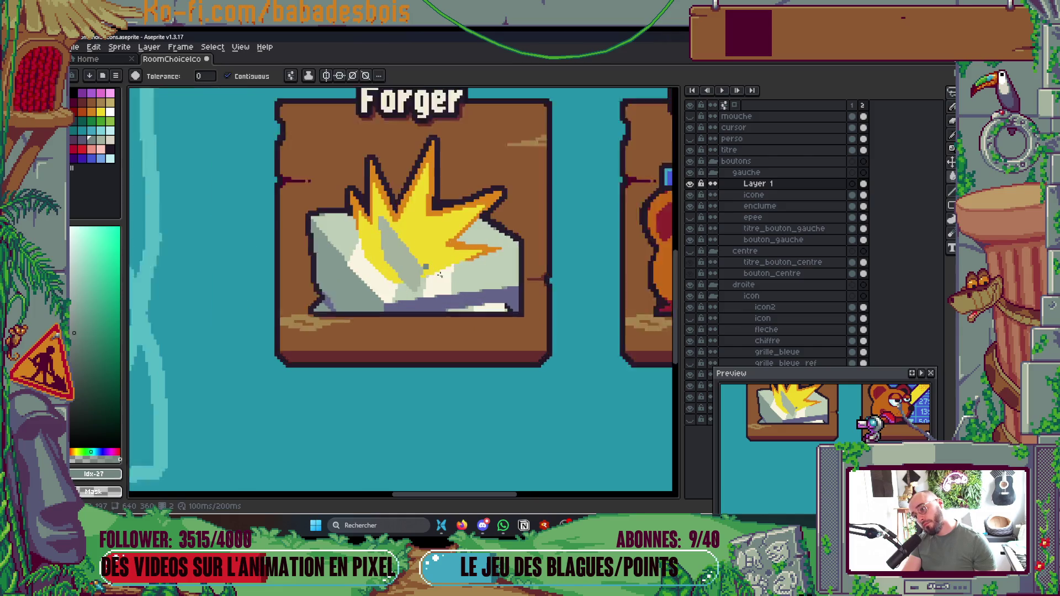
{"action": "key", "text": "b"}
{"action": "left_click", "coordinate": [305, 263], "text": "alt"}
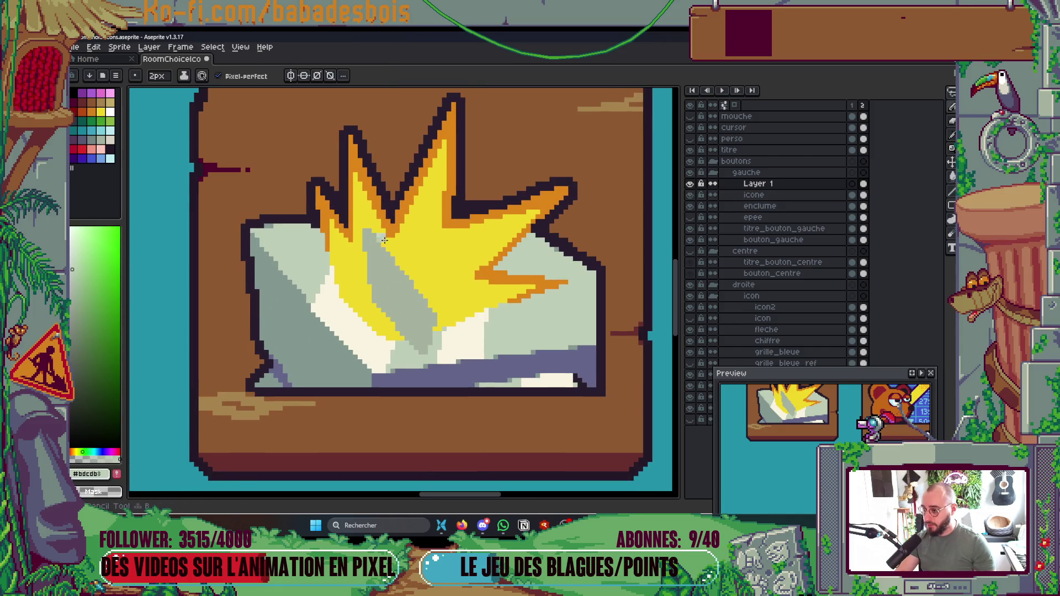
{"action": "scroll", "coordinate": [391, 287], "scroll_direction": "up", "scroll_amount": 1}
{"action": "left_click_drag", "start_coordinate": [364, 229], "coordinate": [466, 222]}
{"action": "scroll", "coordinate": [466, 223], "scroll_direction": "down", "scroll_amount": 5}
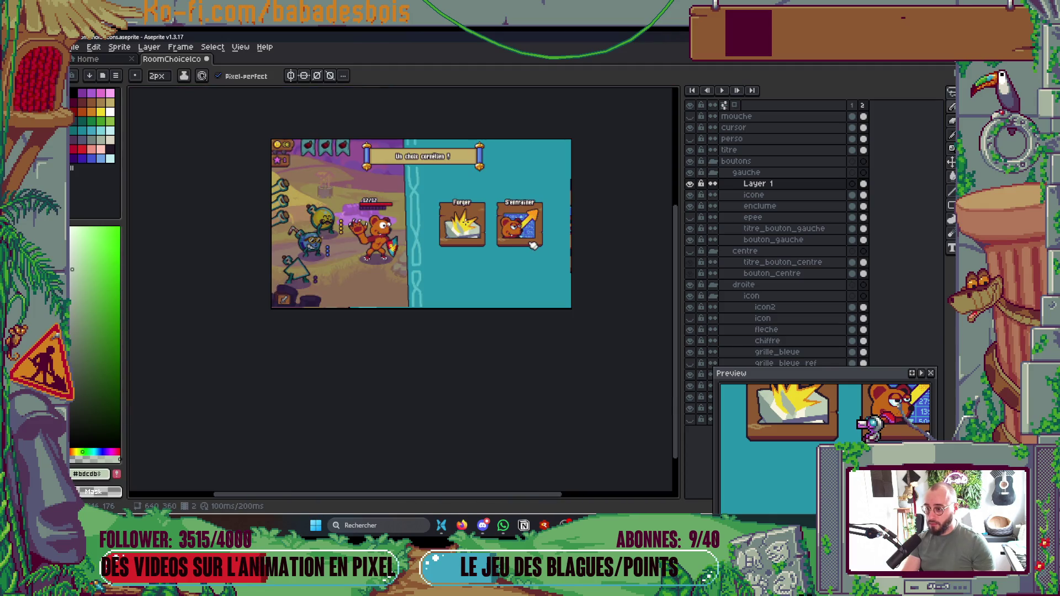
{"action": "scroll", "coordinate": [469, 226], "scroll_direction": "up", "scroll_amount": 2}
{"action": "key", "text": "ctrl"}
{"action": "key", "text": "ctrl+z"}
{"action": "key", "text": "ctrl+z"}
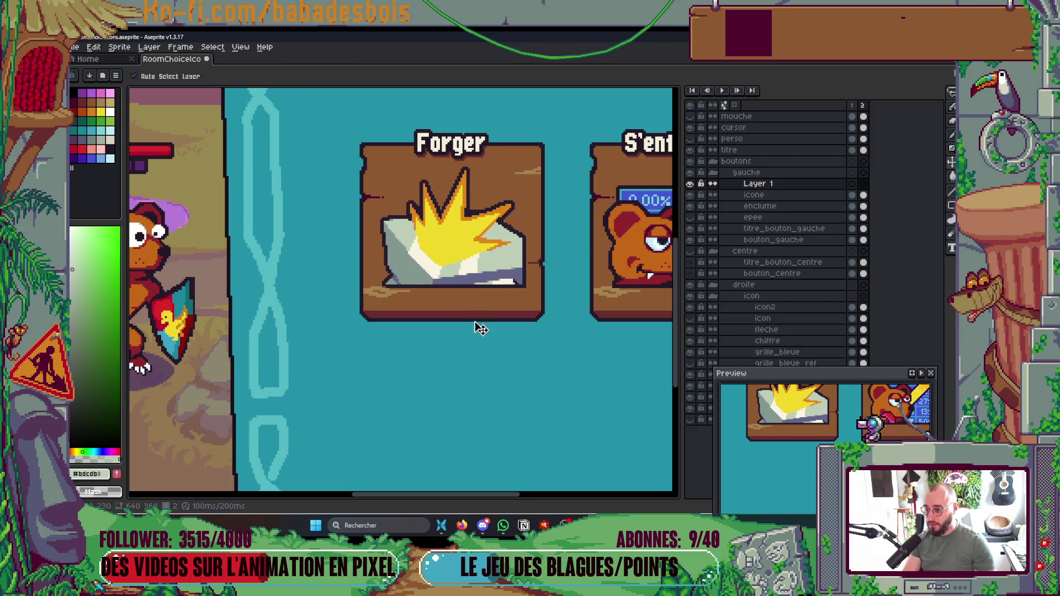
Step: Draw a 3px dark red handle stroke from the burst centre down into the rock
{"action": "left_click", "coordinate": [96, 107]}
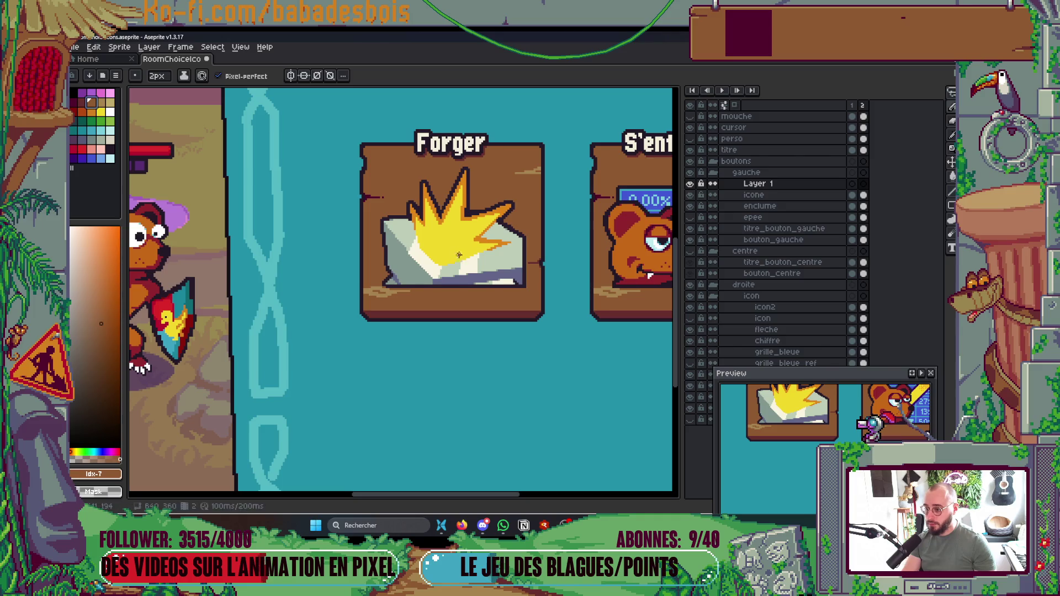
{"action": "left_click", "coordinate": [85, 104]}
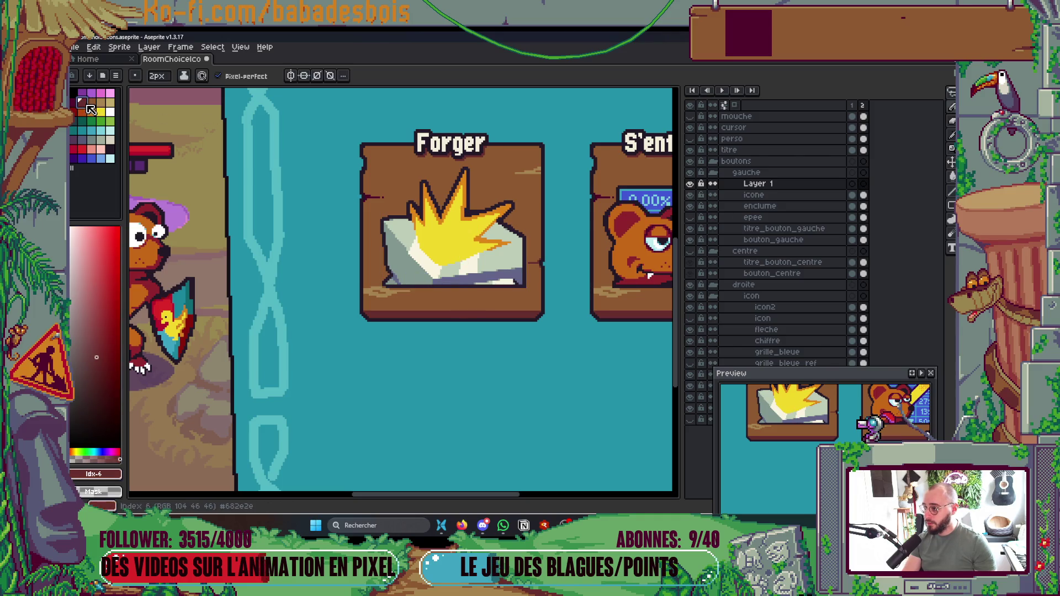
{"action": "key", "text": "plus"}
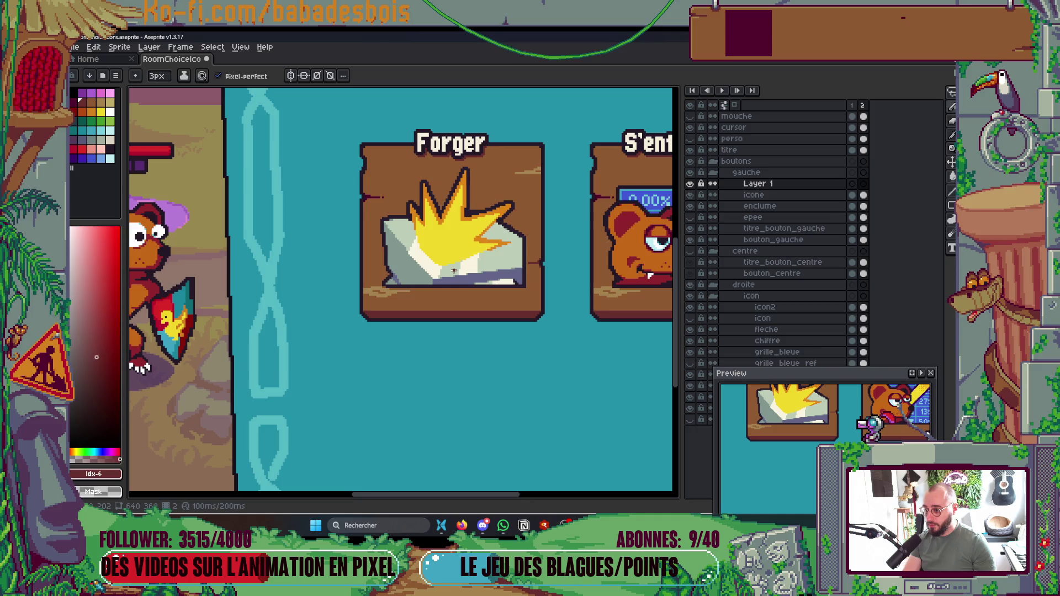
{"action": "left_click_drag", "start_coordinate": [453, 251], "coordinate": [468, 310]}
{"action": "scroll", "coordinate": [437, 294], "scroll_direction": "up", "scroll_amount": 2}
{"action": "left_click", "coordinate": [101, 139]}
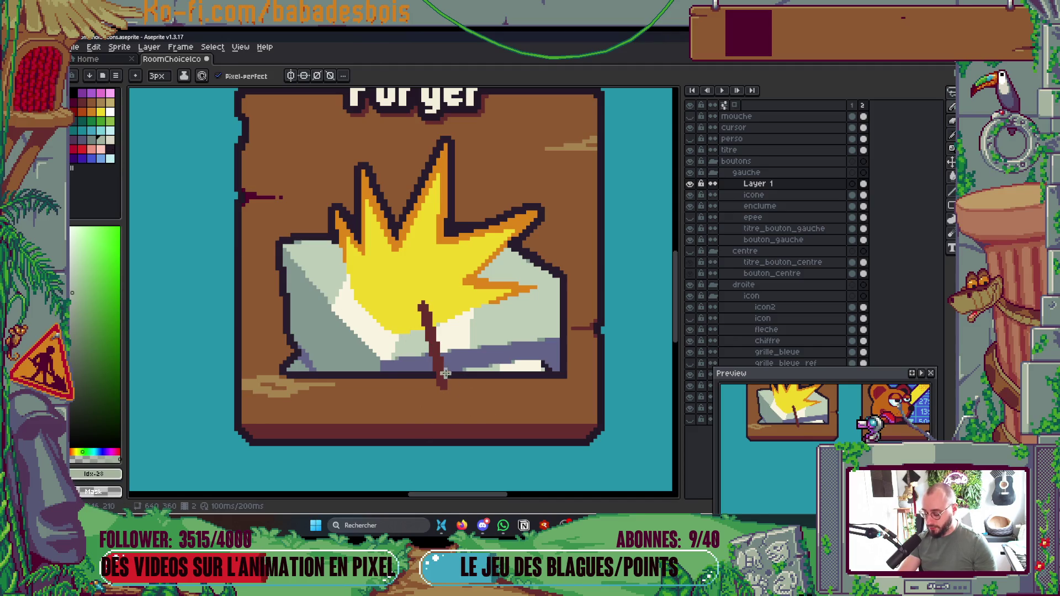
Step: Sketch V-shaped grey-green hammer-head strokes over the yellow burst and compare with the other frame
{"action": "left_click", "coordinate": [434, 358], "text": "alt"}
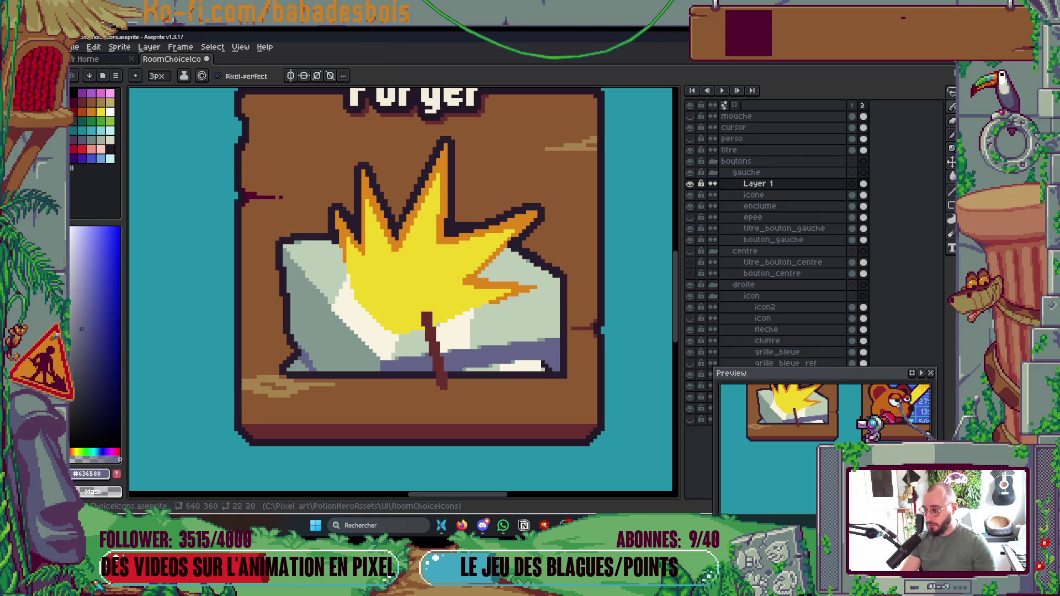
{"action": "key", "text": "x"}
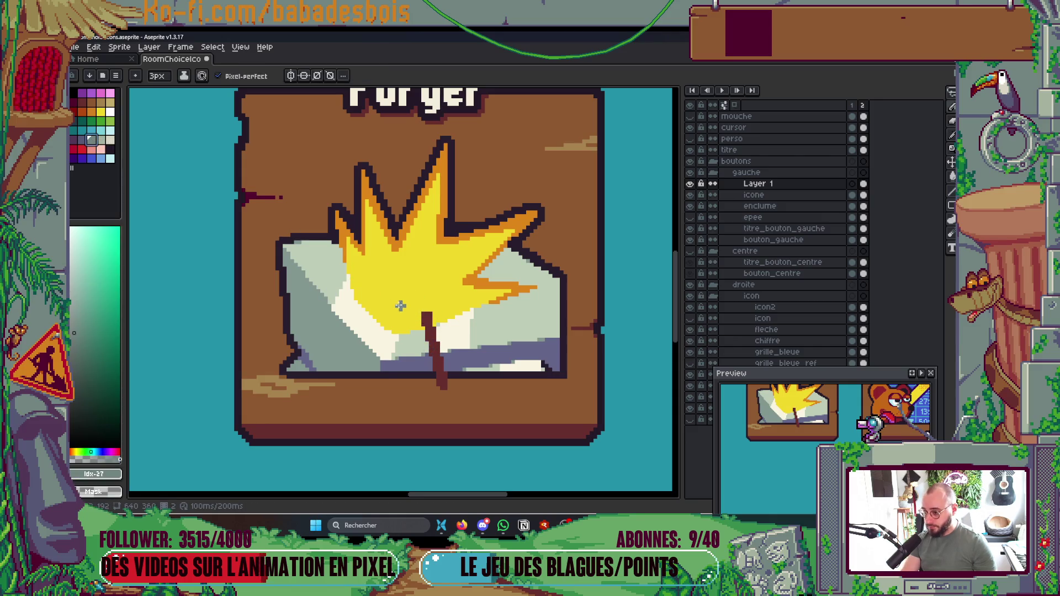
{"action": "mouse_move", "coordinate": [391, 300]}
{"action": "left_mouse_down"}
{"action": "mouse_move", "coordinate": [406, 322]}
{"action": "mouse_move", "coordinate": [390, 287]}
{"action": "mouse_move", "coordinate": [404, 312]}
{"action": "mouse_move", "coordinate": [399, 250]}
{"action": "left_mouse_up"}
{"action": "left_click_drag", "start_coordinate": [404, 320], "coordinate": [420, 265]}
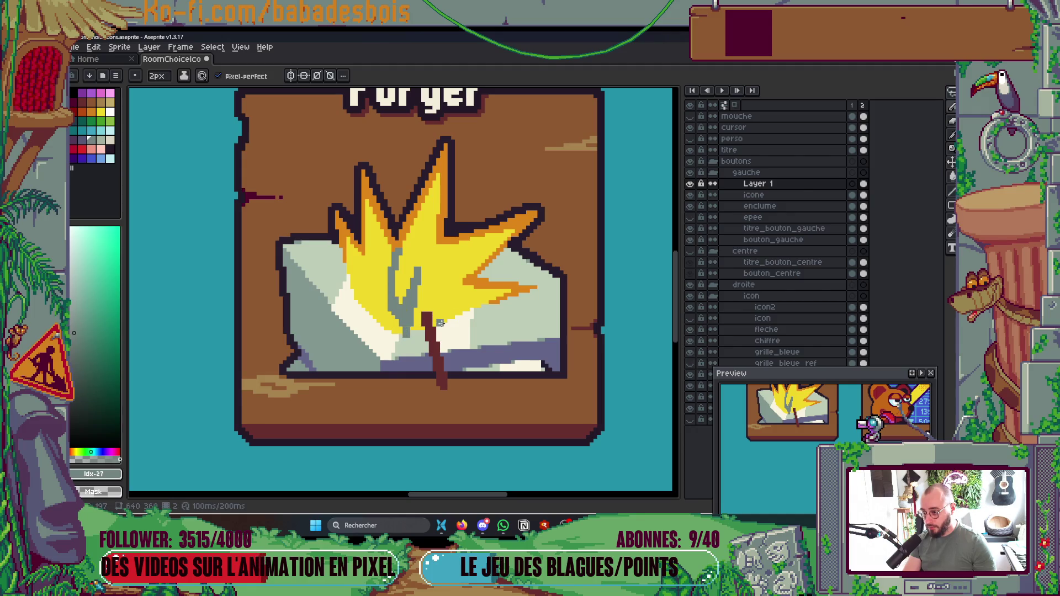
{"action": "mouse_move", "coordinate": [440, 322]}
{"action": "left_mouse_down"}
{"action": "mouse_move", "coordinate": [447, 268]}
{"action": "mouse_move", "coordinate": [390, 325]}
{"action": "mouse_move", "coordinate": [408, 346]}
{"action": "left_mouse_up"}
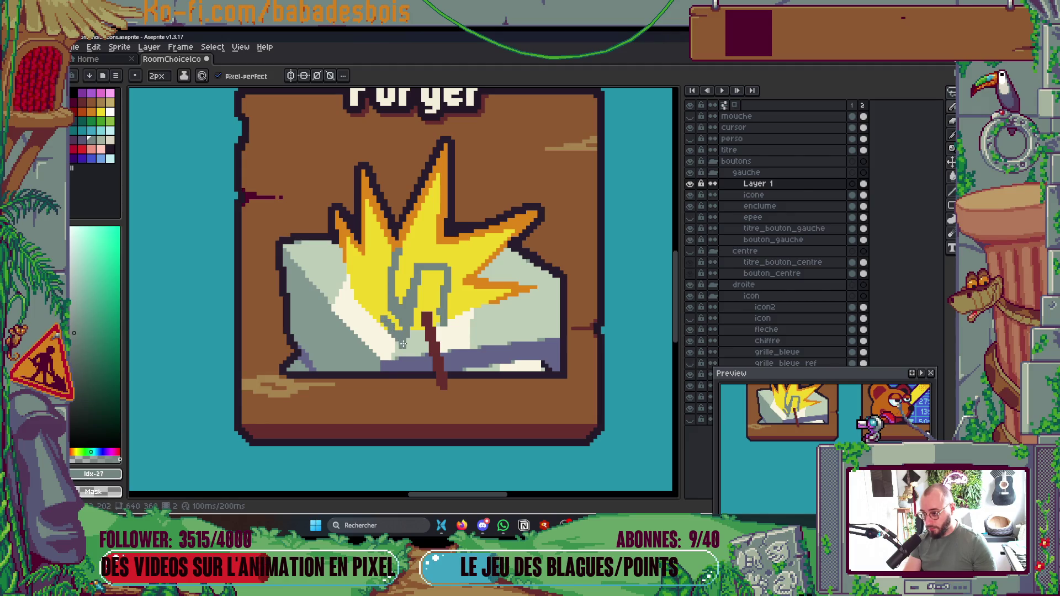
{"action": "key", "text": "Left"}
{"action": "key", "text": "Right"}
{"action": "key", "text": "Left"}
{"action": "key", "text": "Right"}
Step: Widen the hammer head's grey left side, add top strokes, and outline its right edge
{"action": "scroll", "coordinate": [387, 314], "scroll_direction": "up", "scroll_amount": 2}
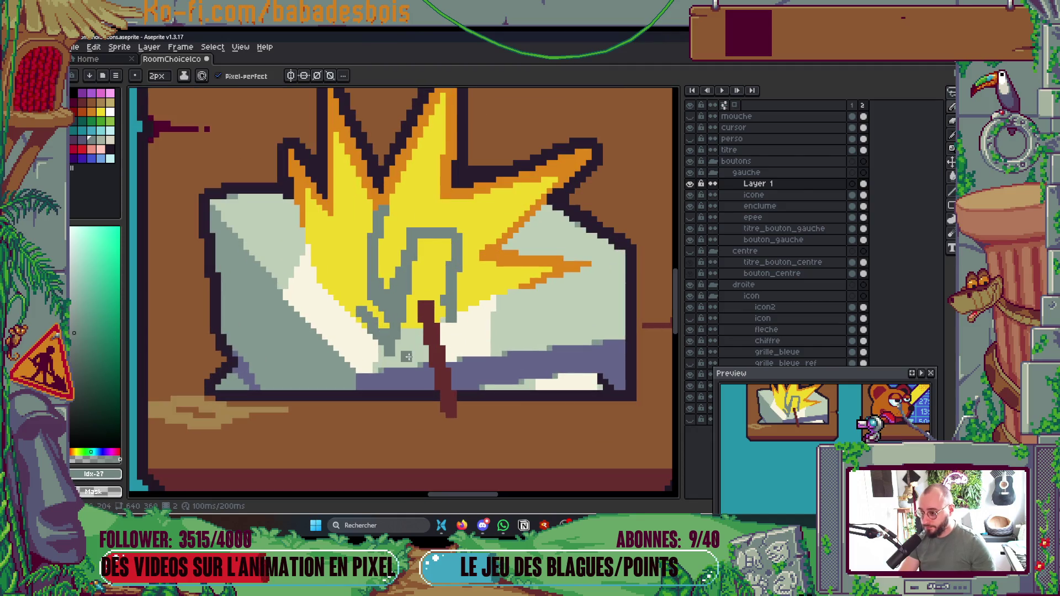
{"action": "mouse_move", "coordinate": [381, 292]}
{"action": "left_mouse_down"}
{"action": "mouse_move", "coordinate": [369, 300]}
{"action": "mouse_move", "coordinate": [390, 214]}
{"action": "mouse_move", "coordinate": [354, 306]}
{"action": "left_mouse_up"}
{"action": "mouse_move", "coordinate": [398, 205]}
{"action": "left_mouse_down"}
{"action": "mouse_move", "coordinate": [383, 190]}
{"action": "mouse_move", "coordinate": [409, 240]}
{"action": "mouse_move", "coordinate": [442, 220]}
{"action": "mouse_move", "coordinate": [426, 196]}
{"action": "left_mouse_up"}
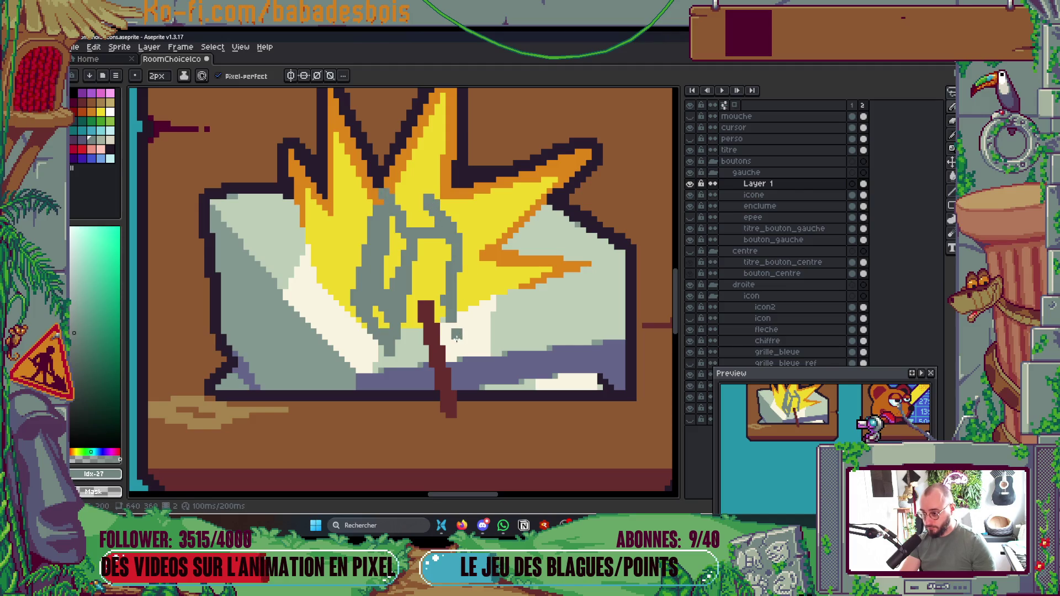
{"action": "left_click_drag", "start_coordinate": [468, 239], "coordinate": [464, 313]}
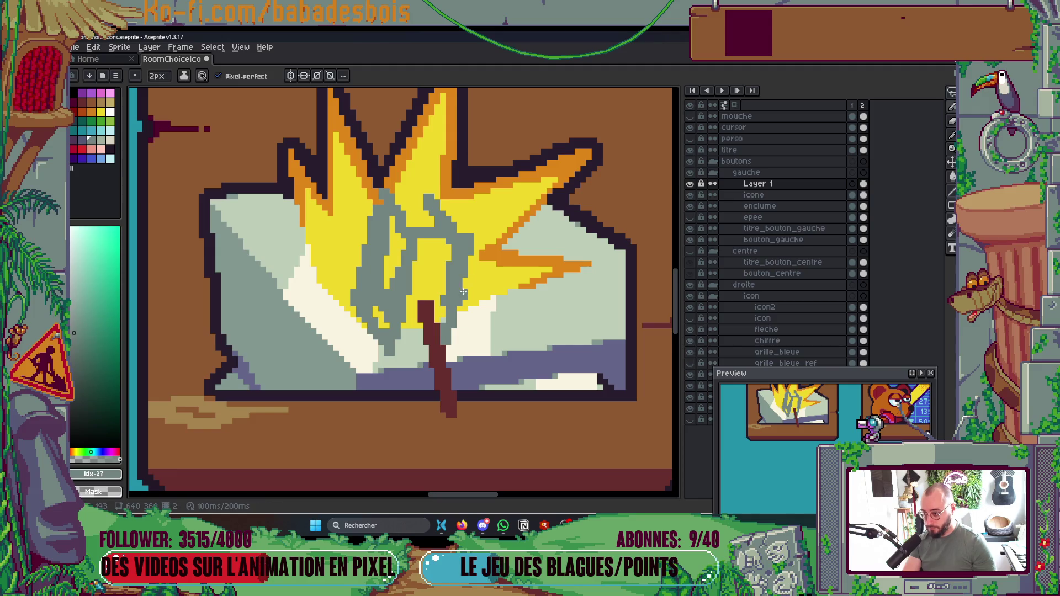
{"action": "scroll", "coordinate": [467, 280], "scroll_direction": "down", "scroll_amount": 3}
{"action": "scroll", "coordinate": [467, 280], "scroll_direction": "up", "scroll_amount": 1}
{"action": "scroll", "coordinate": [433, 287], "scroll_direction": "down", "scroll_amount": 1}
{"action": "key", "text": "v"}
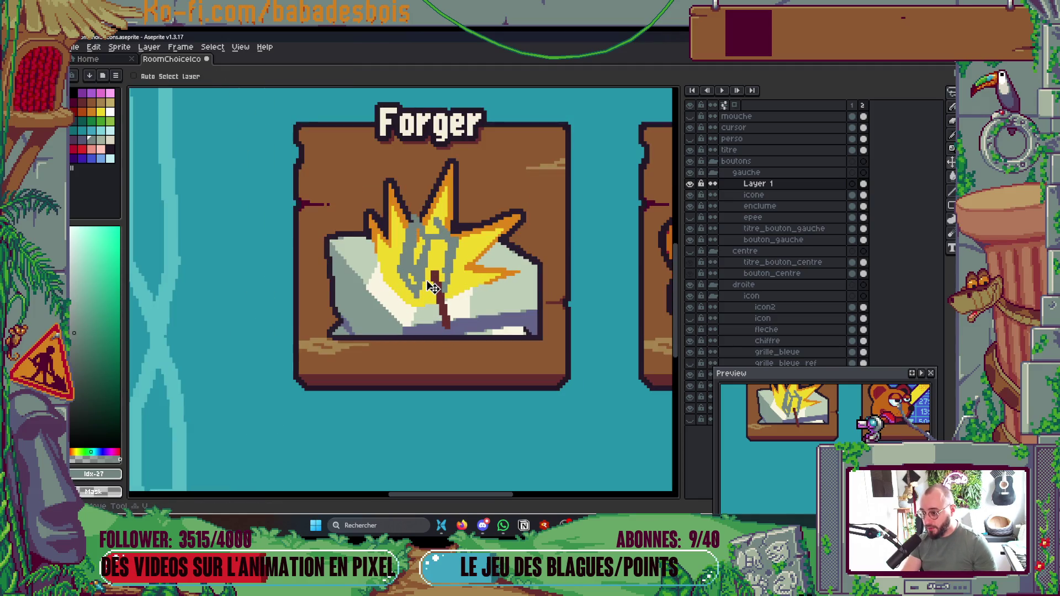
{"action": "scroll", "coordinate": [447, 337], "scroll_direction": "up", "scroll_amount": 1}
{"action": "key", "text": "b"}
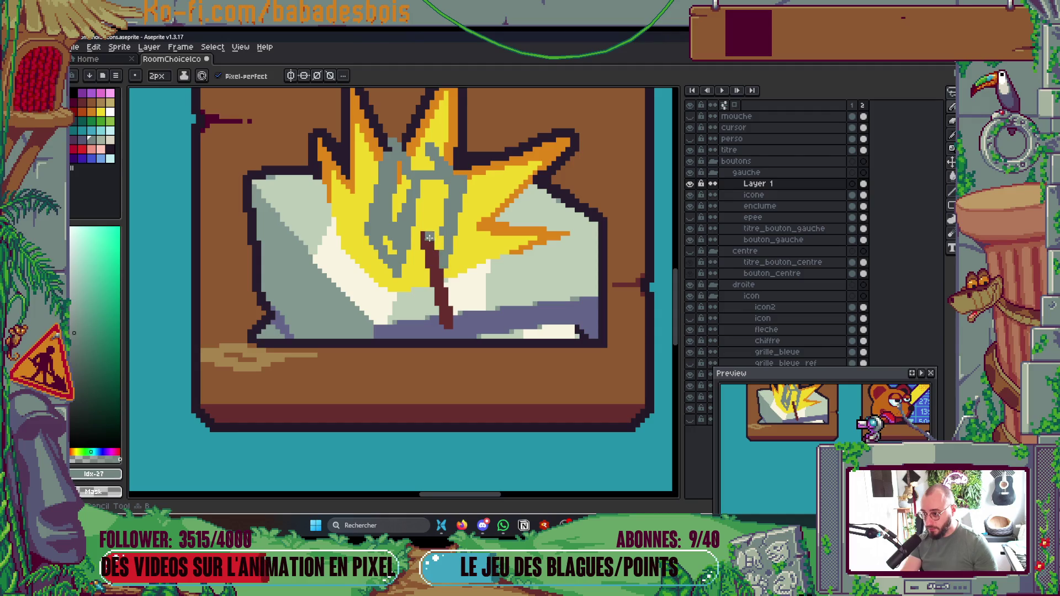
Step: Replace the old handle with a new dark red diagonal line ending in the rock
{"action": "key", "text": "ctrl+z"}
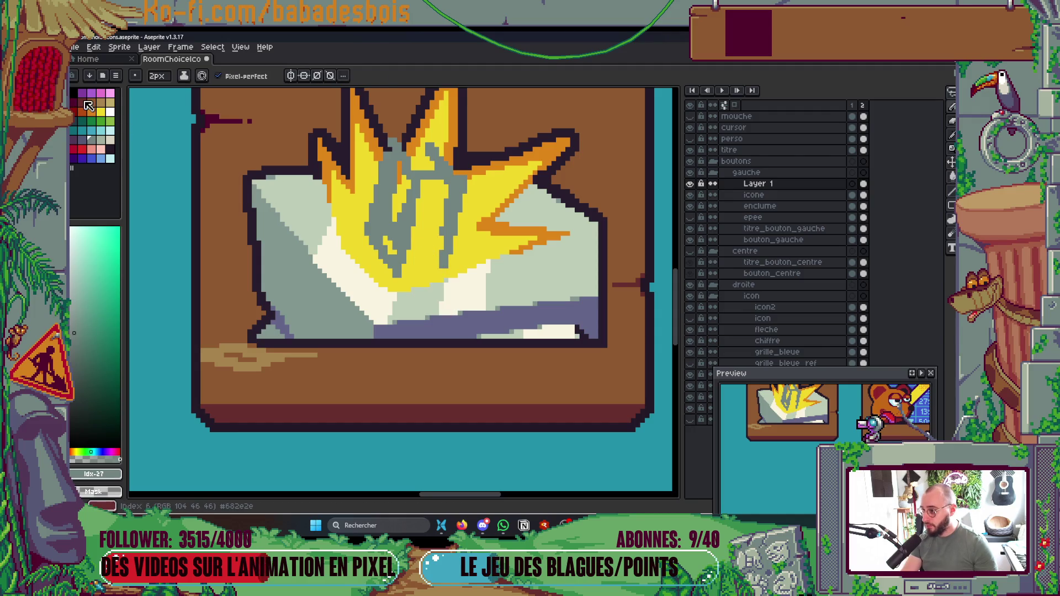
{"action": "left_click", "coordinate": [86, 102]}
{"action": "left_click", "coordinate": [429, 226]}
{"action": "left_click", "coordinate": [486, 345], "text": "shift"}
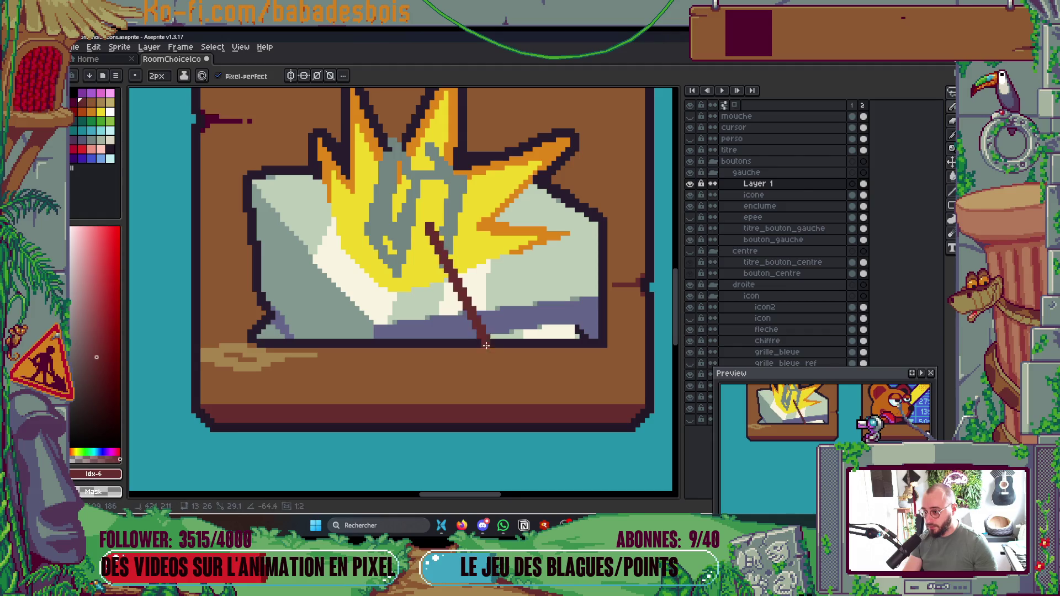
{"action": "left_click", "coordinate": [463, 319], "text": "shift"}
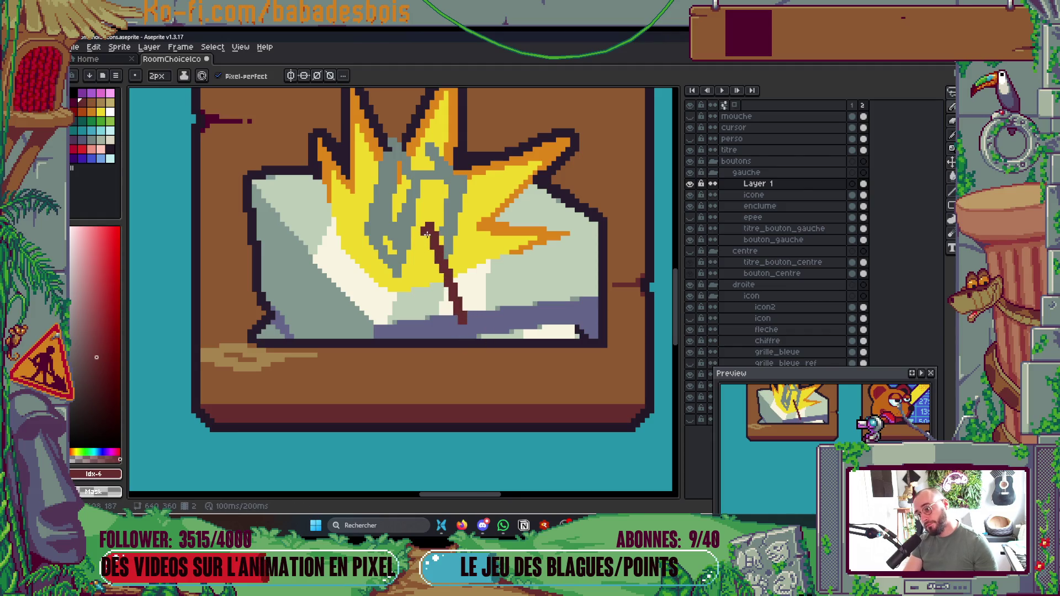
{"action": "scroll", "coordinate": [427, 234], "scroll_direction": "down", "scroll_amount": 1}
{"action": "scroll", "coordinate": [450, 267], "scroll_direction": "up", "scroll_amount": 2}
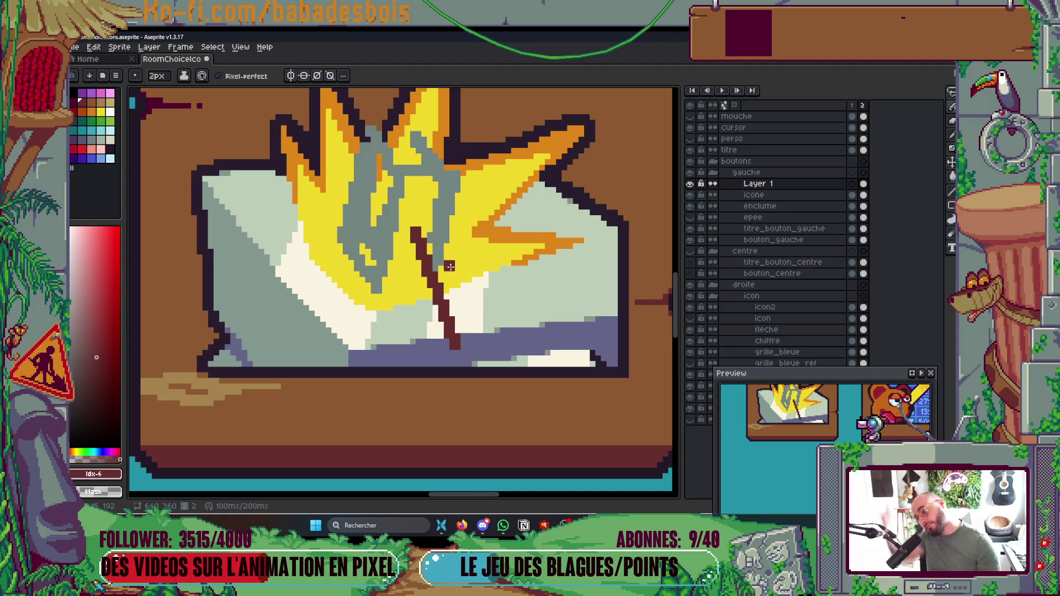
{"action": "key", "text": "ctrl+z"}
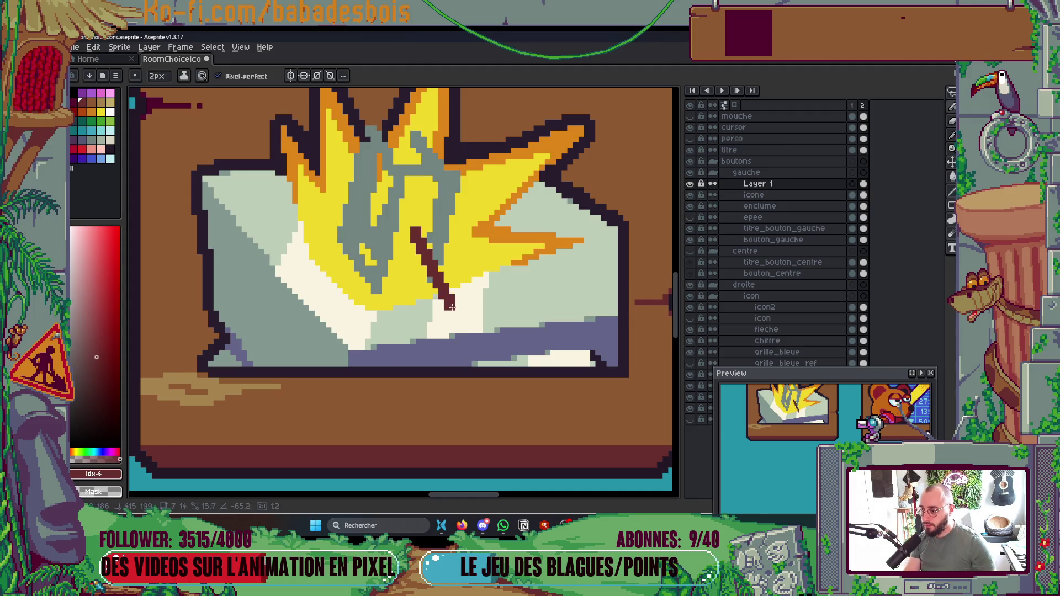
{"action": "left_click", "coordinate": [463, 336], "text": "shift"}
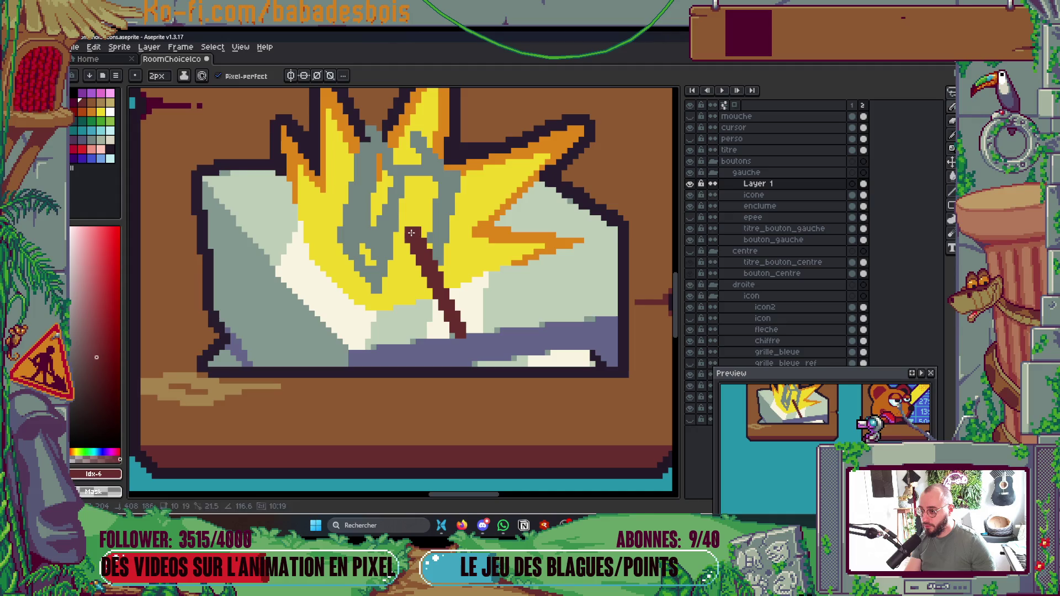
{"action": "scroll", "coordinate": [412, 233], "scroll_direction": "down", "scroll_amount": 3}
{"action": "scroll", "coordinate": [478, 241], "scroll_direction": "up", "scroll_amount": 5}
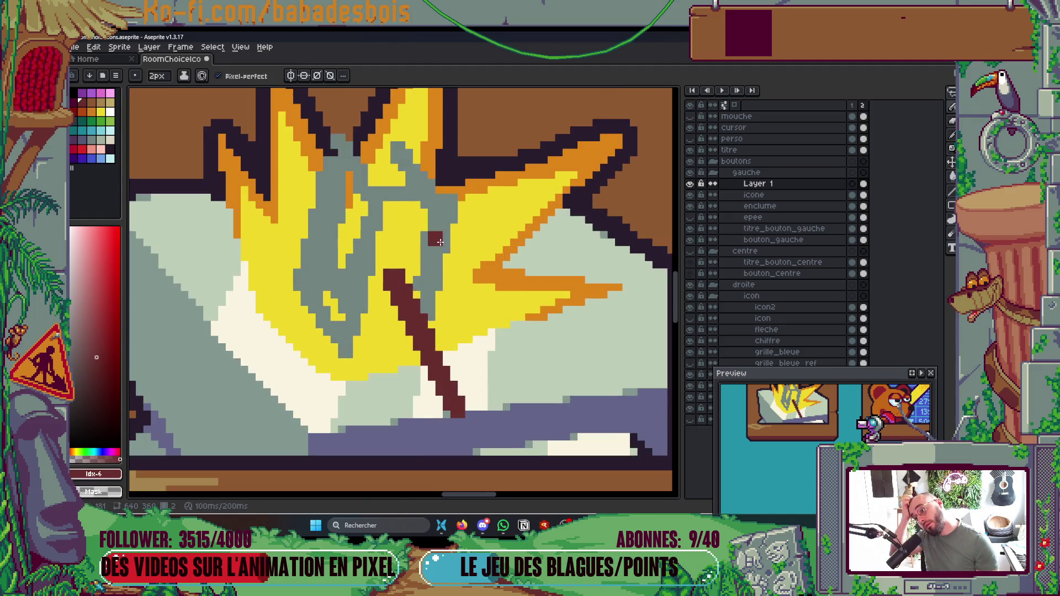
Step: Sample the hammer head's grey, brush it across the head area, and switch to a 1px brush
{"action": "key", "text": "i"}
{"action": "left_click", "coordinate": [346, 329]}
{"action": "key", "text": "b"}
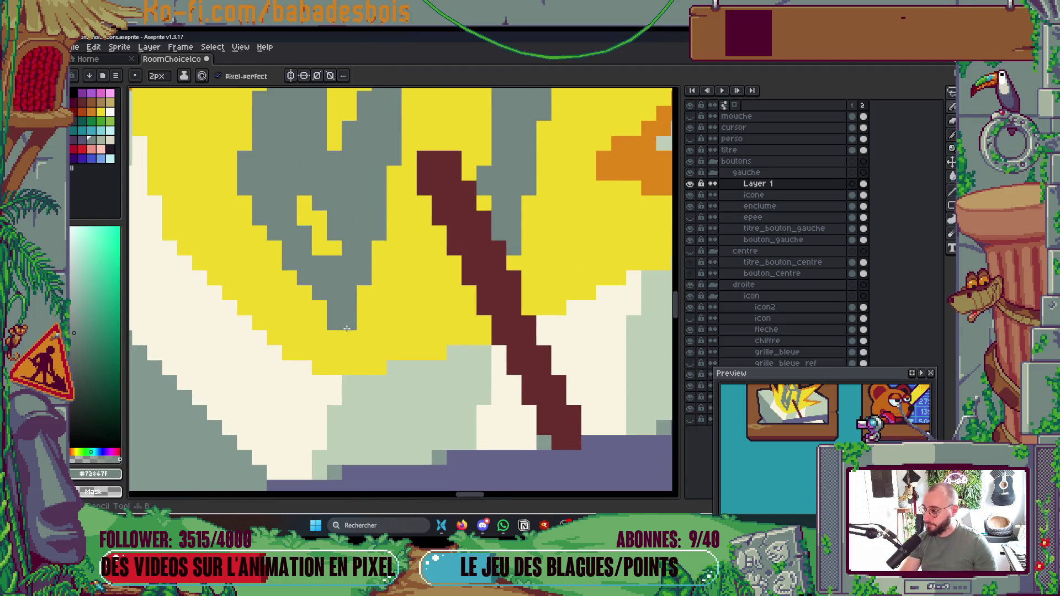
{"action": "mouse_move", "coordinate": [354, 327]}
{"action": "left_mouse_down"}
{"action": "mouse_move", "coordinate": [367, 303]}
{"action": "mouse_move", "coordinate": [472, 300]}
{"action": "left_mouse_up"}
{"action": "key", "text": "minus"}
{"action": "left_click_drag", "start_coordinate": [323, 306], "coordinate": [346, 401]}
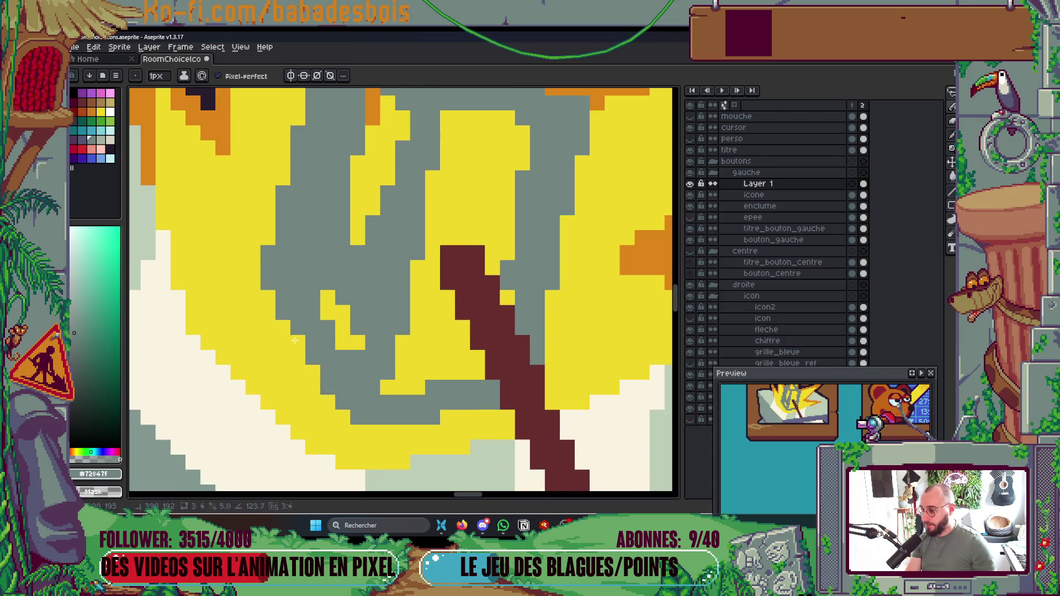
Step: Turn the burst's edge pixels and the top yellow and orange pixels grey
{"action": "scroll", "coordinate": [283, 278], "scroll_direction": "down", "scroll_amount": 2}
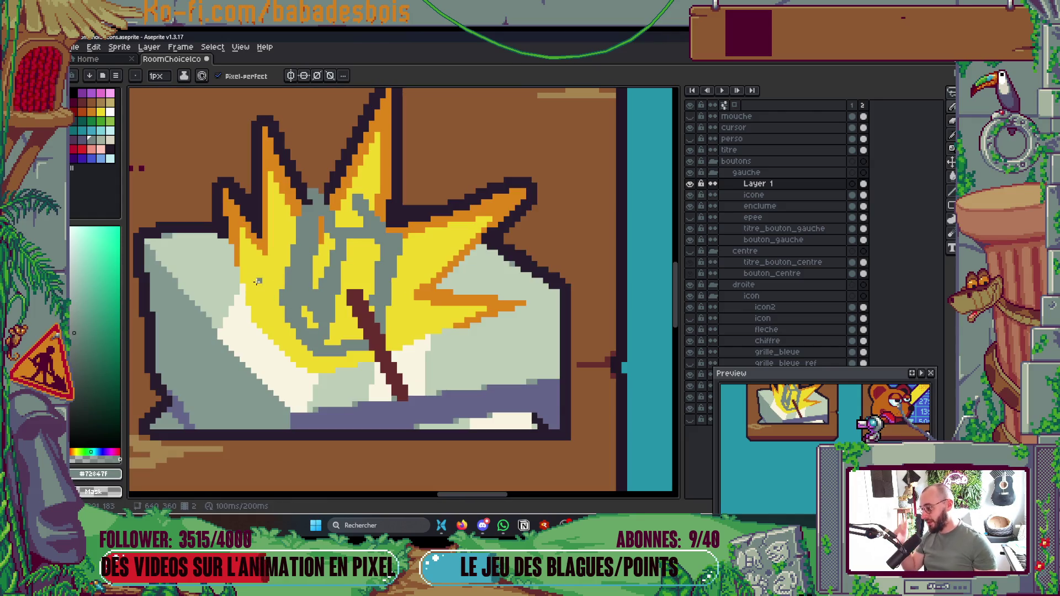
{"action": "scroll", "coordinate": [411, 224], "scroll_direction": "up", "scroll_amount": 2}
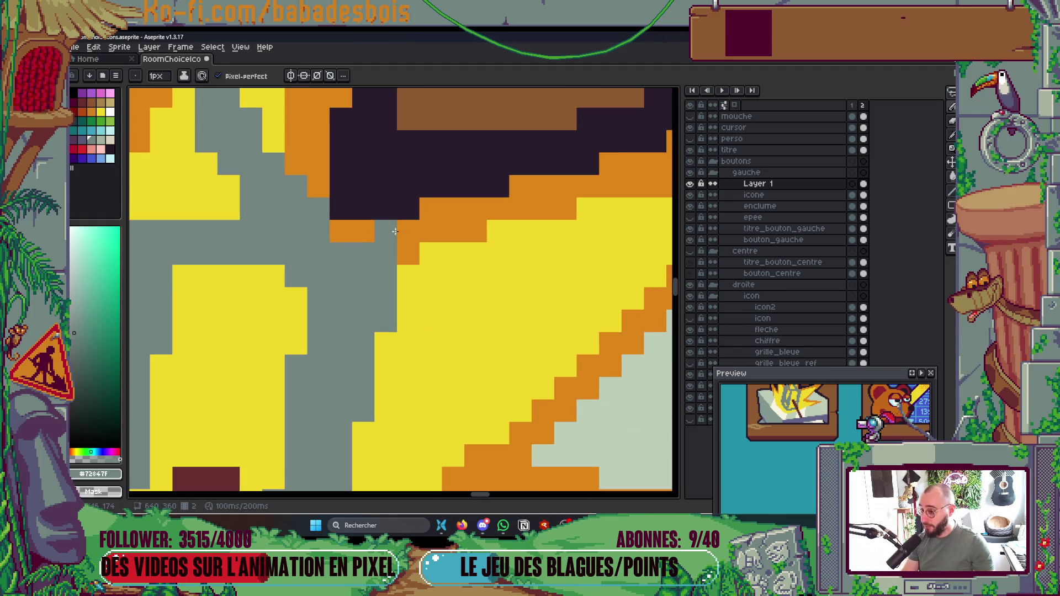
{"action": "left_click_drag", "start_coordinate": [360, 236], "coordinate": [274, 141]}
{"action": "scroll", "coordinate": [309, 168], "scroll_direction": "down", "scroll_amount": 2}
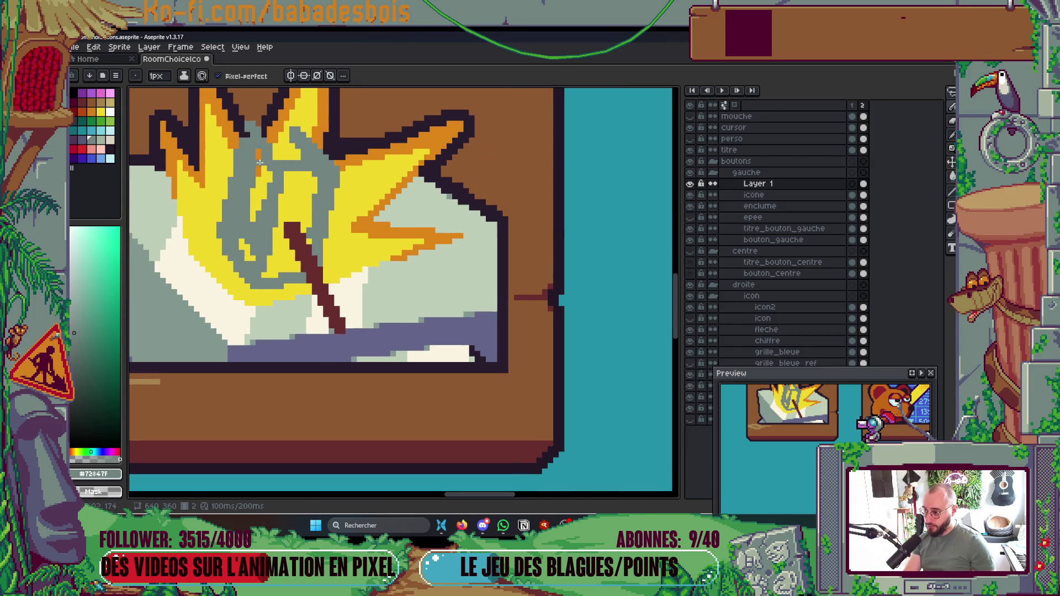
{"action": "scroll", "coordinate": [259, 163], "scroll_direction": "up", "scroll_amount": 2}
{"action": "left_click", "coordinate": [313, 177]}
{"action": "mouse_move", "coordinate": [339, 177]}
{"action": "left_mouse_down"}
{"action": "mouse_move", "coordinate": [353, 186]}
{"action": "mouse_move", "coordinate": [290, 184]}
{"action": "mouse_move", "coordinate": [345, 288]}
{"action": "left_mouse_up"}
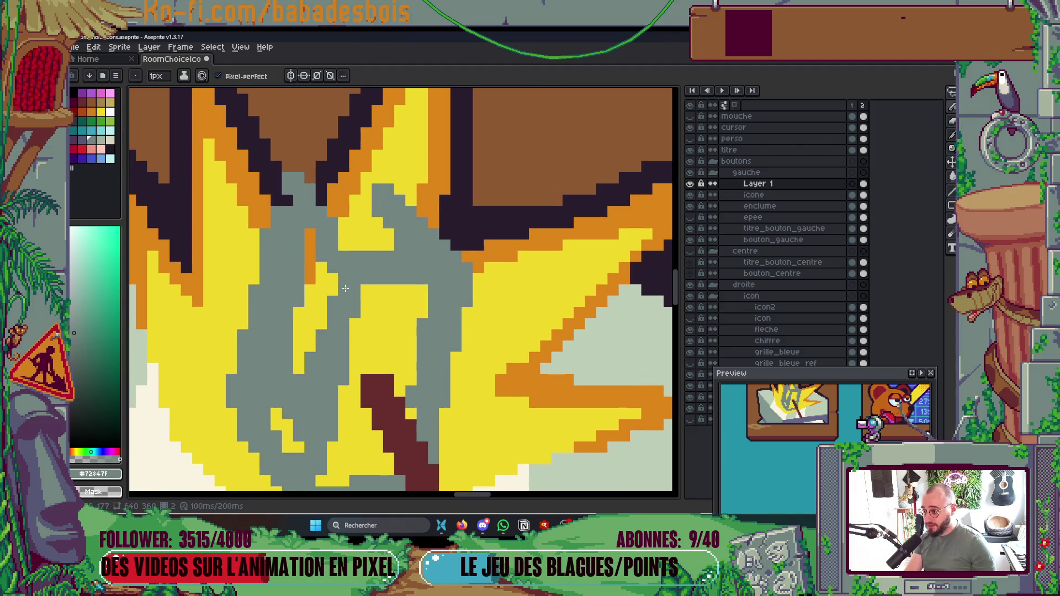
{"action": "left_click", "coordinate": [307, 235]}
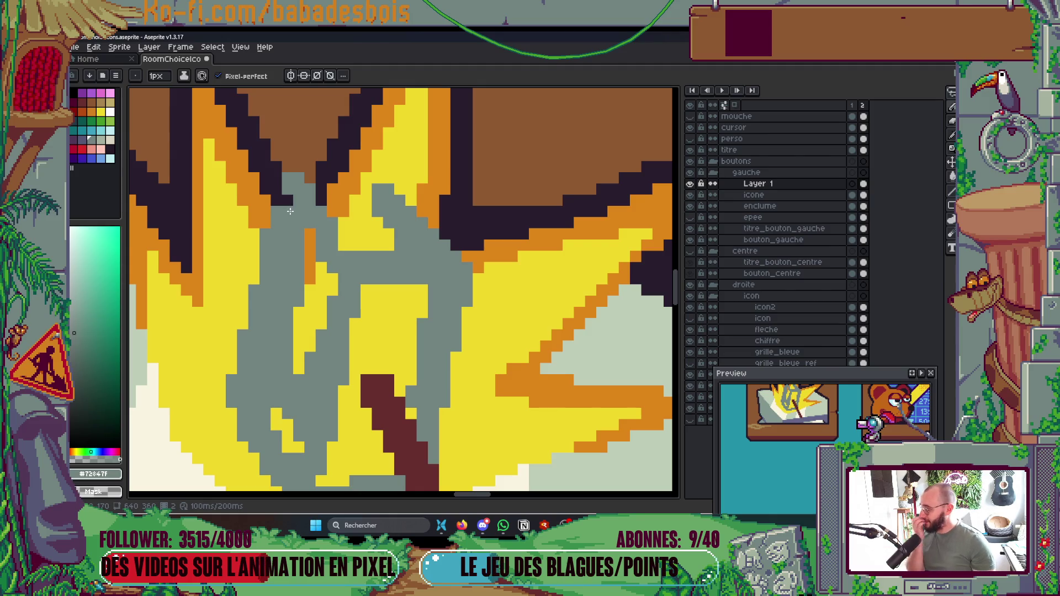
{"action": "left_click", "coordinate": [310, 234]}
{"action": "left_click", "coordinate": [309, 245]}
Step: Darken pixels along the head's top and repaint its orange edge grey
{"action": "right_click", "coordinate": [310, 199]}
{"action": "right_click", "coordinate": [298, 190]}
{"action": "right_click", "coordinate": [290, 178]}
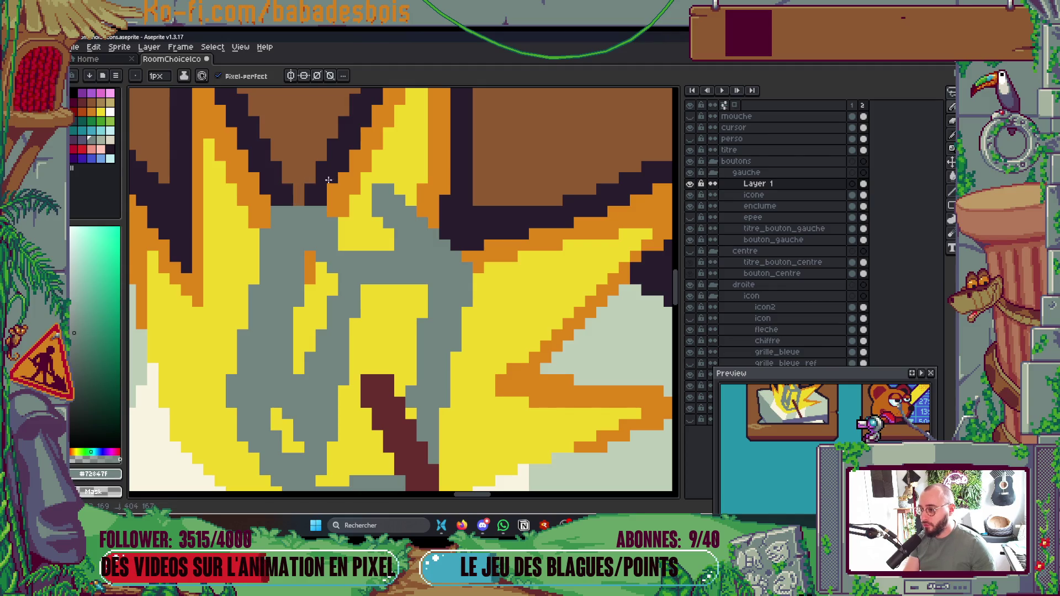
{"action": "left_click", "coordinate": [314, 193]}
{"action": "left_click", "coordinate": [348, 188]}
{"action": "left_click", "coordinate": [353, 200]}
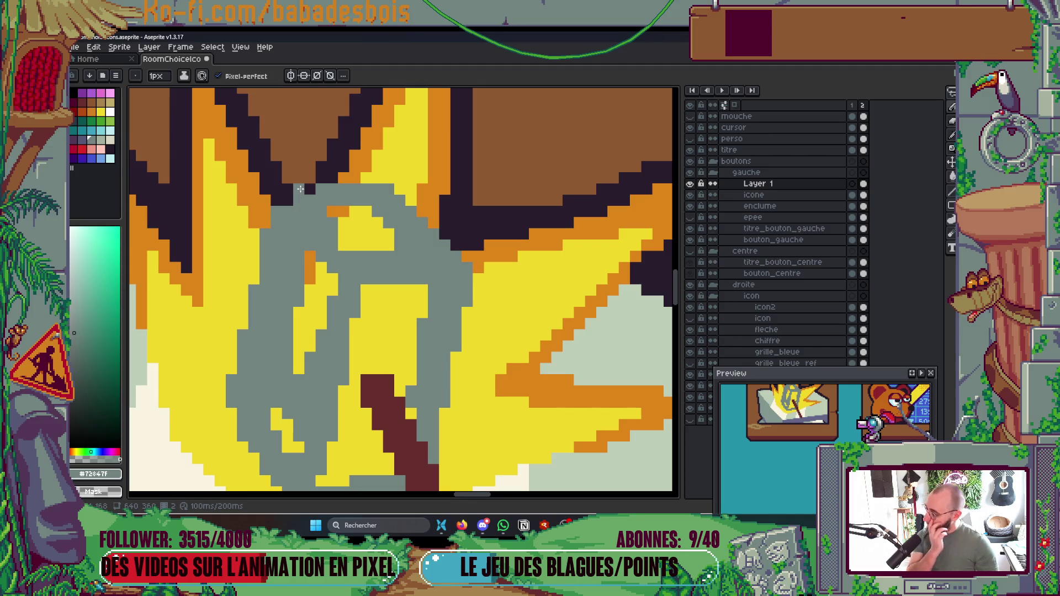
Step: Try a dark blue bar and diagonal with a dark fill, then undo them
{"action": "scroll", "coordinate": [355, 252], "scroll_direction": "down", "scroll_amount": 2}
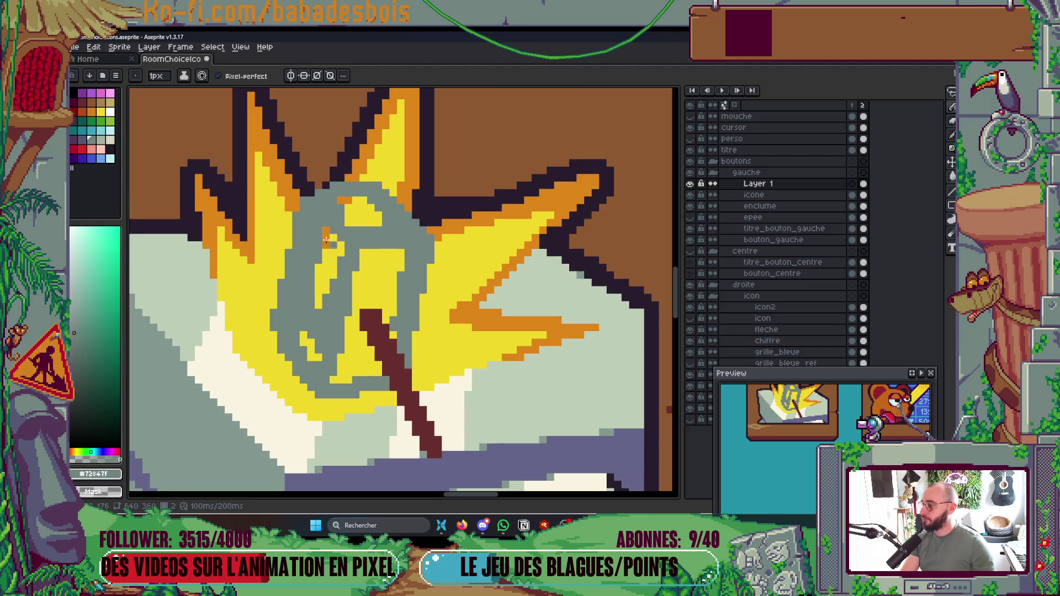
{"action": "left_click", "coordinate": [82, 140]}
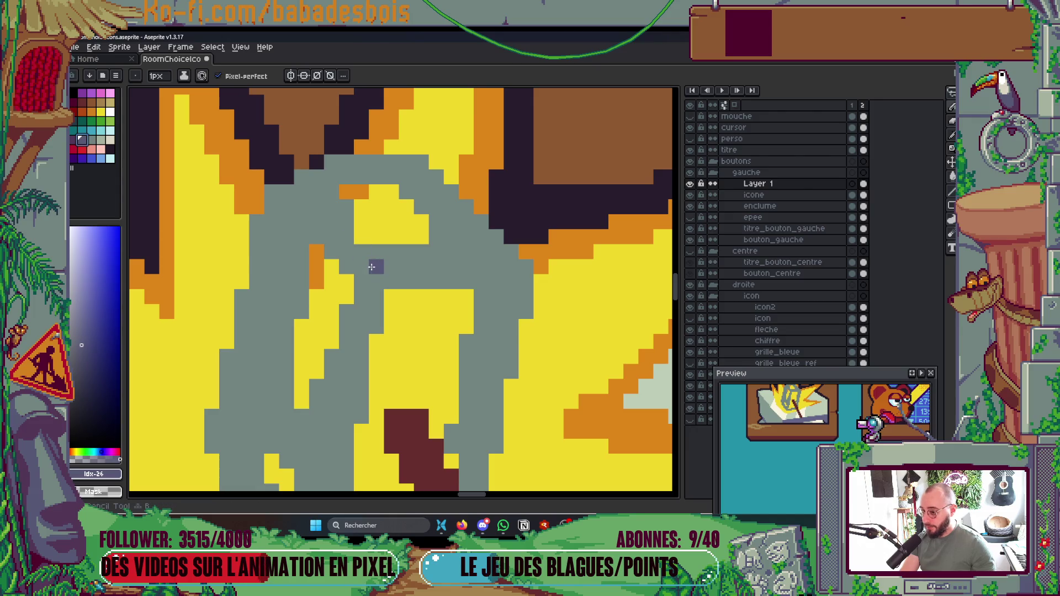
{"action": "left_click_drag", "start_coordinate": [377, 269], "coordinate": [501, 269]}
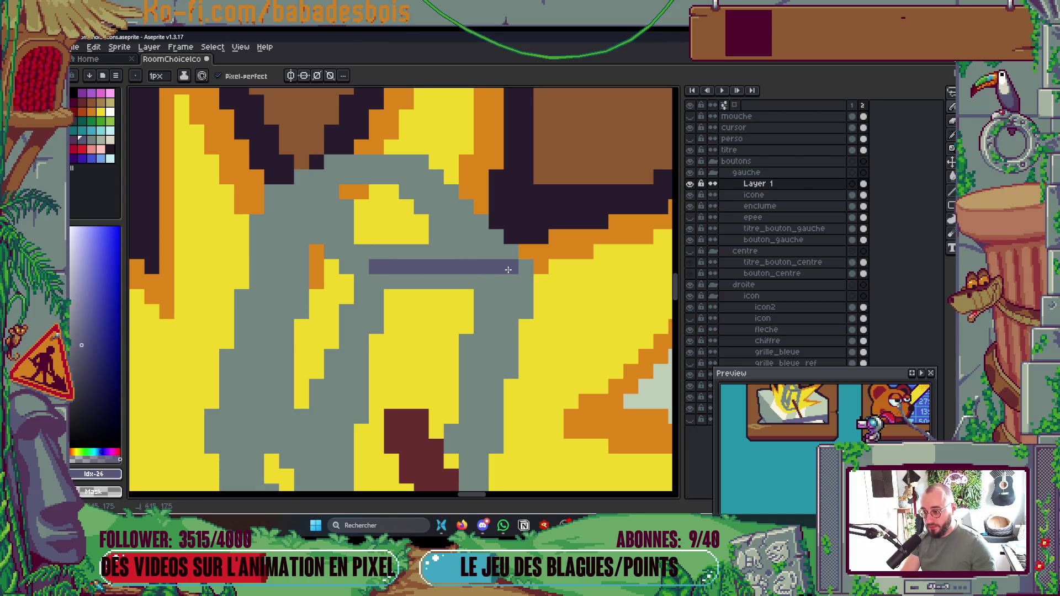
{"action": "left_click_drag", "start_coordinate": [364, 262], "coordinate": [282, 182]}
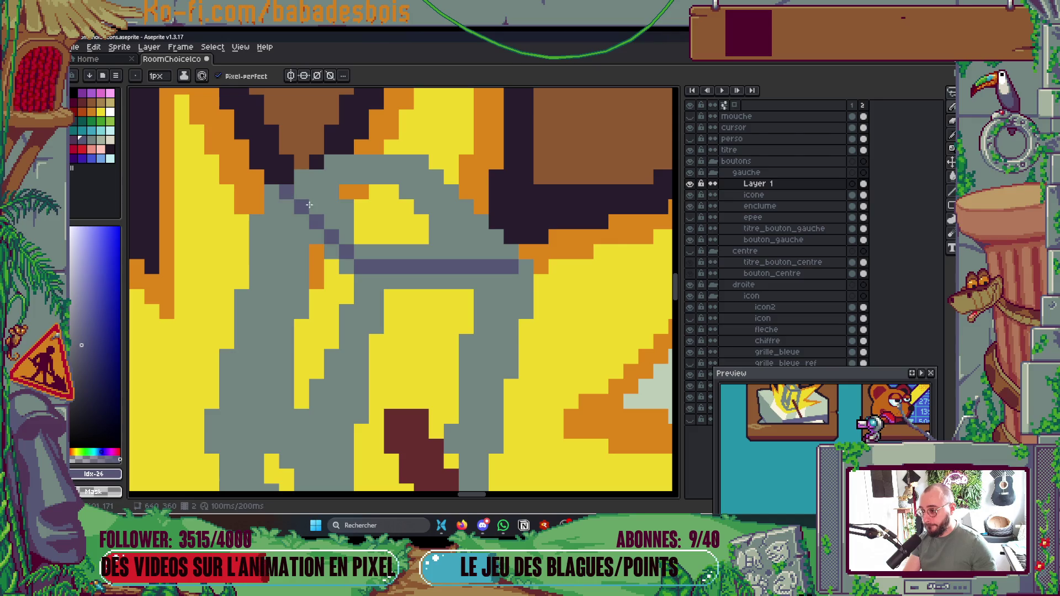
{"action": "key", "text": "g"}
{"action": "left_click", "coordinate": [479, 248]}
{"action": "key", "text": "ctrl+z"}
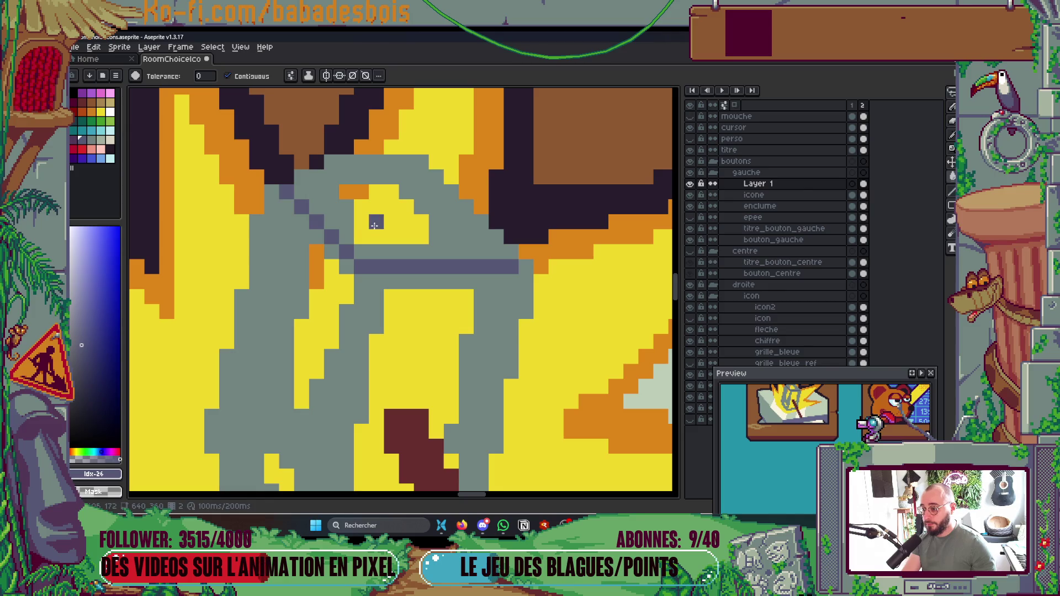
{"action": "left_click", "coordinate": [290, 75]}
{"action": "left_click", "coordinate": [454, 258]}
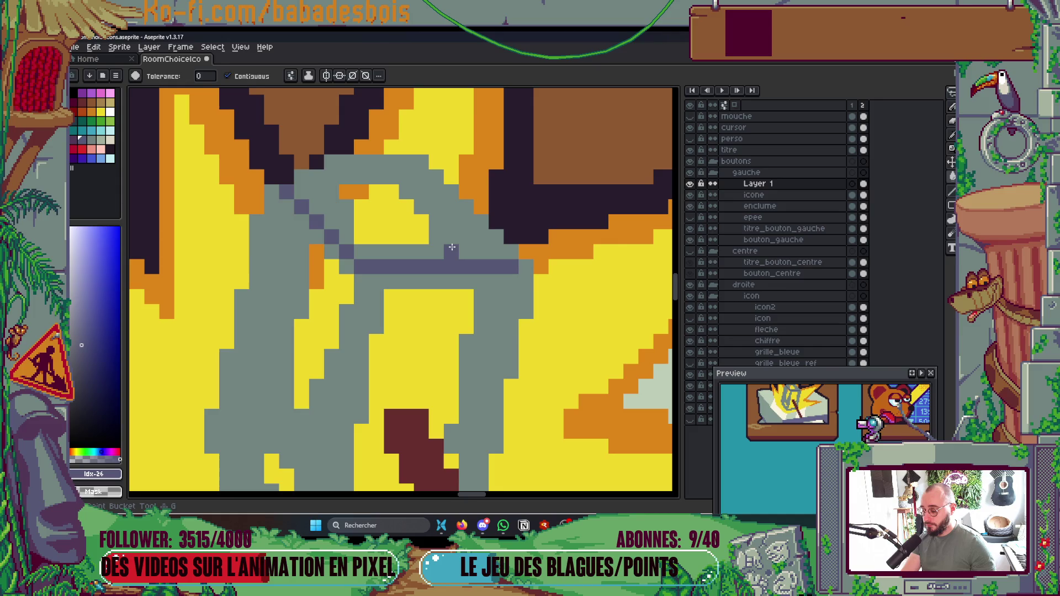
{"action": "key", "text": "ctrl+z"}
{"action": "key", "text": "ctrl+z"}
Step: Draw a light grey-green bar with an up-left diagonal and fill the area above it lighter
{"action": "left_click", "coordinate": [105, 145]}
{"action": "key", "text": "b"}
{"action": "left_click_drag", "start_coordinate": [375, 267], "coordinate": [517, 270]}
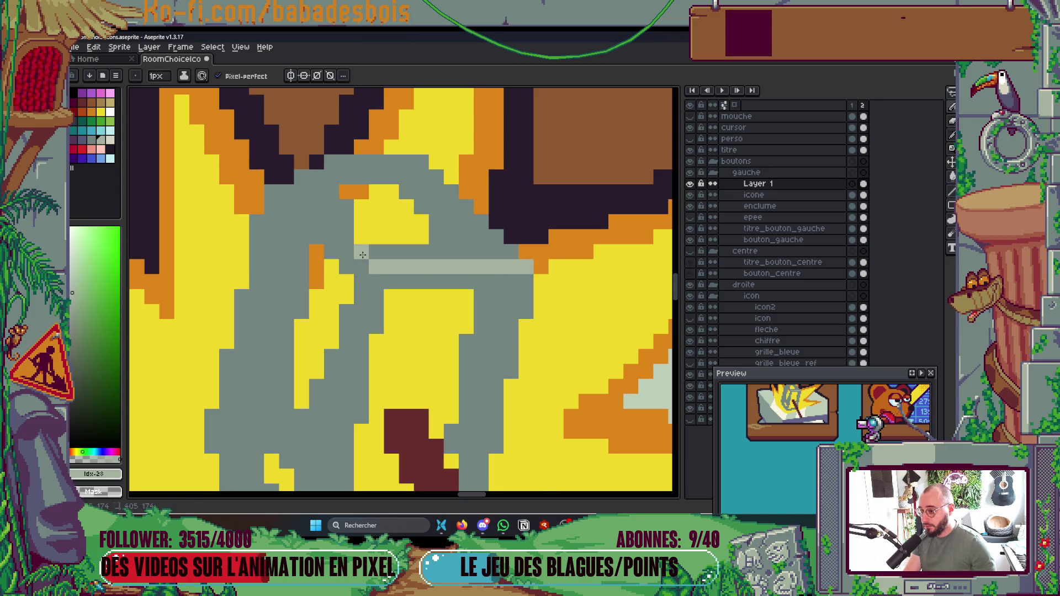
{"action": "left_click", "coordinate": [289, 185], "text": "shift"}
{"action": "key", "text": "g"}
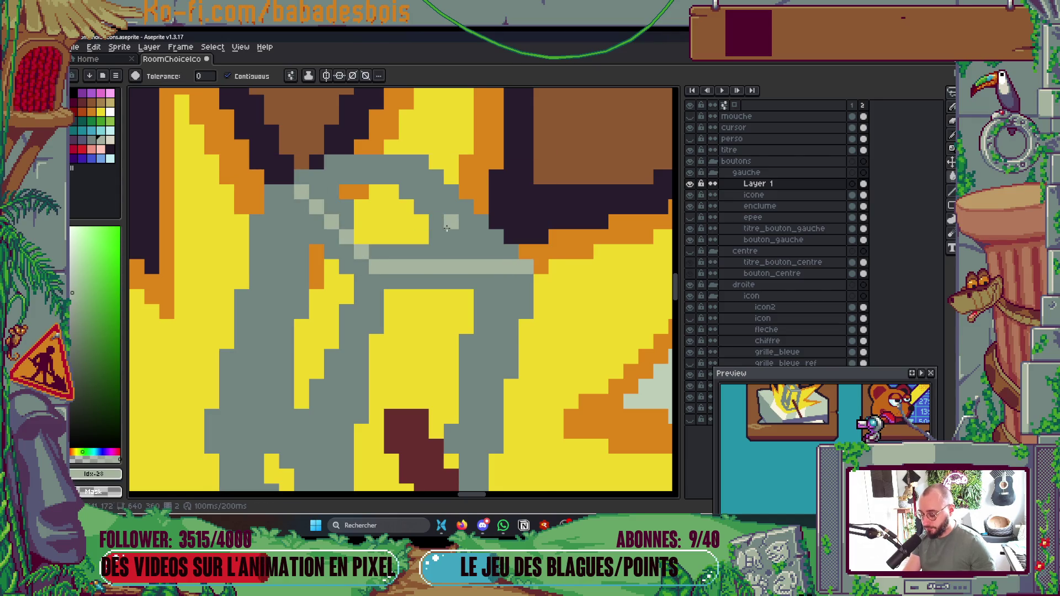
{"action": "left_click", "coordinate": [445, 228]}
{"action": "scroll", "coordinate": [445, 228], "scroll_direction": "down", "scroll_amount": 2}
{"action": "scroll", "coordinate": [445, 228], "scroll_direction": "up", "scroll_amount": 2}
{"action": "scroll", "coordinate": [445, 228], "scroll_direction": "down", "scroll_amount": 3}
Step: Draw a dark blue line down the hammer head as the shading boundary
{"action": "scroll", "coordinate": [436, 206], "scroll_direction": "down", "scroll_amount": 1}
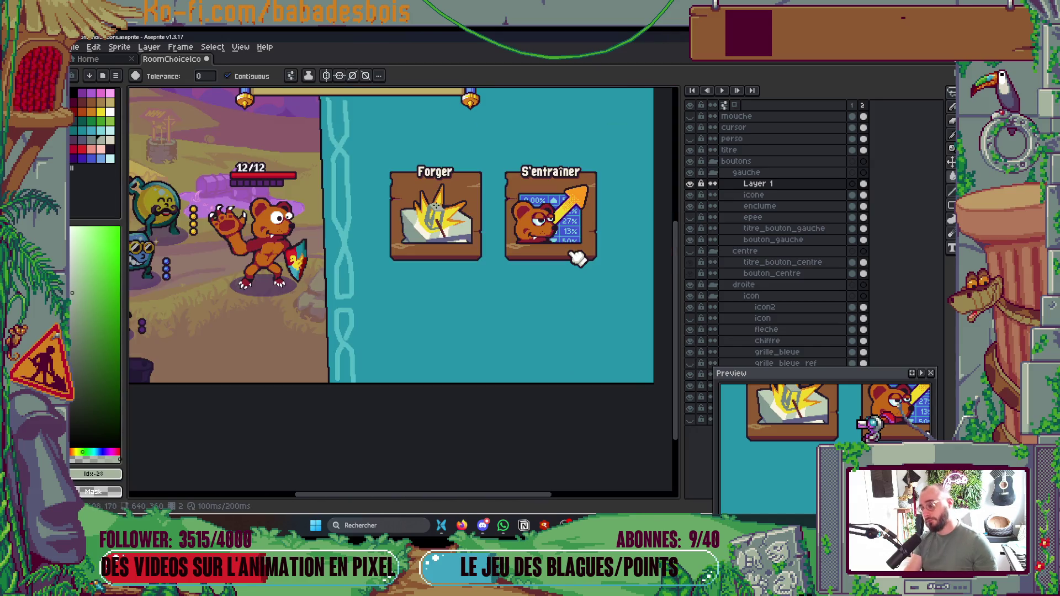
{"action": "scroll", "coordinate": [439, 227], "scroll_direction": "up", "scroll_amount": 5}
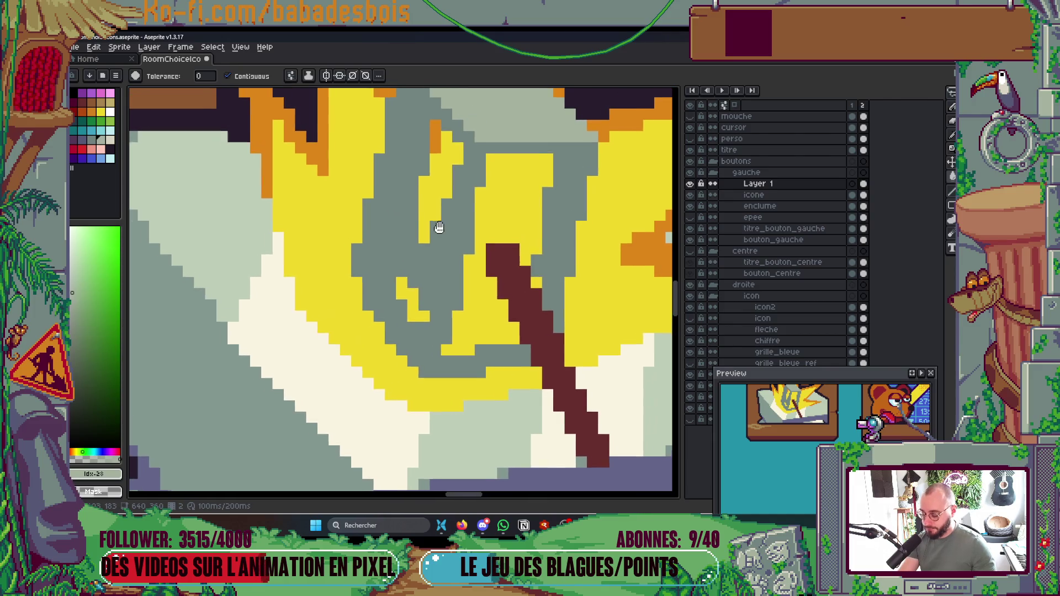
{"action": "left_click_drag", "start_coordinate": [439, 227], "coordinate": [419, 275]}
{"action": "key", "text": "i"}
{"action": "left_click", "coordinate": [81, 140]}
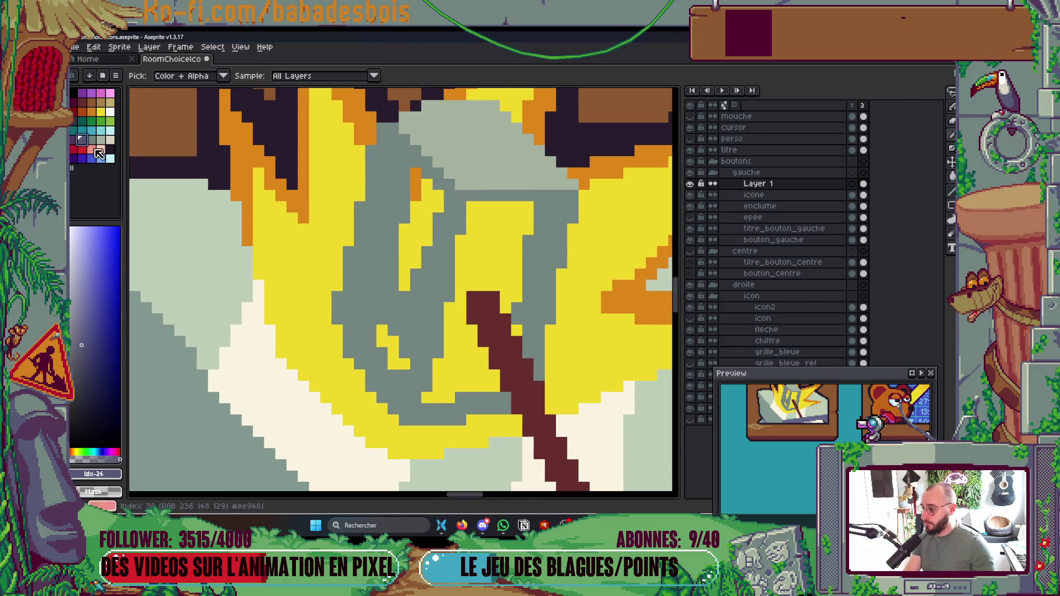
{"action": "key", "text": "b"}
{"action": "left_click_drag", "start_coordinate": [460, 195], "coordinate": [404, 420]}
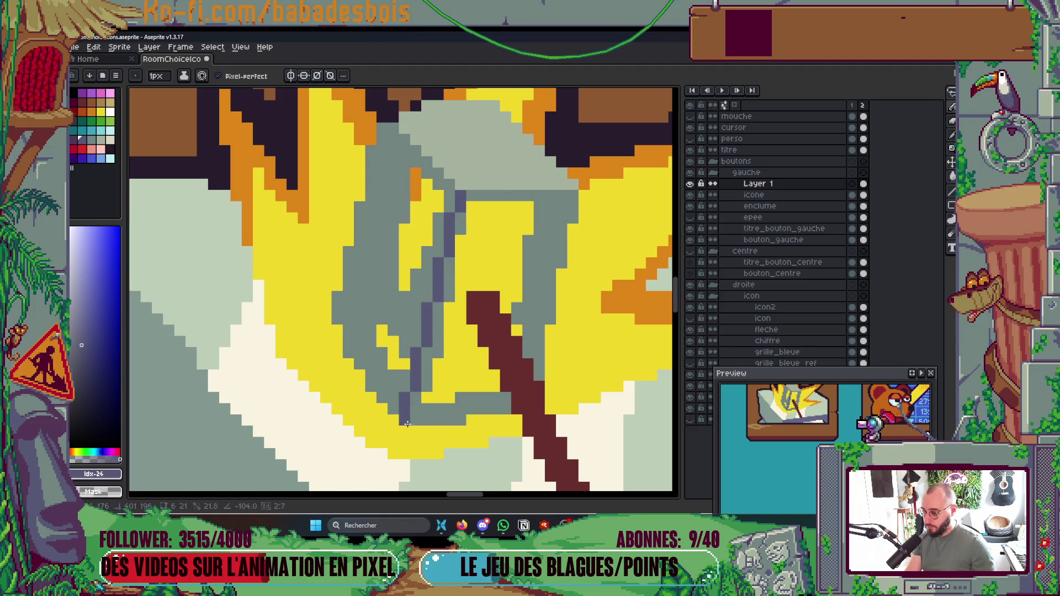
Step: Fill the grey strips right of the line dark blue and cover a stray yellow pixel
{"action": "key", "text": "g"}
{"action": "left_click", "coordinate": [551, 267]}
{"action": "left_click", "coordinate": [449, 314]}
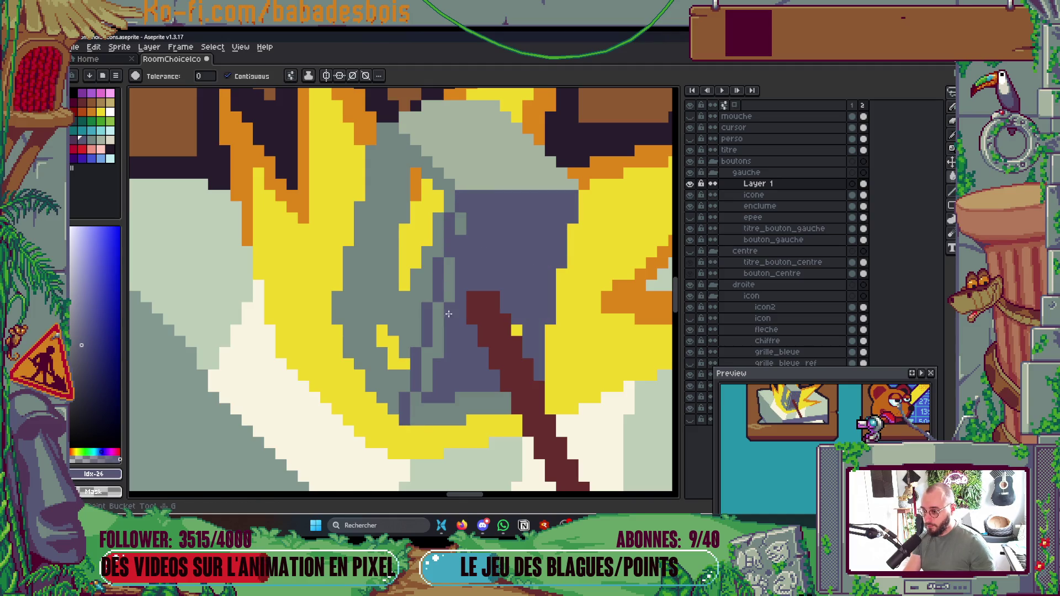
{"action": "left_click", "coordinate": [447, 279]}
{"action": "left_click", "coordinate": [431, 332]}
{"action": "left_click", "coordinate": [442, 409]}
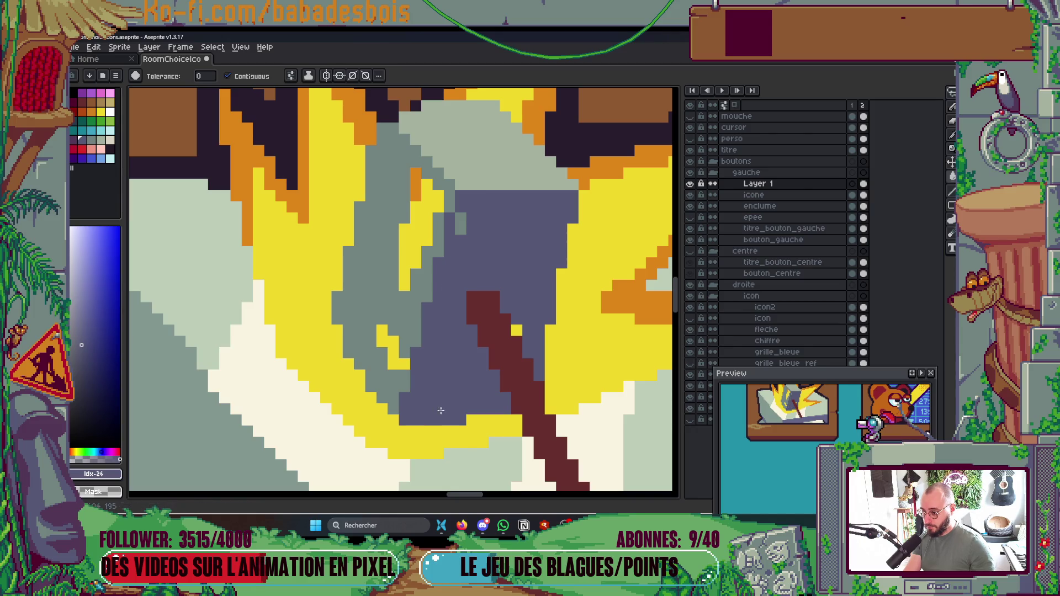
{"action": "left_click", "coordinate": [461, 218]}
{"action": "key", "text": "b"}
{"action": "left_click", "coordinate": [516, 330]}
{"action": "scroll", "coordinate": [531, 227], "scroll_direction": "down", "scroll_amount": 5}
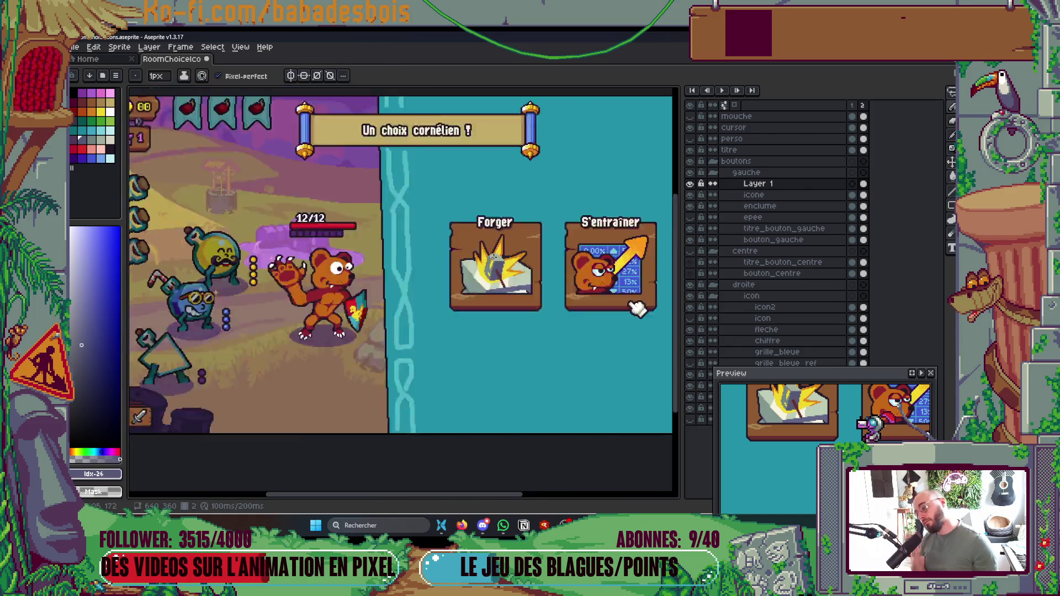
{"action": "scroll", "coordinate": [531, 227], "scroll_direction": "up", "scroll_amount": 2}
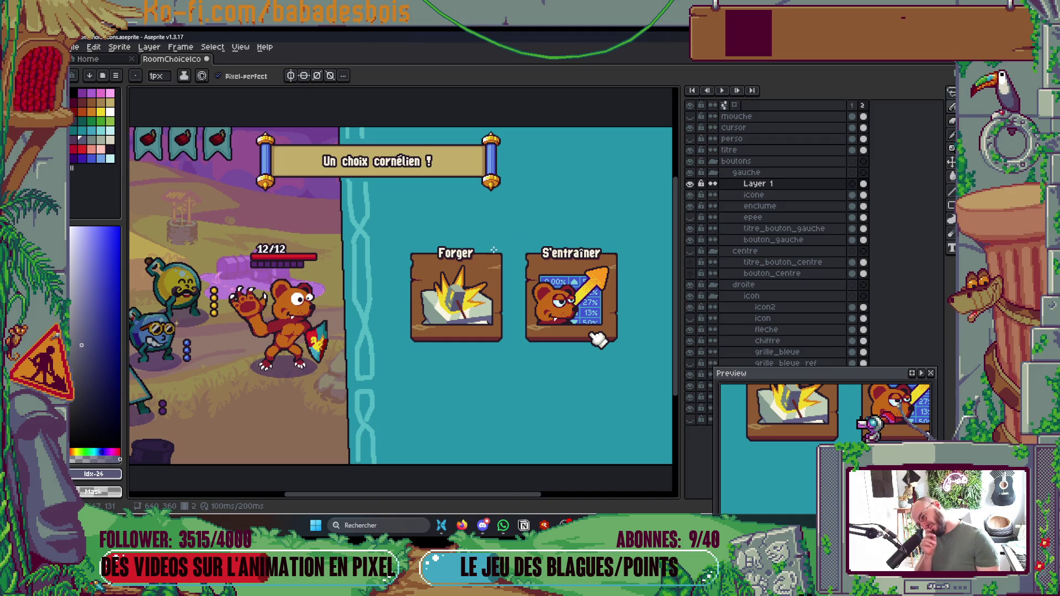
{"action": "scroll", "coordinate": [459, 298], "scroll_direction": "up", "scroll_amount": 4}
{"action": "left_click", "coordinate": [407, 153], "text": "alt"}
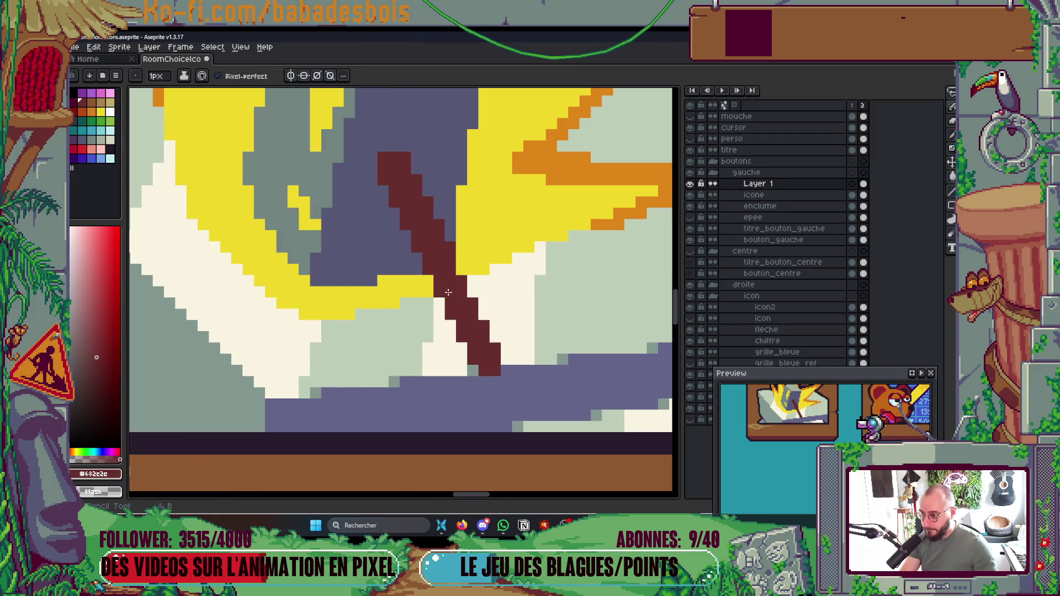
Step: Redraw the handle as a thicker 2px dark red line extending toward the anvil
{"action": "key", "text": "plus"}
{"action": "left_click_drag", "start_coordinate": [399, 145], "coordinate": [518, 335]}
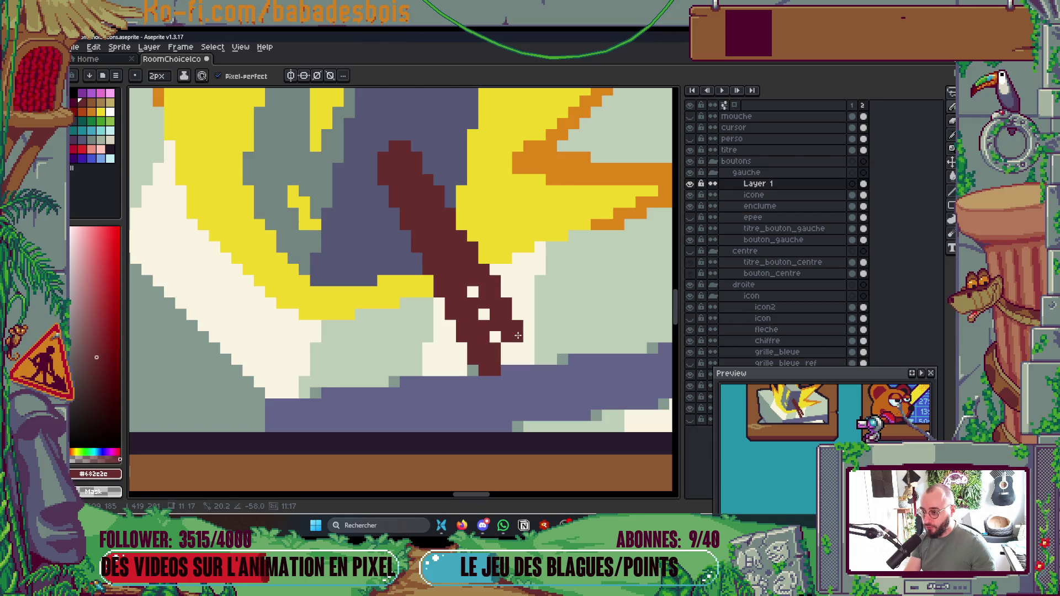
{"action": "left_click_drag", "start_coordinate": [473, 291], "coordinate": [500, 362]}
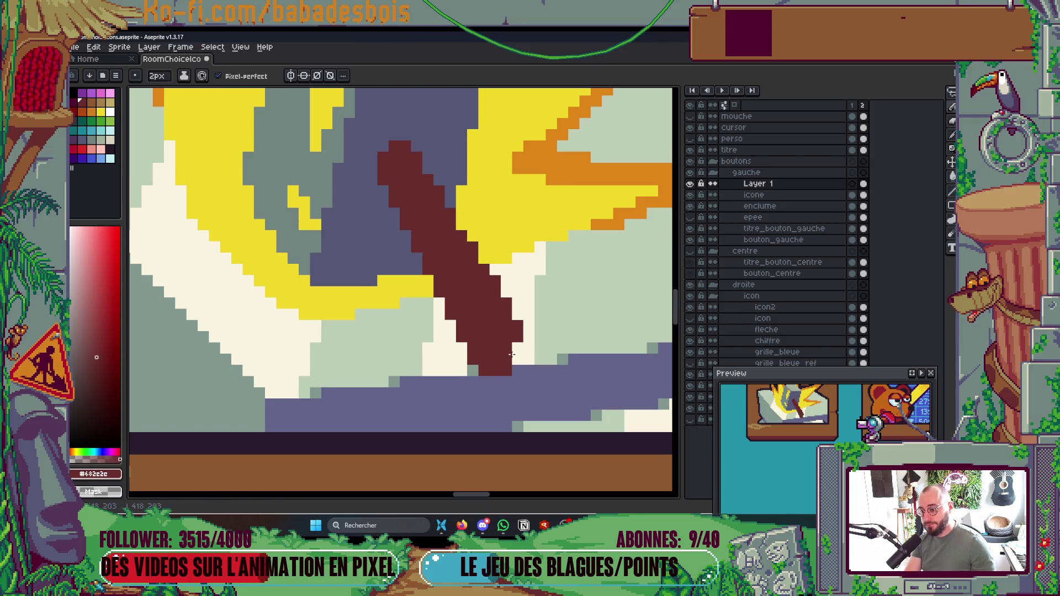
{"action": "scroll", "coordinate": [512, 349], "scroll_direction": "down", "scroll_amount": 2}
{"action": "scroll", "coordinate": [512, 349], "scroll_direction": "down", "scroll_amount": 3}
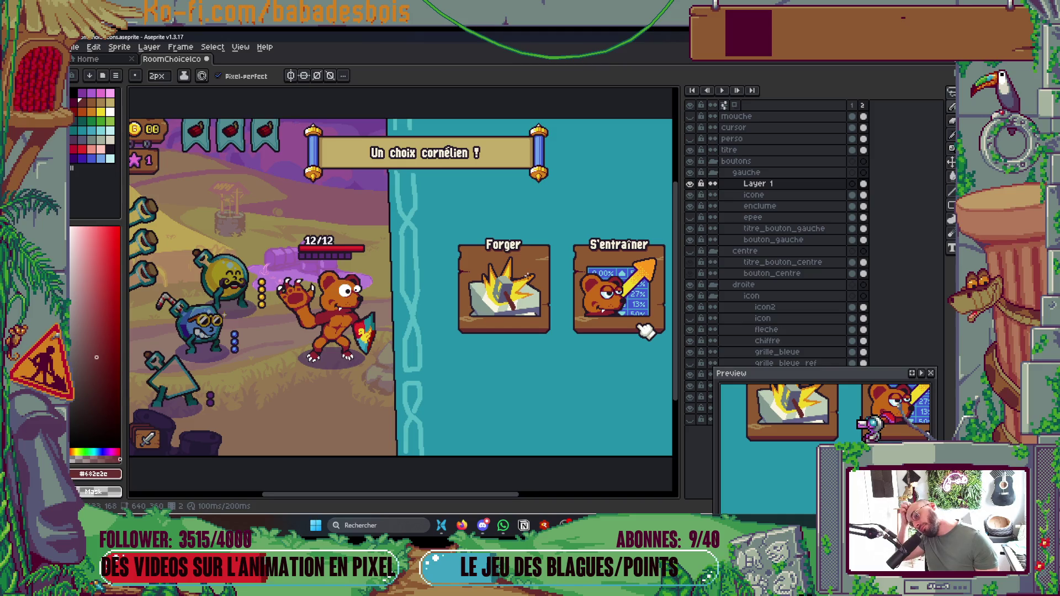
{"action": "scroll", "coordinate": [525, 277], "scroll_direction": "up", "scroll_amount": 5}
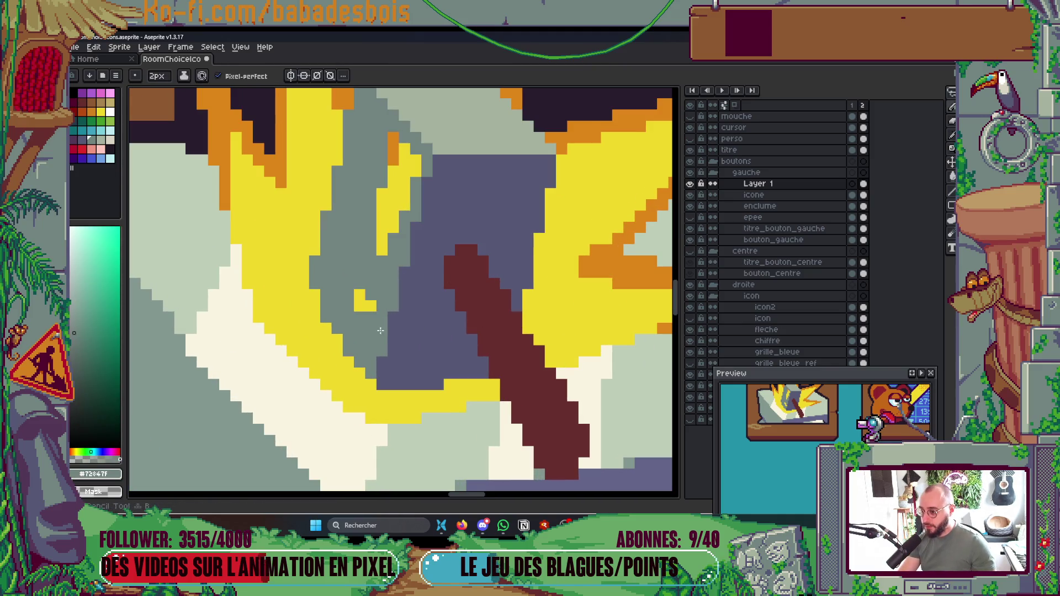
Step: Fill the two yellow patches on the head grey and widen the handle's right edge
{"action": "key", "text": "g"}
{"action": "left_click", "coordinate": [365, 301]}
{"action": "left_click", "coordinate": [398, 188]}
{"action": "scroll", "coordinate": [442, 271], "scroll_direction": "down", "scroll_amount": 3}
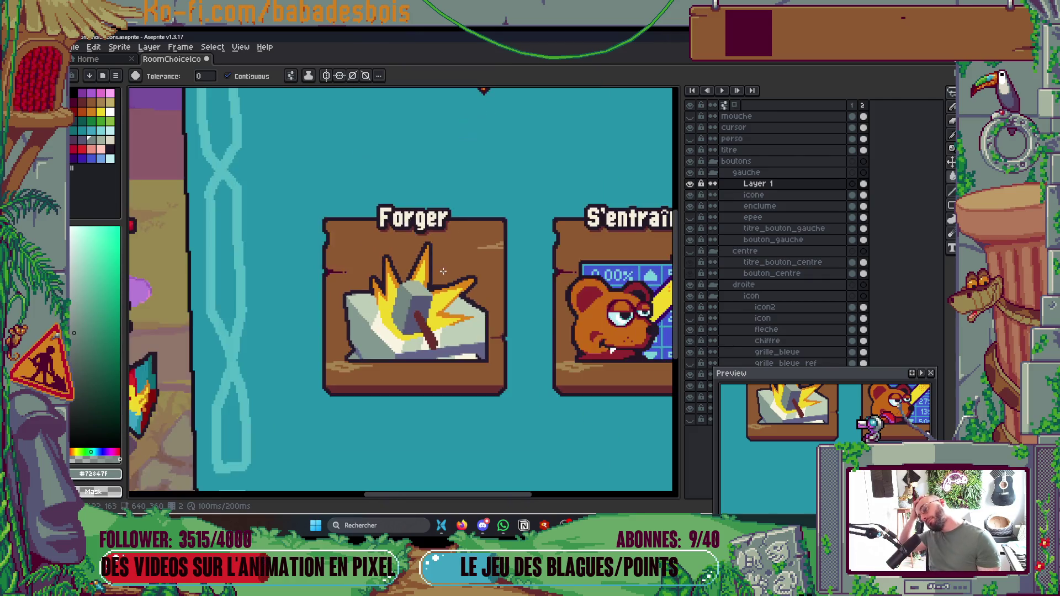
{"action": "scroll", "coordinate": [442, 271], "scroll_direction": "down", "scroll_amount": 2}
{"action": "scroll", "coordinate": [443, 271], "scroll_direction": "up", "scroll_amount": 1}
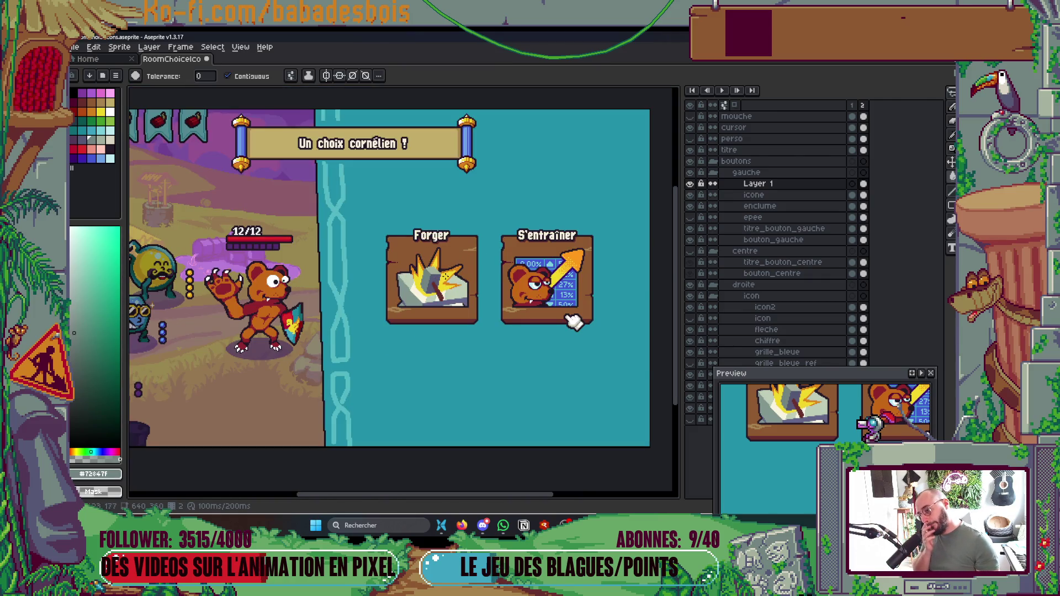
{"action": "scroll", "coordinate": [433, 279], "scroll_direction": "up", "scroll_amount": 3}
{"action": "key", "text": "b"}
{"action": "left_click", "coordinate": [420, 253], "text": "alt"}
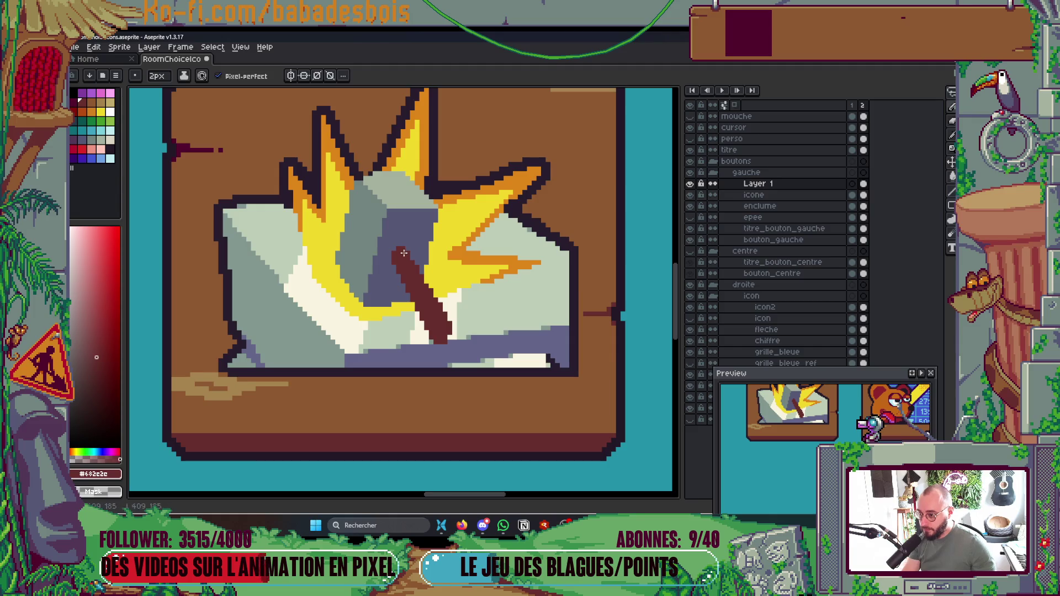
{"action": "left_click", "coordinate": [454, 326], "text": "shift"}
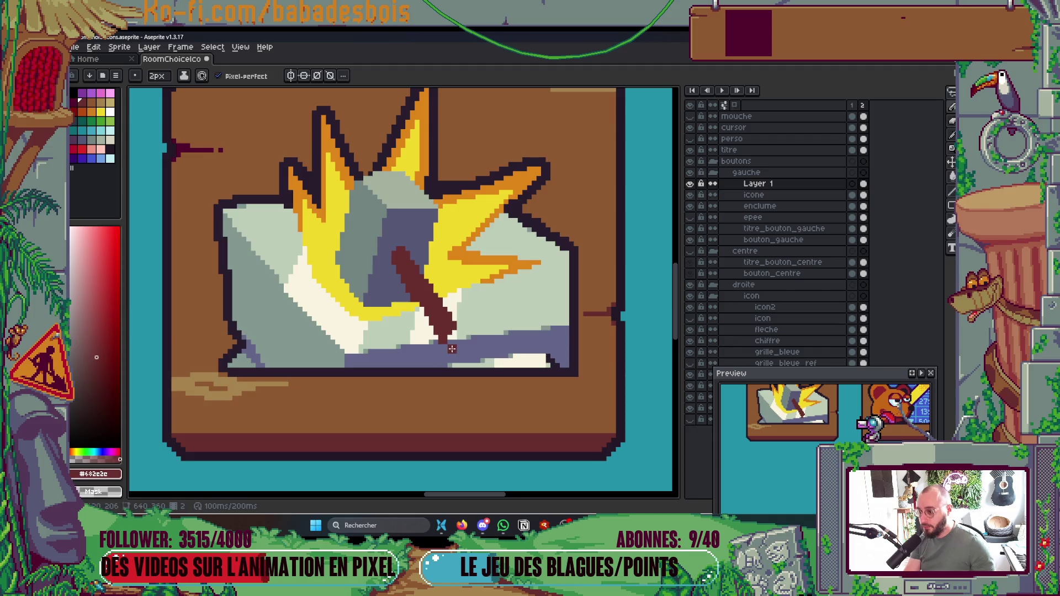
{"action": "scroll", "coordinate": [501, 288], "scroll_direction": "down", "scroll_amount": 4}
Step: Flip between the two animation frames to compare the hammer, ending on the second
{"action": "key", "text": "Left"}
{"action": "key", "text": "Right"}
{"action": "key", "text": "Left"}
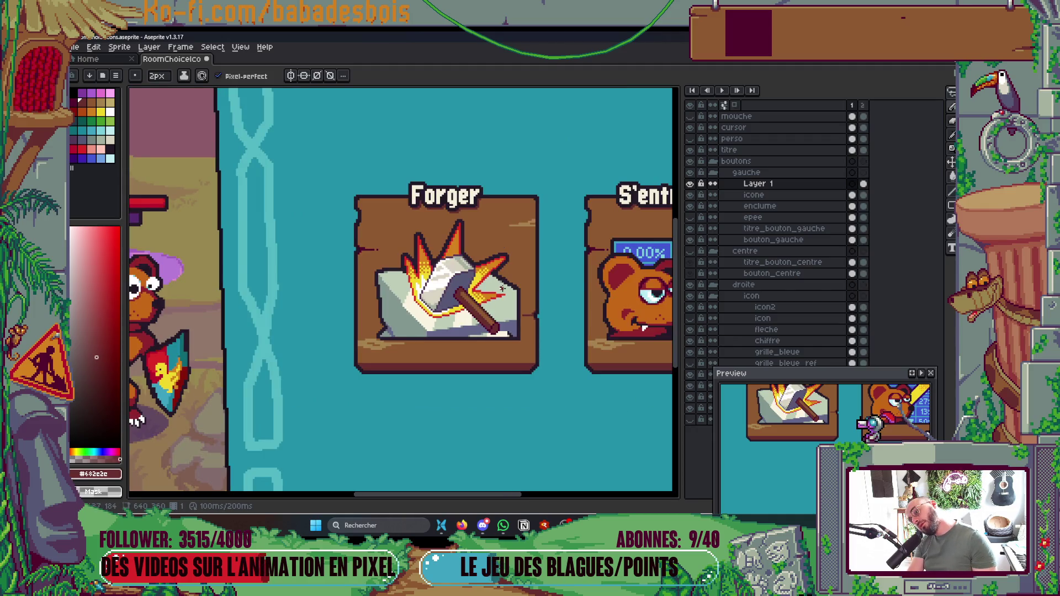
{"action": "key", "text": "Right"}
{"action": "key", "text": "Left"}
{"action": "key", "text": "Right"}
{"action": "key", "text": "Left"}
{"action": "key", "text": "Right"}
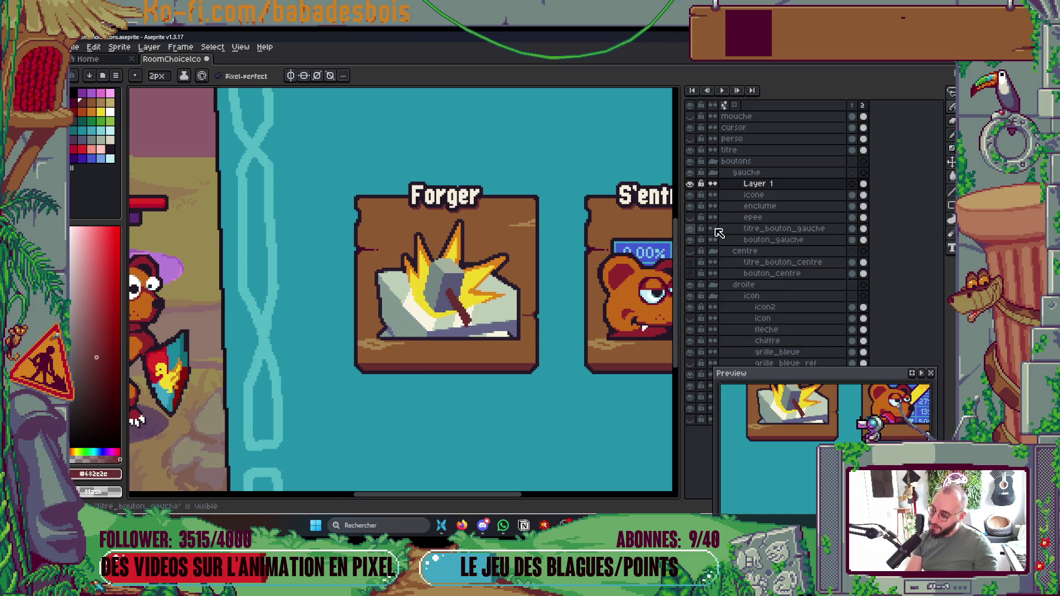
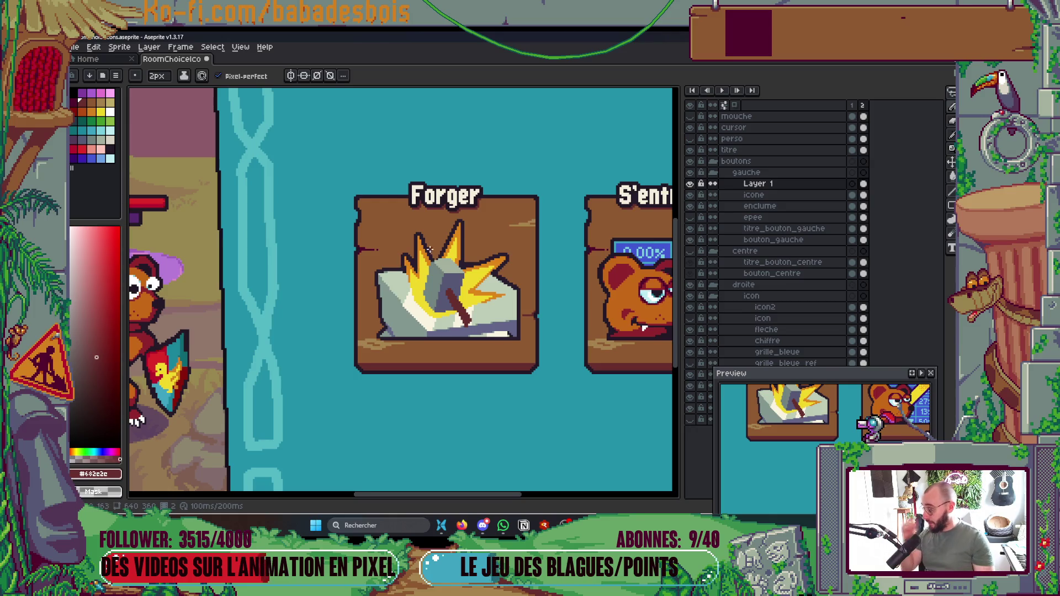
Step: Repaint the grey and purple edge pixels of the hammer head with a 1px brush
{"action": "scroll", "coordinate": [454, 281], "scroll_direction": "up", "scroll_amount": 3}
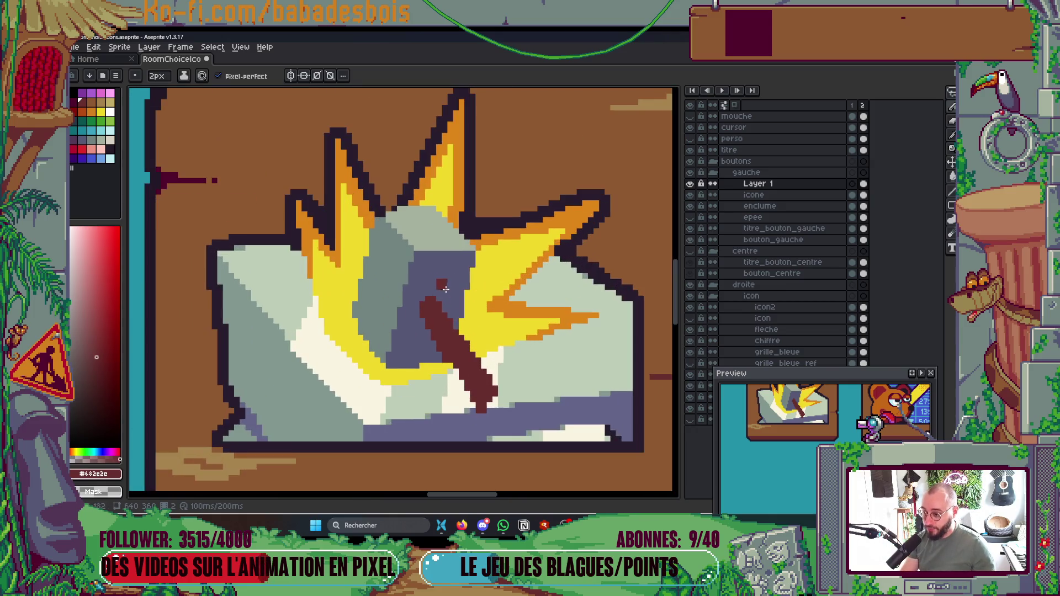
{"action": "left_click", "coordinate": [377, 313], "text": "alt"}
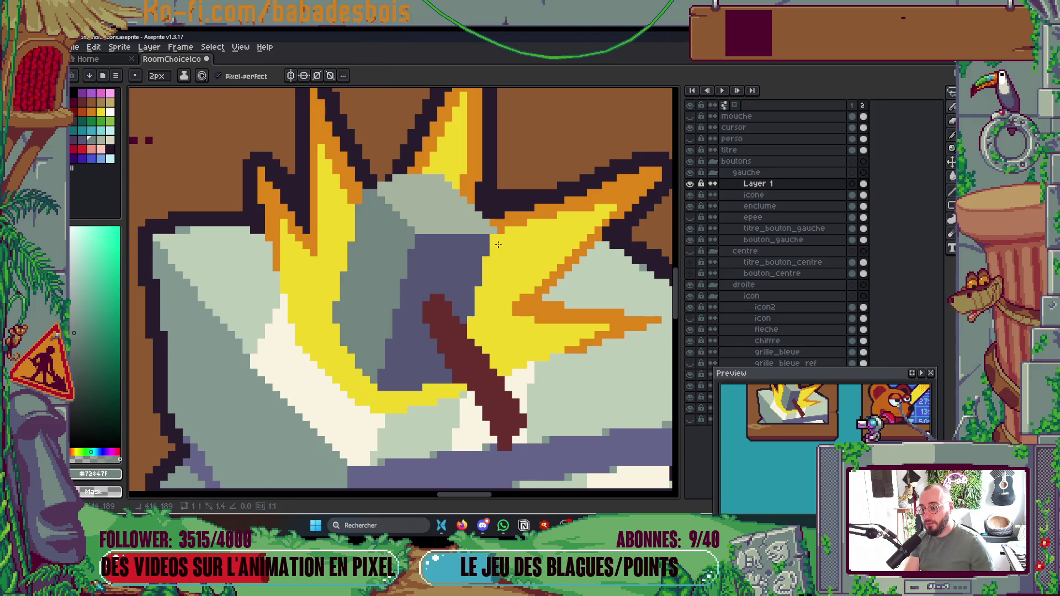
{"action": "key", "text": "ctrl+z"}
{"action": "left_click", "coordinate": [462, 376]}
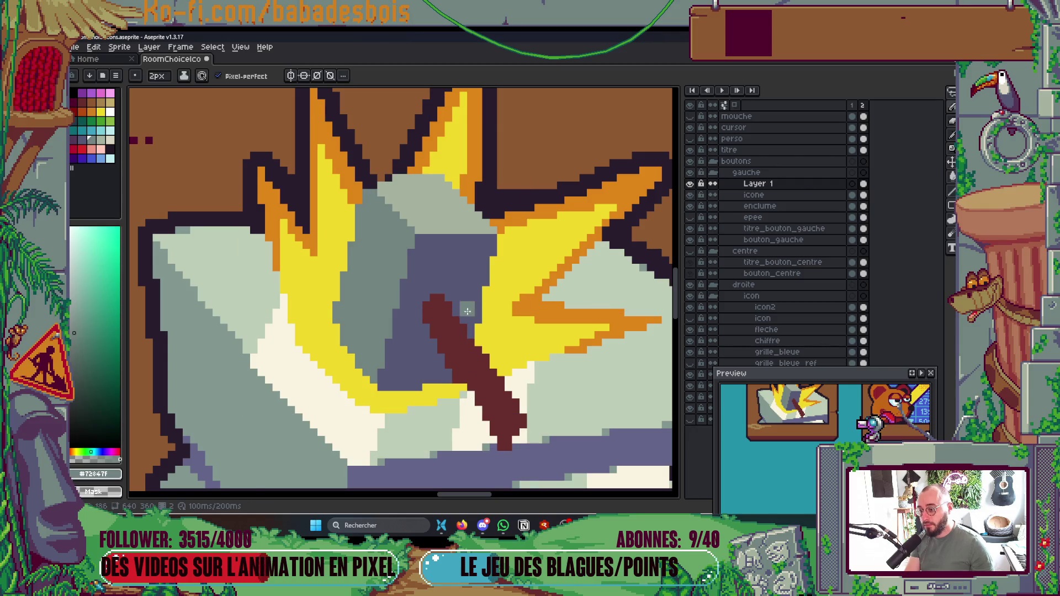
{"action": "left_click", "coordinate": [392, 382]}
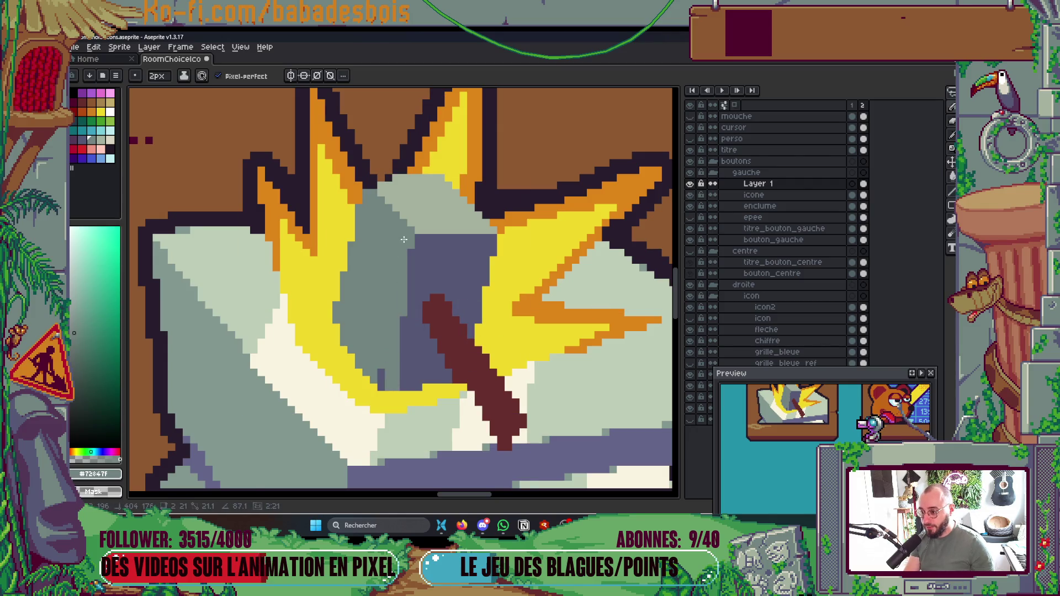
{"action": "key", "text": "ctrl+z"}
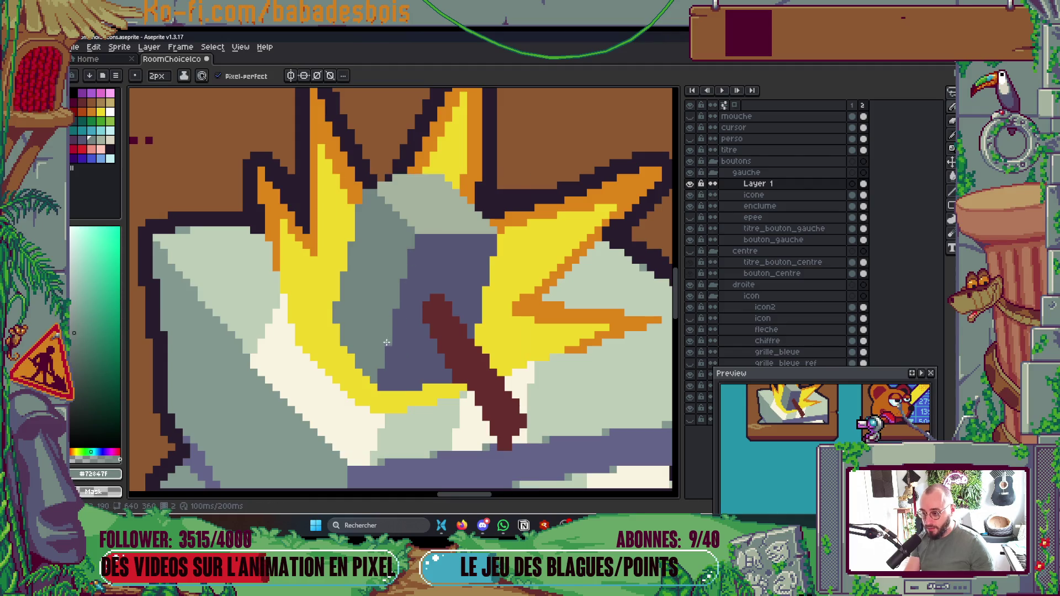
{"action": "key", "text": "minus"}
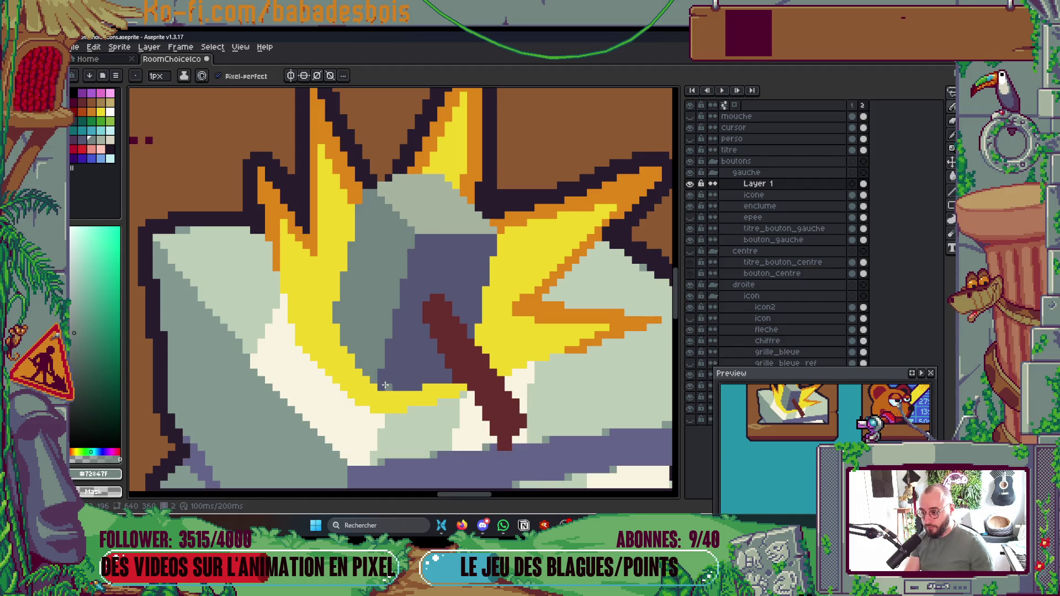
{"action": "left_click", "coordinate": [437, 264], "text": "alt"}
{"action": "left_click", "coordinate": [409, 359]}
{"action": "left_click", "coordinate": [406, 260], "text": "shift"}
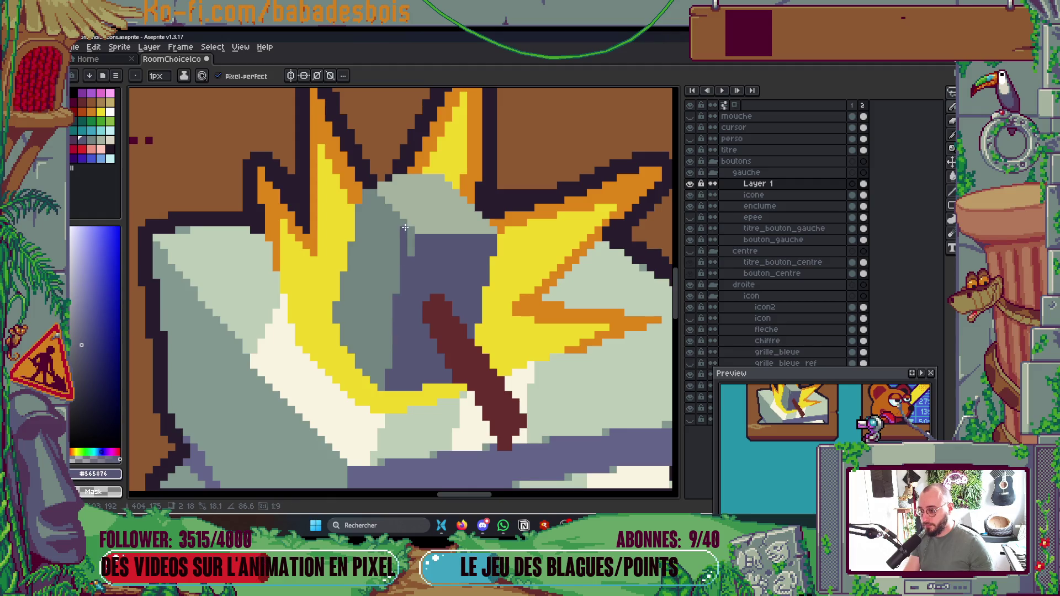
Step: Paint light grey-green across the top of the hammer head, adding one purple pixel
{"action": "scroll", "coordinate": [408, 279], "scroll_direction": "up", "scroll_amount": 1}
{"action": "left_click", "coordinate": [425, 208], "text": "alt"}
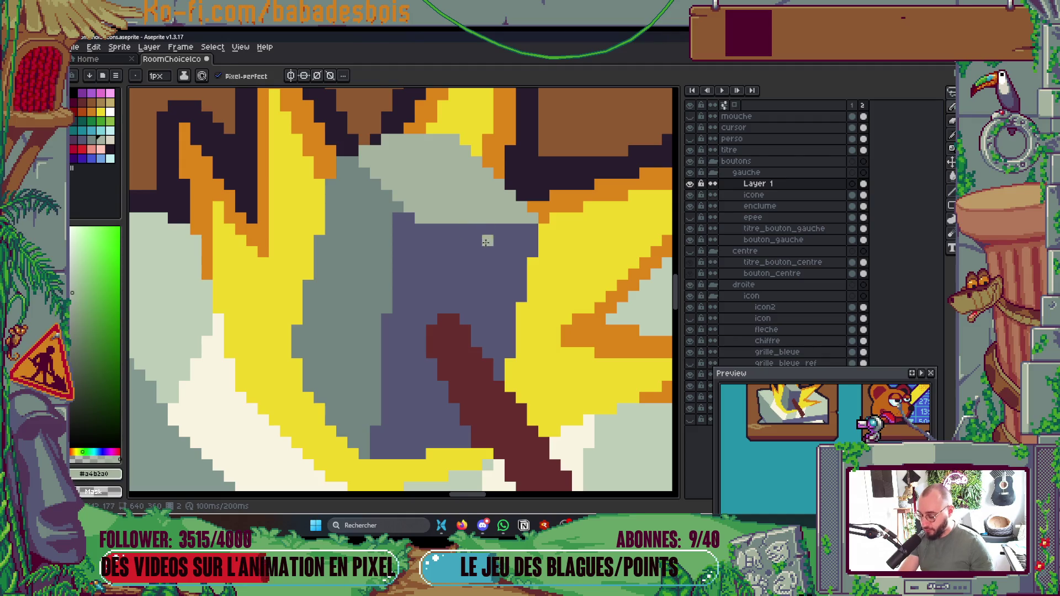
{"action": "left_click", "coordinate": [487, 242], "text": "alt"}
{"action": "left_click", "coordinate": [483, 219]}
{"action": "scroll", "coordinate": [530, 215], "scroll_direction": "down", "scroll_amount": 3}
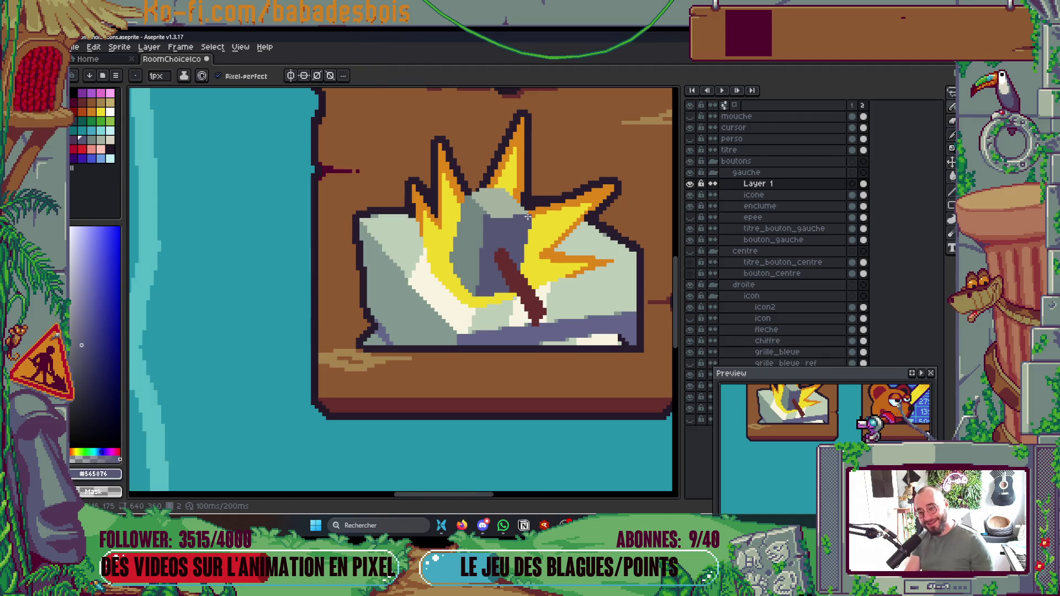
{"action": "scroll", "coordinate": [513, 218], "scroll_direction": "up", "scroll_amount": 4}
{"action": "left_click", "coordinate": [512, 206], "text": "alt"}
{"action": "mouse_move", "coordinate": [513, 218]}
{"action": "left_mouse_down"}
{"action": "mouse_move", "coordinate": [476, 255]}
{"action": "mouse_move", "coordinate": [462, 253]}
{"action": "mouse_move", "coordinate": [432, 196]}
{"action": "left_mouse_up"}
{"action": "left_click", "coordinate": [506, 255]}
{"action": "left_click", "coordinate": [476, 241]}
{"action": "left_click", "coordinate": [461, 225]}
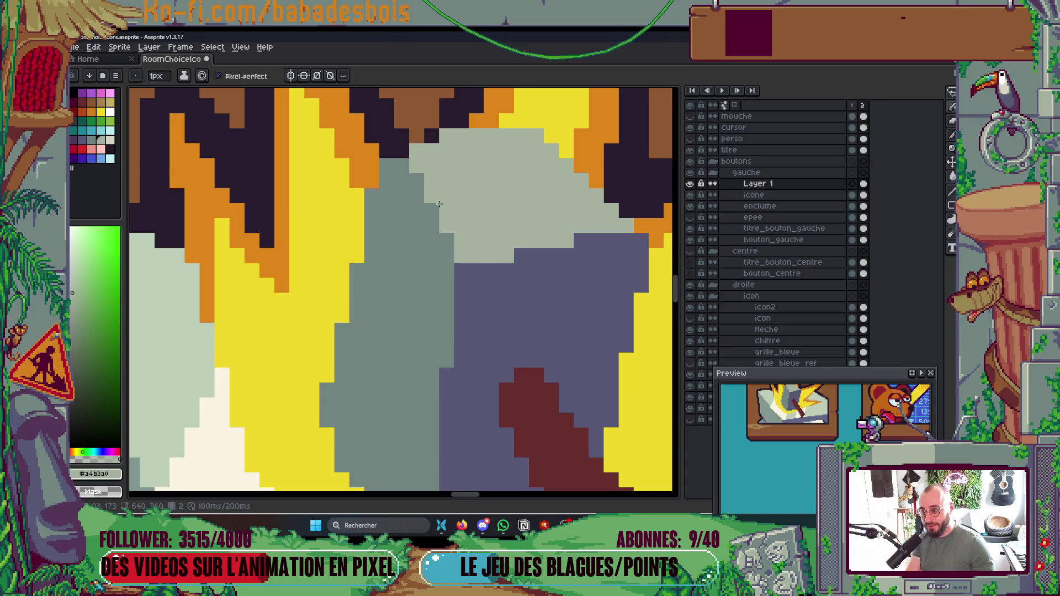
{"action": "scroll", "coordinate": [461, 226], "scroll_direction": "down", "scroll_amount": 5}
{"action": "scroll", "coordinate": [455, 182], "scroll_direction": "up", "scroll_amount": 5}
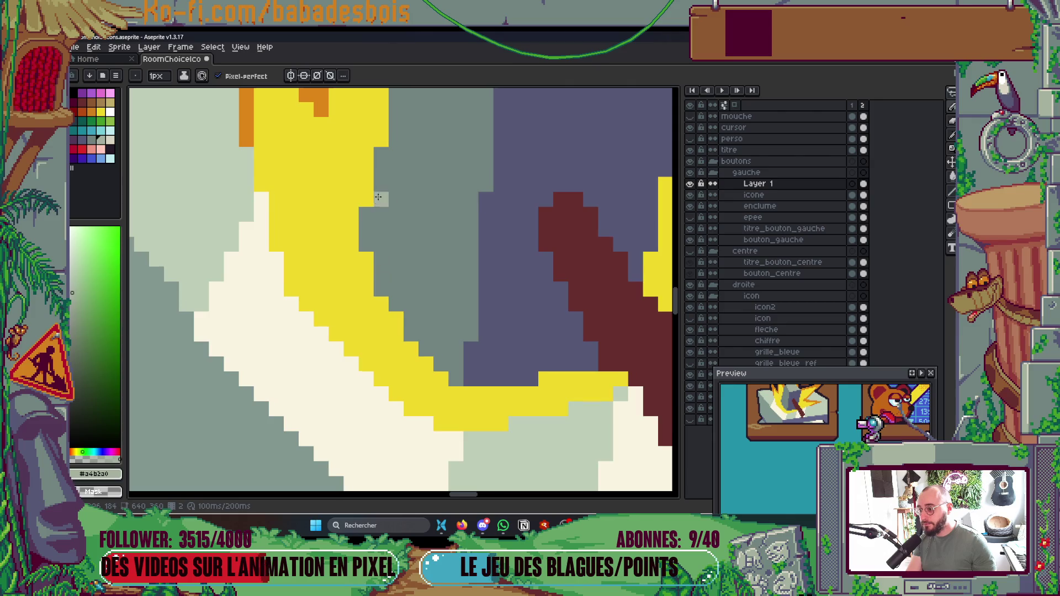
Step: Smooth the boundary between the yellow spark pixels and the grey head
{"action": "left_click_drag", "start_coordinate": [378, 197], "coordinate": [375, 312]}
{"action": "scroll", "coordinate": [407, 300], "scroll_direction": "down", "scroll_amount": 1}
{"action": "scroll", "coordinate": [407, 301], "scroll_direction": "up", "scroll_amount": 1}
{"action": "left_click_drag", "start_coordinate": [393, 171], "coordinate": [345, 415]}
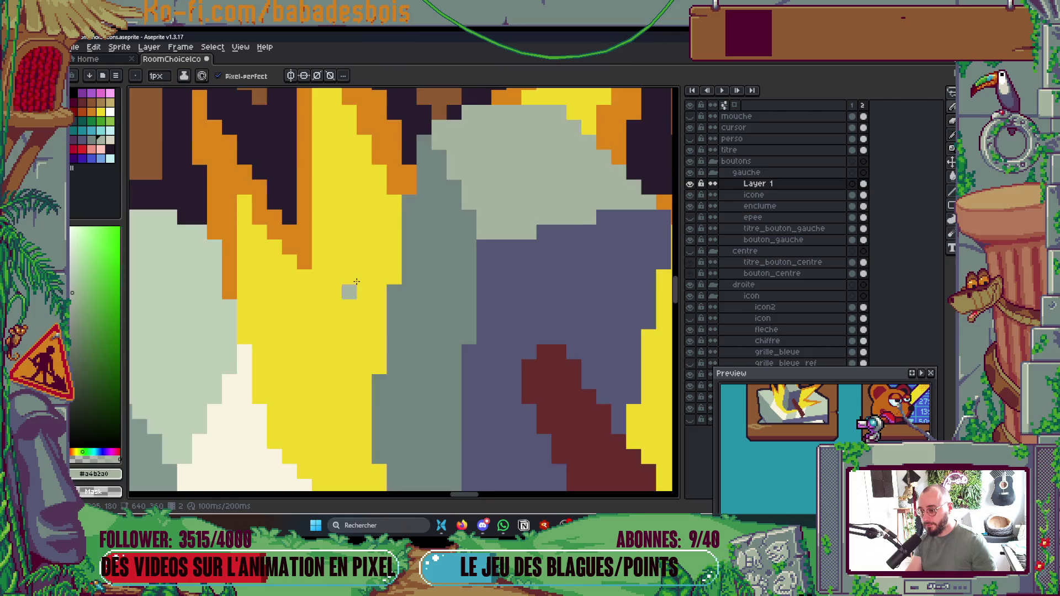
Step: Repaint the dark-grey strip of the hammer head light grey
{"action": "scroll", "coordinate": [387, 228], "scroll_direction": "down", "scroll_amount": 3}
{"action": "scroll", "coordinate": [375, 205], "scroll_direction": "up", "scroll_amount": 2}
{"action": "scroll", "coordinate": [376, 205], "scroll_direction": "up", "scroll_amount": 2}
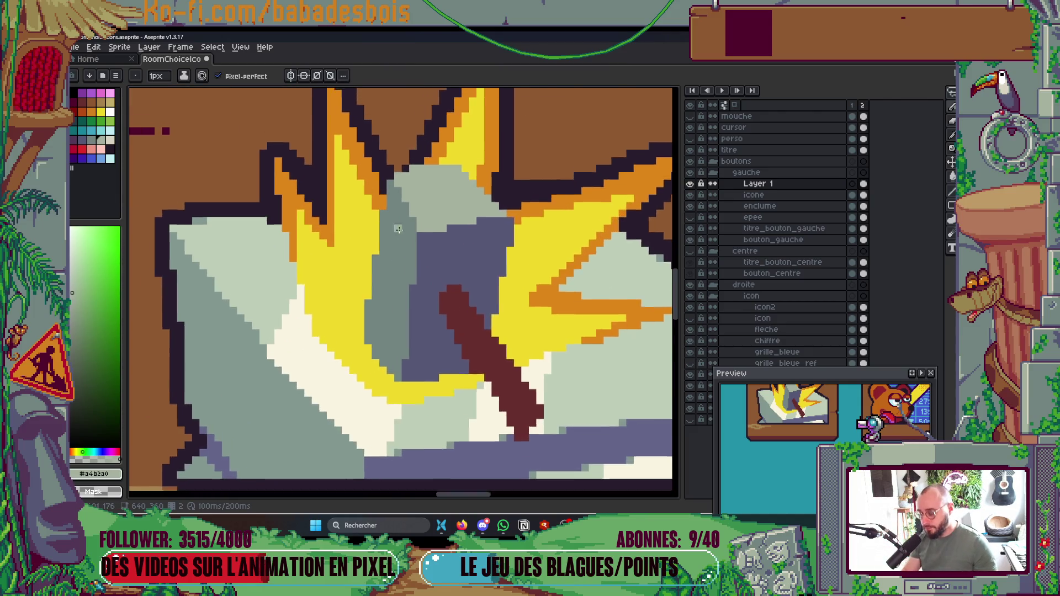
{"action": "left_click", "coordinate": [393, 180]}
{"action": "left_click_drag", "start_coordinate": [393, 180], "coordinate": [375, 132]}
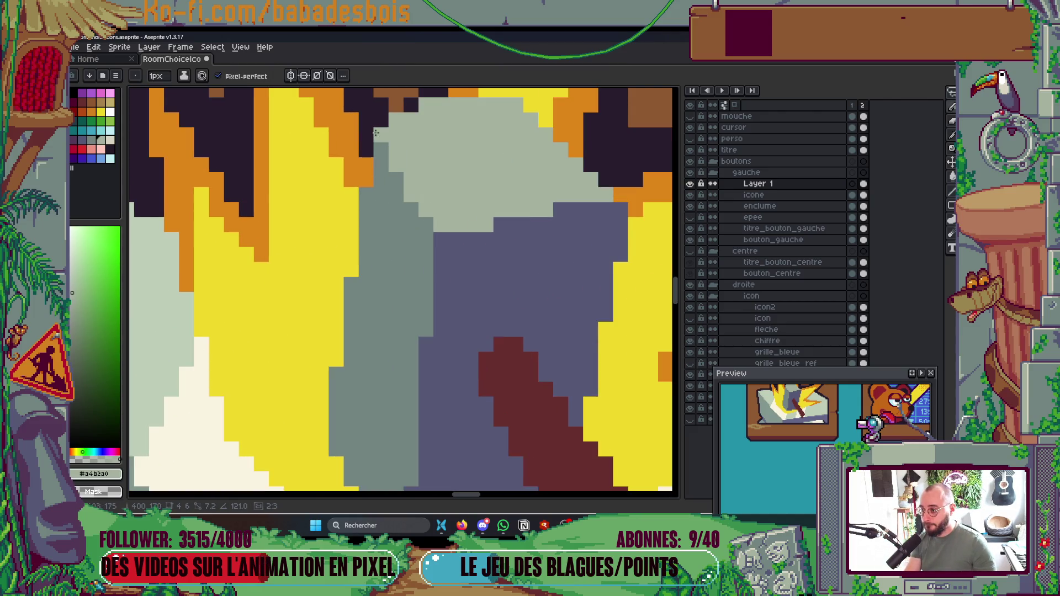
{"action": "left_click", "coordinate": [380, 164]}
Step: Thicken the hammer handle with a dark-red line and erase the stub at its bottom
{"action": "scroll", "coordinate": [394, 176], "scroll_direction": "down", "scroll_amount": 4}
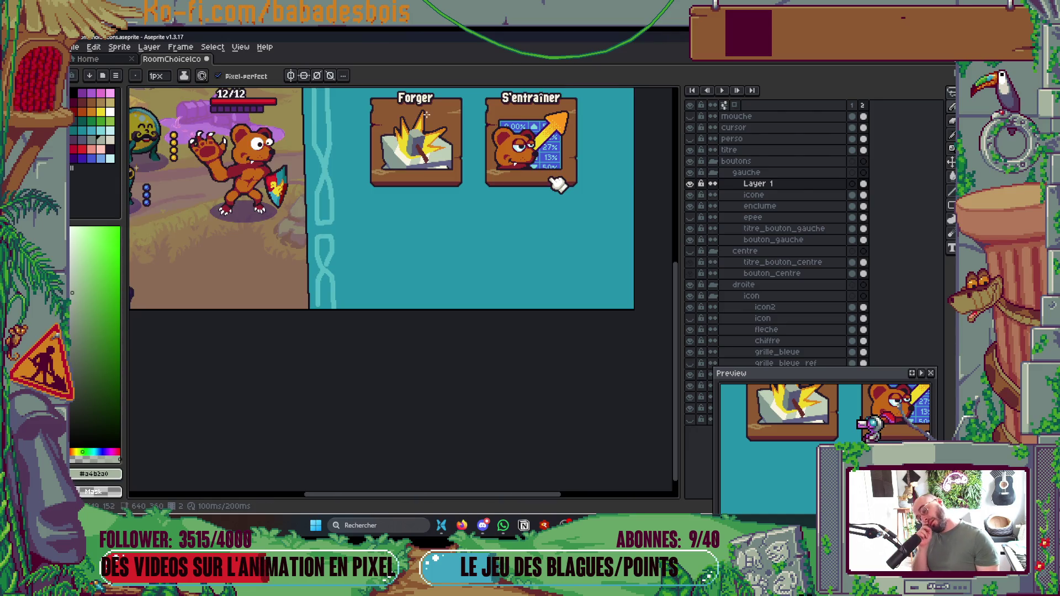
{"action": "scroll", "coordinate": [419, 147], "scroll_direction": "up", "scroll_amount": 5}
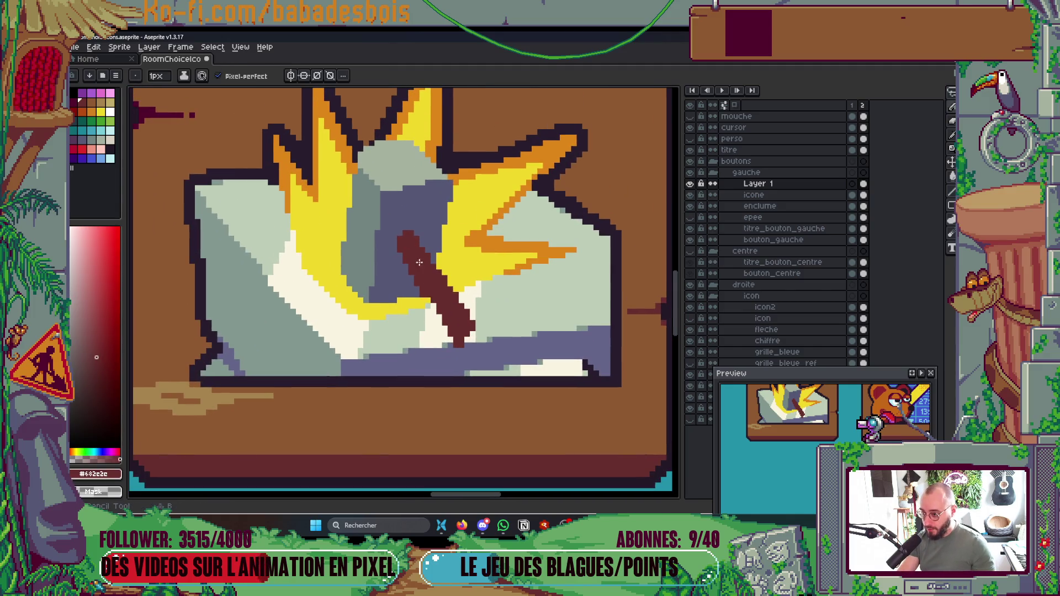
{"action": "left_click", "coordinate": [471, 323], "text": "shift"}
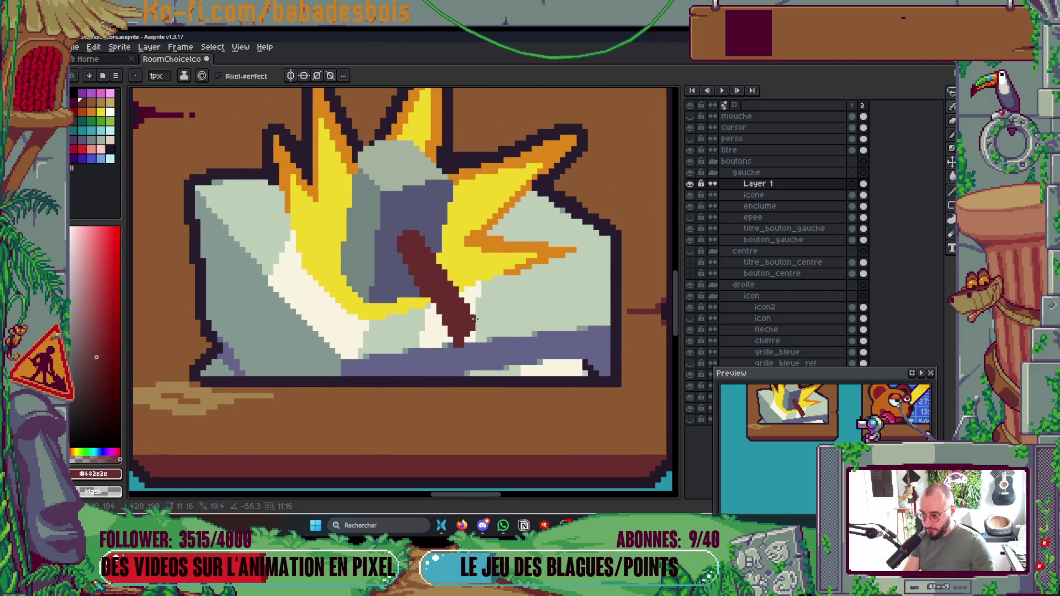
{"action": "scroll", "coordinate": [427, 287], "scroll_direction": "up", "scroll_amount": 1}
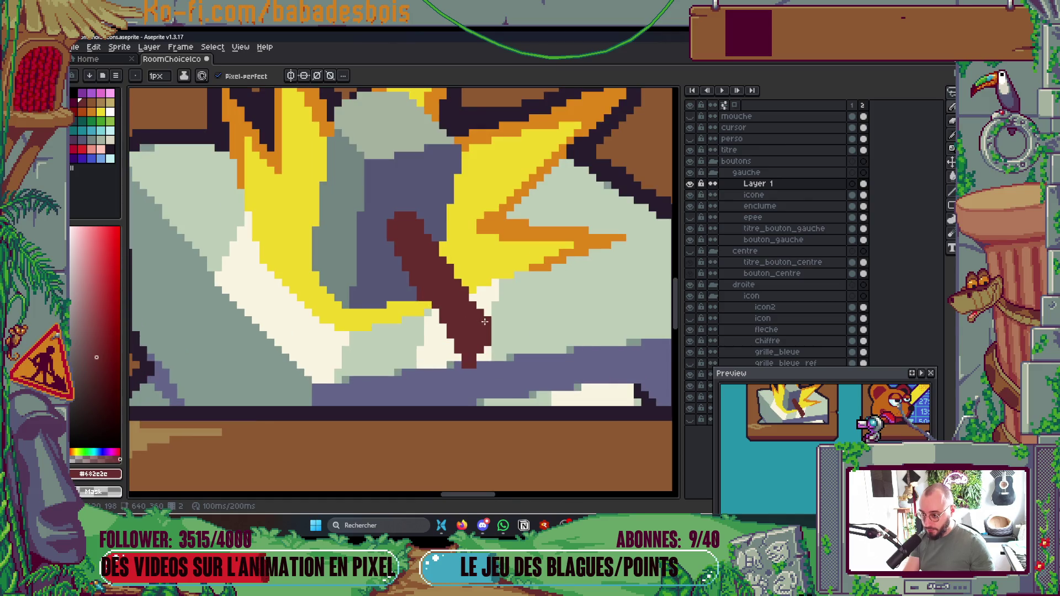
{"action": "scroll", "coordinate": [447, 329], "scroll_direction": "up", "scroll_amount": 1}
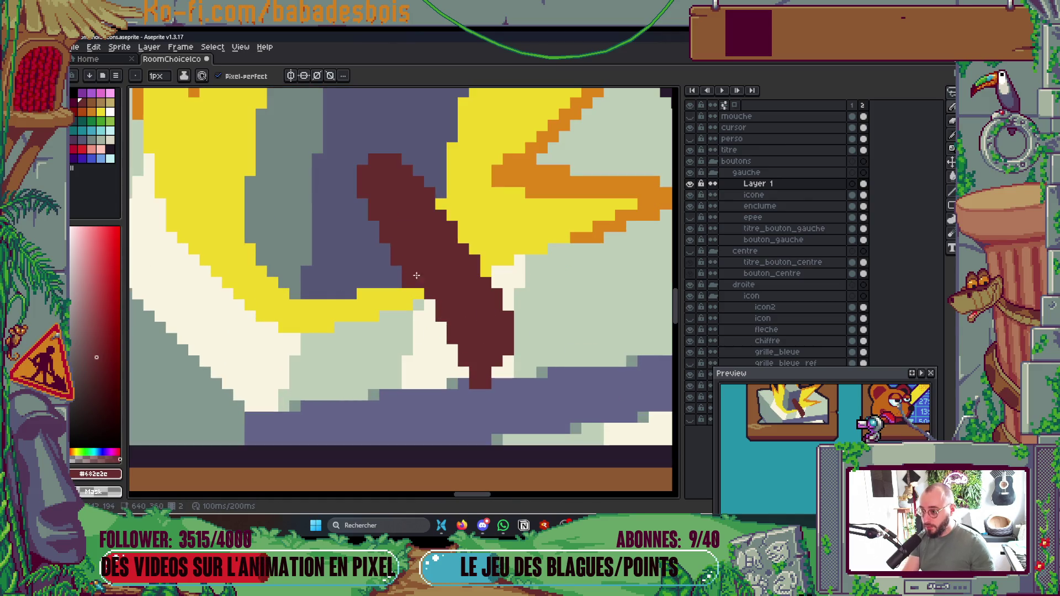
{"action": "key", "text": "e"}
{"action": "left_click", "coordinate": [481, 378]}
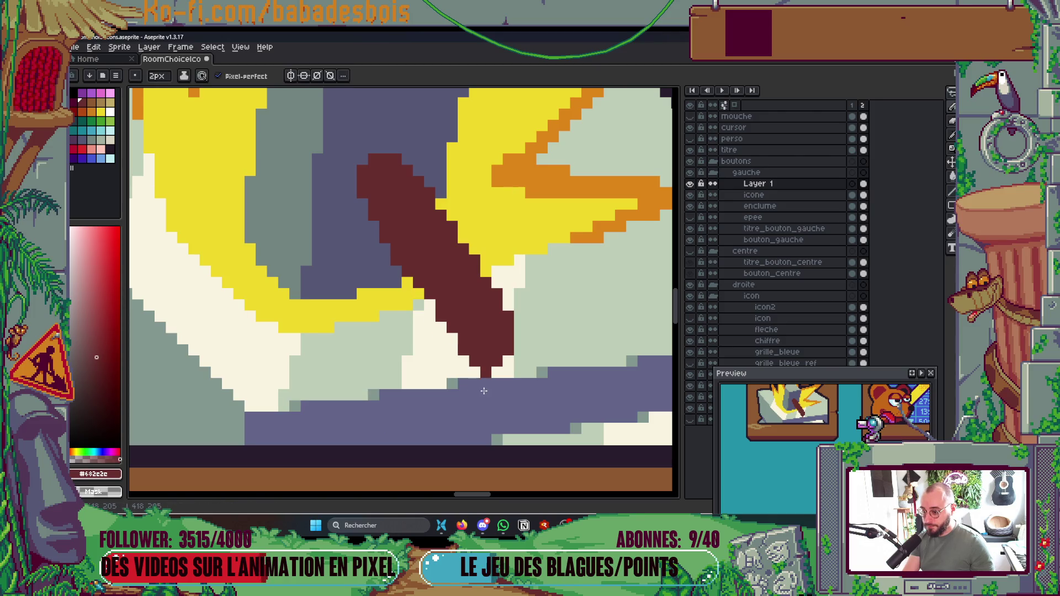
{"action": "scroll", "coordinate": [486, 384], "scroll_direction": "down", "scroll_amount": 5}
{"action": "scroll", "coordinate": [550, 278], "scroll_direction": "up", "scroll_amount": 1}
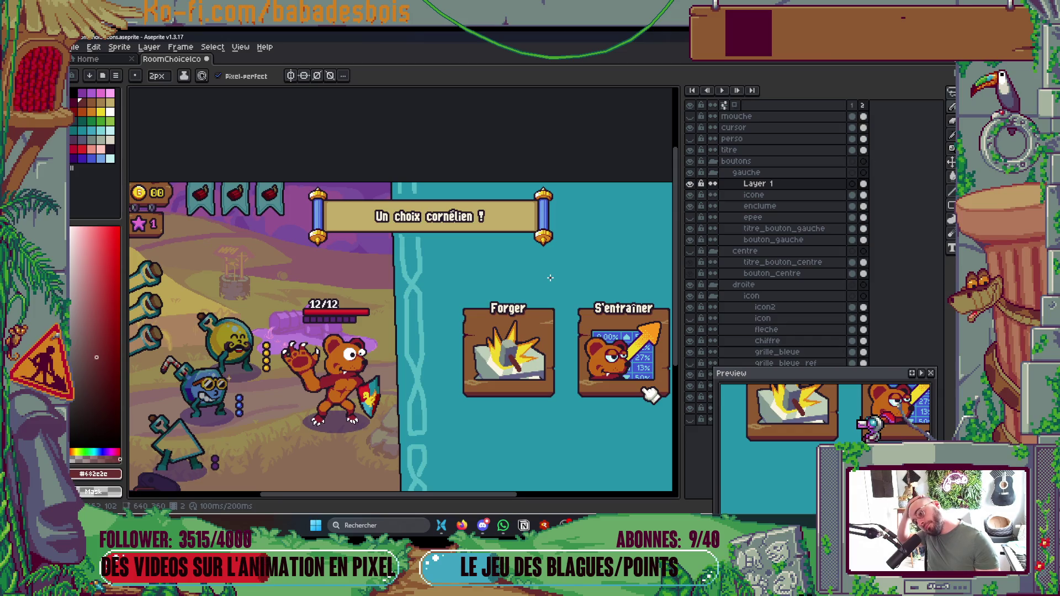
Step: Redraw the hammer head's top edge in light grey-green sampled from the head
{"action": "scroll", "coordinate": [522, 373], "scroll_direction": "up", "scroll_amount": 5}
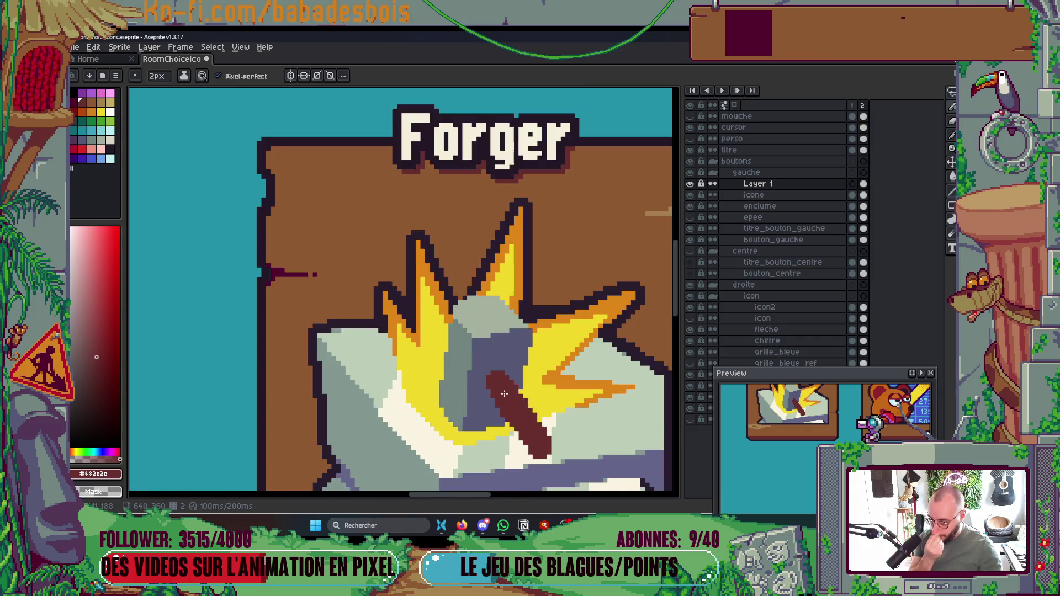
{"action": "scroll", "coordinate": [443, 220], "scroll_direction": "up", "scroll_amount": 3}
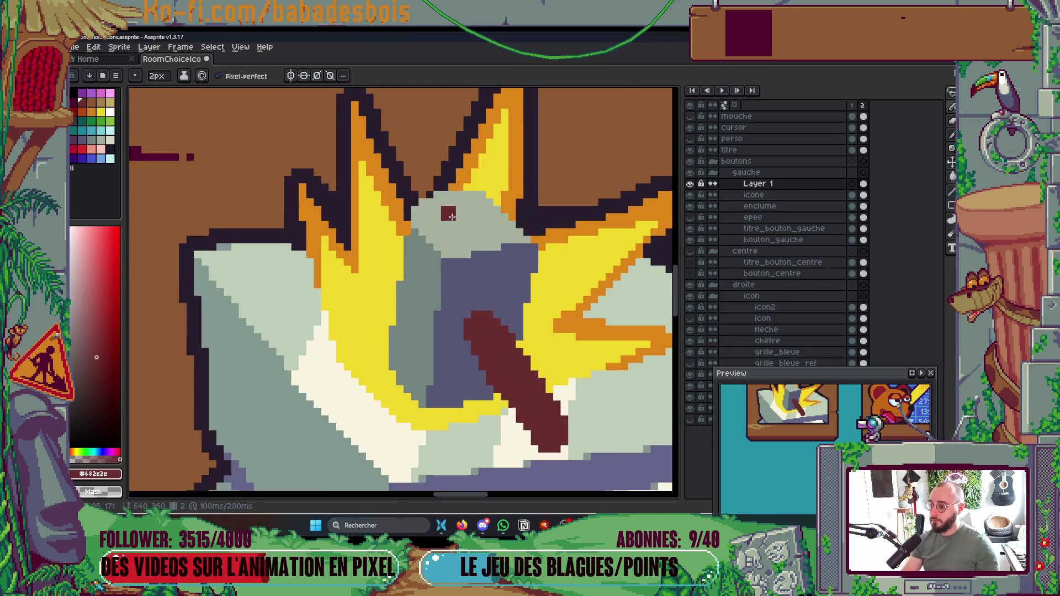
{"action": "key", "text": "i"}
{"action": "left_click", "coordinate": [443, 220]}
{"action": "key", "text": "e"}
{"action": "left_click_drag", "start_coordinate": [401, 179], "coordinate": [511, 186]}
{"action": "left_click_drag", "start_coordinate": [403, 179], "coordinate": [535, 161]}
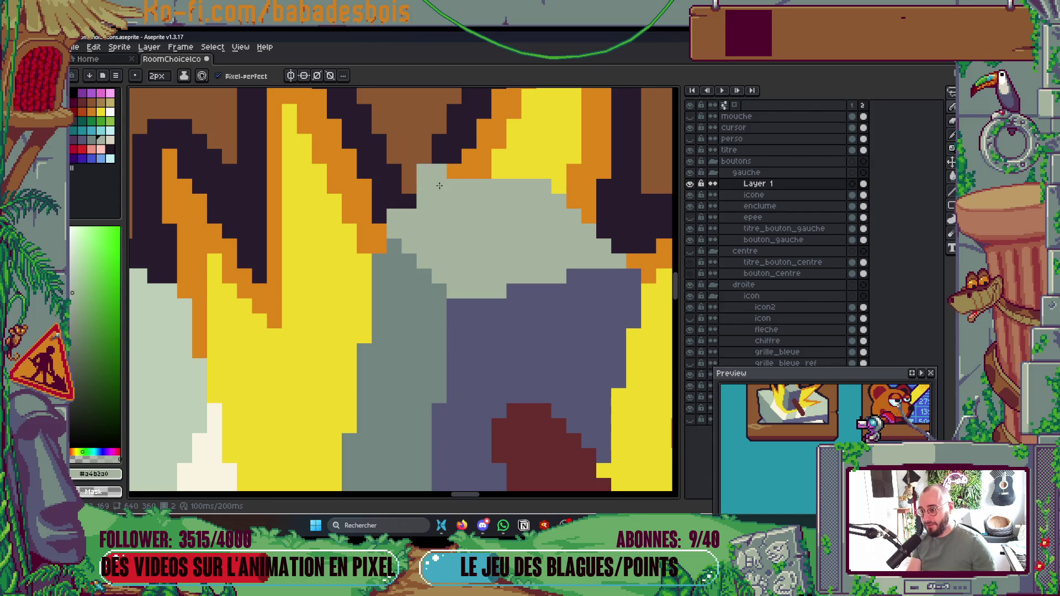
Step: Recolour a few hammer handle edge pixels purple-grey with a 1px brush
{"action": "scroll", "coordinate": [494, 148], "scroll_direction": "down", "scroll_amount": 3}
{"action": "scroll", "coordinate": [487, 178], "scroll_direction": "up", "scroll_amount": 2}
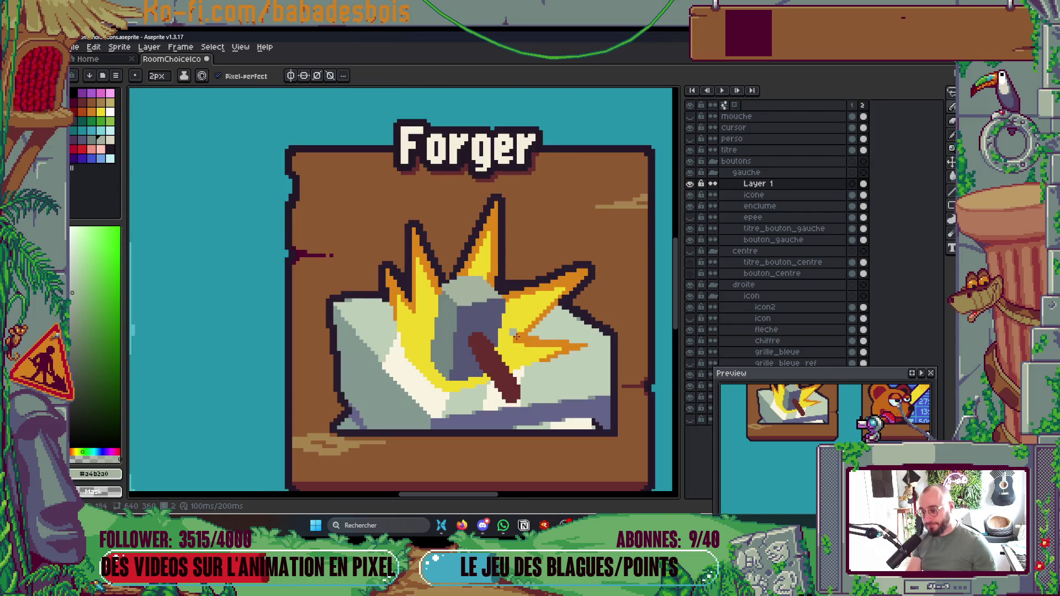
{"action": "scroll", "coordinate": [516, 351], "scroll_direction": "up", "scroll_amount": 4}
{"action": "left_click", "coordinate": [428, 303], "text": "alt"}
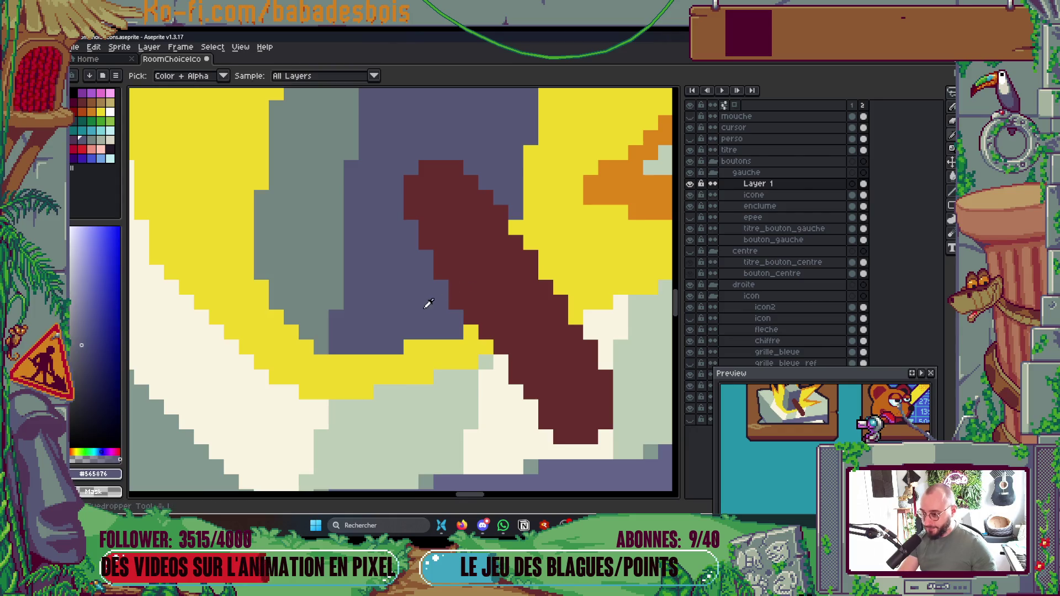
{"action": "key", "text": "ctrl+z"}
{"action": "left_click", "coordinate": [441, 272]}
{"action": "key", "text": "minus"}
{"action": "left_click", "coordinate": [479, 329]}
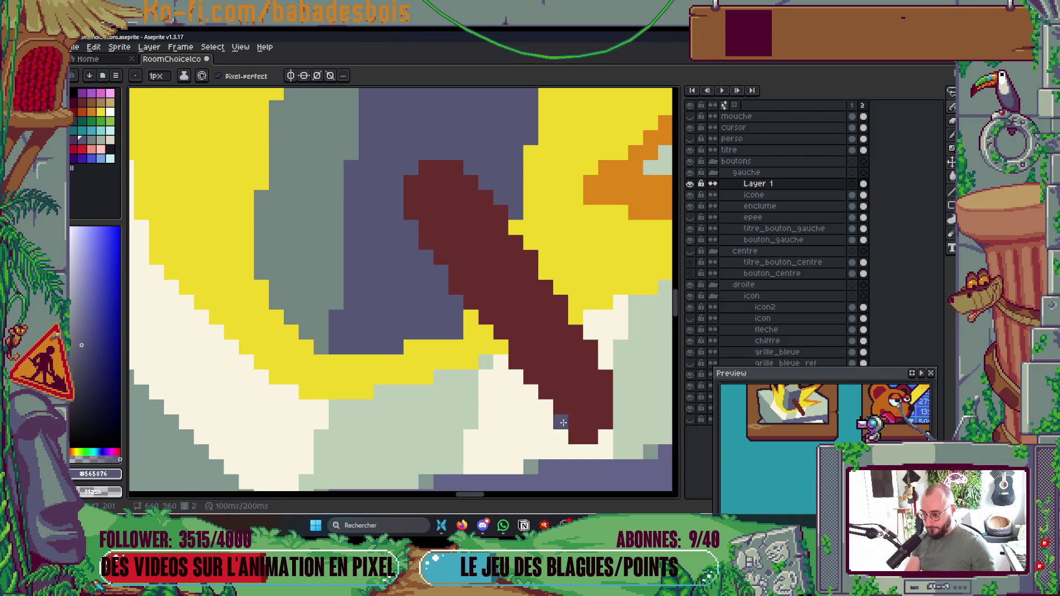
Step: Save the file and touch up one more pixel on the handle
{"action": "scroll", "coordinate": [635, 375], "scroll_direction": "down", "scroll_amount": 5}
{"action": "scroll", "coordinate": [569, 356], "scroll_direction": "up", "scroll_amount": 1}
{"action": "key", "text": "ctrl+s"}
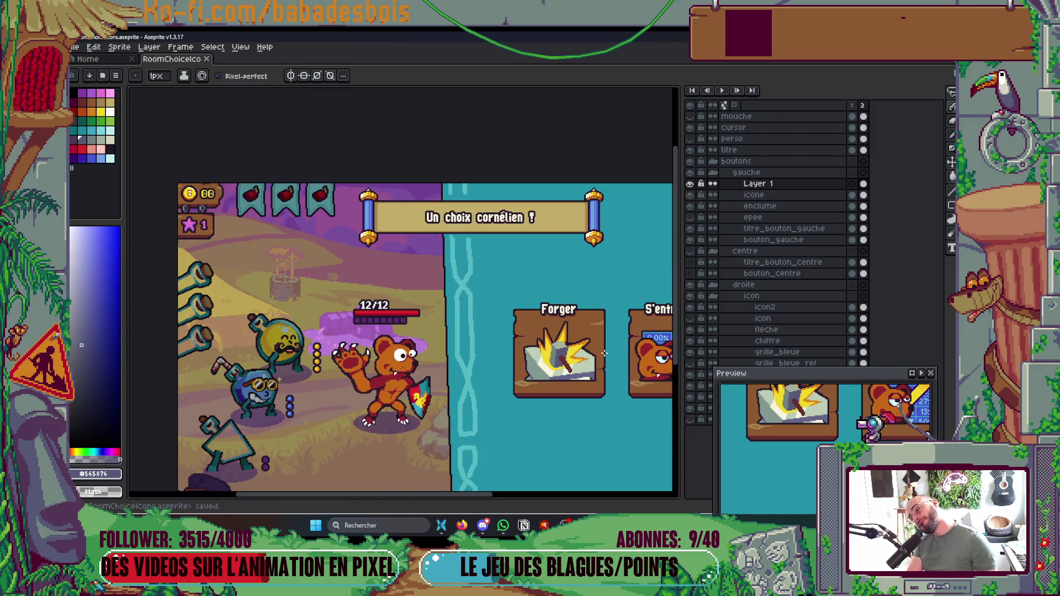
{"action": "scroll", "coordinate": [580, 367], "scroll_direction": "up", "scroll_amount": 3}
{"action": "left_click", "coordinate": [449, 355]}
{"action": "scroll", "coordinate": [505, 380], "scroll_direction": "down", "scroll_amount": 2}
{"action": "scroll", "coordinate": [508, 397], "scroll_direction": "up", "scroll_amount": 1}
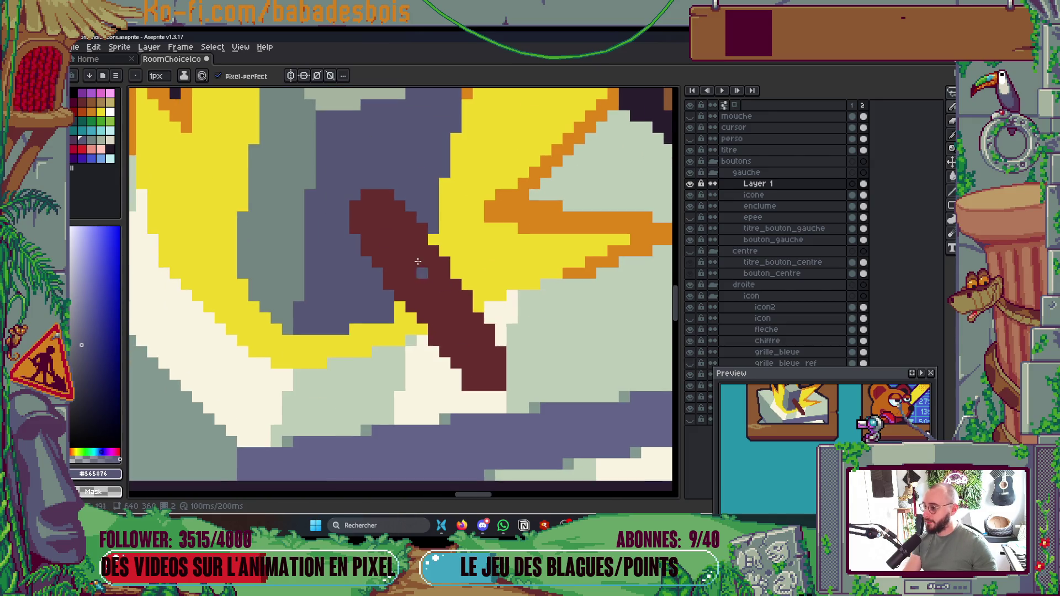
Step: Recolour the whole hammer handle brown from the palette using the fill tool
{"action": "left_click", "coordinate": [92, 102]}
{"action": "left_click", "coordinate": [477, 360]}
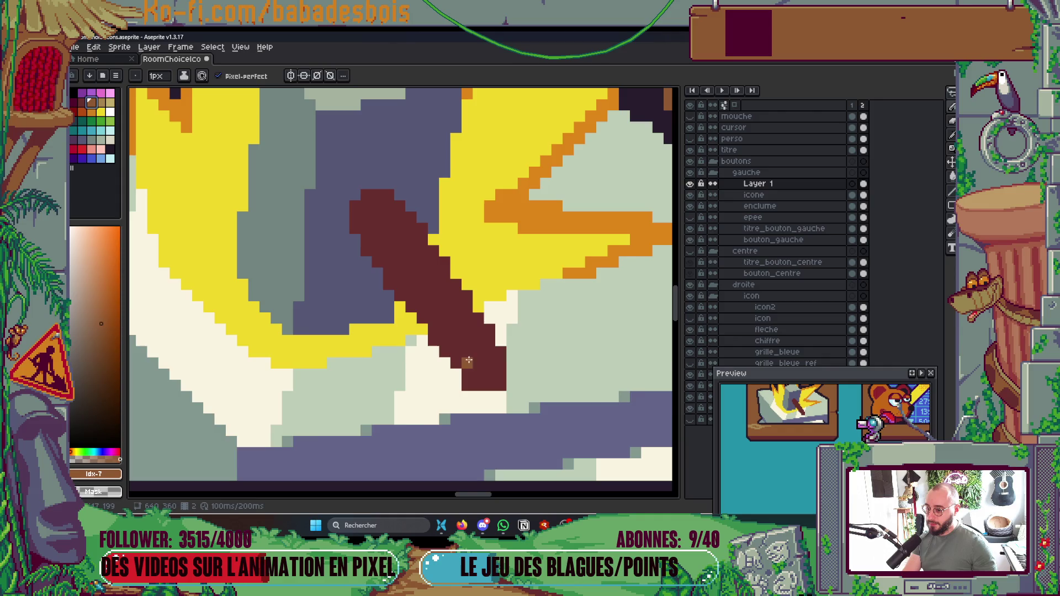
{"action": "scroll", "coordinate": [476, 359], "scroll_direction": "up", "scroll_amount": 1}
{"action": "left_click_drag", "start_coordinate": [480, 360], "coordinate": [505, 349]}
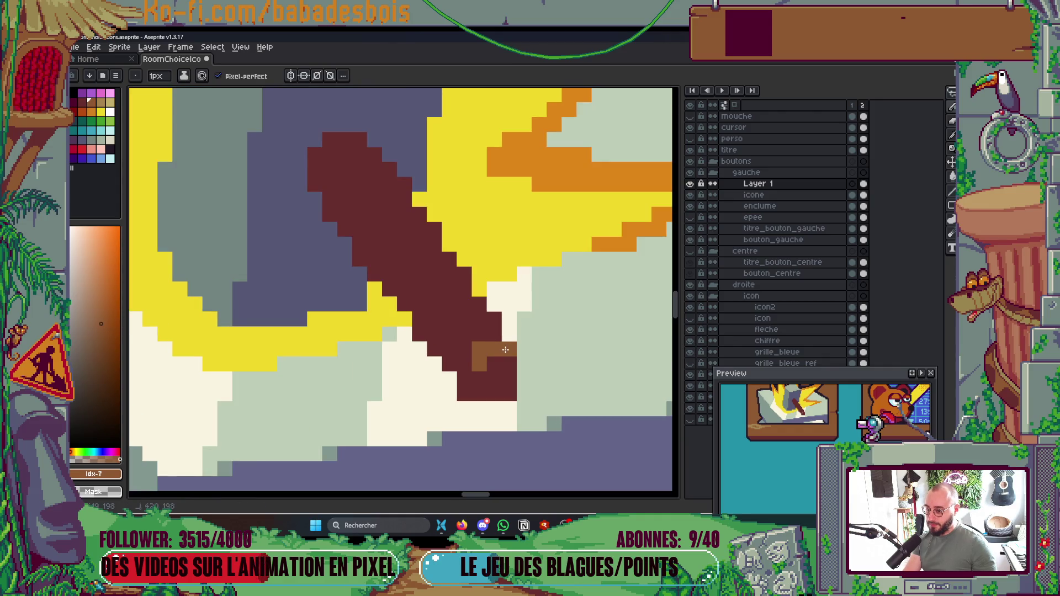
{"action": "key", "text": "g"}
{"action": "left_click", "coordinate": [445, 289]}
{"action": "key", "text": "b"}
Step: Add purple-grey edge pixels to the handle, turning one dark maroon
{"action": "left_click", "coordinate": [348, 276], "text": "alt"}
{"action": "left_click", "coordinate": [360, 270]}
{"action": "left_click", "coordinate": [325, 217]}
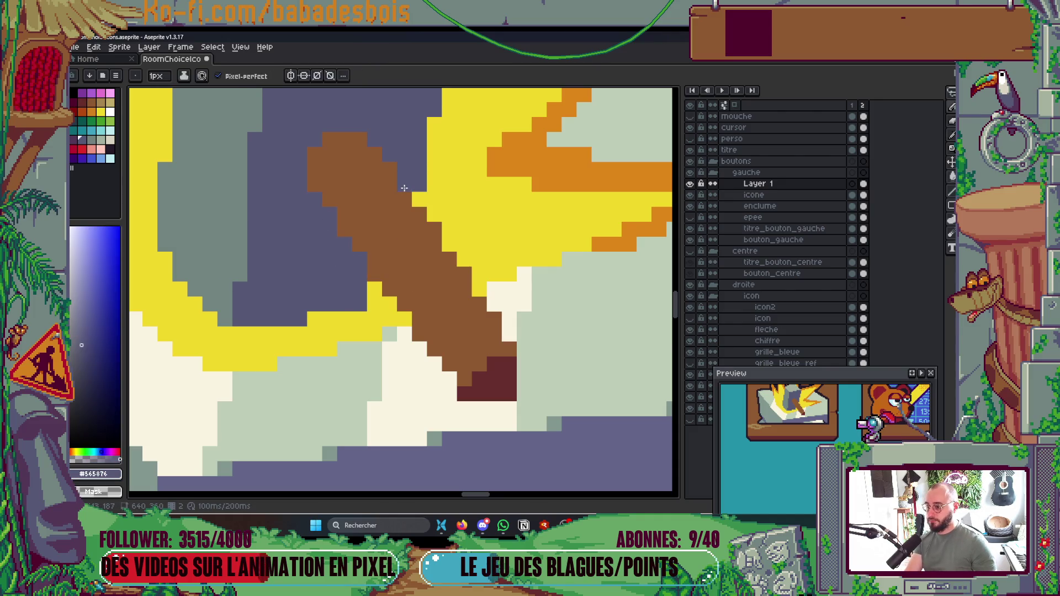
{"action": "scroll", "coordinate": [342, 210], "scroll_direction": "up", "scroll_amount": 1}
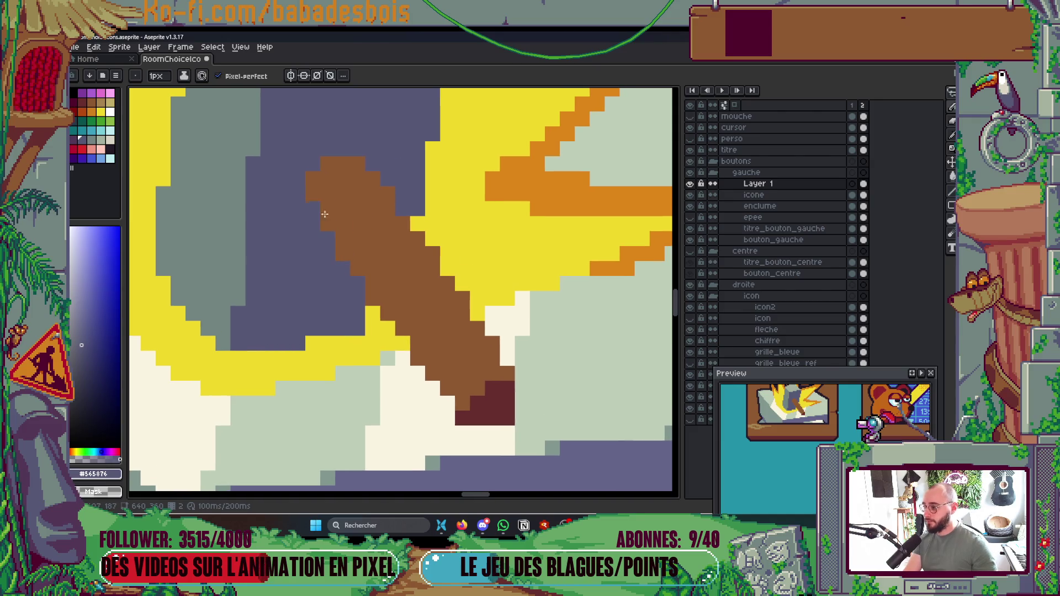
{"action": "left_click", "coordinate": [81, 101]}
{"action": "left_click", "coordinate": [358, 269]}
Step: Shade the handle's left edge with a widening dark maroon shadow
{"action": "scroll", "coordinate": [342, 241], "scroll_direction": "up", "scroll_amount": 1}
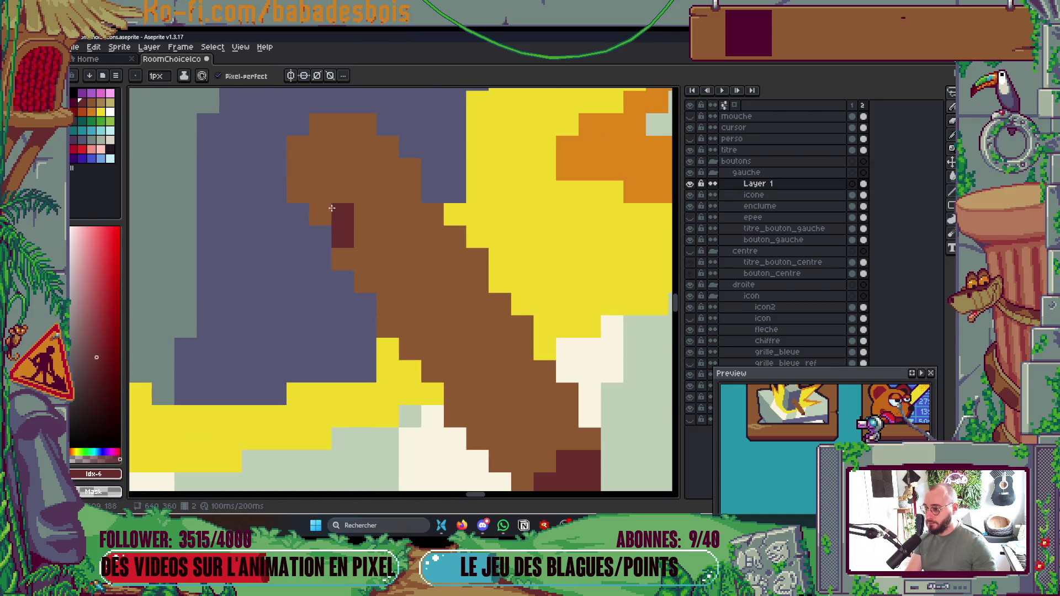
{"action": "left_click", "coordinate": [298, 169]}
{"action": "left_click", "coordinate": [544, 478], "text": "shift"}
{"action": "mouse_move", "coordinate": [475, 416]}
{"action": "left_mouse_down"}
{"action": "mouse_move", "coordinate": [455, 393]}
{"action": "mouse_move", "coordinate": [478, 439]}
{"action": "left_mouse_up"}
{"action": "scroll", "coordinate": [485, 385], "scroll_direction": "down", "scroll_amount": 2}
{"action": "left_click", "coordinate": [507, 390]}
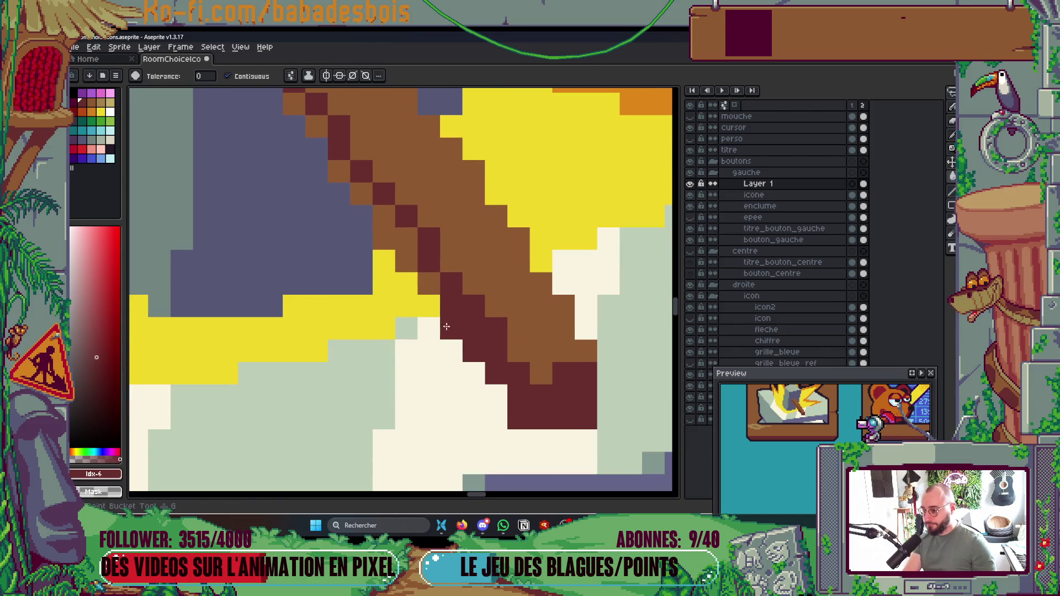
{"action": "left_click_drag", "start_coordinate": [426, 279], "coordinate": [403, 236]}
{"action": "scroll", "coordinate": [402, 237], "scroll_direction": "up", "scroll_amount": 3}
Step: Continue the maroon edge pixel by pixel up to the handle's top
{"action": "left_click", "coordinate": [379, 339]}
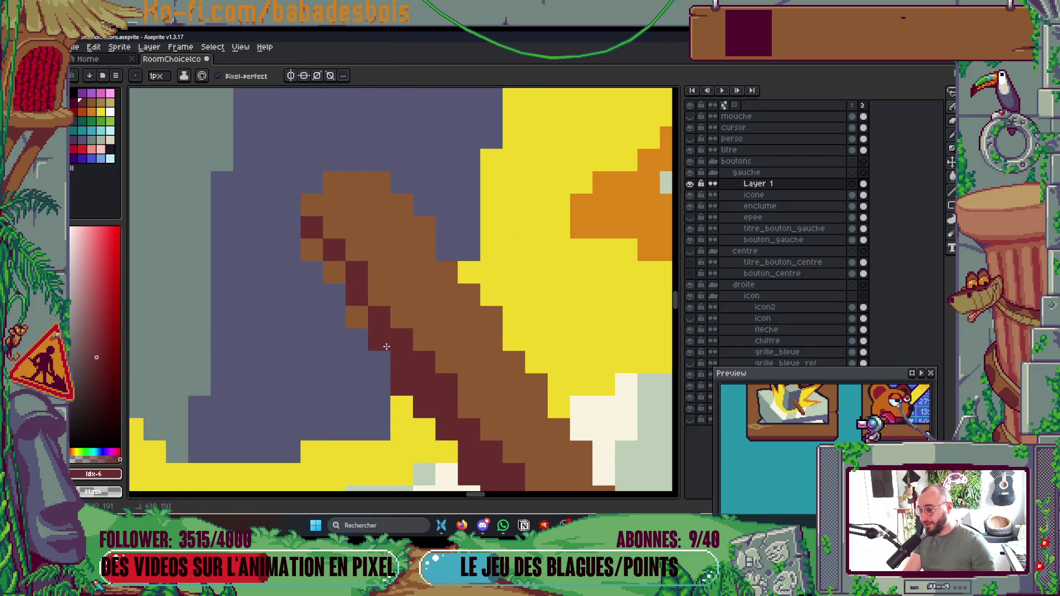
{"action": "left_click", "coordinate": [357, 317]}
{"action": "left_click", "coordinate": [335, 272]}
{"action": "left_click", "coordinate": [313, 249]}
{"action": "scroll", "coordinate": [314, 245], "scroll_direction": "down", "scroll_amount": 5}
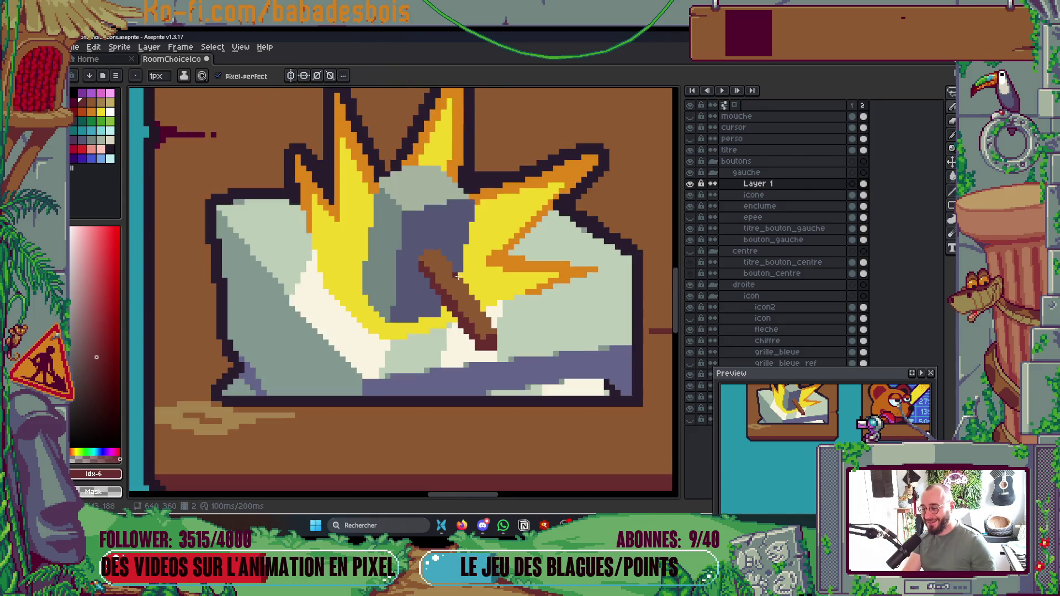
{"action": "scroll", "coordinate": [480, 265], "scroll_direction": "up", "scroll_amount": 2}
{"action": "scroll", "coordinate": [466, 255], "scroll_direction": "up", "scroll_amount": 4}
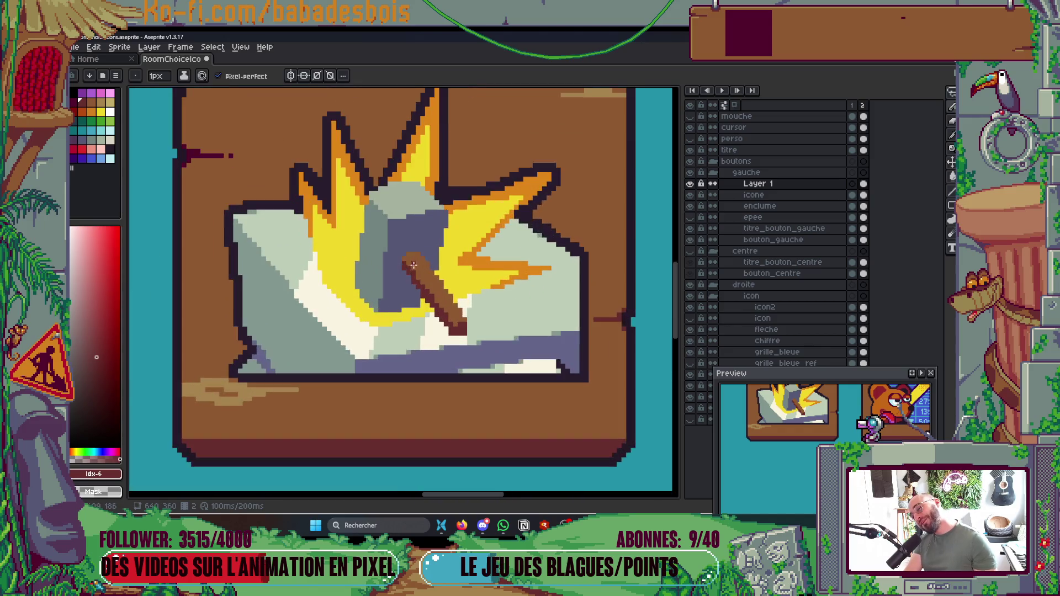
Step: Shade the handle's lower end maroon and save the icon file
{"action": "left_click", "coordinate": [452, 270]}
{"action": "left_click", "coordinate": [436, 271]}
{"action": "scroll", "coordinate": [436, 274], "scroll_direction": "down", "scroll_amount": 3}
{"action": "key", "text": "ctrl+s"}
{"action": "scroll", "coordinate": [443, 314], "scroll_direction": "up", "scroll_amount": 4}
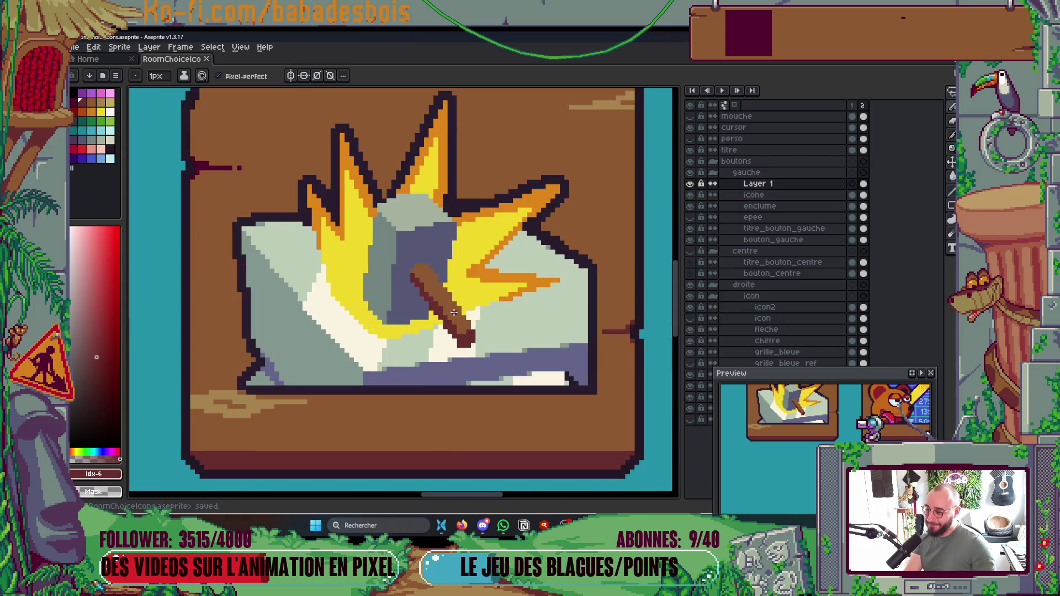
{"action": "scroll", "coordinate": [353, 207], "scroll_direction": "down", "scroll_amount": 4}
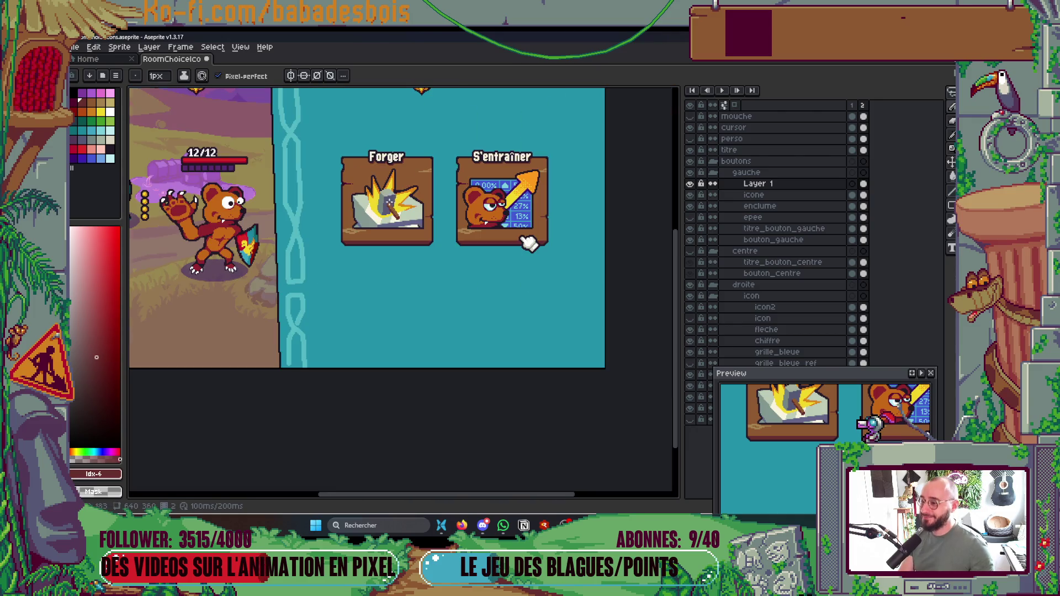
Step: Cover the yellow strips beside the hammer head with sampled anvil grey-green
{"action": "scroll", "coordinate": [423, 363], "scroll_direction": "up", "scroll_amount": 4}
{"action": "scroll", "coordinate": [423, 363], "scroll_direction": "up", "scroll_amount": 1}
{"action": "left_click", "coordinate": [408, 373], "text": "alt"}
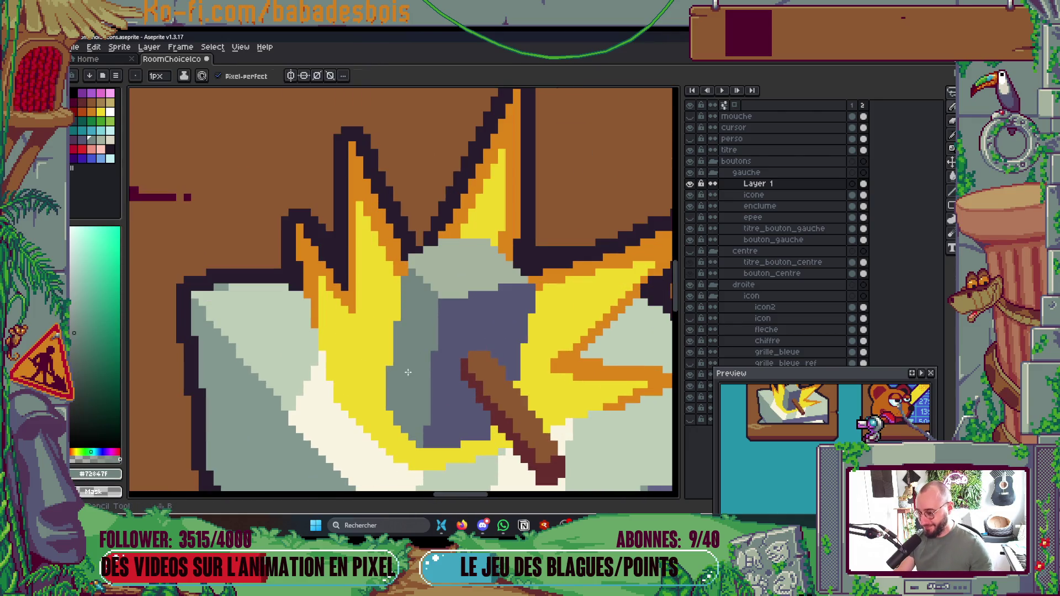
{"action": "left_click_drag", "start_coordinate": [398, 363], "coordinate": [396, 279]}
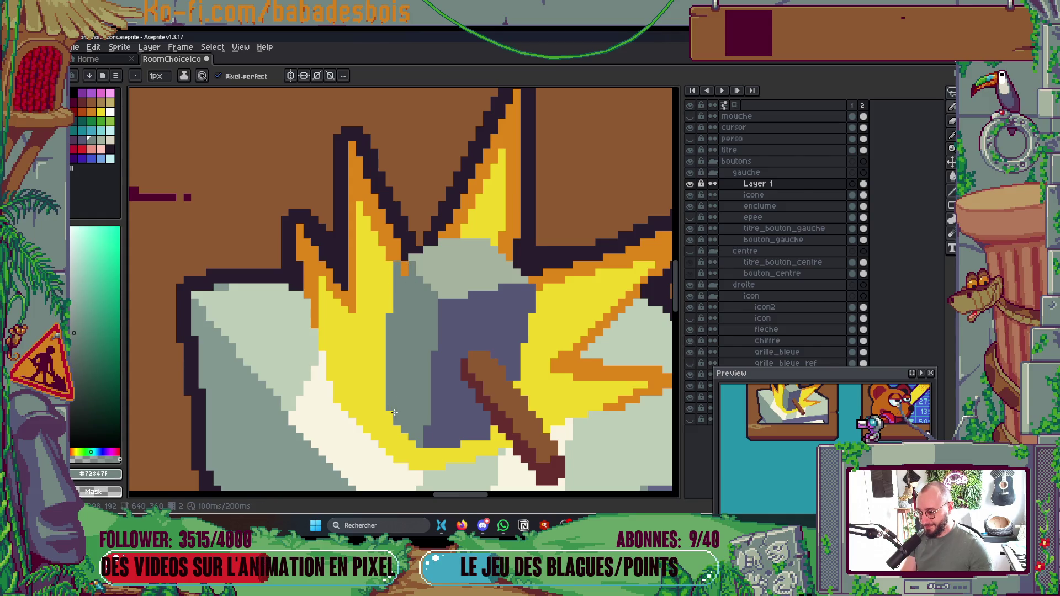
{"action": "left_click_drag", "start_coordinate": [387, 415], "coordinate": [390, 296]}
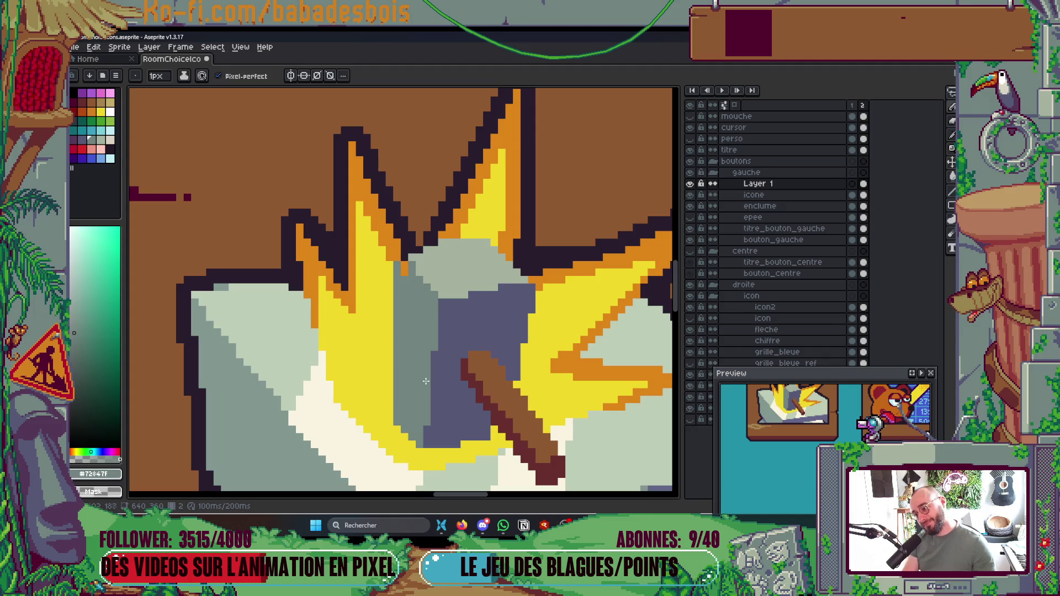
{"action": "scroll", "coordinate": [424, 380], "scroll_direction": "up", "scroll_amount": 2}
Step: Repaint the purple pixel columns on the hammer head grey
{"action": "key", "text": "v"}
{"action": "key", "text": "b"}
{"action": "left_click_drag", "start_coordinate": [444, 450], "coordinate": [444, 422]}
{"action": "left_click_drag", "start_coordinate": [454, 332], "coordinate": [460, 270]}
{"action": "scroll", "coordinate": [457, 246], "scroll_direction": "down", "scroll_amount": 5}
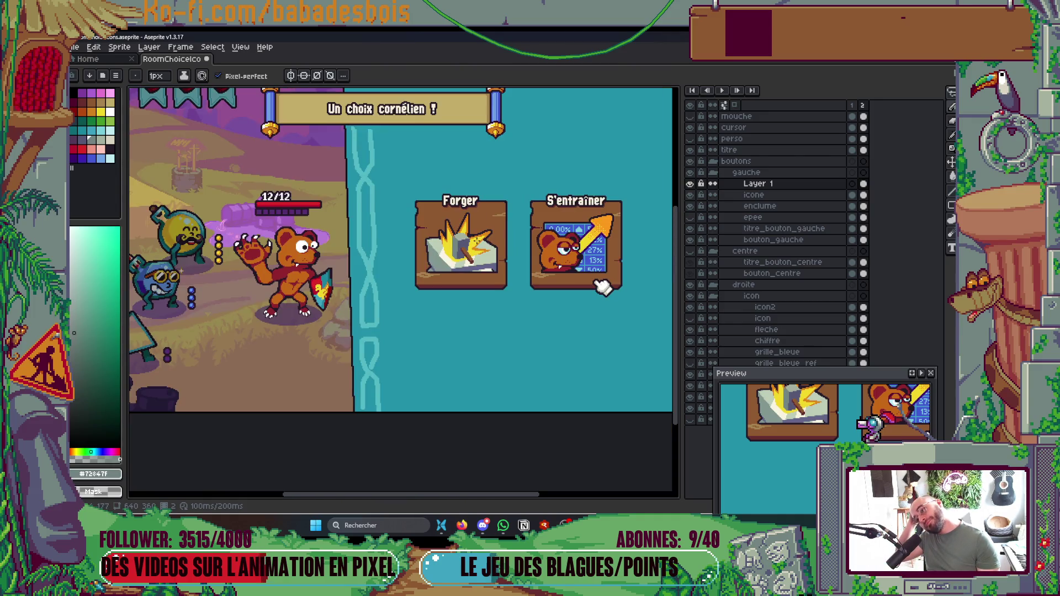
{"action": "scroll", "coordinate": [465, 243], "scroll_direction": "up", "scroll_amount": 10}
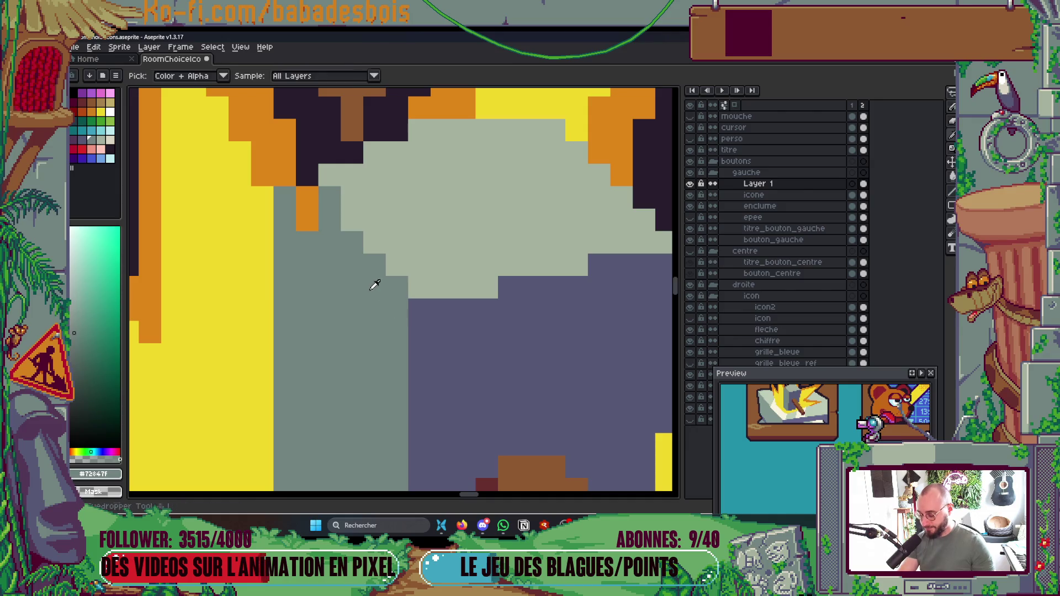
Step: Turn the stray orange pixel grey and repaint the top dark pixels light grey
{"action": "left_click", "coordinate": [305, 211]}
{"action": "left_click", "coordinate": [383, 182], "text": "alt"}
{"action": "left_click", "coordinate": [309, 174]}
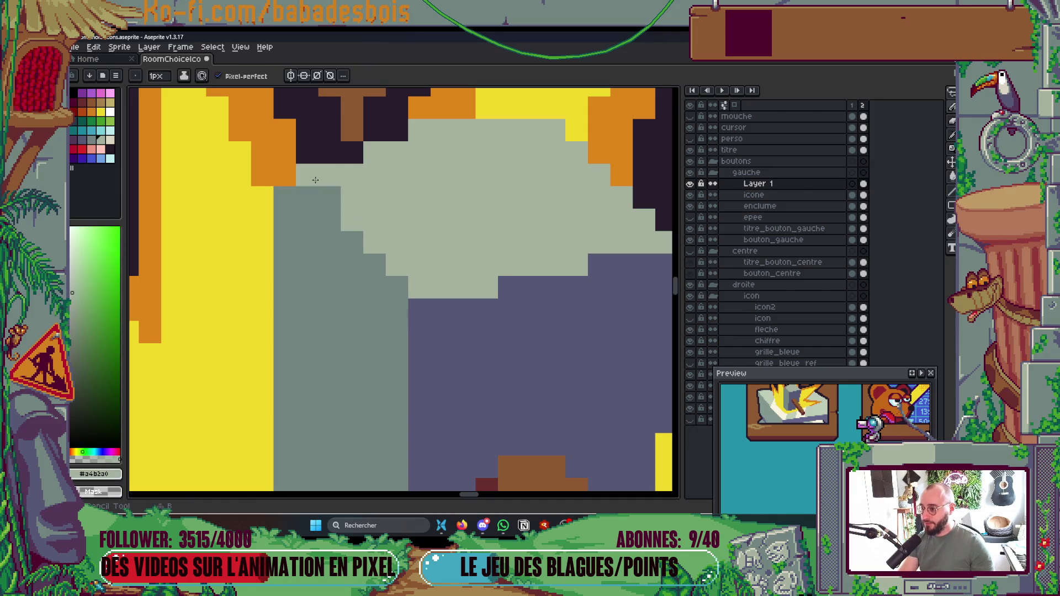
{"action": "left_click", "coordinate": [351, 152]}
{"action": "left_click", "coordinate": [330, 153]}
{"action": "scroll", "coordinate": [386, 279], "scroll_direction": "down", "scroll_amount": 5}
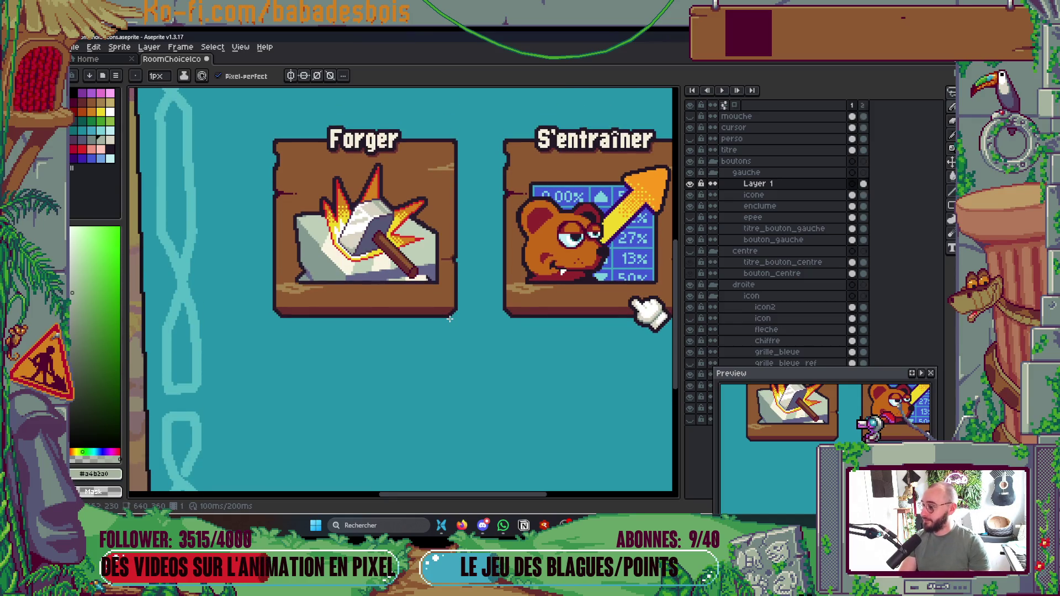
{"action": "key", "text": "ctrl"}
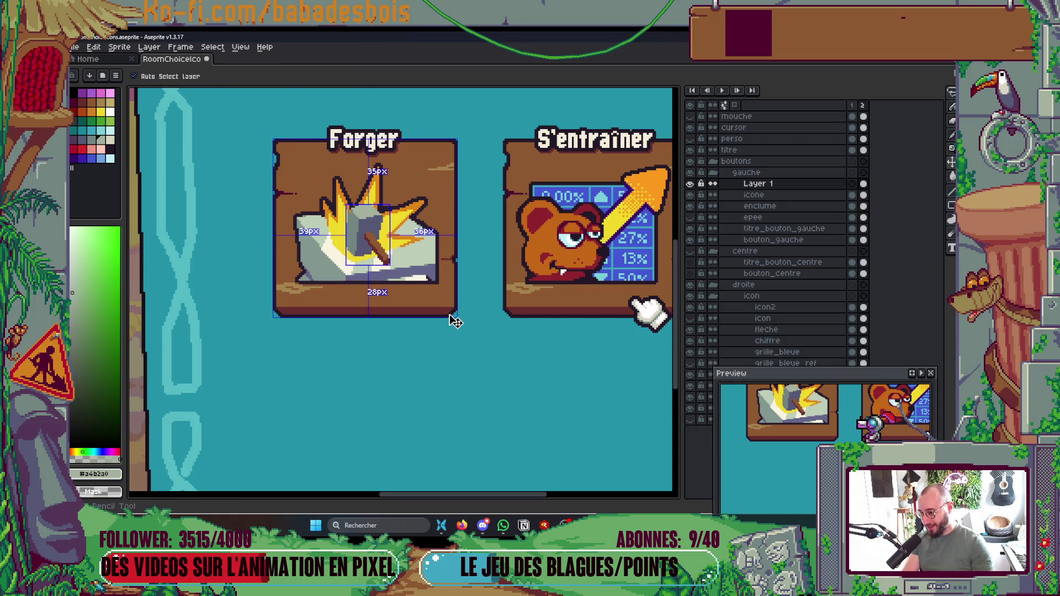
Step: Fill the notch on the handle's right edge with brown, undoing the stray dark pixels
{"action": "scroll", "coordinate": [436, 303], "scroll_direction": "up", "scroll_amount": 5}
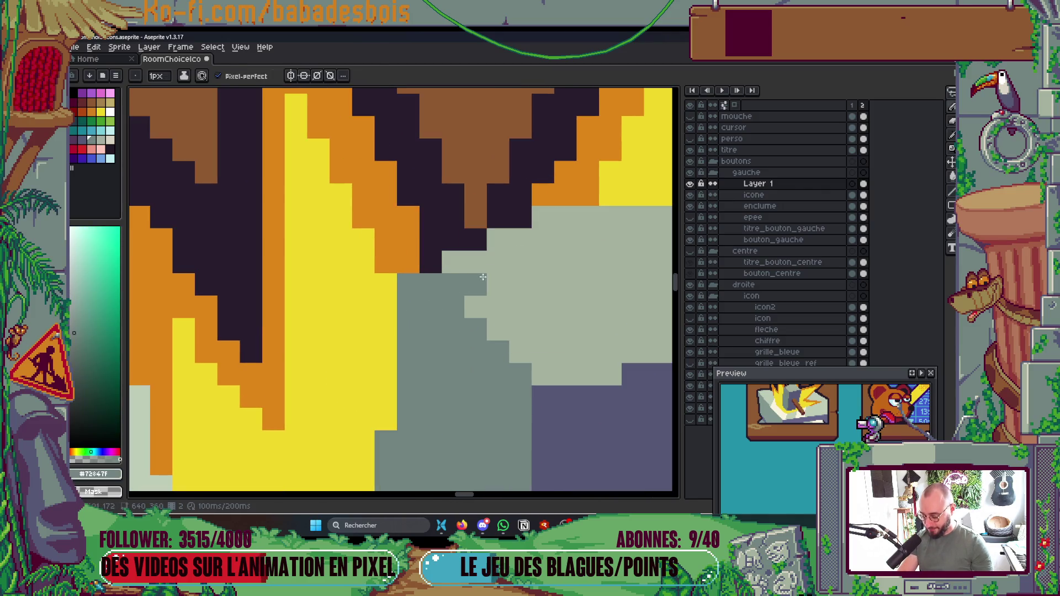
{"action": "scroll", "coordinate": [439, 308], "scroll_direction": "up", "scroll_amount": 1}
{"action": "left_click", "coordinate": [425, 262], "text": "alt"}
{"action": "scroll", "coordinate": [474, 232], "scroll_direction": "down", "scroll_amount": 3}
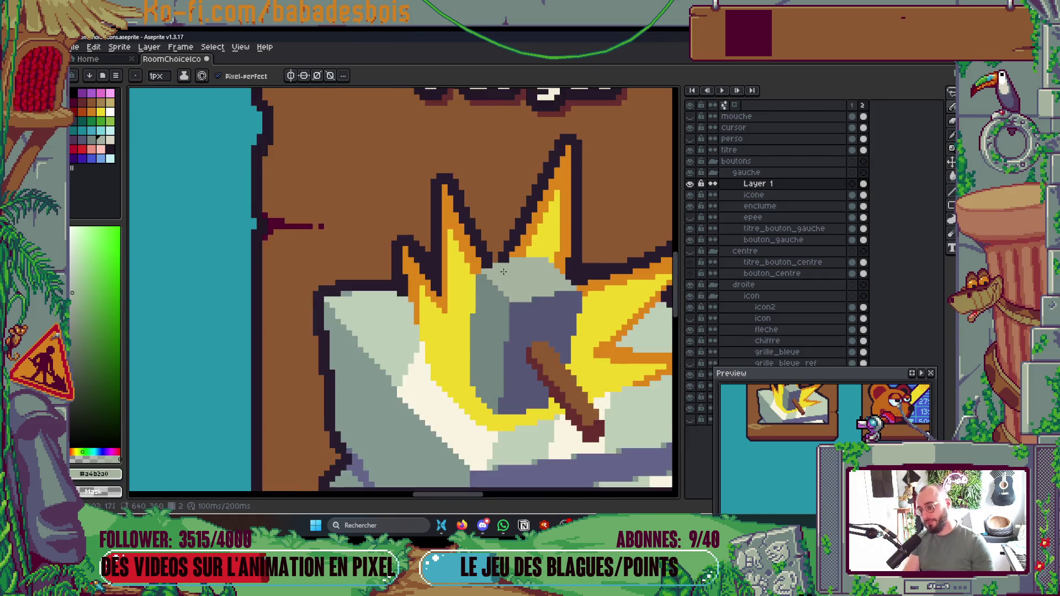
{"action": "scroll", "coordinate": [480, 244], "scroll_direction": "up", "scroll_amount": 2}
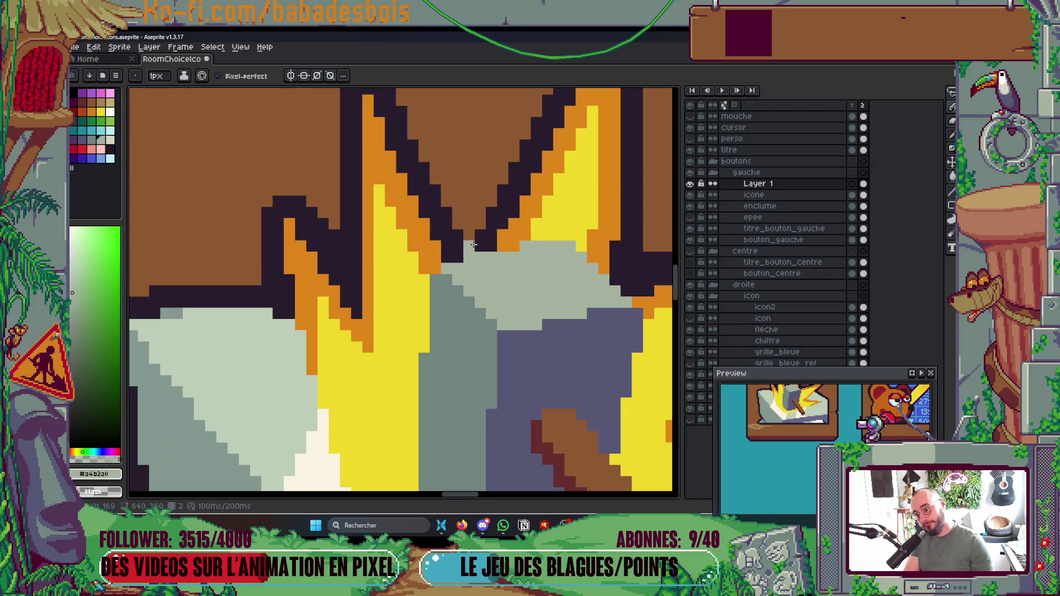
{"action": "scroll", "coordinate": [473, 253], "scroll_direction": "down", "scroll_amount": 8}
{"action": "scroll", "coordinate": [502, 221], "scroll_direction": "up", "scroll_amount": 4}
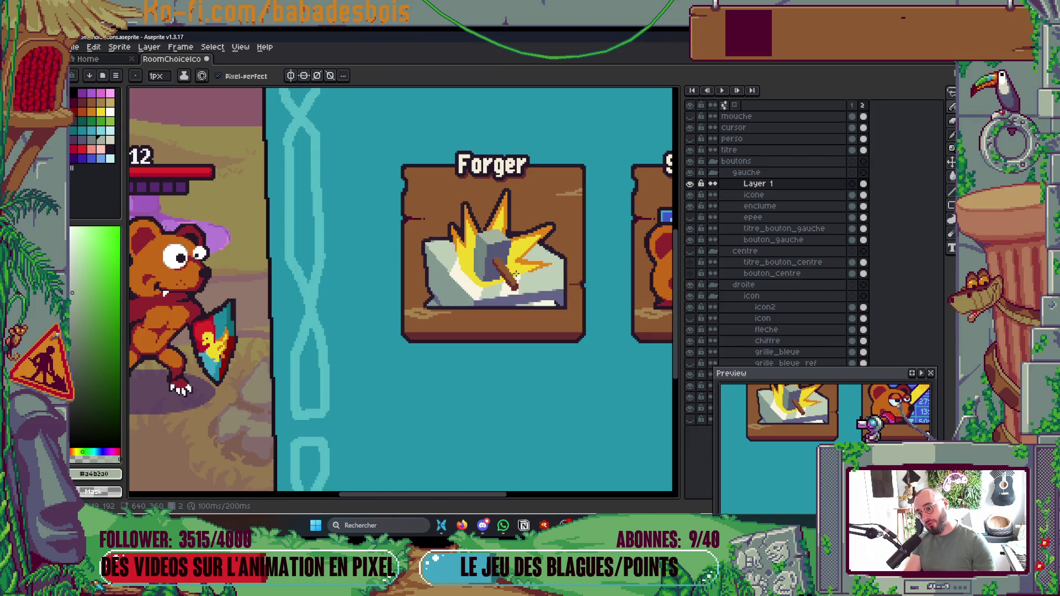
{"action": "scroll", "coordinate": [517, 274], "scroll_direction": "up", "scroll_amount": 4}
{"action": "left_click", "coordinate": [478, 243], "text": "alt"}
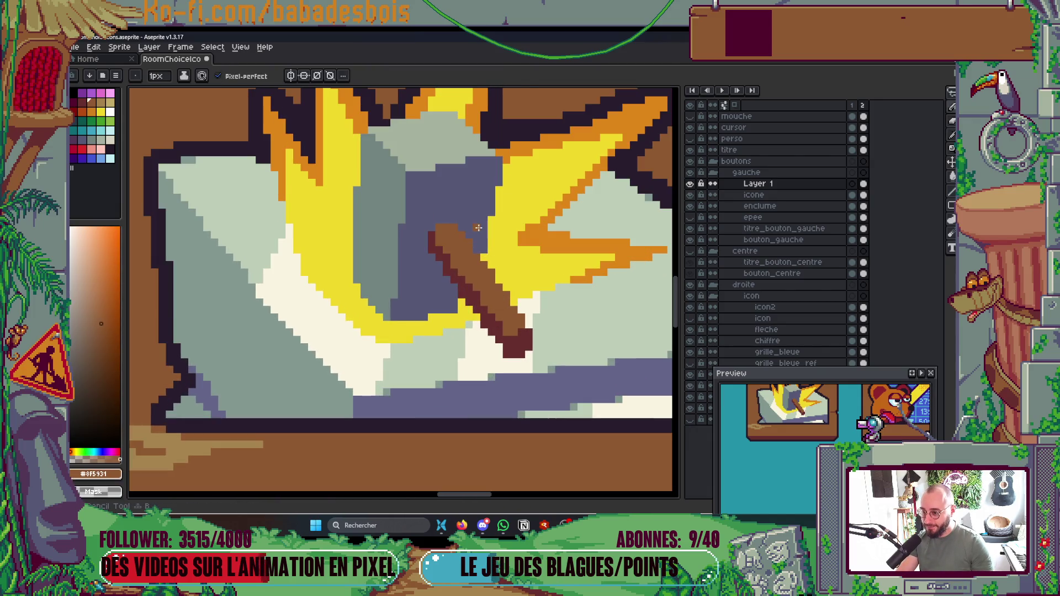
{"action": "left_click_drag", "start_coordinate": [479, 246], "coordinate": [528, 324]}
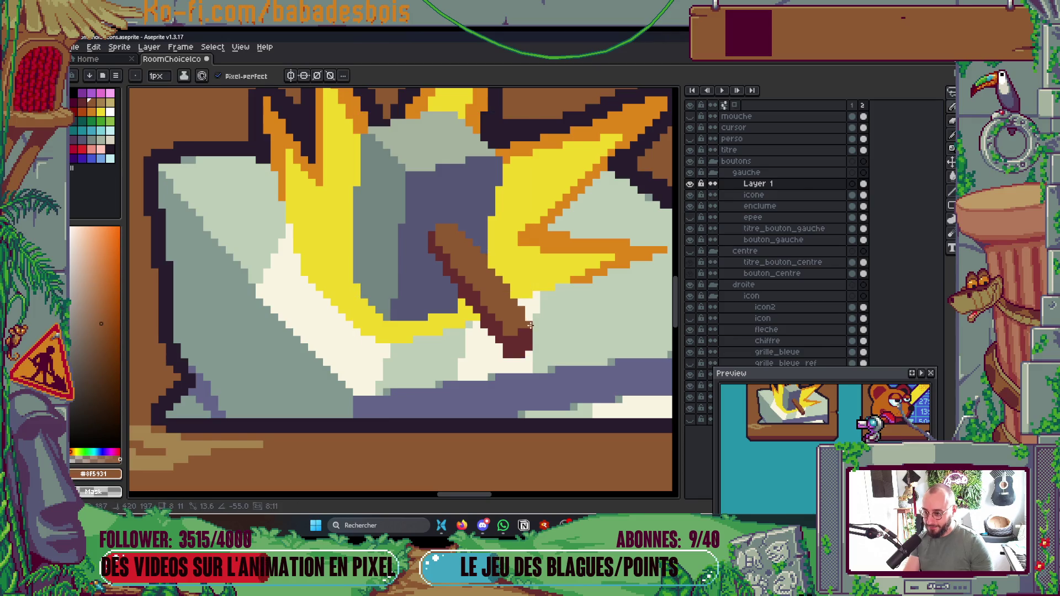
{"action": "key", "text": "ctrl+z"}
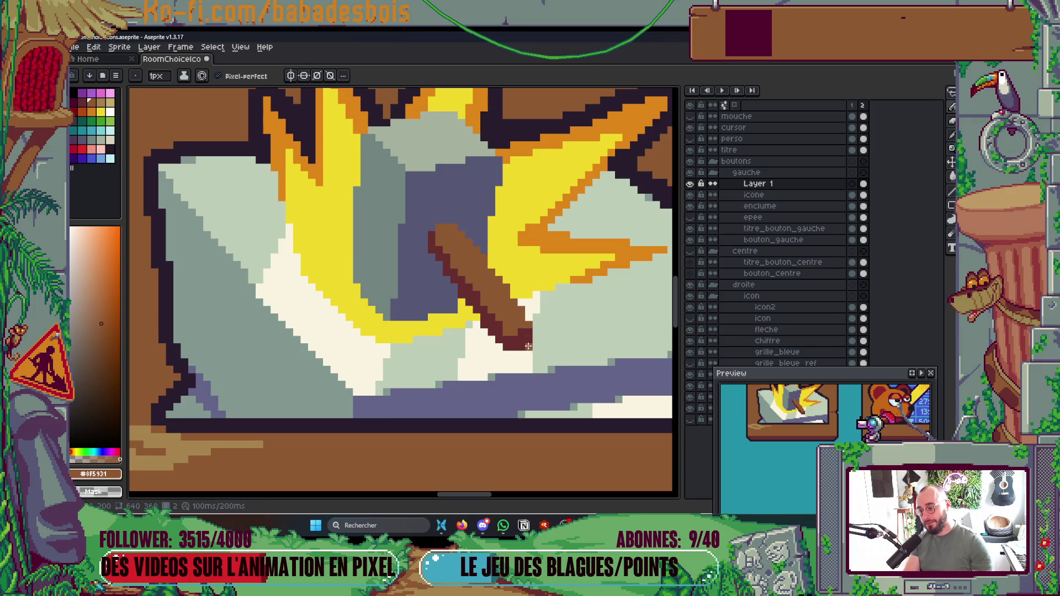
Step: Save the icon file and bring the game mockup further into view
{"action": "scroll", "coordinate": [518, 330], "scroll_direction": "down", "scroll_amount": 4}
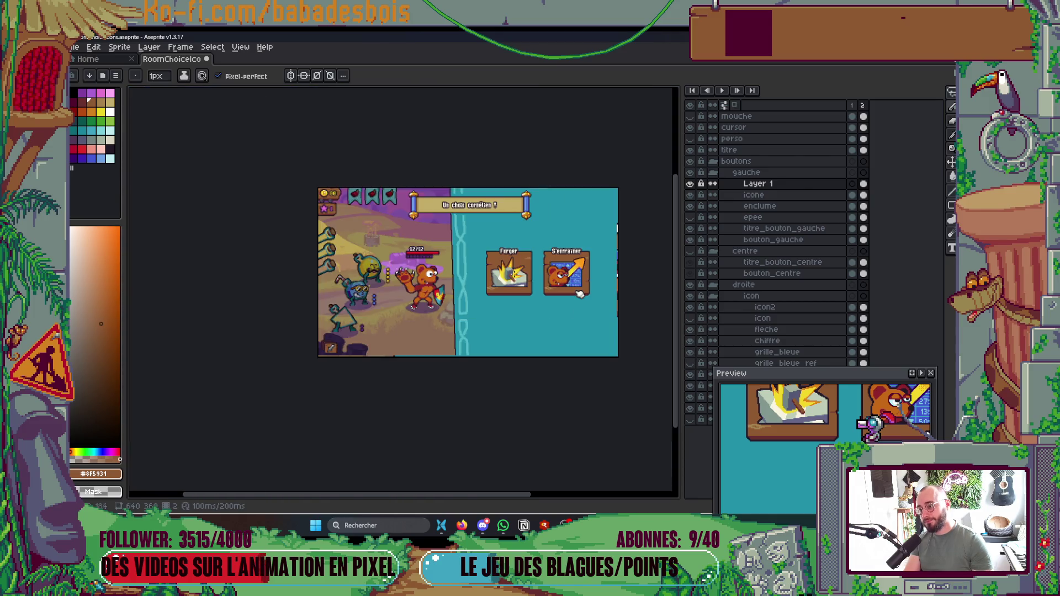
{"action": "key", "text": "ctrl+s"}
{"action": "scroll", "coordinate": [535, 269], "scroll_direction": "up", "scroll_amount": 1}
{"action": "left_click_drag", "start_coordinate": [534, 269], "coordinate": [525, 384]}
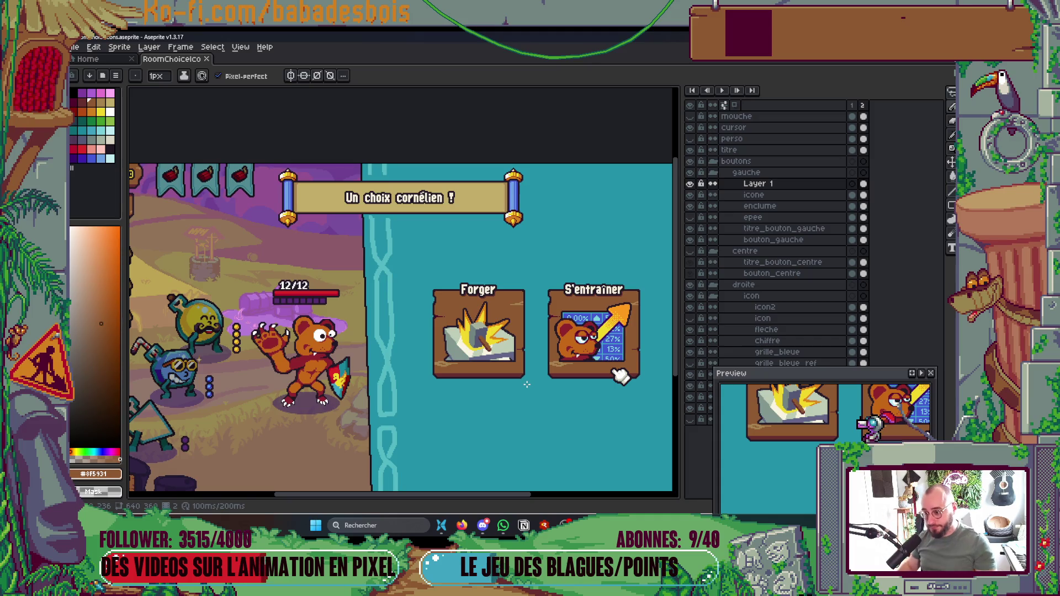
{"action": "scroll", "coordinate": [478, 337], "scroll_direction": "up", "scroll_amount": 6}
{"action": "left_click", "coordinate": [429, 282], "text": "alt"}
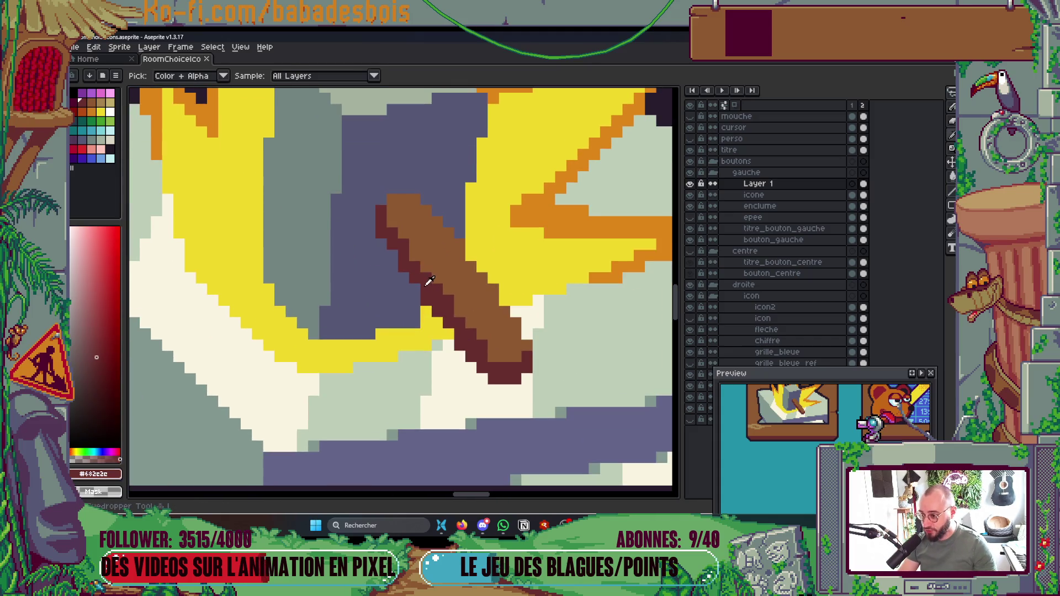
Step: Extend the brown hammer handle further down and right with a 2px pencil
{"action": "left_click", "coordinate": [424, 268]}
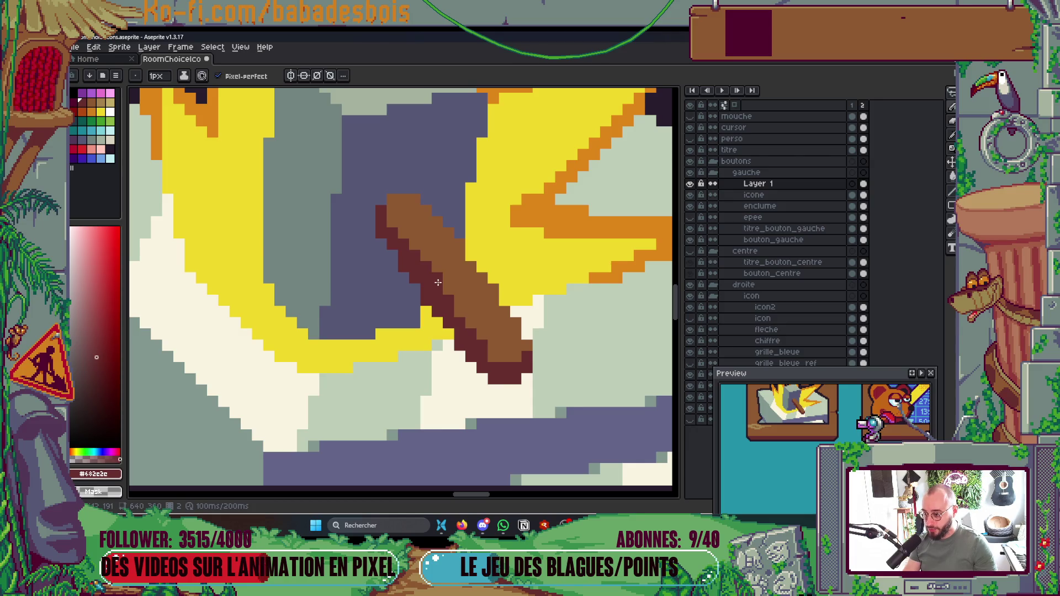
{"action": "left_click", "coordinate": [485, 315], "text": "alt"}
{"action": "key", "text": "plus"}
{"action": "left_click", "coordinate": [527, 334]}
{"action": "left_click_drag", "start_coordinate": [539, 356], "coordinate": [533, 381]}
{"action": "left_click", "coordinate": [538, 389]}
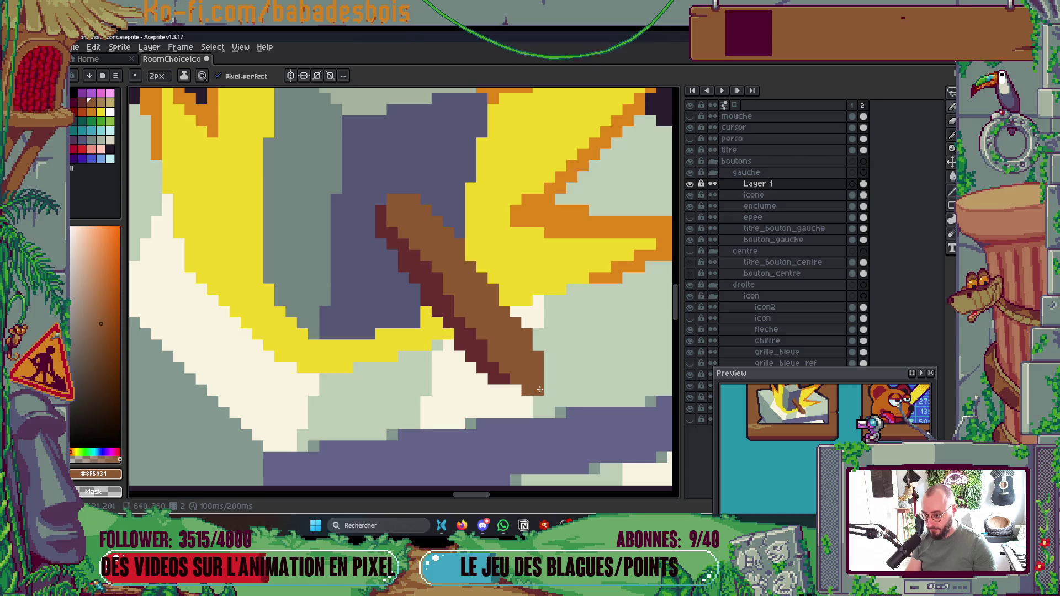
Step: Shade the handle's bottom edge dark red, then pick the cream colour
{"action": "left_click", "coordinate": [503, 373], "text": "alt"}
{"action": "mouse_move", "coordinate": [505, 390]}
{"action": "left_mouse_down"}
{"action": "mouse_move", "coordinate": [530, 390]}
{"action": "mouse_move", "coordinate": [539, 353]}
{"action": "left_mouse_up"}
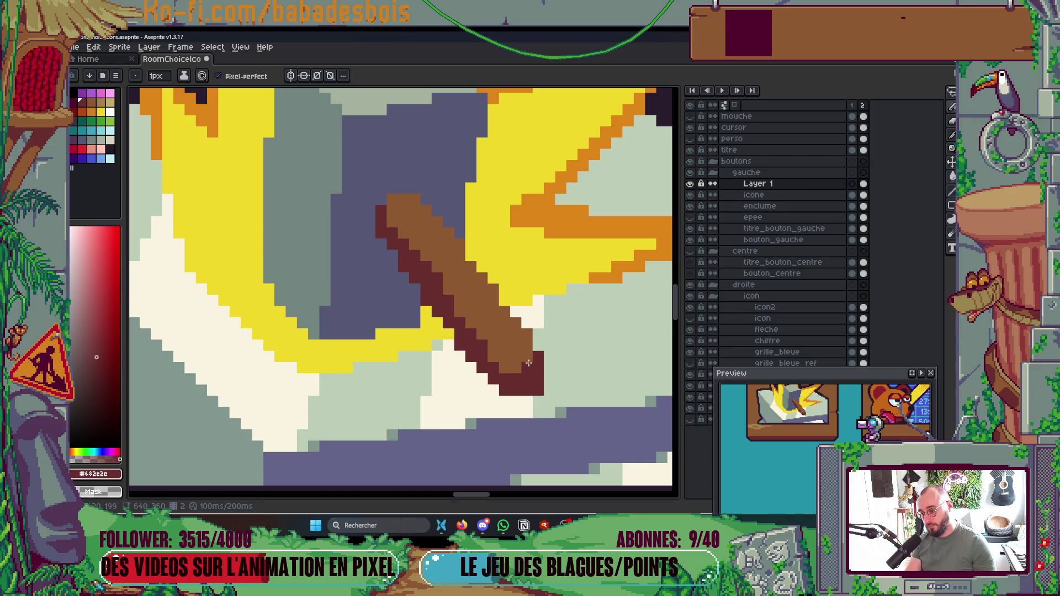
{"action": "scroll", "coordinate": [527, 365], "scroll_direction": "down", "scroll_amount": 3}
{"action": "scroll", "coordinate": [534, 369], "scroll_direction": "down", "scroll_amount": 5}
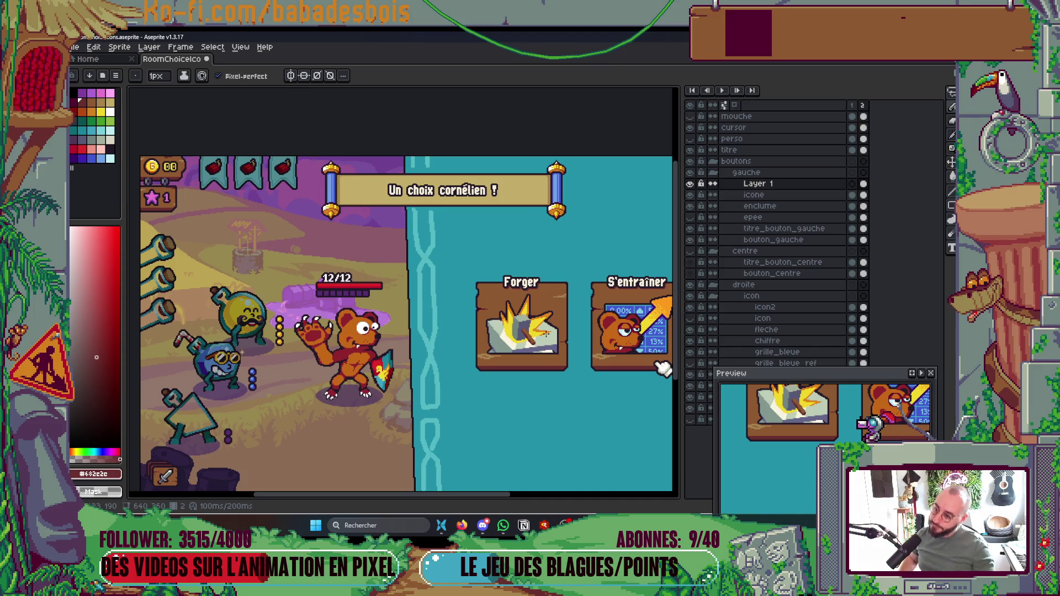
{"action": "scroll", "coordinate": [546, 334], "scroll_direction": "up", "scroll_amount": 5}
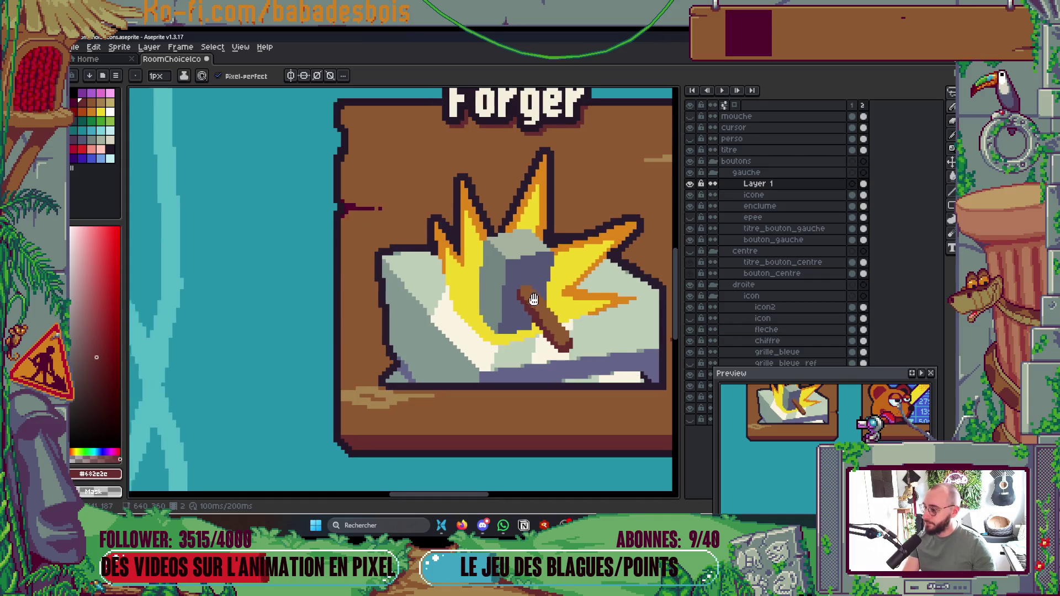
{"action": "scroll", "coordinate": [352, 223], "scroll_direction": "up", "scroll_amount": 2}
{"action": "left_click", "coordinate": [110, 112]}
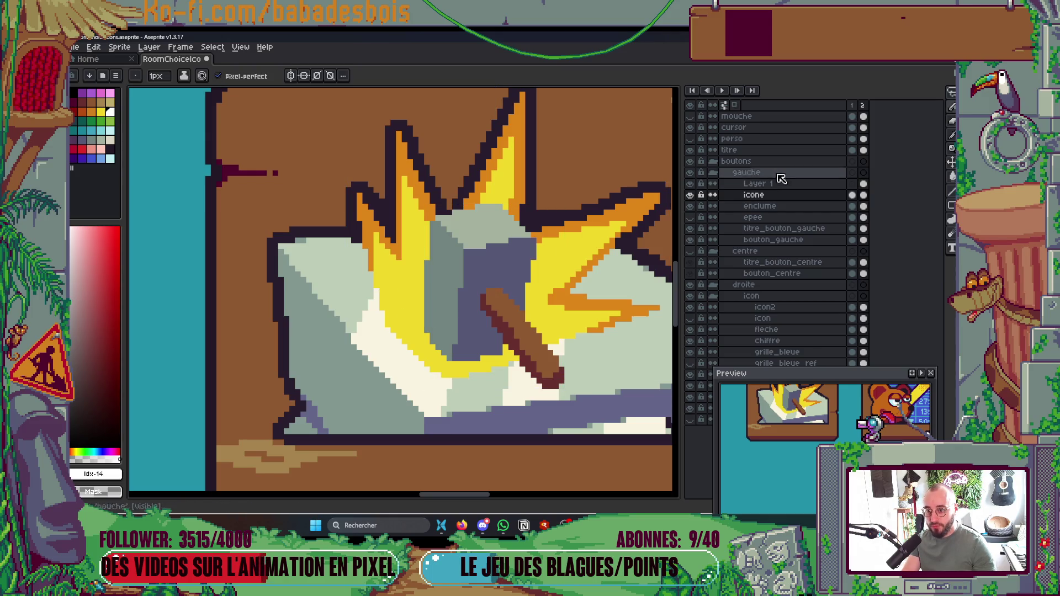
Step: Rename the layer to 'Marteau' and sketch white lightning streaks across the spark burst
{"action": "double_click", "coordinate": [791, 185]}
{"action": "type", "text": "Marteau"}
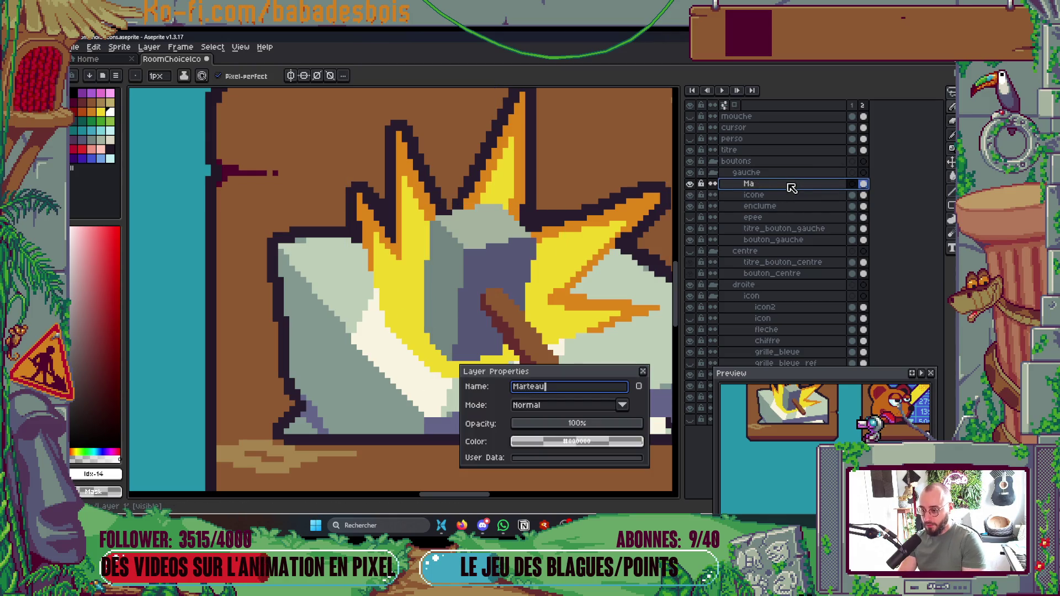
{"action": "key", "text": "Return"}
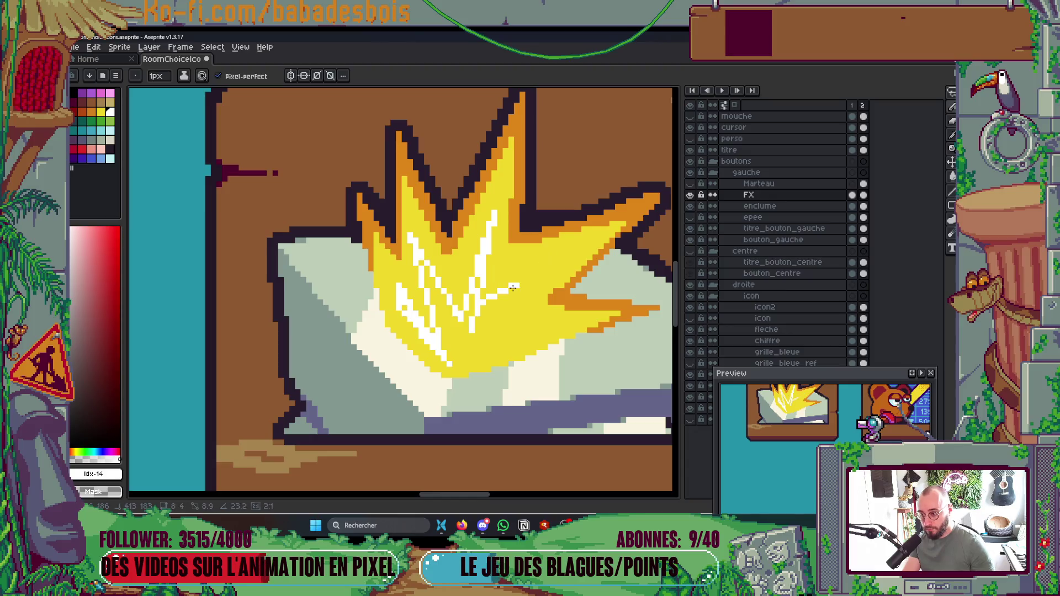
{"action": "mouse_move", "coordinate": [513, 287]}
{"action": "left_mouse_down"}
{"action": "mouse_move", "coordinate": [524, 269]}
{"action": "mouse_move", "coordinate": [497, 328]}
{"action": "mouse_move", "coordinate": [555, 321]}
{"action": "mouse_move", "coordinate": [452, 362]}
{"action": "left_mouse_up"}
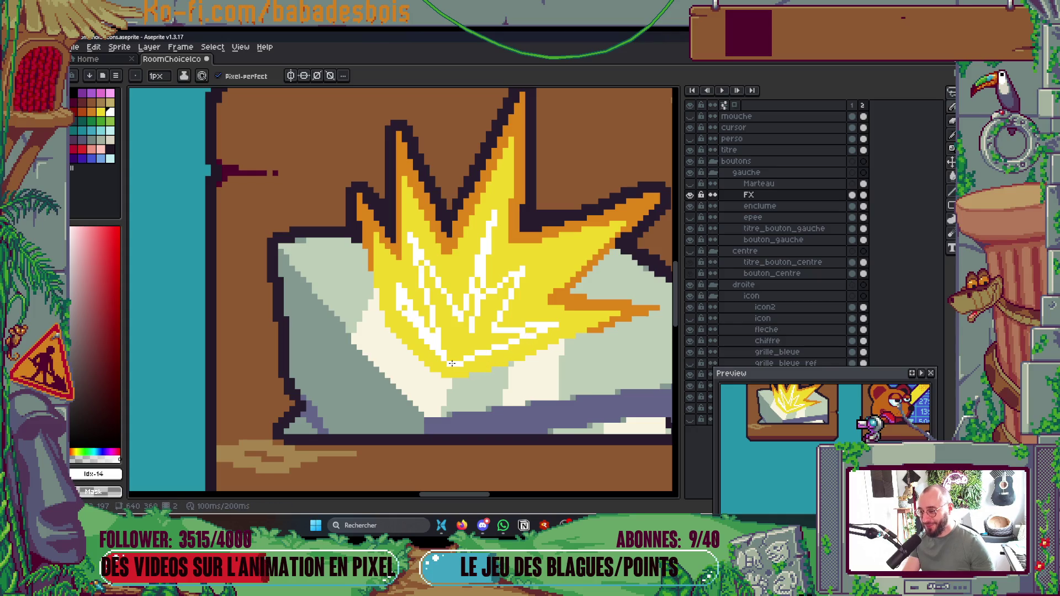
Step: Fill the yellow between the lightning streaks with white and touch up the core
{"action": "key", "text": "g"}
{"action": "left_click", "coordinate": [436, 338]}
{"action": "key", "text": "b"}
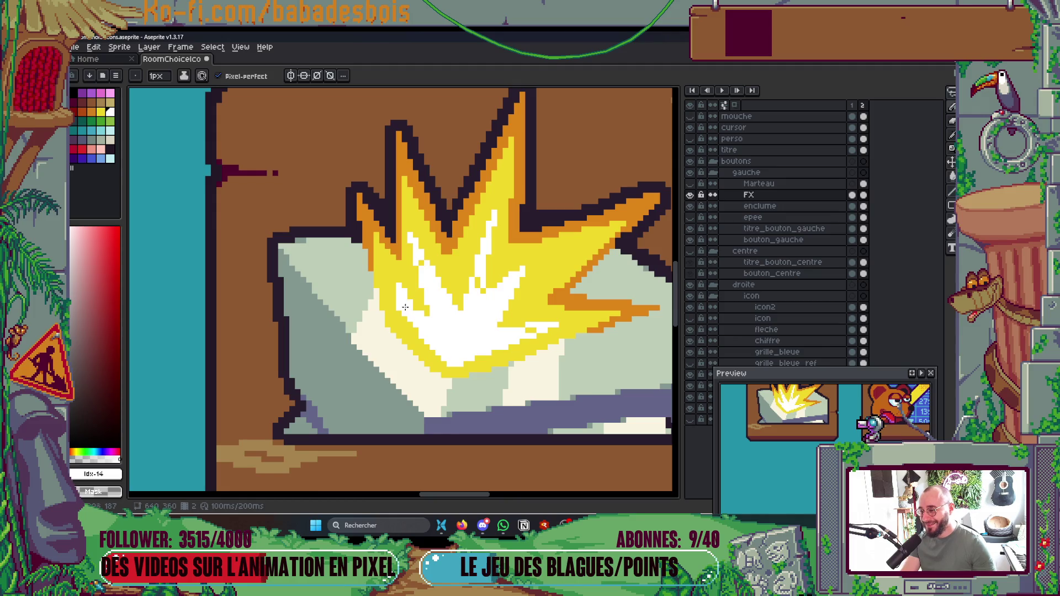
{"action": "left_click_drag", "start_coordinate": [538, 328], "coordinate": [532, 327]}
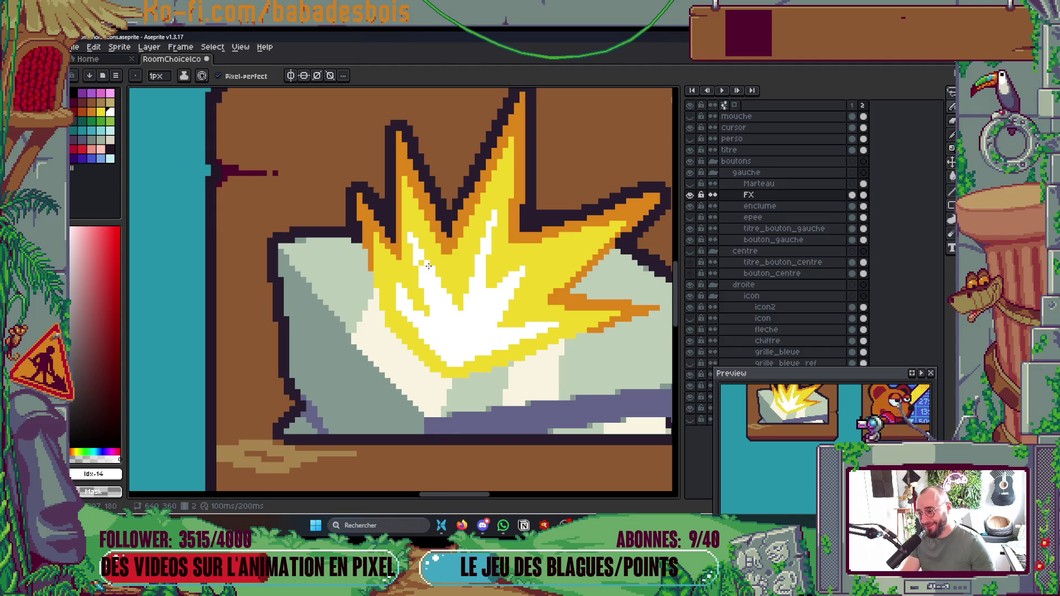
Step: Tidy the white-yellow boundary pixels of the flash using white and yellow
{"action": "scroll", "coordinate": [419, 261], "scroll_direction": "up", "scroll_amount": 3}
{"action": "left_click", "coordinate": [397, 244], "text": "alt"}
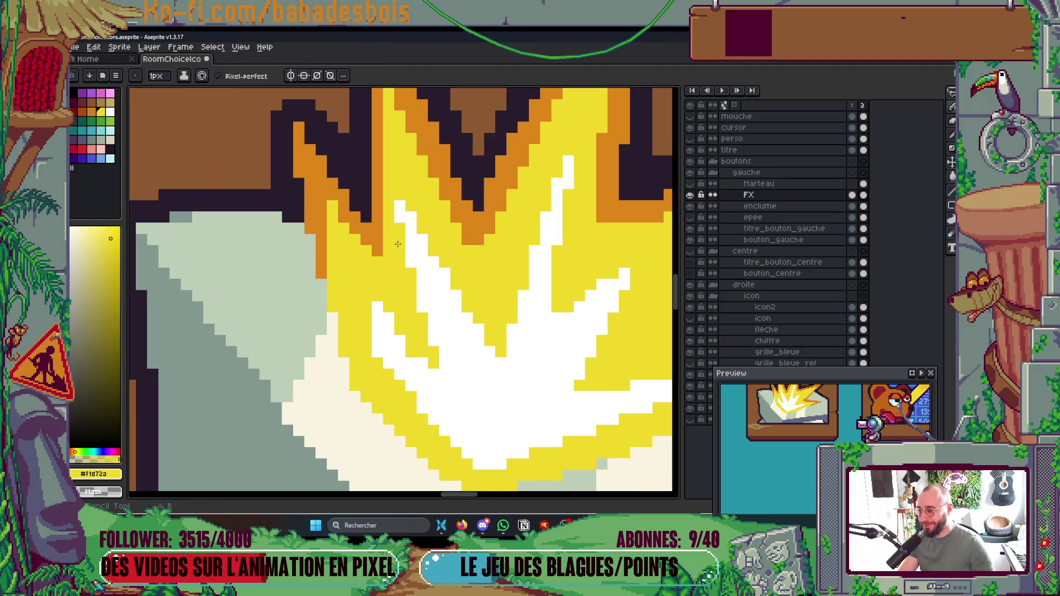
{"action": "scroll", "coordinate": [395, 185], "scroll_direction": "down", "scroll_amount": 2}
{"action": "scroll", "coordinate": [402, 244], "scroll_direction": "up", "scroll_amount": 1}
{"action": "left_click", "coordinate": [407, 314], "text": "alt"}
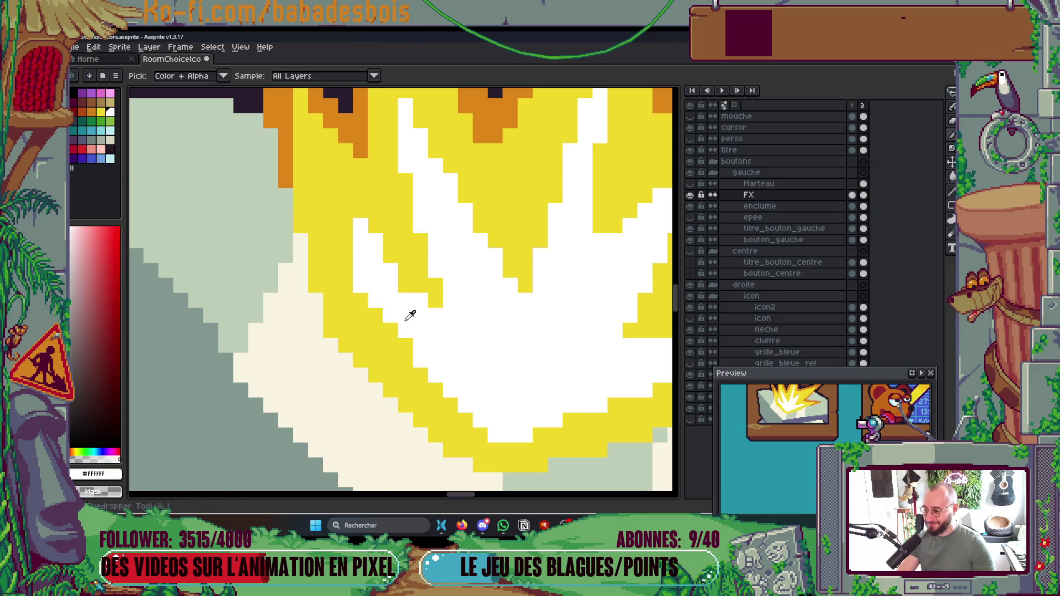
{"action": "left_click_drag", "start_coordinate": [384, 244], "coordinate": [397, 274]}
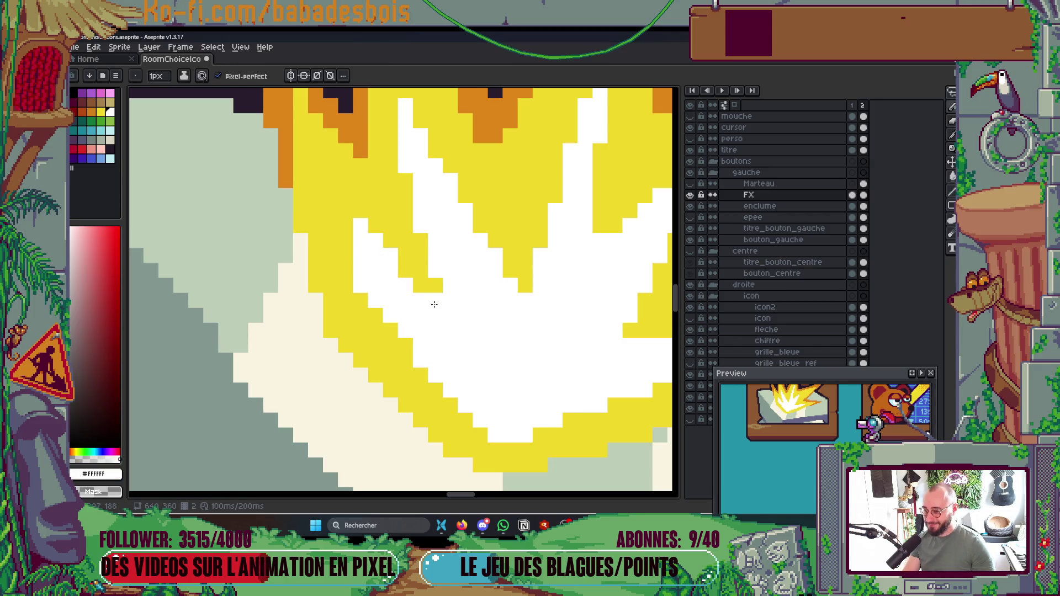
{"action": "left_click_drag", "start_coordinate": [381, 316], "coordinate": [366, 295]}
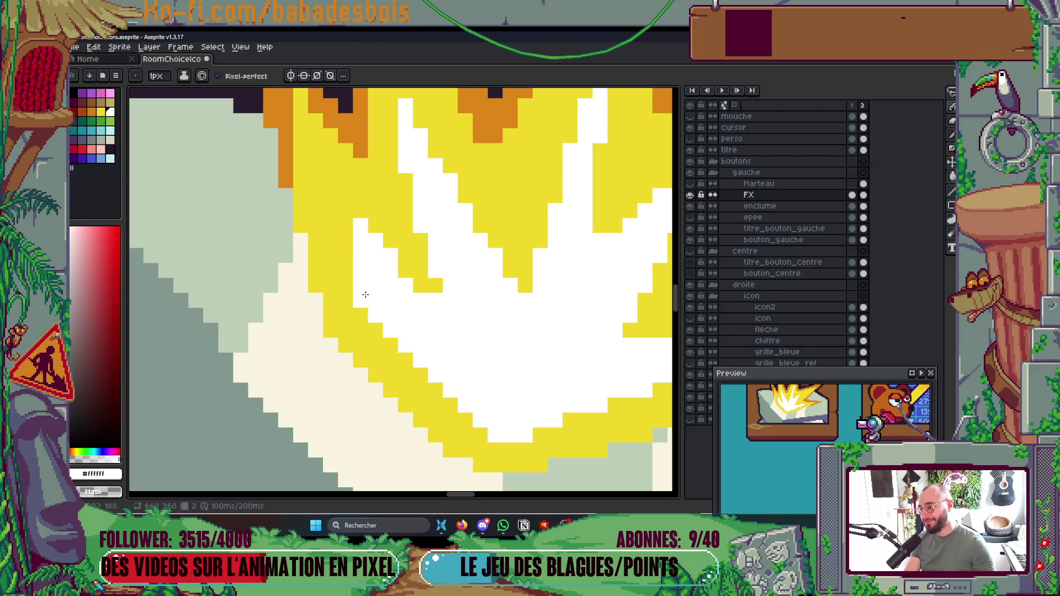
{"action": "left_click", "coordinate": [415, 284]}
{"action": "left_click", "coordinate": [430, 288]}
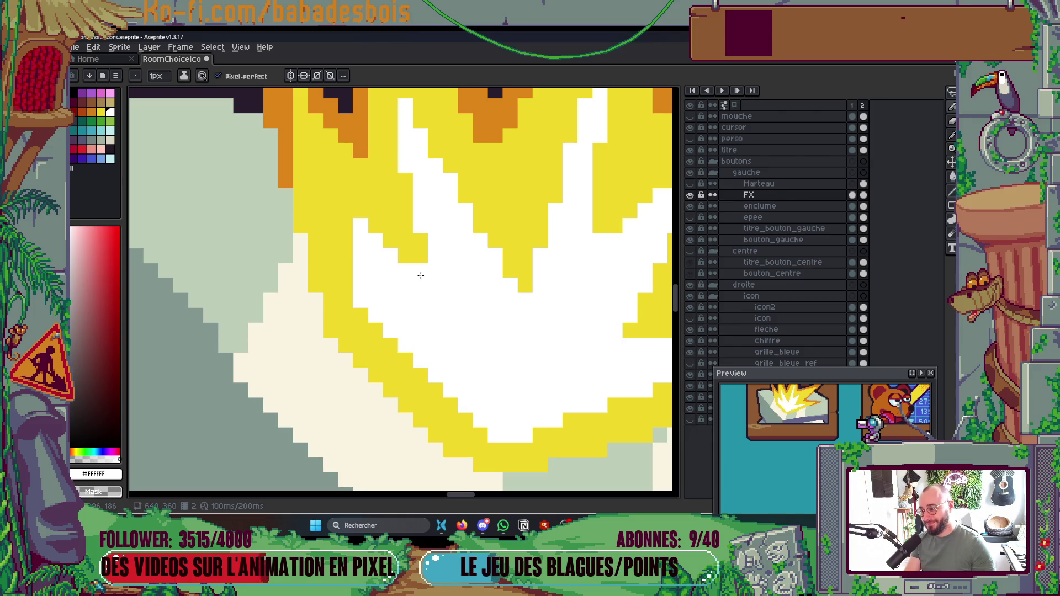
{"action": "left_click", "coordinate": [379, 236], "text": "alt"}
{"action": "left_click", "coordinate": [359, 225]}
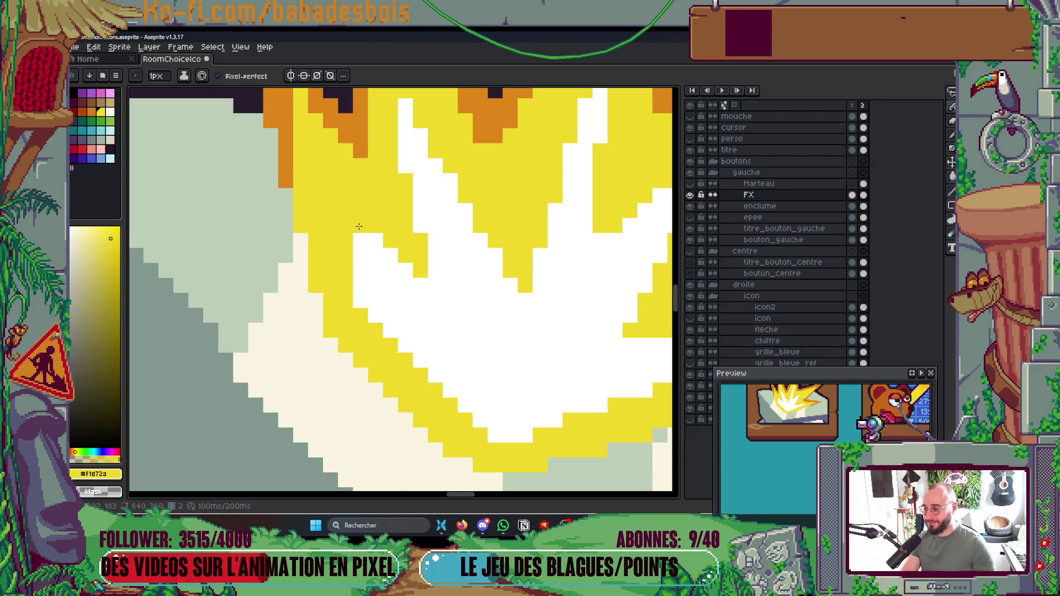
Step: Preview the flash animation and save the file
{"action": "key", "text": "Return"}
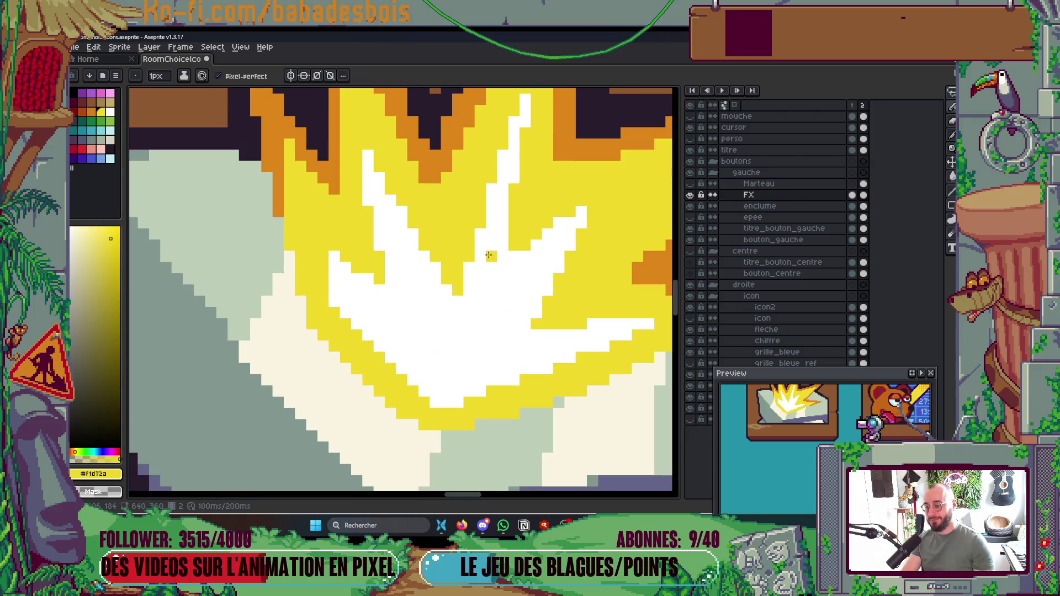
{"action": "scroll", "coordinate": [510, 259], "scroll_direction": "down", "scroll_amount": 5}
{"action": "key", "text": "ctrl+s"}
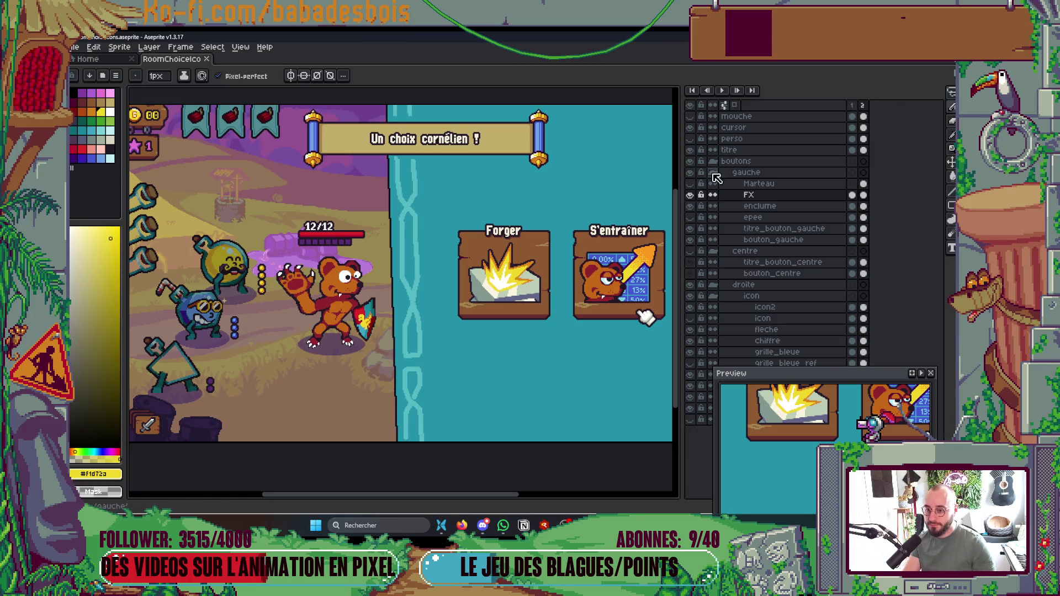
Step: Show the Marteau hammer layer again over the flash
{"action": "left_click", "coordinate": [694, 186]}
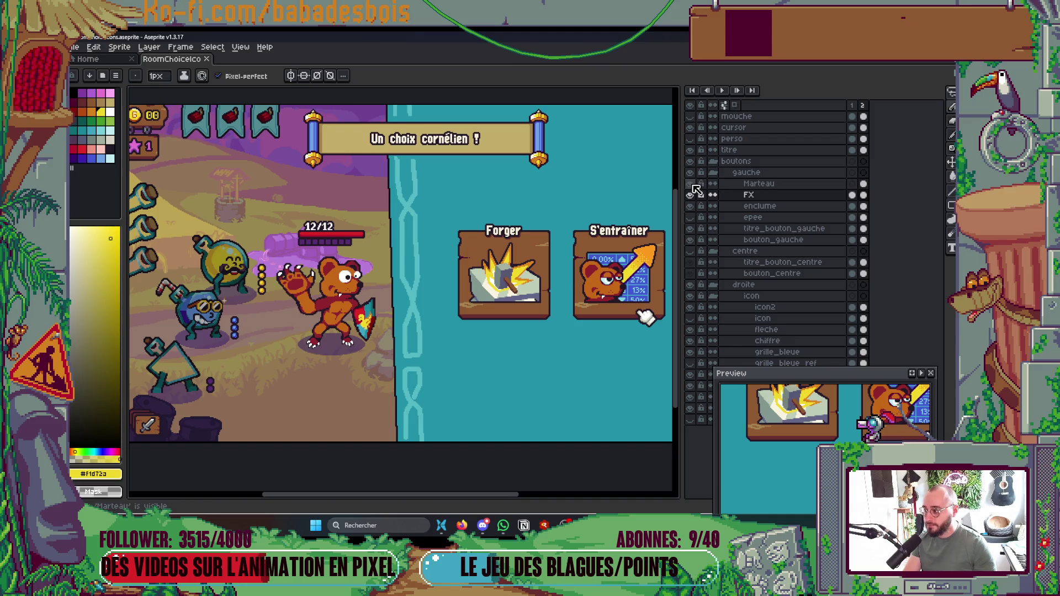
{"action": "scroll", "coordinate": [552, 238], "scroll_direction": "up", "scroll_amount": 3}
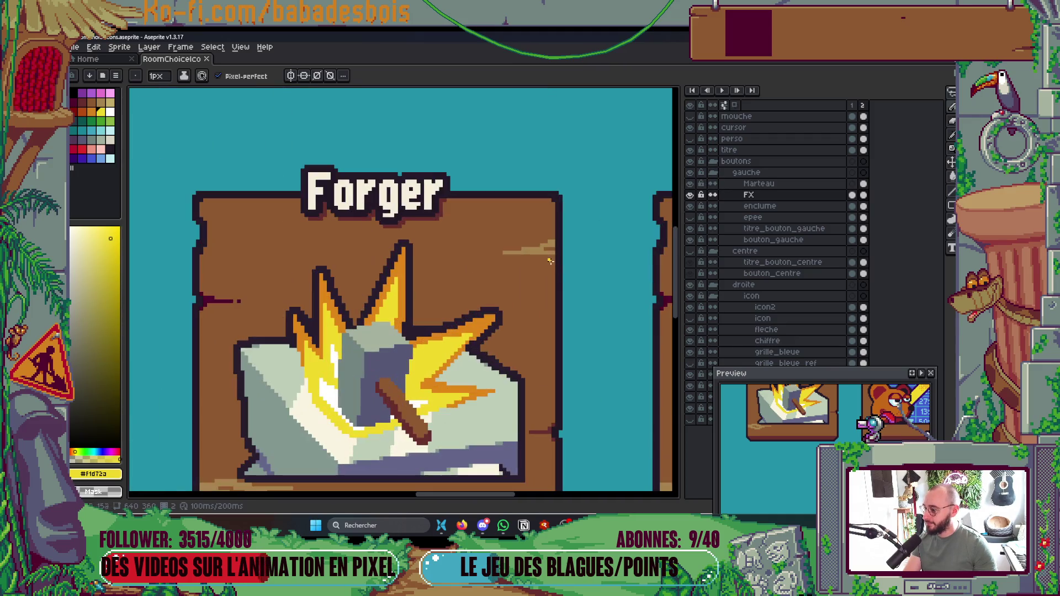
{"action": "scroll", "coordinate": [515, 277], "scroll_direction": "right", "scroll_amount": 3}
{"action": "scroll", "coordinate": [647, 334], "scroll_direction": "right", "scroll_amount": 2}
{"action": "scroll", "coordinate": [640, 314], "scroll_direction": "left", "scroll_amount": 2}
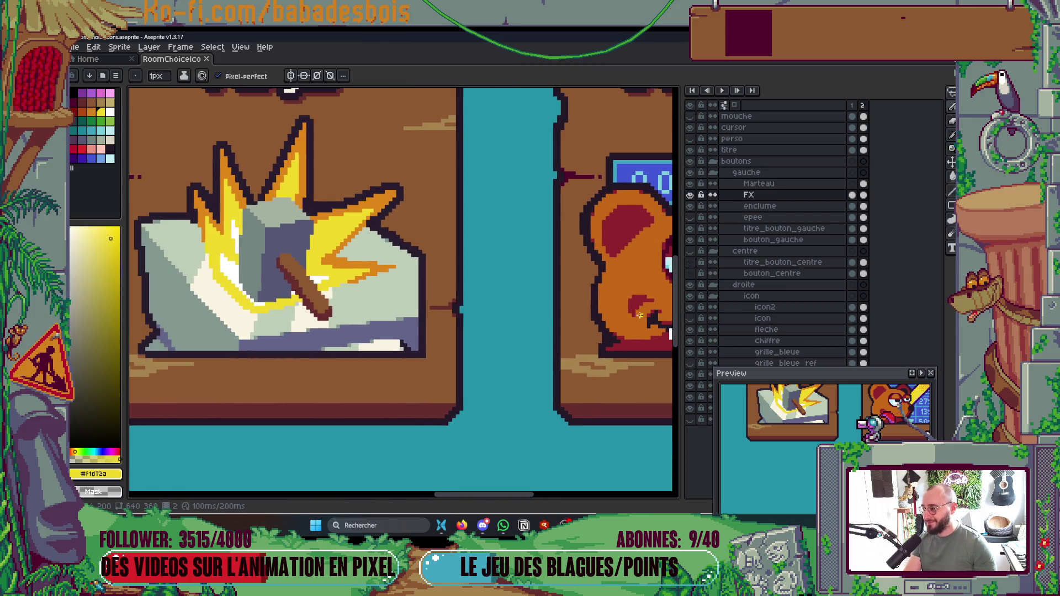
{"action": "scroll", "coordinate": [335, 251], "scroll_direction": "down", "scroll_amount": 2}
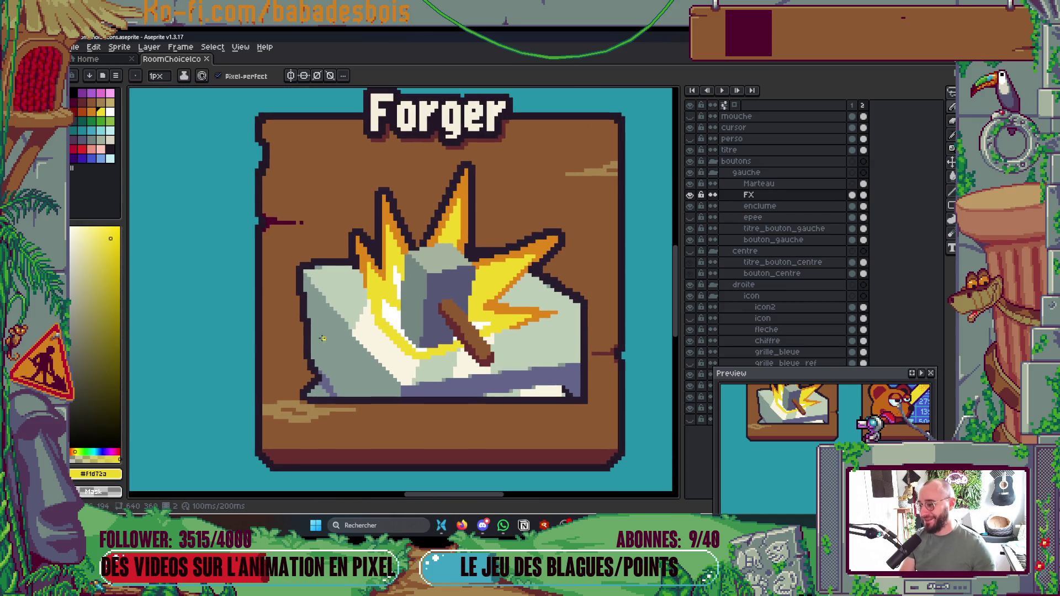
{"action": "scroll", "coordinate": [434, 297], "scroll_direction": "up", "scroll_amount": 4}
Step: Eyedrop white and paint a diagonal white streak plus extra white pixels in the flash
{"action": "key", "text": "i"}
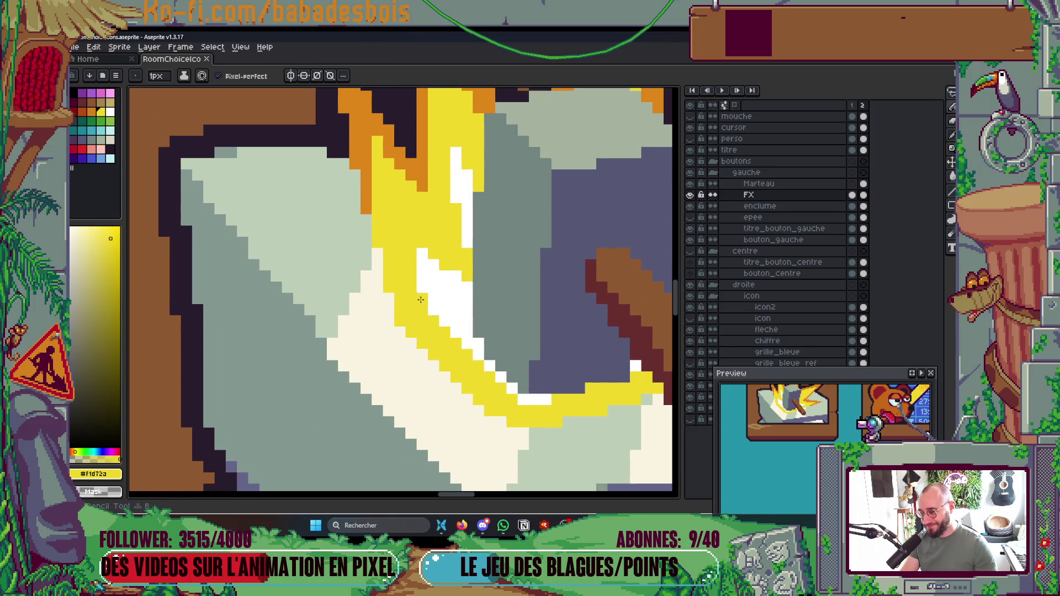
{"action": "left_click", "coordinate": [453, 291]}
{"action": "key", "text": "b"}
{"action": "mouse_move", "coordinate": [450, 270]}
{"action": "left_mouse_down"}
{"action": "mouse_move", "coordinate": [399, 221]}
{"action": "mouse_move", "coordinate": [411, 255]}
{"action": "mouse_move", "coordinate": [445, 218]}
{"action": "left_mouse_up"}
{"action": "scroll", "coordinate": [425, 249], "scroll_direction": "down", "scroll_amount": 2}
{"action": "scroll", "coordinate": [447, 245], "scroll_direction": "up", "scroll_amount": 2}
{"action": "left_click", "coordinate": [459, 209]}
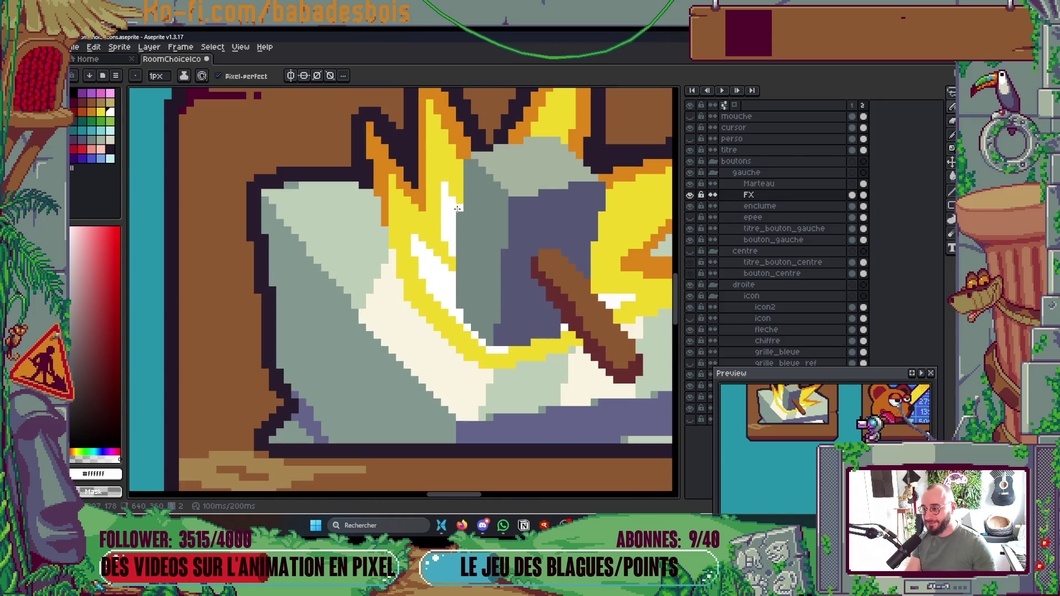
Step: Hide the hammer layer, draw a long straight white streak toward the right, and save
{"action": "scroll", "coordinate": [667, 250], "scroll_direction": "right", "scroll_amount": 3}
{"action": "left_click", "coordinate": [690, 195]}
{"action": "left_click", "coordinate": [690, 195]}
{"action": "left_click", "coordinate": [690, 195]}
{"action": "left_click", "coordinate": [690, 206]}
{"action": "left_click", "coordinate": [690, 184]}
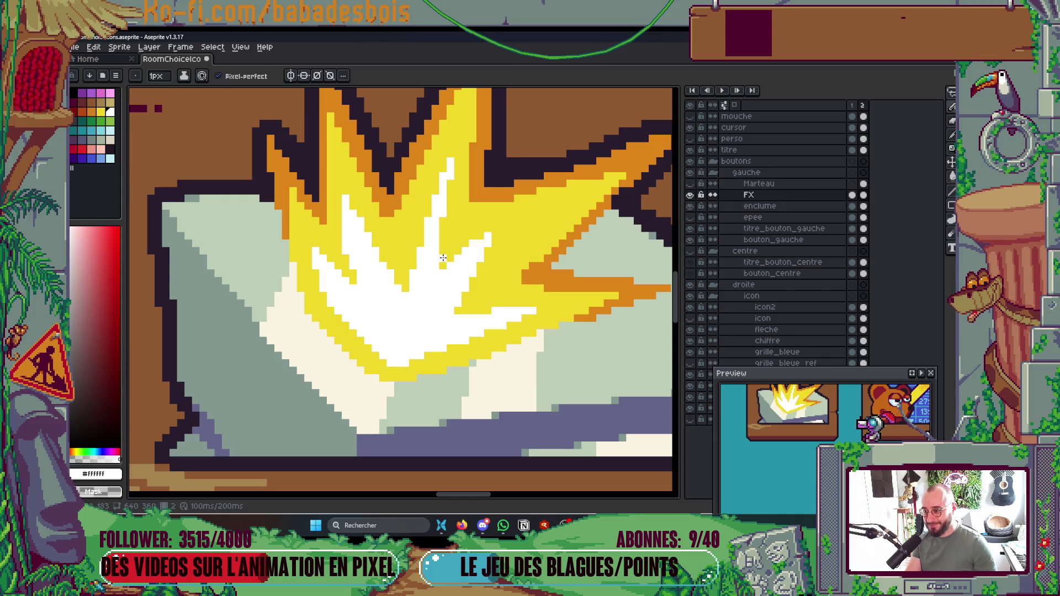
{"action": "mouse_move", "coordinate": [442, 251]}
{"action": "left_mouse_down"}
{"action": "mouse_move", "coordinate": [552, 205]}
{"action": "mouse_move", "coordinate": [478, 276]}
{"action": "mouse_move", "coordinate": [449, 256]}
{"action": "left_mouse_up"}
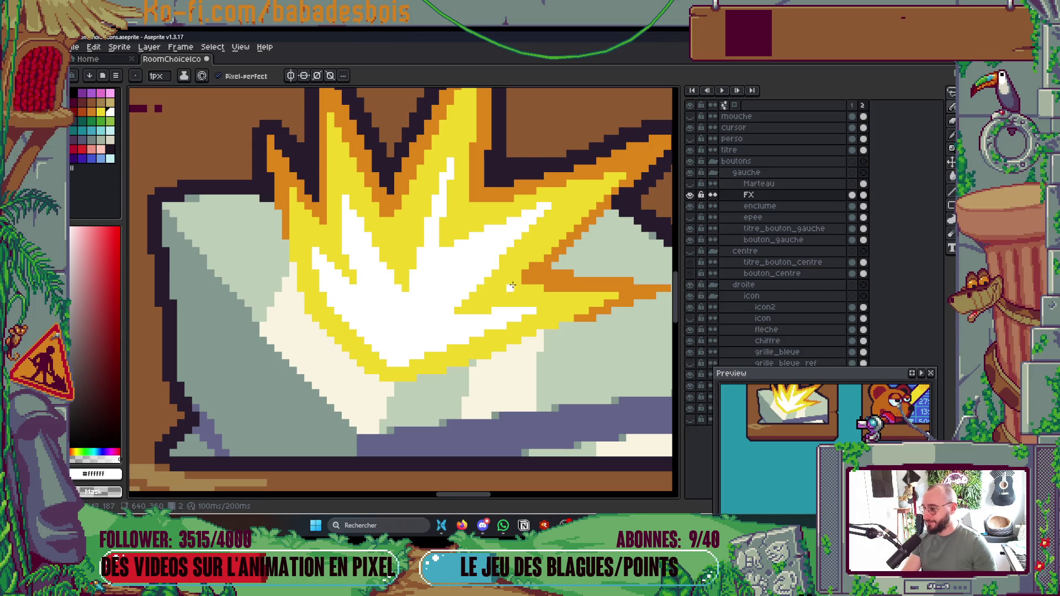
{"action": "key", "text": "ctrl+s"}
Step: Show the Marteau layer and pencil white pixel rows along the flash beside the handle
{"action": "key", "text": "v"}
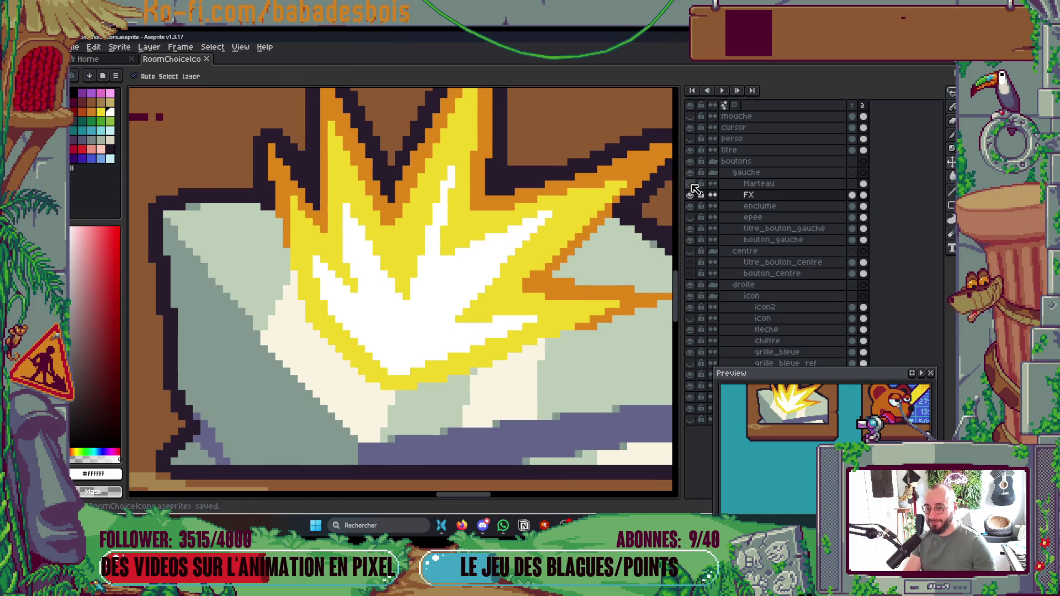
{"action": "left_click", "coordinate": [690, 183]}
{"action": "key", "text": "b"}
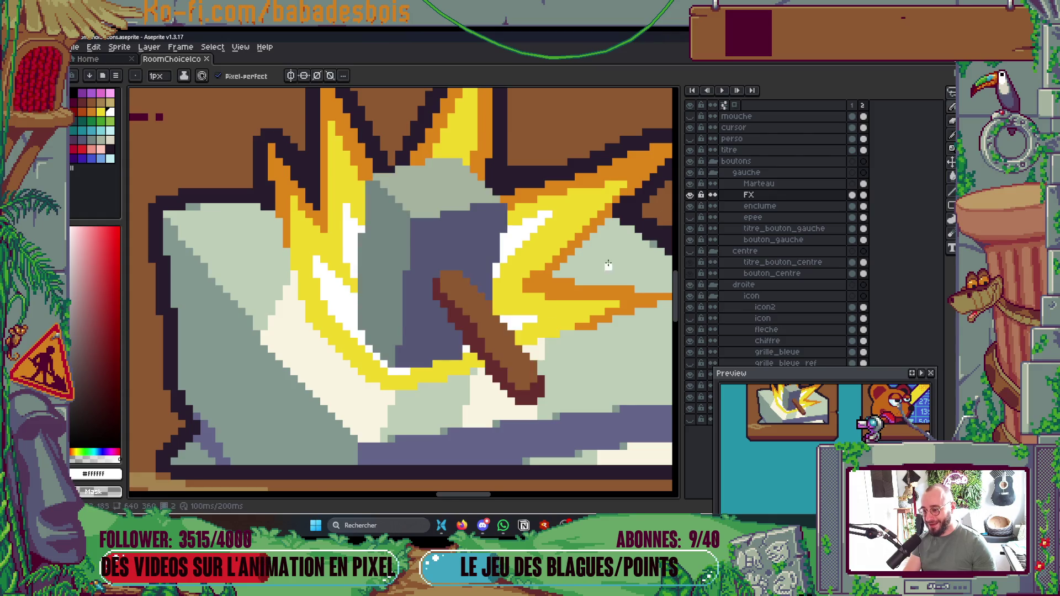
{"action": "scroll", "coordinate": [439, 378], "scroll_direction": "up", "scroll_amount": 1}
{"action": "mouse_move", "coordinate": [432, 358]}
{"action": "left_mouse_down"}
{"action": "mouse_move", "coordinate": [455, 355]}
{"action": "mouse_move", "coordinate": [420, 366]}
{"action": "left_mouse_up"}
{"action": "left_click", "coordinate": [401, 369]}
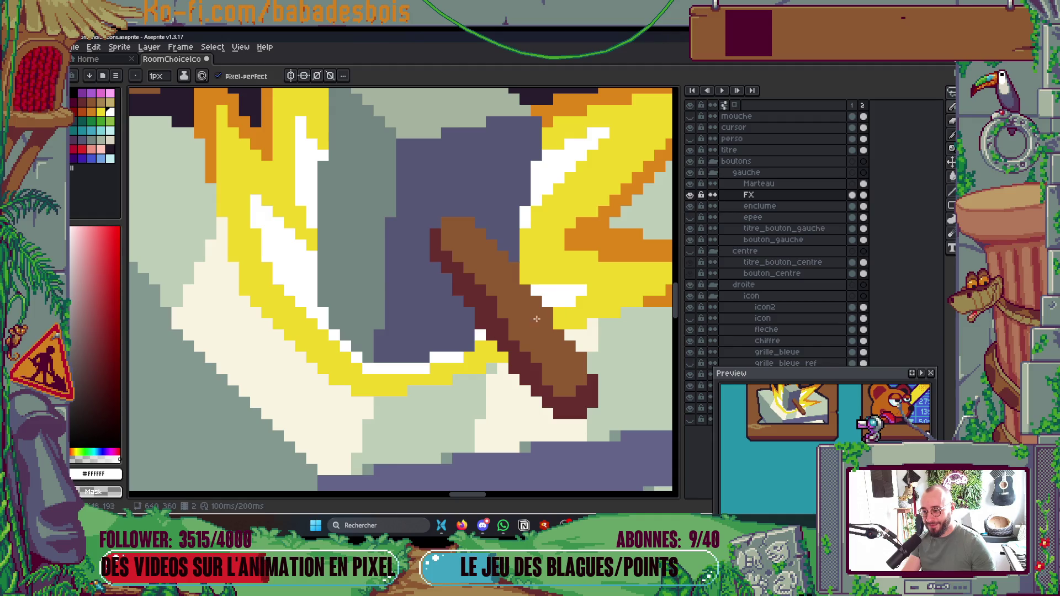
{"action": "left_click_drag", "start_coordinate": [598, 293], "coordinate": [523, 280]}
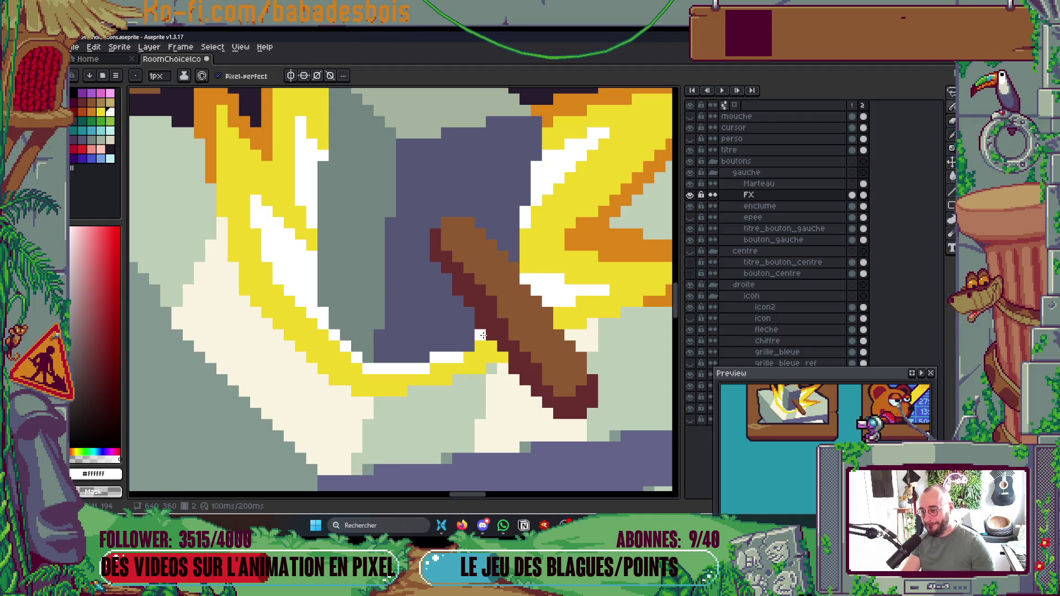
{"action": "scroll", "coordinate": [476, 354], "scroll_direction": "down", "scroll_amount": 8}
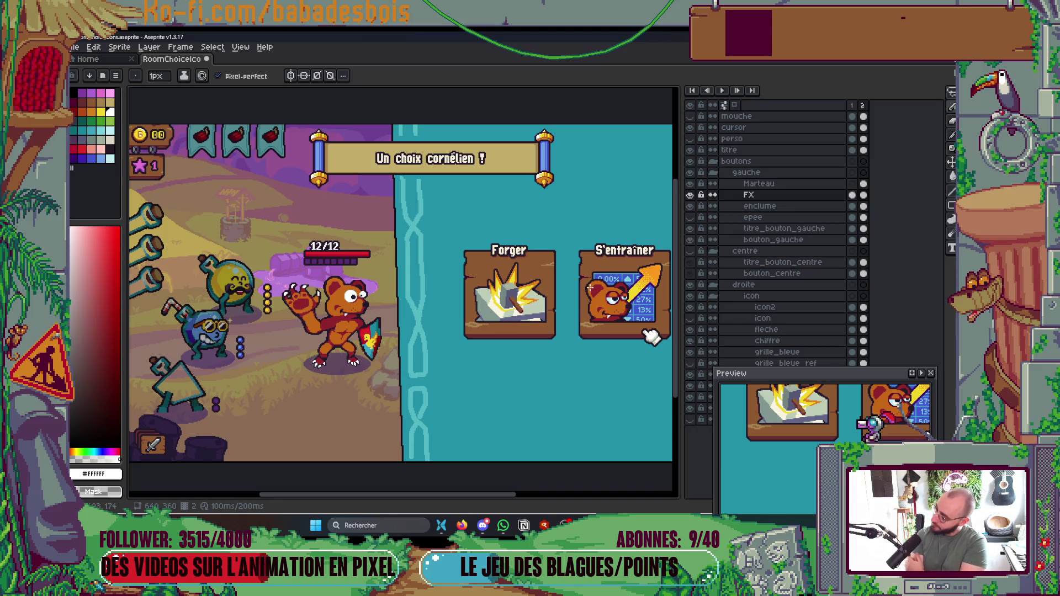
{"action": "scroll", "coordinate": [537, 294], "scroll_direction": "up", "scroll_amount": 4}
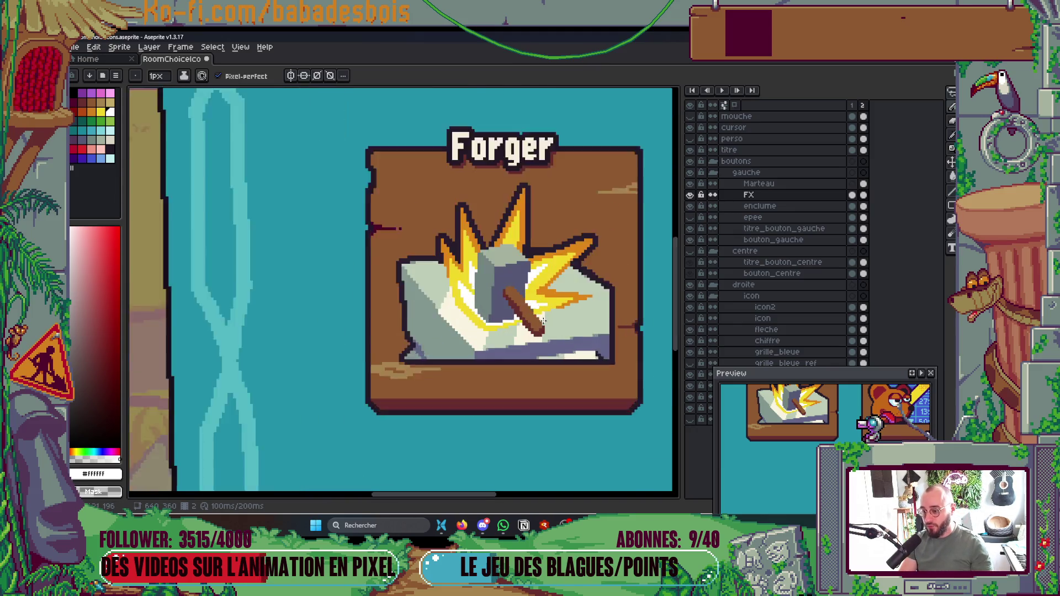
Step: On the enclume layer, move the anvil's right part about 75 px left
{"action": "left_click", "coordinate": [554, 349], "text": "ctrl"}
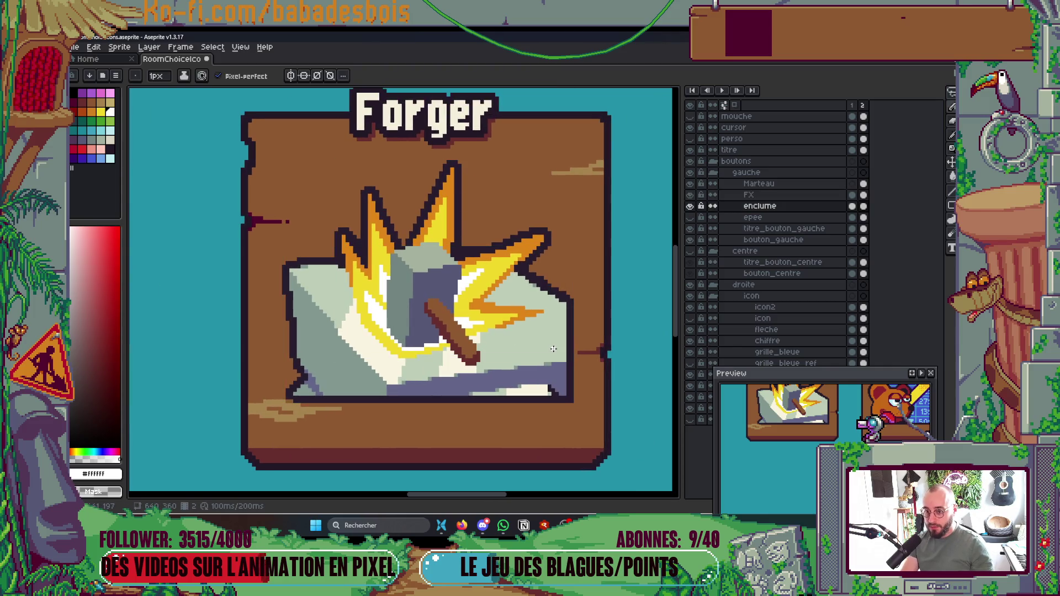
{"action": "left_click", "coordinate": [690, 206]}
{"action": "left_click", "coordinate": [690, 206]}
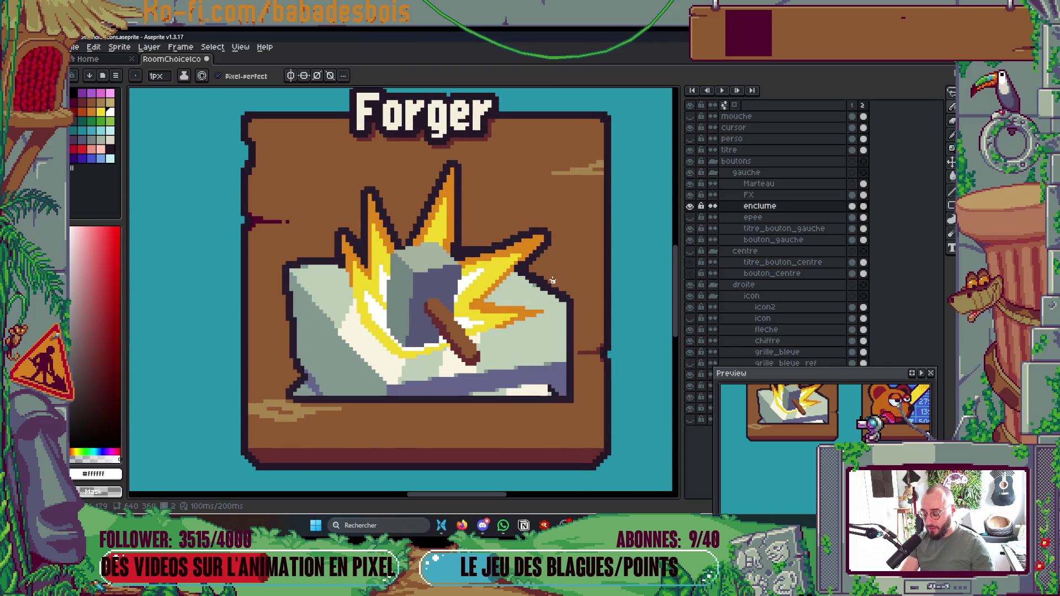
{"action": "scroll", "coordinate": [496, 287], "scroll_direction": "right", "scroll_amount": 1}
{"action": "key", "text": "m"}
{"action": "left_click_drag", "start_coordinate": [433, 231], "coordinate": [602, 448]}
{"action": "left_click_drag", "start_coordinate": [560, 383], "coordinate": [519, 382]}
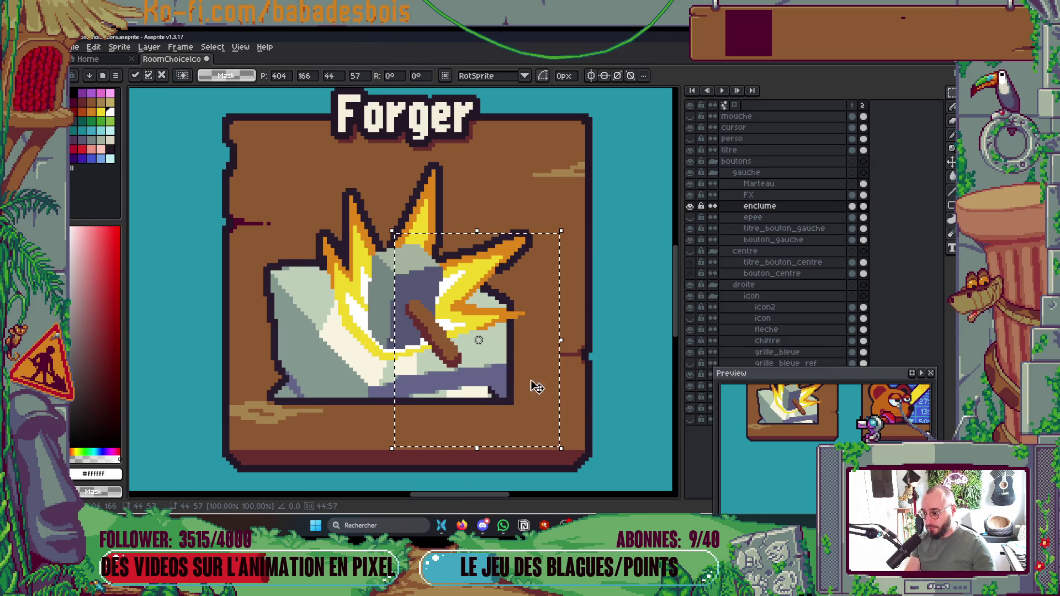
{"action": "key", "text": "Return"}
{"action": "scroll", "coordinate": [486, 387], "scroll_direction": "down", "scroll_amount": 1}
Step: Eyedrop the anvil's light grey-green as the drawing colour
{"action": "key", "text": "i"}
{"action": "left_click", "coordinate": [436, 341]}
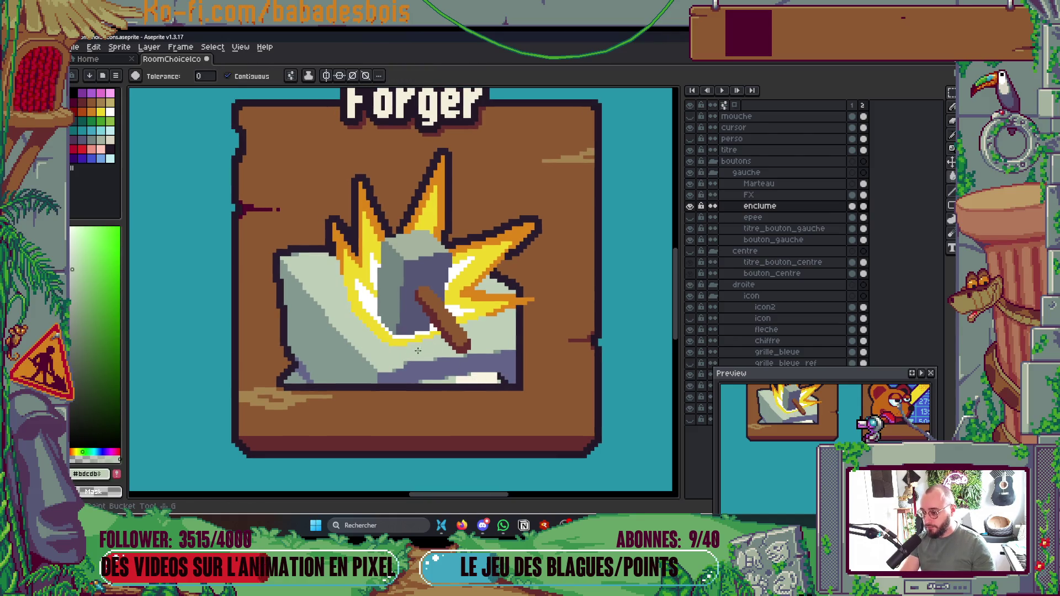
{"action": "scroll", "coordinate": [442, 342], "scroll_direction": "down", "scroll_amount": 3}
{"action": "scroll", "coordinate": [485, 353], "scroll_direction": "up", "scroll_amount": 4}
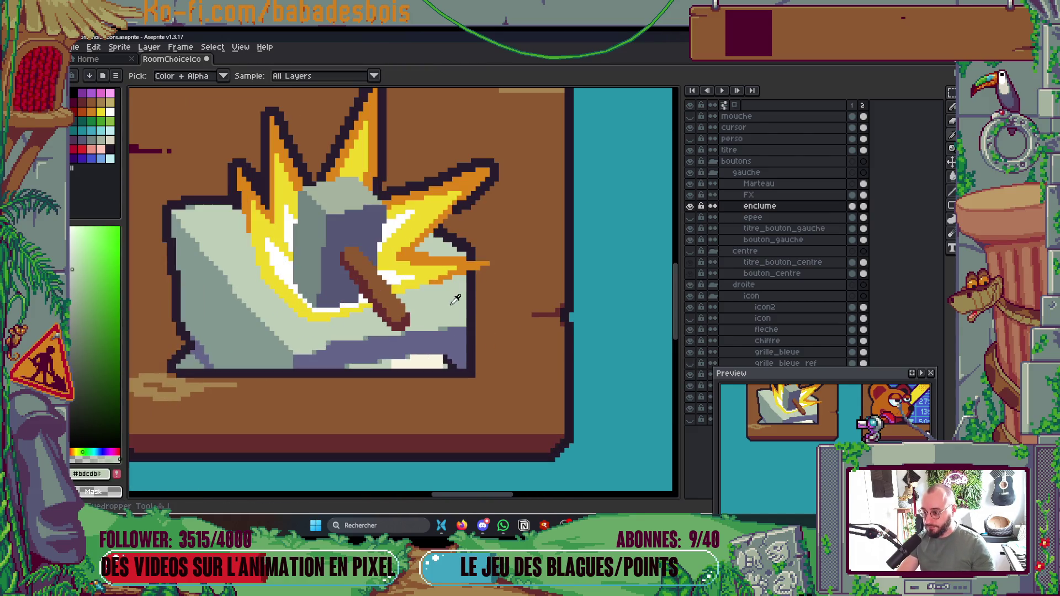
Step: Draw a light triangle outline below the anvil and fill its dark bottom segment light
{"action": "key", "text": "b"}
{"action": "mouse_move", "coordinate": [475, 269]}
{"action": "left_mouse_down"}
{"action": "mouse_move", "coordinate": [499, 298]}
{"action": "mouse_move", "coordinate": [540, 318]}
{"action": "mouse_move", "coordinate": [329, 348]}
{"action": "left_mouse_up"}
{"action": "key", "text": "g"}
{"action": "left_click", "coordinate": [473, 301]}
{"action": "left_click", "coordinate": [473, 301]}
{"action": "key", "text": "b"}
{"action": "key", "text": "ctrl+0"}
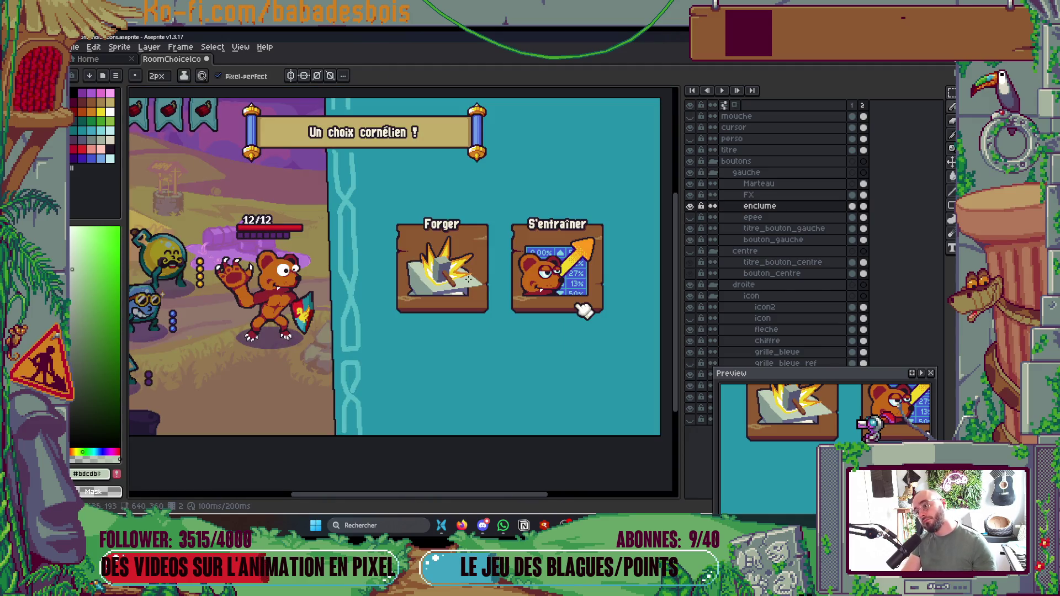
{"action": "scroll", "coordinate": [466, 279], "scroll_direction": "up", "scroll_amount": 6}
Step: Try a cream pixel at the anvil bottom, undo it, and re-pick the light grey-green
{"action": "key", "text": "i"}
{"action": "left_click", "coordinate": [433, 318]}
{"action": "key", "text": "b"}
{"action": "left_click", "coordinate": [370, 328]}
{"action": "key", "text": "ctrl+z"}
{"action": "key", "text": "i"}
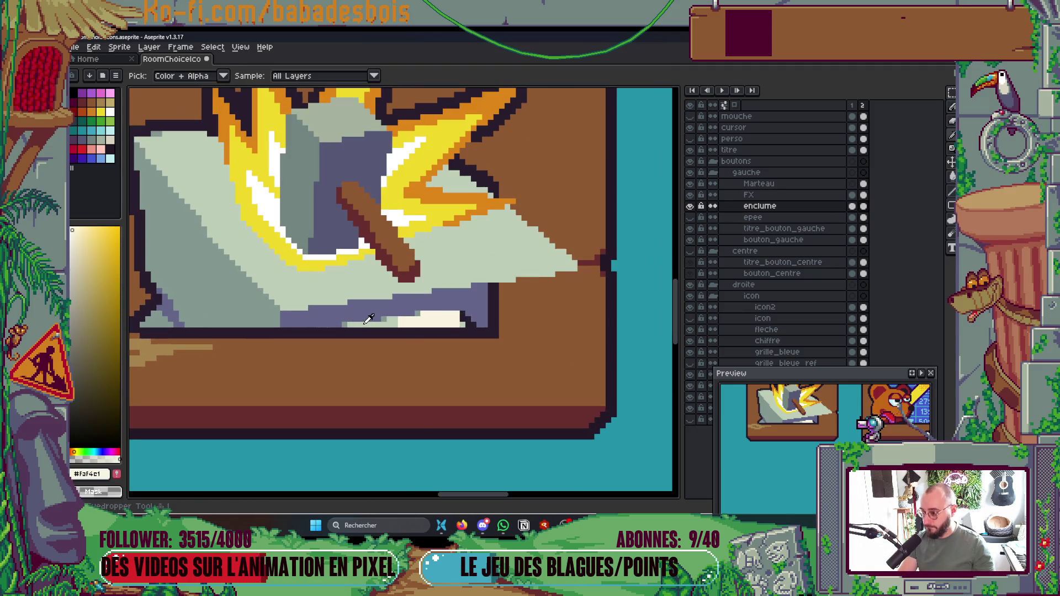
{"action": "left_click", "coordinate": [350, 328]}
{"action": "key", "text": "b"}
Step: Close the triangle's straight edges and fill it light grey-green
{"action": "left_click", "coordinate": [485, 414], "text": "shift"}
{"action": "left_click", "coordinate": [465, 333], "text": "shift"}
{"action": "left_click", "coordinate": [459, 320]}
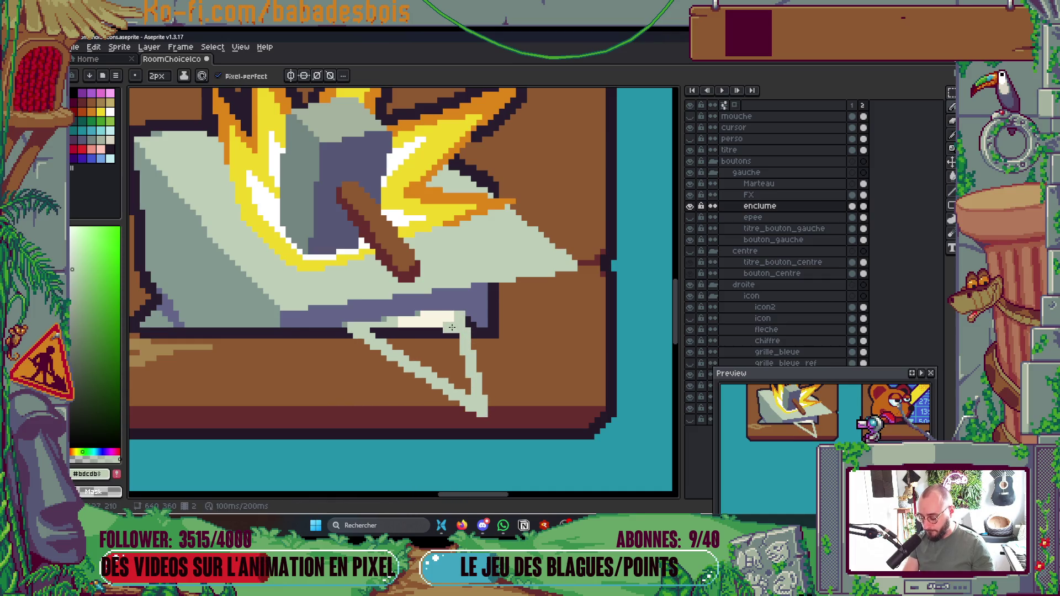
{"action": "key", "text": "g"}
{"action": "left_click", "coordinate": [436, 333]}
{"action": "left_click", "coordinate": [445, 352]}
{"action": "scroll", "coordinate": [445, 353], "scroll_direction": "down", "scroll_amount": 2}
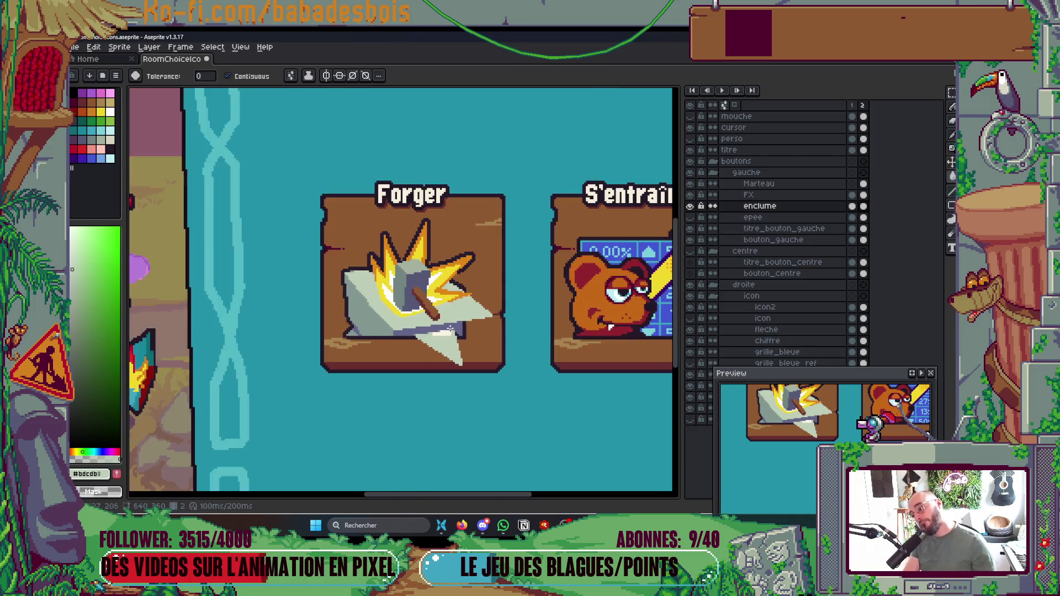
{"action": "scroll", "coordinate": [458, 376], "scroll_direction": "up", "scroll_amount": 2}
{"action": "key", "text": "b"}
Step: Eyedrop the anvil's blue-grey shade
{"action": "scroll", "coordinate": [514, 396], "scroll_direction": "down", "scroll_amount": 4}
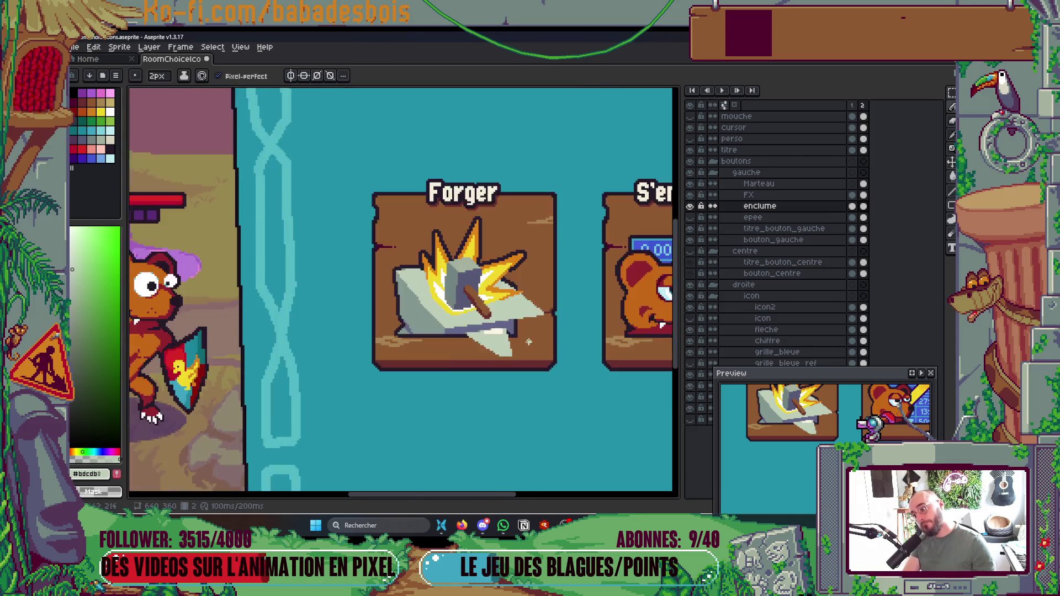
{"action": "scroll", "coordinate": [530, 329], "scroll_direction": "up", "scroll_amount": 2}
{"action": "scroll", "coordinate": [494, 312], "scroll_direction": "up", "scroll_amount": 3}
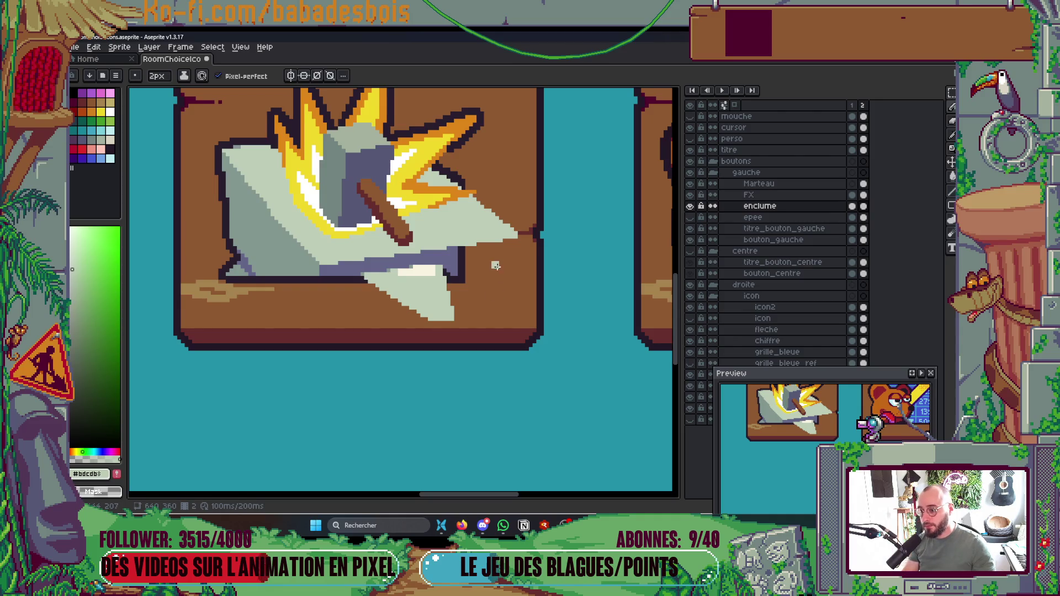
{"action": "key", "text": "i"}
{"action": "left_click", "coordinate": [456, 282]}
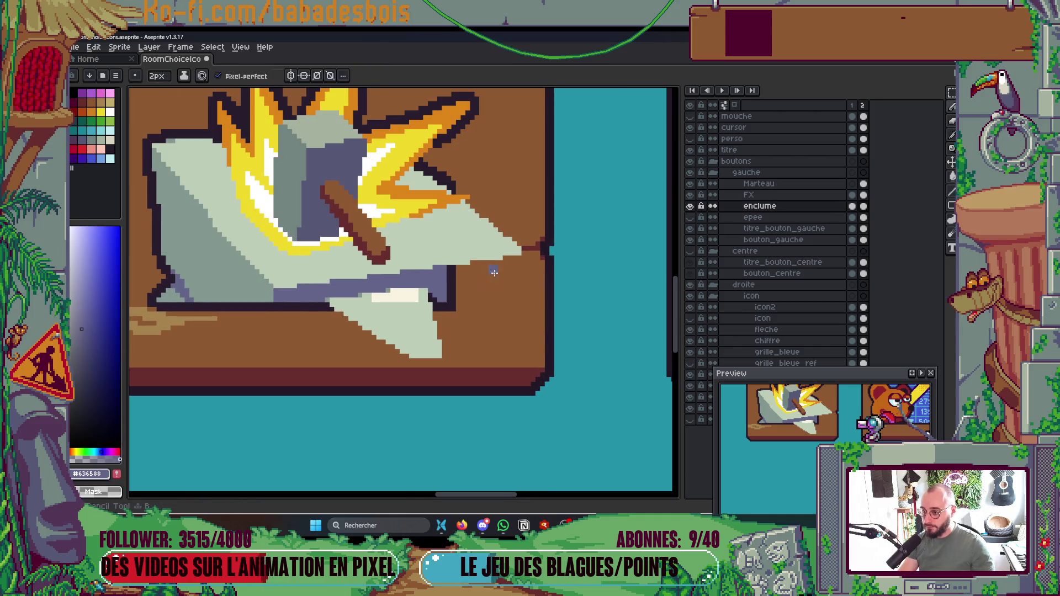
Step: Pencil the blue-grey left, right and bottom edges of the anvil's base block
{"action": "left_click_drag", "start_coordinate": [519, 257], "coordinate": [508, 308]}
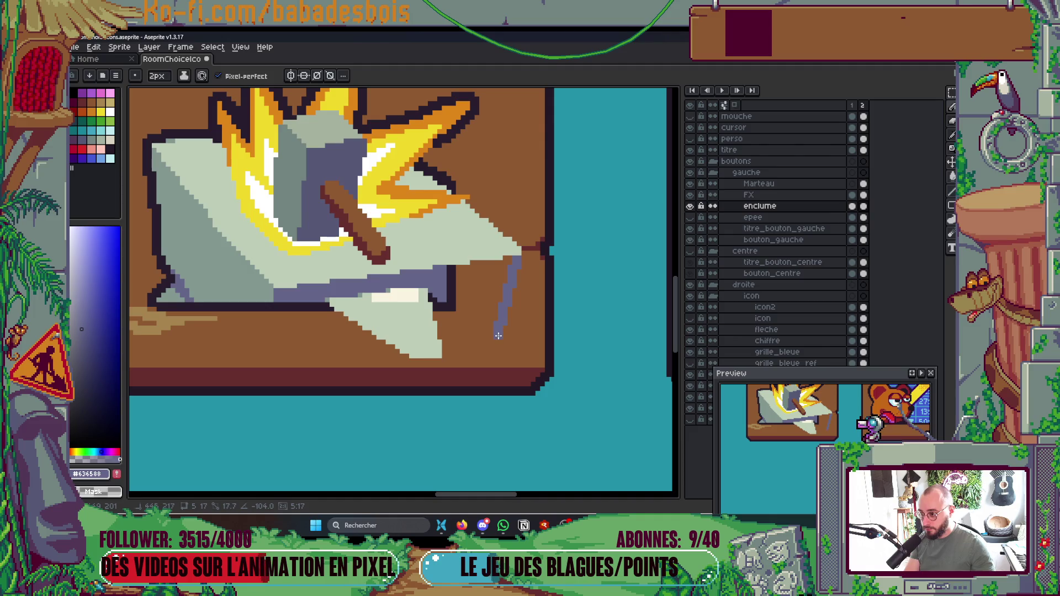
{"action": "left_click_drag", "start_coordinate": [499, 347], "coordinate": [499, 348]}
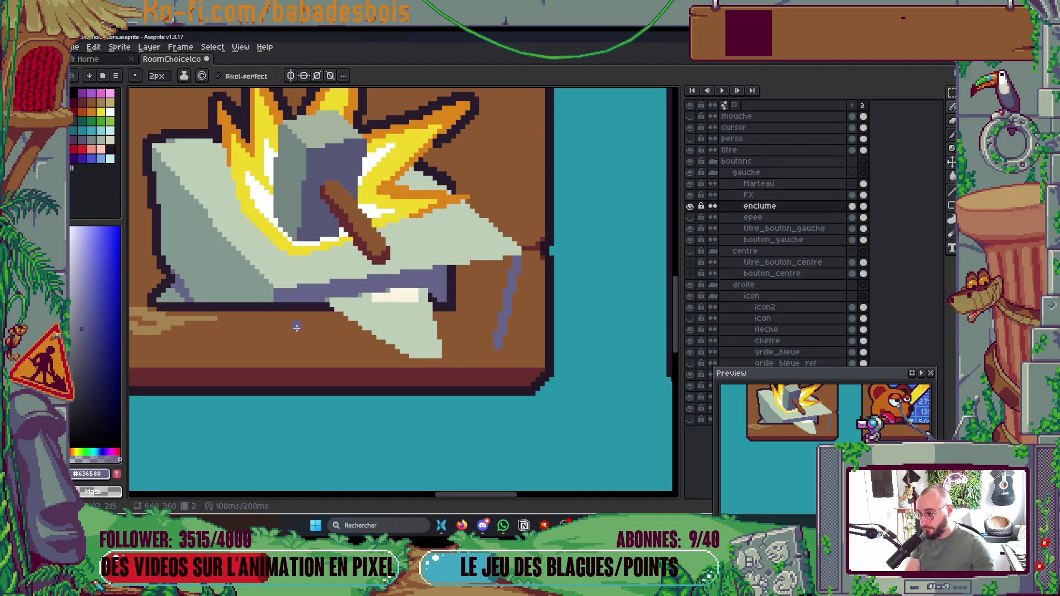
{"action": "left_click_drag", "start_coordinate": [279, 305], "coordinate": [280, 350]}
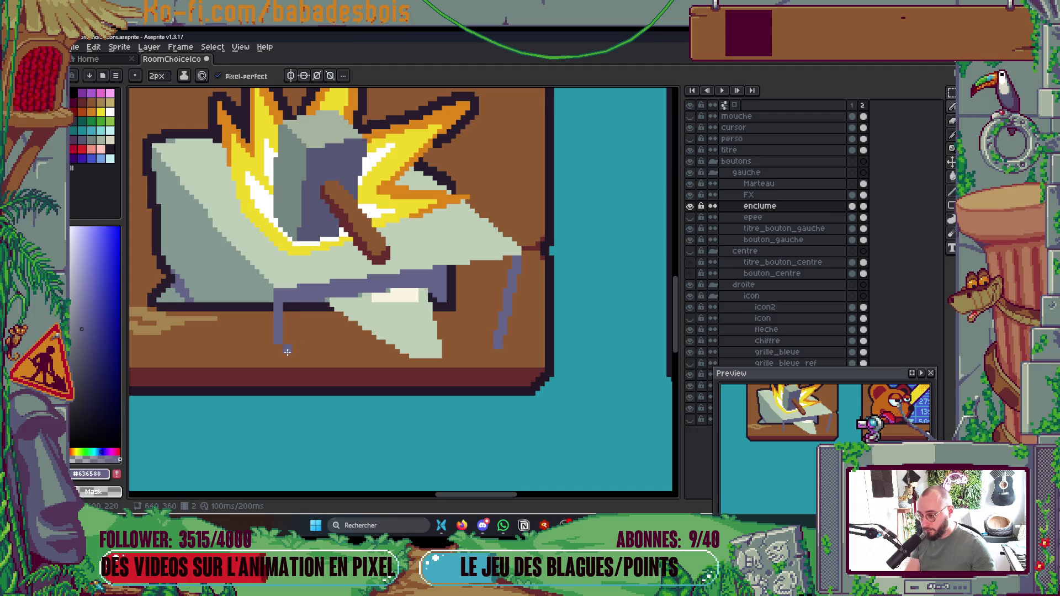
{"action": "left_click", "coordinate": [280, 351]}
{"action": "left_click", "coordinate": [391, 348], "text": "shift"}
{"action": "left_click", "coordinate": [280, 349], "text": "shift"}
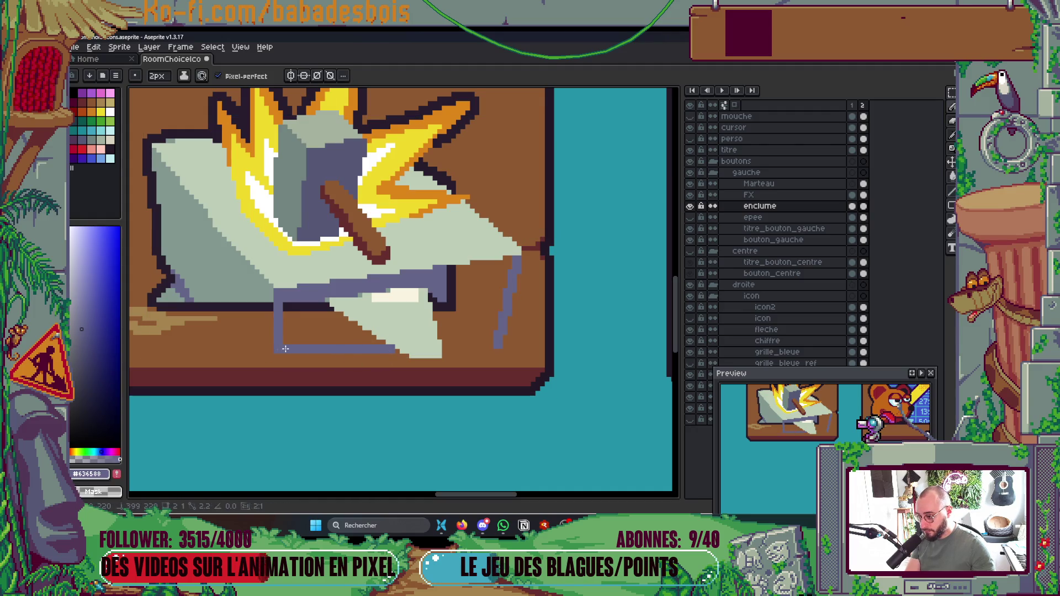
{"action": "left_click", "coordinate": [447, 350]}
{"action": "left_click", "coordinate": [495, 349], "text": "shift"}
Step: Fill the anvil's lower outline segments blue-grey
{"action": "key", "text": "g"}
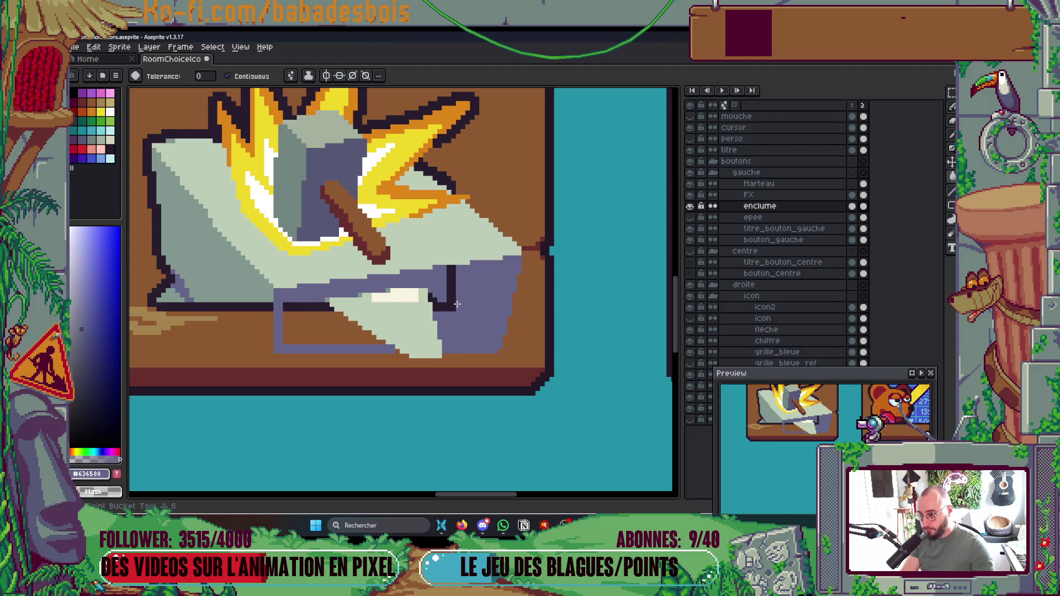
{"action": "left_click", "coordinate": [454, 304]}
{"action": "left_click", "coordinate": [318, 307]}
{"action": "scroll", "coordinate": [318, 307], "scroll_direction": "down", "scroll_amount": 4}
{"action": "scroll", "coordinate": [405, 292], "scroll_direction": "up", "scroll_amount": 4}
{"action": "left_click_drag", "start_coordinate": [404, 292], "coordinate": [481, 346]}
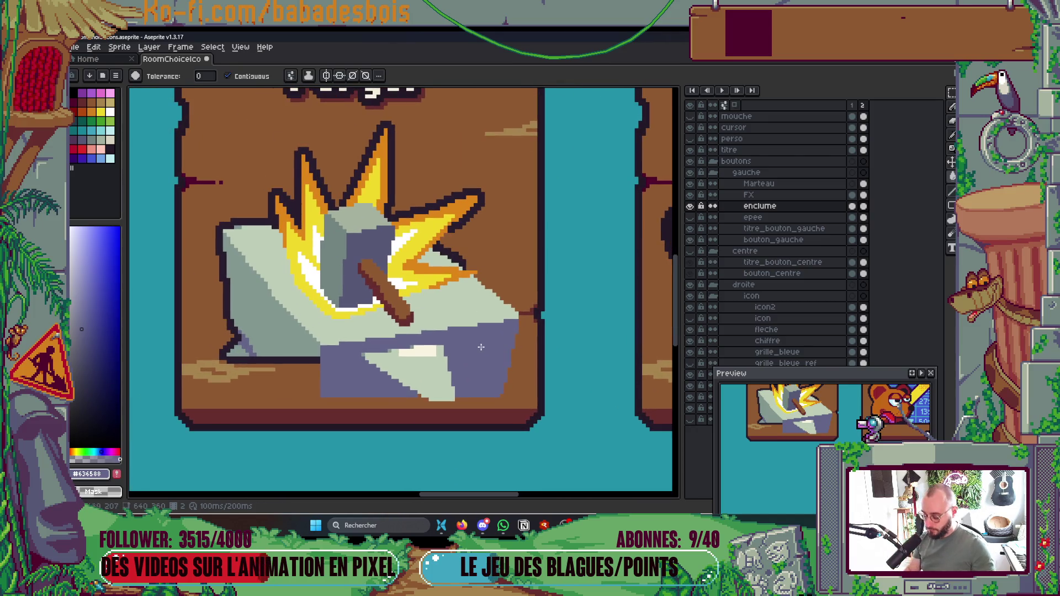
Step: Pick the grey-green shade and lasso-move the selected anvil part to the left
{"action": "key", "text": "b"}
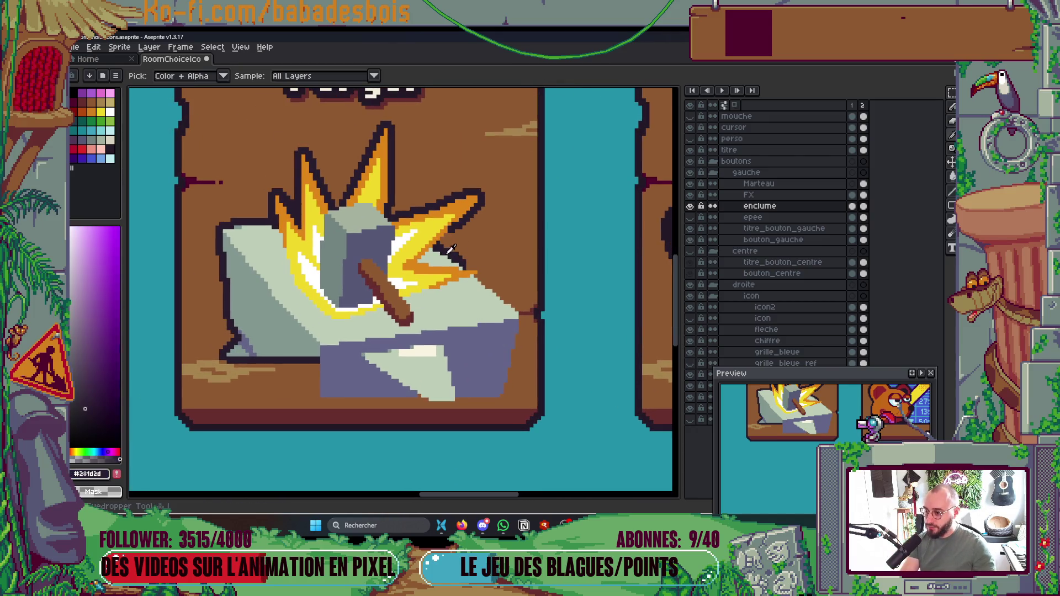
{"action": "left_click", "coordinate": [461, 249], "text": "alt"}
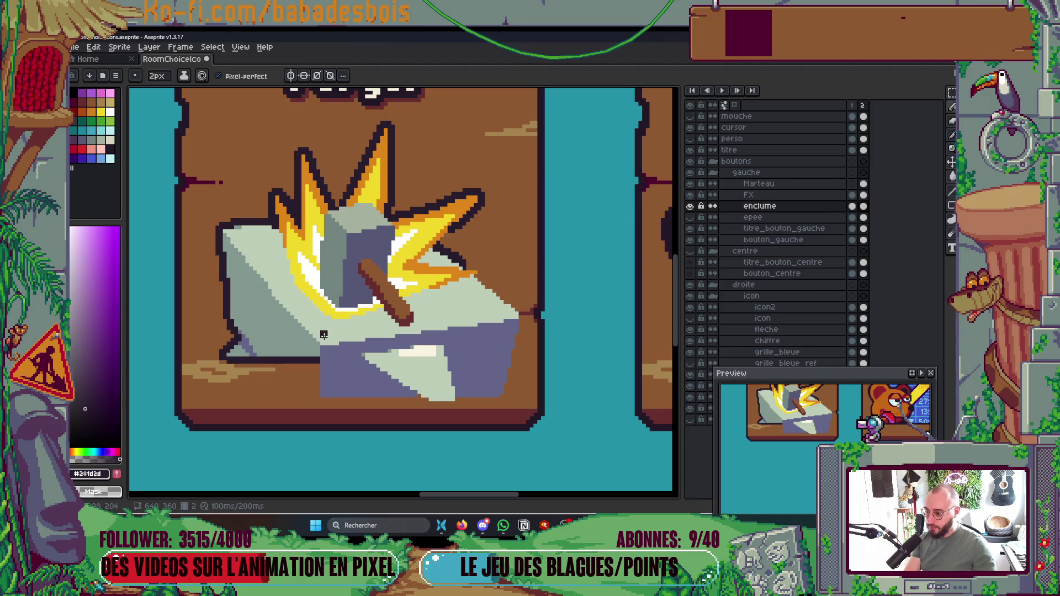
{"action": "left_click", "coordinate": [305, 345], "text": "alt"}
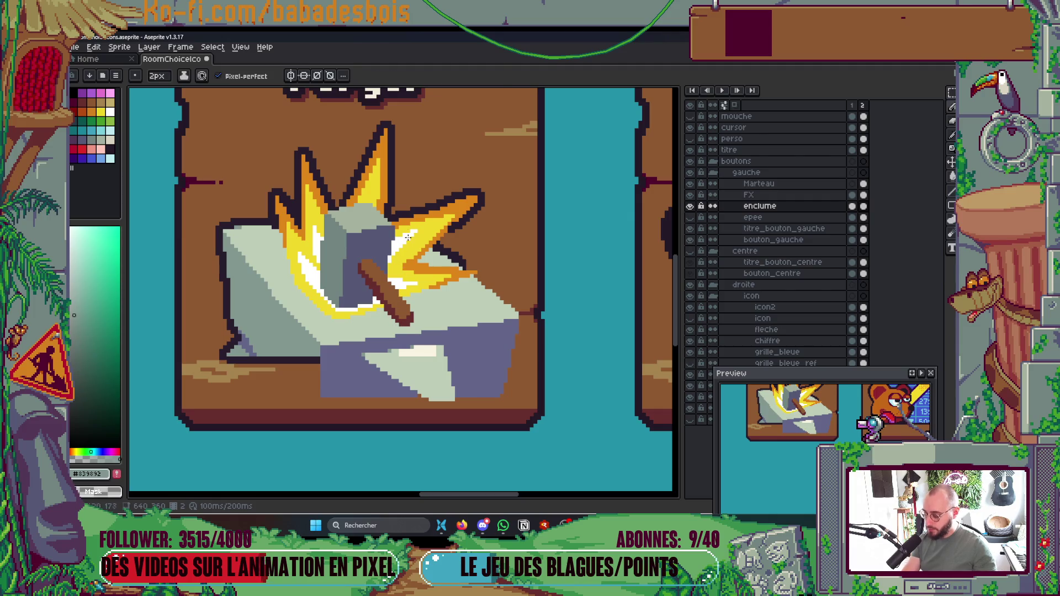
{"action": "key", "text": "q"}
{"action": "mouse_move", "coordinate": [411, 170]}
{"action": "left_mouse_down"}
{"action": "mouse_move", "coordinate": [306, 254]}
{"action": "mouse_move", "coordinate": [439, 319]}
{"action": "mouse_move", "coordinate": [471, 387]}
{"action": "mouse_move", "coordinate": [533, 345]}
{"action": "mouse_move", "coordinate": [502, 191]}
{"action": "left_mouse_up"}
{"action": "mouse_move", "coordinate": [497, 301]}
{"action": "left_mouse_down"}
{"action": "mouse_move", "coordinate": [468, 306]}
{"action": "mouse_move", "coordinate": [454, 301]}
{"action": "mouse_move", "coordinate": [508, 298]}
{"action": "mouse_move", "coordinate": [242, 227]}
{"action": "left_mouse_up"}
{"action": "key", "text": "Return"}
Step: Repaint the dark stripe on the anvil in the light shade
{"action": "scroll", "coordinate": [436, 387], "scroll_direction": "up", "scroll_amount": 2}
{"action": "key", "text": "b"}
{"action": "mouse_move", "coordinate": [425, 388]}
{"action": "left_mouse_down"}
{"action": "mouse_move", "coordinate": [426, 328]}
{"action": "mouse_move", "coordinate": [384, 321]}
{"action": "mouse_move", "coordinate": [415, 307]}
{"action": "mouse_move", "coordinate": [413, 367]}
{"action": "mouse_move", "coordinate": [420, 324]}
{"action": "left_mouse_up"}
{"action": "scroll", "coordinate": [424, 328], "scroll_direction": "down", "scroll_amount": 2}
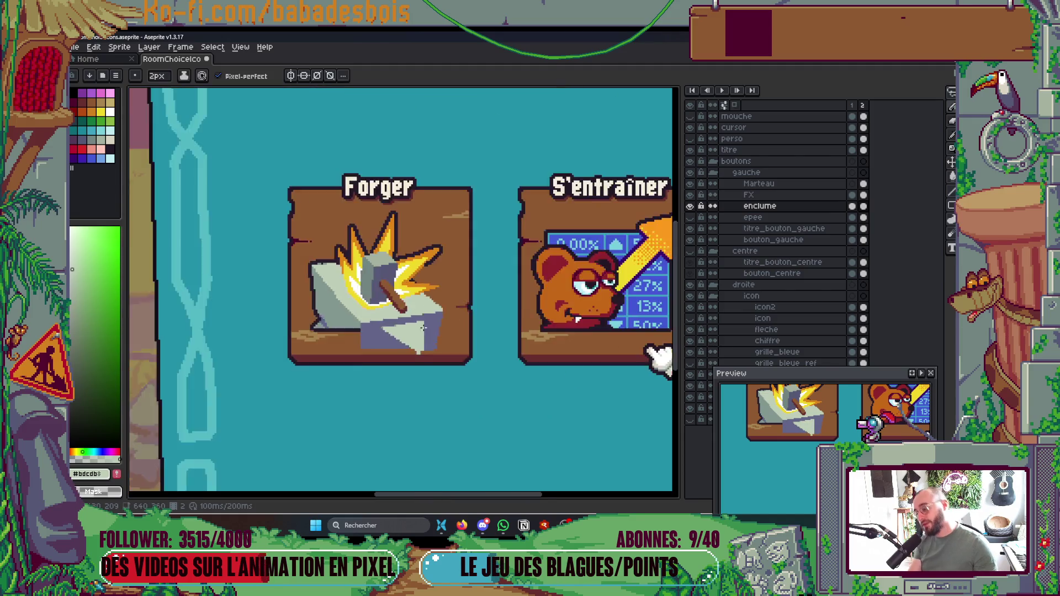
{"action": "scroll", "coordinate": [424, 328], "scroll_direction": "down", "scroll_amount": 4}
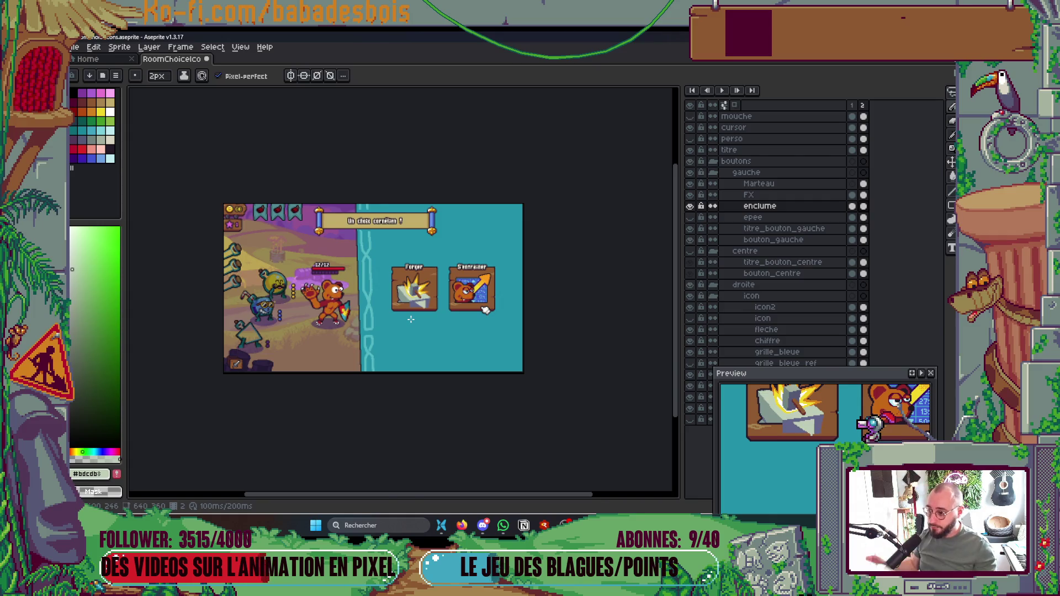
{"action": "scroll", "coordinate": [411, 319], "scroll_direction": "up", "scroll_amount": 5}
Step: Paint the anvil's left edge grey-green and fill its left face with that shade
{"action": "left_click", "coordinate": [334, 296], "text": "alt"}
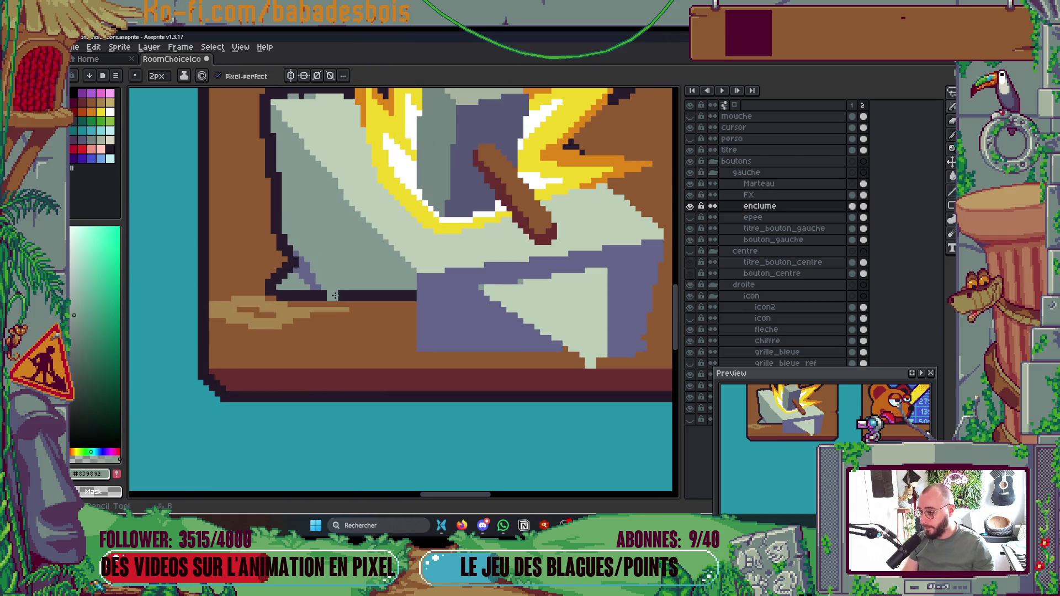
{"action": "mouse_move", "coordinate": [329, 296]}
{"action": "left_mouse_down"}
{"action": "mouse_move", "coordinate": [415, 388]}
{"action": "mouse_move", "coordinate": [419, 278]}
{"action": "left_mouse_up"}
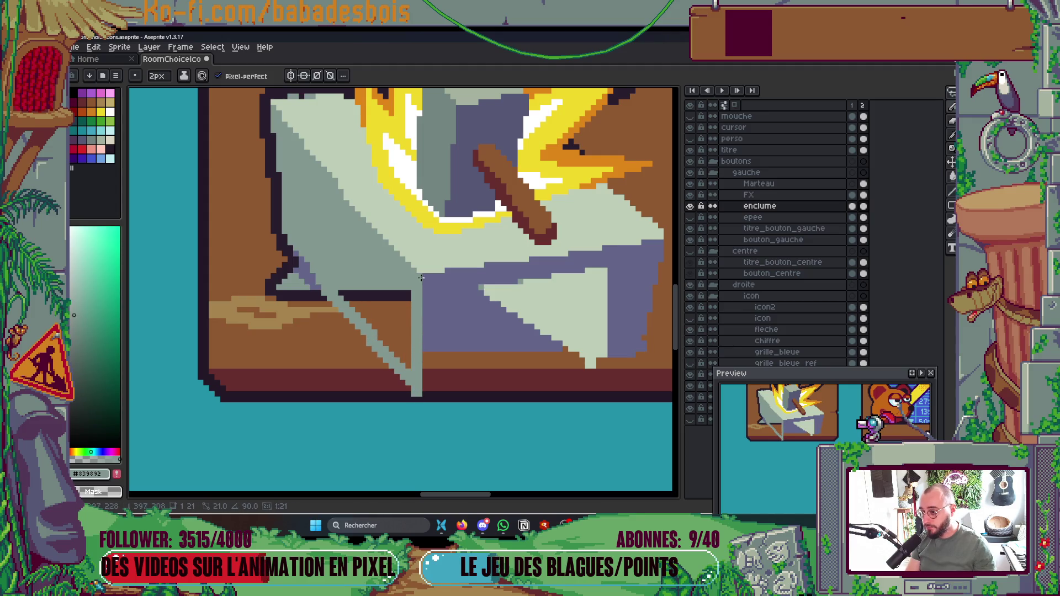
{"action": "key", "text": "g"}
{"action": "left_click", "coordinate": [399, 306]}
{"action": "left_click", "coordinate": [387, 295]}
{"action": "scroll", "coordinate": [386, 295], "scroll_direction": "down", "scroll_amount": 5}
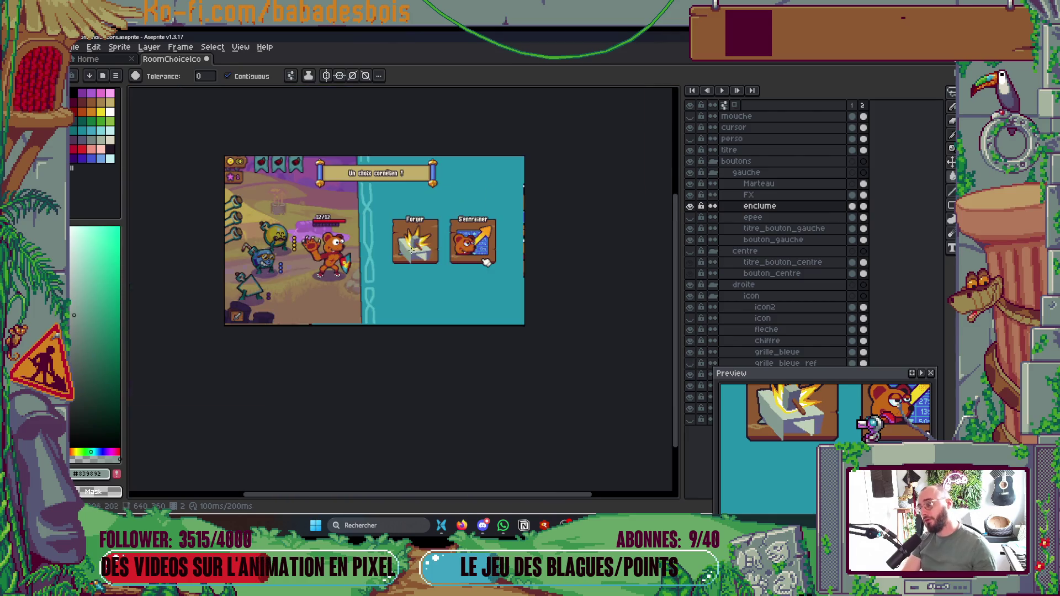
{"action": "scroll", "coordinate": [443, 249], "scroll_direction": "up", "scroll_amount": 5}
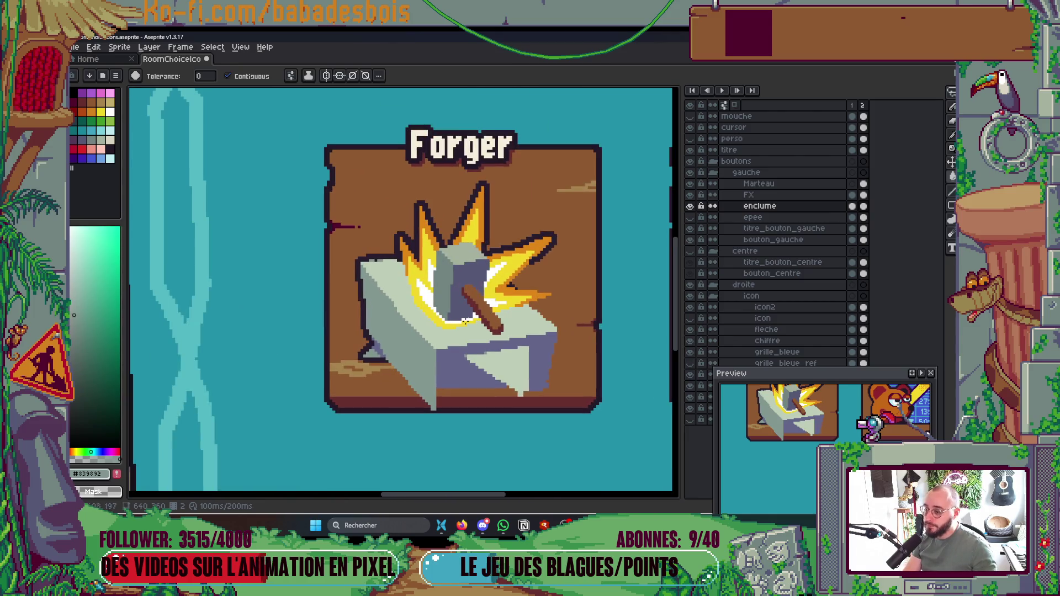
{"action": "scroll", "coordinate": [435, 389], "scroll_direction": "up", "scroll_amount": 1}
{"action": "key", "text": "b"}
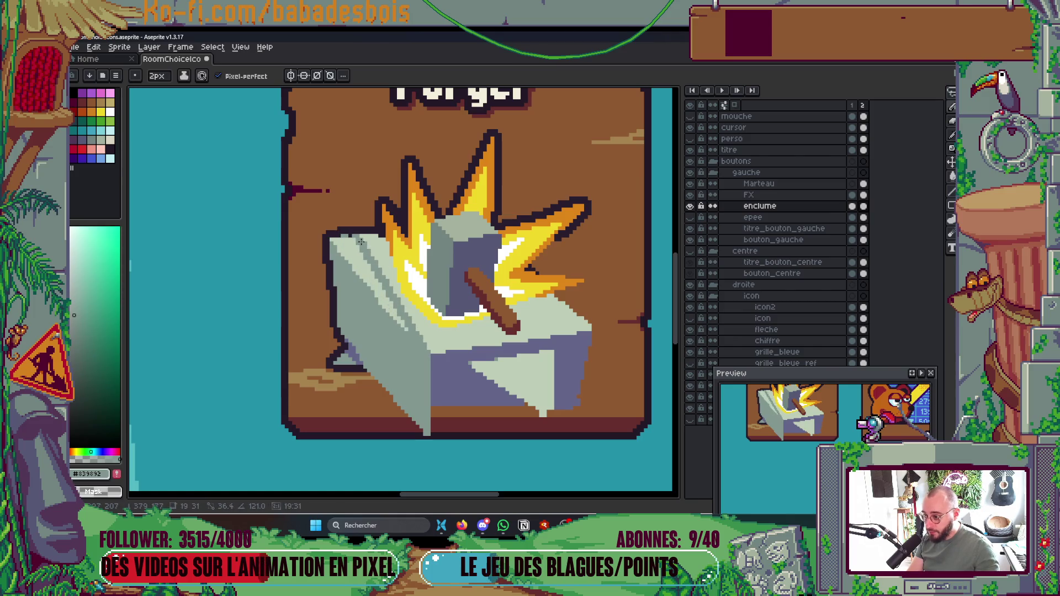
{"action": "key", "text": "g"}
{"action": "scroll", "coordinate": [353, 243], "scroll_direction": "down", "scroll_amount": 5}
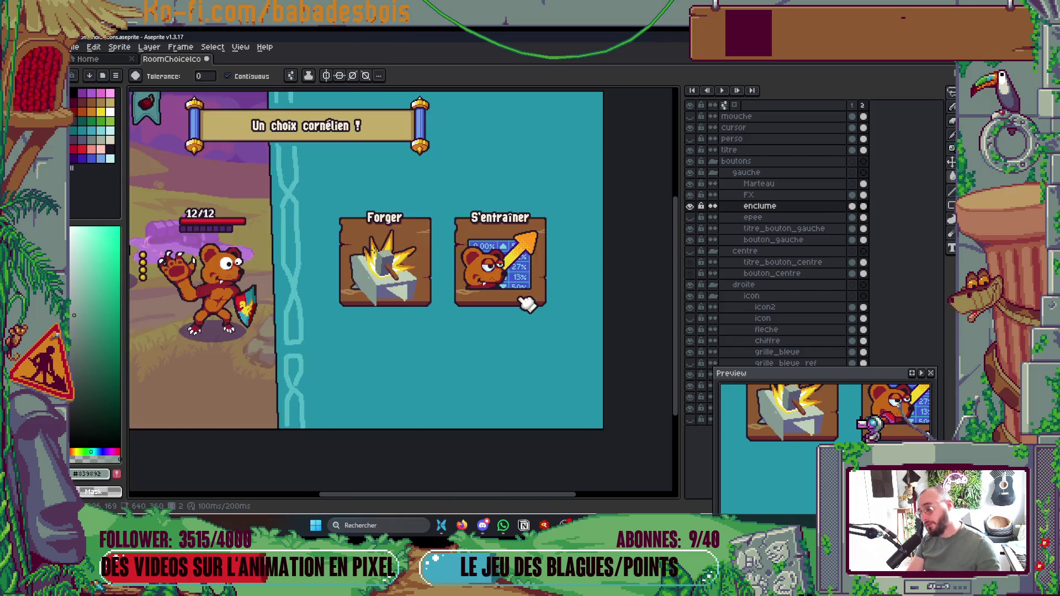
{"action": "scroll", "coordinate": [363, 242], "scroll_direction": "up", "scroll_amount": 6}
Step: Outline the anvil's narrow left face in dark, fill it, and hide the Marteau and FX layers
{"action": "key", "text": "b"}
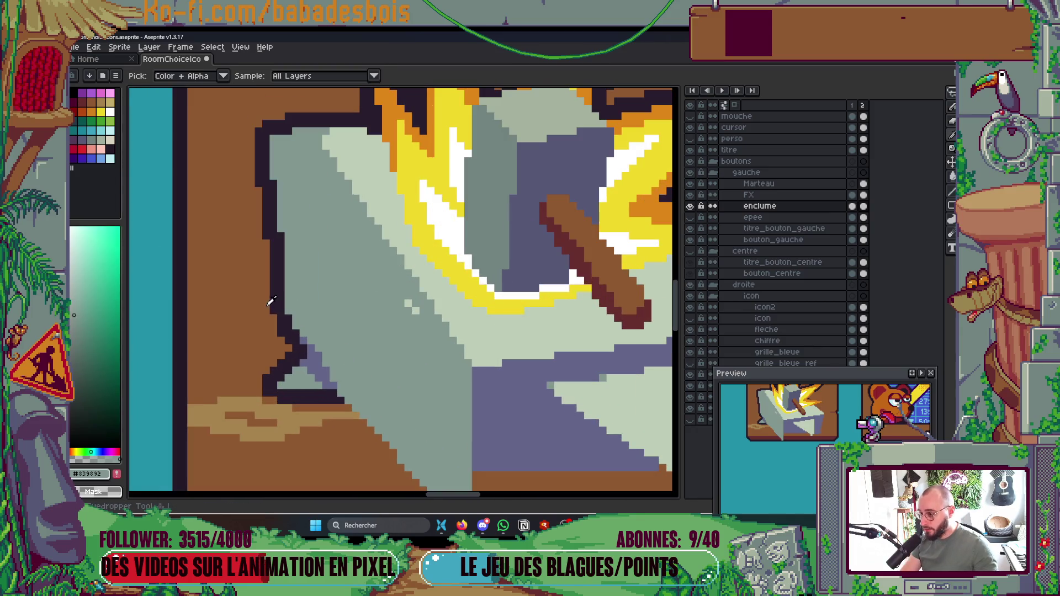
{"action": "left_click", "coordinate": [307, 329], "text": "alt"}
{"action": "left_click_drag", "start_coordinate": [302, 349], "coordinate": [311, 139]}
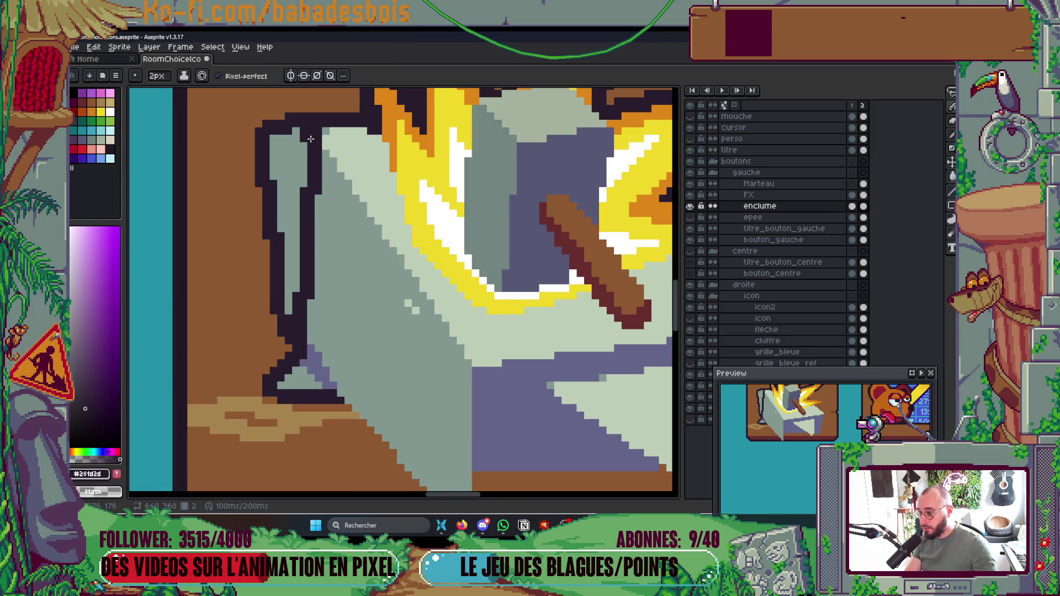
{"action": "key", "text": "ctrl+z"}
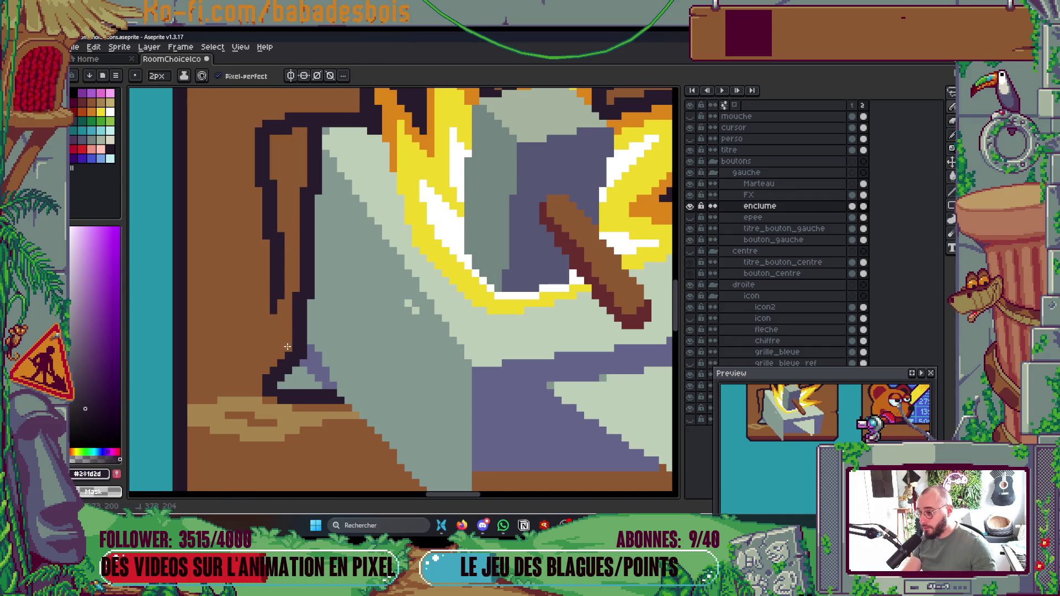
{"action": "key", "text": "g"}
{"action": "left_click", "coordinate": [264, 198]}
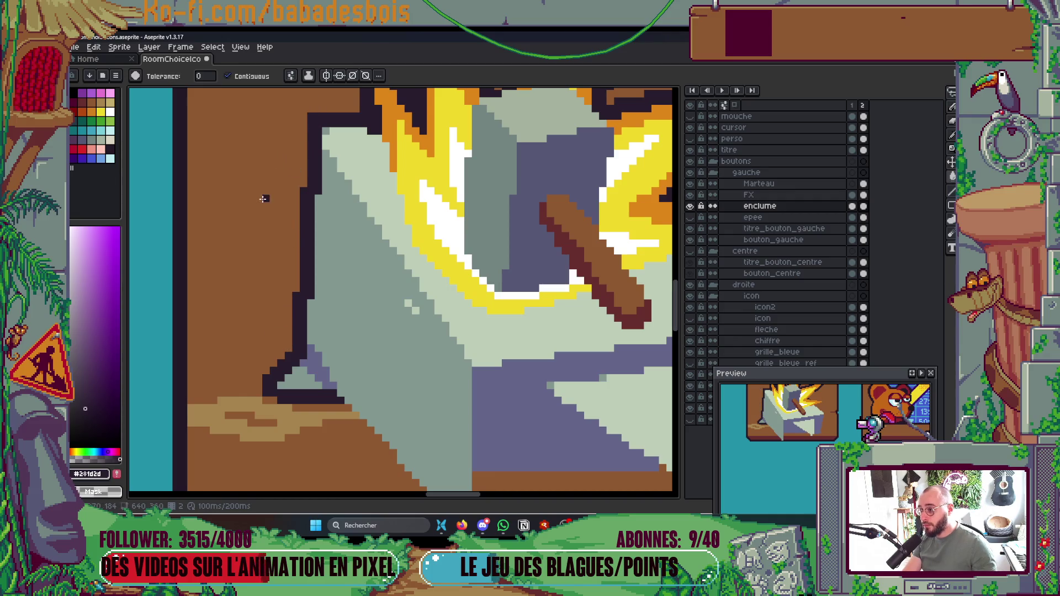
{"action": "scroll", "coordinate": [267, 197], "scroll_direction": "down", "scroll_amount": 5}
{"action": "scroll", "coordinate": [440, 165], "scroll_direction": "up", "scroll_amount": 5}
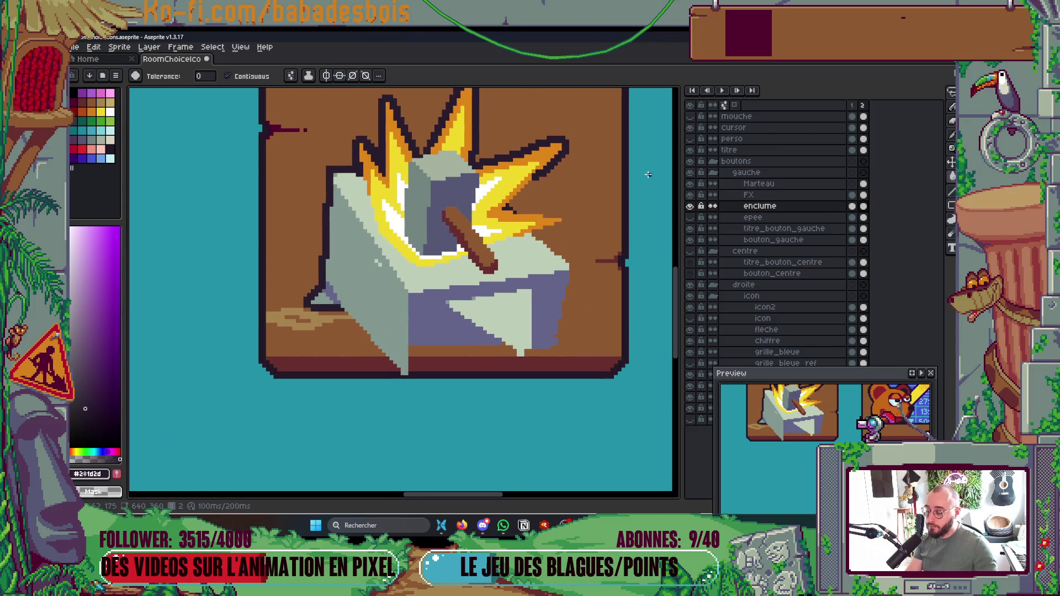
{"action": "left_click_drag", "start_coordinate": [689, 183], "coordinate": [690, 195]}
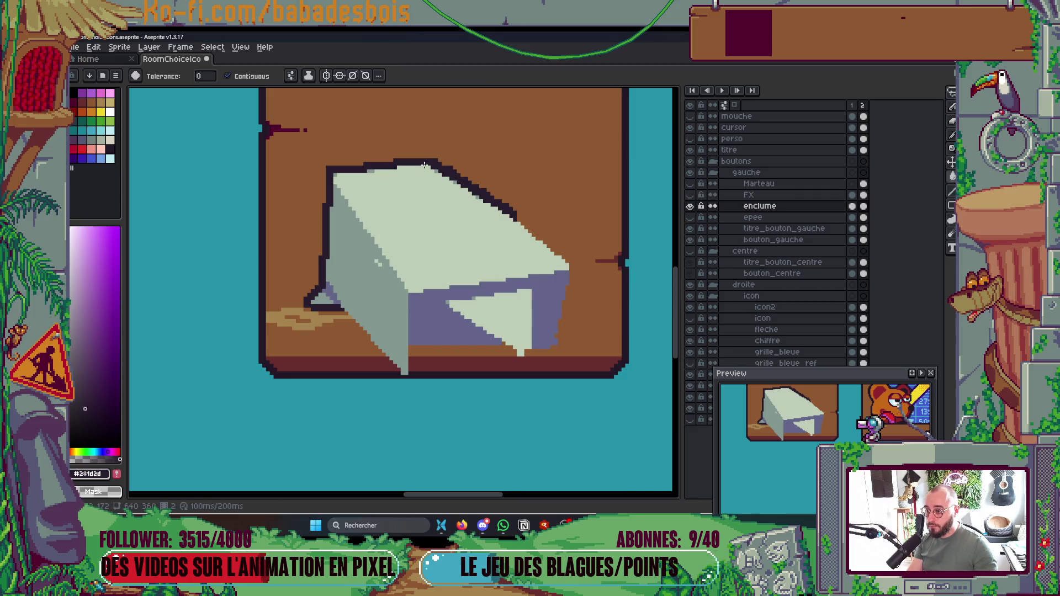
Step: Draw a dark line from the anvil's left edge down past the panel bottom, then switch to the browser
{"action": "key", "text": "b"}
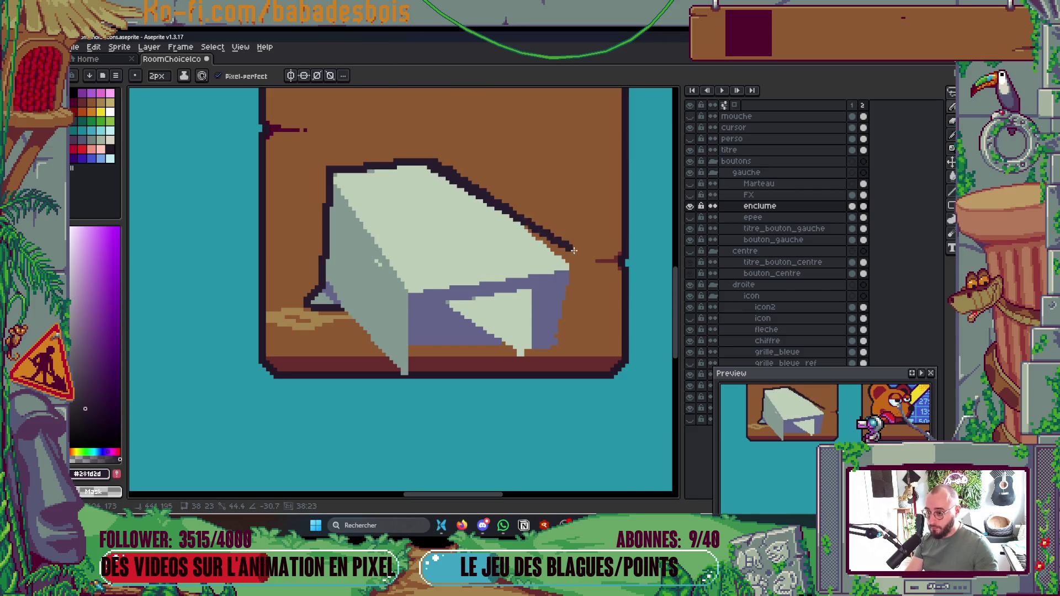
{"action": "left_click", "coordinate": [575, 267], "text": "shift"}
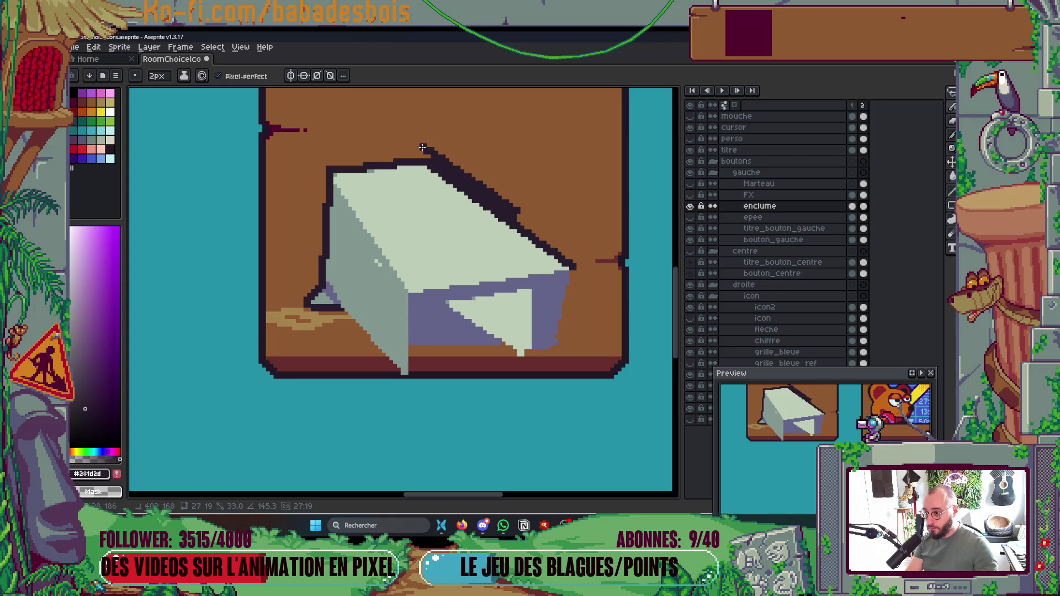
{"action": "left_click", "coordinate": [330, 256]}
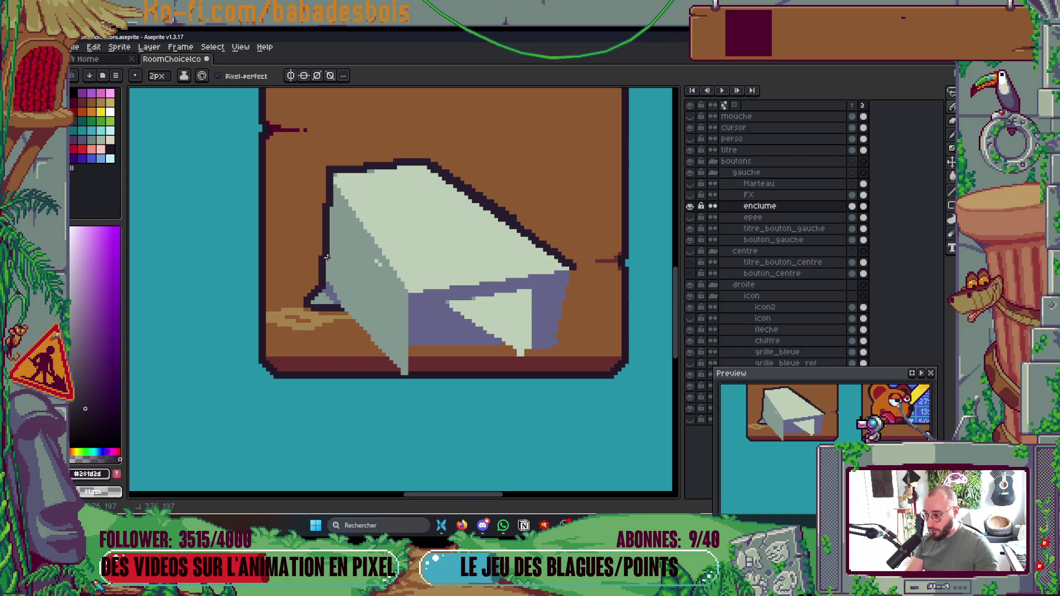
{"action": "left_click", "coordinate": [408, 392], "text": "shift"}
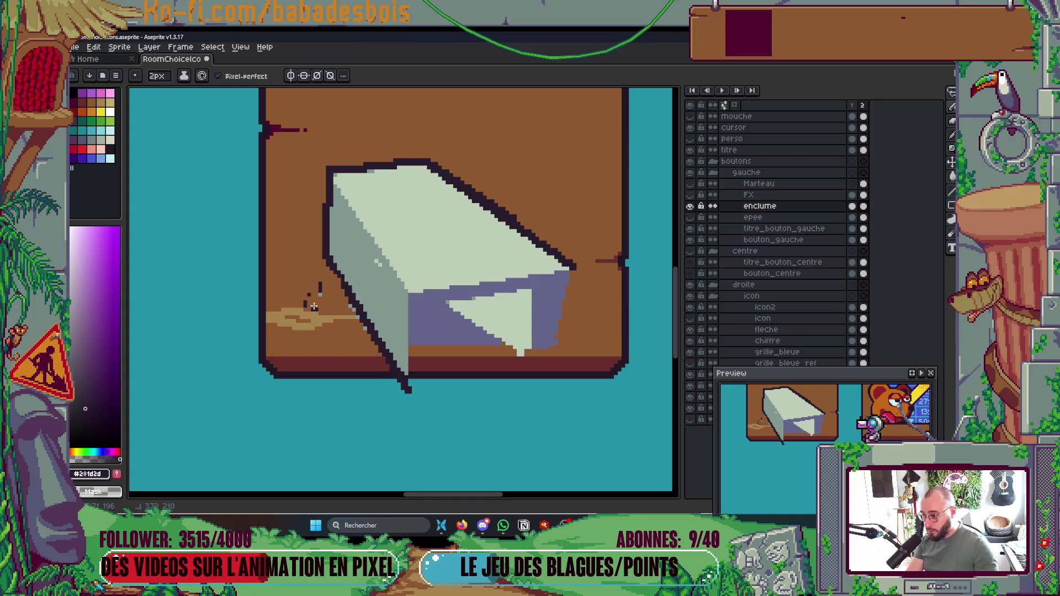
{"action": "scroll", "coordinate": [320, 313], "scroll_direction": "up", "scroll_amount": 1}
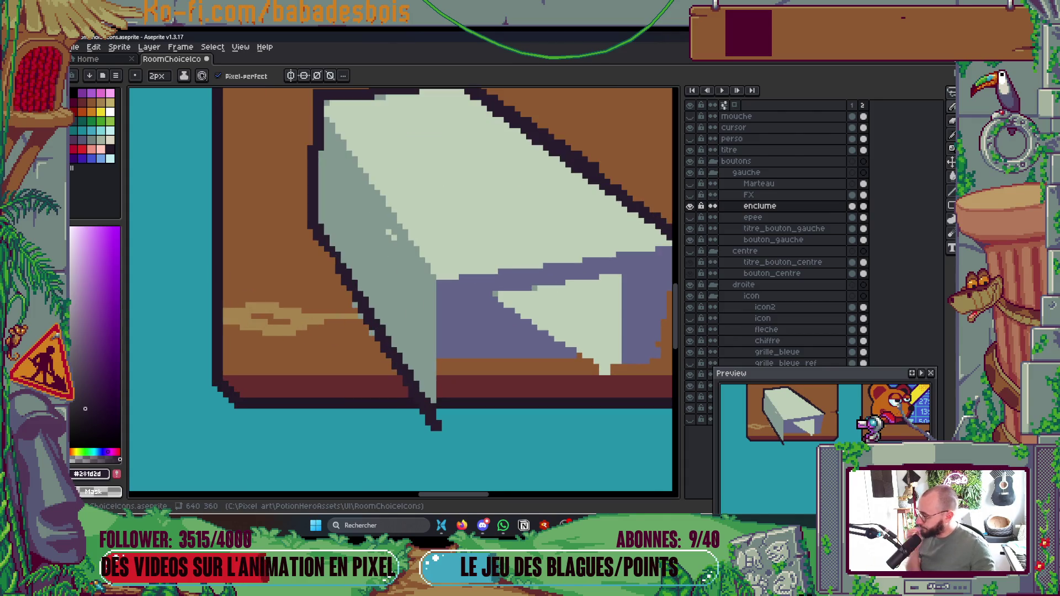
{"action": "key", "text": "alt+Tab"}
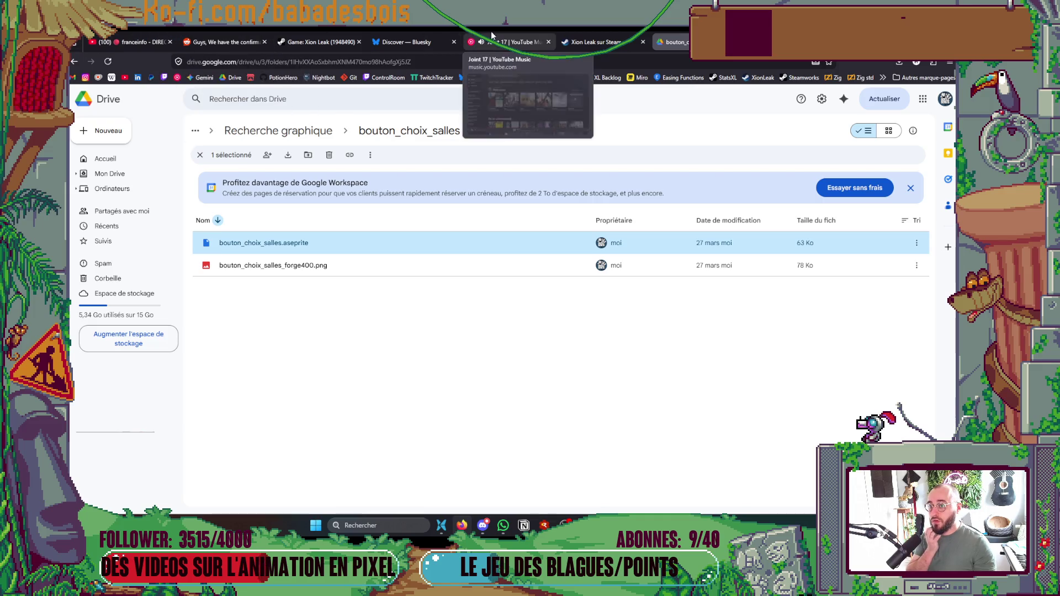
Step: Open the Black Focus album from the playing artist's page, then return to Aseprite
{"action": "left_click", "coordinate": [488, 36]}
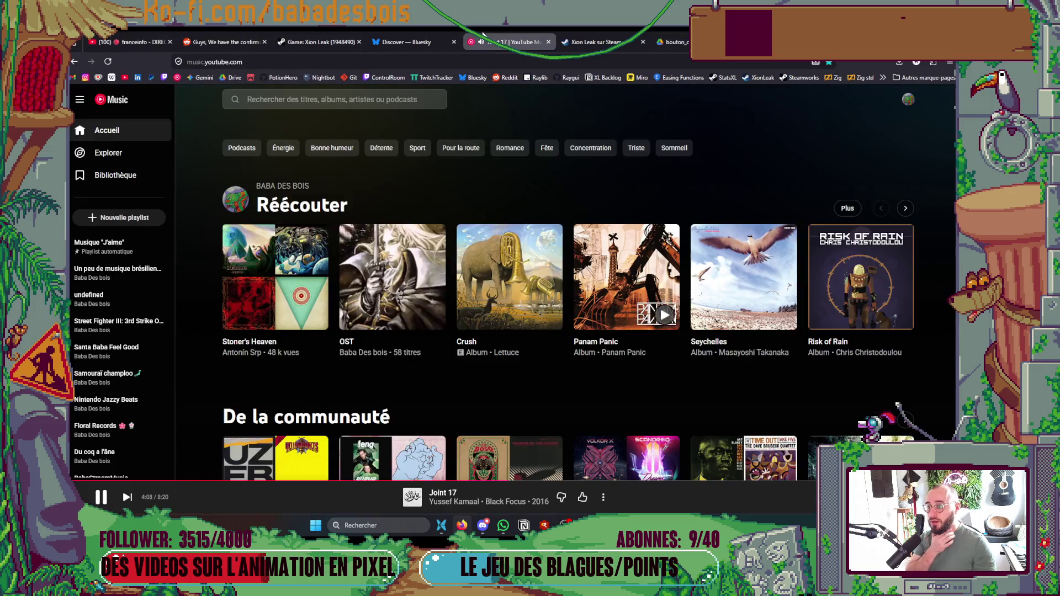
{"action": "left_click", "coordinate": [466, 503]}
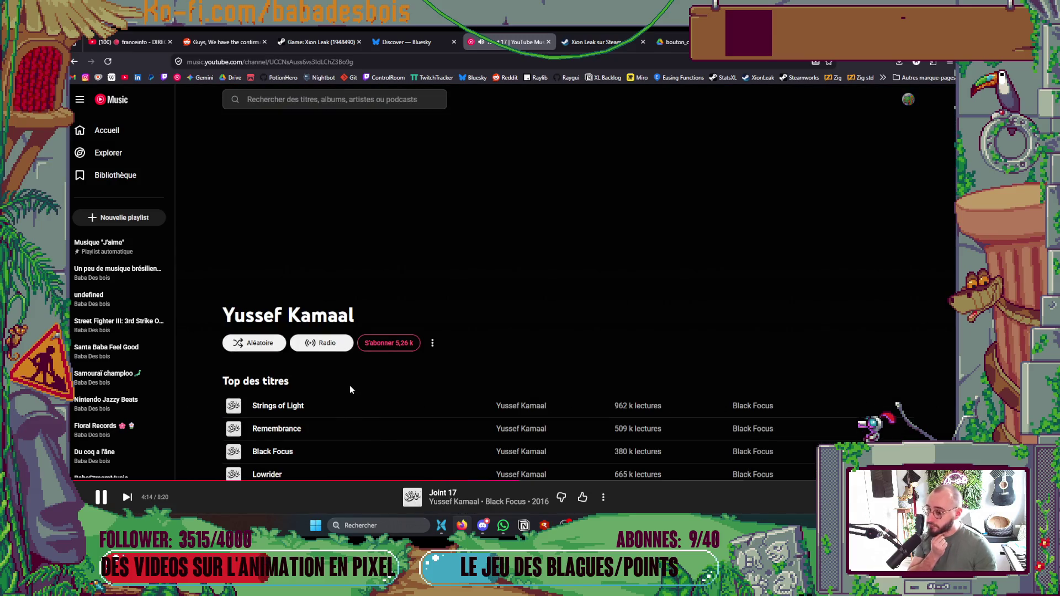
{"action": "scroll", "coordinate": [333, 374], "scroll_direction": "down", "scroll_amount": 7}
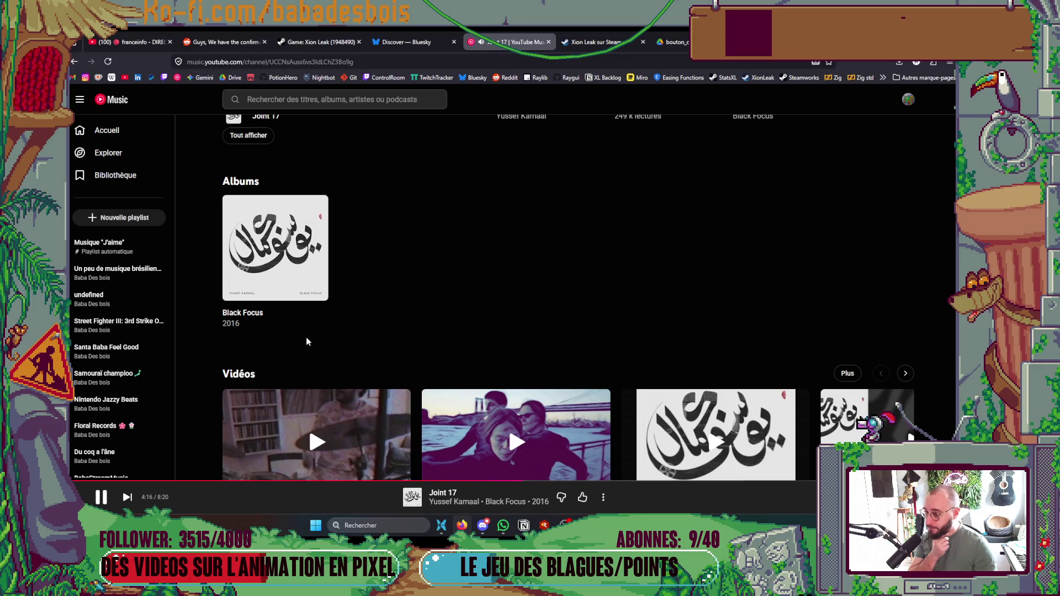
{"action": "left_click", "coordinate": [260, 215]}
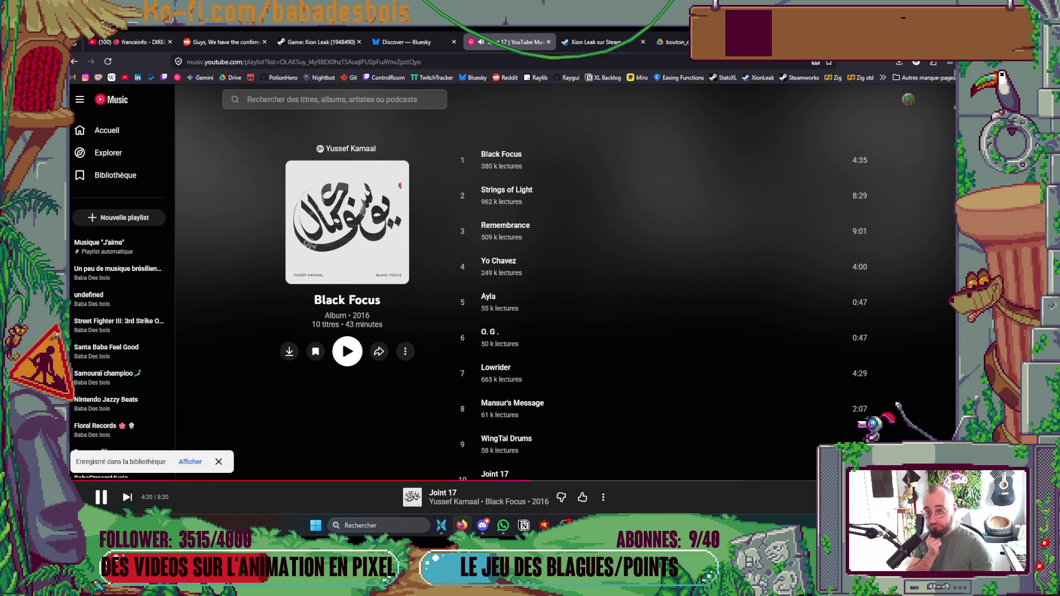
{"action": "key", "text": "alt+Tab"}
{"action": "scroll", "coordinate": [434, 332], "scroll_direction": "up", "scroll_amount": 4}
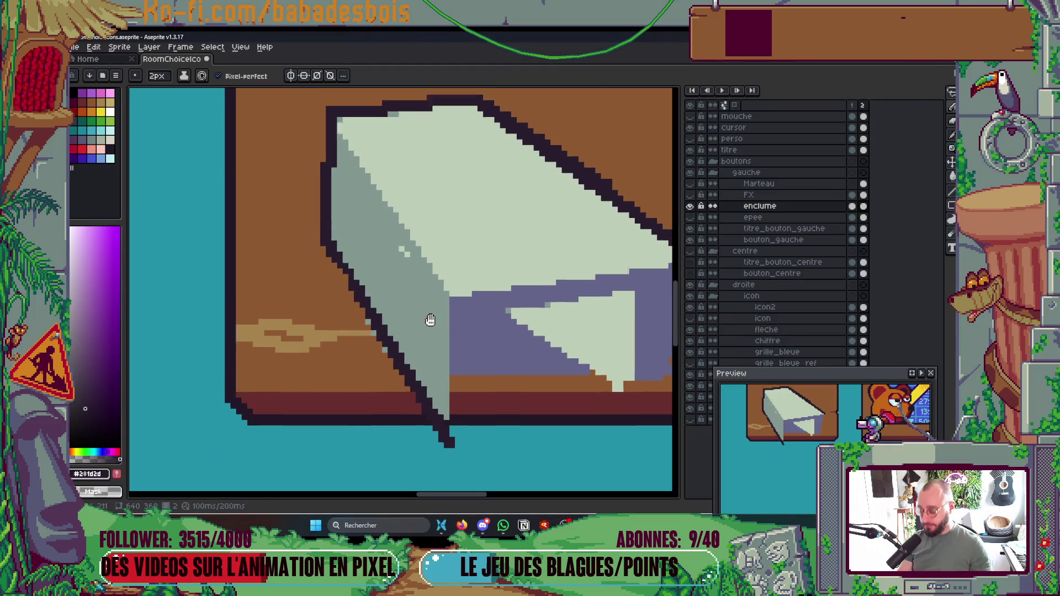
Step: Extend the anvil's light triangle tip down to the bottom in its light green
{"action": "left_click", "coordinate": [434, 331], "text": "alt"}
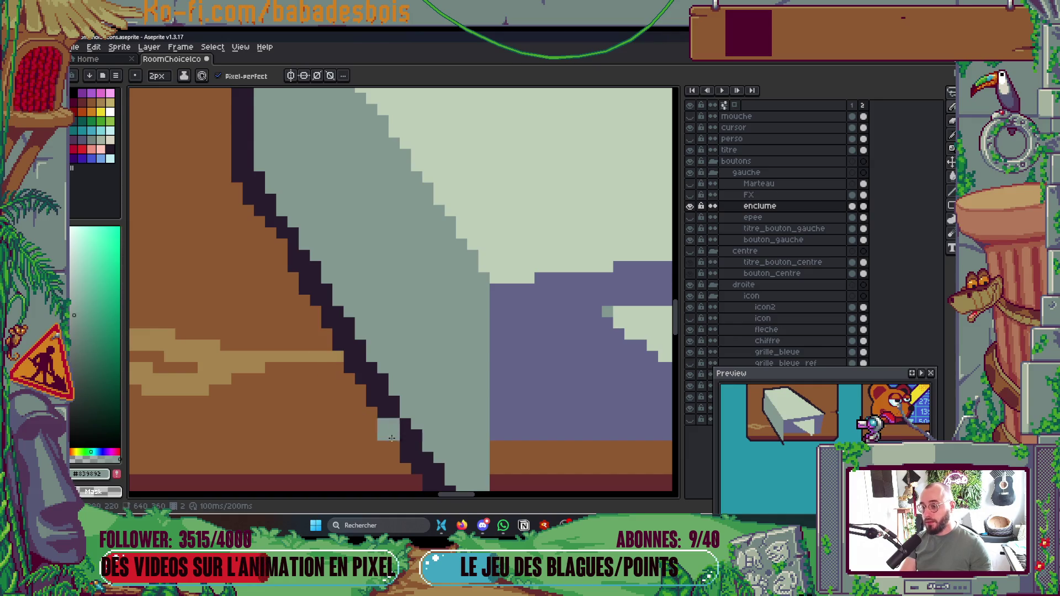
{"action": "scroll", "coordinate": [390, 221], "scroll_direction": "down", "scroll_amount": 3}
{"action": "scroll", "coordinate": [391, 221], "scroll_direction": "down", "scroll_amount": 2}
{"action": "scroll", "coordinate": [480, 298], "scroll_direction": "up", "scroll_amount": 4}
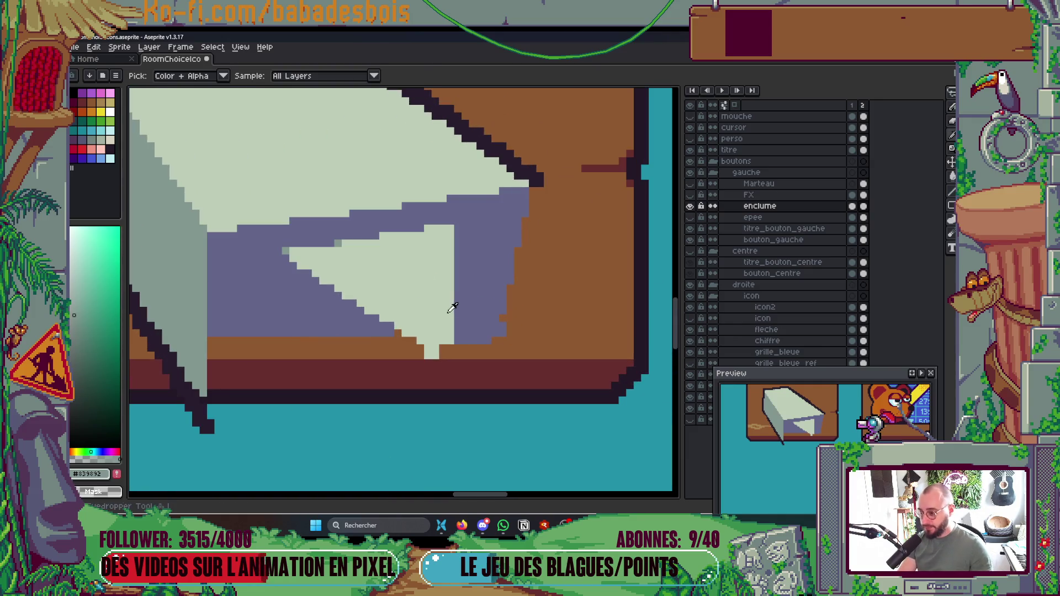
{"action": "left_click", "coordinate": [450, 303], "text": "alt"}
{"action": "mouse_move", "coordinate": [294, 256]}
{"action": "left_mouse_down"}
{"action": "mouse_move", "coordinate": [423, 363]}
{"action": "mouse_move", "coordinate": [446, 347]}
{"action": "left_mouse_up"}
Step: Extend the purple front face down past the panel's bottom edge and fill it purple
{"action": "scroll", "coordinate": [446, 347], "scroll_direction": "up", "scroll_amount": 3}
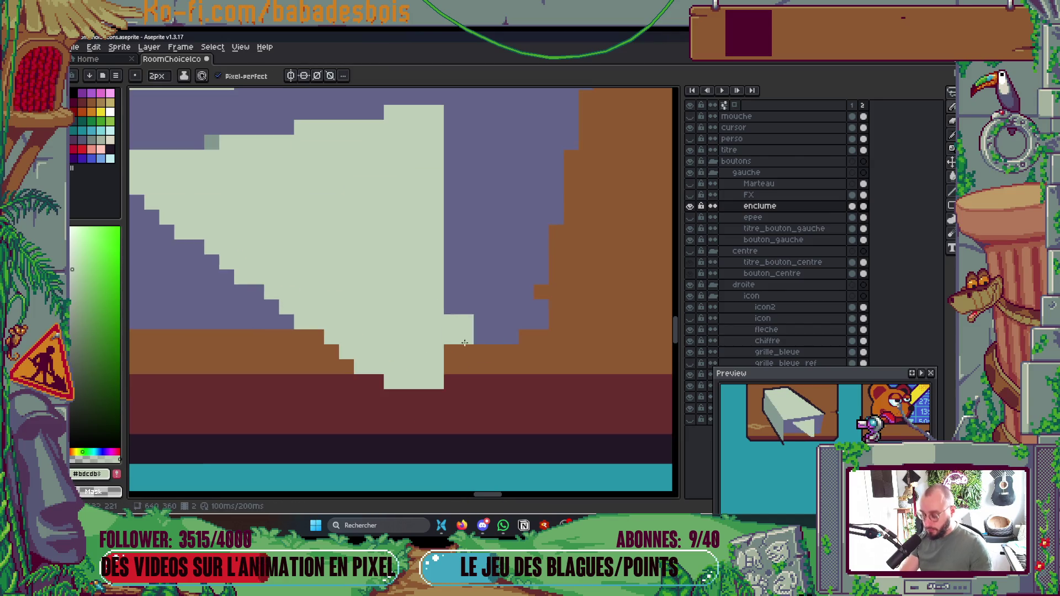
{"action": "left_click", "coordinate": [490, 270], "text": "alt"}
{"action": "key", "text": "v"}
{"action": "key", "text": "b"}
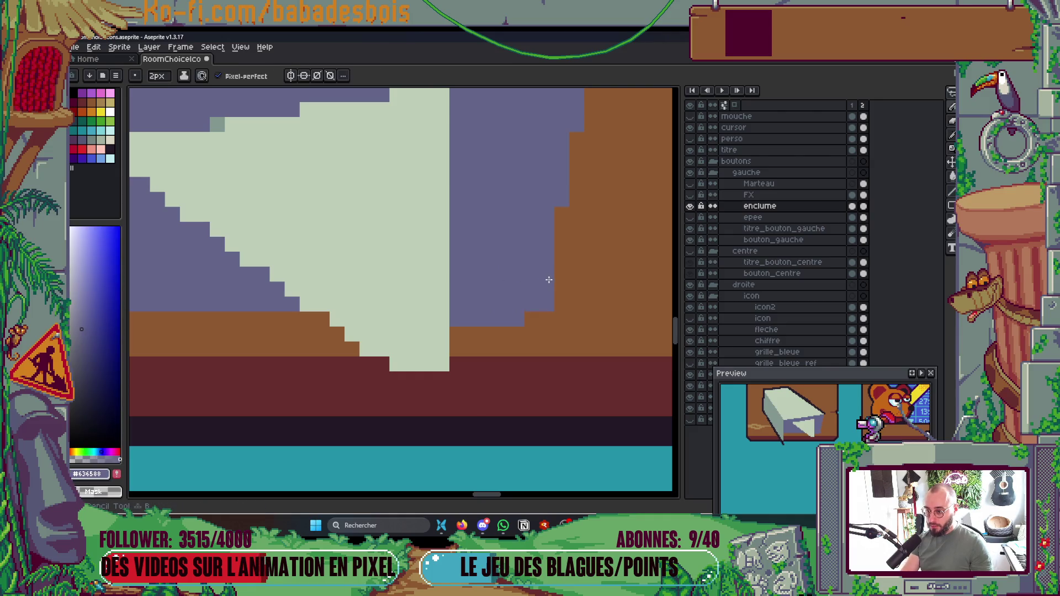
{"action": "scroll", "coordinate": [547, 279], "scroll_direction": "down", "scroll_amount": 3}
{"action": "scroll", "coordinate": [550, 276], "scroll_direction": "up", "scroll_amount": 2}
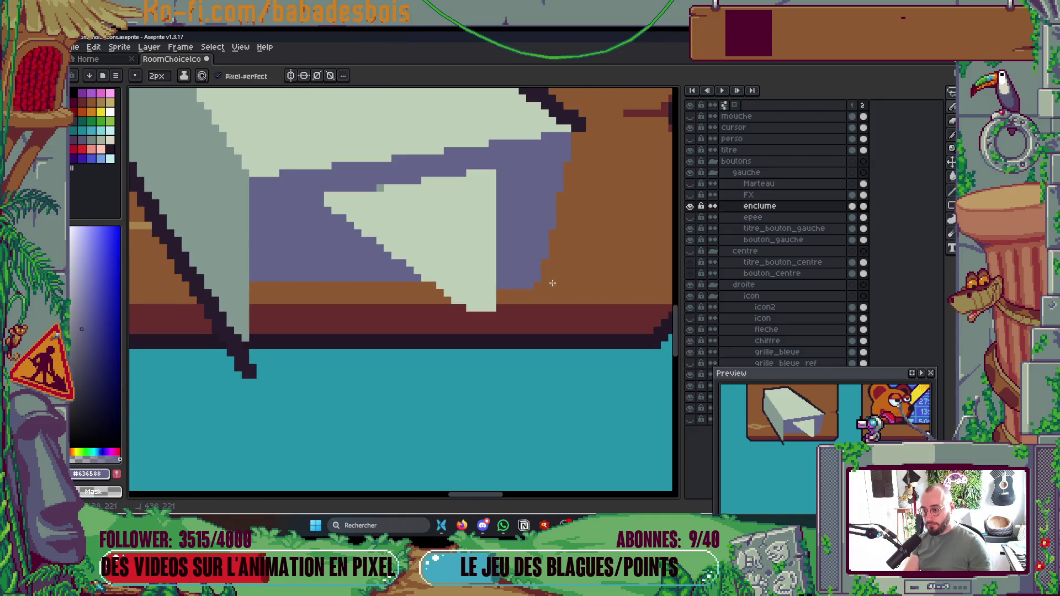
{"action": "left_click_drag", "start_coordinate": [519, 292], "coordinate": [516, 353]}
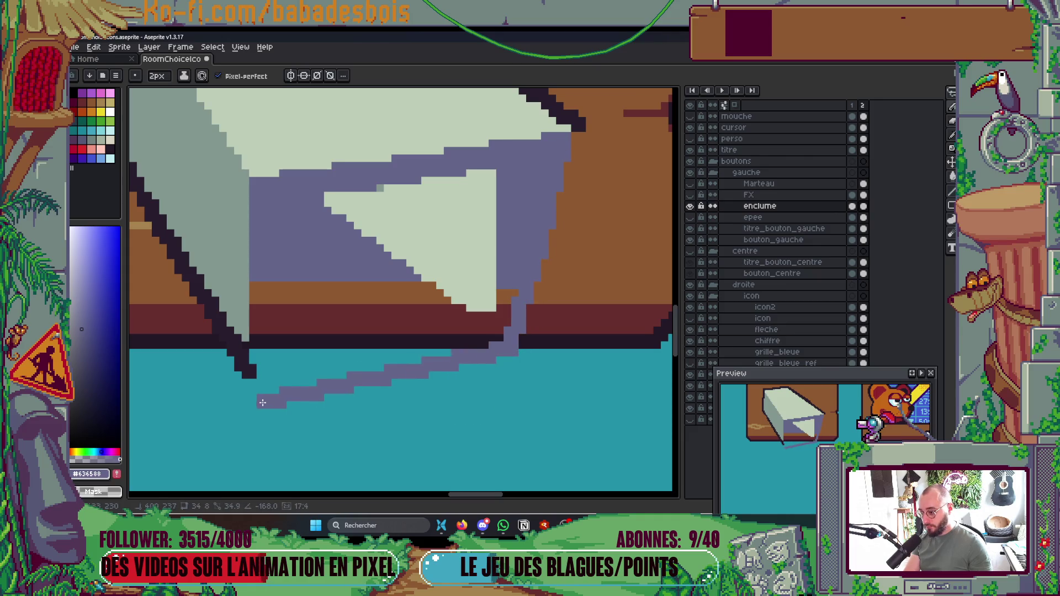
{"action": "left_click", "coordinate": [261, 364], "text": "shift"}
{"action": "key", "text": "g"}
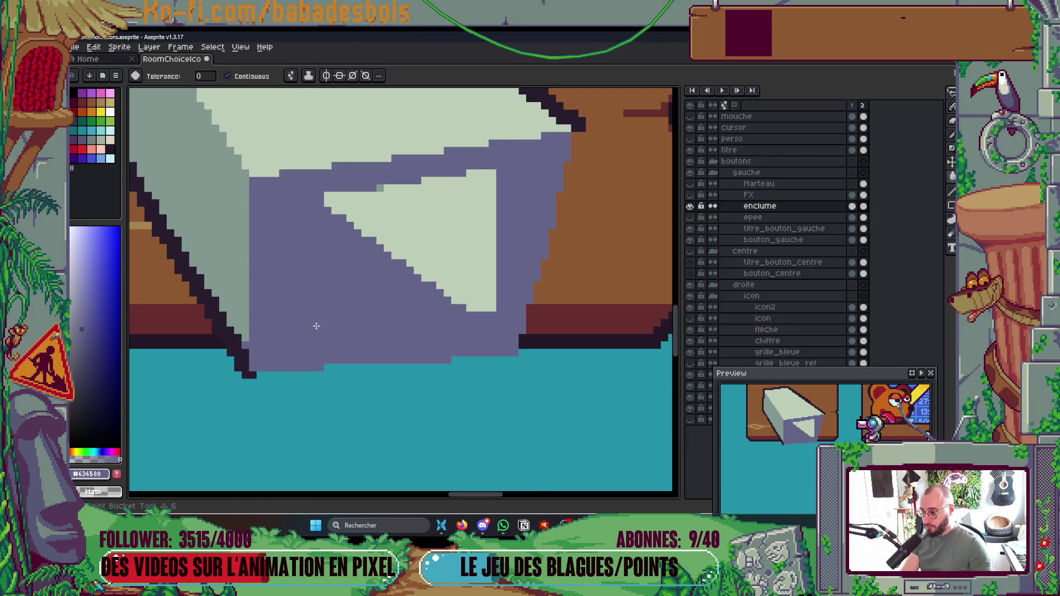
{"action": "scroll", "coordinate": [296, 347], "scroll_direction": "down", "scroll_amount": 5}
{"action": "scroll", "coordinate": [319, 316], "scroll_direction": "up", "scroll_amount": 3}
{"action": "scroll", "coordinate": [324, 290], "scroll_direction": "up", "scroll_amount": 3}
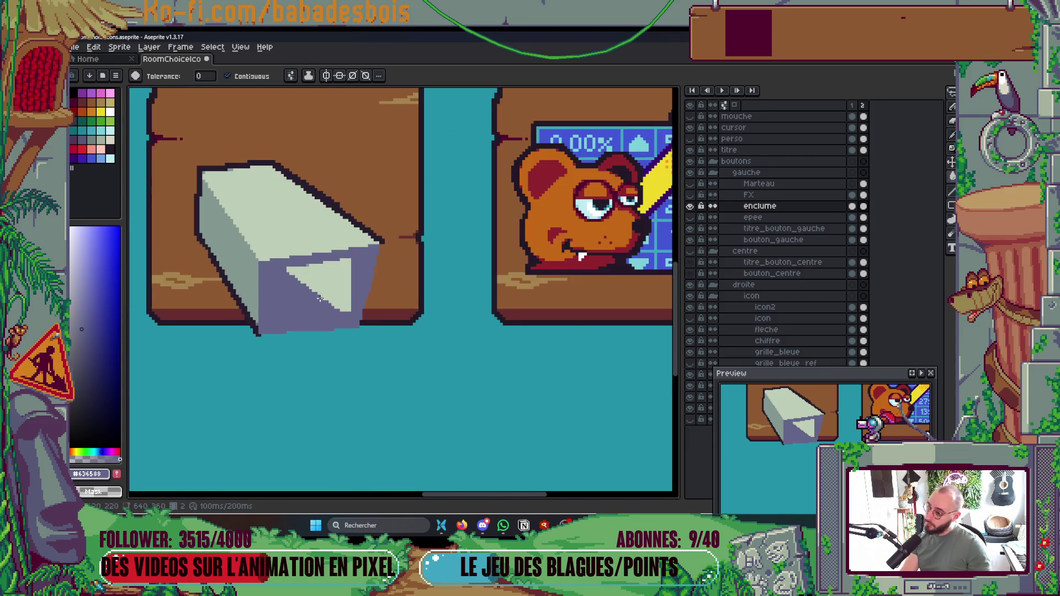
{"action": "scroll", "coordinate": [318, 299], "scroll_direction": "up", "scroll_amount": 3}
Step: Shade the light triangle's lower edge with a filled grey-green strip
{"action": "key", "text": "b"}
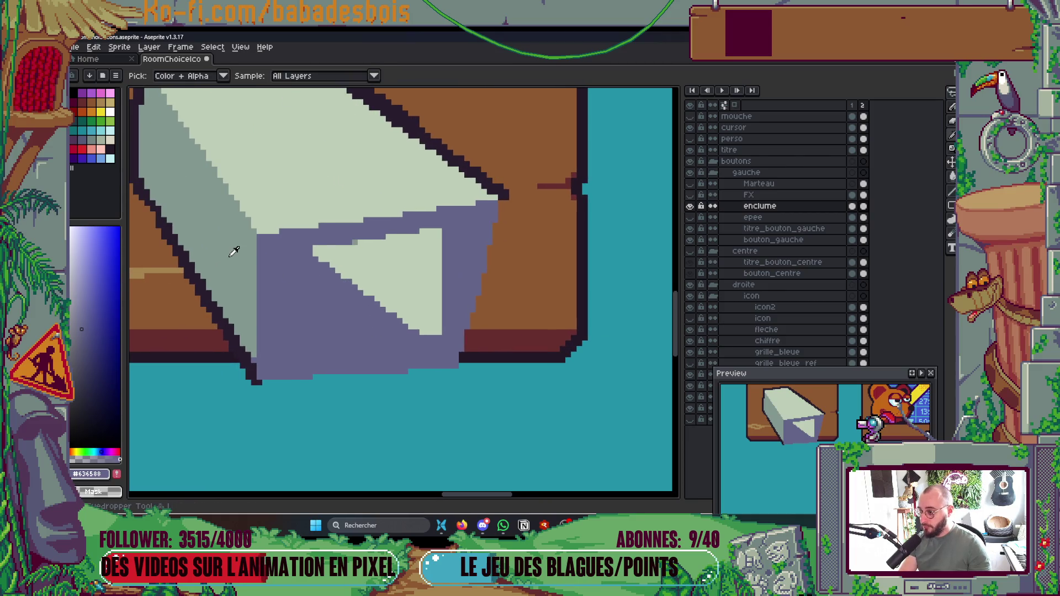
{"action": "mouse_move", "coordinate": [309, 260]}
{"action": "left_mouse_down"}
{"action": "mouse_move", "coordinate": [354, 326]}
{"action": "mouse_move", "coordinate": [420, 356]}
{"action": "left_mouse_up"}
{"action": "key", "text": "ctrl+z"}
{"action": "key", "text": "ctrl+z"}
{"action": "key", "text": "ctrl+y"}
{"action": "key", "text": "ctrl+z"}
{"action": "key", "text": "ctrl+y"}
{"action": "key", "text": "ctrl+z"}
{"action": "key", "text": "ctrl+y"}
{"action": "key", "text": "ctrl+z"}
{"action": "key", "text": "ctrl+y"}
{"action": "left_click_drag", "start_coordinate": [348, 313], "coordinate": [424, 360]}
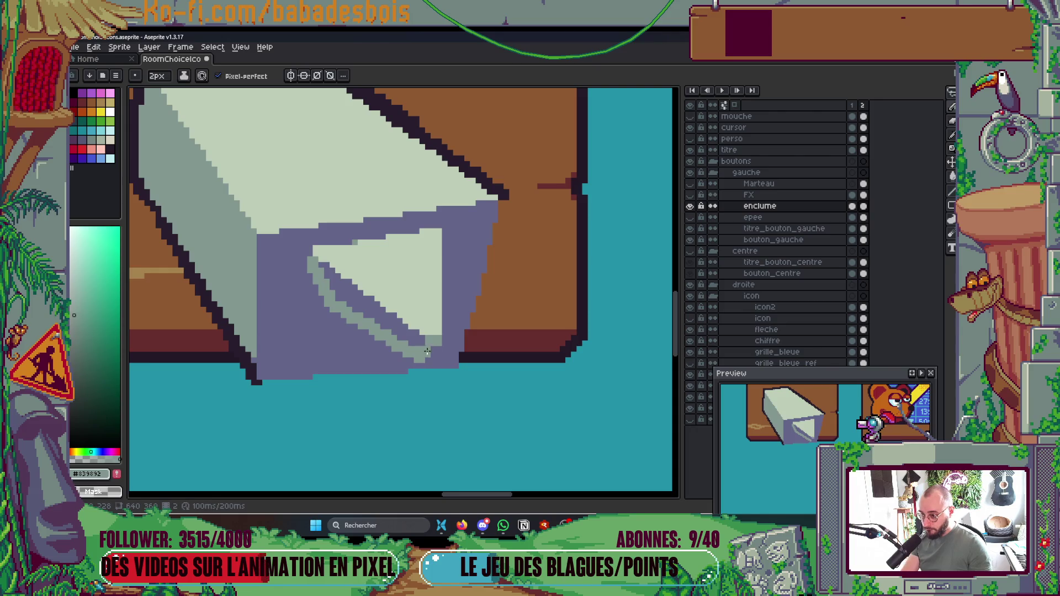
{"action": "key", "text": "g"}
{"action": "left_click", "coordinate": [394, 320]}
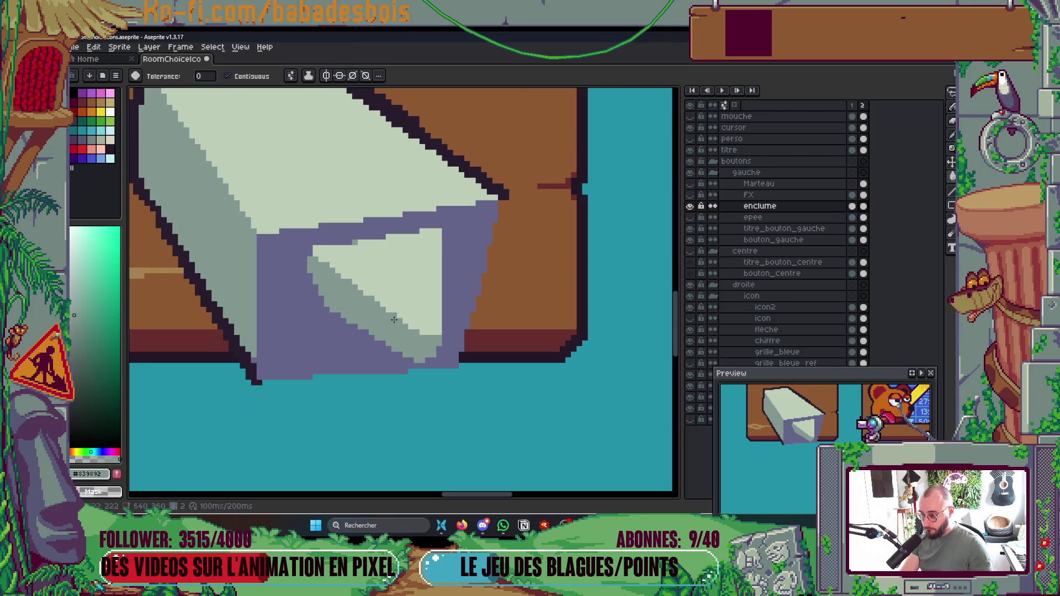
{"action": "scroll", "coordinate": [394, 320], "scroll_direction": "down", "scroll_amount": 5}
{"action": "scroll", "coordinate": [434, 295], "scroll_direction": "up", "scroll_amount": 1}
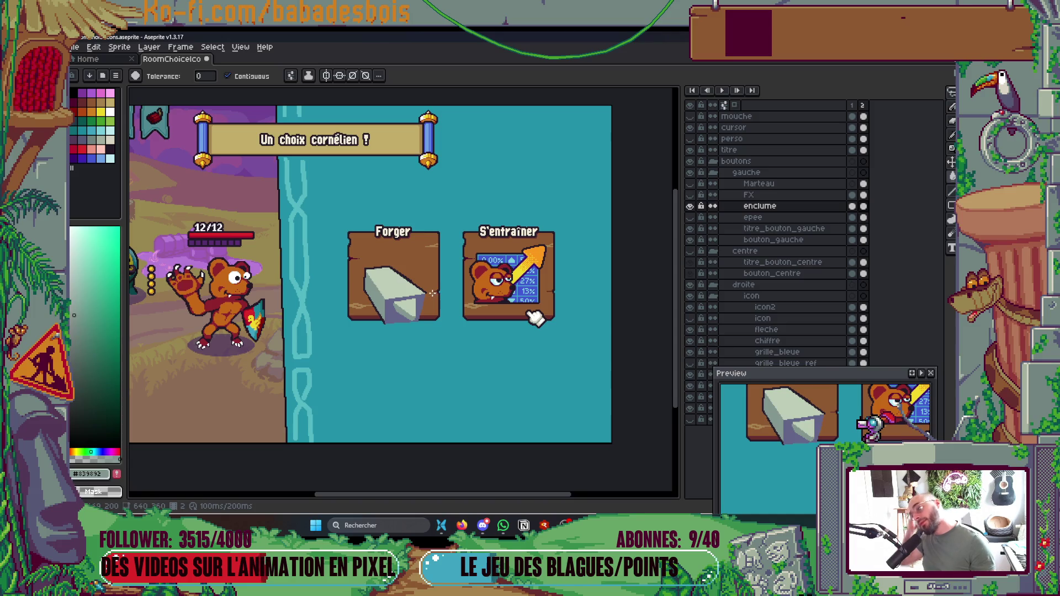
{"action": "scroll", "coordinate": [399, 298], "scroll_direction": "up", "scroll_amount": 4}
Step: Discard a stray grey-green line on the anvil's top edge and show the Marteau layer again
{"action": "key", "text": "b"}
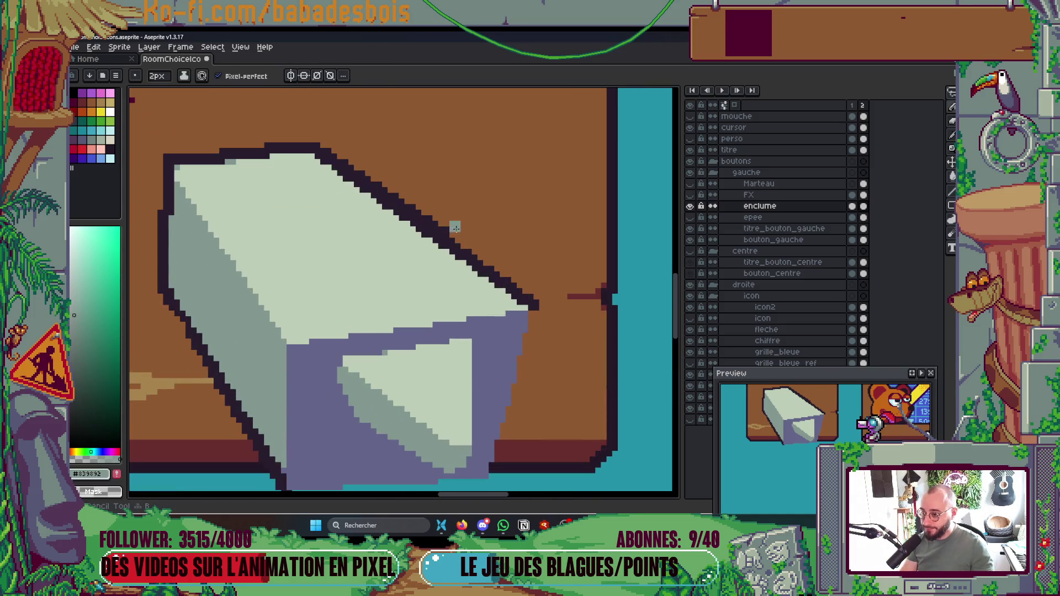
{"action": "left_click", "coordinate": [368, 170], "text": "shift"}
{"action": "key", "text": "ctrl+z"}
{"action": "scroll", "coordinate": [386, 160], "scroll_direction": "down", "scroll_amount": 3}
{"action": "left_click_drag", "start_coordinate": [404, 152], "coordinate": [430, 190]}
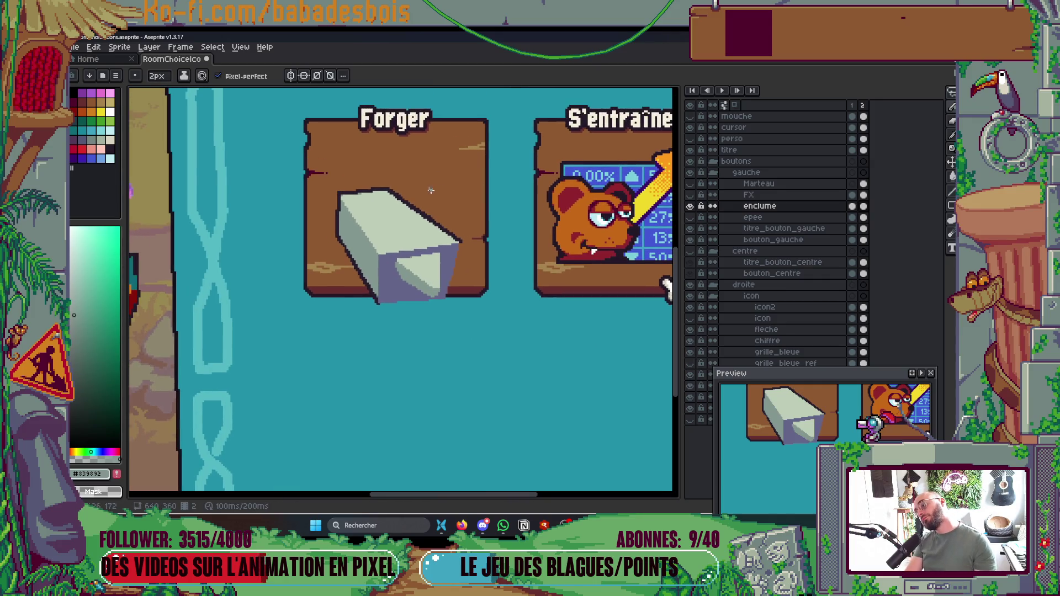
{"action": "scroll", "coordinate": [377, 203], "scroll_direction": "up", "scroll_amount": 2}
{"action": "scroll", "coordinate": [377, 203], "scroll_direction": "down", "scroll_amount": 1}
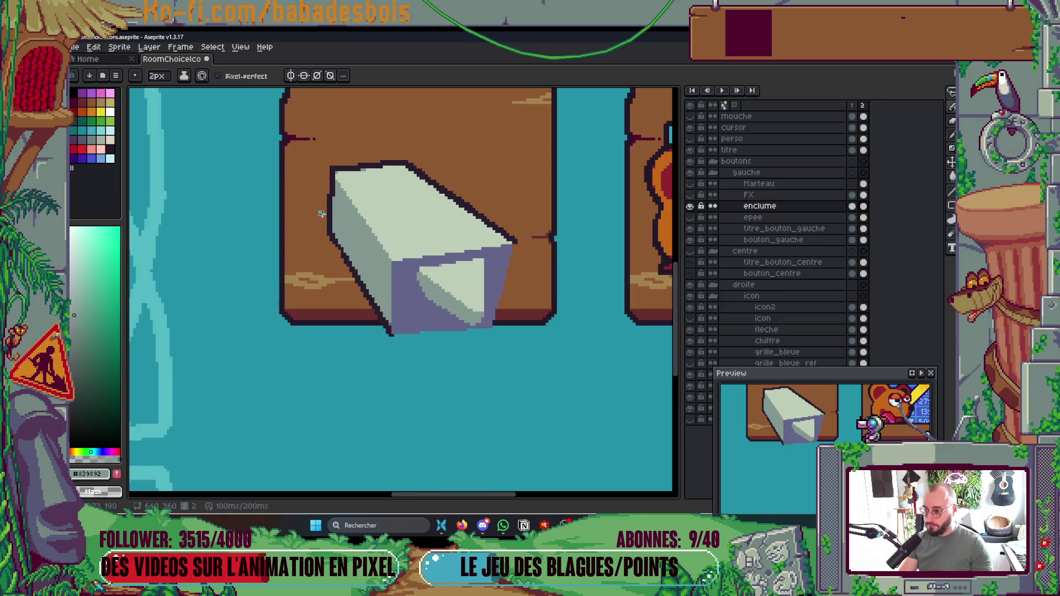
{"action": "left_click", "coordinate": [691, 183]}
{"action": "left_click", "coordinate": [691, 195]}
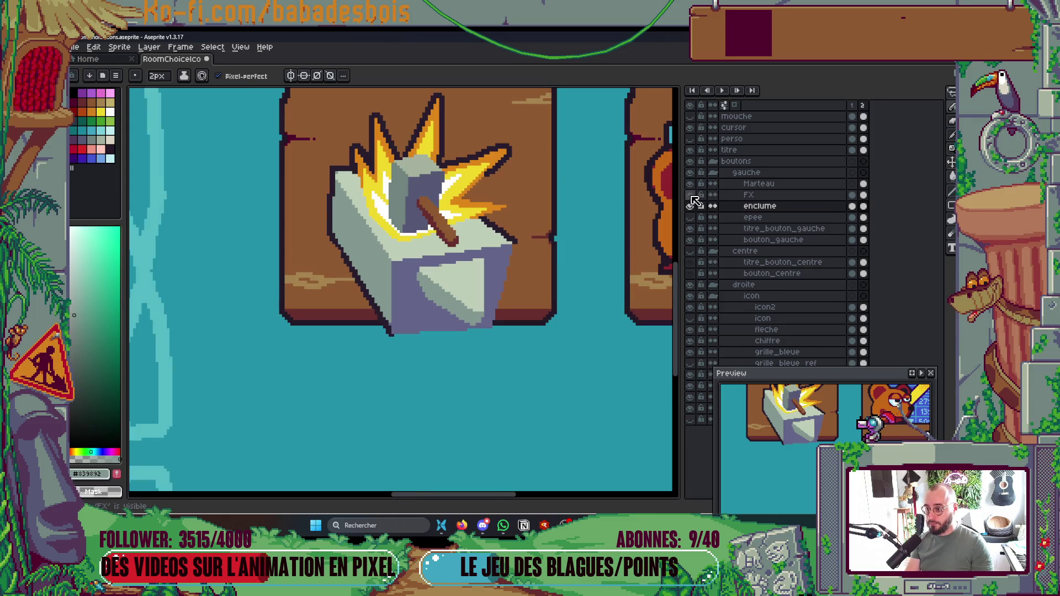
{"action": "left_click", "coordinate": [690, 195]}
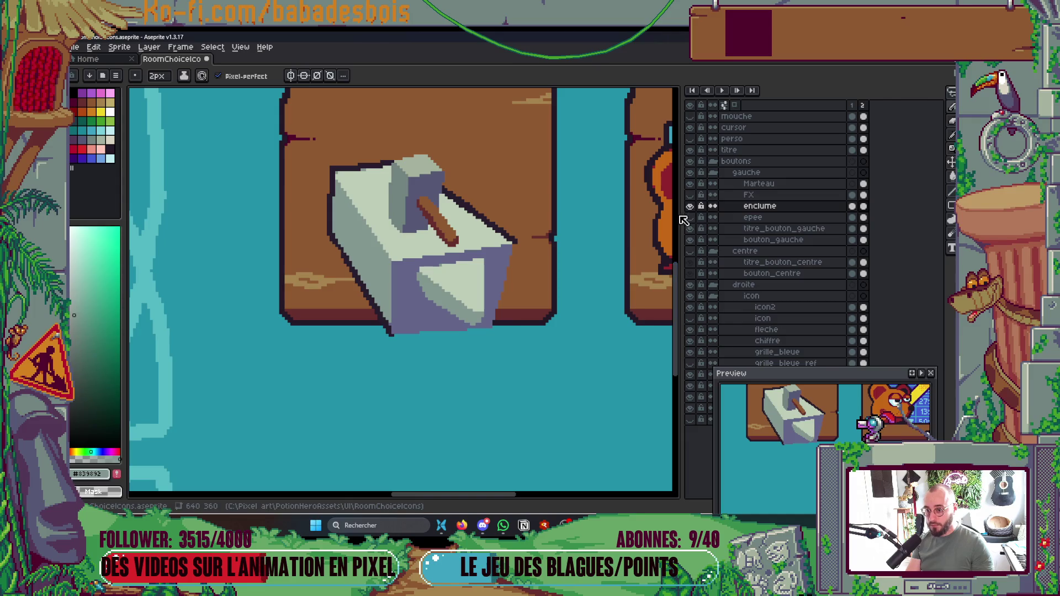
{"action": "left_click", "coordinate": [691, 206]}
{"action": "left_click", "coordinate": [691, 206]}
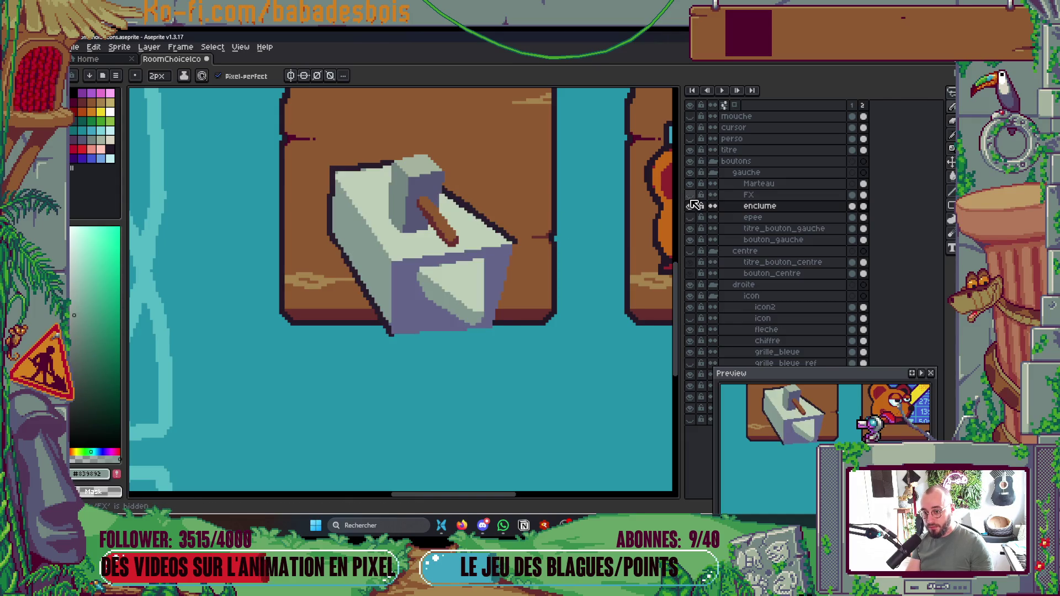
{"action": "left_click", "coordinate": [690, 183]}
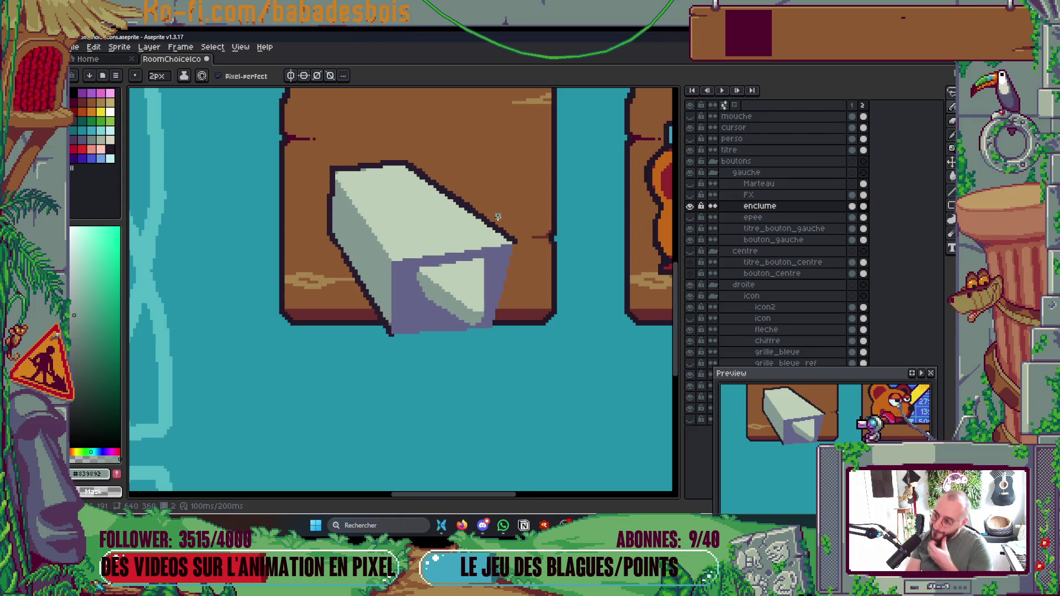
{"action": "scroll", "coordinate": [493, 219], "scroll_direction": "up", "scroll_amount": 4}
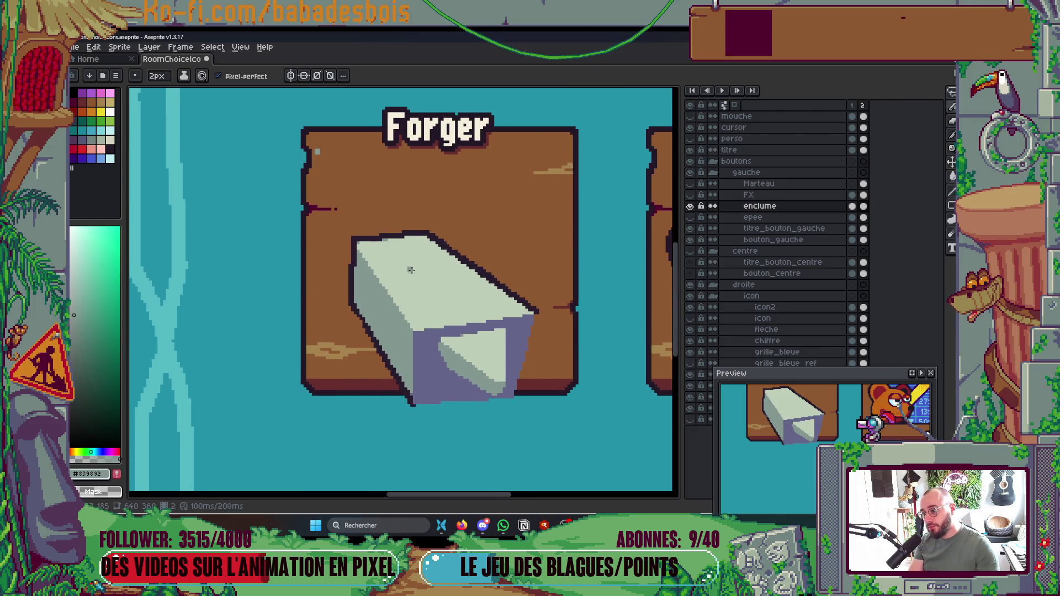
{"action": "left_click", "coordinate": [412, 399], "text": "alt"}
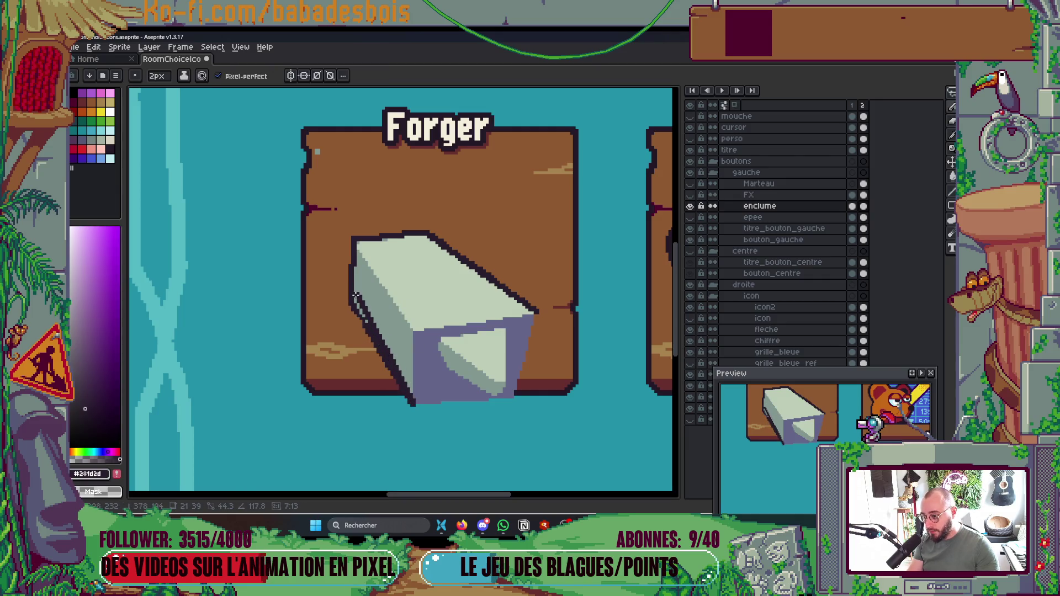
Step: Darken the anvil's left outline with a dark stroke and a straight line
{"action": "left_click_drag", "start_coordinate": [350, 298], "coordinate": [369, 330]}
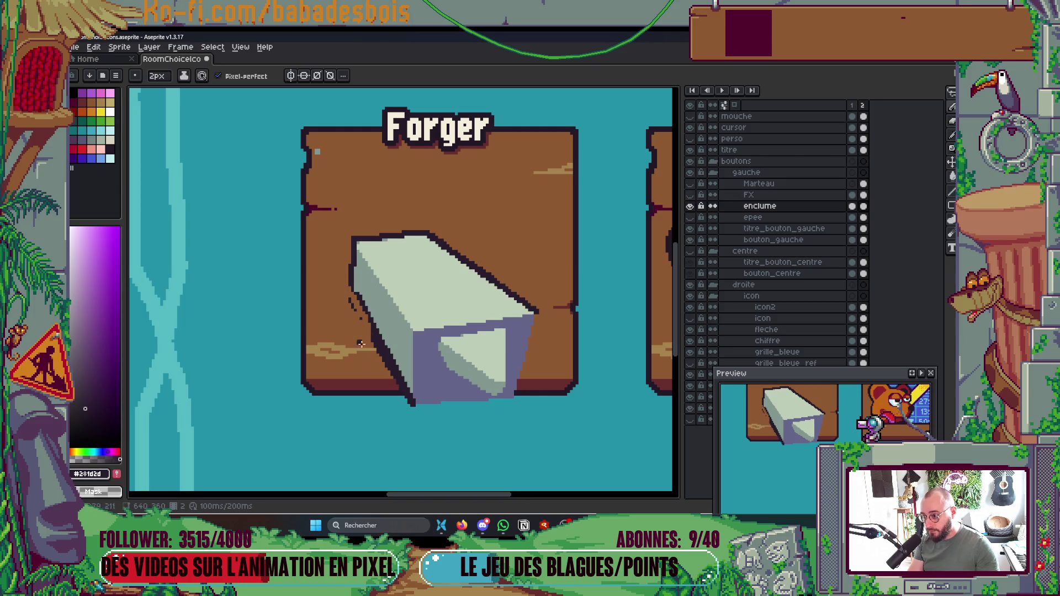
{"action": "left_click", "coordinate": [414, 403], "text": "shift"}
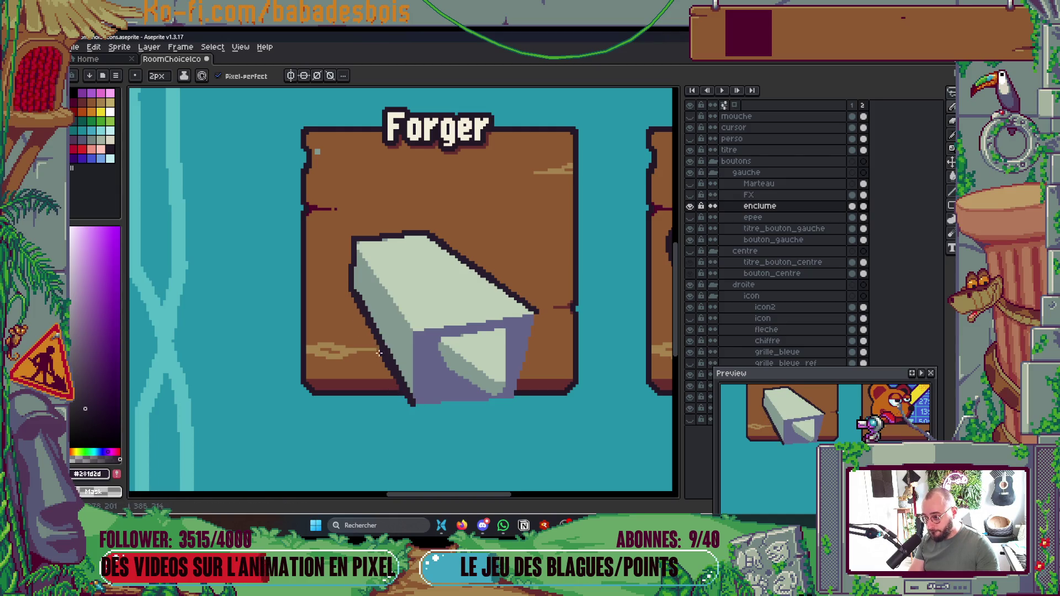
{"action": "scroll", "coordinate": [551, 310], "scroll_direction": "up", "scroll_amount": 1}
{"action": "scroll", "coordinate": [552, 318], "scroll_direction": "down", "scroll_amount": 3}
{"action": "scroll", "coordinate": [551, 318], "scroll_direction": "up", "scroll_amount": 4}
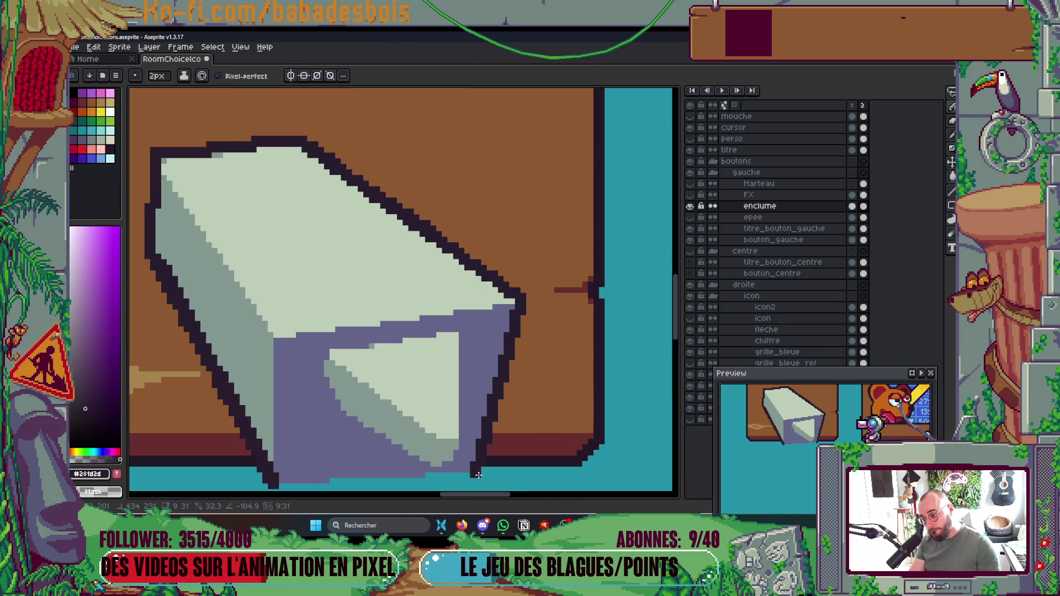
{"action": "scroll", "coordinate": [491, 294], "scroll_direction": "down", "scroll_amount": 4}
{"action": "scroll", "coordinate": [491, 295], "scroll_direction": "up", "scroll_amount": 4}
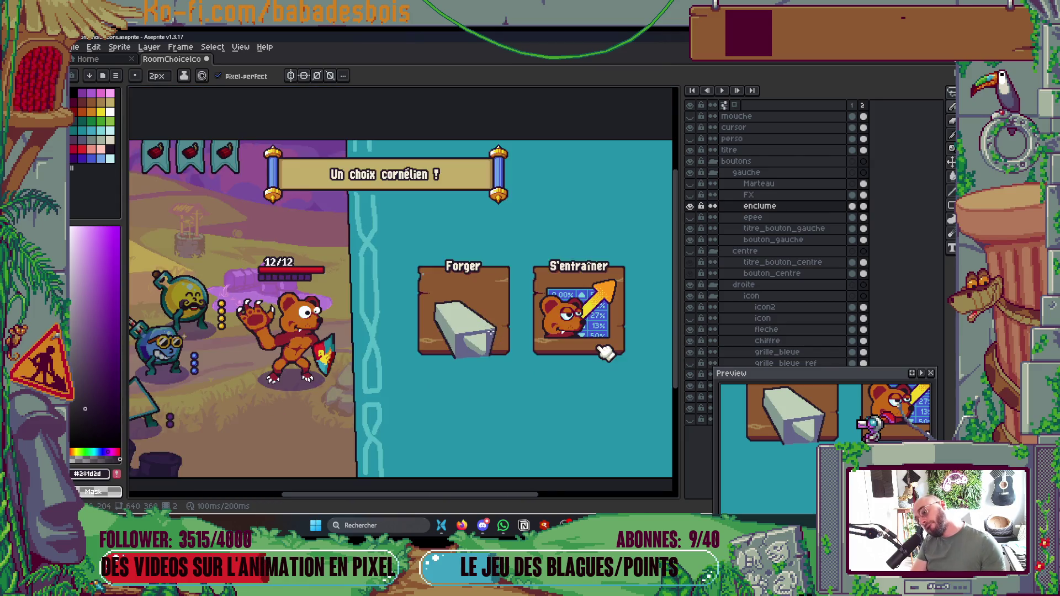
Step: Sketch the anvil's dark foot and V shape below the wooden base
{"action": "mouse_move", "coordinate": [403, 215]}
{"action": "left_mouse_down"}
{"action": "mouse_move", "coordinate": [382, 250]}
{"action": "mouse_move", "coordinate": [434, 335]}
{"action": "left_mouse_up"}
{"action": "mouse_move", "coordinate": [387, 264]}
{"action": "left_mouse_down"}
{"action": "mouse_move", "coordinate": [440, 374]}
{"action": "mouse_move", "coordinate": [476, 354]}
{"action": "left_mouse_up"}
{"action": "mouse_move", "coordinate": [457, 393]}
{"action": "left_mouse_down"}
{"action": "mouse_move", "coordinate": [459, 370]}
{"action": "mouse_move", "coordinate": [462, 387]}
{"action": "mouse_move", "coordinate": [554, 389]}
{"action": "left_mouse_up"}
{"action": "scroll", "coordinate": [499, 316], "scroll_direction": "down", "scroll_amount": 3}
{"action": "scroll", "coordinate": [499, 316], "scroll_direction": "up", "scroll_amount": 1}
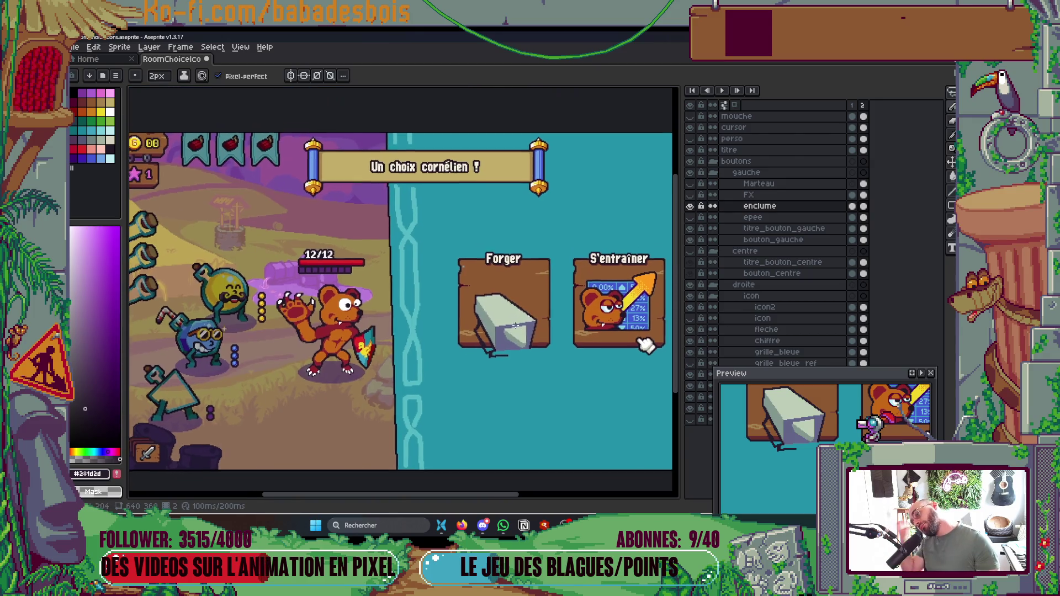
{"action": "scroll", "coordinate": [504, 334], "scroll_direction": "up", "scroll_amount": 2}
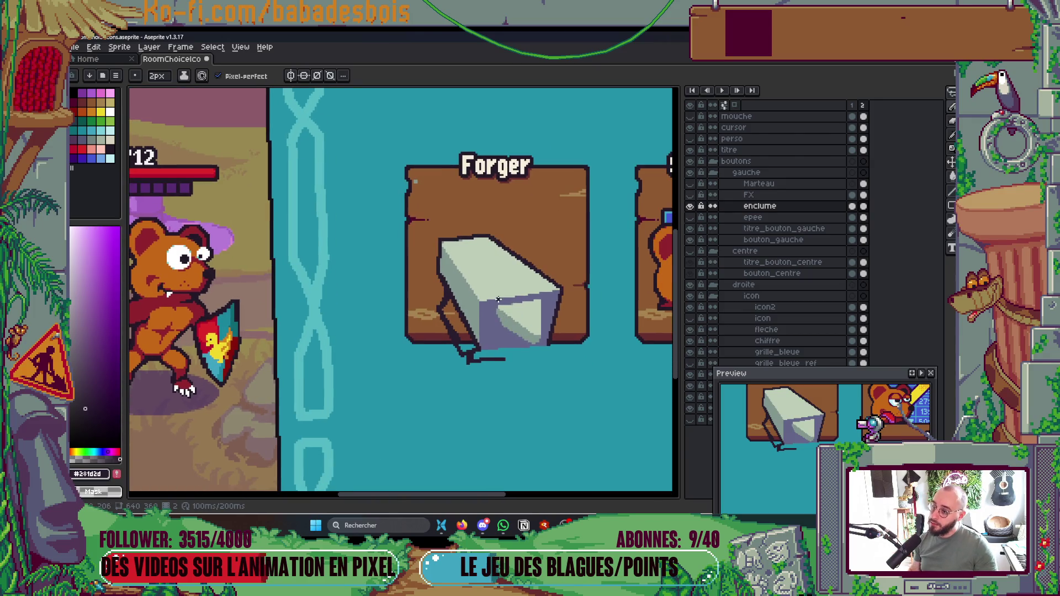
Step: Move the anvil, hammer and spark layers up together
{"action": "left_click", "coordinate": [689, 183]}
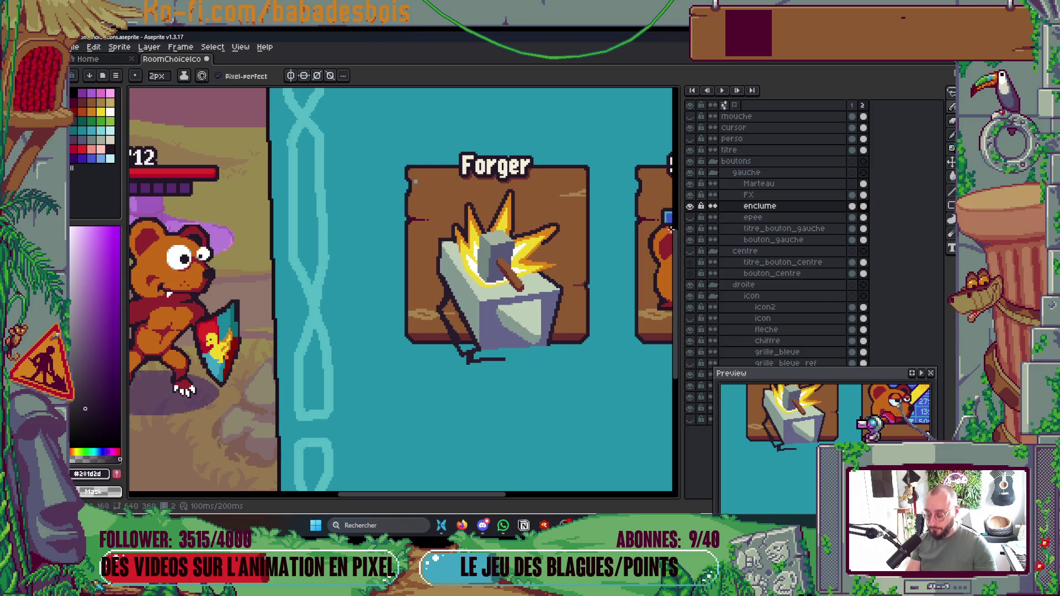
{"action": "left_click", "coordinate": [761, 183], "text": "shift"}
{"action": "key", "text": "v"}
{"action": "left_click_drag", "start_coordinate": [525, 304], "coordinate": [529, 280]}
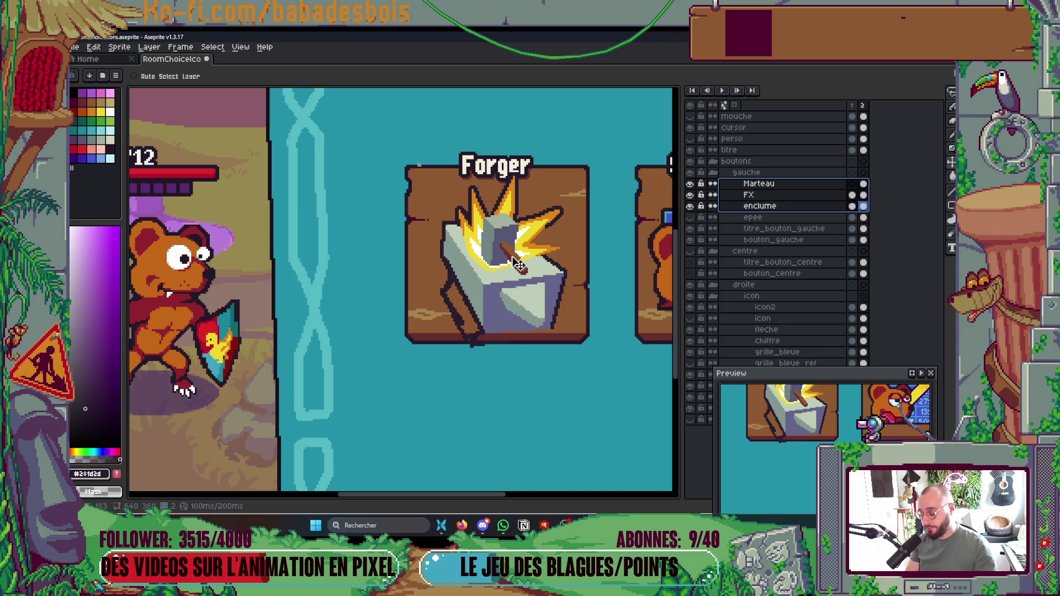
{"action": "key", "text": "b"}
Step: Hide the Marteau and FX layers and reposition the anvil via a freehand selection
{"action": "left_click", "coordinate": [784, 205]}
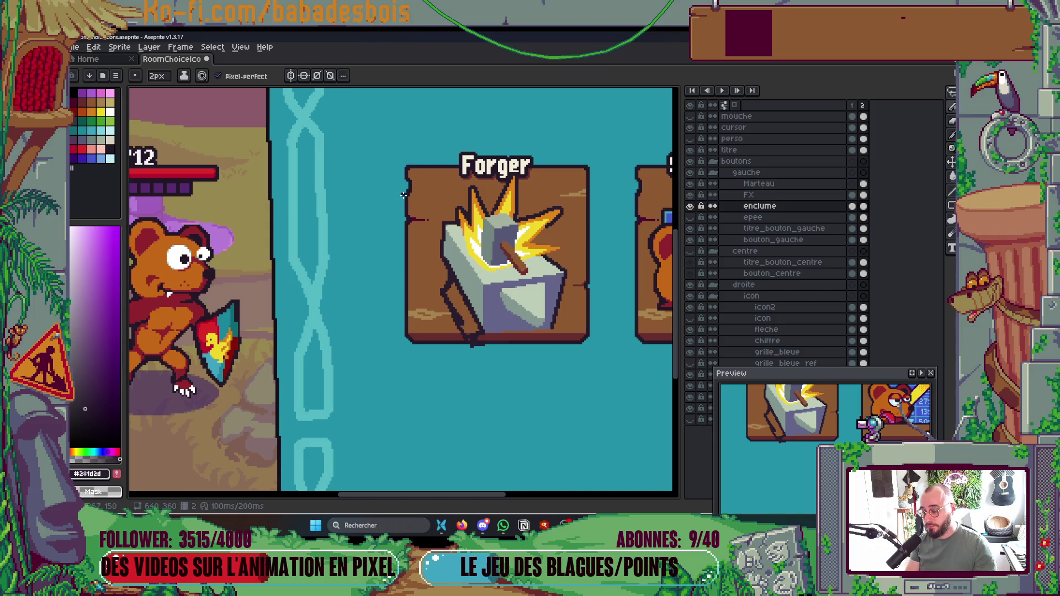
{"action": "left_click", "coordinate": [690, 183]}
{"action": "left_click", "coordinate": [690, 195]}
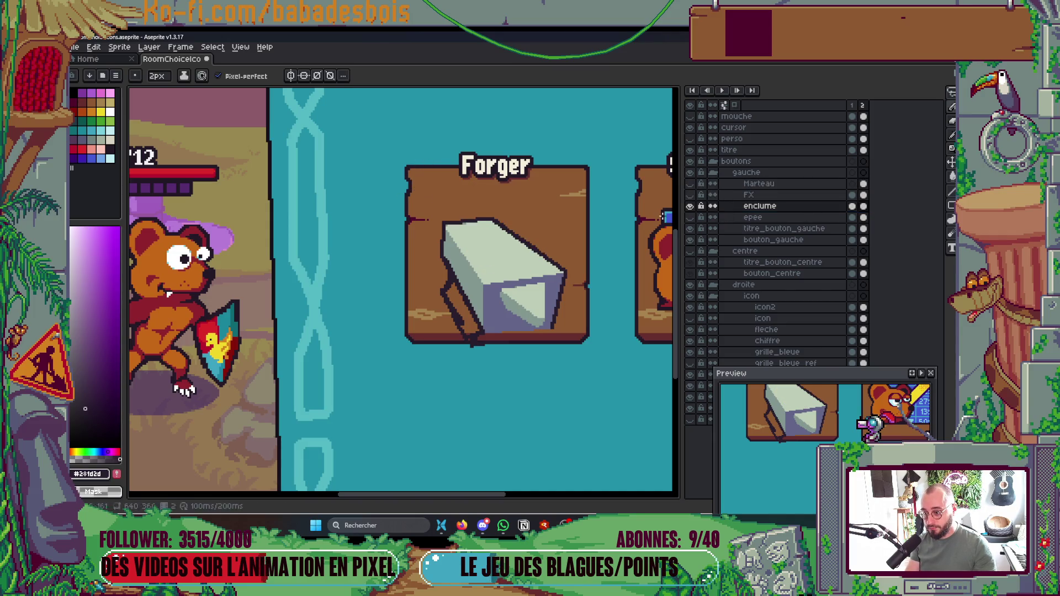
{"action": "key", "text": "q"}
{"action": "mouse_move", "coordinate": [552, 241]}
{"action": "left_mouse_down"}
{"action": "mouse_move", "coordinate": [508, 255]}
{"action": "mouse_move", "coordinate": [469, 314]}
{"action": "mouse_move", "coordinate": [387, 251]}
{"action": "mouse_move", "coordinate": [511, 199]}
{"action": "mouse_move", "coordinate": [544, 237]}
{"action": "mouse_move", "coordinate": [513, 235]}
{"action": "left_mouse_up"}
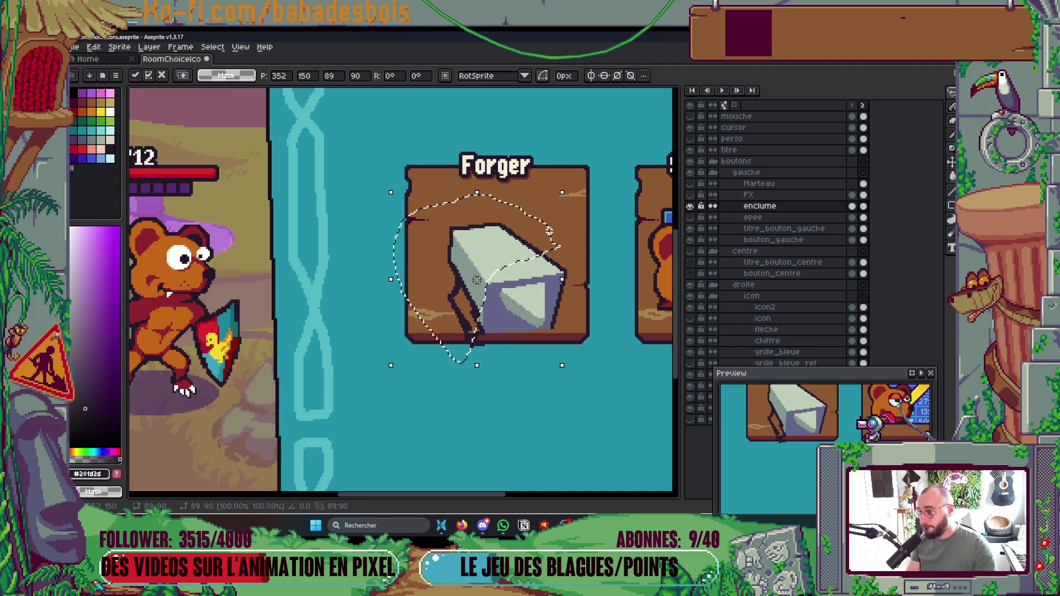
{"action": "key", "text": "ctrl+d"}
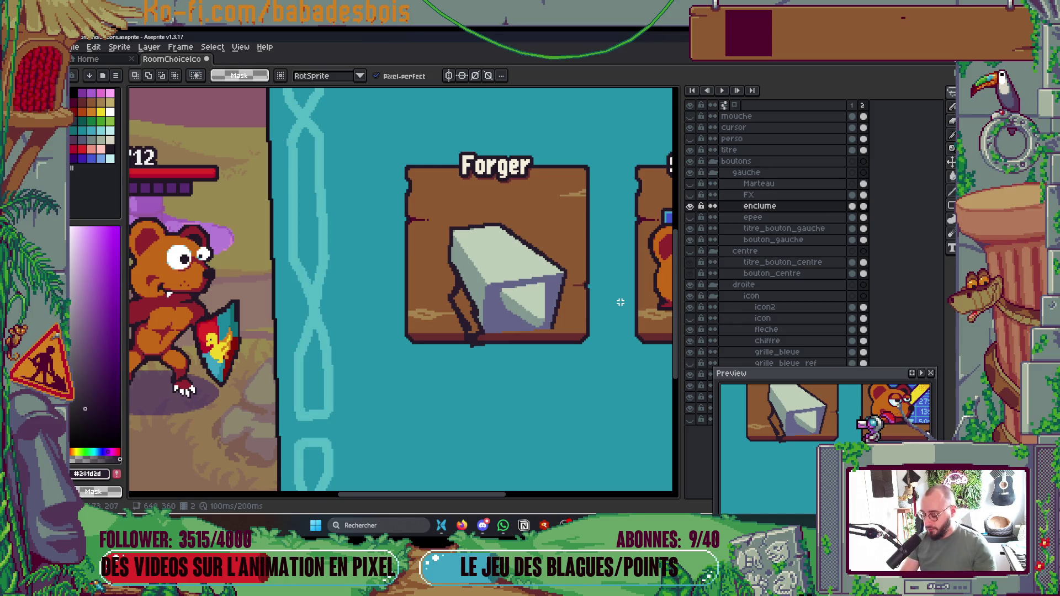
{"action": "key", "text": "i"}
{"action": "scroll", "coordinate": [580, 303], "scroll_direction": "up", "scroll_amount": 3}
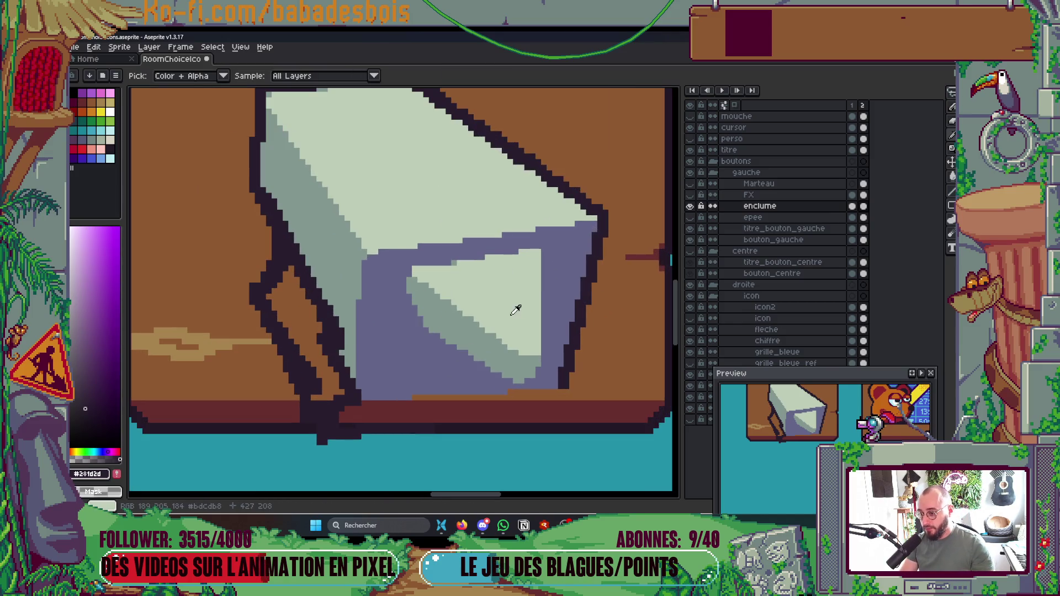
Step: Repaint the triangle's lower tip purple and shade its edge in darker grey-green
{"action": "left_click", "coordinate": [546, 320]}
{"action": "key", "text": "b"}
{"action": "mouse_move", "coordinate": [497, 350]}
{"action": "left_mouse_down"}
{"action": "mouse_move", "coordinate": [538, 337]}
{"action": "mouse_move", "coordinate": [500, 383]}
{"action": "mouse_move", "coordinate": [499, 374]}
{"action": "left_mouse_up"}
{"action": "scroll", "coordinate": [521, 369], "scroll_direction": "up", "scroll_amount": 2}
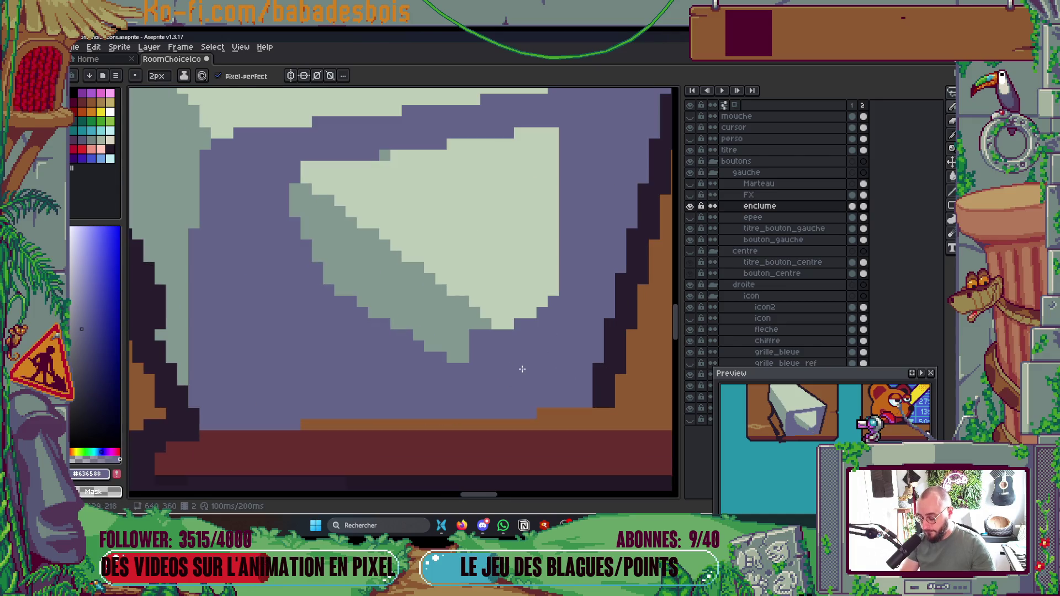
{"action": "left_click", "coordinate": [508, 293], "text": "alt"}
{"action": "left_click", "coordinate": [552, 301]}
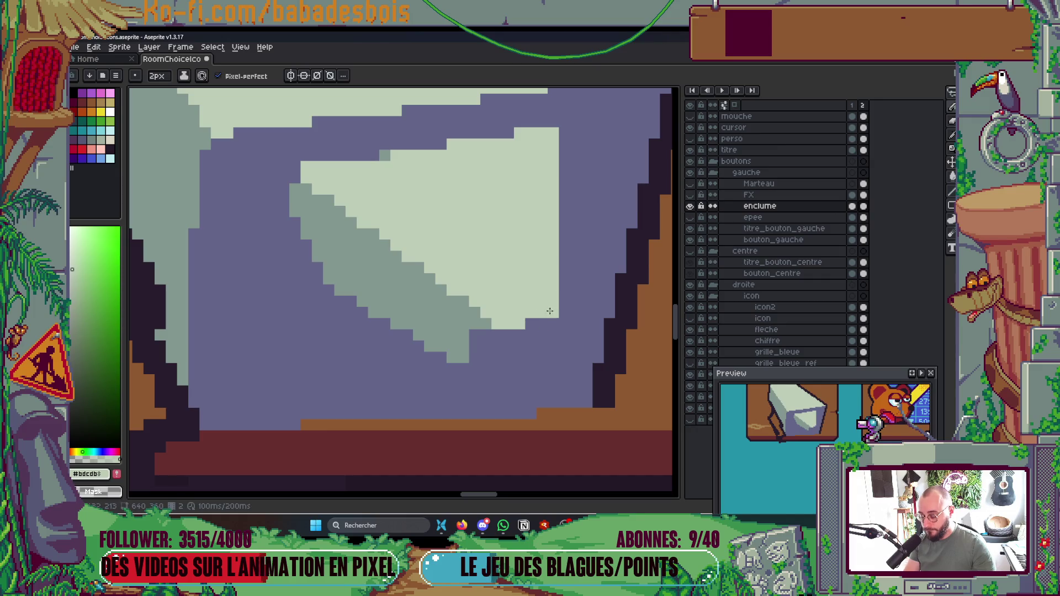
{"action": "left_click", "coordinate": [449, 332], "text": "alt"}
{"action": "mouse_move", "coordinate": [497, 334]}
{"action": "left_mouse_down"}
{"action": "mouse_move", "coordinate": [496, 352]}
{"action": "mouse_move", "coordinate": [513, 337]}
{"action": "mouse_move", "coordinate": [478, 360]}
{"action": "mouse_move", "coordinate": [522, 323]}
{"action": "mouse_move", "coordinate": [545, 330]}
{"action": "left_mouse_up"}
{"action": "scroll", "coordinate": [544, 330], "scroll_direction": "down", "scroll_amount": 6}
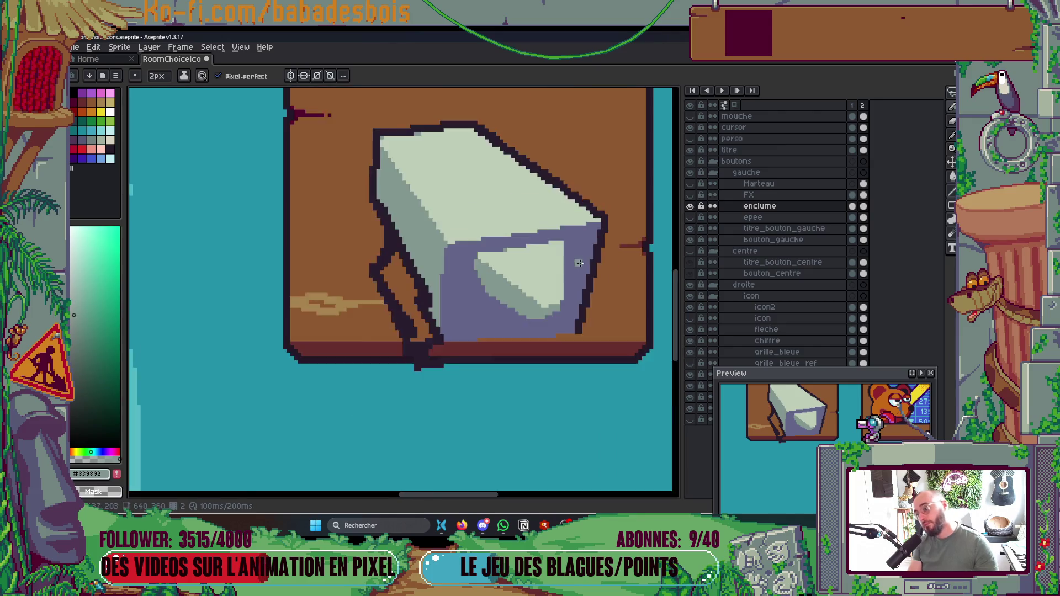
{"action": "scroll", "coordinate": [567, 290], "scroll_direction": "up", "scroll_amount": 2}
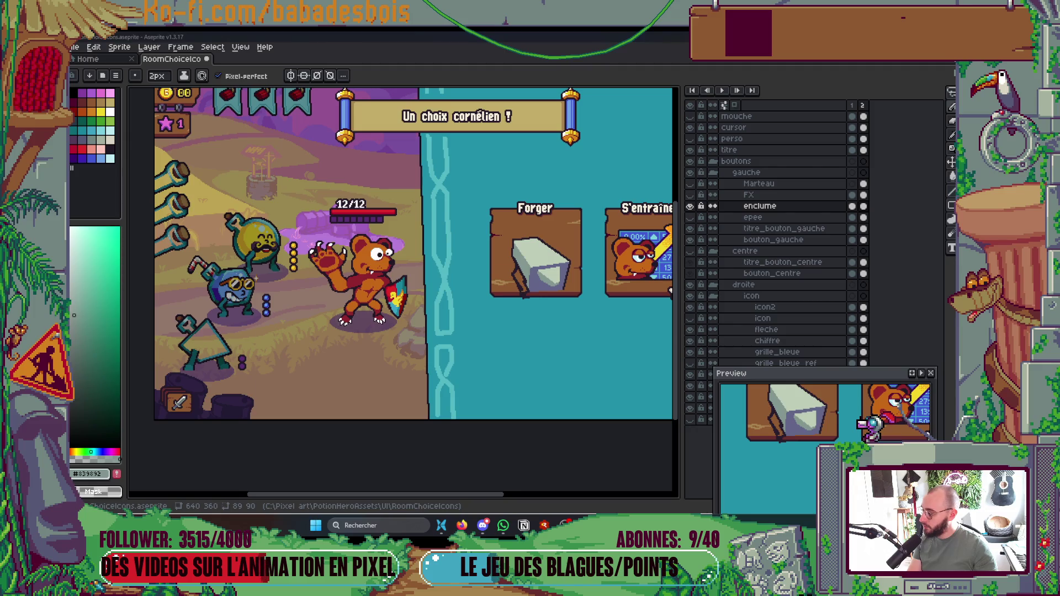
Step: Switch to Firefox and start a new tab
{"action": "key", "text": "alt+Tab"}
{"action": "left_click", "coordinate": [870, 42]}
{"action": "key", "text": "ctrl+t"}
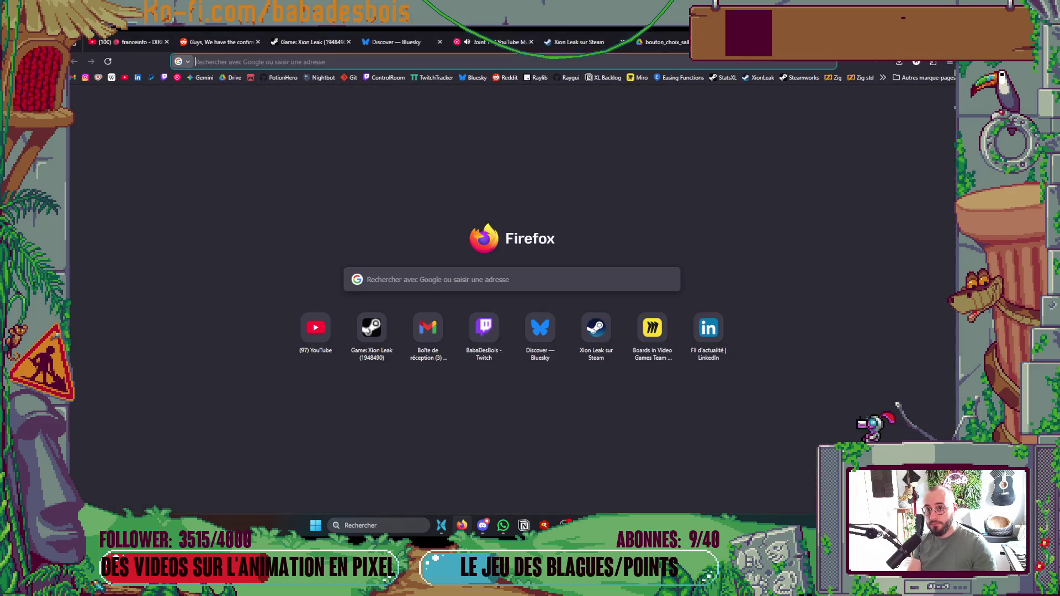
Step: Search Google for 'enclume'
{"action": "type", "text": "enclume"}
{"action": "key", "text": "Return"}
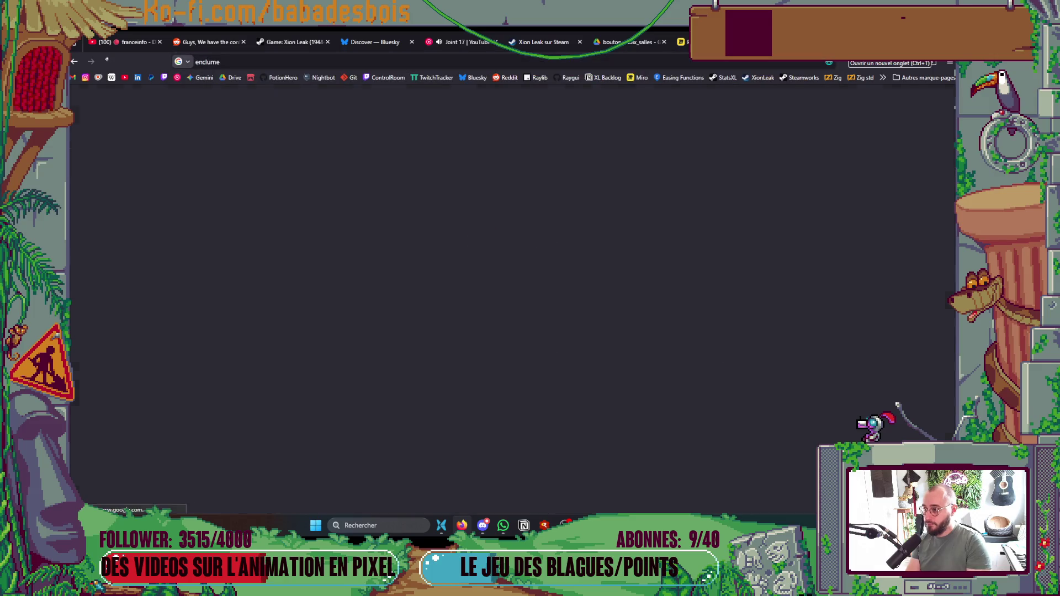
{"action": "mouse_move", "coordinate": [323, 204]}
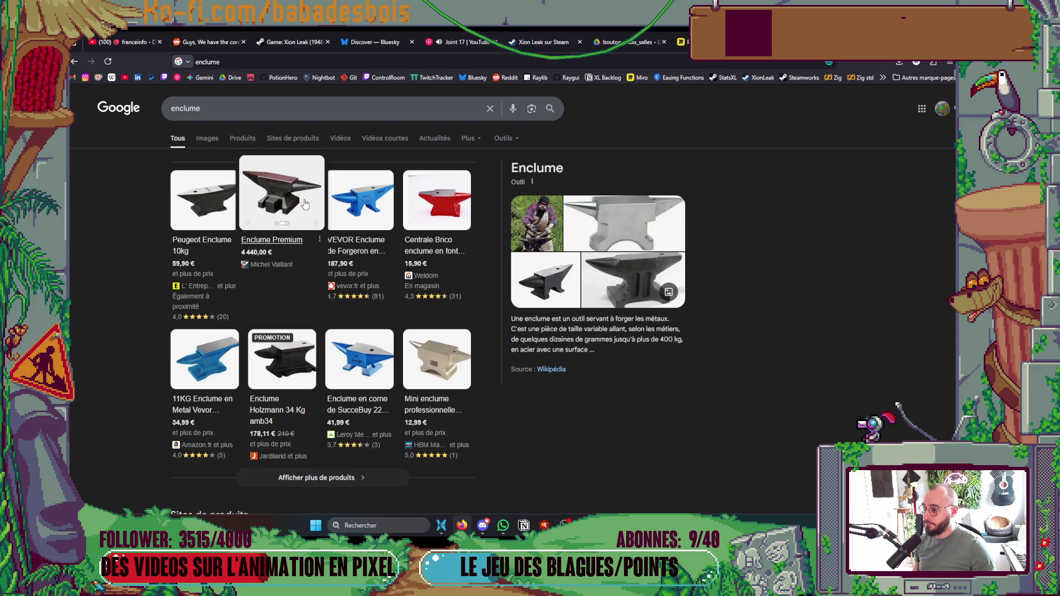
Step: Browse anvil product photos like the Peugeot Enclume 10kg and Enclume Premium for reference
{"action": "left_click", "coordinate": [168, 210]}
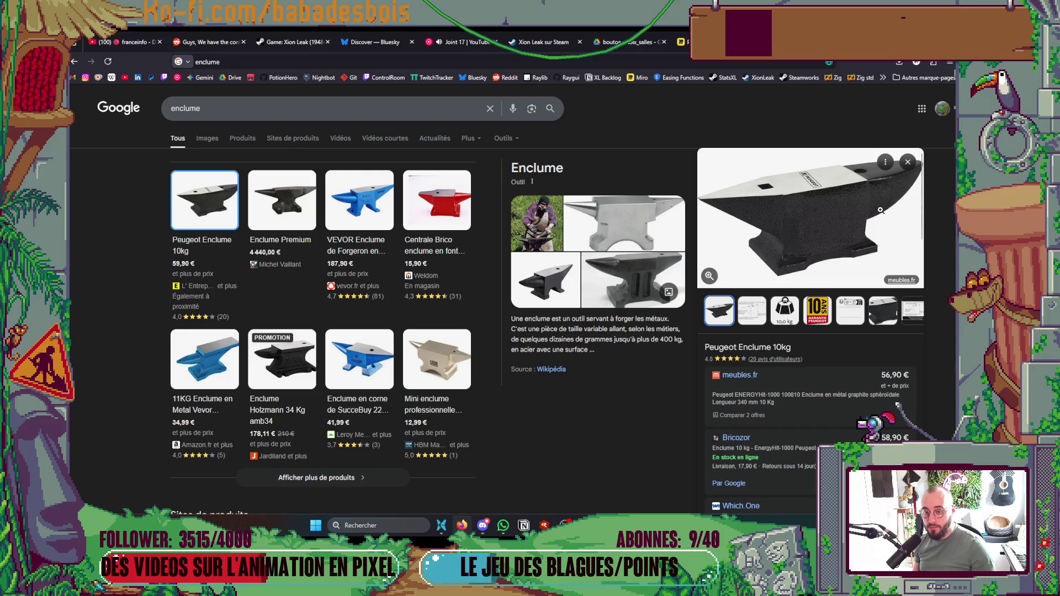
{"action": "left_click", "coordinate": [281, 200]}
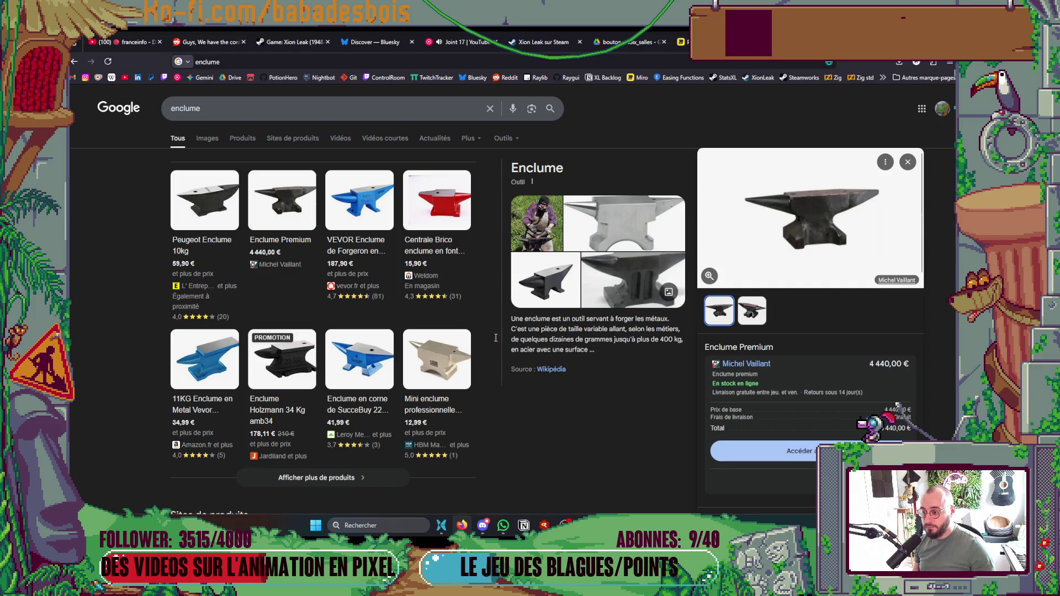
{"action": "mouse_move", "coordinate": [373, 374]}
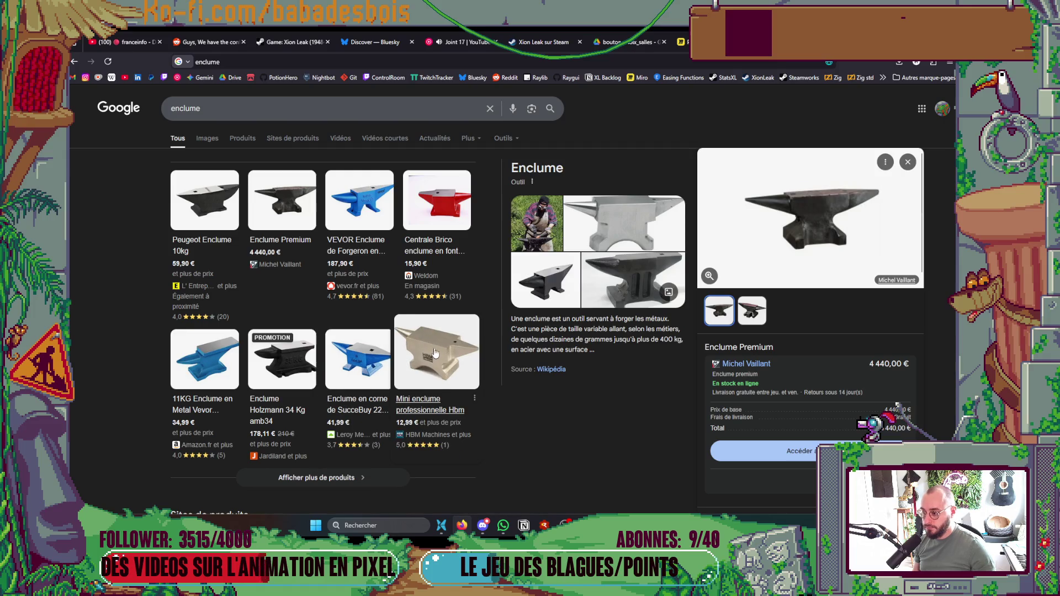
{"action": "left_click", "coordinate": [228, 214]}
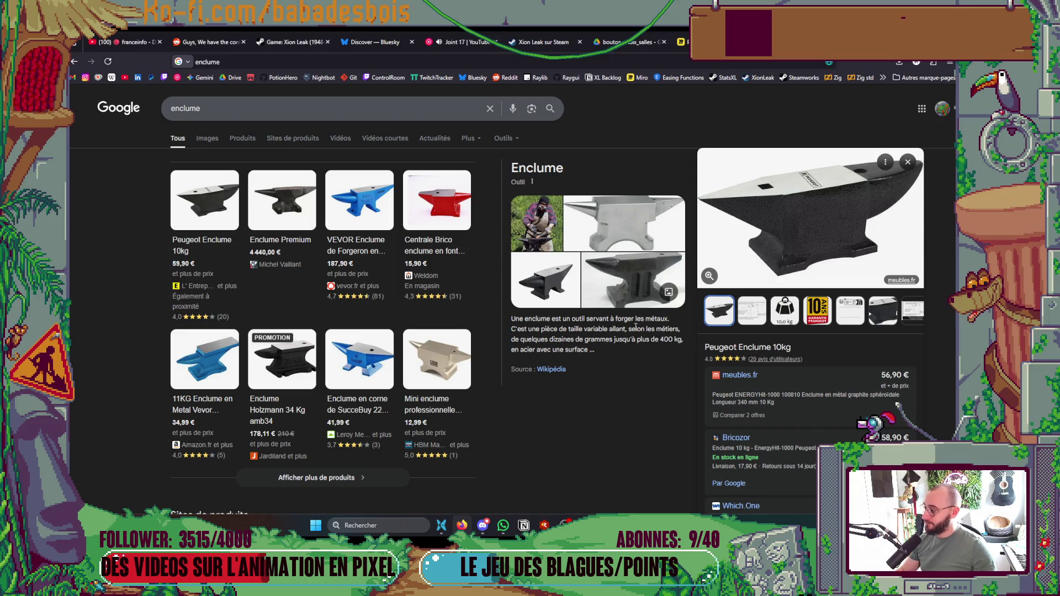
{"action": "mouse_move", "coordinate": [375, 464]}
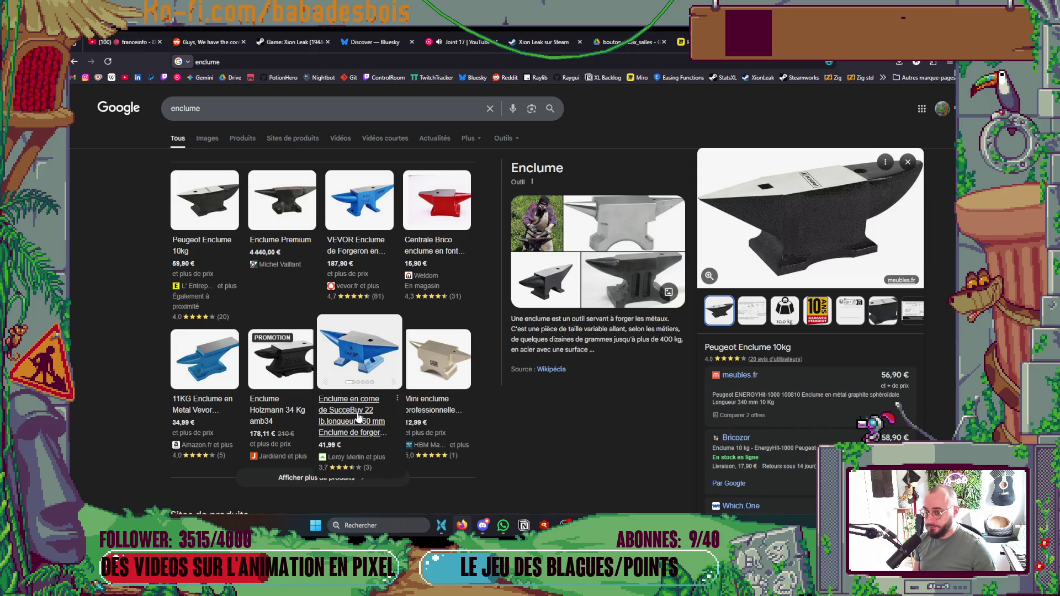
{"action": "scroll", "coordinate": [407, 420], "scroll_direction": "down", "scroll_amount": 3}
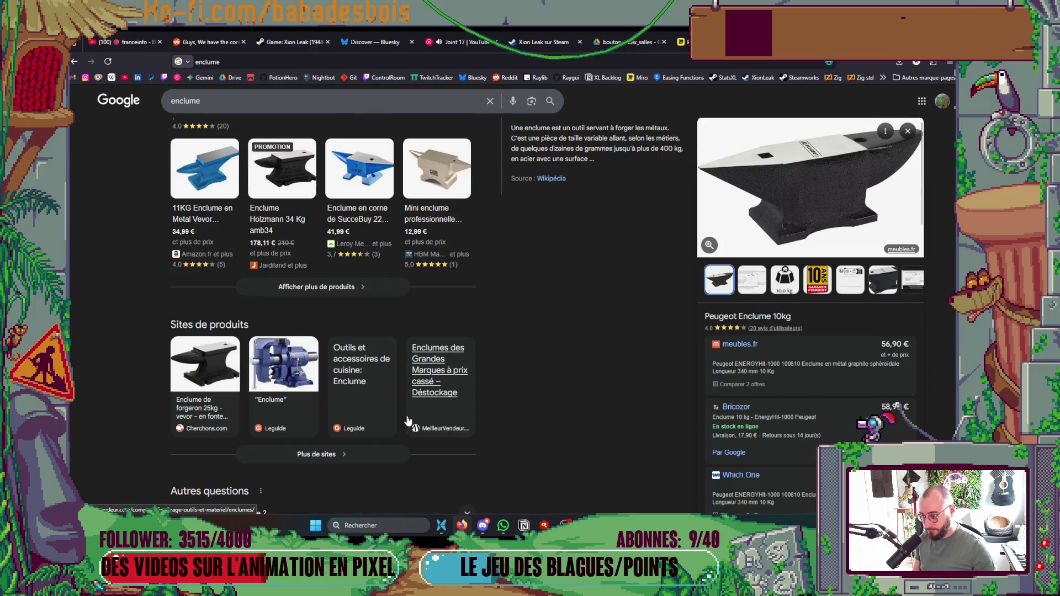
{"action": "scroll", "coordinate": [403, 410], "scroll_direction": "up", "scroll_amount": 3}
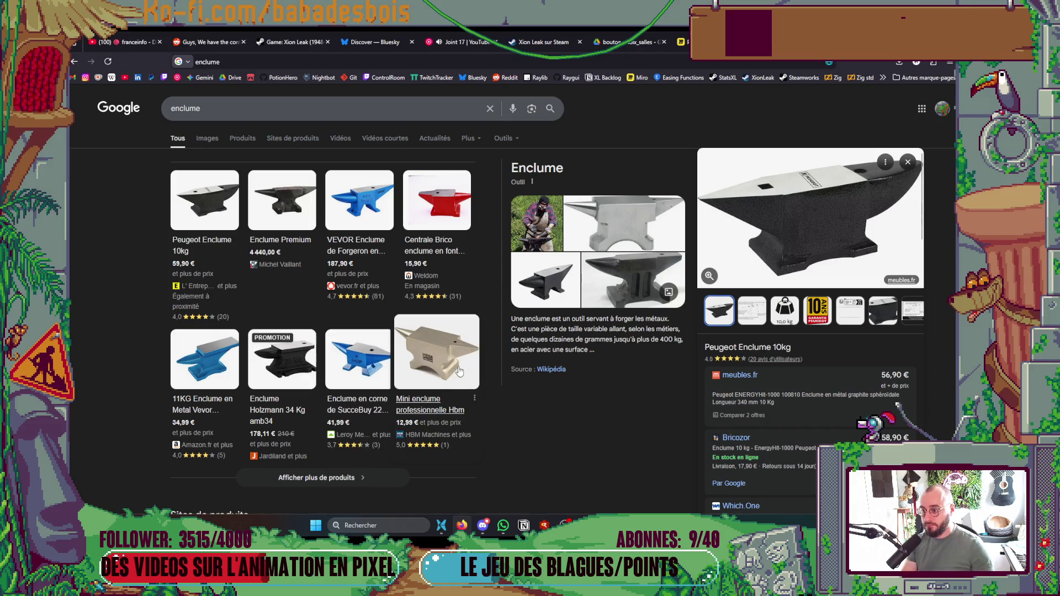
{"action": "left_click", "coordinate": [436, 205]}
{"action": "key", "text": "alt+Tab"}
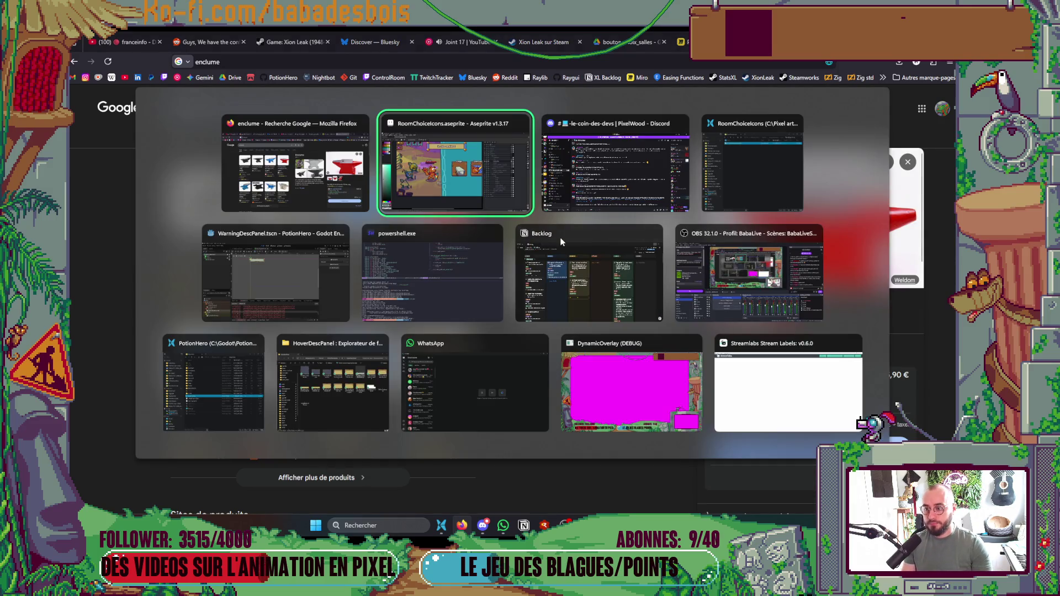
Step: Widen the grey side face along the purple face's left edge, covering the stray purple line
{"action": "scroll", "coordinate": [560, 283], "scroll_direction": "up", "scroll_amount": 2}
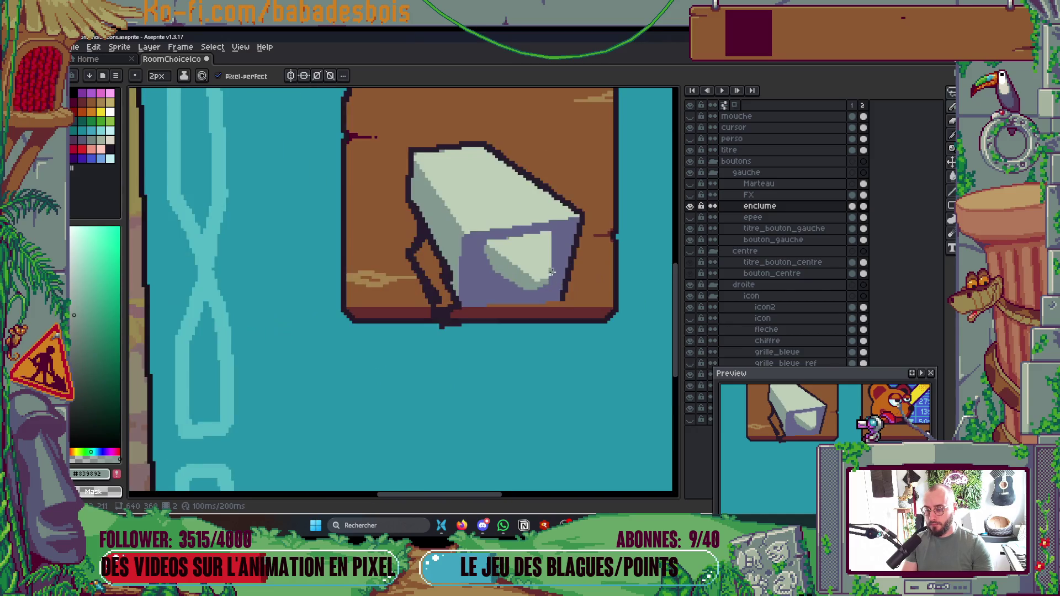
{"action": "scroll", "coordinate": [552, 271], "scroll_direction": "up", "scroll_amount": 1}
{"action": "scroll", "coordinate": [431, 270], "scroll_direction": "up", "scroll_amount": 1}
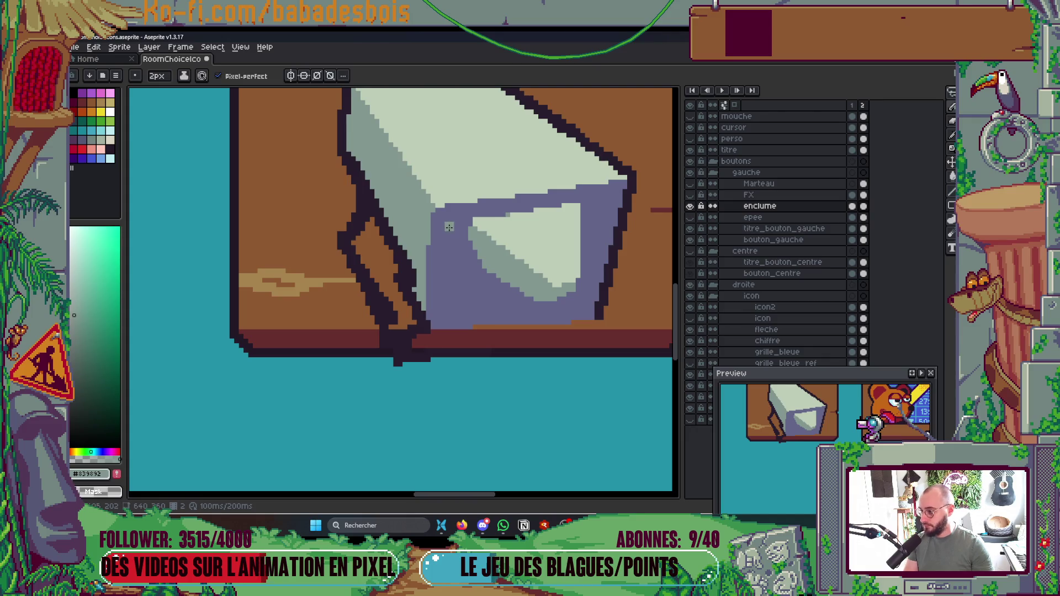
{"action": "mouse_move", "coordinate": [437, 214]}
{"action": "left_mouse_down"}
{"action": "mouse_move", "coordinate": [432, 329]}
{"action": "mouse_move", "coordinate": [429, 243]}
{"action": "left_mouse_up"}
{"action": "scroll", "coordinate": [445, 217], "scroll_direction": "down", "scroll_amount": 8}
{"action": "scroll", "coordinate": [445, 217], "scroll_direction": "up", "scroll_amount": 7}
{"action": "scroll", "coordinate": [434, 262], "scroll_direction": "up", "scroll_amount": 1}
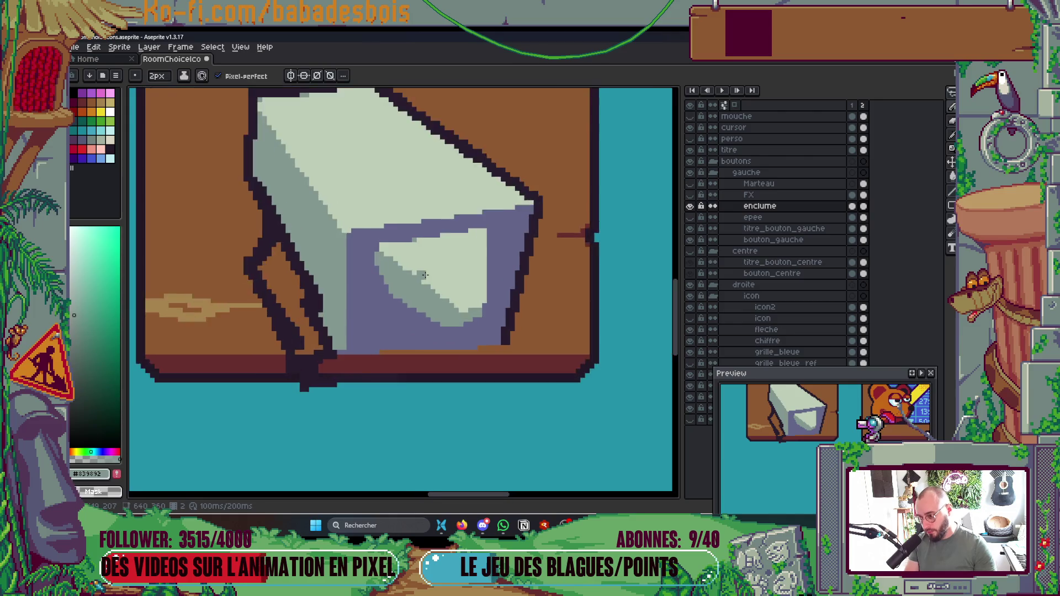
{"action": "scroll", "coordinate": [431, 261], "scroll_direction": "down", "scroll_amount": 8}
Step: Compare the drawing with the anvil reference photos, then return to Aseprite
{"action": "key", "text": "alt+Tab"}
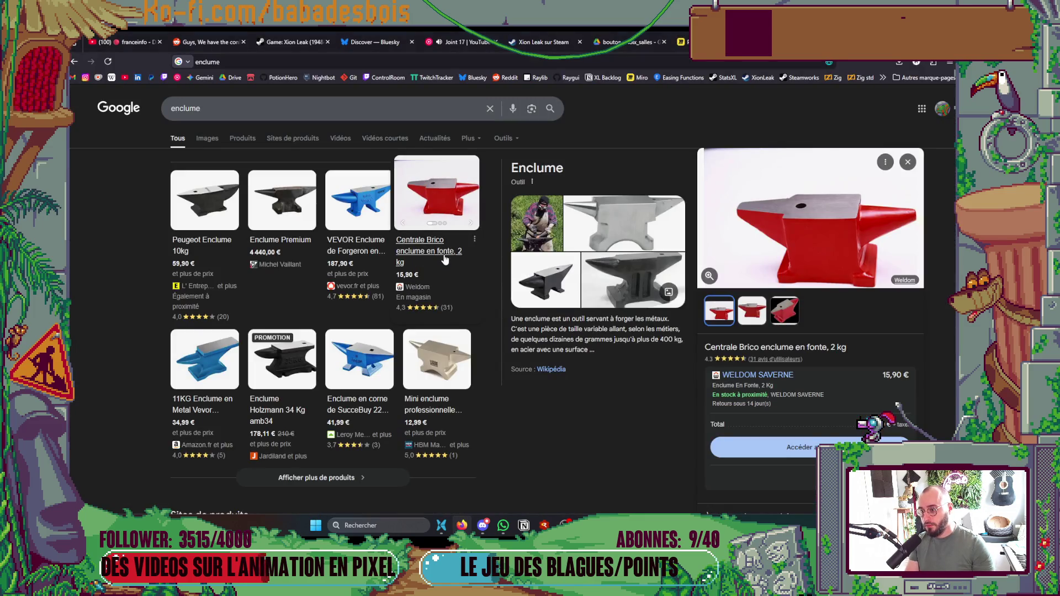
{"action": "key", "text": "alt+Tab"}
{"action": "key", "text": "alt+Tab"}
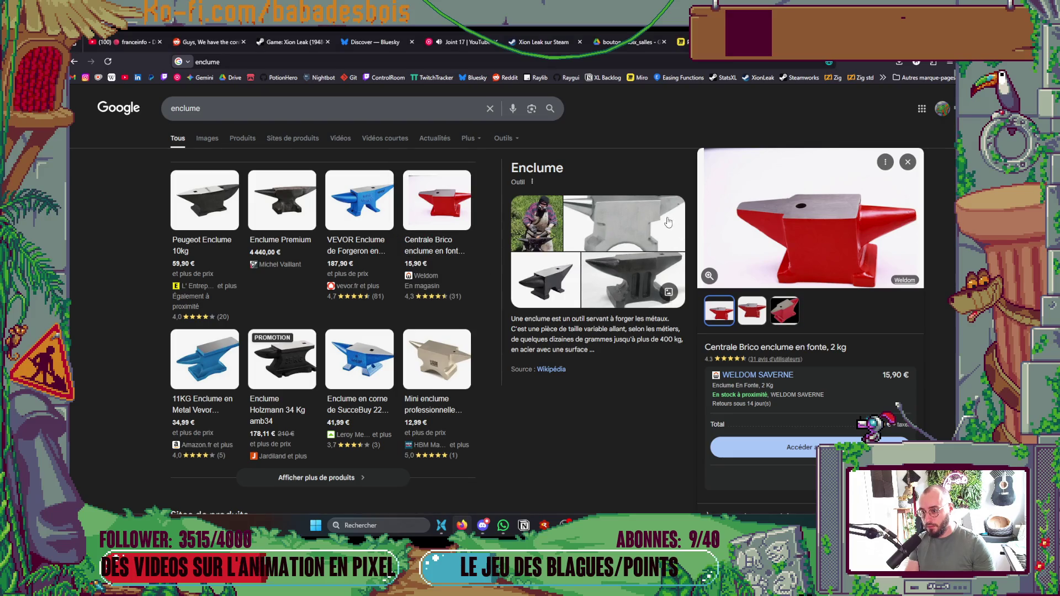
{"action": "key", "text": "alt+Tab"}
{"action": "scroll", "coordinate": [387, 241], "scroll_direction": "up", "scroll_amount": 4}
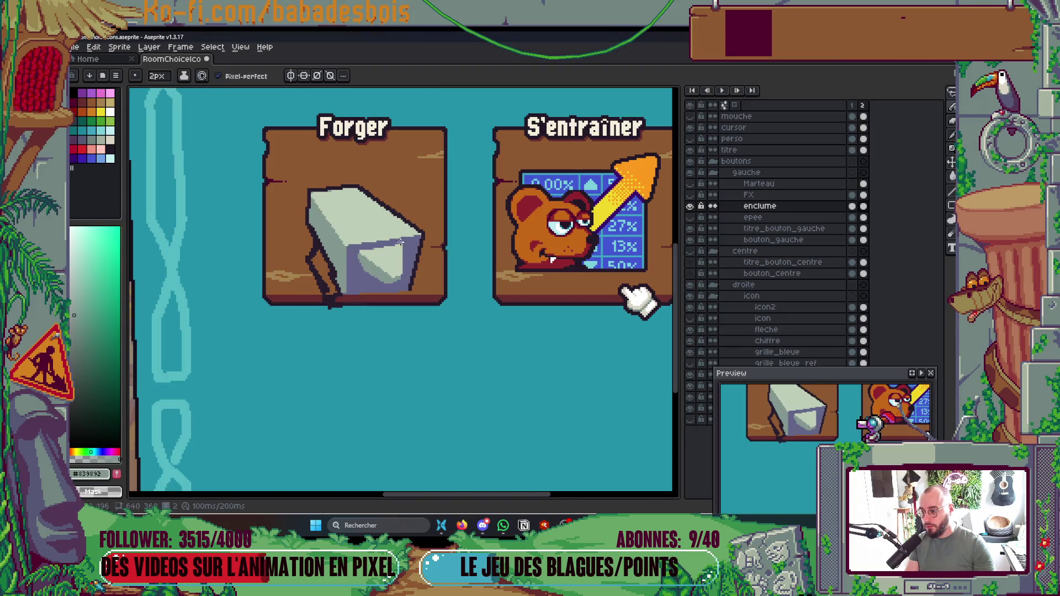
Step: Magic Wand-select the light triangle on the anvil's front and move it 1 px right
{"action": "scroll", "coordinate": [387, 240], "scroll_direction": "up", "scroll_amount": 2}
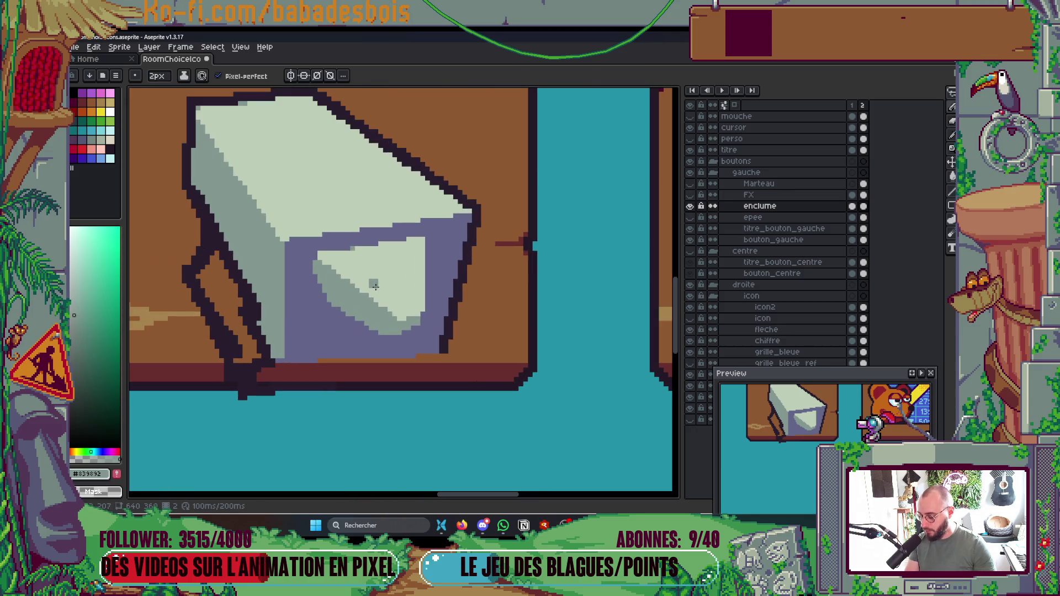
{"action": "key", "text": "w"}
{"action": "left_click", "coordinate": [472, 76]}
{"action": "left_click", "coordinate": [384, 298]}
{"action": "left_click_drag", "start_coordinate": [387, 297], "coordinate": [406, 298]}
{"action": "key", "text": "Return"}
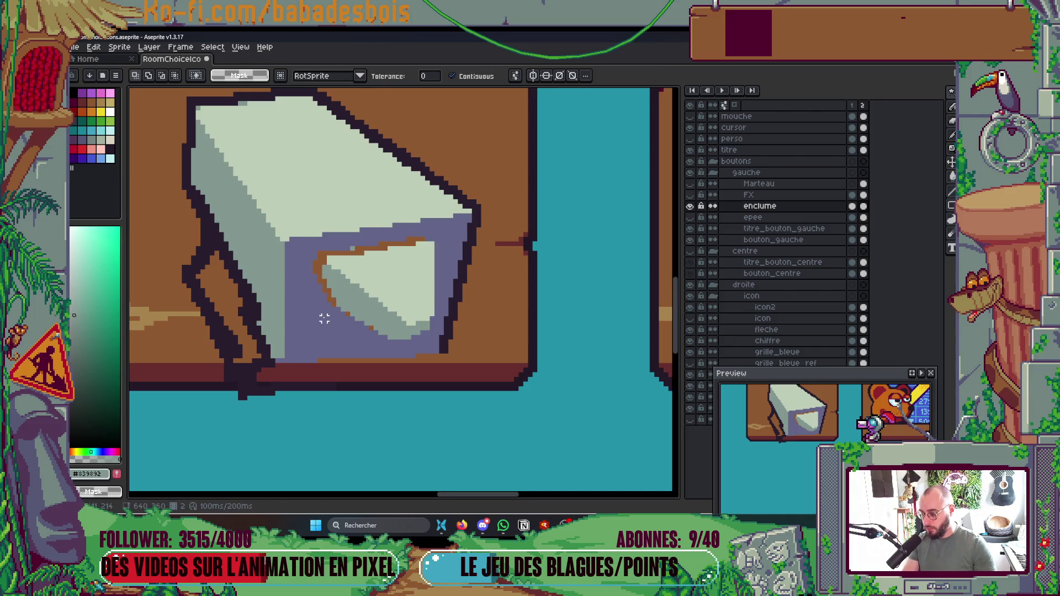
Step: Fill the orange gap and stray grey and orange pixels with the anvil's purple #636588
{"action": "scroll", "coordinate": [309, 298], "scroll_direction": "up", "scroll_amount": 1}
{"action": "key", "text": "g"}
{"action": "left_click", "coordinate": [309, 259], "text": "alt"}
{"action": "left_click", "coordinate": [329, 251]}
{"action": "key", "text": "b"}
{"action": "left_click", "coordinate": [357, 235]}
{"action": "left_click", "coordinate": [351, 313]}
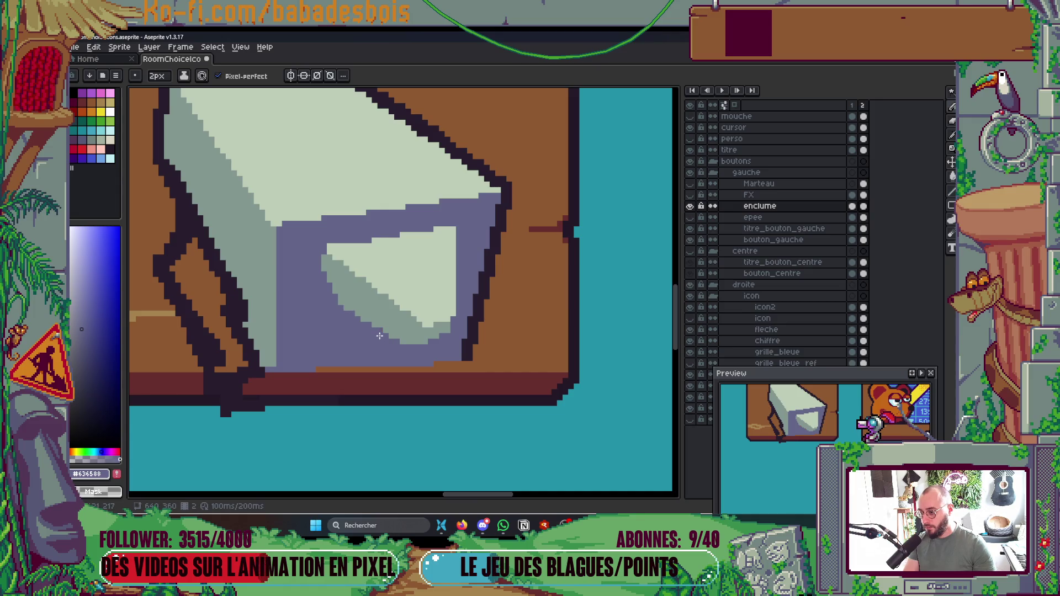
{"action": "scroll", "coordinate": [379, 335], "scroll_direction": "down", "scroll_amount": 5}
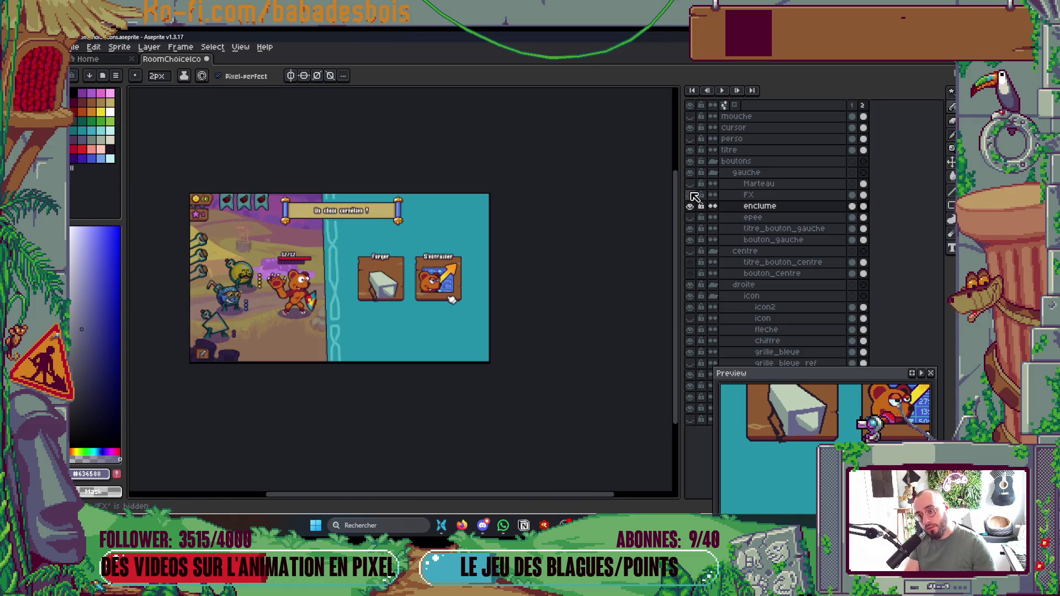
Step: Show the FX spark layer and centre the anvil button in view
{"action": "left_click", "coordinate": [691, 195]}
{"action": "scroll", "coordinate": [272, 252], "scroll_direction": "up", "scroll_amount": 5}
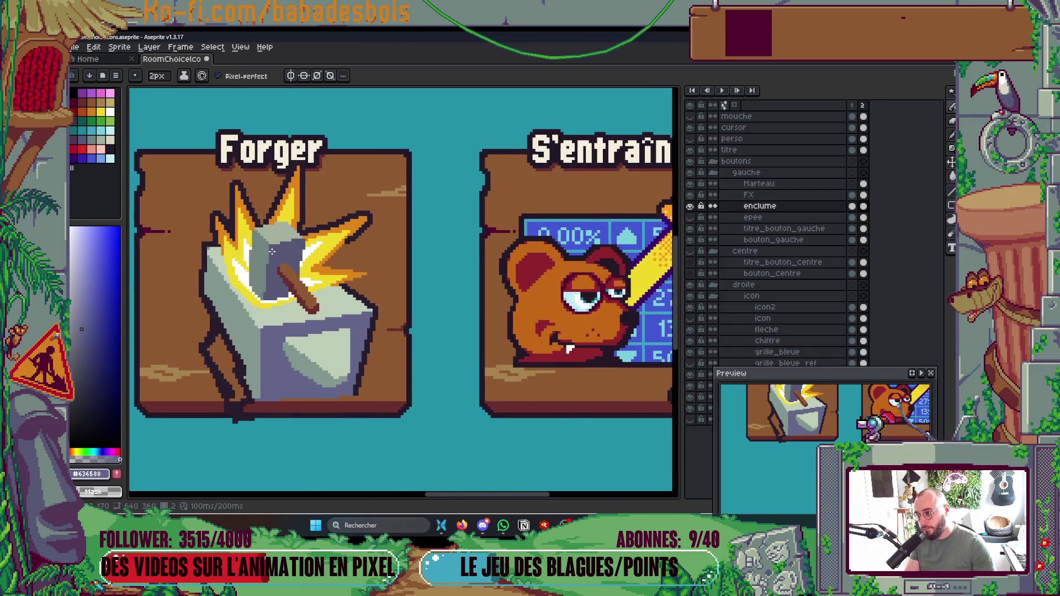
{"action": "left_click_drag", "start_coordinate": [272, 251], "coordinate": [367, 251]}
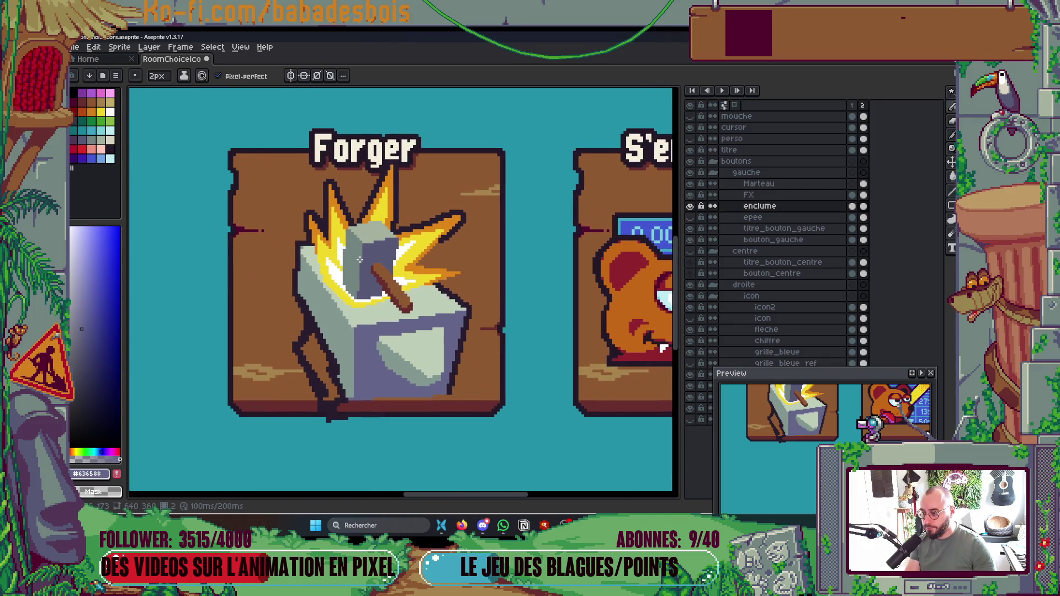
Step: Scale the marquee-selected anvil down to about 92% and nudge it down-left
{"action": "key", "text": "m"}
{"action": "mouse_move", "coordinate": [268, 211]}
{"action": "left_mouse_down"}
{"action": "mouse_move", "coordinate": [509, 440]}
{"action": "mouse_move", "coordinate": [513, 465]}
{"action": "mouse_move", "coordinate": [497, 440]}
{"action": "mouse_move", "coordinate": [504, 450]}
{"action": "left_mouse_up"}
{"action": "mouse_move", "coordinate": [416, 332]}
{"action": "left_mouse_down"}
{"action": "mouse_move", "coordinate": [416, 345]}
{"action": "mouse_move", "coordinate": [421, 335]}
{"action": "left_mouse_up"}
{"action": "left_click", "coordinate": [544, 368]}
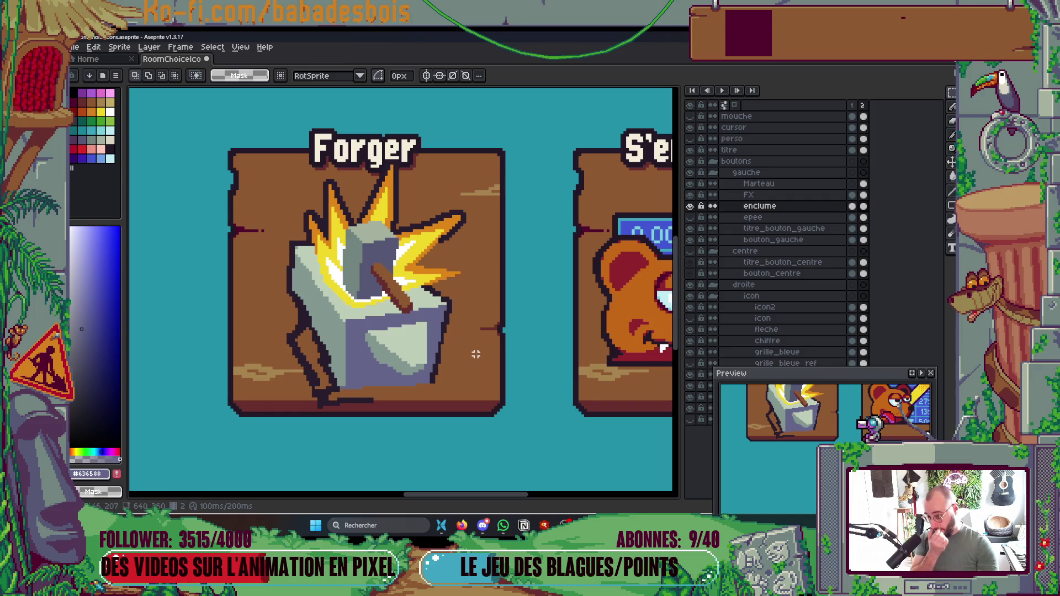
{"action": "scroll", "coordinate": [476, 338], "scroll_direction": "down", "scroll_amount": 3}
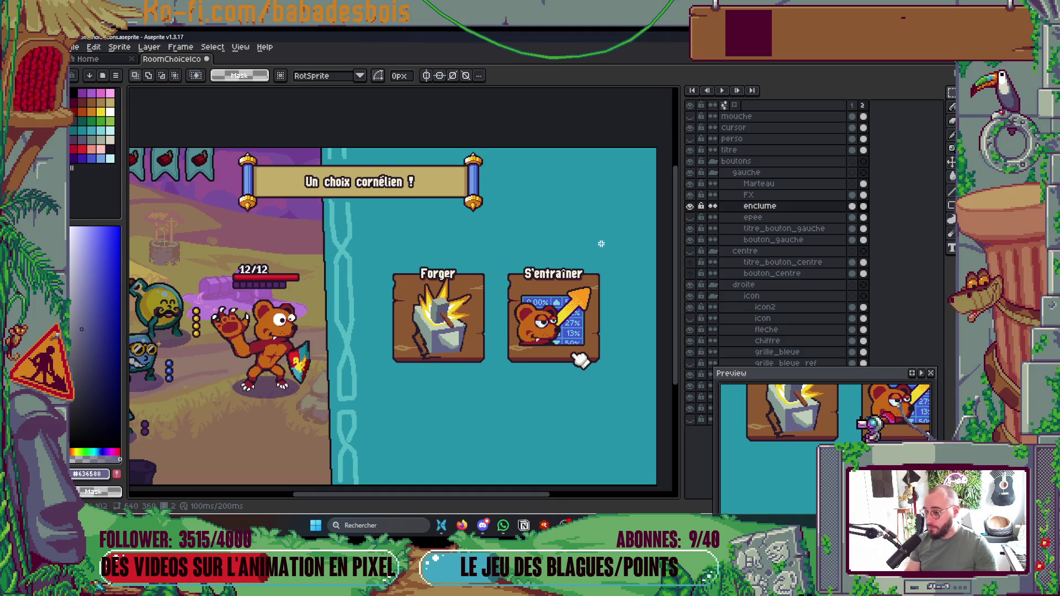
Step: Select the anvil's left side and move it 4 px left
{"action": "scroll", "coordinate": [425, 353], "scroll_direction": "up", "scroll_amount": 3}
{"action": "left_click_drag", "start_coordinate": [349, 184], "coordinate": [387, 260]}
{"action": "left_click_drag", "start_coordinate": [406, 301], "coordinate": [459, 409]}
{"action": "left_click_drag", "start_coordinate": [444, 330], "coordinate": [433, 332]}
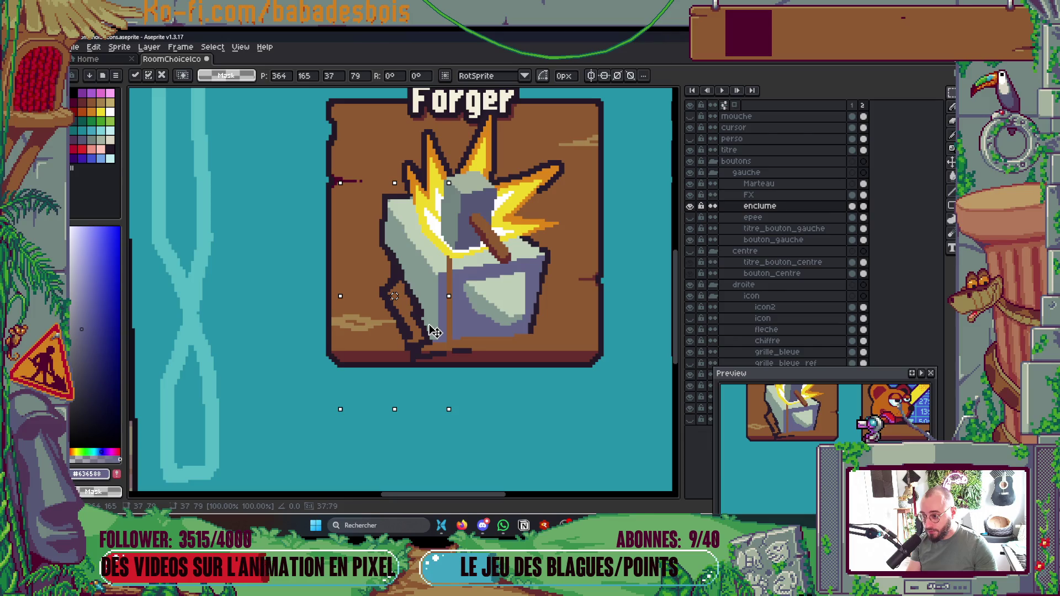
{"action": "left_click", "coordinate": [531, 299]}
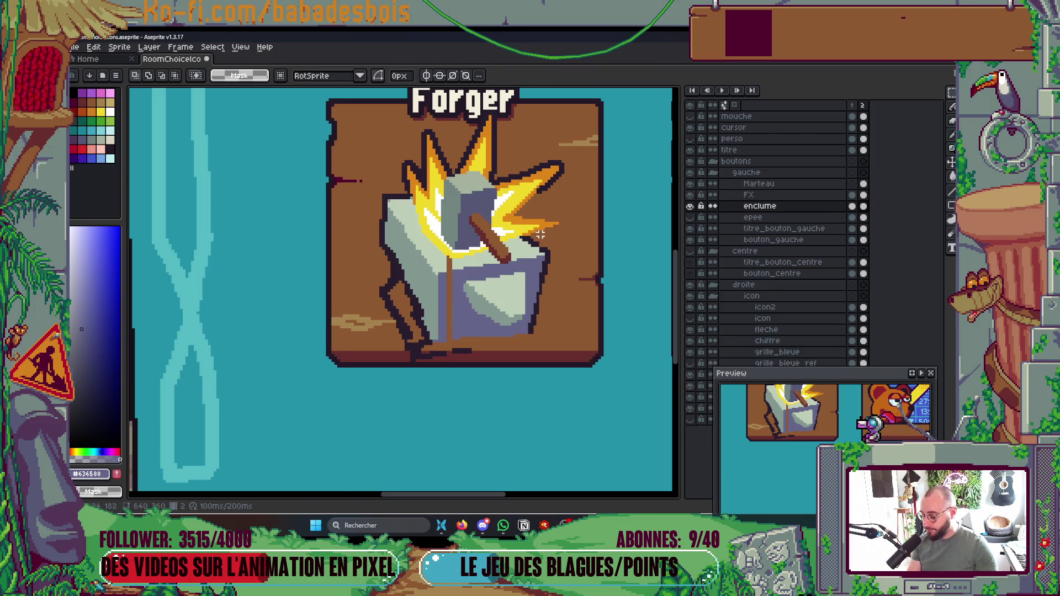
{"action": "left_click_drag", "start_coordinate": [449, 176], "coordinate": [492, 180]}
{"action": "key", "text": "b"}
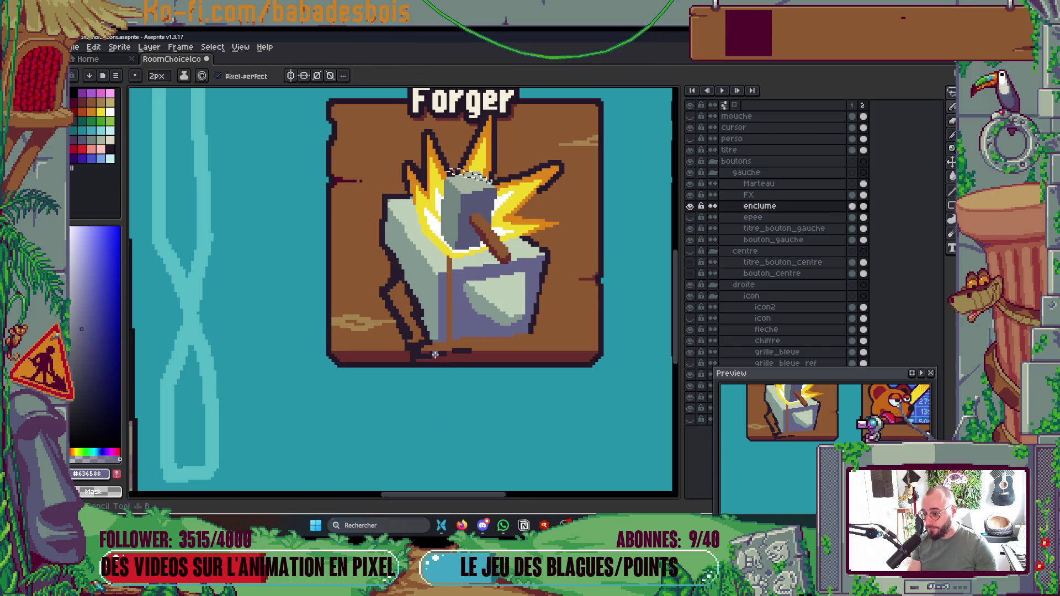
{"action": "key", "text": "v"}
{"action": "key", "text": "b"}
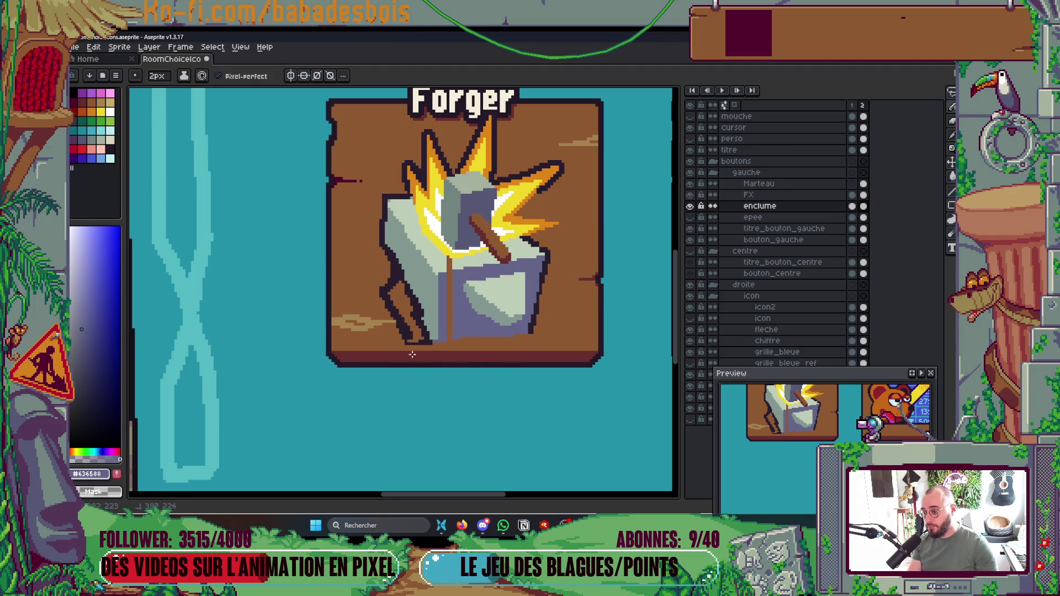
{"action": "scroll", "coordinate": [412, 354], "scroll_direction": "down", "scroll_amount": 4}
{"action": "scroll", "coordinate": [541, 327], "scroll_direction": "up", "scroll_amount": 2}
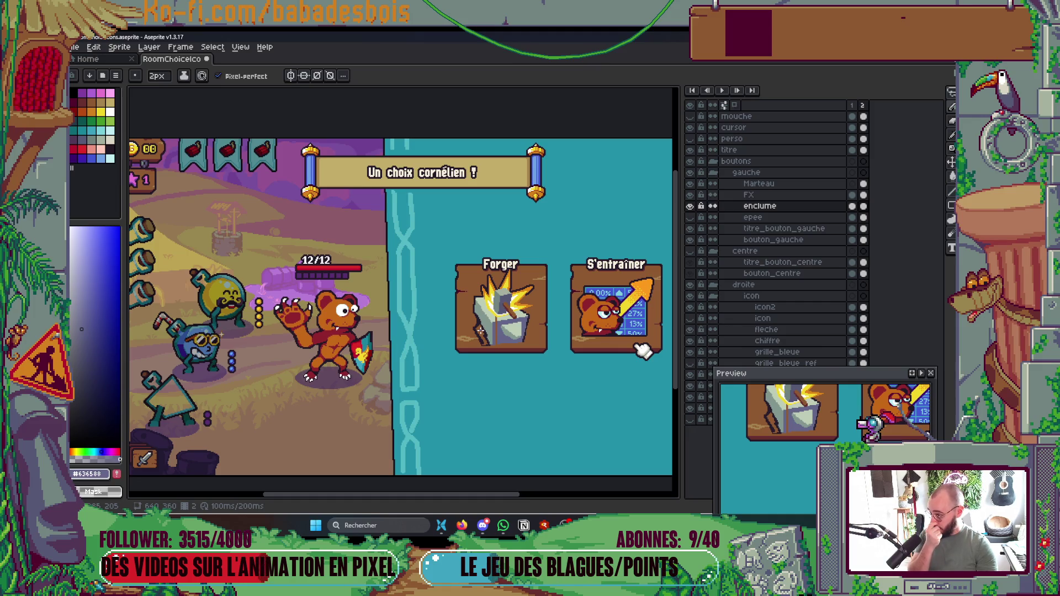
{"action": "scroll", "coordinate": [484, 331], "scroll_direction": "up", "scroll_amount": 3}
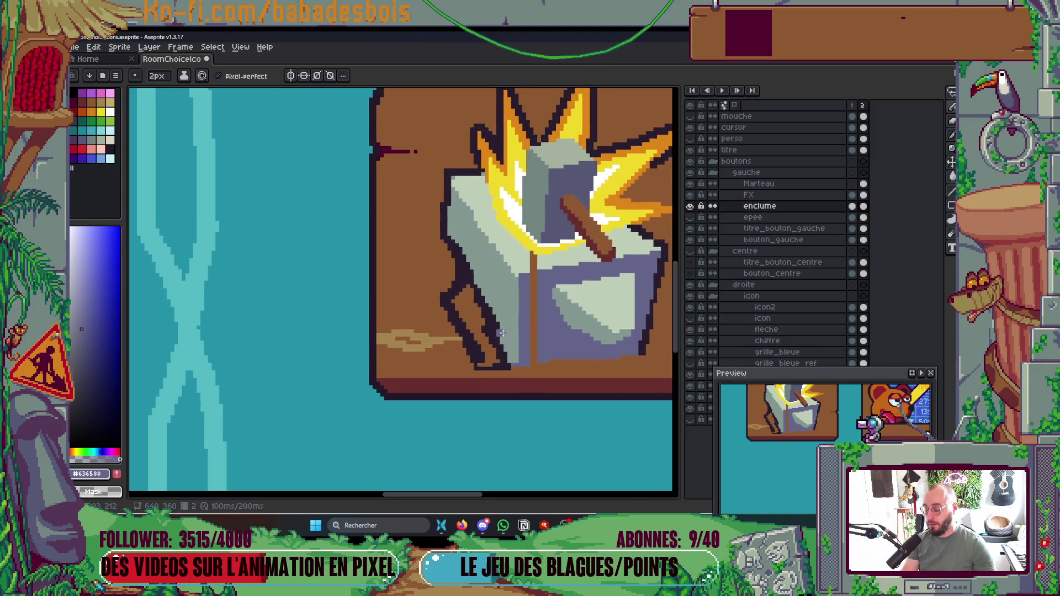
Step: Thin the anvil's left-edge outline and paint the brown line under the handle purple
{"action": "left_click_drag", "start_coordinate": [505, 339], "coordinate": [426, 192]}
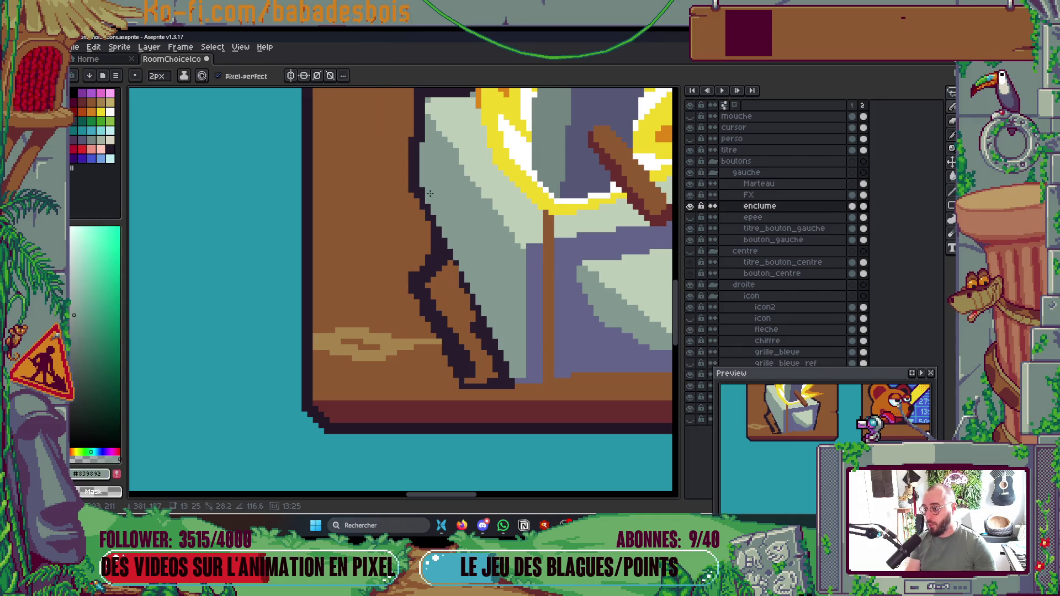
{"action": "scroll", "coordinate": [453, 224], "scroll_direction": "down", "scroll_amount": 3}
{"action": "scroll", "coordinate": [529, 293], "scroll_direction": "up", "scroll_amount": 3}
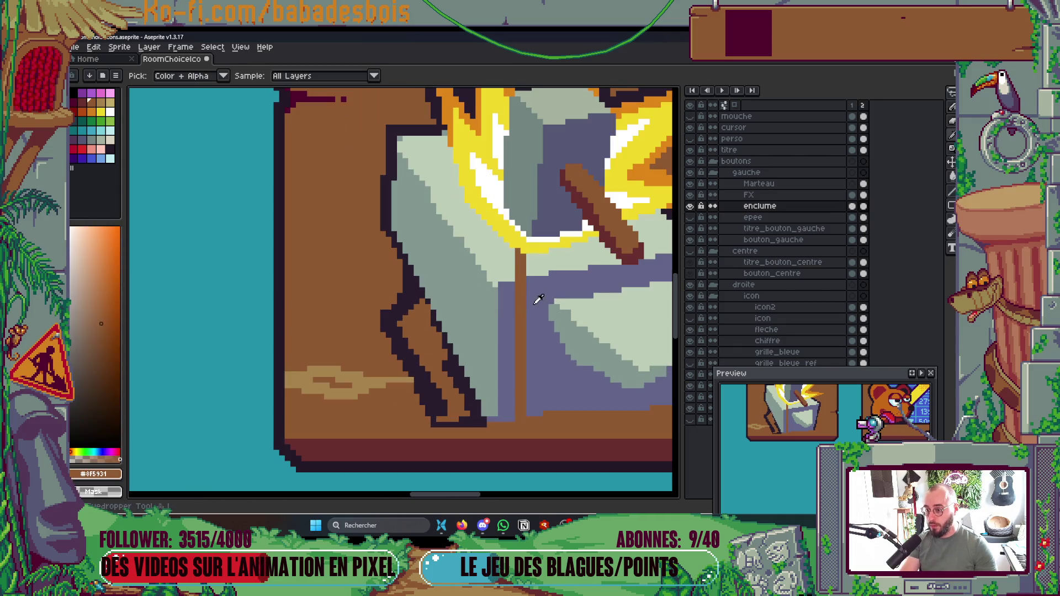
{"action": "left_click", "coordinate": [520, 286], "text": "alt"}
{"action": "left_click_drag", "start_coordinate": [523, 337], "coordinate": [527, 390]}
{"action": "scroll", "coordinate": [520, 328], "scroll_direction": "down", "scroll_amount": 3}
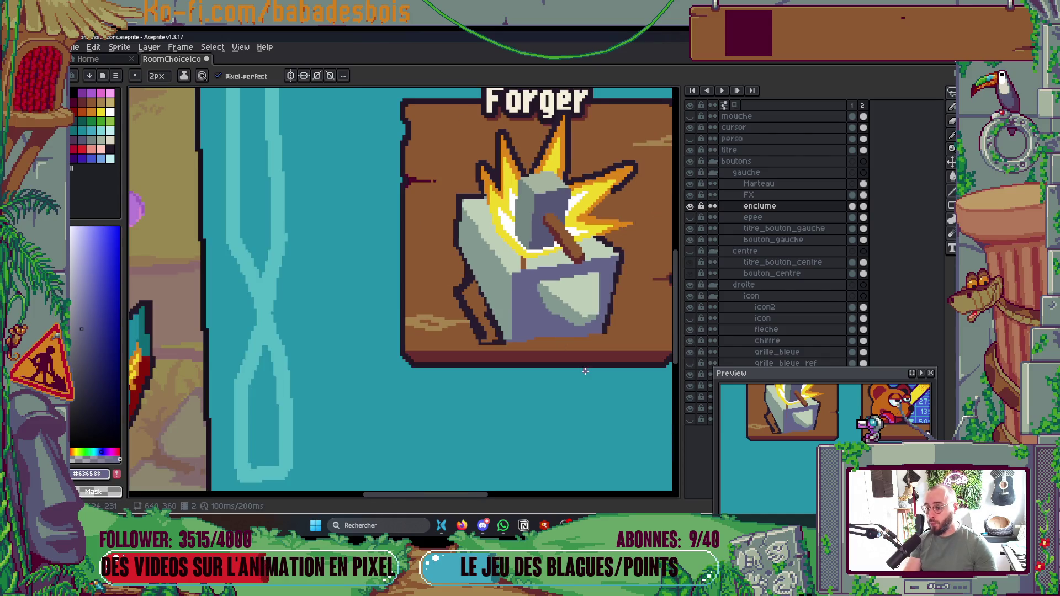
{"action": "scroll", "coordinate": [591, 350], "scroll_direction": "up", "scroll_amount": 2}
{"action": "scroll", "coordinate": [607, 332], "scroll_direction": "up", "scroll_amount": 1}
Step: Draw dark outlines along the anvil's bottom edge and right foot
{"action": "left_click", "coordinate": [621, 290], "text": "alt"}
{"action": "left_click", "coordinate": [511, 305]}
{"action": "key", "text": "ctrl+z"}
{"action": "mouse_move", "coordinate": [392, 326]}
{"action": "left_mouse_down"}
{"action": "mouse_move", "coordinate": [381, 325]}
{"action": "mouse_move", "coordinate": [616, 313]}
{"action": "mouse_move", "coordinate": [584, 323]}
{"action": "mouse_move", "coordinate": [590, 342]}
{"action": "left_mouse_up"}
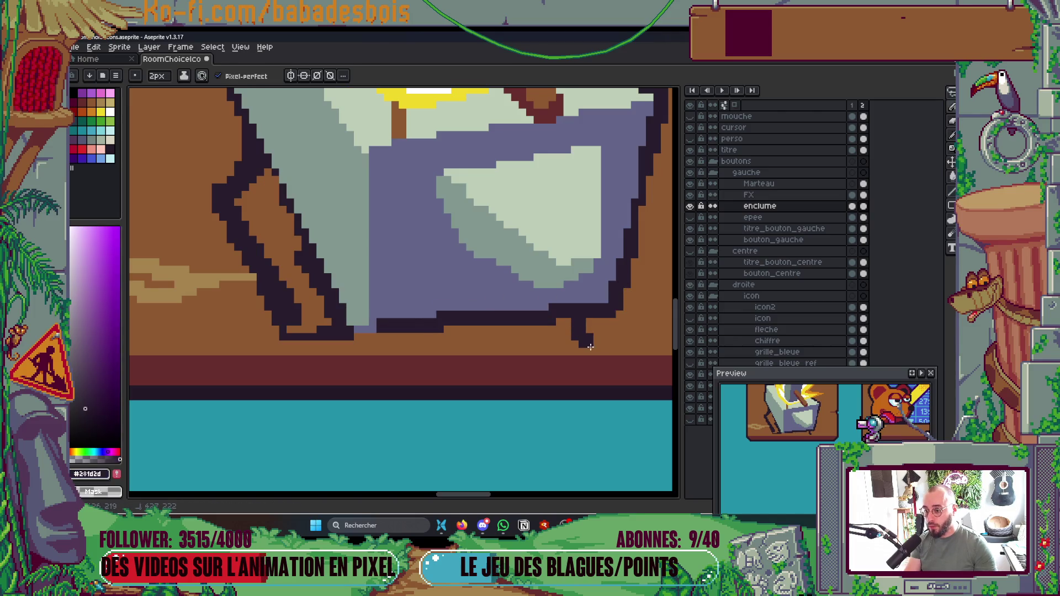
{"action": "scroll", "coordinate": [331, 331], "scroll_direction": "down", "scroll_amount": 1}
{"action": "scroll", "coordinate": [331, 342], "scroll_direction": "up", "scroll_amount": 2}
{"action": "left_click", "coordinate": [459, 335]}
{"action": "mouse_move", "coordinate": [463, 337]}
{"action": "left_mouse_down"}
{"action": "mouse_move", "coordinate": [634, 319]}
{"action": "mouse_move", "coordinate": [437, 351]}
{"action": "mouse_move", "coordinate": [437, 319]}
{"action": "left_mouse_up"}
{"action": "key", "text": "ctrl+z"}
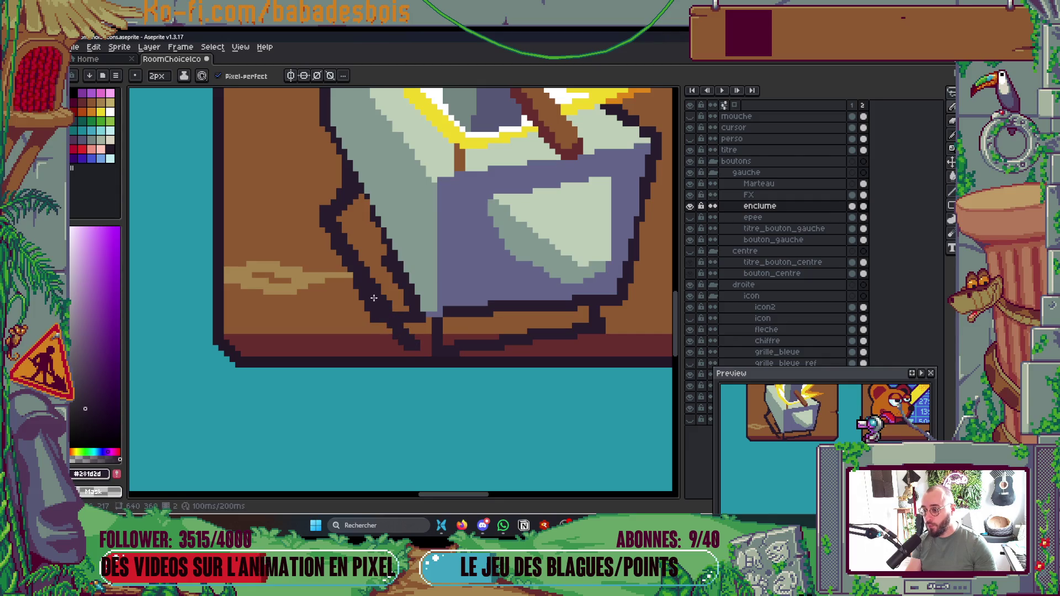
{"action": "scroll", "coordinate": [534, 266], "scroll_direction": "down", "scroll_amount": 8}
{"action": "scroll", "coordinate": [535, 266], "scroll_direction": "up", "scroll_amount": 3}
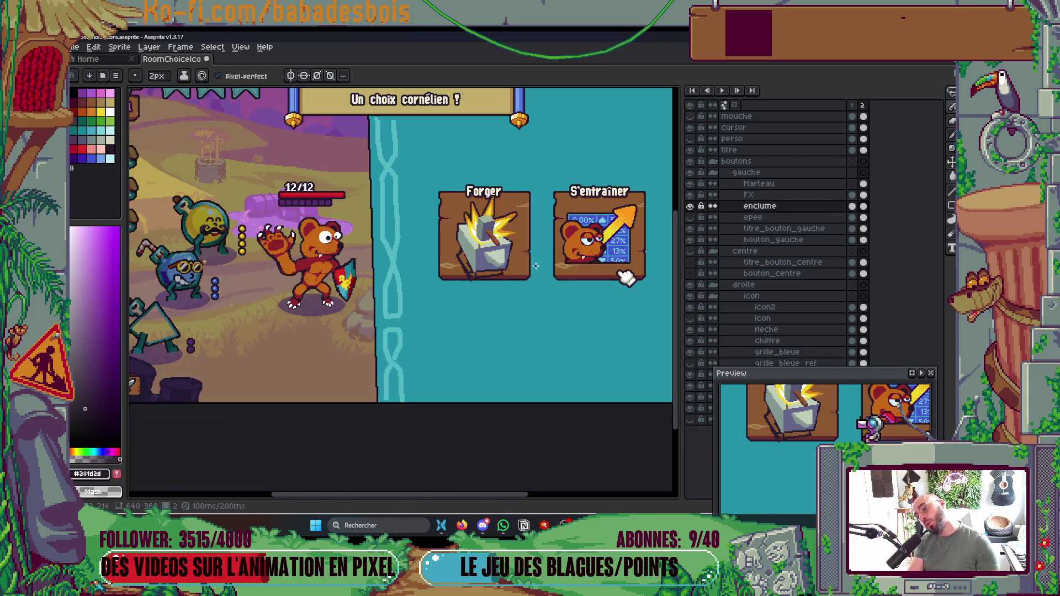
{"action": "scroll", "coordinate": [502, 271], "scroll_direction": "up", "scroll_amount": 4}
Step: Fill the anvil's lower-left foot purple and touch up its bottom pixels
{"action": "key", "text": "i"}
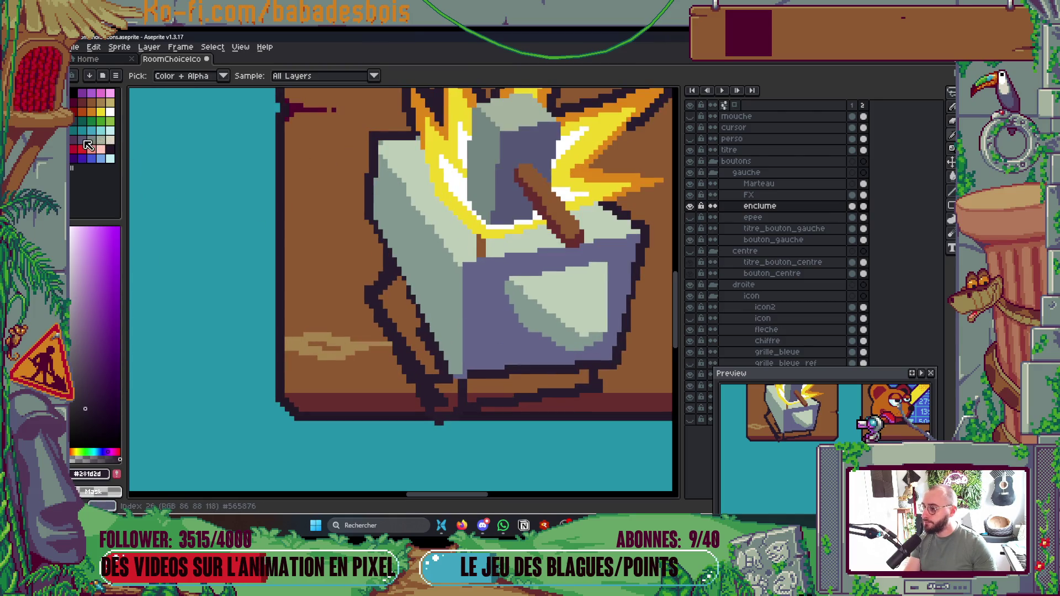
{"action": "left_click", "coordinate": [82, 139]}
{"action": "key", "text": "g"}
{"action": "key", "text": "b"}
{"action": "key", "text": "g"}
{"action": "left_click", "coordinate": [397, 305]}
{"action": "key", "text": "b"}
{"action": "left_click", "coordinate": [439, 384]}
{"action": "left_click", "coordinate": [446, 398]}
{"action": "key", "text": "g"}
{"action": "left_click", "coordinate": [453, 400]}
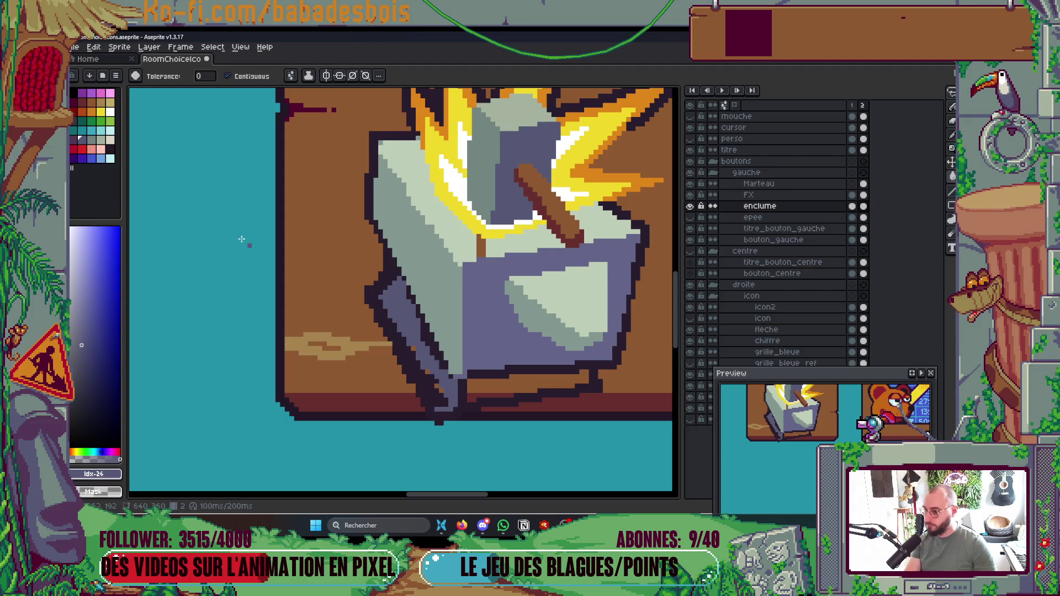
{"action": "left_click", "coordinate": [73, 139]}
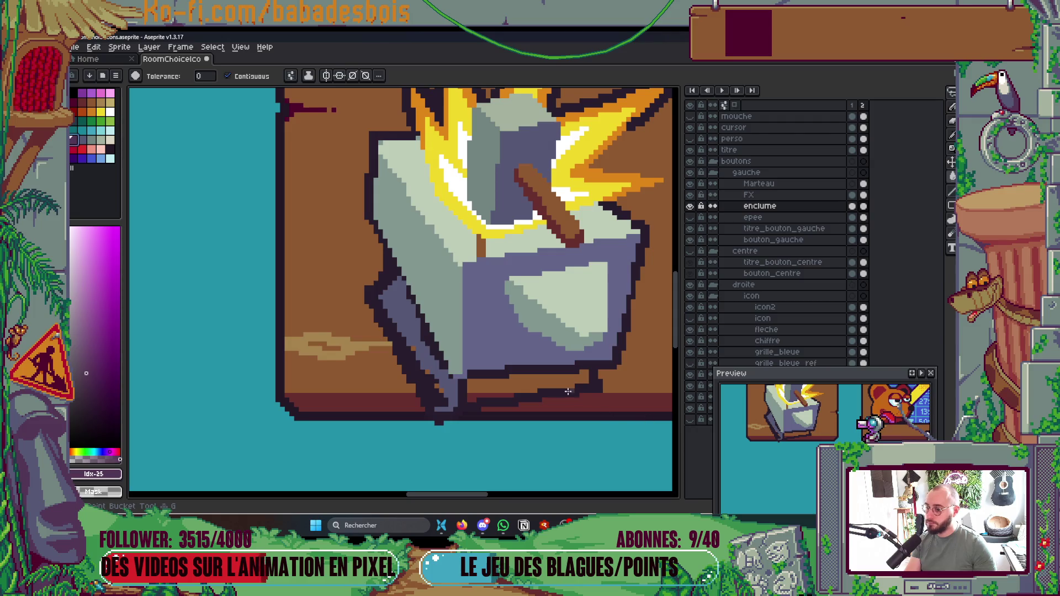
Step: Repaint the brown pixels near the handle in the anvil's light grey-green
{"action": "scroll", "coordinate": [574, 376], "scroll_direction": "down", "scroll_amount": 5}
{"action": "scroll", "coordinate": [591, 335], "scroll_direction": "up", "scroll_amount": 2}
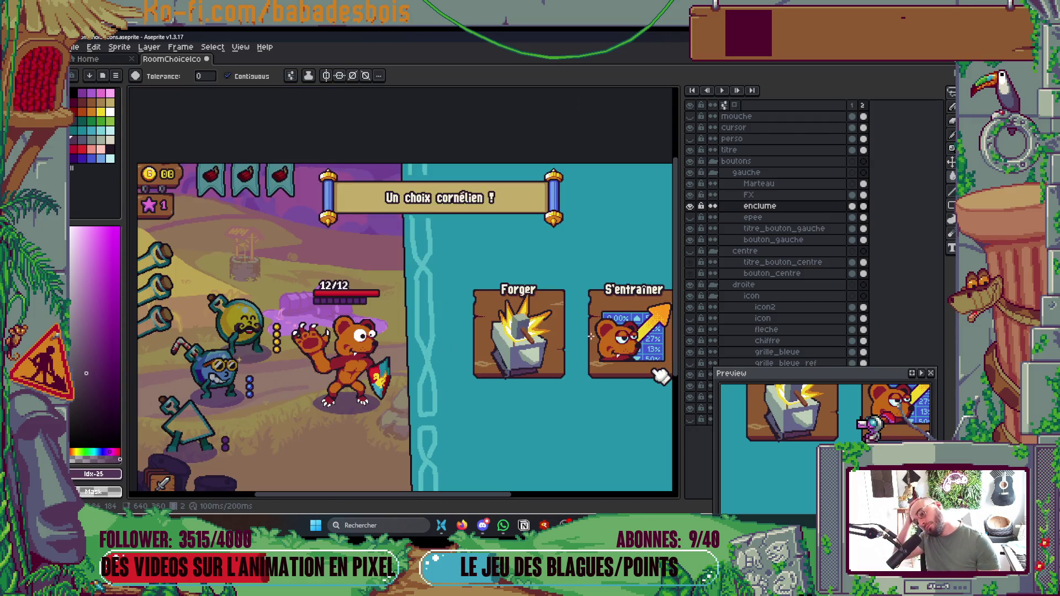
{"action": "scroll", "coordinate": [517, 339], "scroll_direction": "up", "scroll_amount": 5}
{"action": "key", "text": "i"}
{"action": "left_click", "coordinate": [491, 369]}
{"action": "key", "text": "g"}
{"action": "left_click", "coordinate": [441, 385]}
{"action": "key", "text": "ctrl+z"}
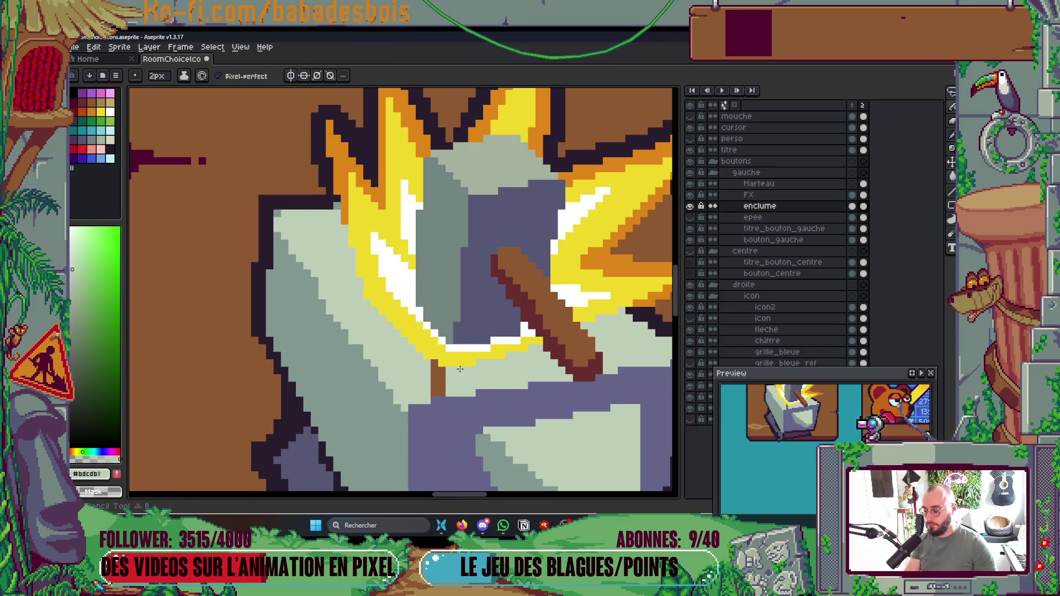
{"action": "key", "text": "i"}
{"action": "key", "text": "b"}
{"action": "left_click", "coordinate": [442, 394]}
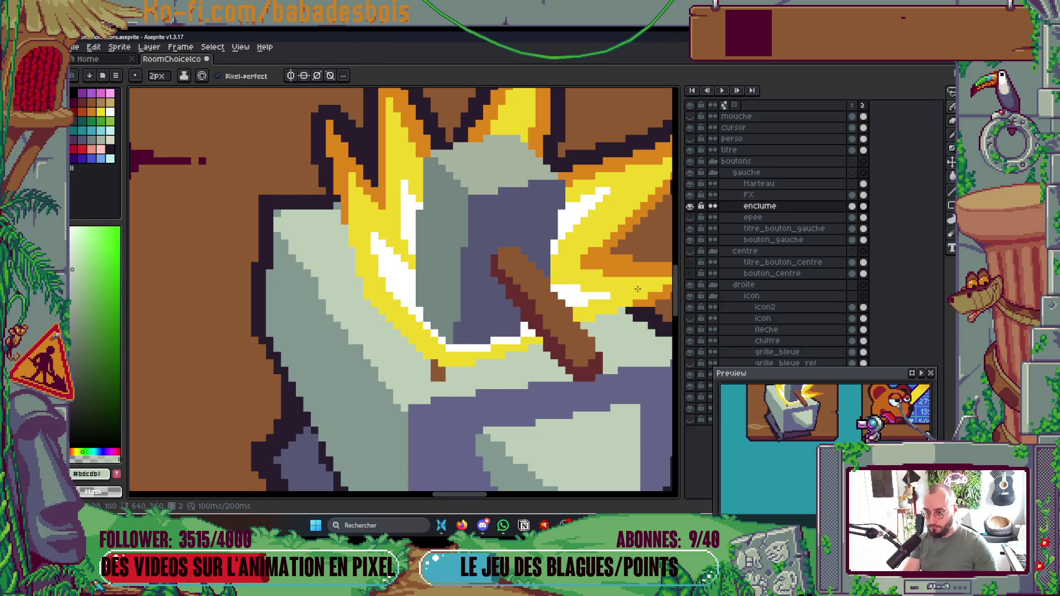
Step: Solo the enclume layer, close the top outline gap and fill the top strip light green
{"action": "left_click", "coordinate": [690, 206], "text": "alt"}
{"action": "key", "text": "v"}
{"action": "key", "text": "b"}
{"action": "left_click", "coordinate": [450, 179], "text": "alt"}
{"action": "left_click", "coordinate": [438, 179]}
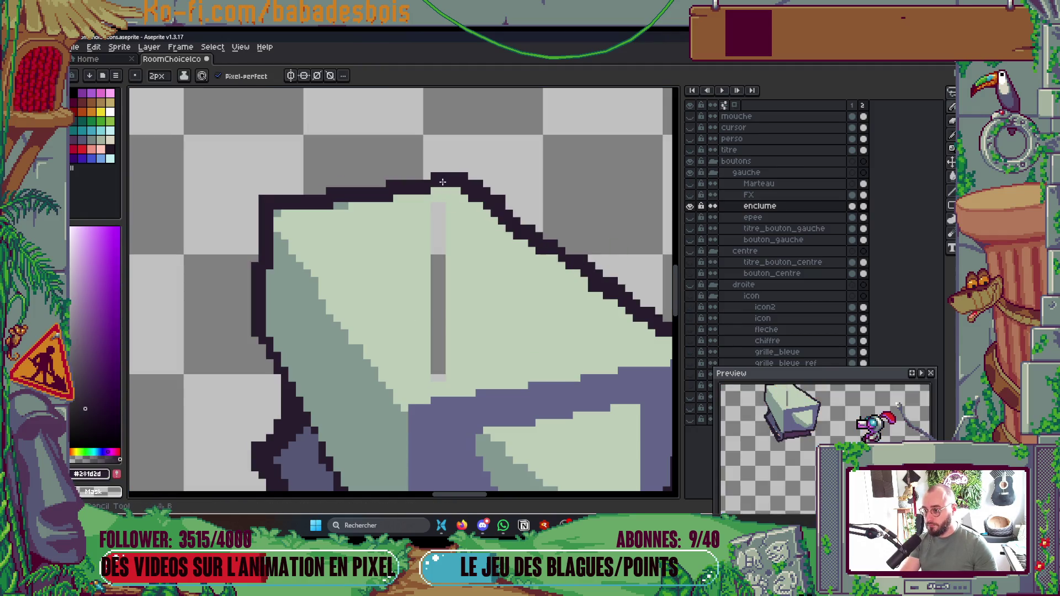
{"action": "left_click", "coordinate": [480, 250], "text": "alt"}
{"action": "key", "text": "g"}
{"action": "left_click", "coordinate": [433, 270]}
Step: Show all layers again and frame the full Forger button scene
{"action": "scroll", "coordinate": [436, 265], "scroll_direction": "down", "scroll_amount": 4}
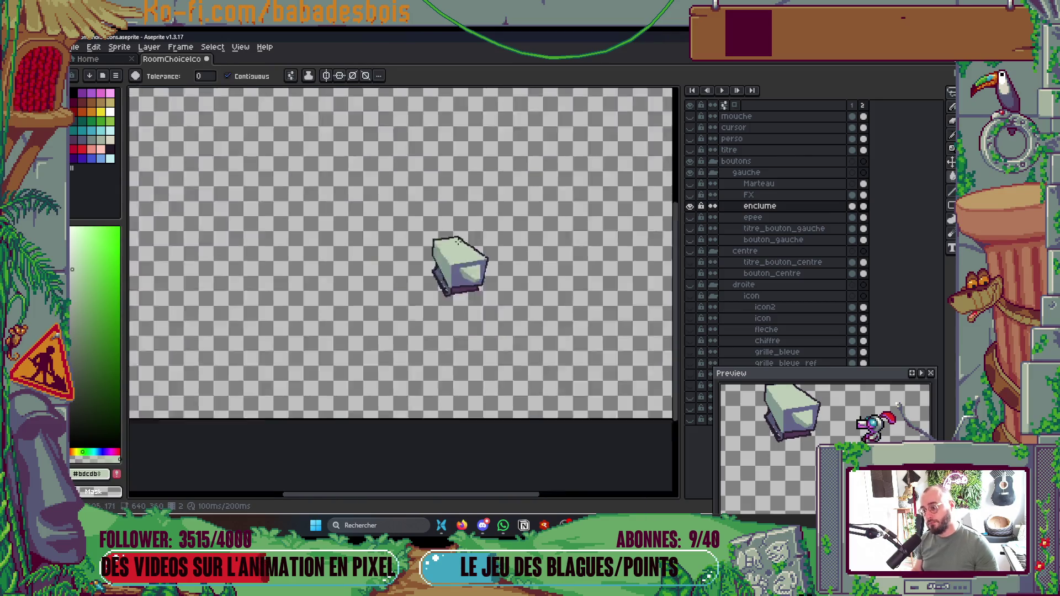
{"action": "scroll", "coordinate": [475, 270], "scroll_direction": "up", "scroll_amount": 1}
{"action": "left_click_drag", "start_coordinate": [479, 276], "coordinate": [501, 314]}
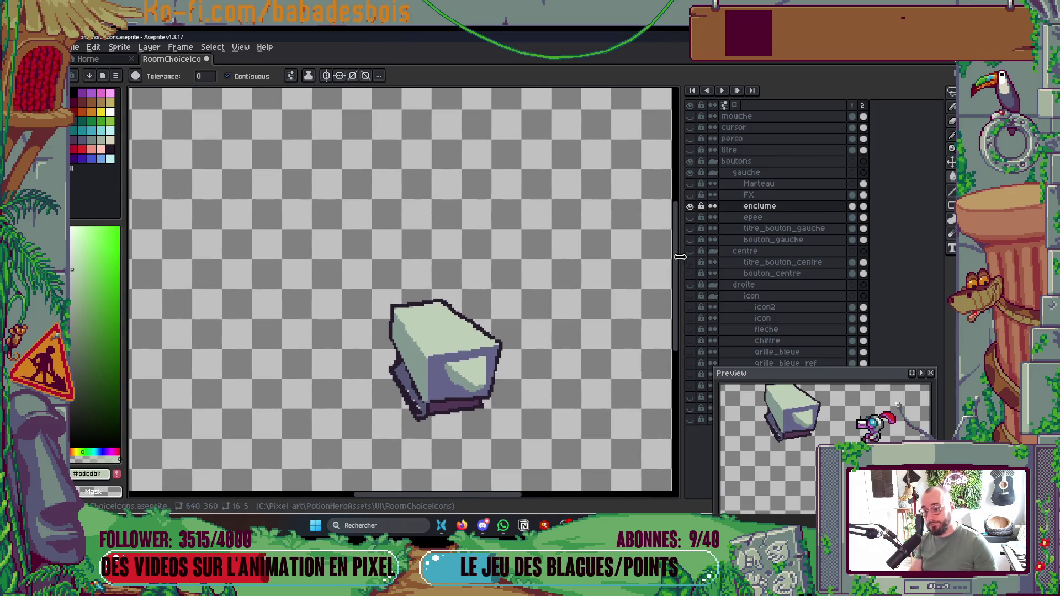
{"action": "left_click", "coordinate": [690, 206], "text": "alt"}
{"action": "scroll", "coordinate": [612, 309], "scroll_direction": "down", "scroll_amount": 3}
{"action": "scroll", "coordinate": [612, 309], "scroll_direction": "up", "scroll_amount": 2}
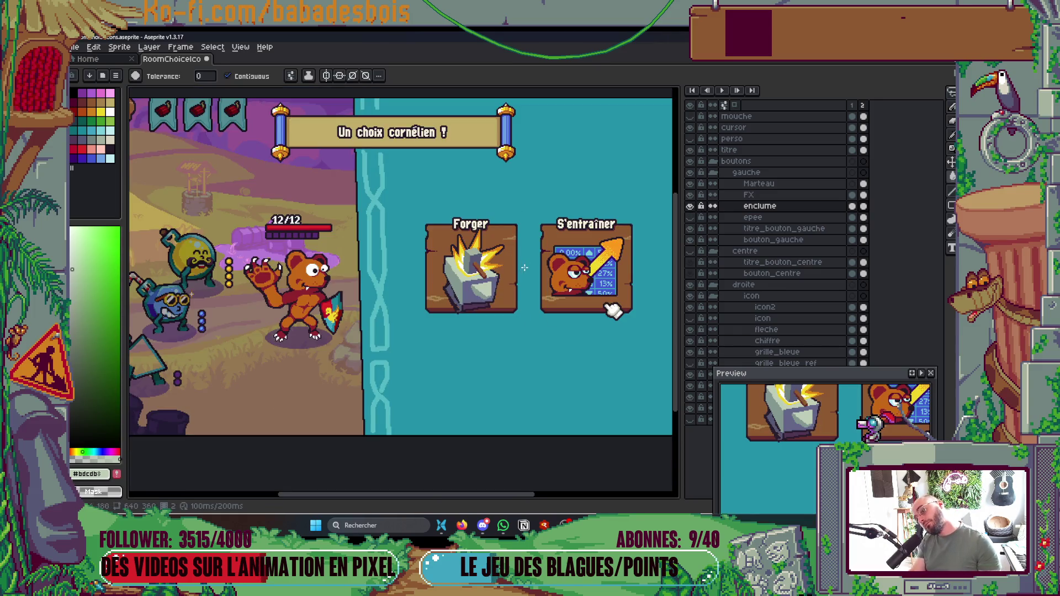
{"action": "left_click_drag", "start_coordinate": [499, 297], "coordinate": [488, 365]}
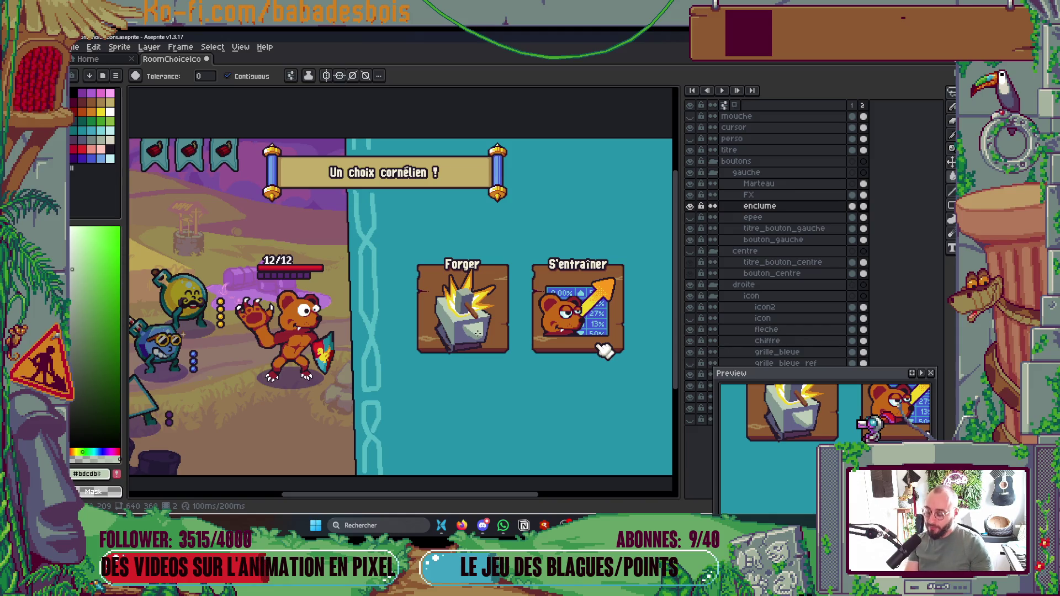
{"action": "scroll", "coordinate": [479, 331], "scroll_direction": "up", "scroll_amount": 4}
Step: On the FX layer, erase the old orange spark spike and its leftover dark line
{"action": "key", "text": "b"}
{"action": "left_click", "coordinate": [474, 240], "text": "ctrl"}
{"action": "key", "text": "plus"}
{"action": "key", "text": "plus"}
{"action": "key", "text": "plus"}
{"action": "key", "text": "e"}
{"action": "mouse_move", "coordinate": [469, 218]}
{"action": "left_mouse_down"}
{"action": "mouse_move", "coordinate": [471, 249]}
{"action": "mouse_move", "coordinate": [497, 155]}
{"action": "left_mouse_up"}
{"action": "left_click_drag", "start_coordinate": [491, 221], "coordinate": [503, 204]}
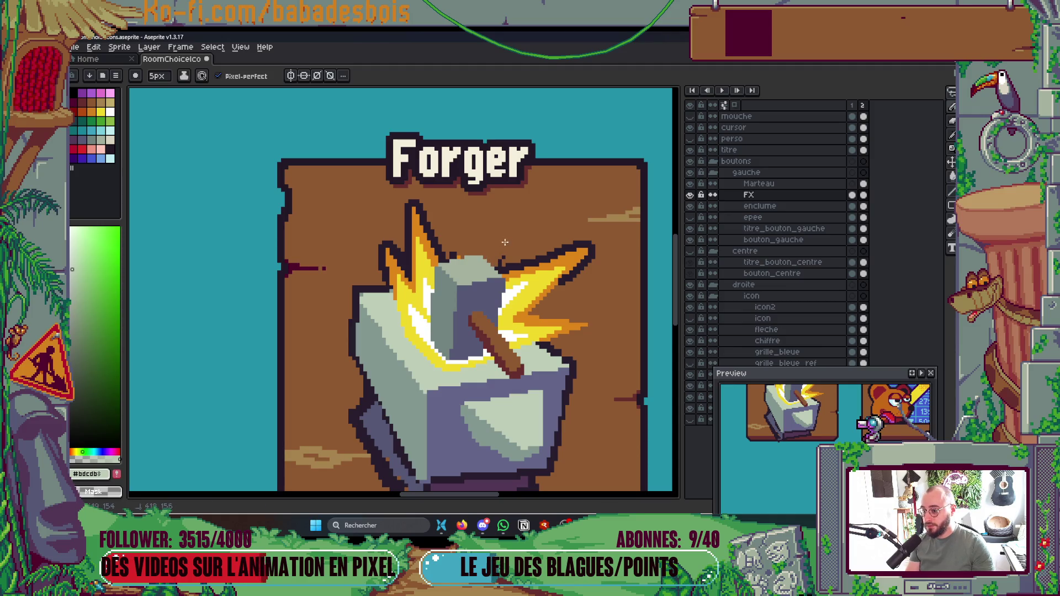
{"action": "scroll", "coordinate": [452, 243], "scroll_direction": "down", "scroll_amount": 4}
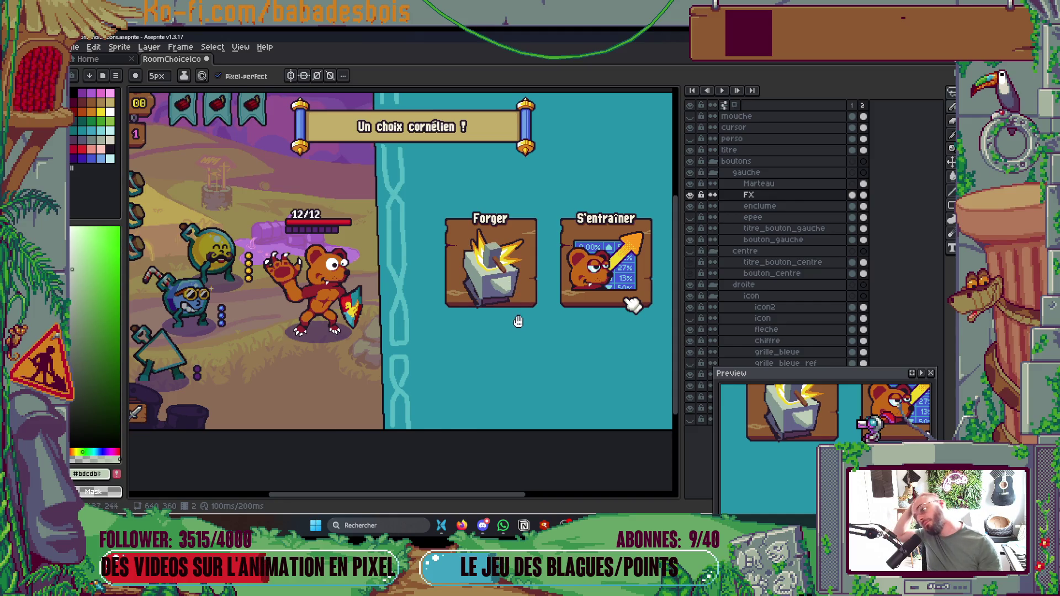
{"action": "left_click_drag", "start_coordinate": [518, 321], "coordinate": [513, 327]}
{"action": "scroll", "coordinate": [491, 270], "scroll_direction": "up", "scroll_amount": 5}
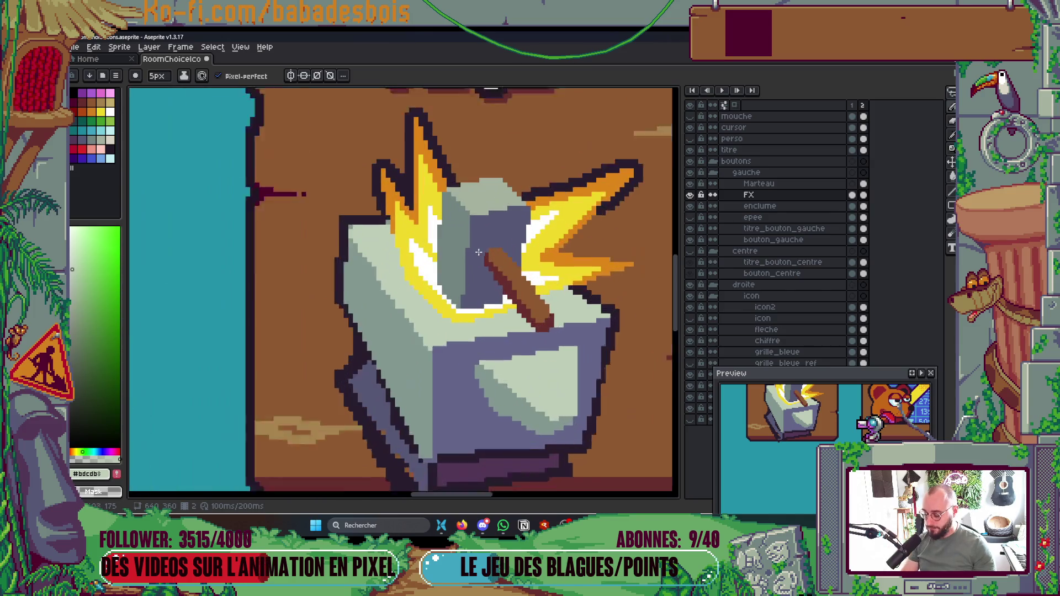
Step: Hide the Marteau layer and pencil a new 2-pixel yellow spike rising from the burst
{"action": "left_click", "coordinate": [389, 250], "text": "alt"}
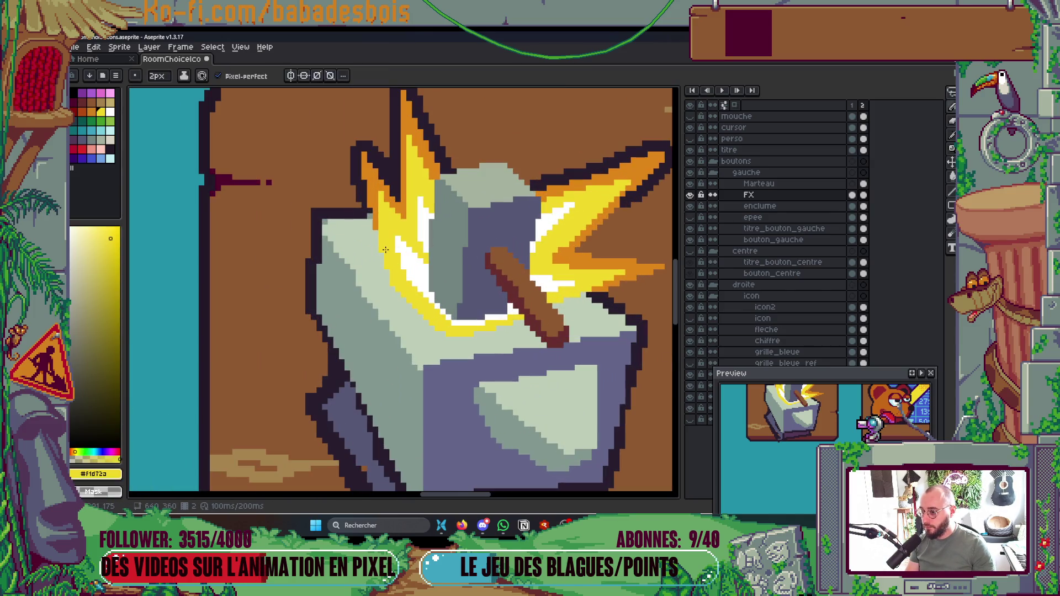
{"action": "key", "text": "plus"}
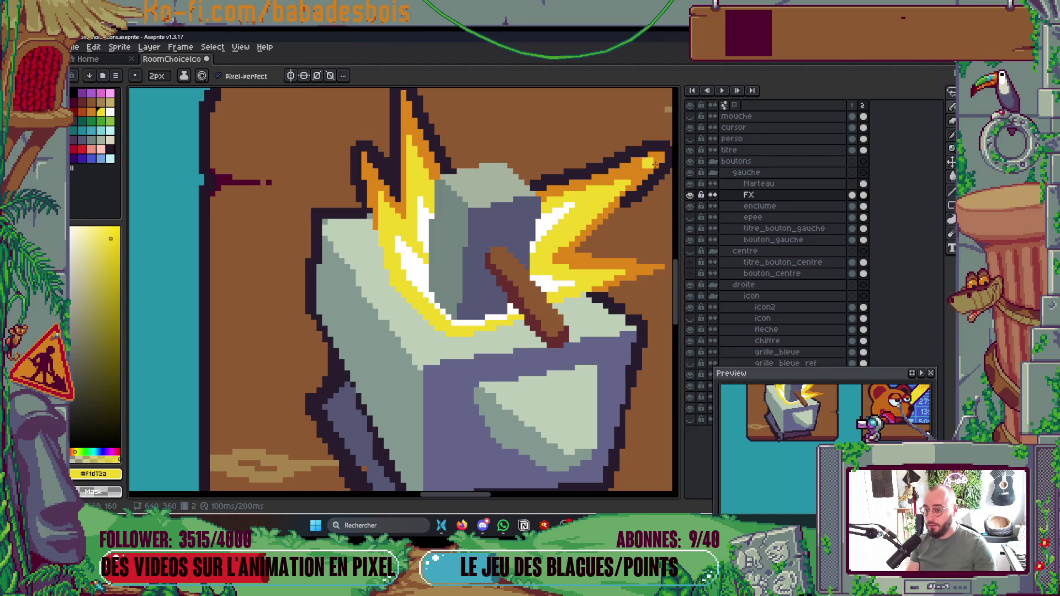
{"action": "left_click", "coordinate": [689, 183]}
{"action": "key", "text": "plus"}
{"action": "key", "text": "minus"}
{"action": "mouse_move", "coordinate": [483, 184]}
{"action": "left_mouse_down"}
{"action": "mouse_move", "coordinate": [516, 138]}
{"action": "mouse_move", "coordinate": [514, 188]}
{"action": "mouse_move", "coordinate": [501, 198]}
{"action": "left_mouse_up"}
Step: Outline the new spike's right edge in dark and show the Marteau layer again
{"action": "scroll", "coordinate": [499, 162], "scroll_direction": "up", "scroll_amount": 3}
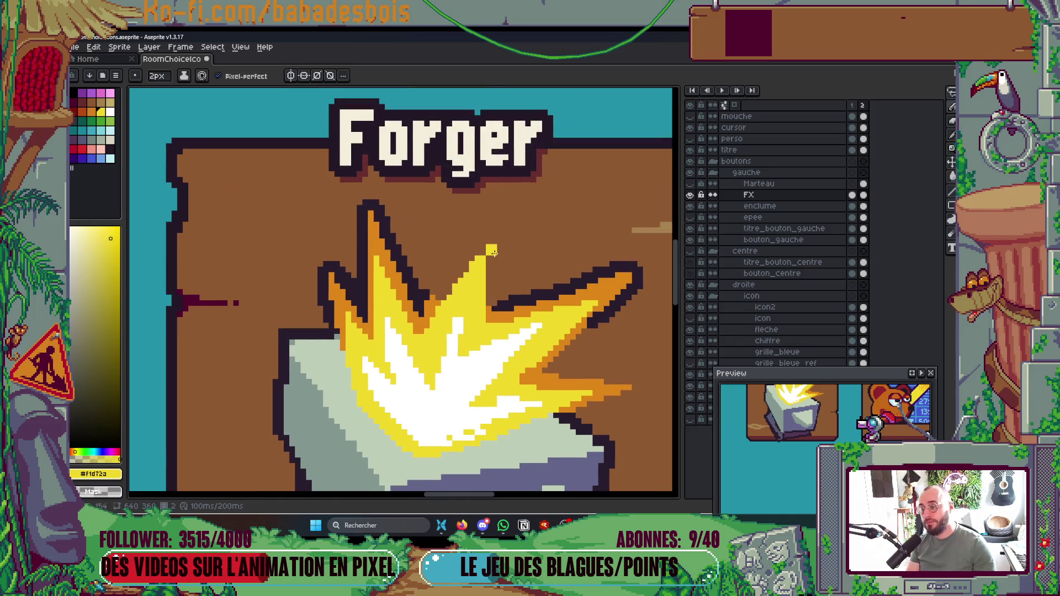
{"action": "left_click", "coordinate": [502, 293], "text": "alt"}
{"action": "mouse_move", "coordinate": [502, 293]}
{"action": "left_mouse_down"}
{"action": "mouse_move", "coordinate": [499, 238]}
{"action": "mouse_move", "coordinate": [436, 295]}
{"action": "left_mouse_up"}
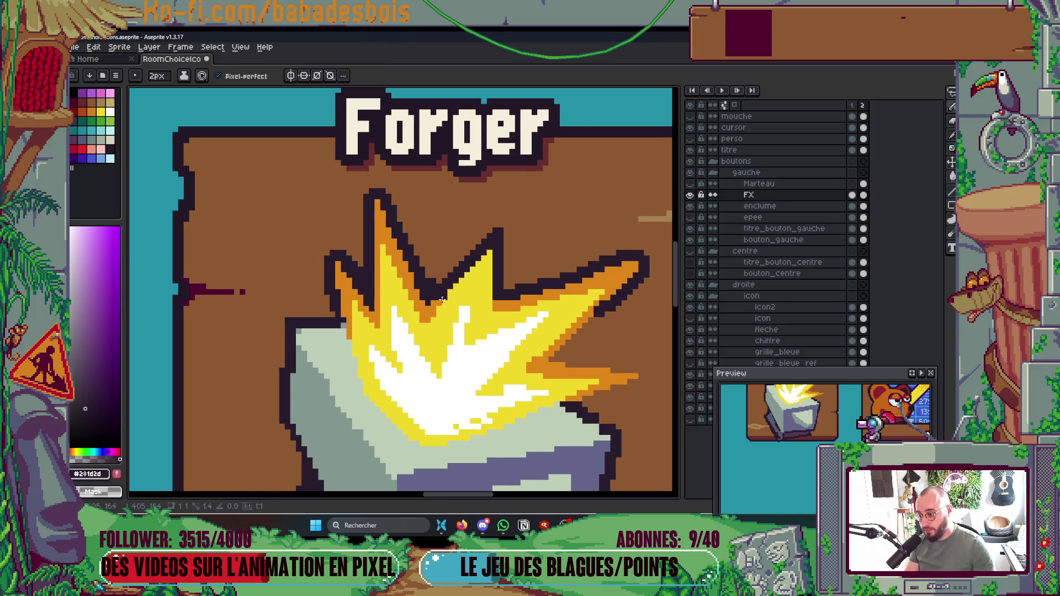
{"action": "scroll", "coordinate": [471, 270], "scroll_direction": "down", "scroll_amount": 3}
{"action": "scroll", "coordinate": [471, 270], "scroll_direction": "up", "scroll_amount": 2}
{"action": "left_click", "coordinate": [690, 184]}
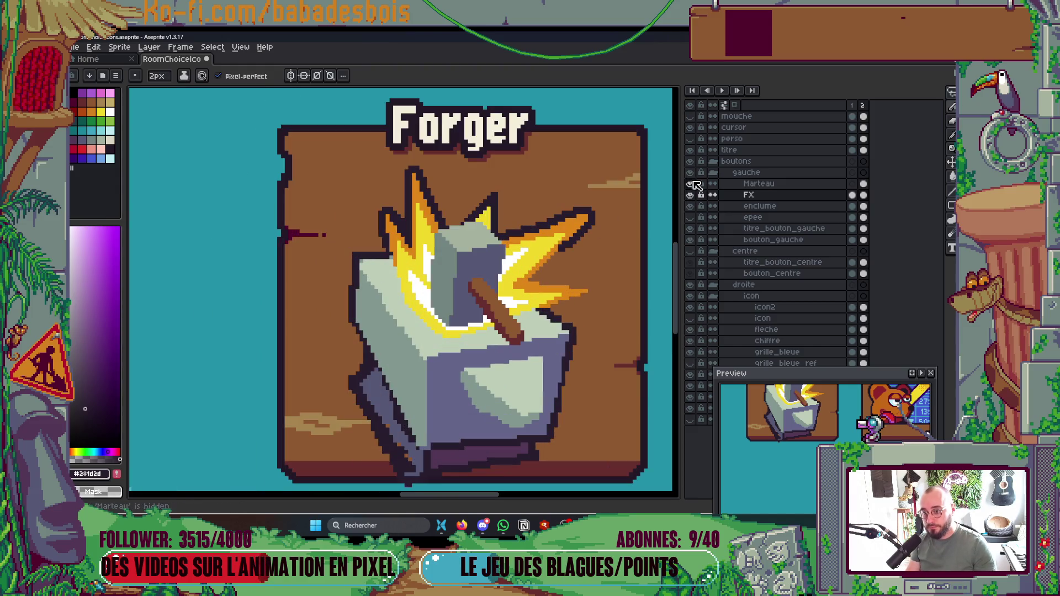
{"action": "scroll", "coordinate": [579, 228], "scroll_direction": "down", "scroll_amount": 3}
{"action": "scroll", "coordinate": [579, 228], "scroll_direction": "up", "scroll_amount": 2}
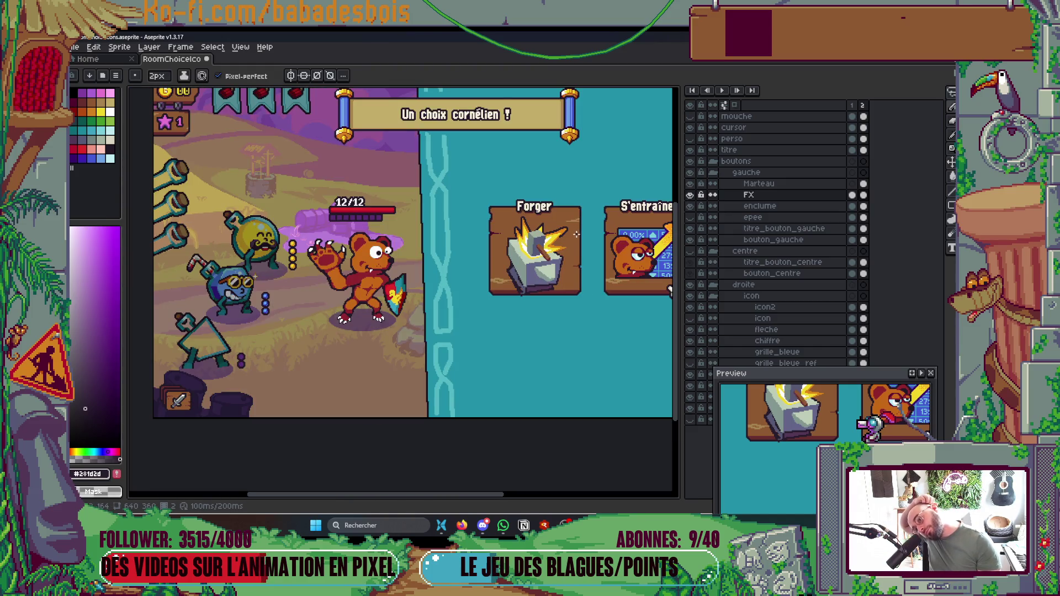
{"action": "scroll", "coordinate": [565, 229], "scroll_direction": "up", "scroll_amount": 5}
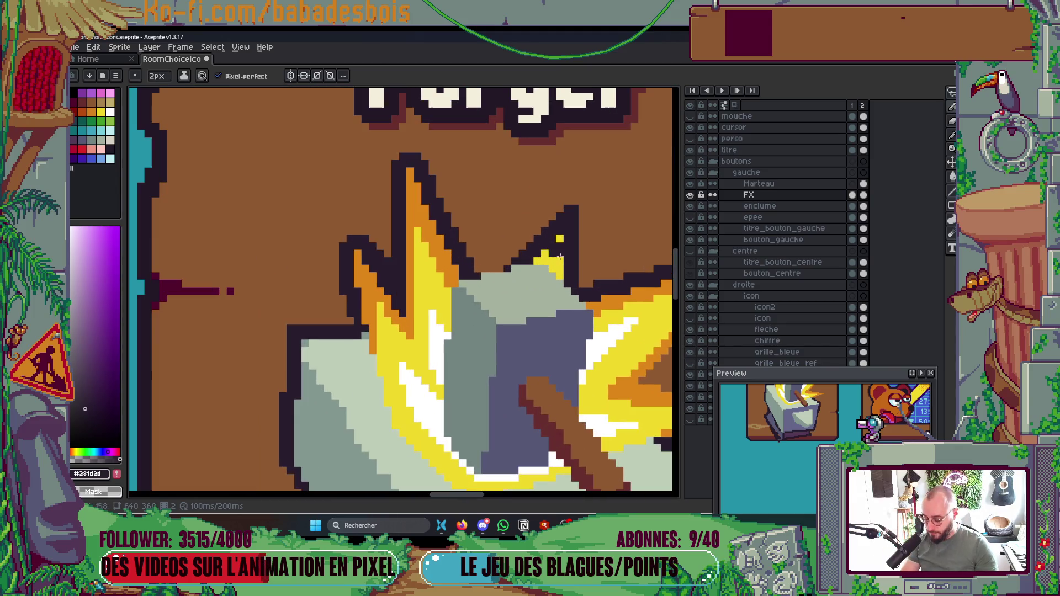
Step: Extend the right flame tip upward in yellow and outline its top in dark, closing gaps
{"action": "left_click", "coordinate": [562, 249], "text": "alt"}
{"action": "mouse_move", "coordinate": [561, 249]}
{"action": "left_mouse_down"}
{"action": "mouse_move", "coordinate": [564, 212]}
{"action": "mouse_move", "coordinate": [499, 265]}
{"action": "mouse_move", "coordinate": [533, 237]}
{"action": "left_mouse_up"}
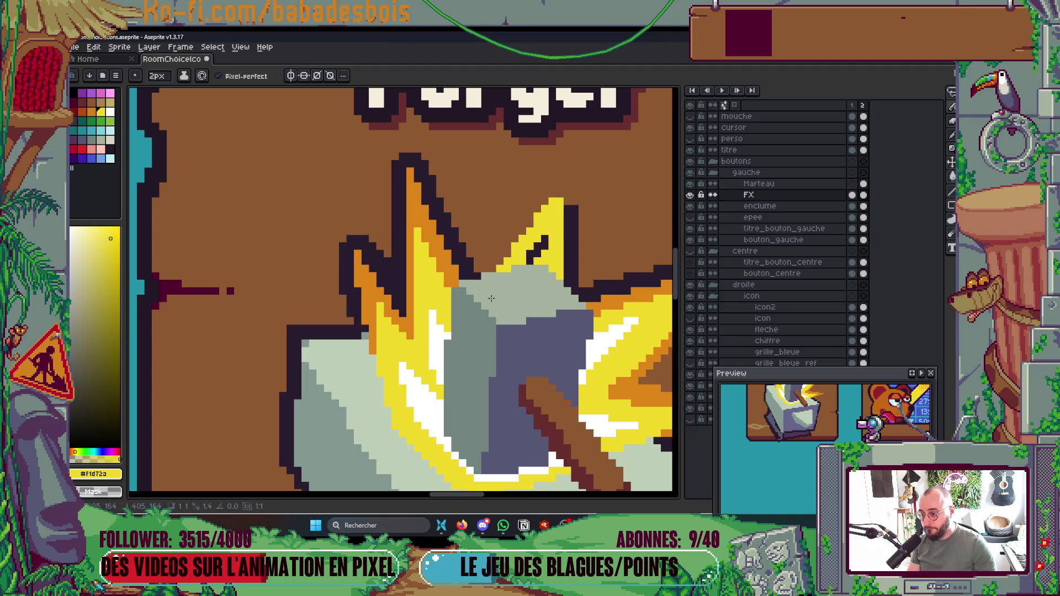
{"action": "scroll", "coordinate": [564, 237], "scroll_direction": "up", "scroll_amount": 1}
{"action": "left_click", "coordinate": [572, 221], "text": "alt"}
{"action": "mouse_move", "coordinate": [569, 171]}
{"action": "left_mouse_down"}
{"action": "mouse_move", "coordinate": [539, 181]}
{"action": "mouse_move", "coordinate": [428, 312]}
{"action": "left_mouse_up"}
{"action": "left_click", "coordinate": [463, 278]}
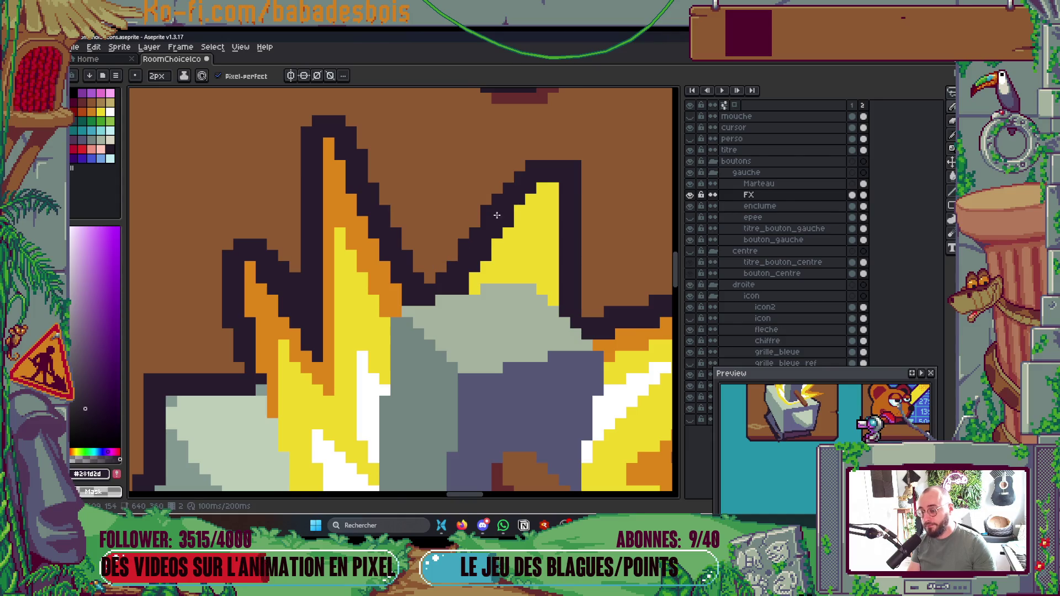
{"action": "scroll", "coordinate": [527, 176], "scroll_direction": "down", "scroll_amount": 5}
{"action": "scroll", "coordinate": [528, 175], "scroll_direction": "up", "scroll_amount": 5}
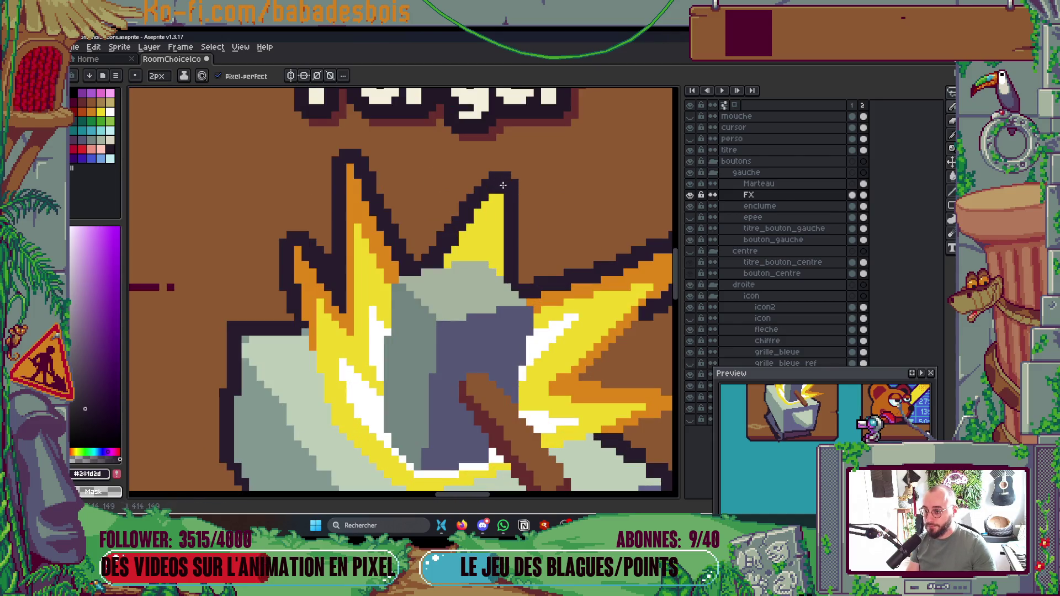
{"action": "scroll", "coordinate": [509, 182], "scroll_direction": "up", "scroll_amount": 2}
Step: With a 1-pixel pencil, add dark outline pixels around the flame tip
{"action": "left_click", "coordinate": [497, 220], "text": "alt"}
{"action": "key", "text": "minus"}
{"action": "left_click_drag", "start_coordinate": [509, 161], "coordinate": [496, 235]}
{"action": "left_click", "coordinate": [521, 218], "text": "alt"}
{"action": "left_click", "coordinate": [521, 186]}
{"action": "left_click", "coordinate": [521, 201]}
{"action": "left_click", "coordinate": [507, 186]}
{"action": "scroll", "coordinate": [502, 189], "scroll_direction": "down", "scroll_amount": 6}
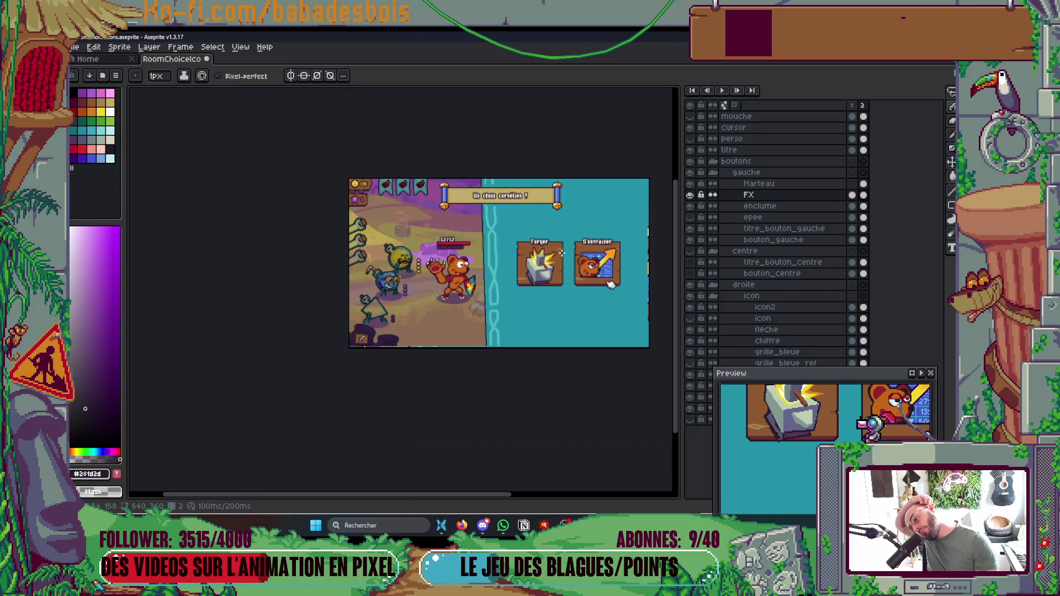
{"action": "scroll", "coordinate": [546, 255], "scroll_direction": "up", "scroll_amount": 3}
{"action": "scroll", "coordinate": [518, 279], "scroll_direction": "up", "scroll_amount": 3}
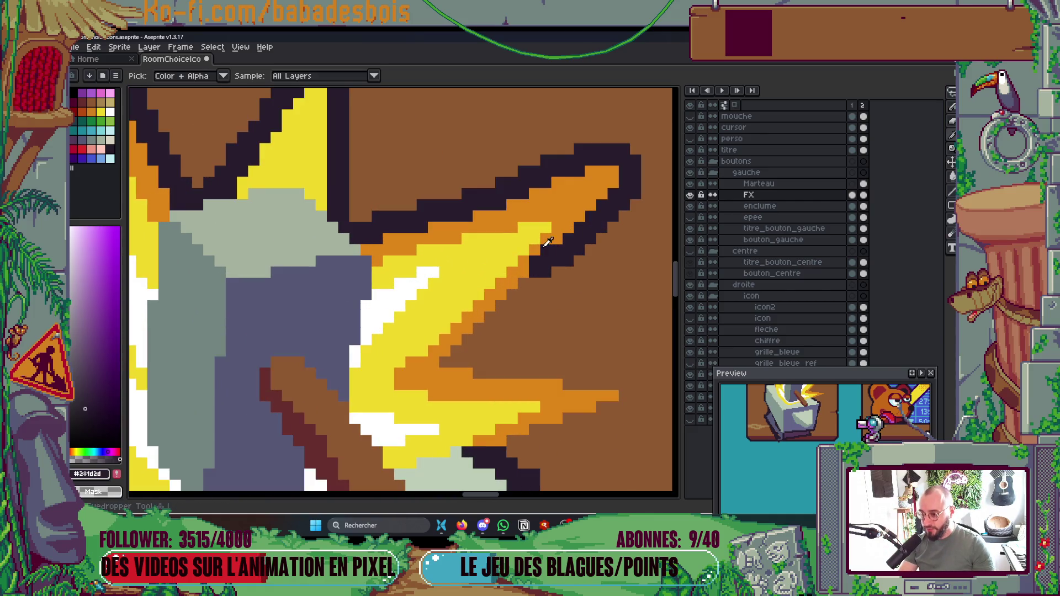
Step: Add an orange pixel beside the flame-tip outline and a dark corner pixel, then save
{"action": "left_click", "coordinate": [549, 242], "text": "alt"}
{"action": "scroll", "coordinate": [536, 257], "scroll_direction": "down", "scroll_amount": 2}
{"action": "scroll", "coordinate": [585, 194], "scroll_direction": "up", "scroll_amount": 3}
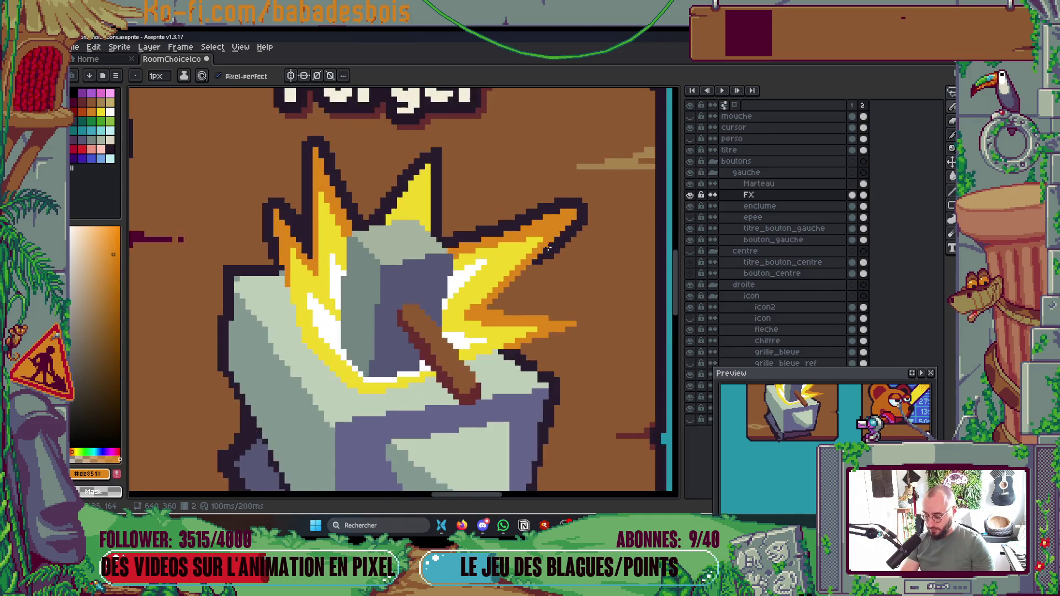
{"action": "left_click", "coordinate": [584, 193]}
{"action": "left_click", "coordinate": [562, 210], "text": "alt"}
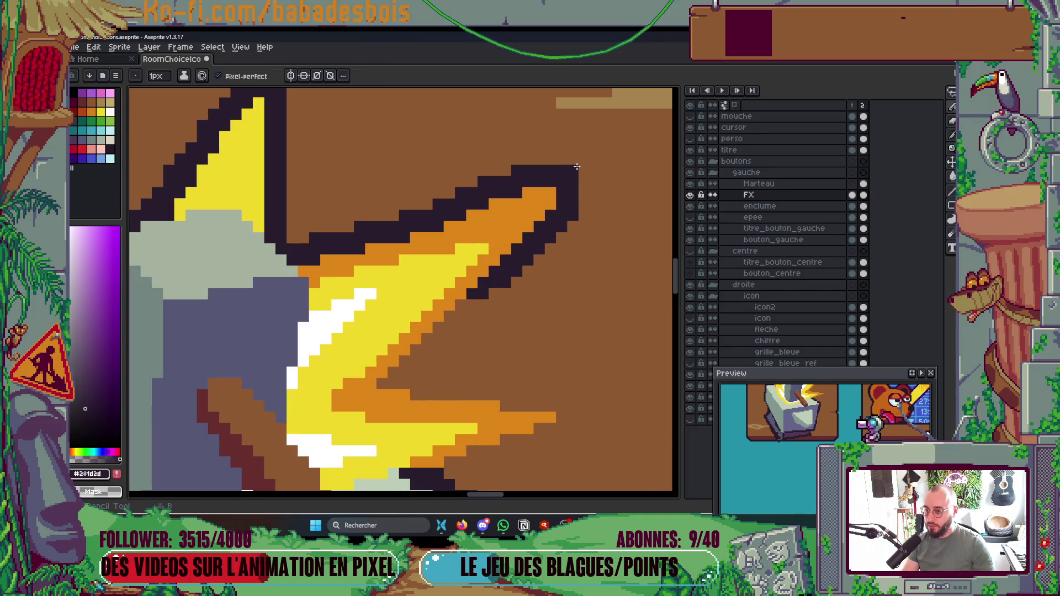
{"action": "left_click", "coordinate": [573, 172]}
{"action": "scroll", "coordinate": [552, 267], "scroll_direction": "down", "scroll_amount": 1}
{"action": "scroll", "coordinate": [524, 301], "scroll_direction": "up", "scroll_amount": 1}
{"action": "key", "text": "ctrl+s"}
Step: Extend the dark outline pixel by pixel along the flame's edge
{"action": "scroll", "coordinate": [524, 301], "scroll_direction": "down", "scroll_amount": 5}
{"action": "scroll", "coordinate": [537, 249], "scroll_direction": "down", "scroll_amount": 1}
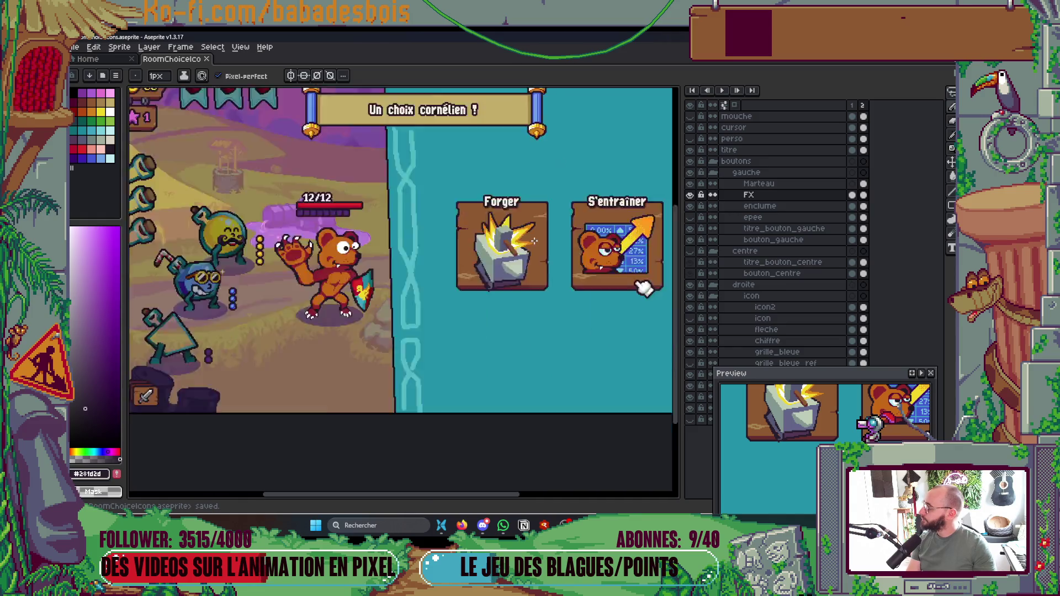
{"action": "key", "text": "v"}
{"action": "key", "text": "b"}
{"action": "scroll", "coordinate": [538, 237], "scroll_direction": "up", "scroll_amount": 5}
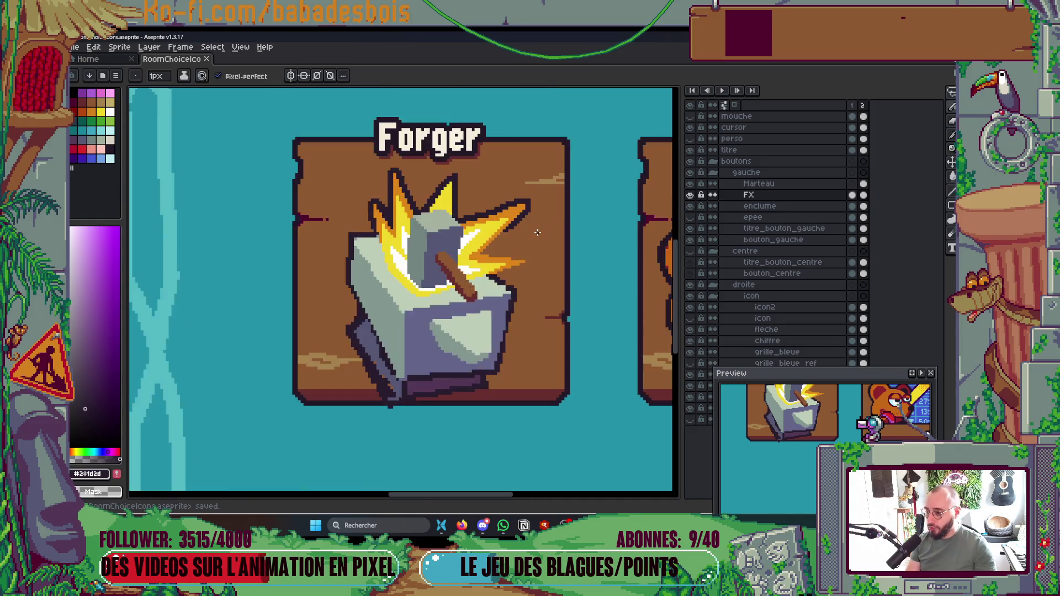
{"action": "key", "text": "alt"}
{"action": "left_click", "coordinate": [503, 209]}
{"action": "left_click", "coordinate": [446, 263], "text": "shift"}
{"action": "key", "text": "minus"}
{"action": "left_click", "coordinate": [433, 272]}
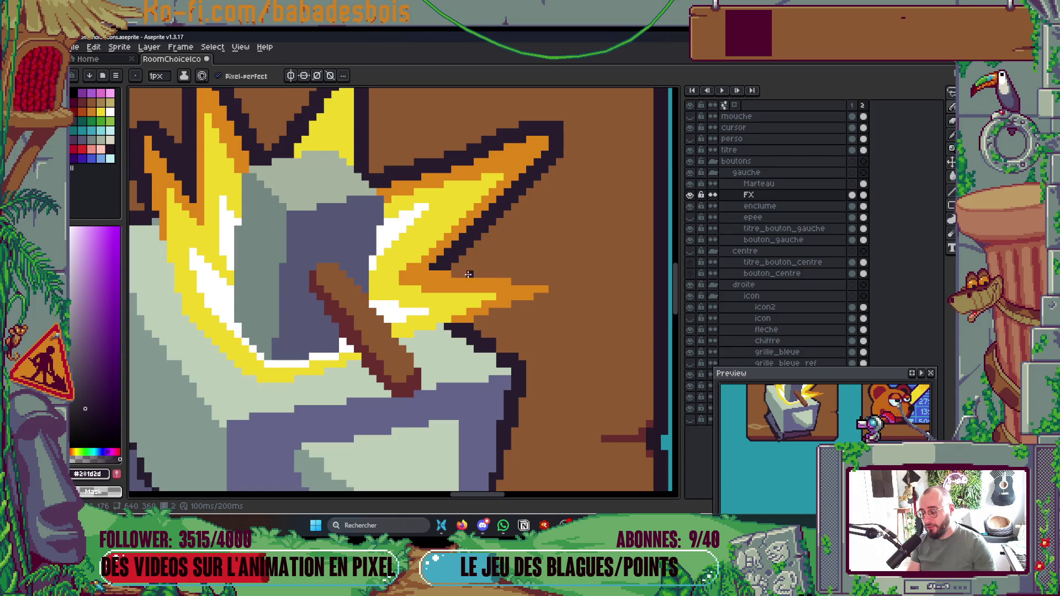
{"action": "scroll", "coordinate": [480, 273], "scroll_direction": "down", "scroll_amount": 3}
{"action": "scroll", "coordinate": [486, 284], "scroll_direction": "up", "scroll_amount": 5}
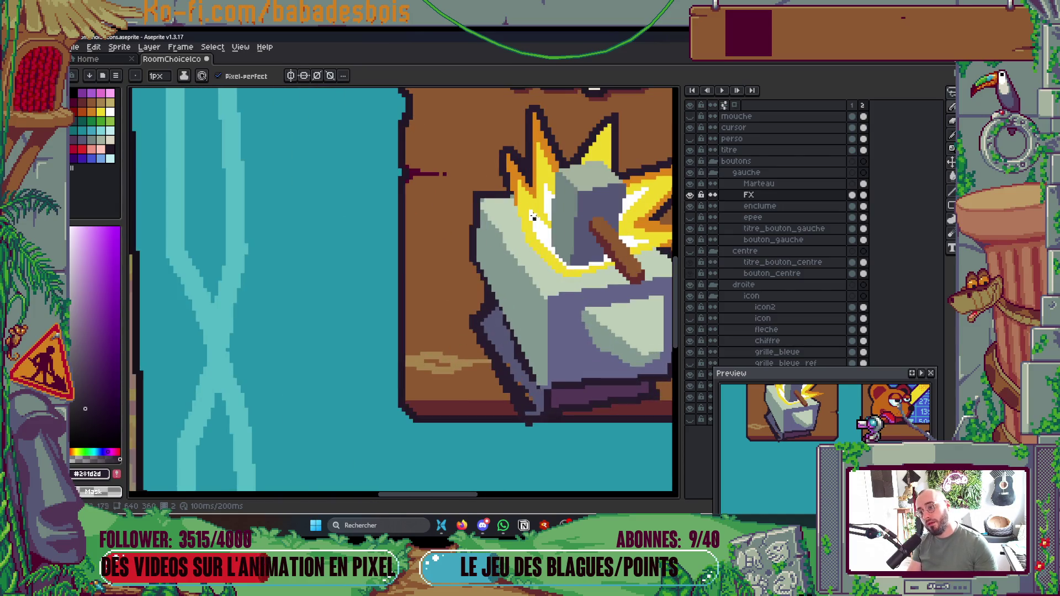
Step: Outline the anvil's edge beside the flame in dark and extend the fire's outline upward
{"action": "key", "text": "alt"}
{"action": "left_click", "coordinate": [492, 206]}
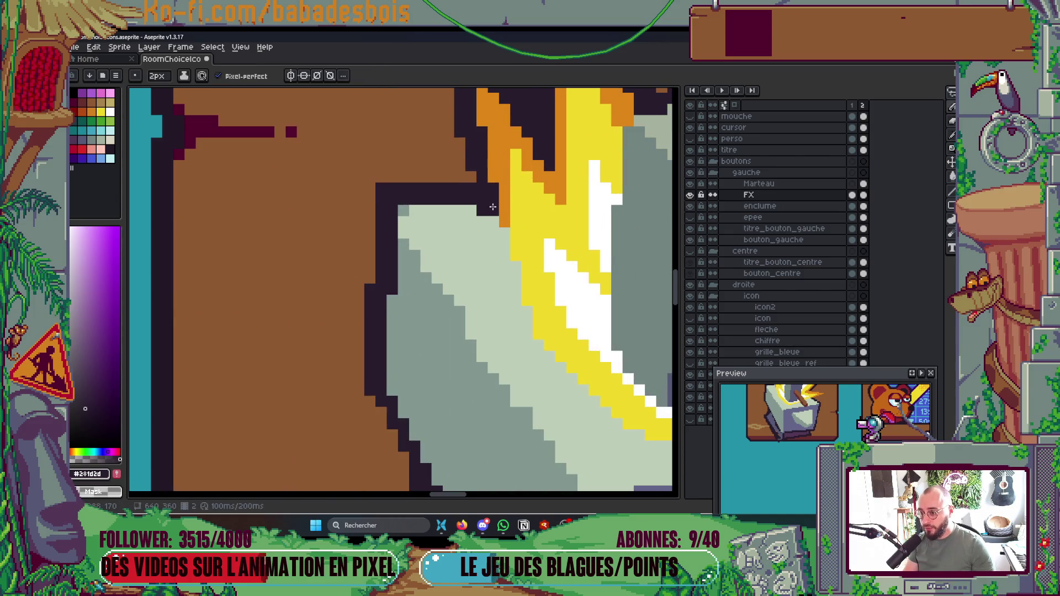
{"action": "left_click_drag", "start_coordinate": [492, 219], "coordinate": [522, 334]}
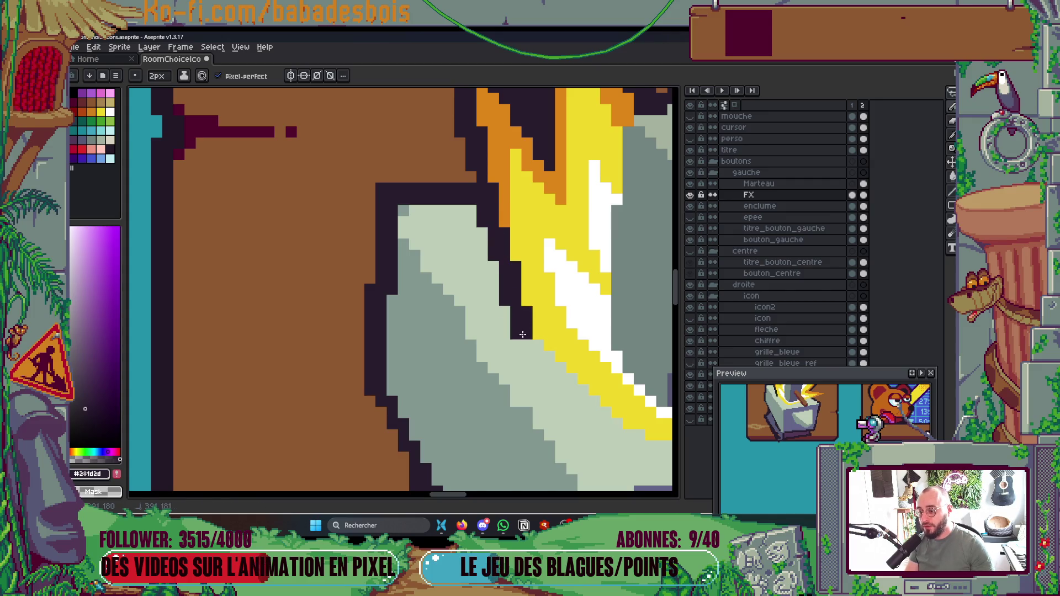
{"action": "scroll", "coordinate": [521, 334], "scroll_direction": "down", "scroll_amount": 5}
{"action": "scroll", "coordinate": [545, 249], "scroll_direction": "up", "scroll_amount": 5}
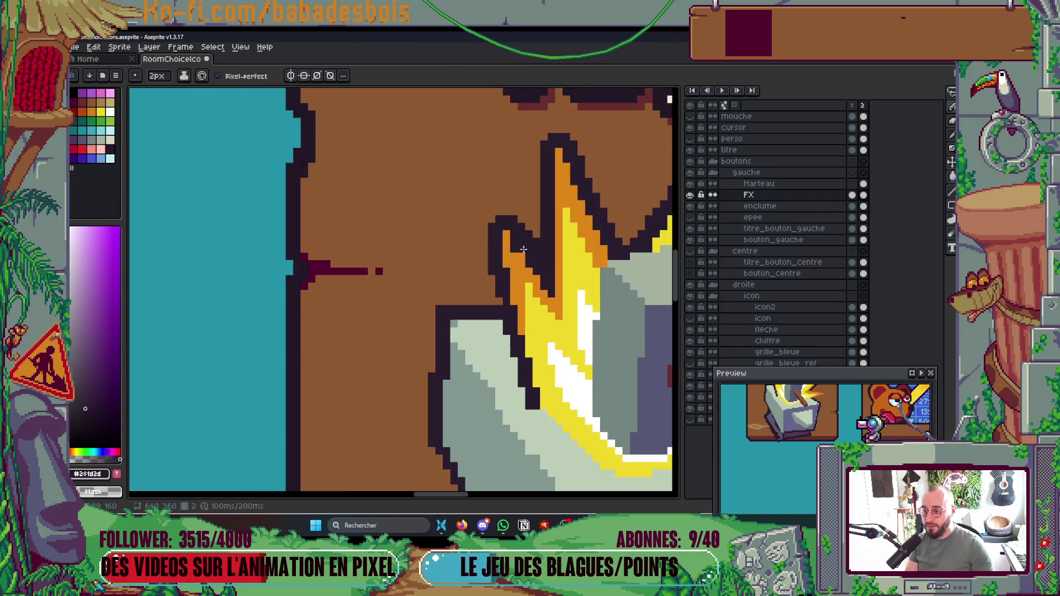
{"action": "left_click", "coordinate": [504, 219]}
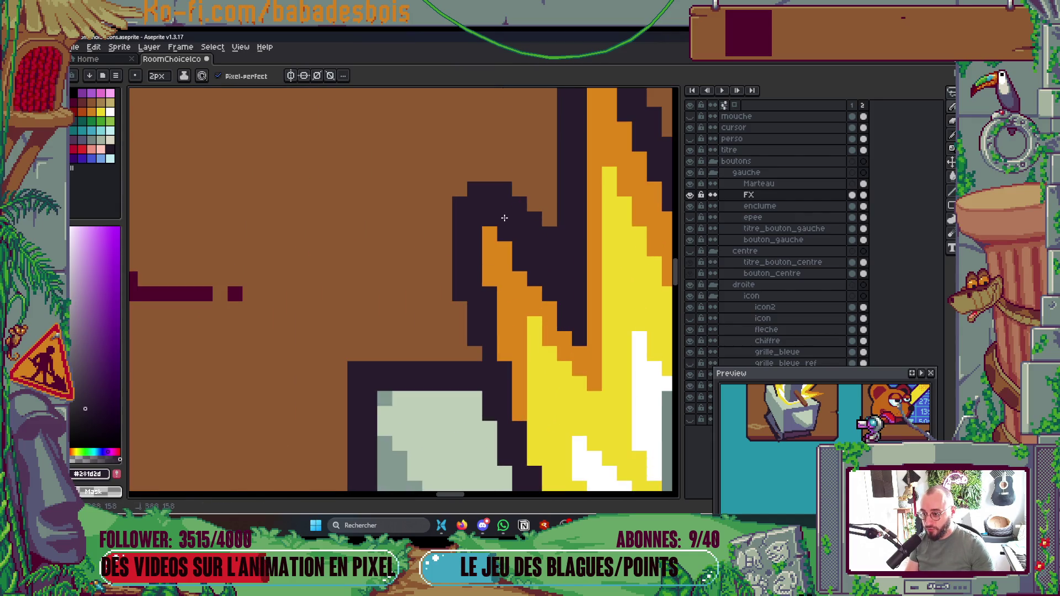
{"action": "left_click", "coordinate": [471, 190]}
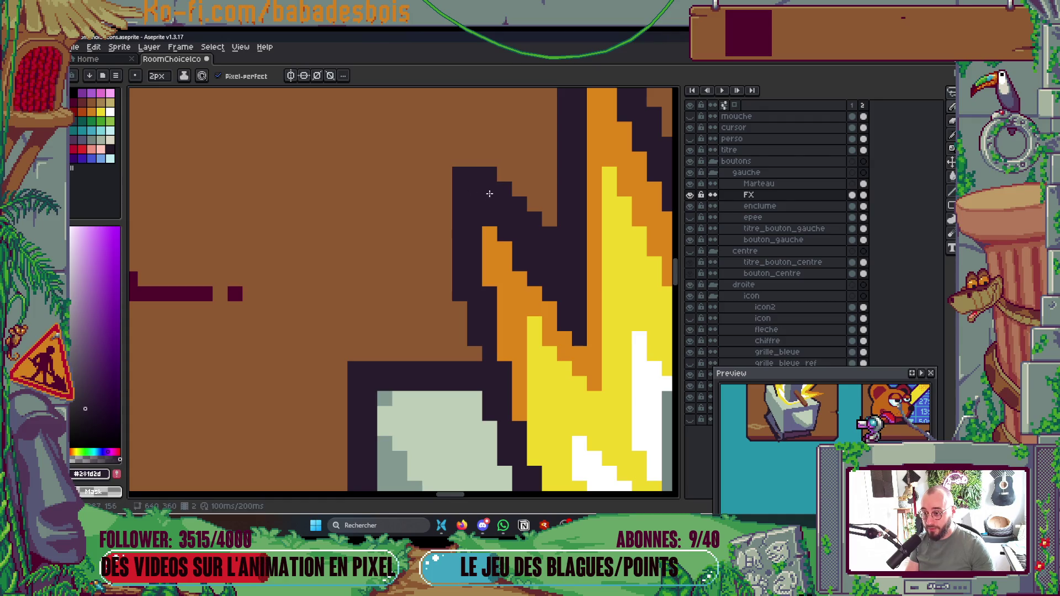
{"action": "scroll", "coordinate": [489, 195], "scroll_direction": "down", "scroll_amount": 5}
{"action": "scroll", "coordinate": [460, 219], "scroll_direction": "up", "scroll_amount": 5}
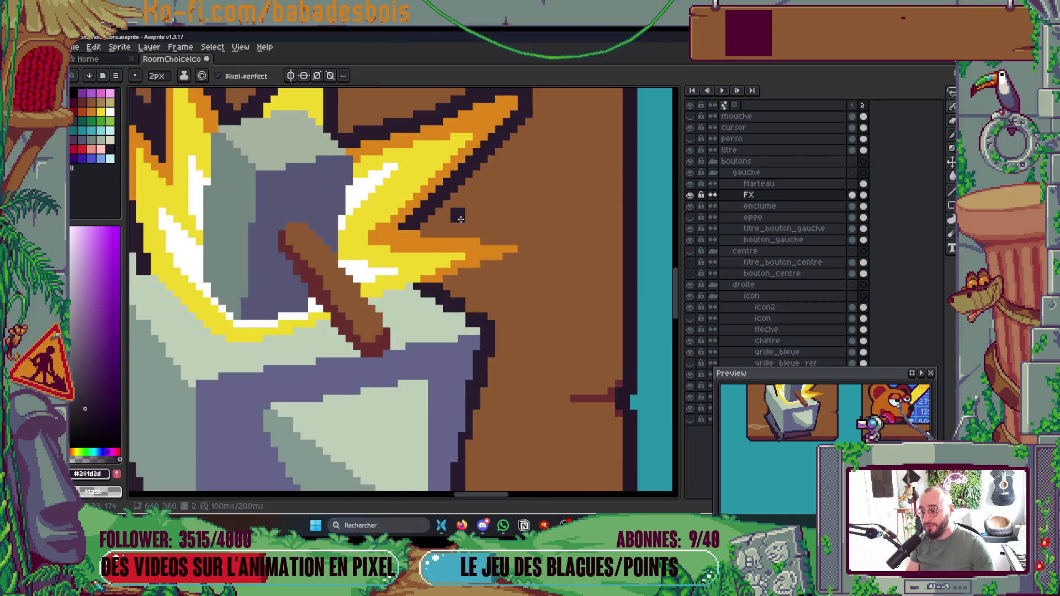
{"action": "scroll", "coordinate": [460, 219], "scroll_direction": "up", "scroll_amount": 1}
Step: Thicken the dark outline along the underside of the long orange flame streak
{"action": "mouse_move", "coordinate": [419, 243]}
{"action": "left_mouse_down"}
{"action": "mouse_move", "coordinate": [395, 250]}
{"action": "mouse_move", "coordinate": [607, 269]}
{"action": "left_mouse_up"}
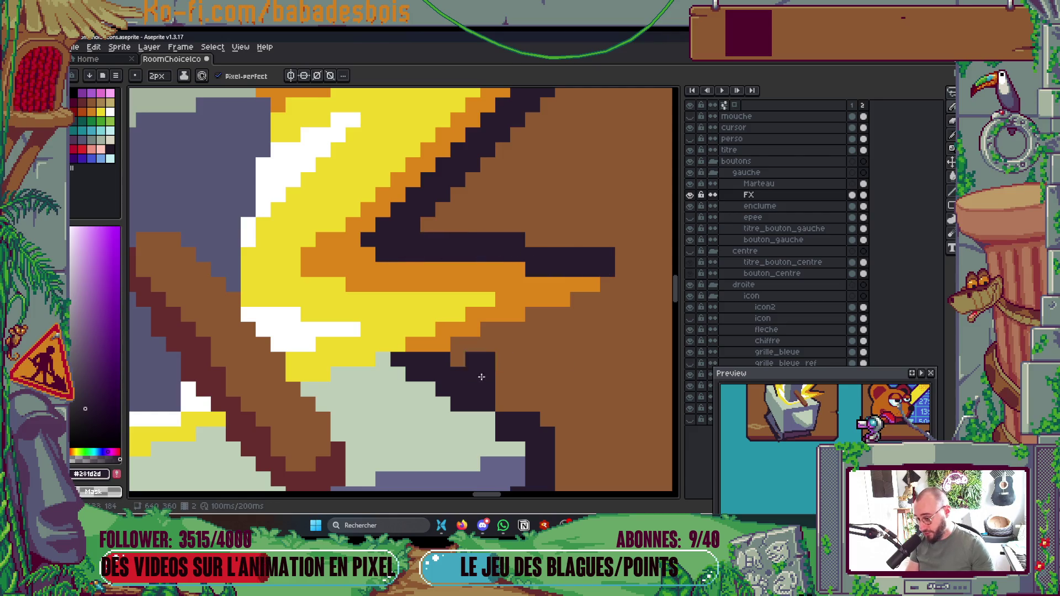
{"action": "left_click", "coordinate": [400, 378]}
{"action": "mouse_move", "coordinate": [400, 378]}
{"action": "left_mouse_down"}
{"action": "mouse_move", "coordinate": [630, 284]}
{"action": "mouse_move", "coordinate": [647, 298]}
{"action": "left_mouse_up"}
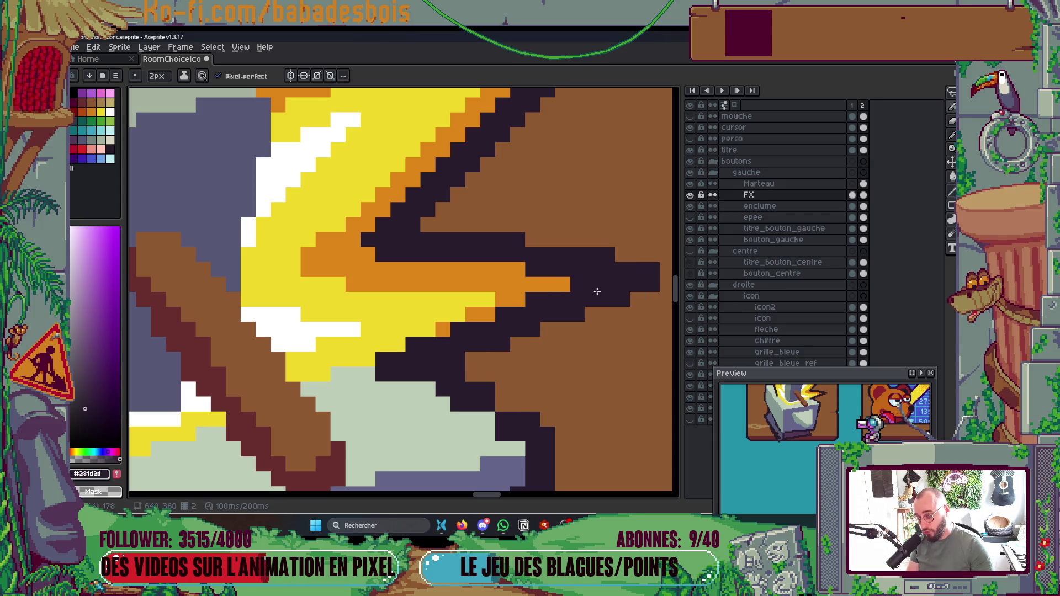
{"action": "scroll", "coordinate": [596, 289], "scroll_direction": "down", "scroll_amount": 5}
{"action": "scroll", "coordinate": [558, 315], "scroll_direction": "up", "scroll_amount": 5}
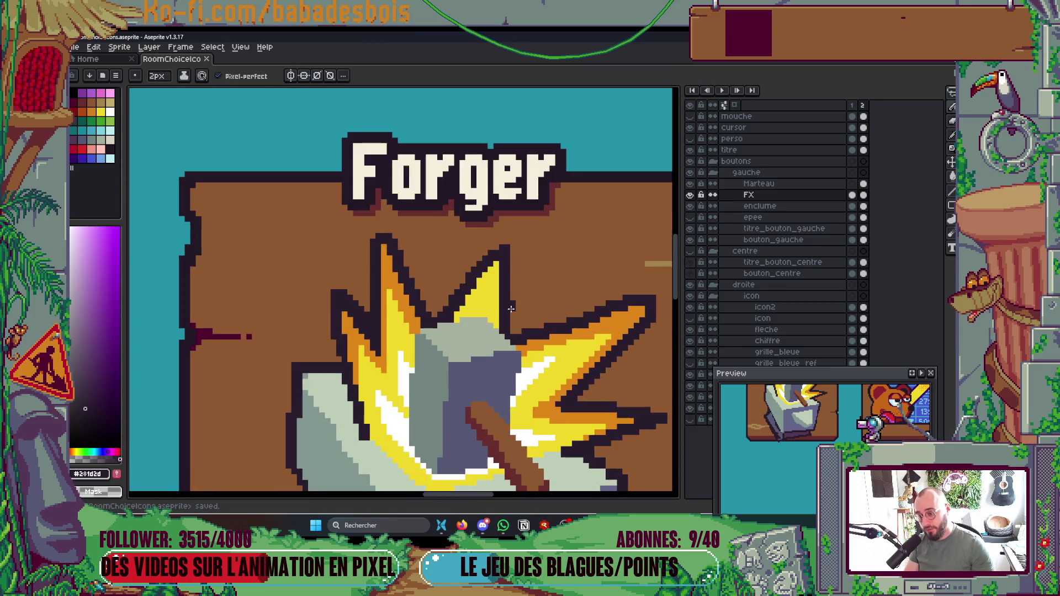
Step: Draw orange along the flame's diagonal edge, save, and sample the anvil's grey-blue
{"action": "key", "text": "i"}
{"action": "left_click", "coordinate": [636, 340]}
{"action": "key", "text": "b"}
{"action": "mouse_move", "coordinate": [369, 318]}
{"action": "left_mouse_down"}
{"action": "mouse_move", "coordinate": [453, 219]}
{"action": "mouse_move", "coordinate": [447, 331]}
{"action": "mouse_move", "coordinate": [442, 271]}
{"action": "left_mouse_up"}
{"action": "key", "text": "ctrl+s"}
{"action": "scroll", "coordinate": [441, 265], "scroll_direction": "down", "scroll_amount": 5}
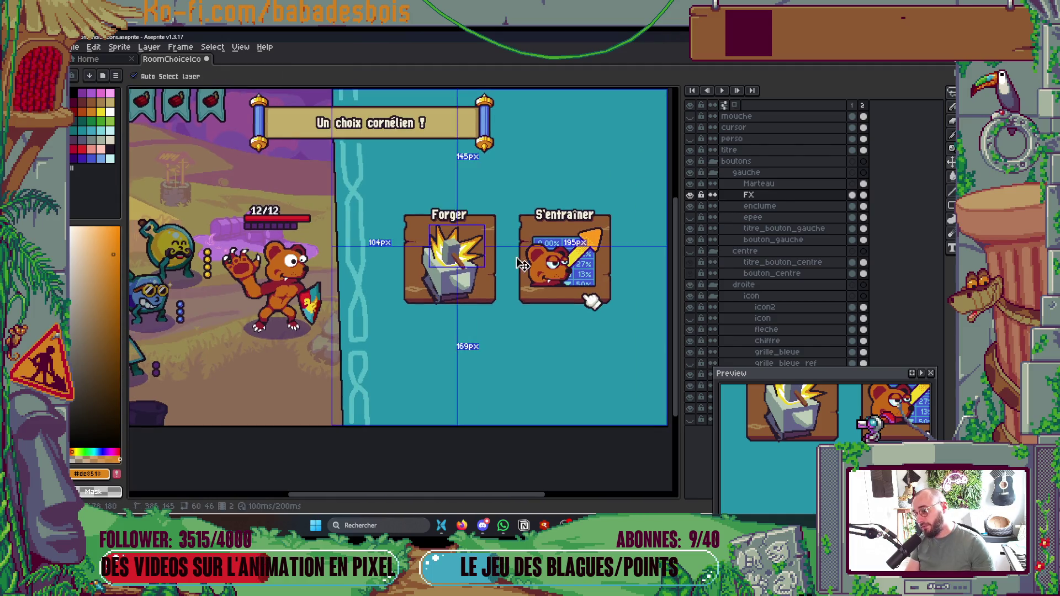
{"action": "scroll", "coordinate": [450, 265], "scroll_direction": "up", "scroll_amount": 5}
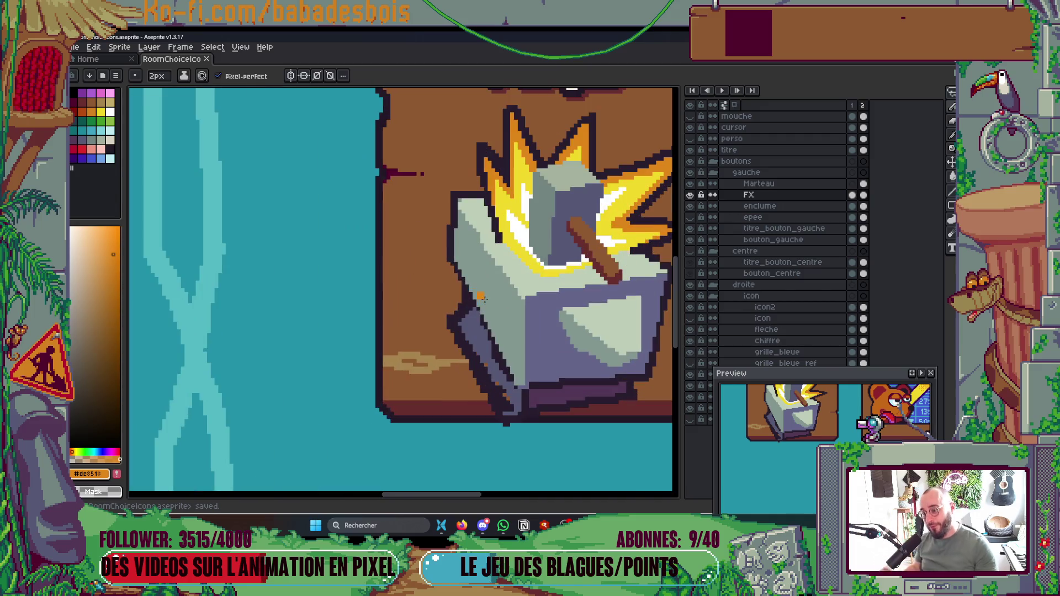
{"action": "left_click", "coordinate": [434, 306], "text": "alt"}
Step: Undo an accidental whole-canvas fill, switch to the enclume layer, and paint over outline pixels in grey-blue
{"action": "key", "text": "g"}
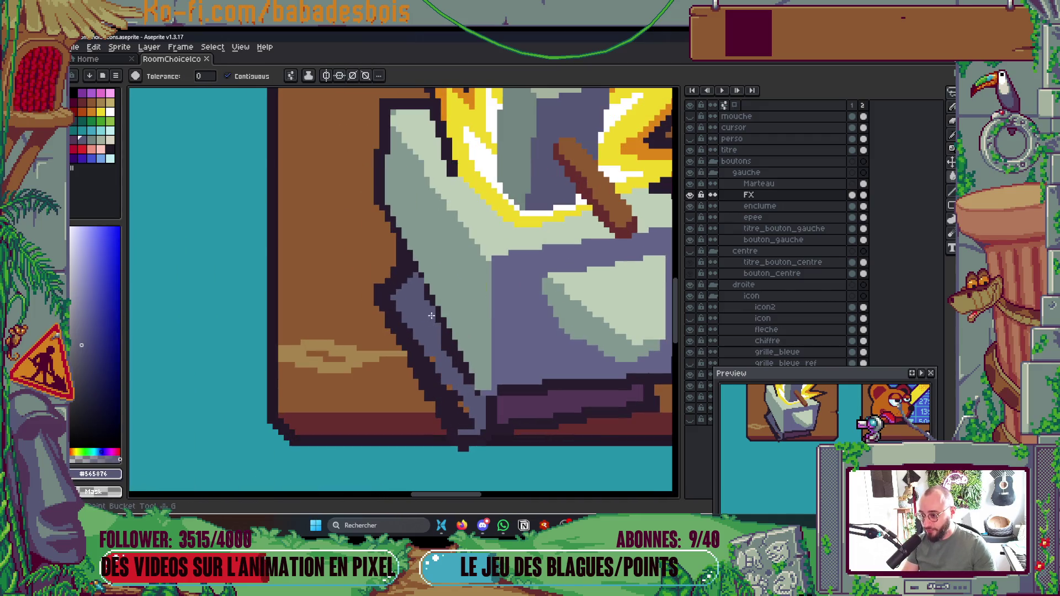
{"action": "left_click", "coordinate": [445, 341]}
{"action": "key", "text": "ctrl+z"}
{"action": "key", "text": "Down"}
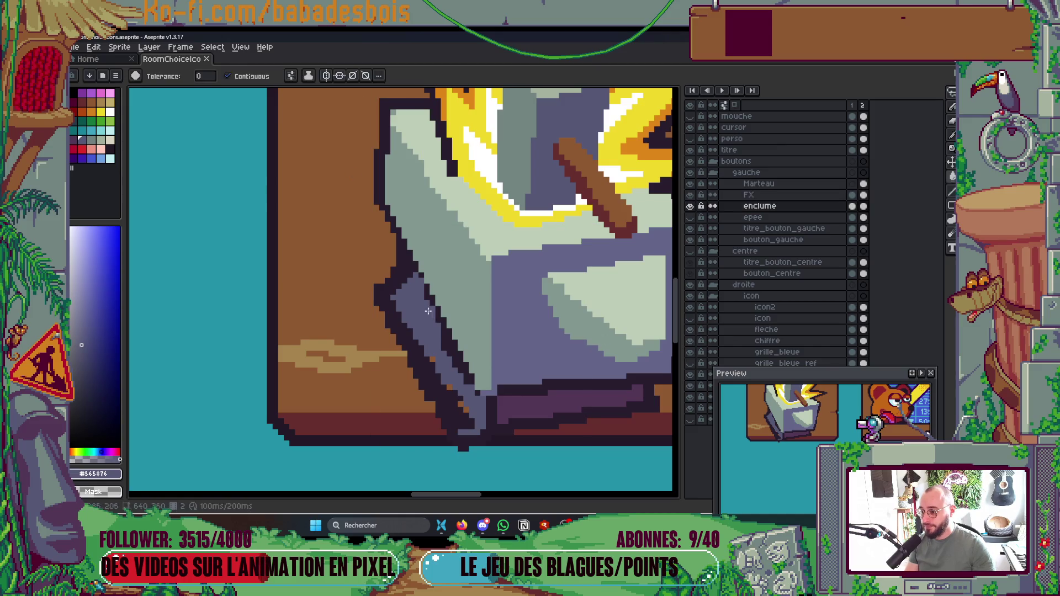
{"action": "left_click", "coordinate": [442, 337]}
{"action": "key", "text": "b"}
{"action": "left_click", "coordinate": [427, 287]}
{"action": "left_click", "coordinate": [421, 276]}
{"action": "scroll", "coordinate": [478, 398], "scroll_direction": "down", "scroll_amount": 4}
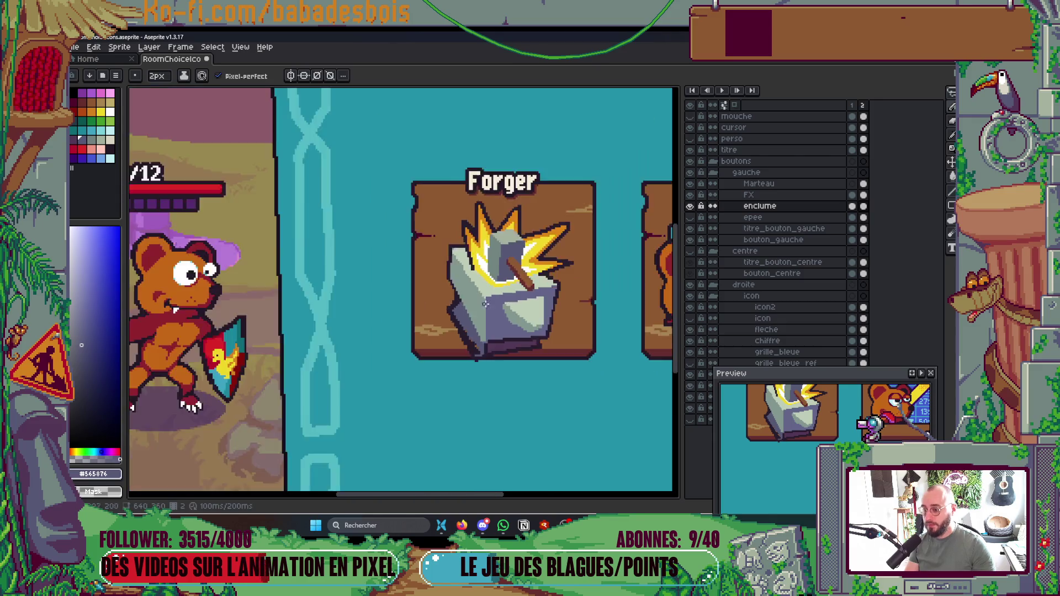
{"action": "scroll", "coordinate": [467, 298], "scroll_direction": "up", "scroll_amount": 6}
{"action": "scroll", "coordinate": [468, 305], "scroll_direction": "down", "scroll_amount": 3}
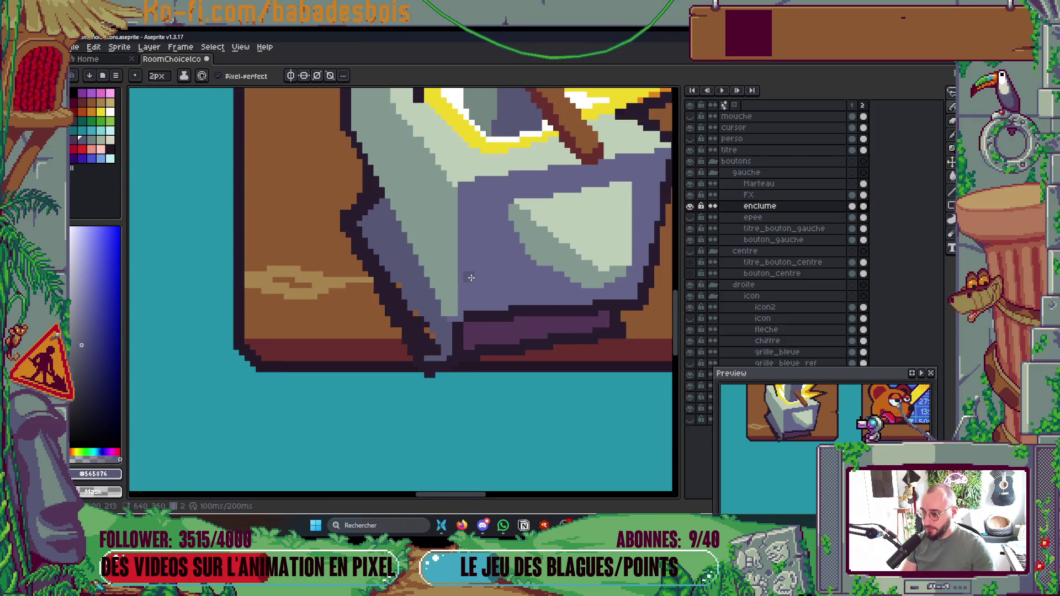
{"action": "scroll", "coordinate": [466, 304], "scroll_direction": "up", "scroll_amount": 1}
Step: Paint Bucket the anvil's mid-tone purple face with a darker palette colour
{"action": "key", "text": "i"}
{"action": "left_click", "coordinate": [465, 302]}
{"action": "left_click", "coordinate": [83, 141]}
{"action": "key", "text": "g"}
{"action": "left_click", "coordinate": [481, 303]}
{"action": "scroll", "coordinate": [481, 303], "scroll_direction": "down", "scroll_amount": 4}
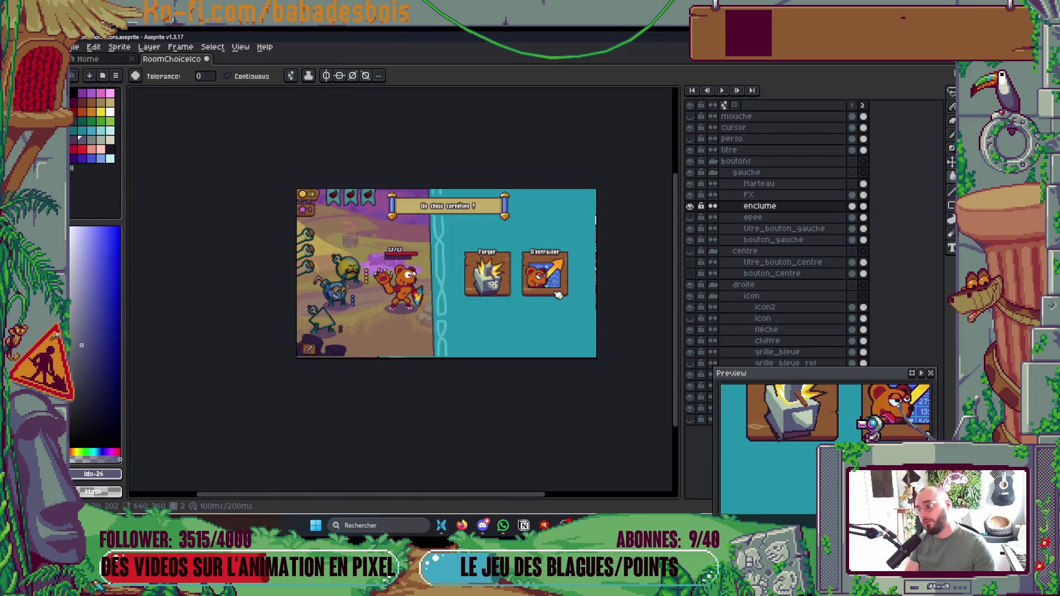
{"action": "scroll", "coordinate": [464, 293], "scroll_direction": "up", "scroll_amount": 5}
{"action": "scroll", "coordinate": [462, 291], "scroll_direction": "down", "scroll_amount": 1}
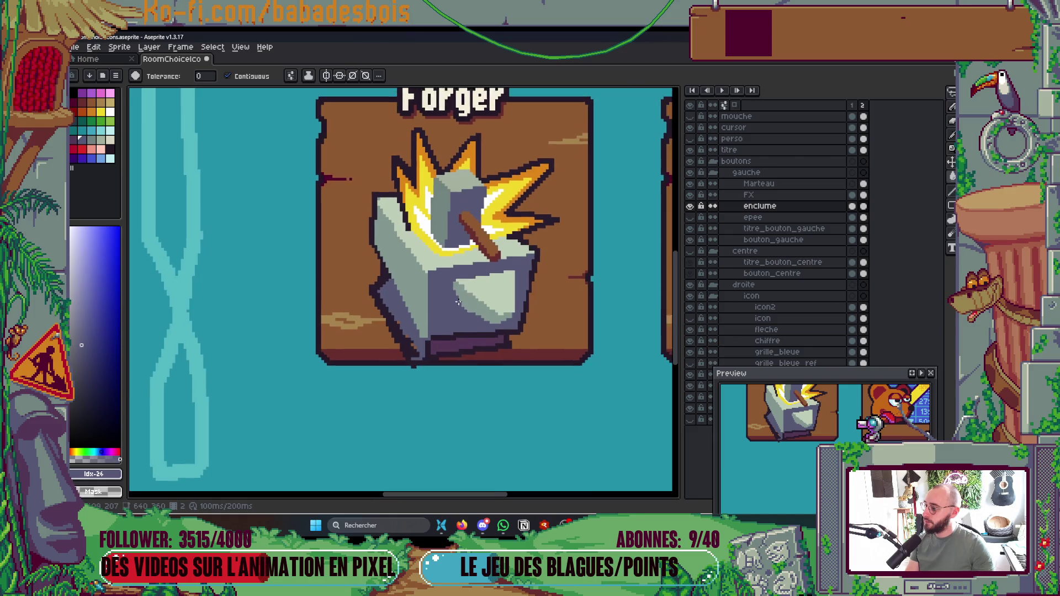
{"action": "scroll", "coordinate": [458, 298], "scroll_direction": "up", "scroll_amount": 1}
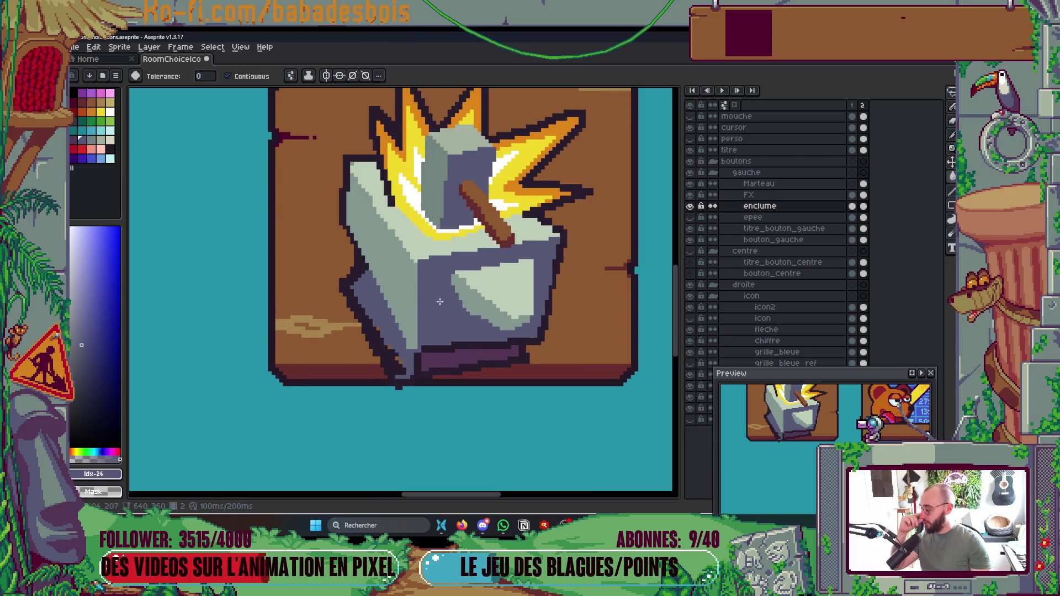
{"action": "scroll", "coordinate": [454, 325], "scroll_direction": "down", "scroll_amount": 1}
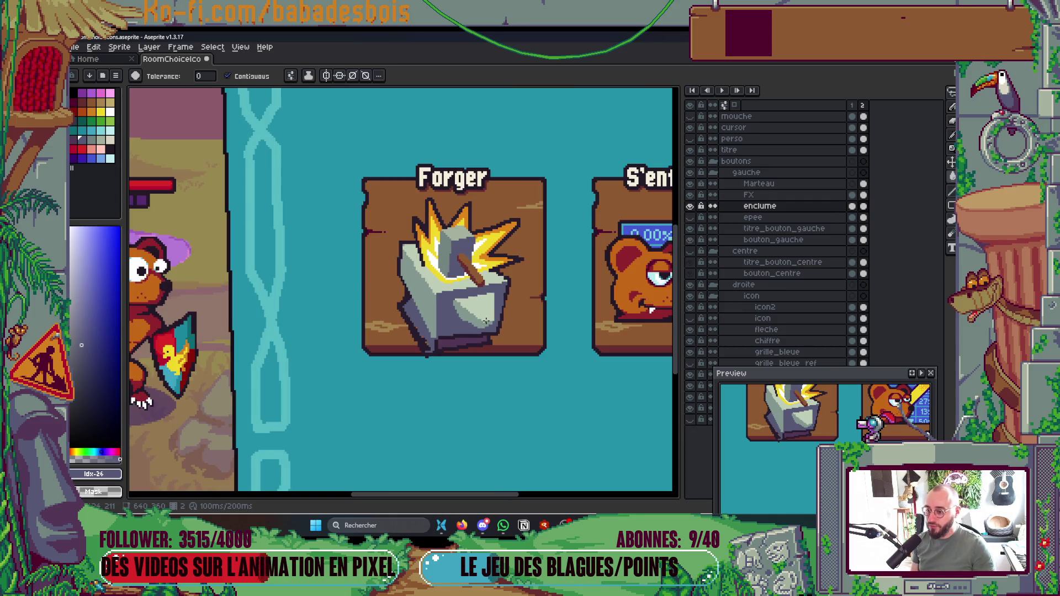
{"action": "scroll", "coordinate": [505, 283], "scroll_direction": "up", "scroll_amount": 3}
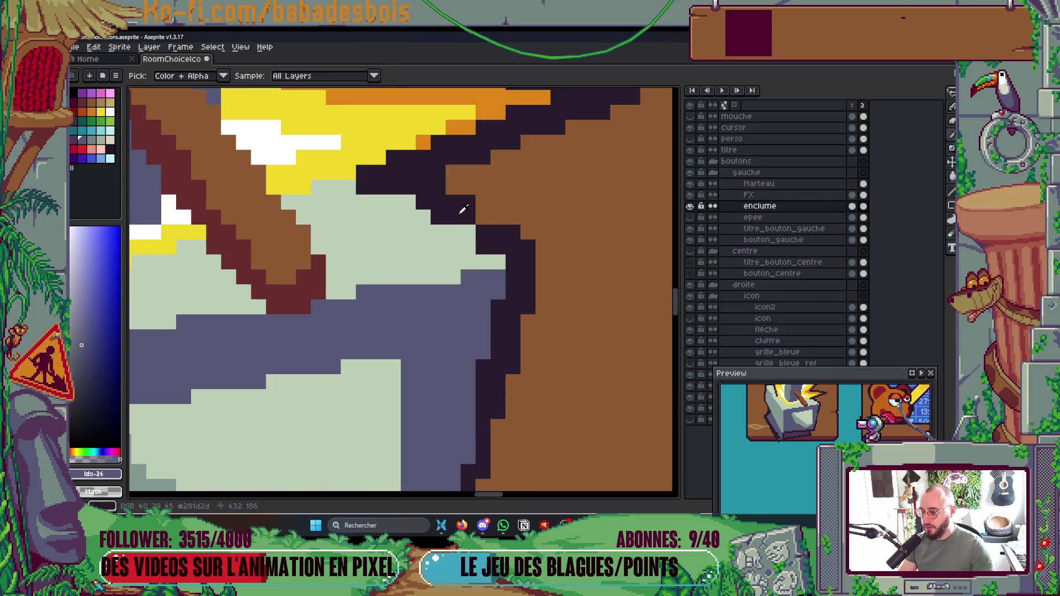
Step: Redraw the anvil's dark outline along its right edge and trim stray pixels back to brown
{"action": "key", "text": "b"}
{"action": "left_click", "coordinate": [458, 214], "text": "alt"}
{"action": "left_click", "coordinate": [415, 197]}
{"action": "mouse_move", "coordinate": [422, 206]}
{"action": "left_mouse_down"}
{"action": "mouse_move", "coordinate": [468, 242]}
{"action": "mouse_move", "coordinate": [485, 189]}
{"action": "left_mouse_up"}
{"action": "left_click_drag", "start_coordinate": [518, 229], "coordinate": [518, 229]}
{"action": "left_click", "coordinate": [474, 246]}
{"action": "right_click", "coordinate": [513, 232]}
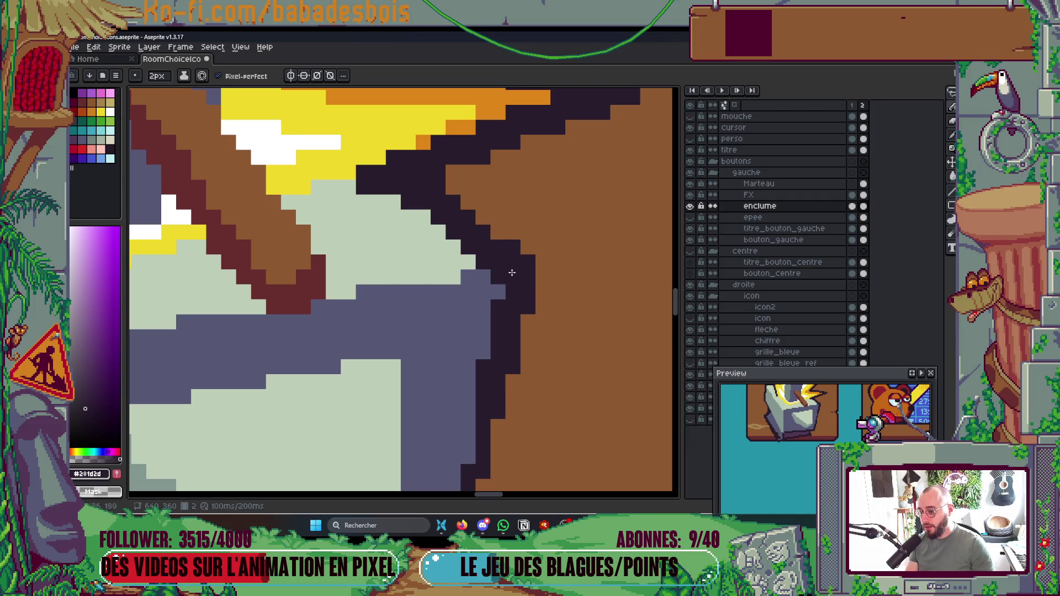
{"action": "right_click", "coordinate": [535, 260]}
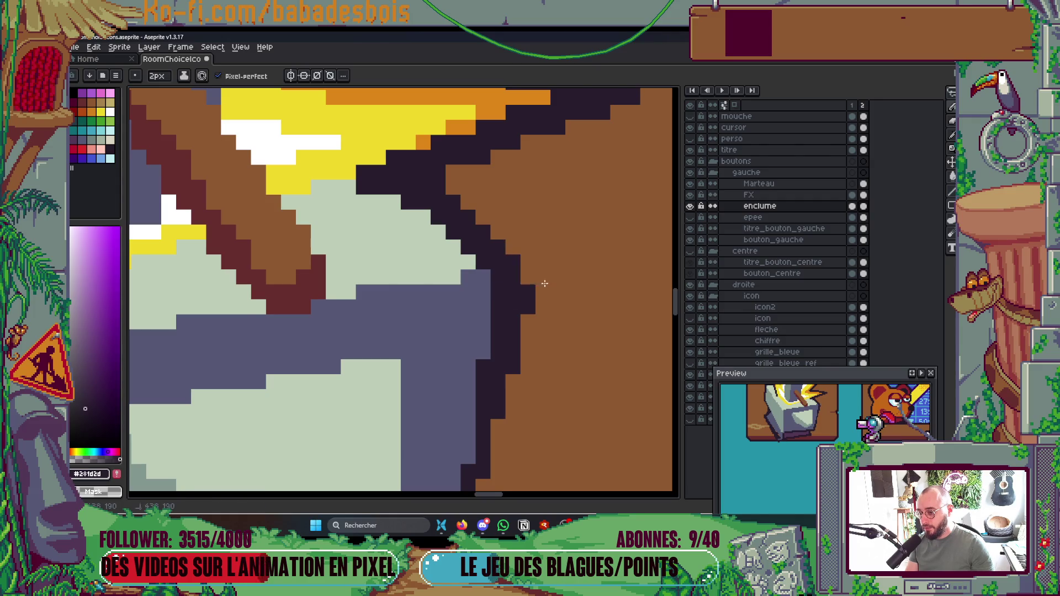
{"action": "scroll", "coordinate": [541, 309], "scroll_direction": "down", "scroll_amount": 10}
{"action": "scroll", "coordinate": [530, 320], "scroll_direction": "up", "scroll_amount": 10}
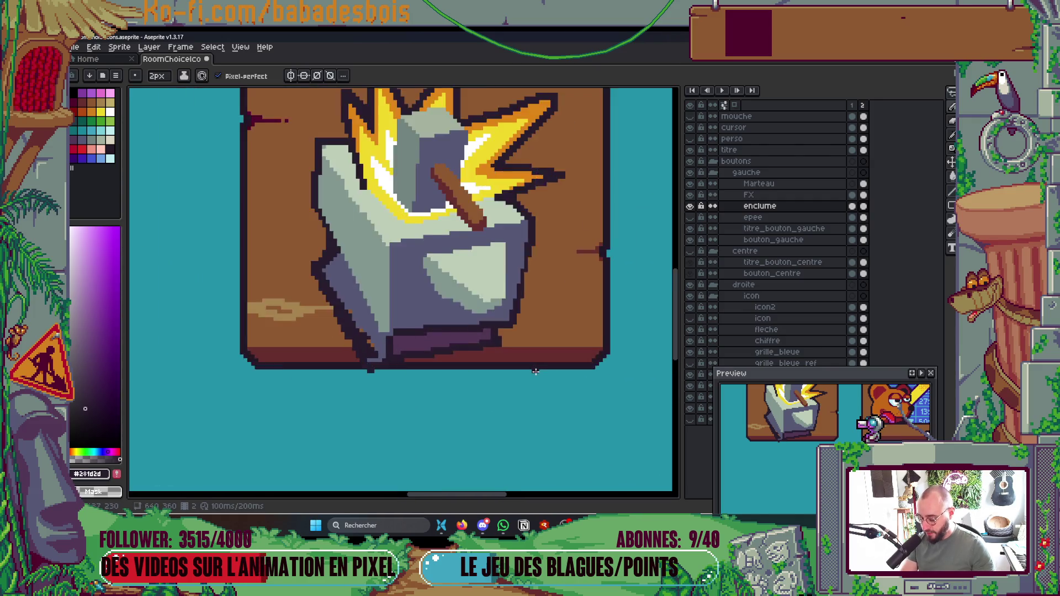
Step: Touch up the outline above the purple base and draw a grey-blue line along the anvil's bottom
{"action": "key", "text": "alt"}
{"action": "left_click", "coordinate": [440, 203]}
{"action": "left_click_drag", "start_coordinate": [440, 202], "coordinate": [483, 326]}
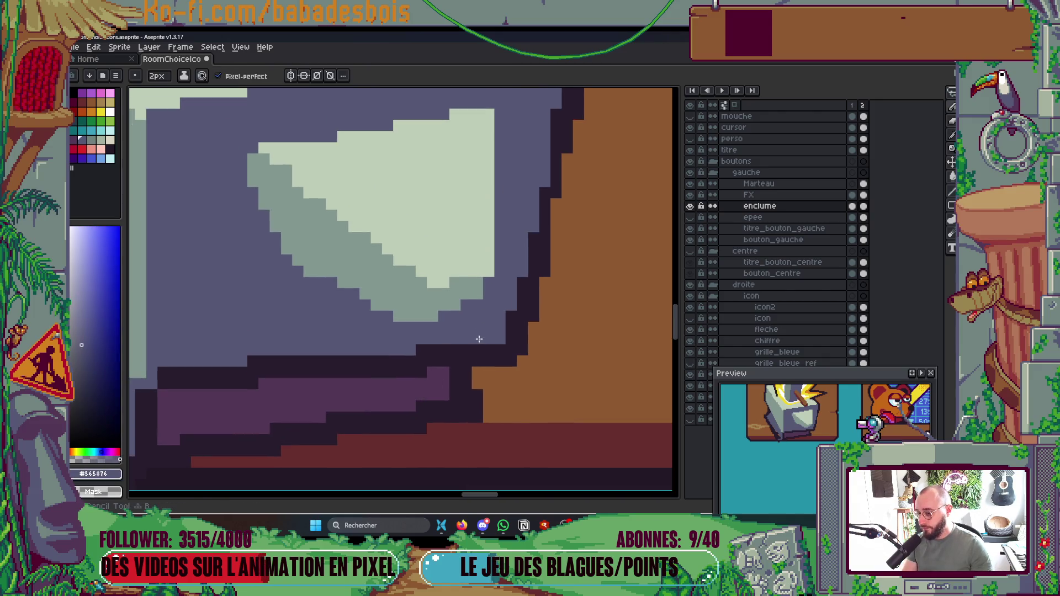
{"action": "mouse_move", "coordinate": [300, 378]}
{"action": "left_mouse_down"}
{"action": "mouse_move", "coordinate": [441, 358]}
{"action": "mouse_move", "coordinate": [319, 368]}
{"action": "left_mouse_up"}
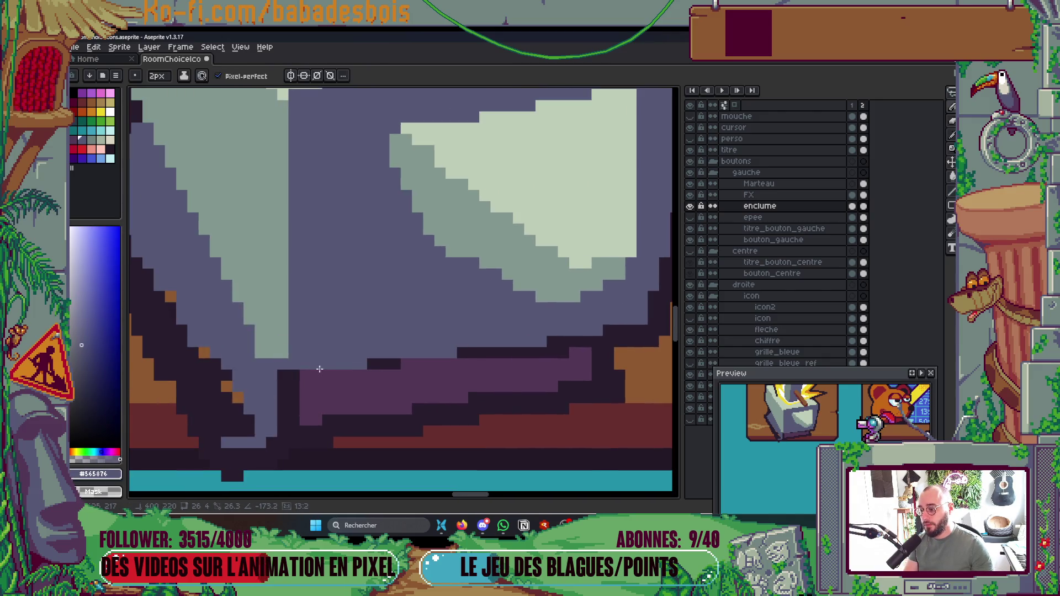
{"action": "scroll", "coordinate": [311, 369], "scroll_direction": "down", "scroll_amount": 6}
{"action": "scroll", "coordinate": [422, 320], "scroll_direction": "up", "scroll_amount": 3}
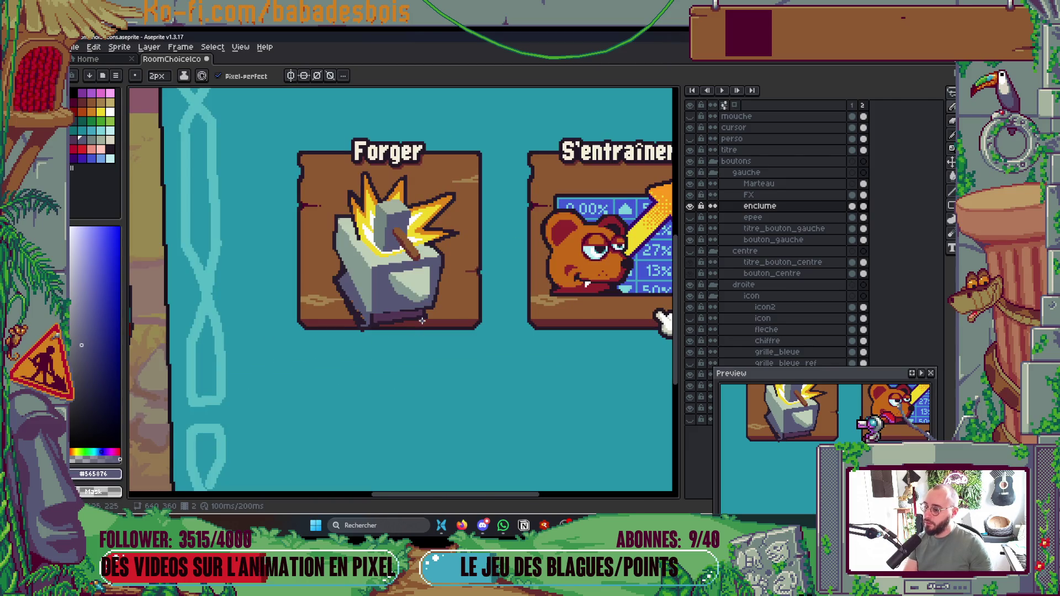
{"action": "scroll", "coordinate": [422, 320], "scroll_direction": "up", "scroll_amount": 3}
{"action": "left_click_drag", "start_coordinate": [377, 311], "coordinate": [240, 326]}
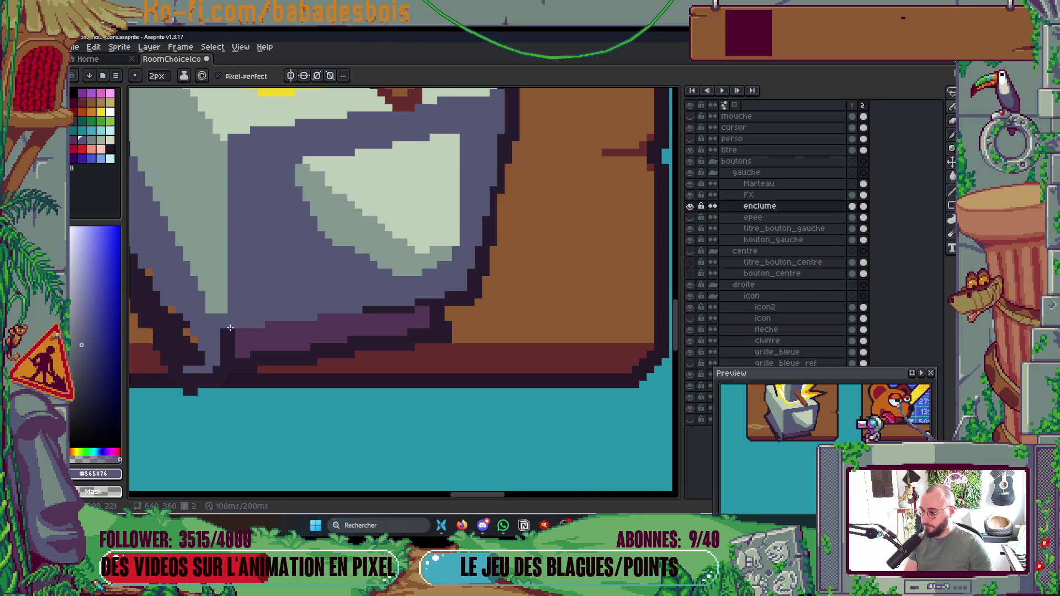
Step: Sample the anvil's grey-green and select the Marteau, FX and enclume layers together
{"action": "scroll", "coordinate": [241, 325], "scroll_direction": "up", "scroll_amount": 2}
{"action": "left_click", "coordinate": [298, 286], "text": "alt"}
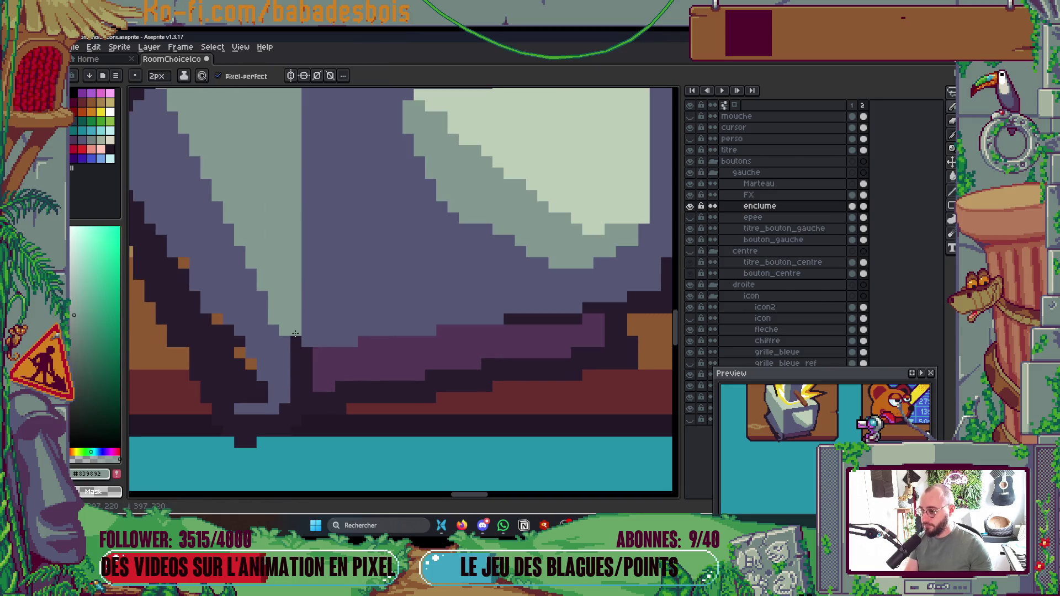
{"action": "scroll", "coordinate": [327, 274], "scroll_direction": "down", "scroll_amount": 5}
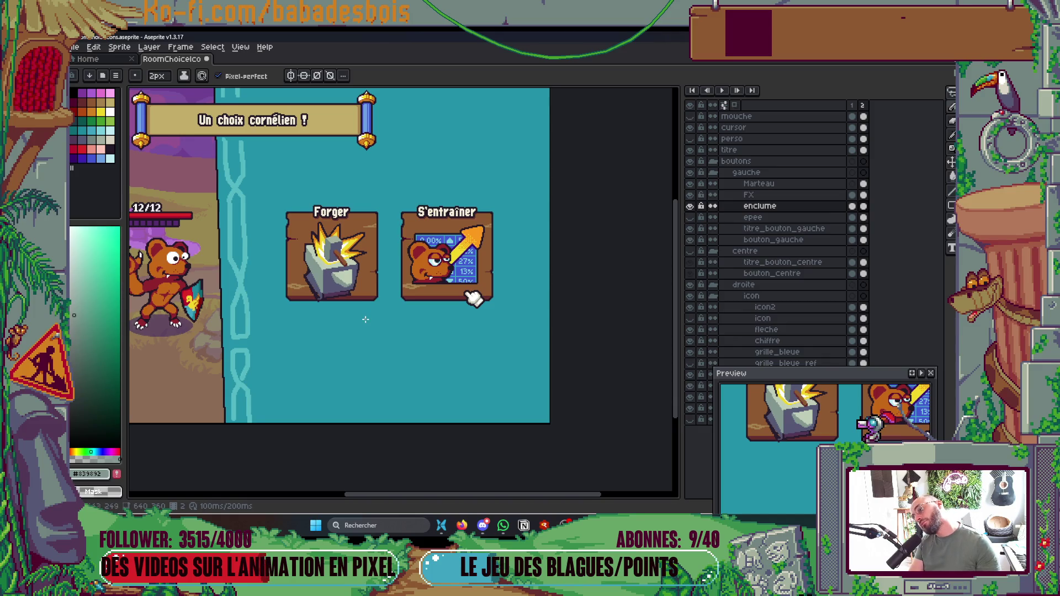
{"action": "scroll", "coordinate": [327, 296], "scroll_direction": "up", "scroll_amount": 3}
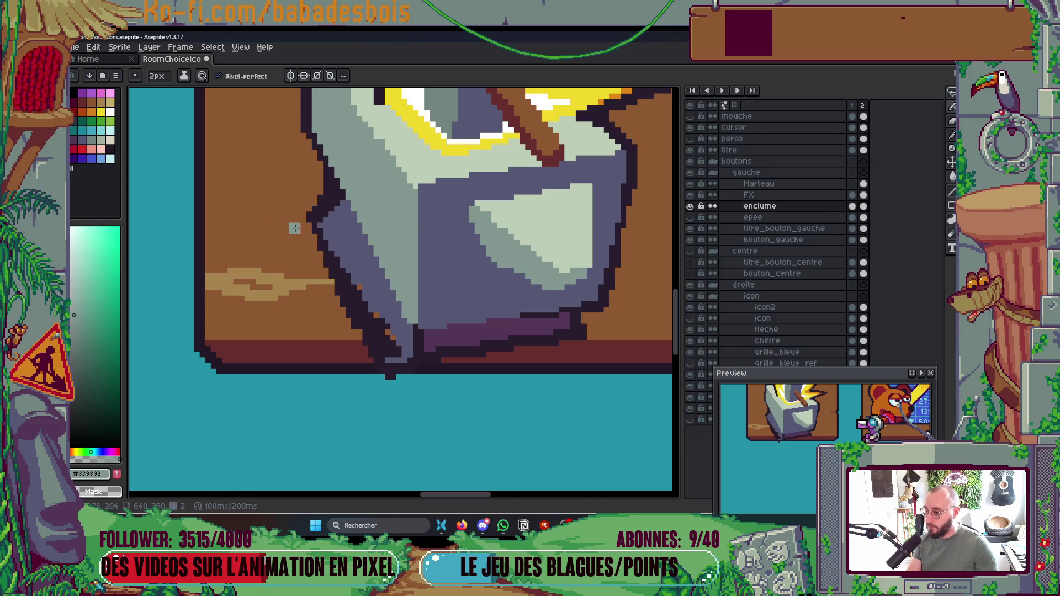
{"action": "scroll", "coordinate": [373, 393], "scroll_direction": "down", "scroll_amount": 4}
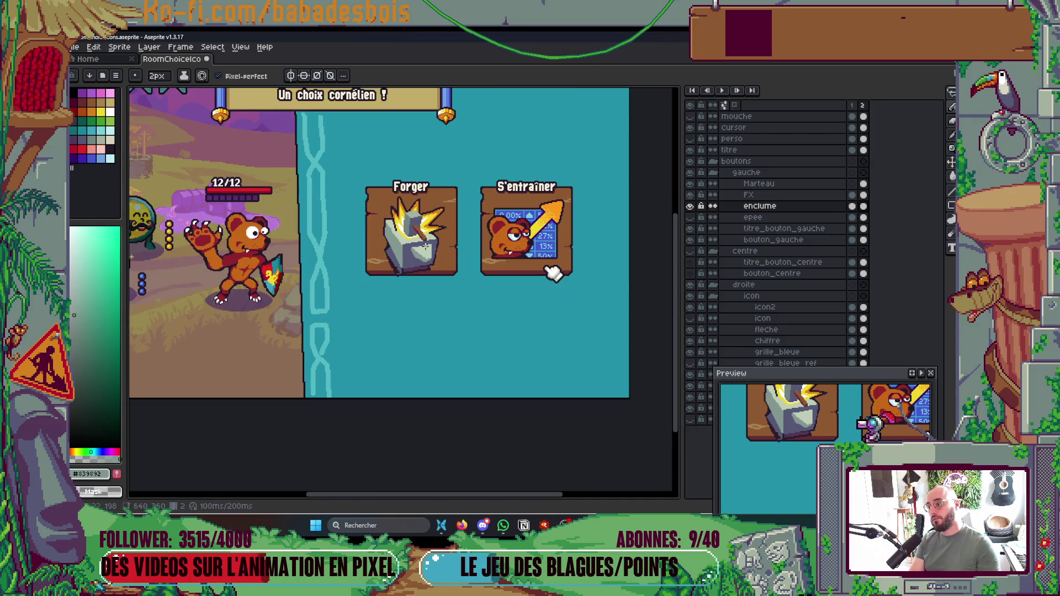
{"action": "scroll", "coordinate": [423, 260], "scroll_direction": "up", "scroll_amount": 2}
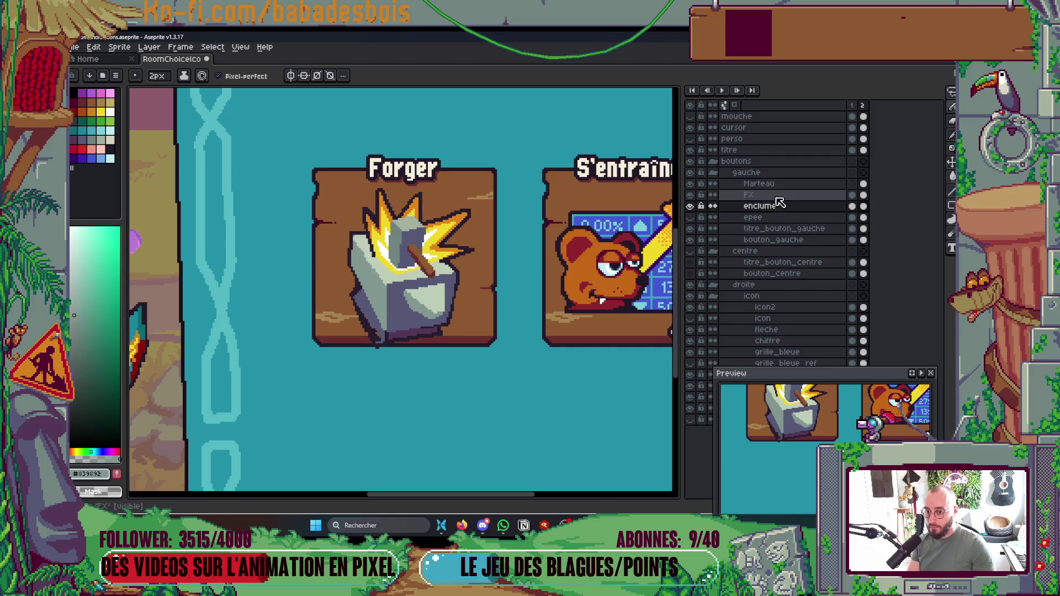
{"action": "left_click_drag", "start_coordinate": [756, 183], "coordinate": [756, 206]}
Step: With the Move tool on the Marteau, FX and enclume layers, try a rightward shift and undo it
{"action": "key", "text": "v"}
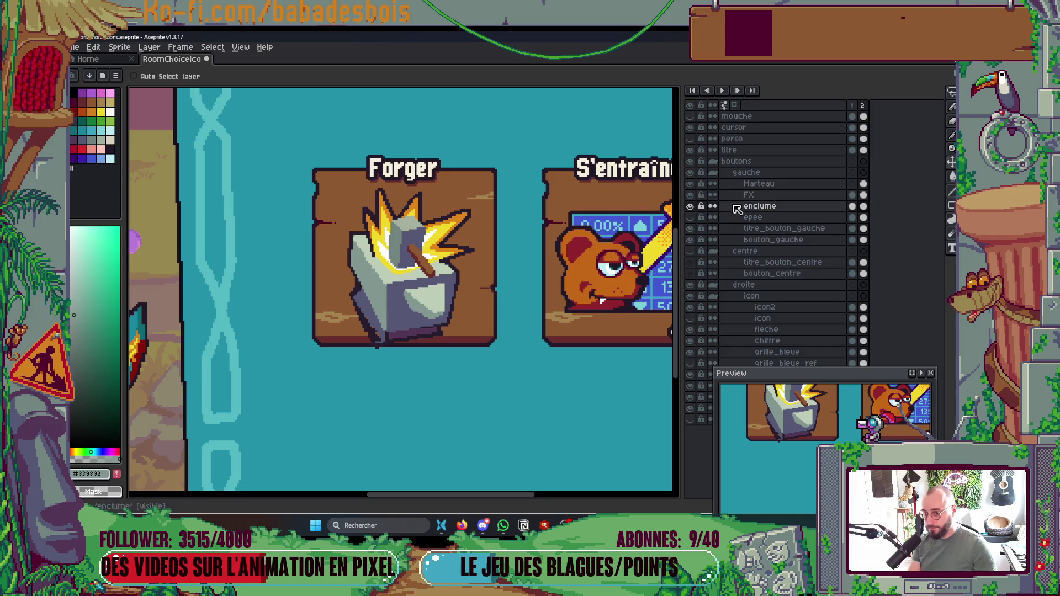
{"action": "left_click", "coordinate": [772, 205], "text": "ctrl"}
{"action": "left_click", "coordinate": [773, 205], "text": "ctrl"}
{"action": "mouse_move", "coordinate": [480, 301]}
{"action": "left_mouse_down"}
{"action": "mouse_move", "coordinate": [419, 290]}
{"action": "mouse_move", "coordinate": [439, 285]}
{"action": "left_mouse_up"}
{"action": "key", "text": "ctrl+z"}
{"action": "left_click", "coordinate": [691, 184]}
{"action": "left_click", "coordinate": [692, 184]}
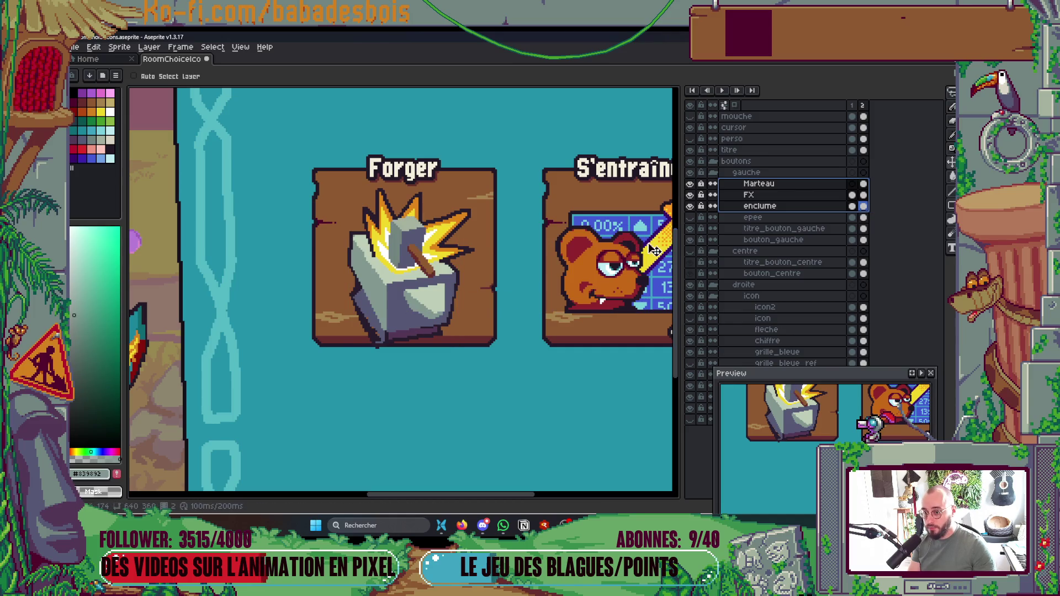
Step: Select the three layers' frame 2 cels and drag the hammer, anvil and sparks up and right into place
{"action": "left_click", "coordinate": [865, 188]}
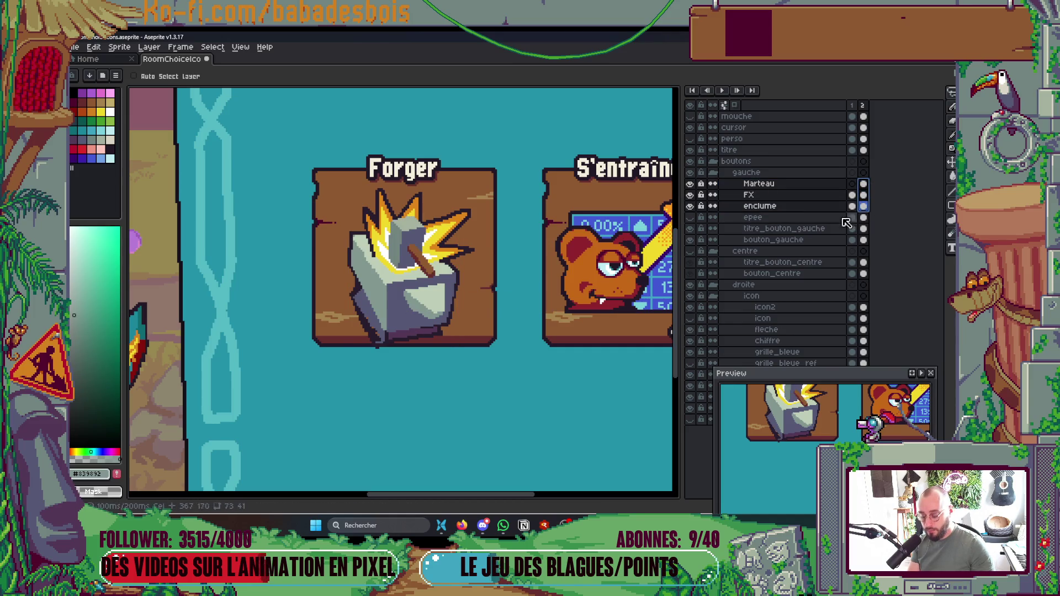
{"action": "left_click_drag", "start_coordinate": [446, 278], "coordinate": [453, 267]}
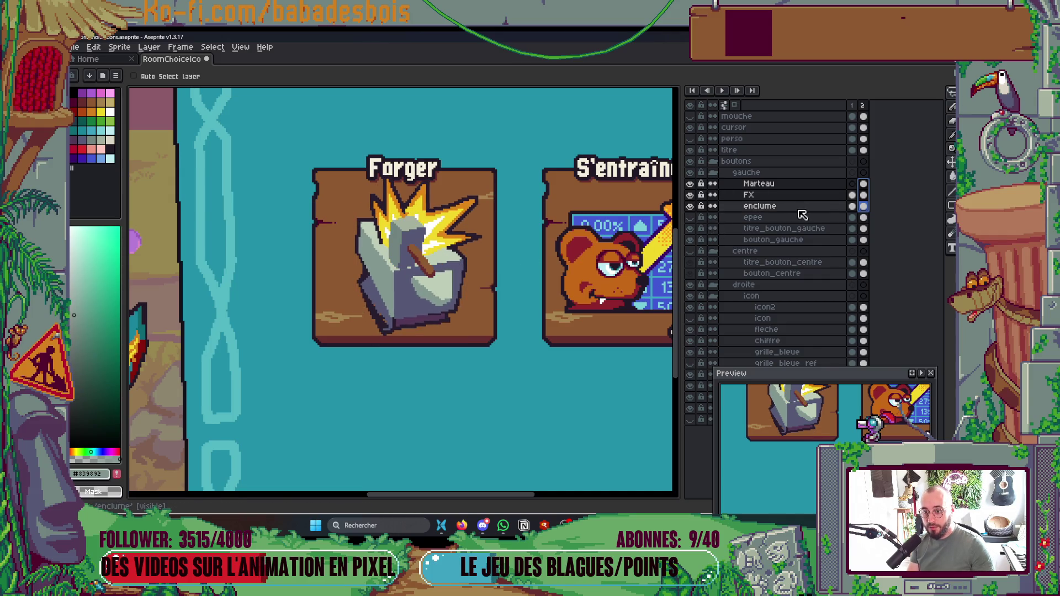
{"action": "left_click_drag", "start_coordinate": [505, 298], "coordinate": [510, 306]}
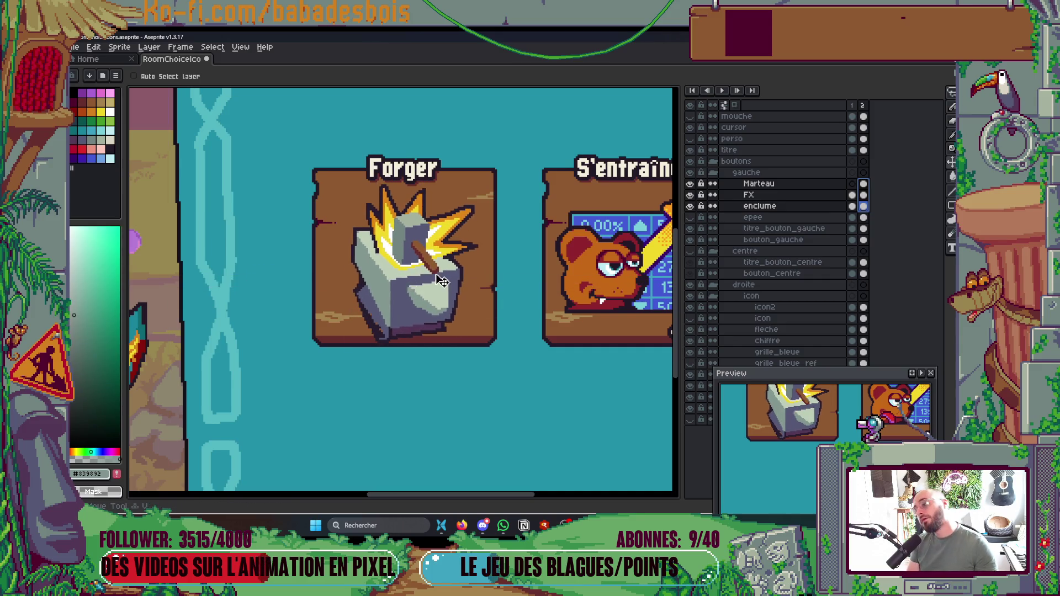
{"action": "scroll", "coordinate": [420, 298], "scroll_direction": "down", "scroll_amount": 4}
{"action": "scroll", "coordinate": [442, 323], "scroll_direction": "up", "scroll_amount": 2}
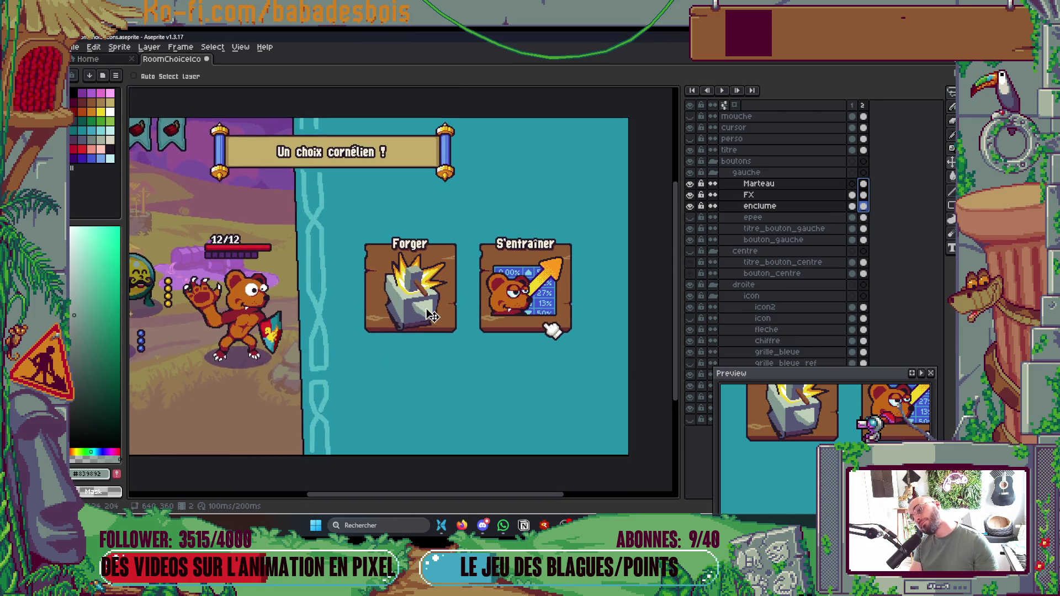
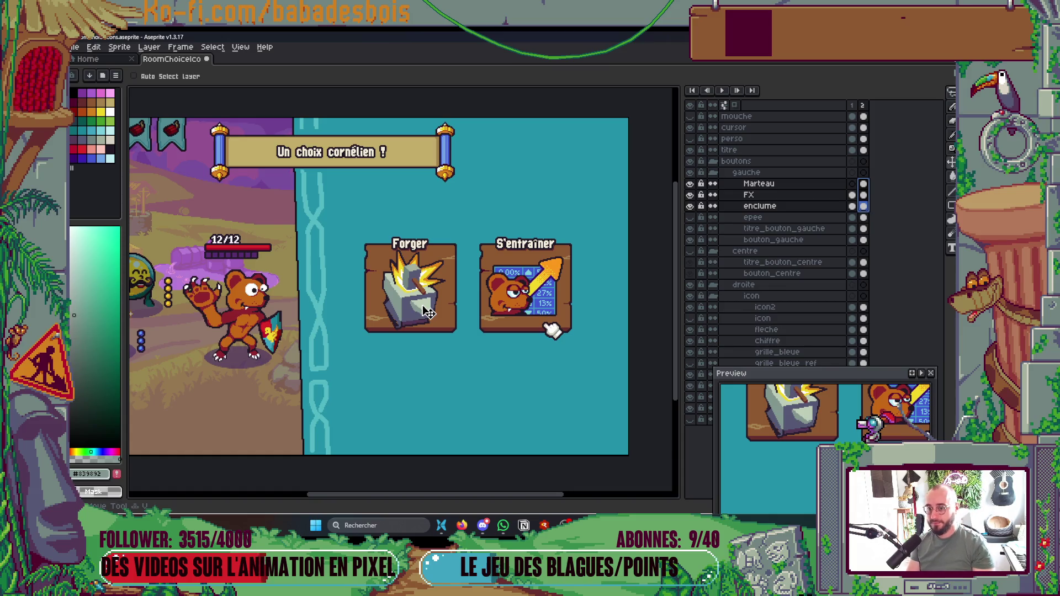
Step: Switch to the Pencil and sample the anvil's light and mid grey-green colours
{"action": "scroll", "coordinate": [399, 273], "scroll_direction": "up", "scroll_amount": 2}
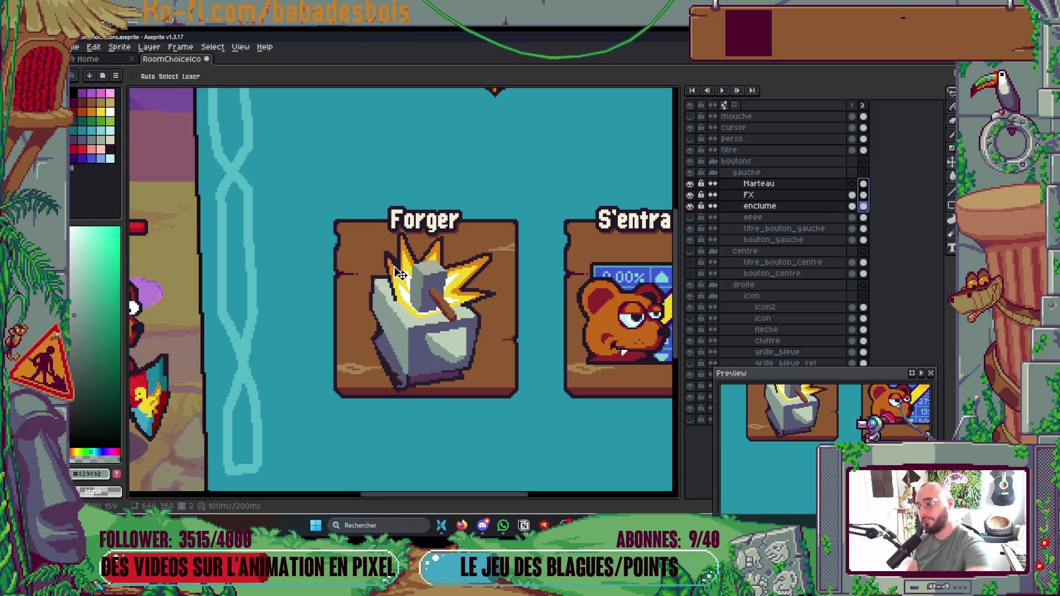
{"action": "scroll", "coordinate": [399, 273], "scroll_direction": "down", "scroll_amount": 2}
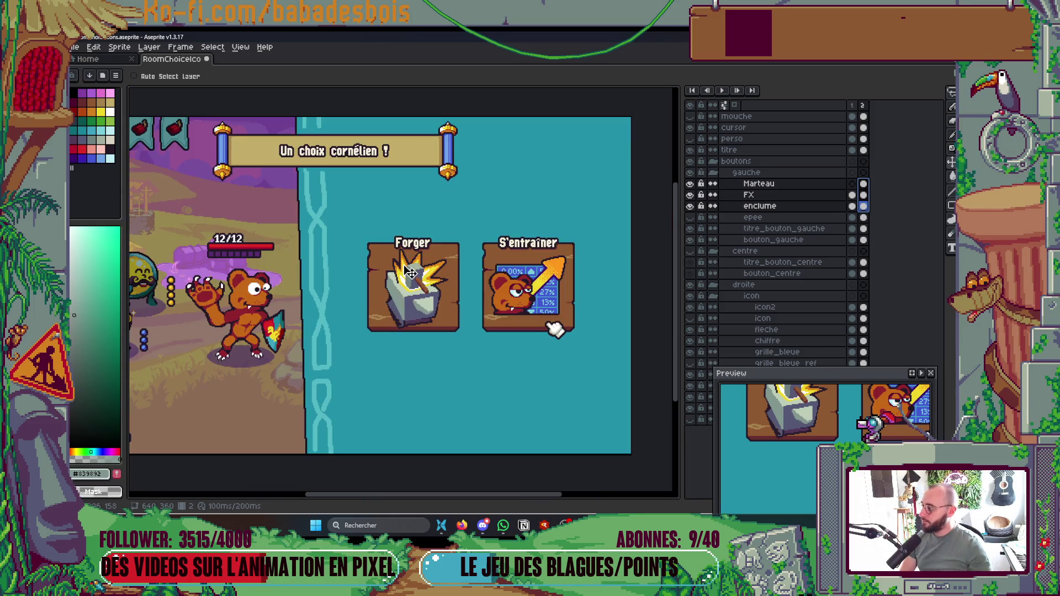
{"action": "scroll", "coordinate": [409, 298], "scroll_direction": "up", "scroll_amount": 2}
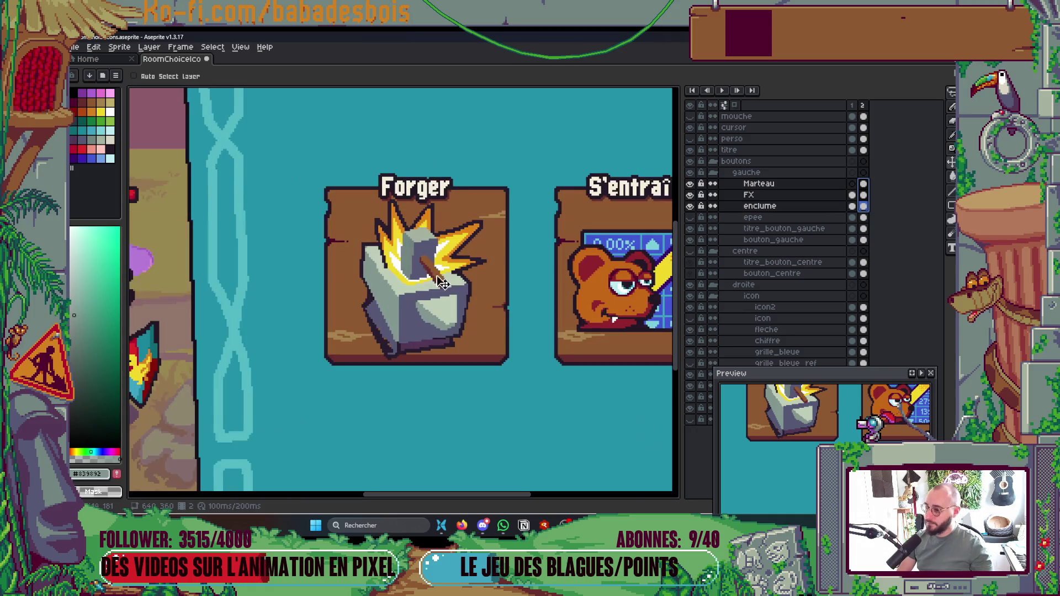
{"action": "scroll", "coordinate": [381, 217], "scroll_direction": "up", "scroll_amount": 4}
{"action": "key", "text": "b"}
{"action": "scroll", "coordinate": [390, 352], "scroll_direction": "down", "scroll_amount": 2}
{"action": "scroll", "coordinate": [398, 336], "scroll_direction": "up", "scroll_amount": 2}
{"action": "left_click", "coordinate": [402, 329], "text": "alt"}
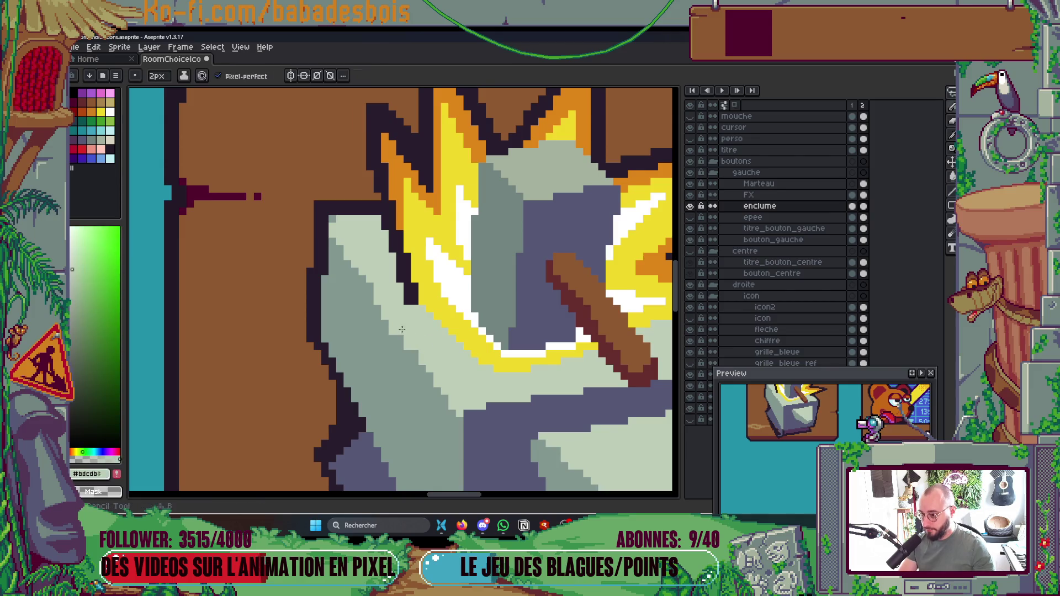
{"action": "left_click", "coordinate": [389, 358], "text": "alt"}
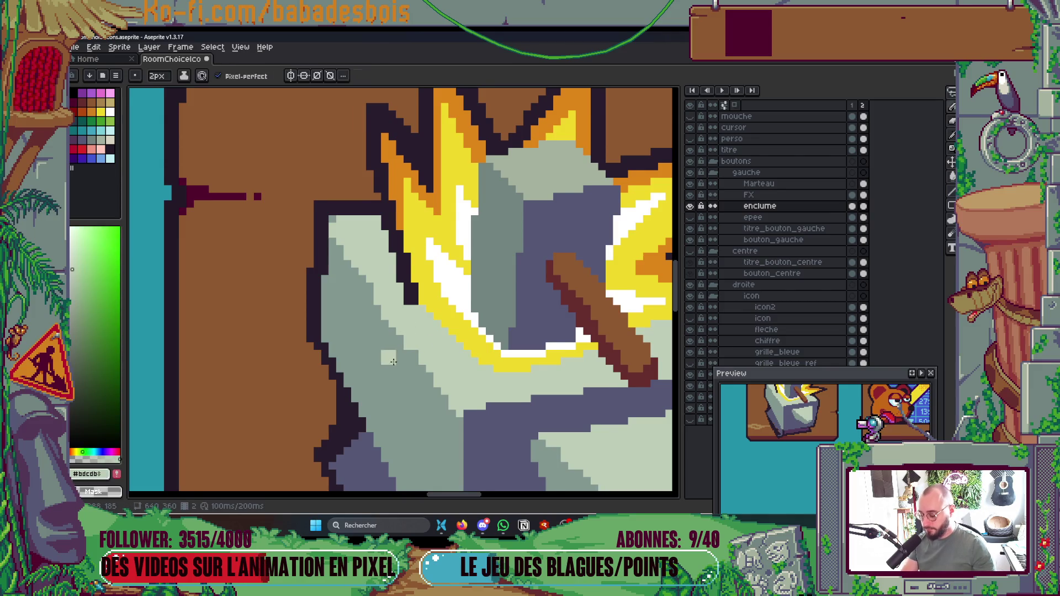
{"action": "key", "text": "v"}
{"action": "key", "text": "b"}
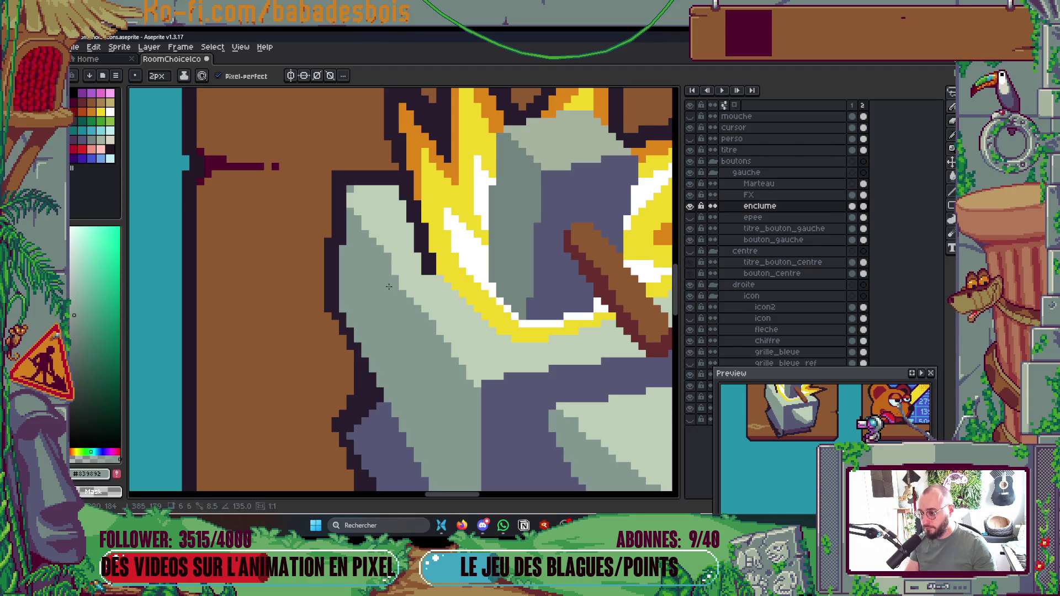
Step: Paint over the dark outline pixels on the anvil's lower-left edge in purple-grey
{"action": "scroll", "coordinate": [454, 301], "scroll_direction": "down", "scroll_amount": 3}
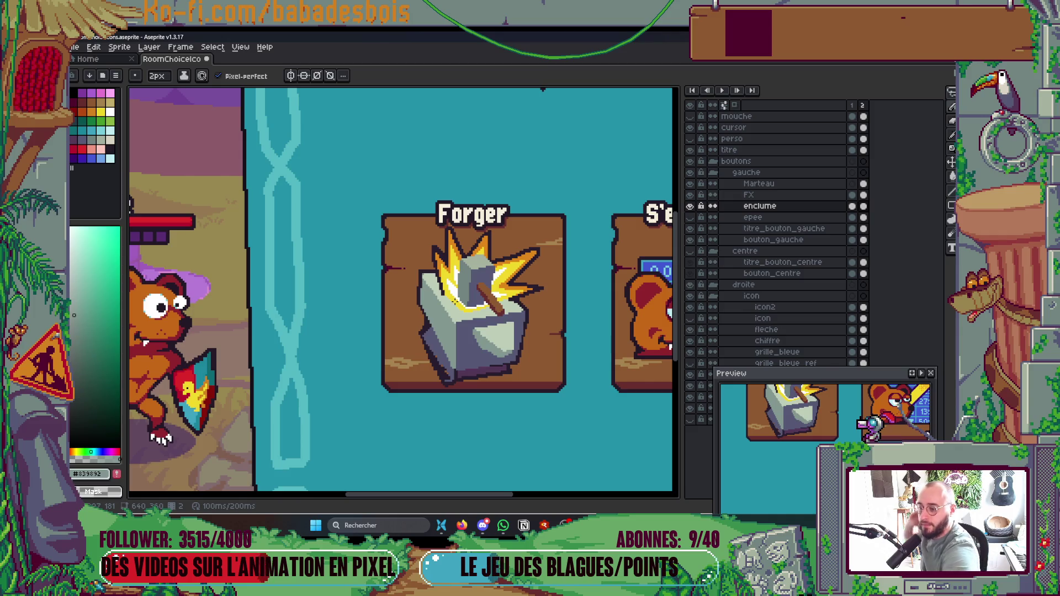
{"action": "scroll", "coordinate": [425, 331], "scroll_direction": "up", "scroll_amount": 5}
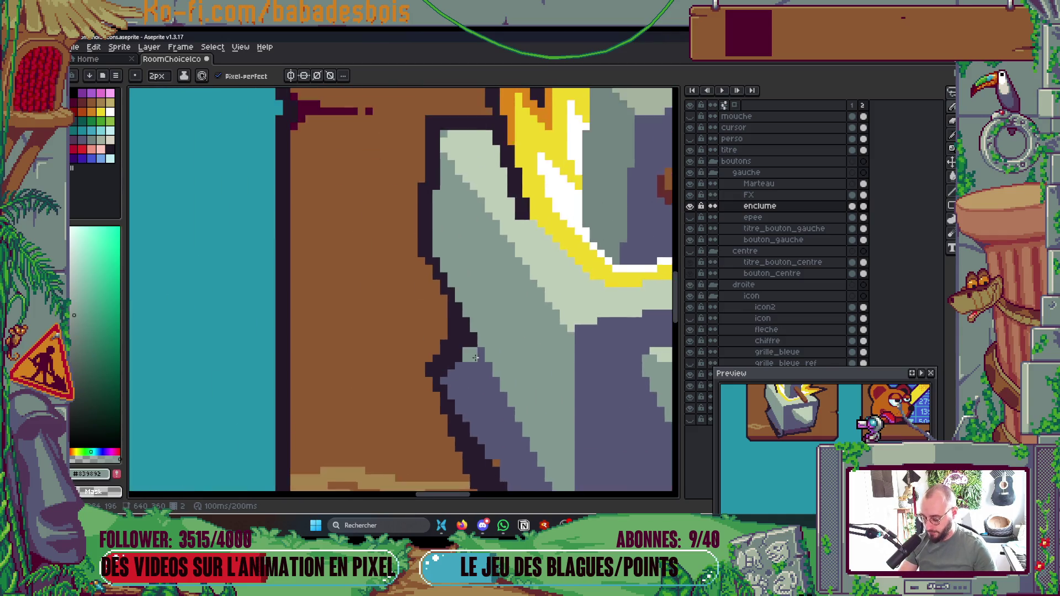
{"action": "left_click", "coordinate": [459, 352]}
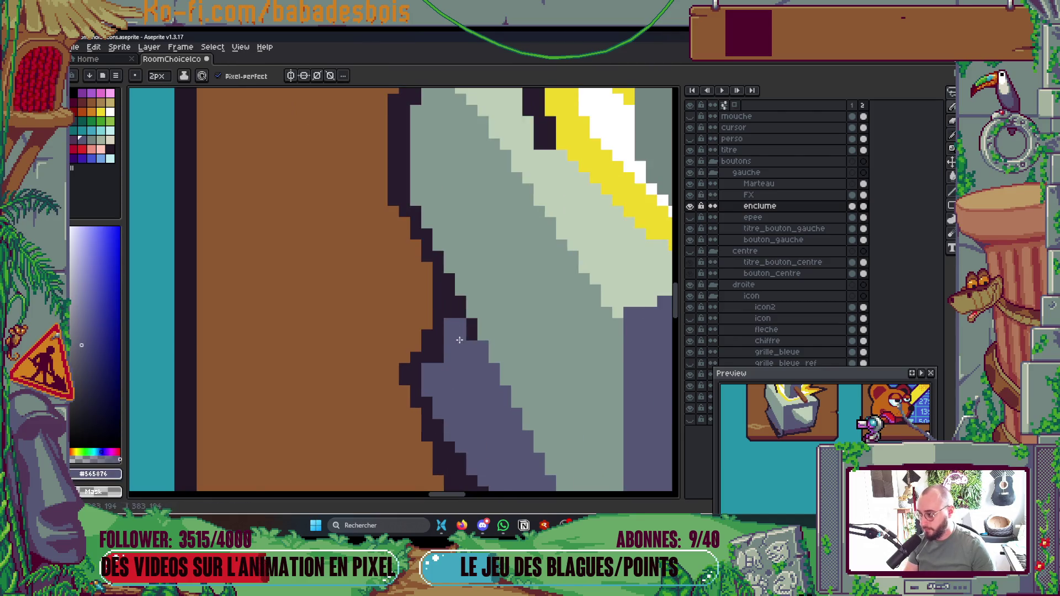
{"action": "scroll", "coordinate": [421, 232], "scroll_direction": "down", "scroll_amount": 3}
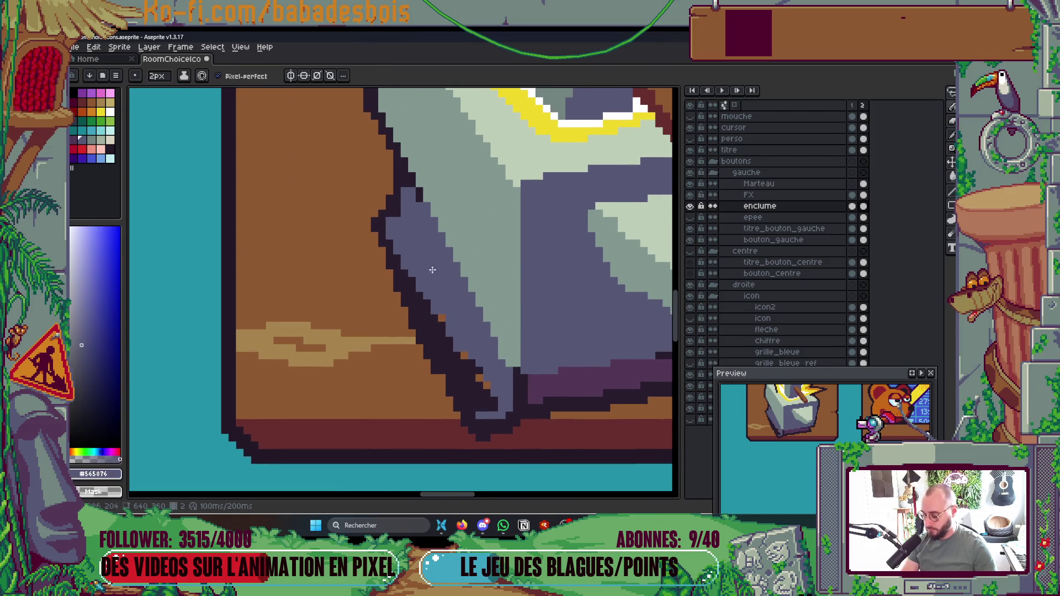
{"action": "scroll", "coordinate": [435, 269], "scroll_direction": "down", "scroll_amount": 4}
{"action": "left_click_drag", "start_coordinate": [436, 265], "coordinate": [456, 325]}
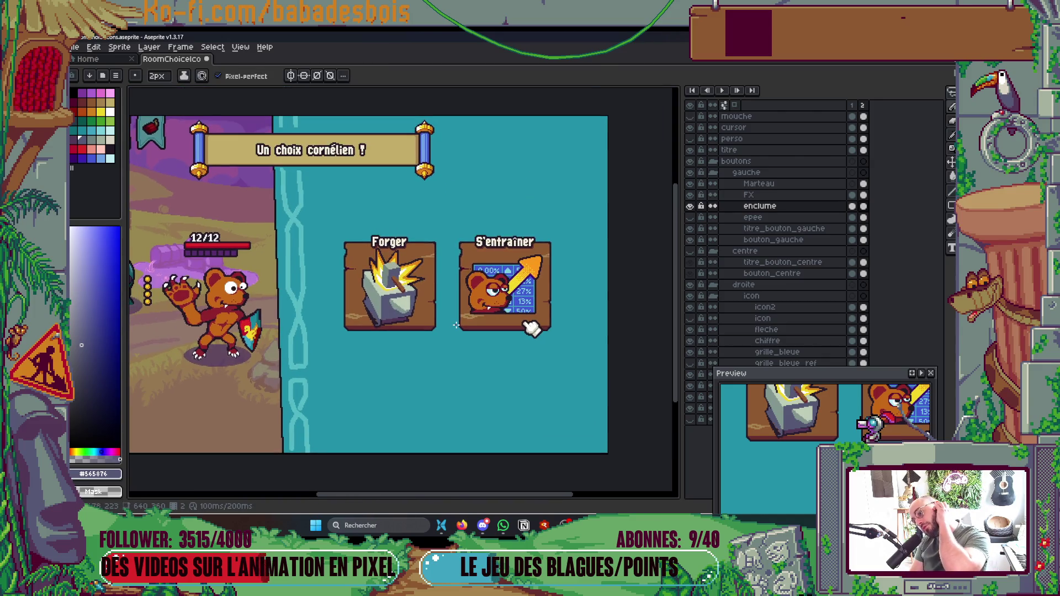
{"action": "key", "text": "alt+Tab"}
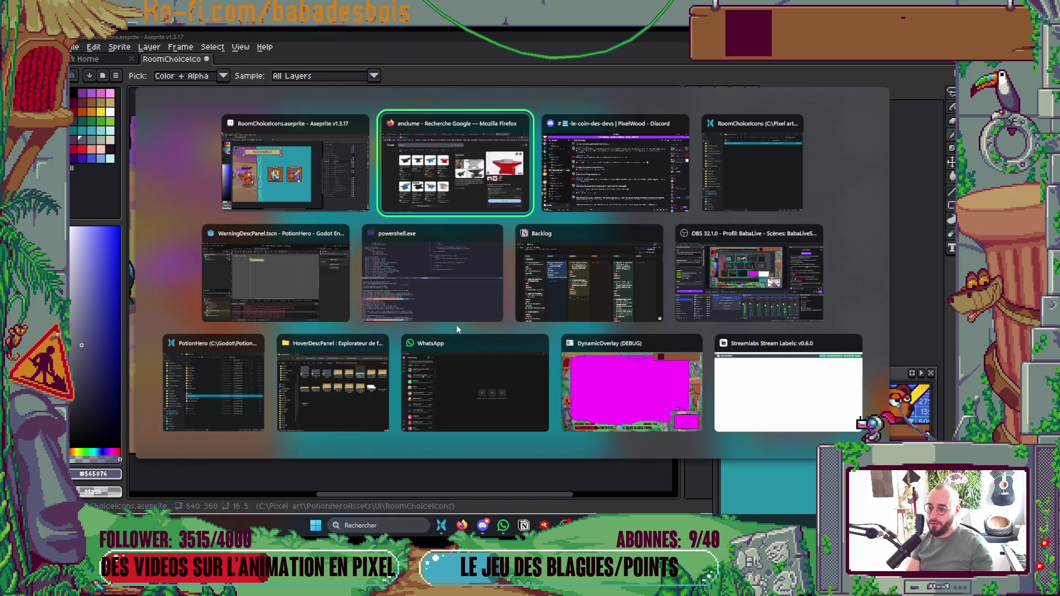
Step: In Godot, open ForgeBiomeRoom.tscn by searching 'forge', then return to Aseprite
{"action": "key", "text": "alt+Tab"}
{"action": "key", "text": "alt+Tab"}
{"action": "key", "text": "alt+Tab"}
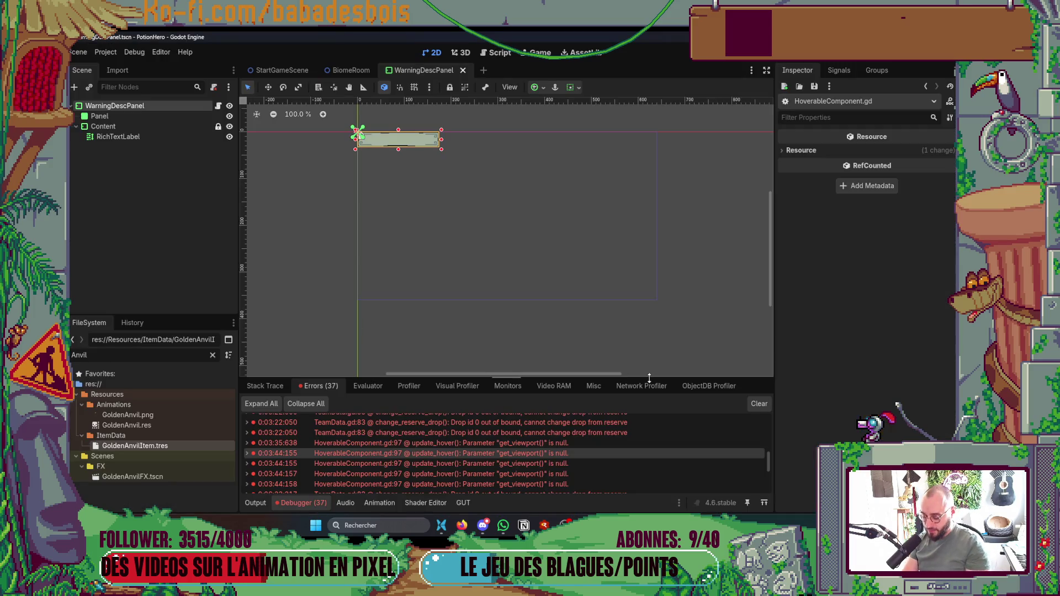
{"action": "key", "text": "ctrl+shift+o"}
{"action": "type", "text": "forge"}
{"action": "key", "text": "Return"}
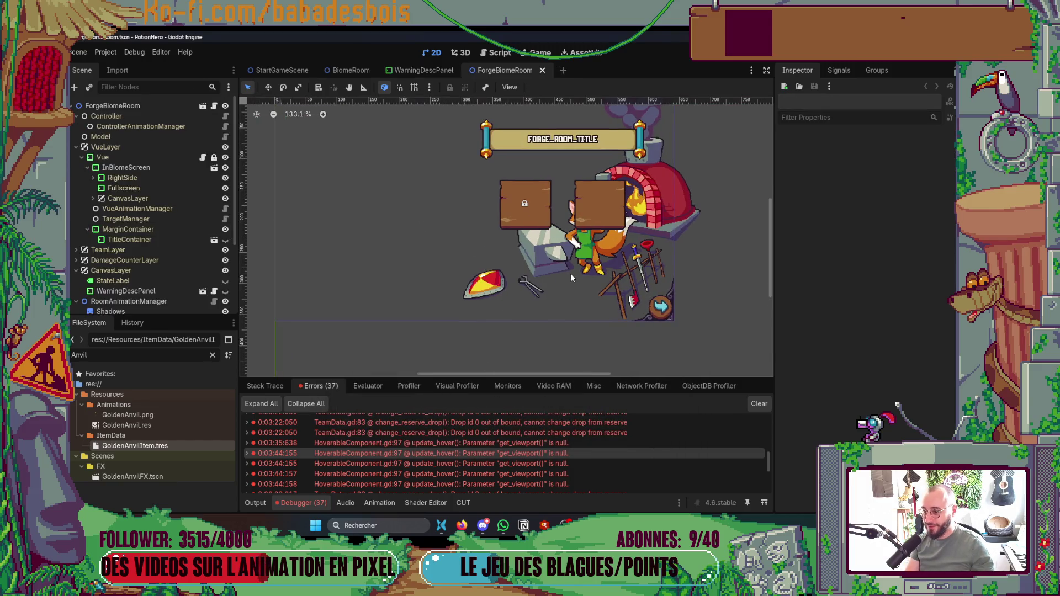
{"action": "key", "text": "alt+Tab"}
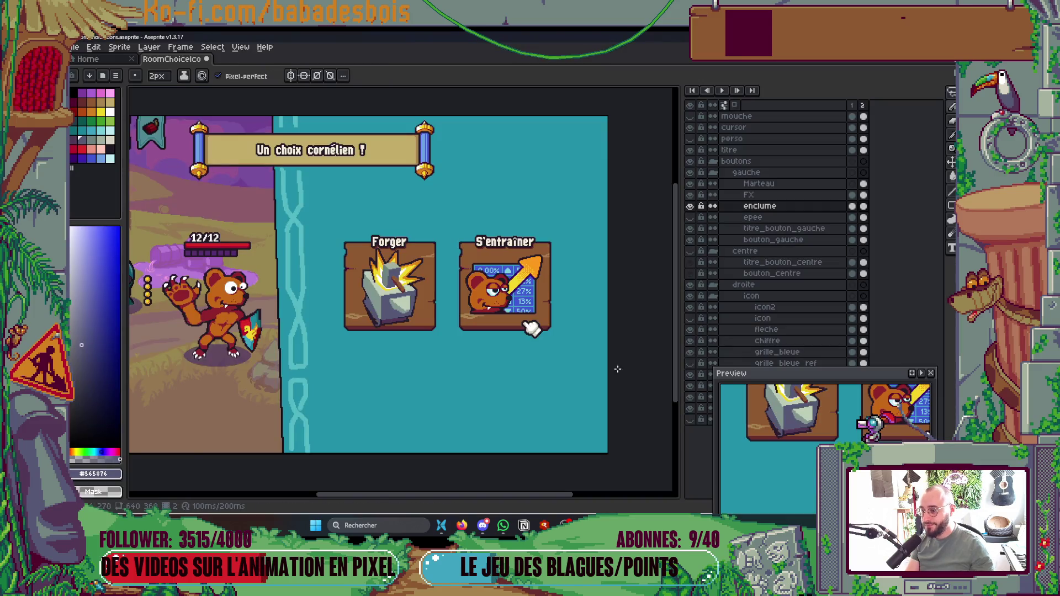
Step: Recolour a stray anvil-face pixel mid grey-green and save the icon file
{"action": "scroll", "coordinate": [397, 301], "scroll_direction": "up", "scroll_amount": 4}
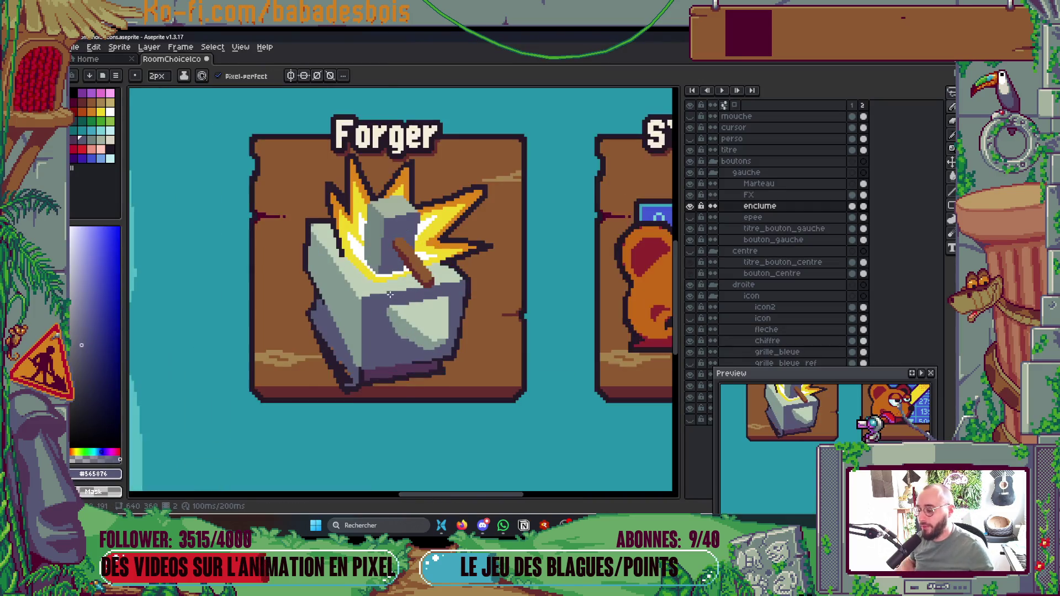
{"action": "scroll", "coordinate": [407, 340], "scroll_direction": "up", "scroll_amount": 3}
{"action": "left_click", "coordinate": [401, 276], "text": "alt"}
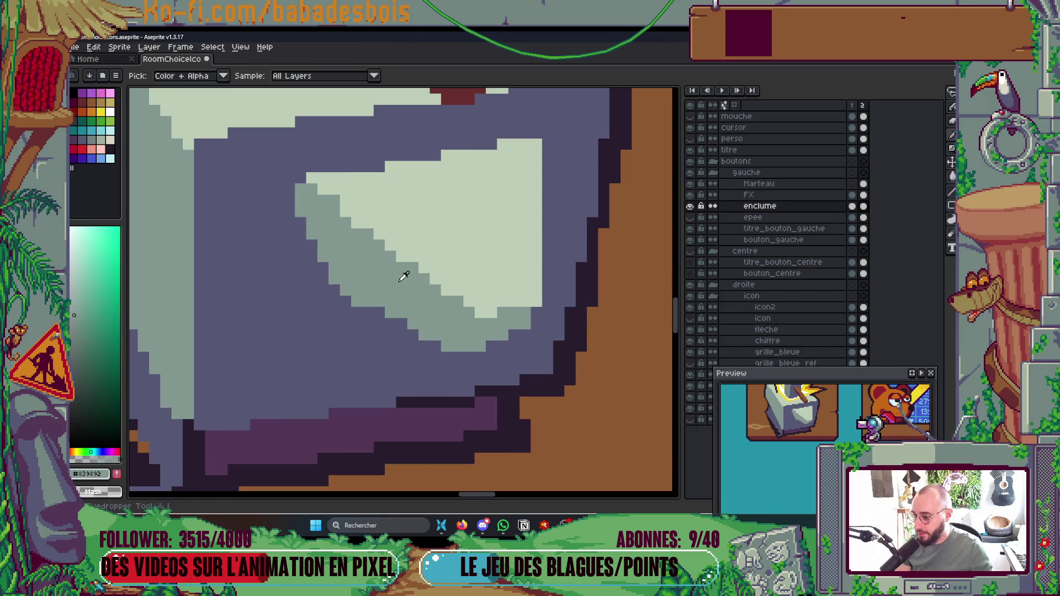
{"action": "left_click", "coordinate": [407, 320]}
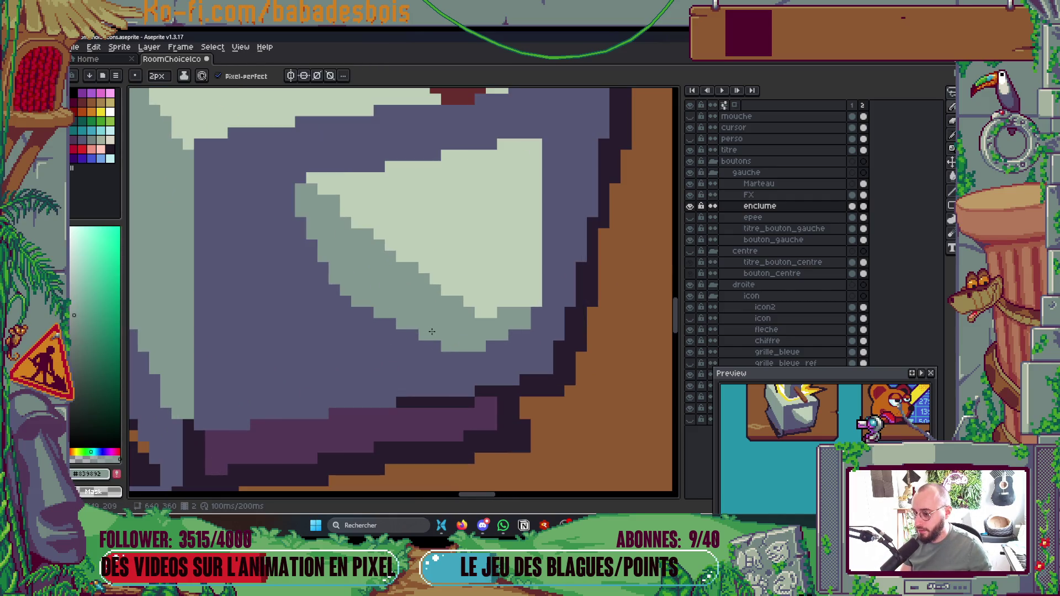
{"action": "scroll", "coordinate": [451, 341], "scroll_direction": "down", "scroll_amount": 2}
{"action": "scroll", "coordinate": [497, 348], "scroll_direction": "up", "scroll_amount": 2}
{"action": "key", "text": "ctrl+s"}
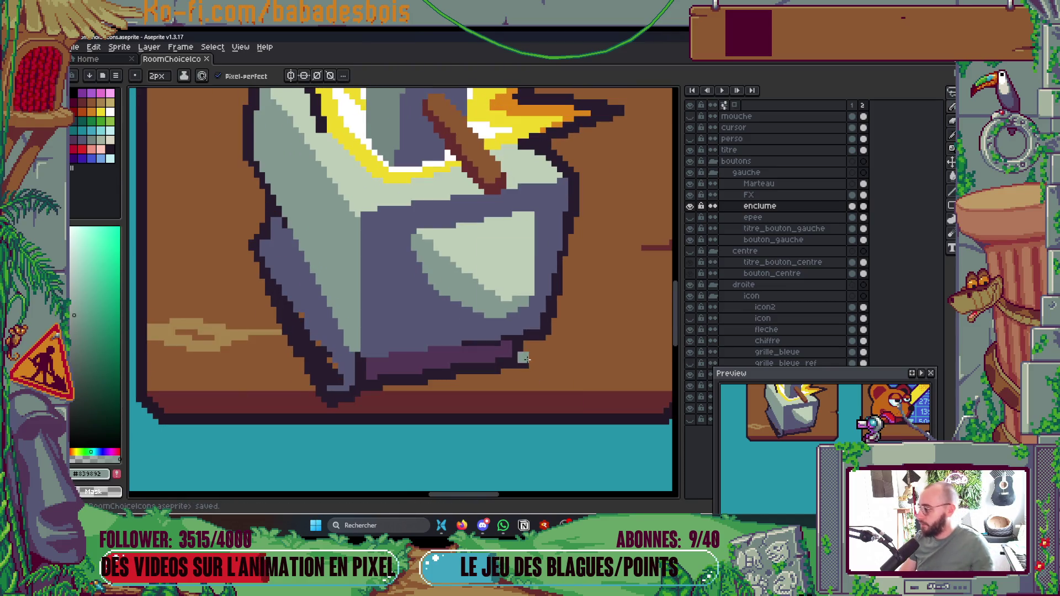
Step: Repaint the dark pixels on the anvil's base in purple
{"action": "left_click_drag", "start_coordinate": [518, 354], "coordinate": [514, 326]}
{"action": "scroll", "coordinate": [514, 326], "scroll_direction": "down", "scroll_amount": 1}
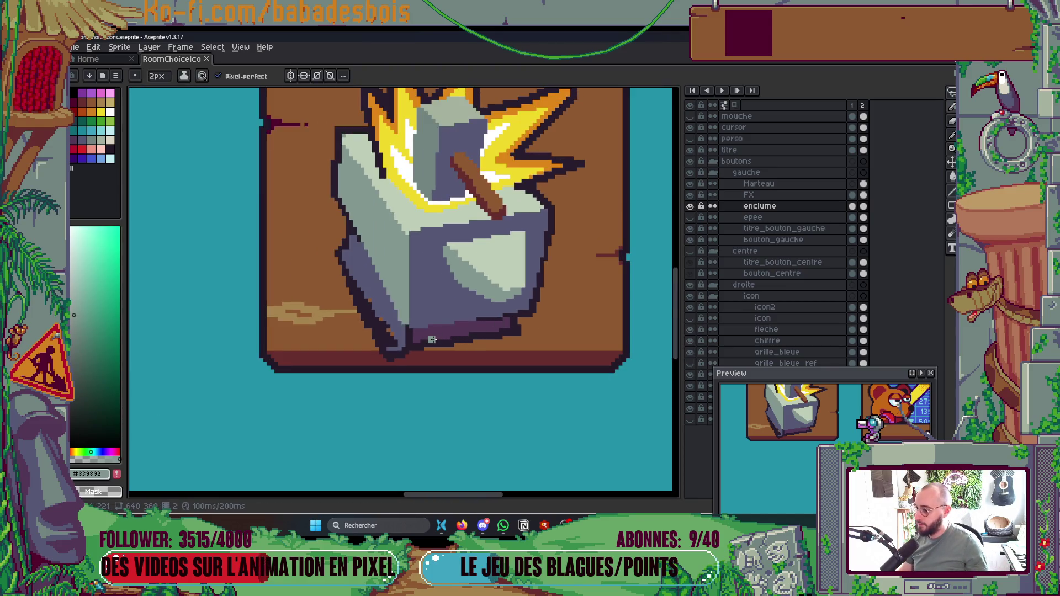
{"action": "scroll", "coordinate": [448, 338], "scroll_direction": "down", "scroll_amount": 2}
{"action": "scroll", "coordinate": [429, 331], "scroll_direction": "up", "scroll_amount": 5}
{"action": "left_click", "coordinate": [390, 303], "text": "alt"}
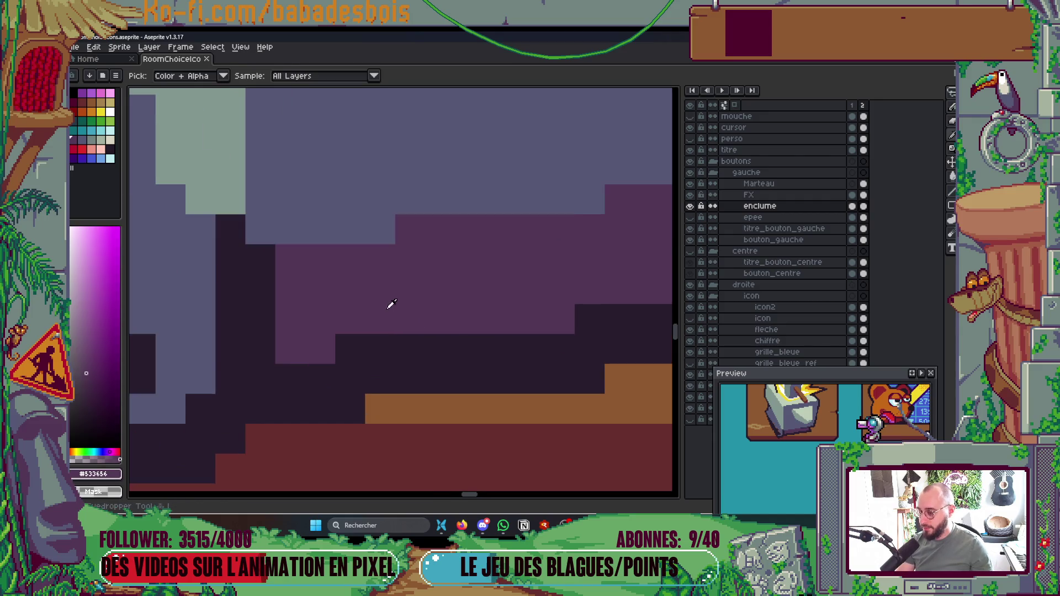
{"action": "left_click", "coordinate": [260, 350]}
{"action": "left_click", "coordinate": [258, 289]}
{"action": "scroll", "coordinate": [280, 271], "scroll_direction": "down", "scroll_amount": 4}
{"action": "scroll", "coordinate": [279, 272], "scroll_direction": "down", "scroll_amount": 1}
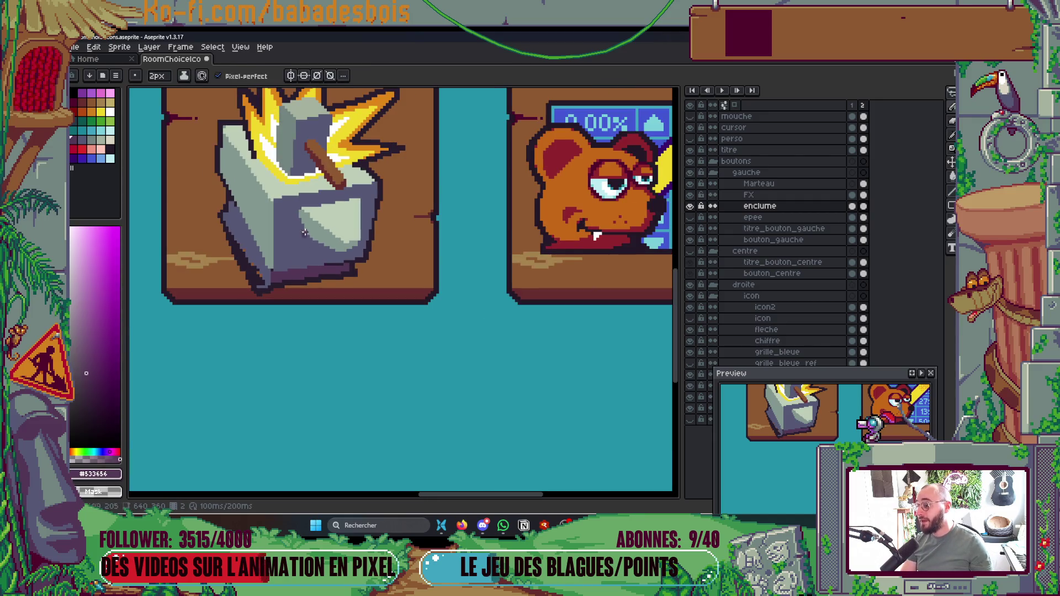
{"action": "scroll", "coordinate": [266, 239], "scroll_direction": "up", "scroll_amount": 5}
Step: Reduce the brush to 1 pixel and sample the anvil's grey-green and light grey tones
{"action": "left_click", "coordinate": [283, 308], "text": "alt"}
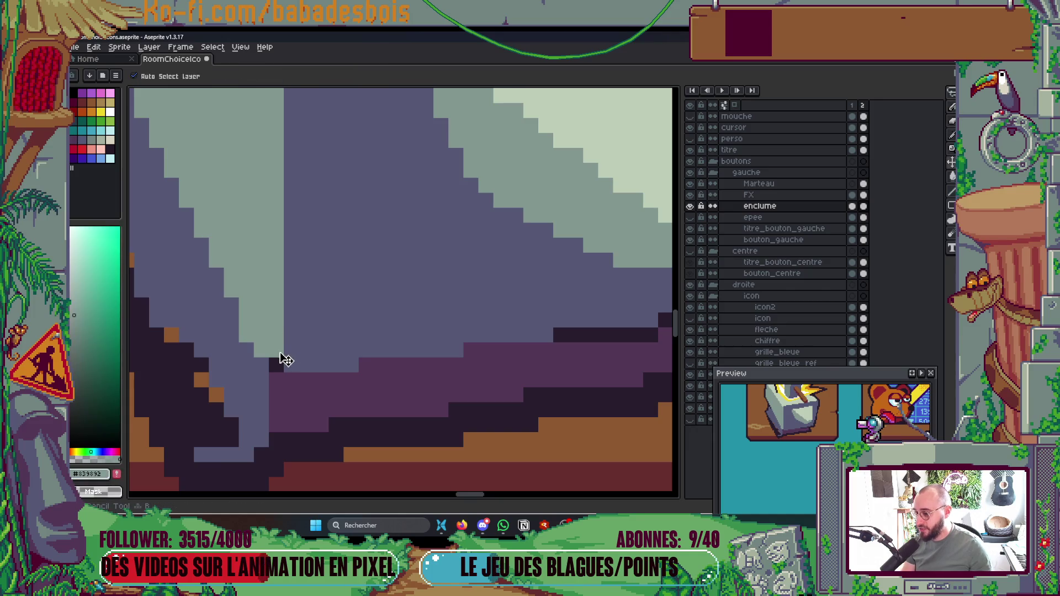
{"action": "key", "text": "minus"}
{"action": "scroll", "coordinate": [276, 331], "scroll_direction": "down", "scroll_amount": 6}
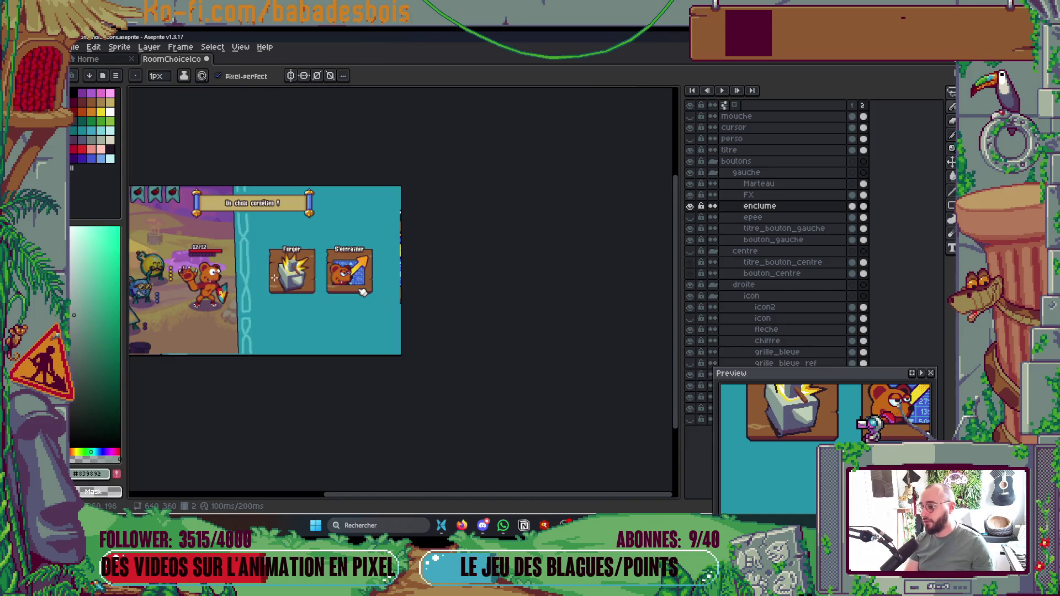
{"action": "scroll", "coordinate": [282, 288], "scroll_direction": "up", "scroll_amount": 3}
{"action": "scroll", "coordinate": [290, 283], "scroll_direction": "up", "scroll_amount": 4}
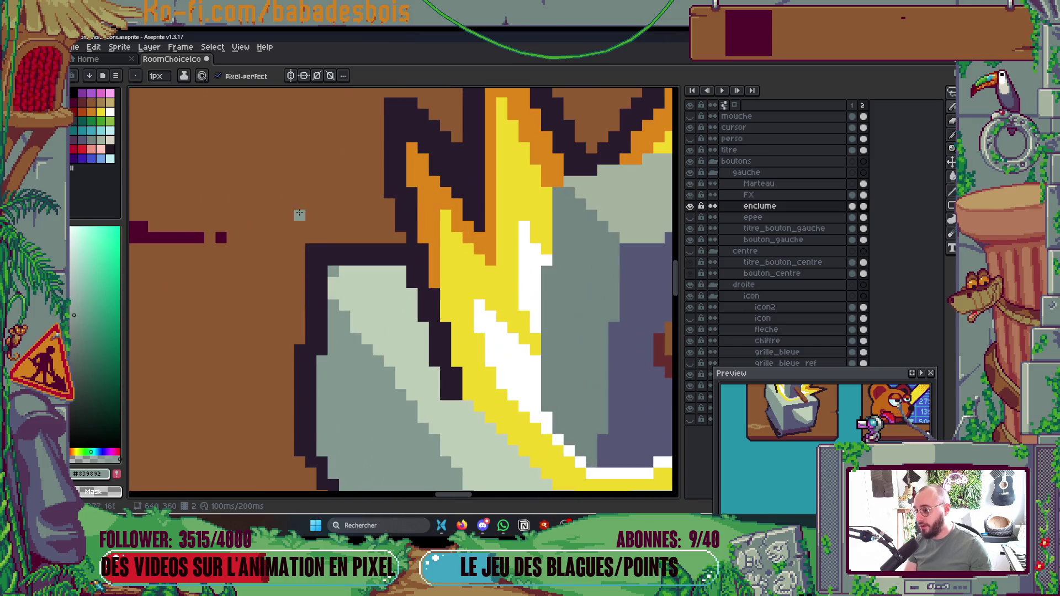
{"action": "scroll", "coordinate": [367, 213], "scroll_direction": "down", "scroll_amount": 3}
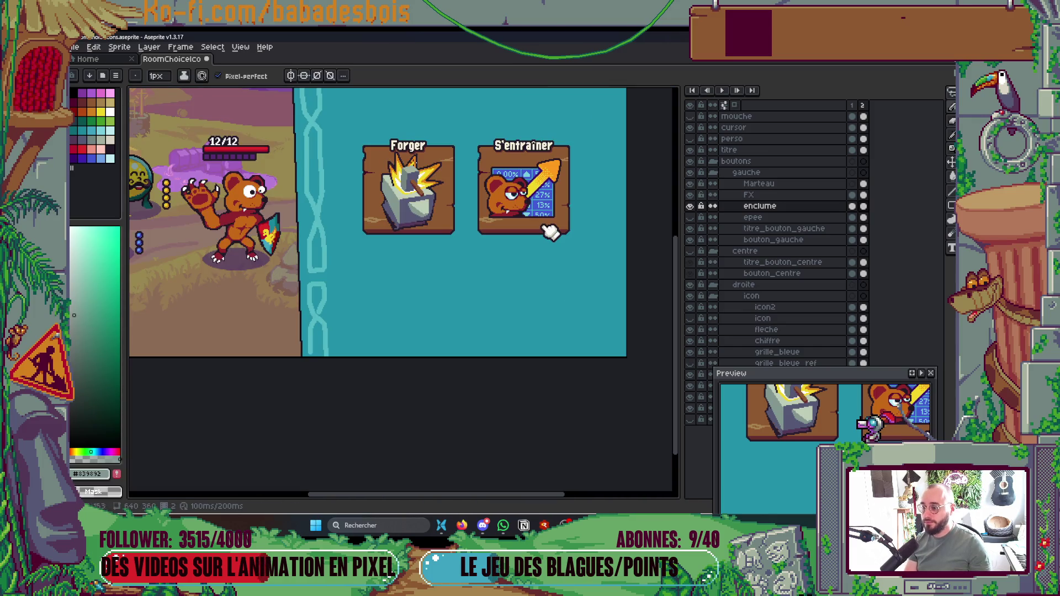
{"action": "scroll", "coordinate": [440, 172], "scroll_direction": "up", "scroll_amount": 1}
{"action": "scroll", "coordinate": [433, 208], "scroll_direction": "up", "scroll_amount": 4}
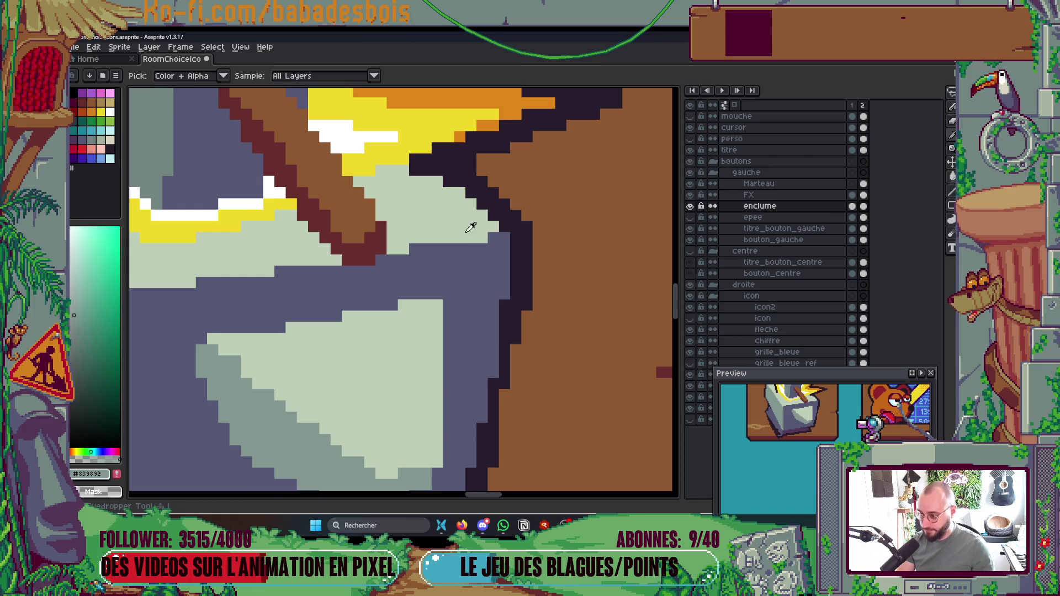
{"action": "left_click", "coordinate": [505, 238], "text": "alt"}
{"action": "scroll", "coordinate": [501, 239], "scroll_direction": "down", "scroll_amount": 3}
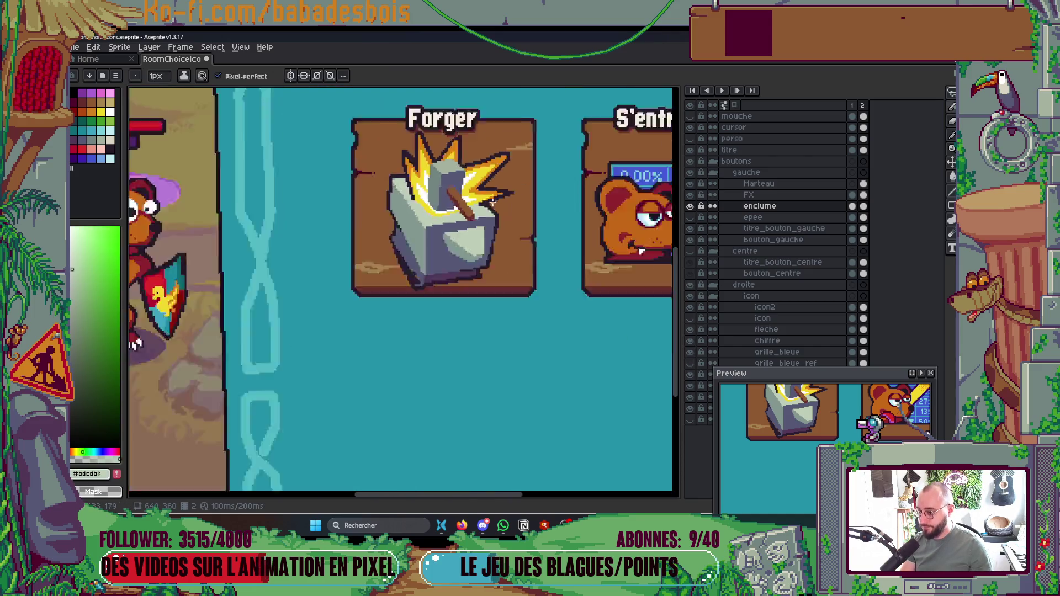
{"action": "scroll", "coordinate": [465, 235], "scroll_direction": "up", "scroll_amount": 3}
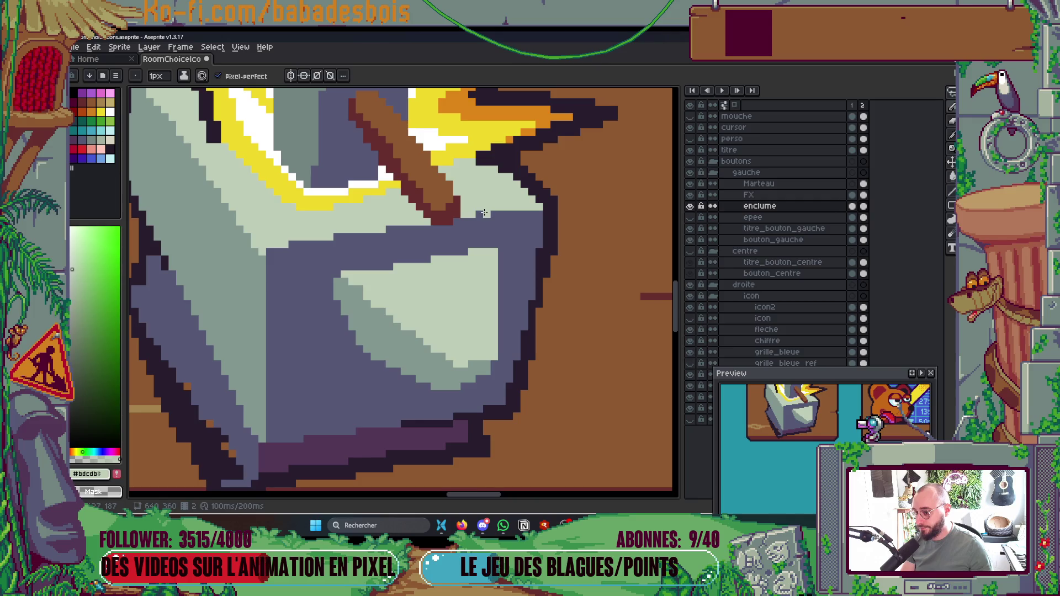
{"action": "scroll", "coordinate": [517, 274], "scroll_direction": "down", "scroll_amount": 1}
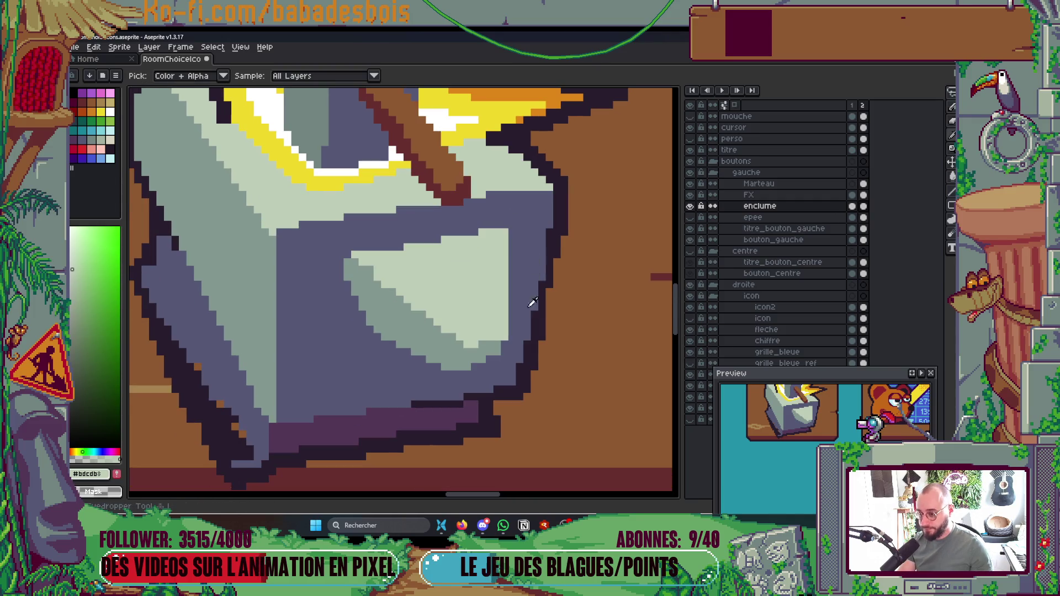
Step: Redraw the anvil's right-edge dark outline with a 2-pixel brush, retrying the stroke
{"action": "left_click", "coordinate": [536, 323], "text": "alt"}
{"action": "key", "text": "minus"}
{"action": "mouse_move", "coordinate": [521, 394]}
{"action": "left_mouse_down"}
{"action": "mouse_move", "coordinate": [553, 217]}
{"action": "mouse_move", "coordinate": [520, 394]}
{"action": "left_mouse_up"}
{"action": "key", "text": "ctrl+z"}
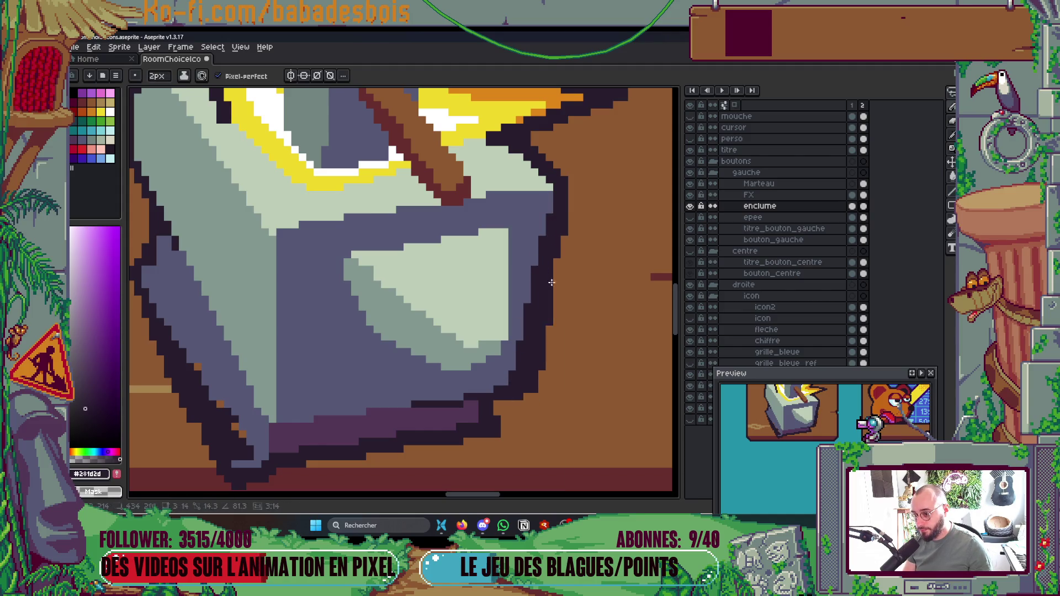
{"action": "scroll", "coordinate": [583, 213], "scroll_direction": "down", "scroll_amount": 5}
{"action": "scroll", "coordinate": [583, 213], "scroll_direction": "up", "scroll_amount": 2}
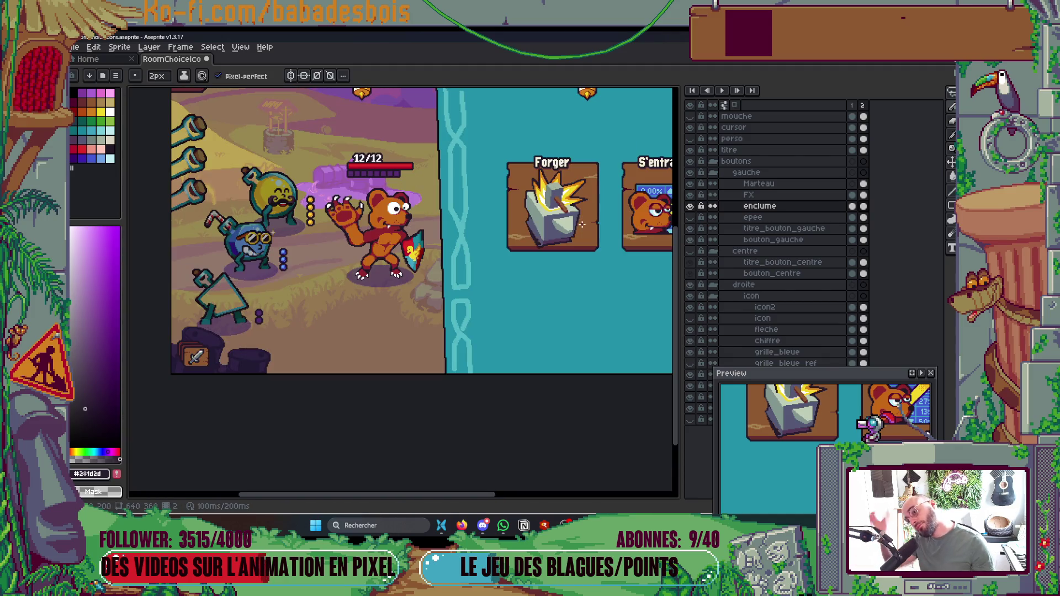
Step: Paint the anvil's lower-edge outline in dark purple
{"action": "scroll", "coordinate": [560, 245], "scroll_direction": "up", "scroll_amount": 5}
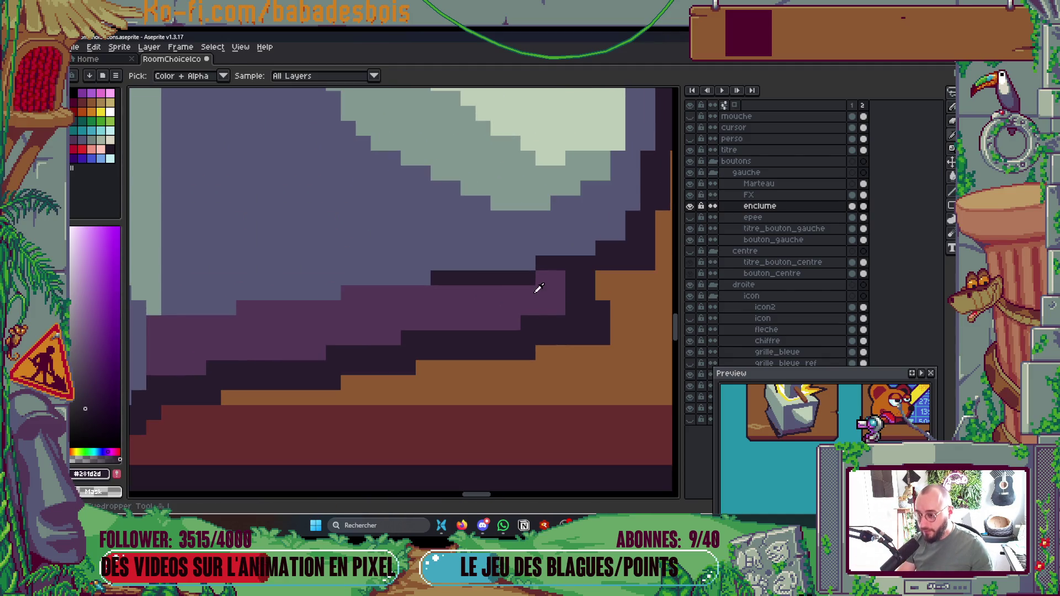
{"action": "left_click", "coordinate": [569, 278], "text": "alt"}
{"action": "left_click_drag", "start_coordinate": [569, 277], "coordinate": [466, 293]}
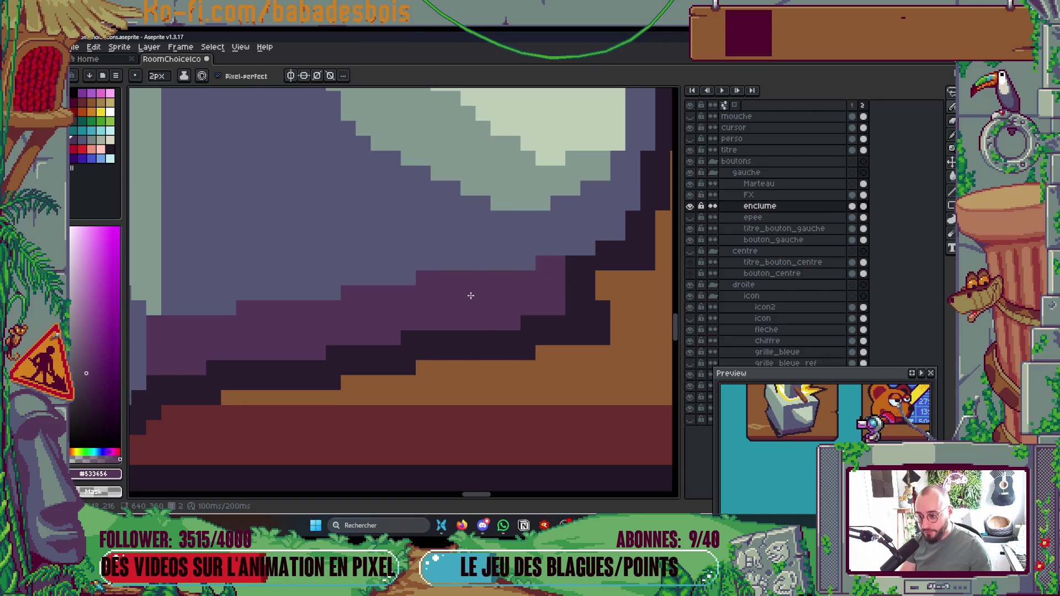
{"action": "scroll", "coordinate": [473, 289], "scroll_direction": "down", "scroll_amount": 3}
{"action": "scroll", "coordinate": [473, 290], "scroll_direction": "down", "scroll_amount": 3}
{"action": "scroll", "coordinate": [470, 267], "scroll_direction": "up", "scroll_amount": 5}
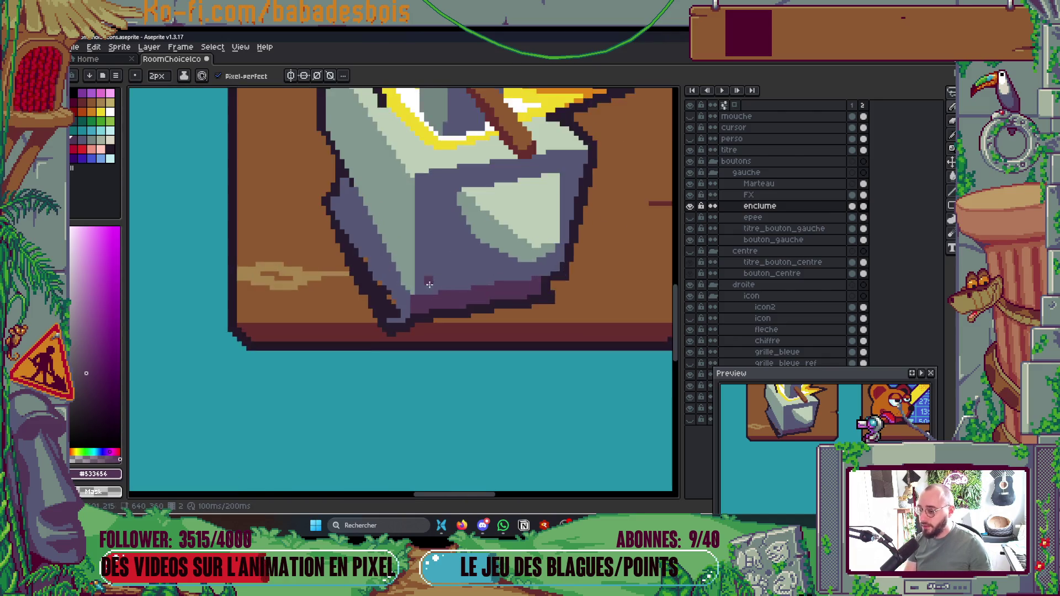
Step: Repaint the lower-left outline in slate blue and redraw the left edge diagonally
{"action": "left_click", "coordinate": [406, 245], "text": "alt"}
{"action": "left_click_drag", "start_coordinate": [418, 269], "coordinate": [434, 311]}
{"action": "scroll", "coordinate": [440, 320], "scroll_direction": "down", "scroll_amount": 6}
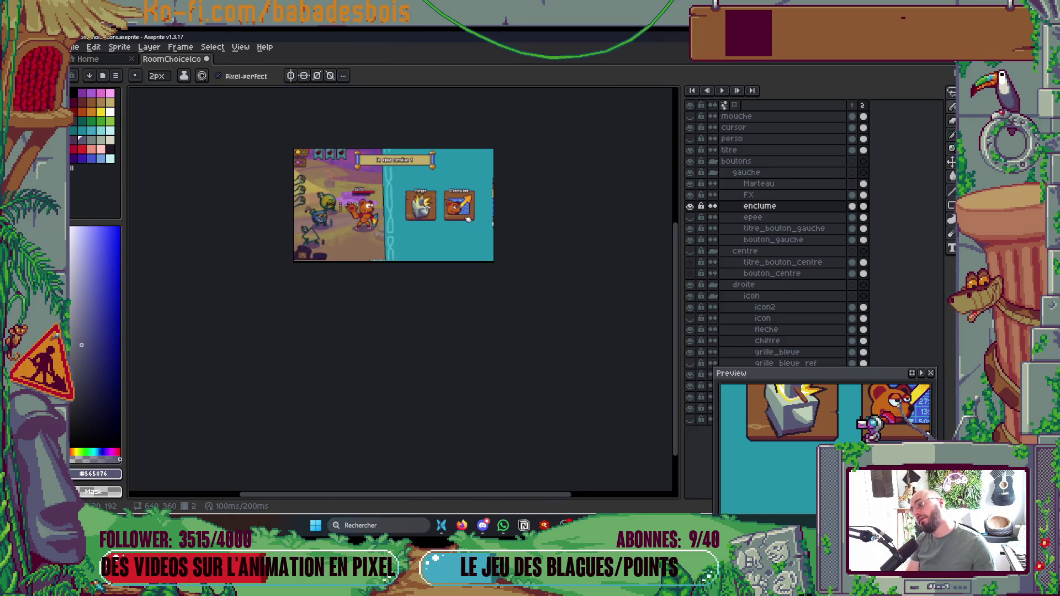
{"action": "scroll", "coordinate": [430, 207], "scroll_direction": "up", "scroll_amount": 3}
{"action": "scroll", "coordinate": [392, 210], "scroll_direction": "up", "scroll_amount": 5}
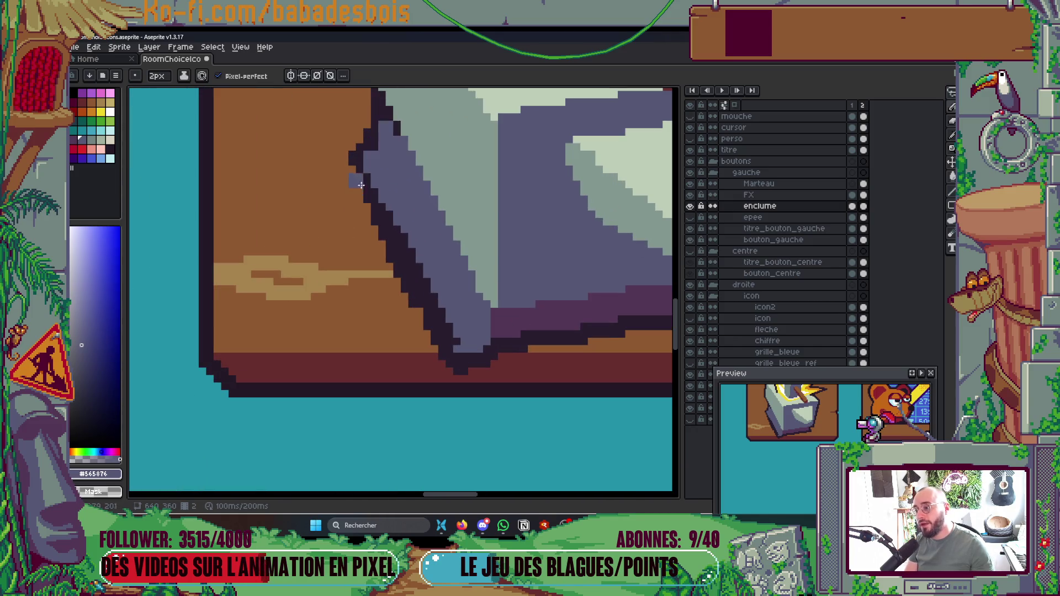
{"action": "left_click_drag", "start_coordinate": [346, 144], "coordinate": [430, 351]}
{"action": "scroll", "coordinate": [430, 351], "scroll_direction": "down", "scroll_amount": 6}
{"action": "scroll", "coordinate": [448, 266], "scroll_direction": "up", "scroll_amount": 3}
{"action": "scroll", "coordinate": [448, 267], "scroll_direction": "up", "scroll_amount": 2}
{"action": "scroll", "coordinate": [420, 289], "scroll_direction": "up", "scroll_amount": 5}
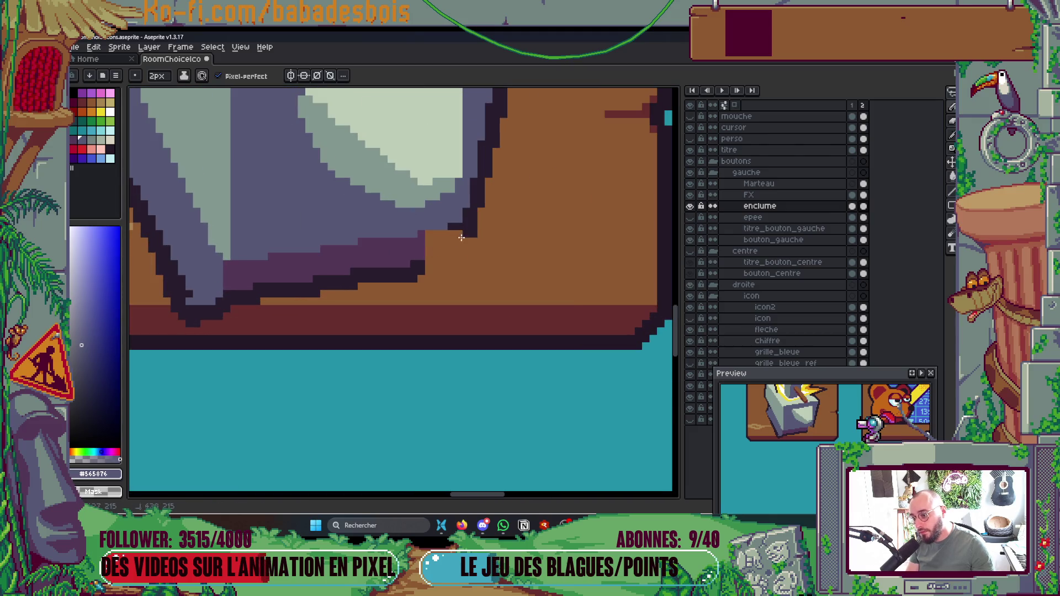
{"action": "scroll", "coordinate": [461, 238], "scroll_direction": "up", "scroll_amount": 1}
Step: Touch up the anvil's corners with dark outline pixels, filling the lower-right notch
{"action": "left_click", "coordinate": [378, 254], "text": "alt"}
{"action": "left_click", "coordinate": [408, 227]}
{"action": "key", "text": "ctrl+z"}
{"action": "left_click", "coordinate": [405, 207]}
{"action": "key", "text": "ctrl+z"}
{"action": "left_click_drag", "start_coordinate": [419, 209], "coordinate": [438, 276]}
{"action": "scroll", "coordinate": [436, 218], "scroll_direction": "down", "scroll_amount": 8}
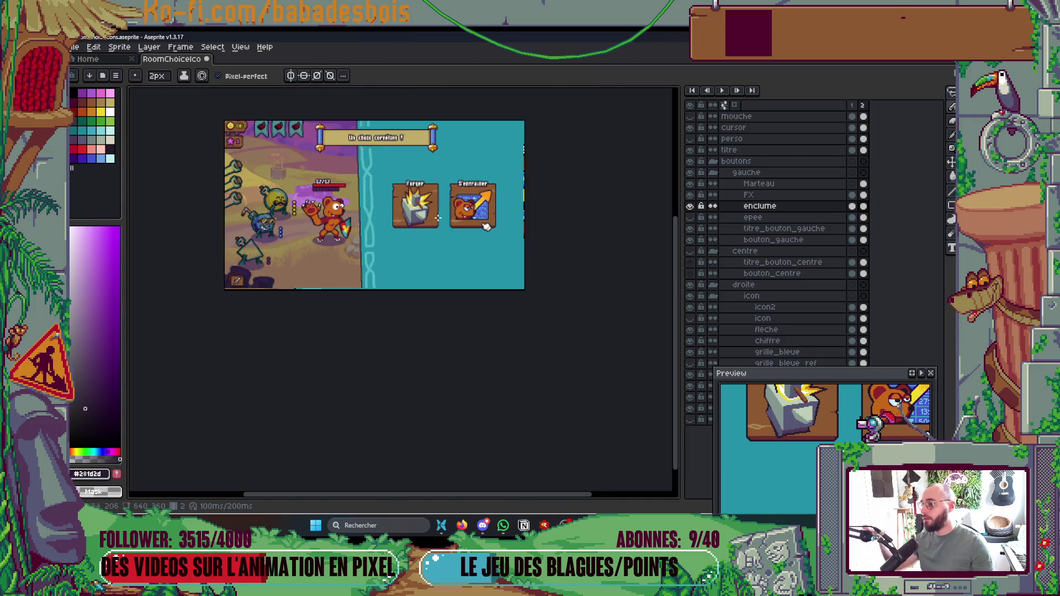
{"action": "scroll", "coordinate": [436, 218], "scroll_direction": "up", "scroll_amount": 1}
{"action": "scroll", "coordinate": [515, 278], "scroll_direction": "up", "scroll_amount": 4}
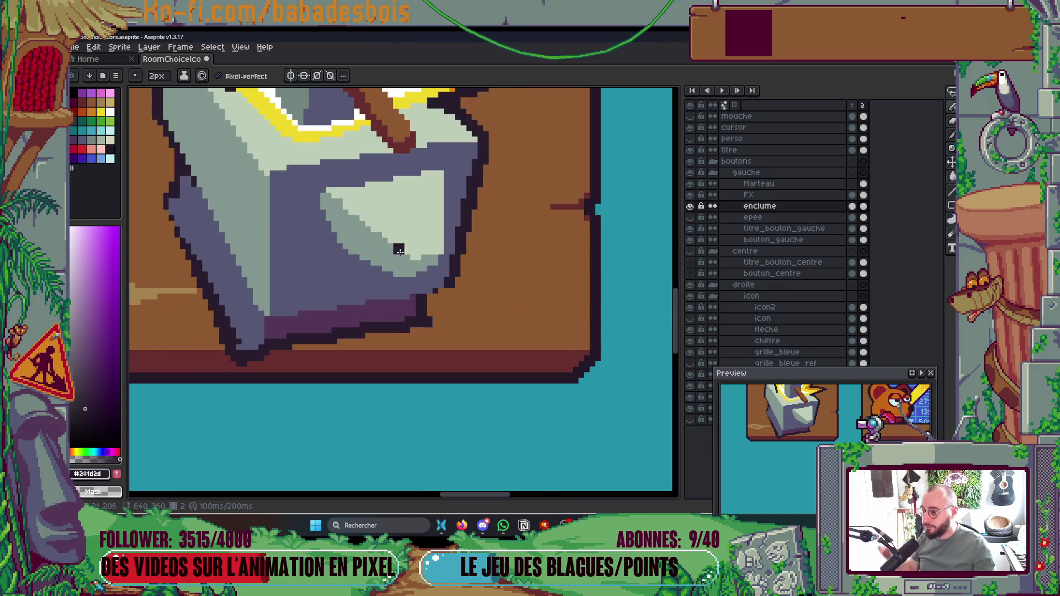
{"action": "left_click", "coordinate": [491, 334]}
{"action": "key", "text": "ctrl+z"}
{"action": "left_click", "coordinate": [494, 333]}
{"action": "scroll", "coordinate": [505, 244], "scroll_direction": "down", "scroll_amount": 6}
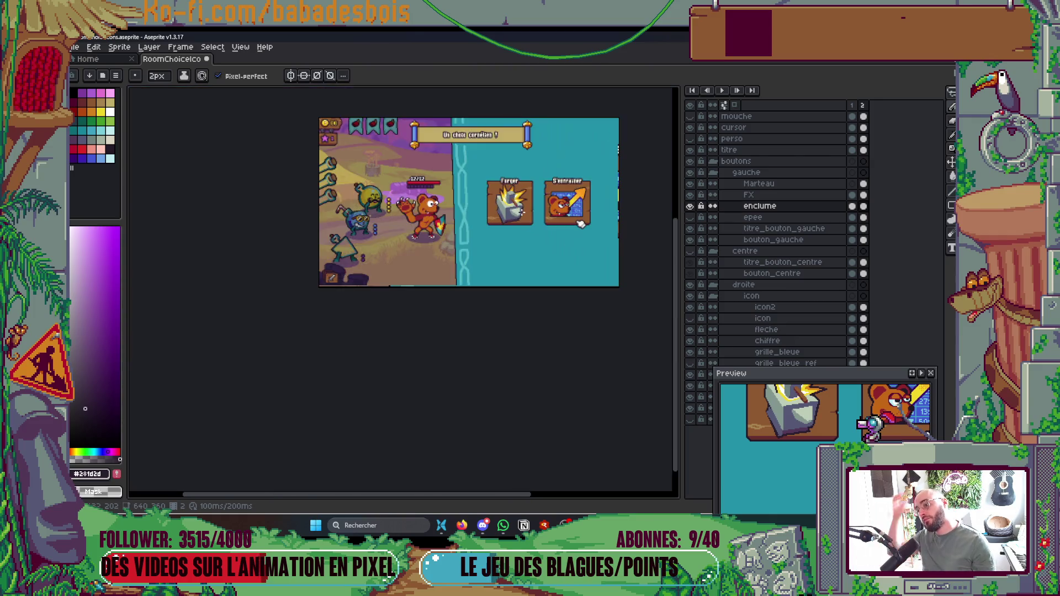
{"action": "scroll", "coordinate": [521, 208], "scroll_direction": "up", "scroll_amount": 2}
{"action": "scroll", "coordinate": [507, 213], "scroll_direction": "up", "scroll_amount": 4}
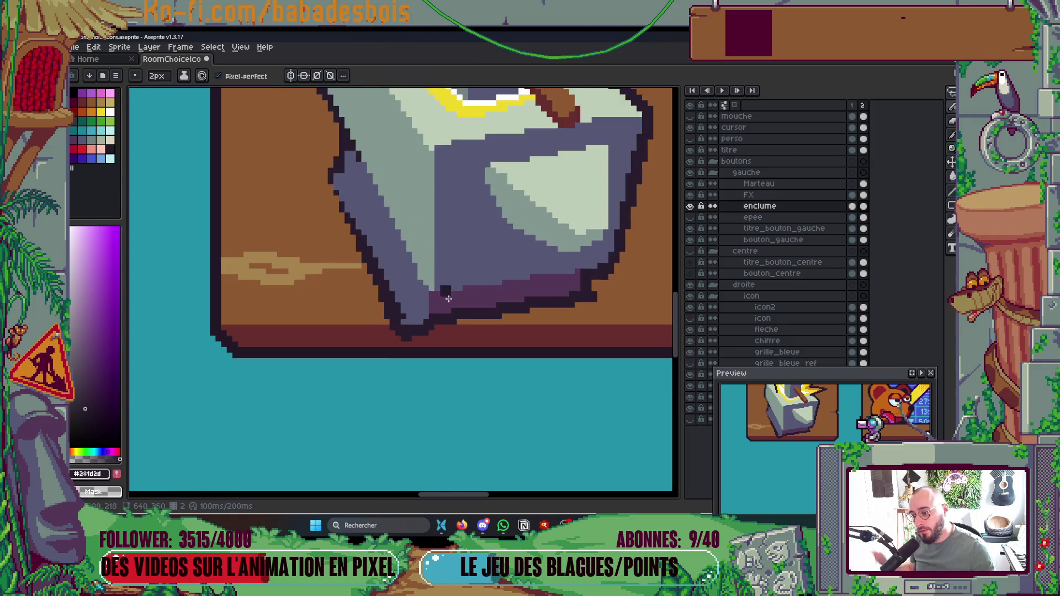
{"action": "scroll", "coordinate": [322, 244], "scroll_direction": "down", "scroll_amount": 2}
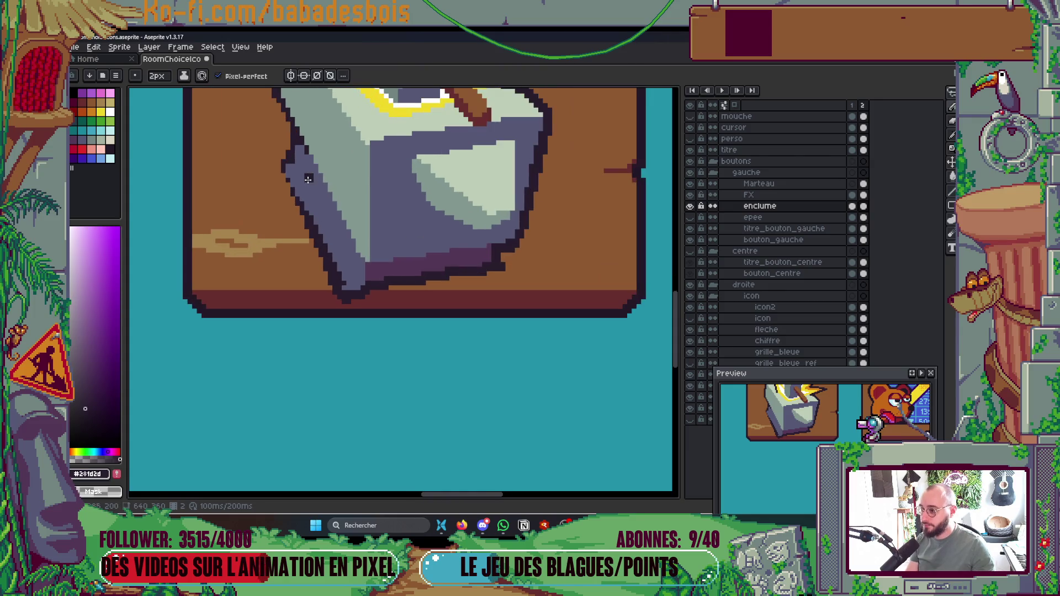
Step: Redraw dark outlines along the anvil's lower-left and bottom edges
{"action": "left_click_drag", "start_coordinate": [288, 170], "coordinate": [358, 297]}
{"action": "left_click_drag", "start_coordinate": [282, 177], "coordinate": [350, 300]}
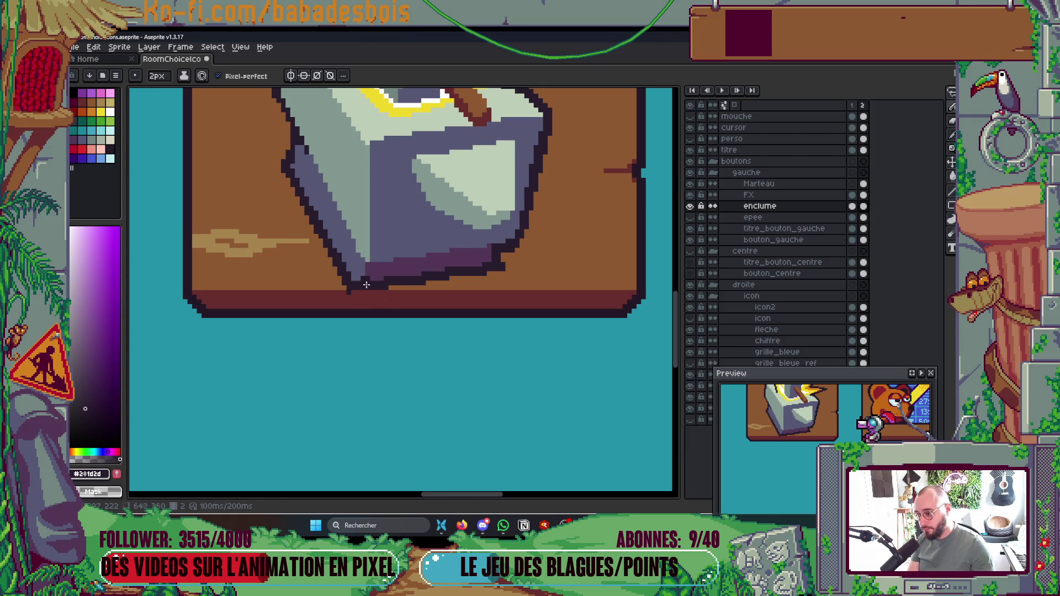
{"action": "key", "text": "Return"}
{"action": "scroll", "coordinate": [354, 296], "scroll_direction": "down", "scroll_amount": 5}
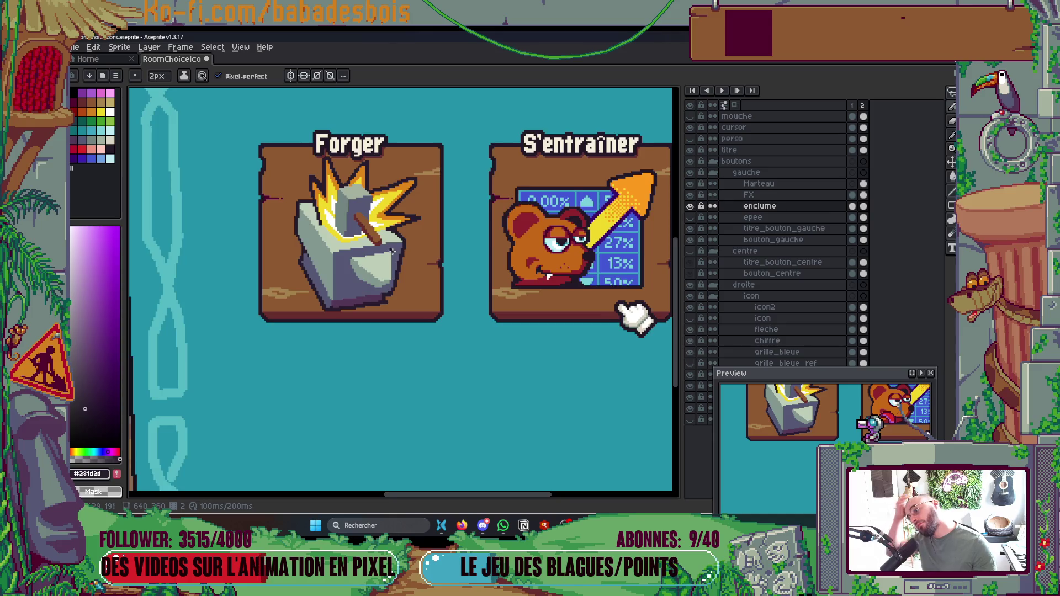
{"action": "scroll", "coordinate": [420, 262], "scroll_direction": "up", "scroll_amount": 1}
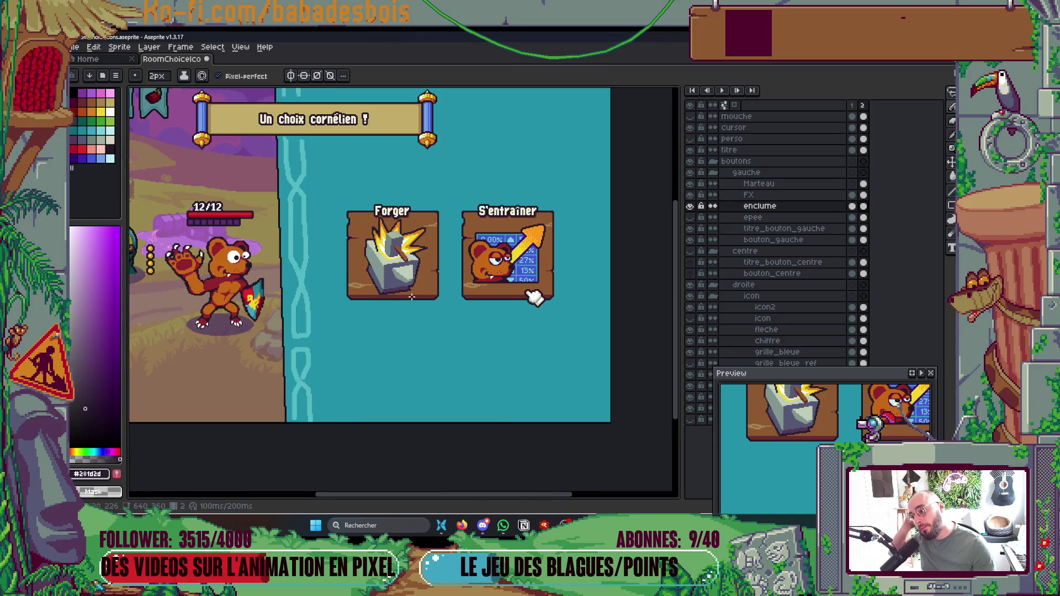
{"action": "scroll", "coordinate": [413, 296], "scroll_direction": "up", "scroll_amount": 3}
{"action": "left_click_drag", "start_coordinate": [340, 279], "coordinate": [516, 249]}
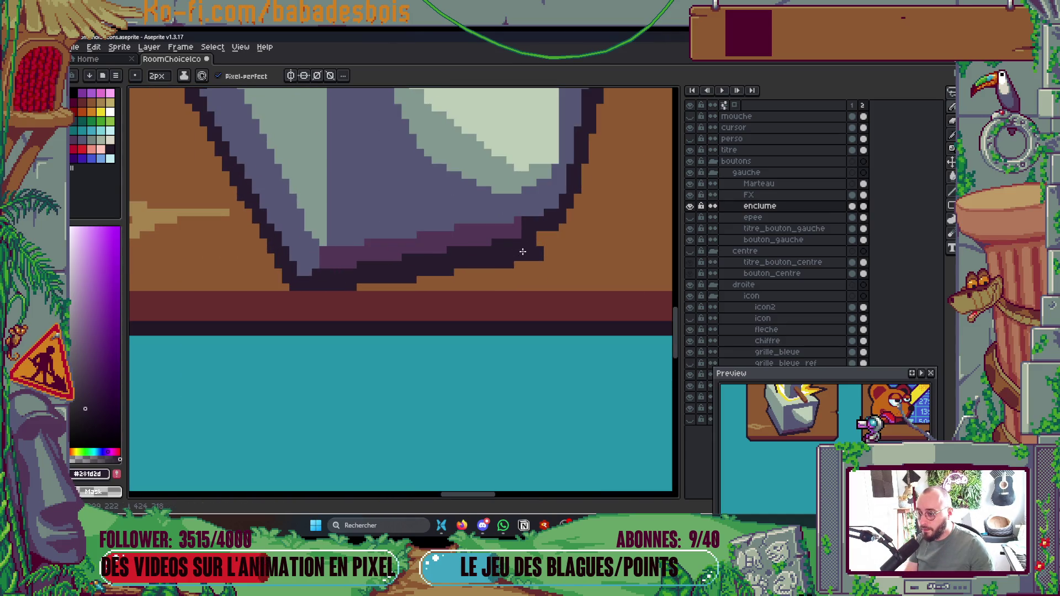
{"action": "left_click_drag", "start_coordinate": [334, 289], "coordinate": [548, 253]}
Step: Shrink the anvil slightly, shift it down-right, and save RoomChoiceIcons.aseprite
{"action": "scroll", "coordinate": [546, 200], "scroll_direction": "down", "scroll_amount": 2}
{"action": "scroll", "coordinate": [546, 200], "scroll_direction": "down", "scroll_amount": 4}
{"action": "scroll", "coordinate": [525, 265], "scroll_direction": "up", "scroll_amount": 2}
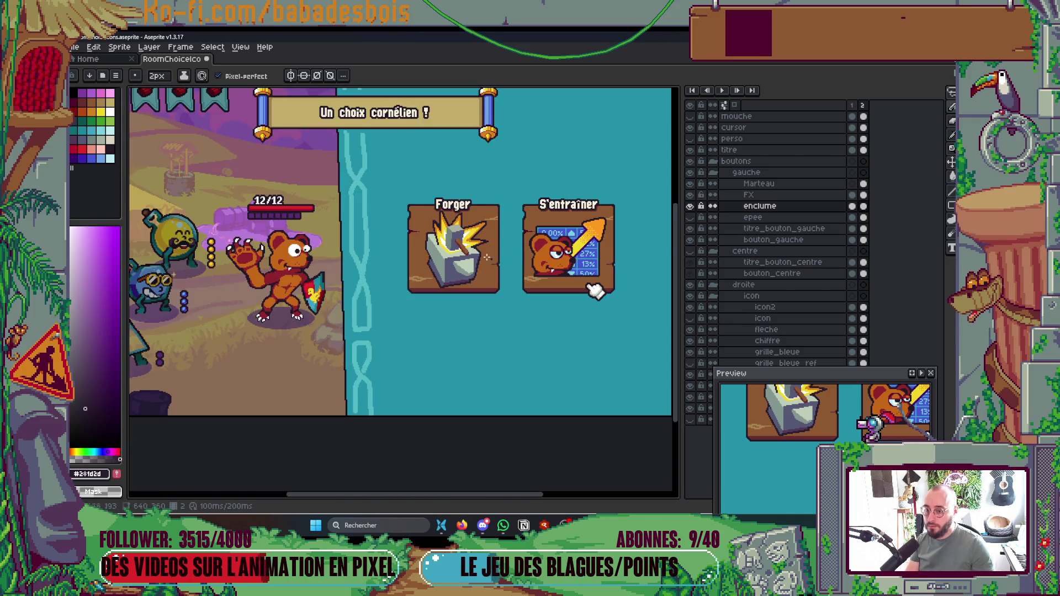
{"action": "scroll", "coordinate": [420, 232], "scroll_direction": "up", "scroll_amount": 2}
{"action": "key", "text": "m"}
{"action": "mouse_move", "coordinate": [343, 173]}
{"action": "left_mouse_down"}
{"action": "mouse_move", "coordinate": [525, 343]}
{"action": "mouse_move", "coordinate": [522, 334]}
{"action": "left_mouse_up"}
{"action": "left_click_drag", "start_coordinate": [481, 292], "coordinate": [492, 303]}
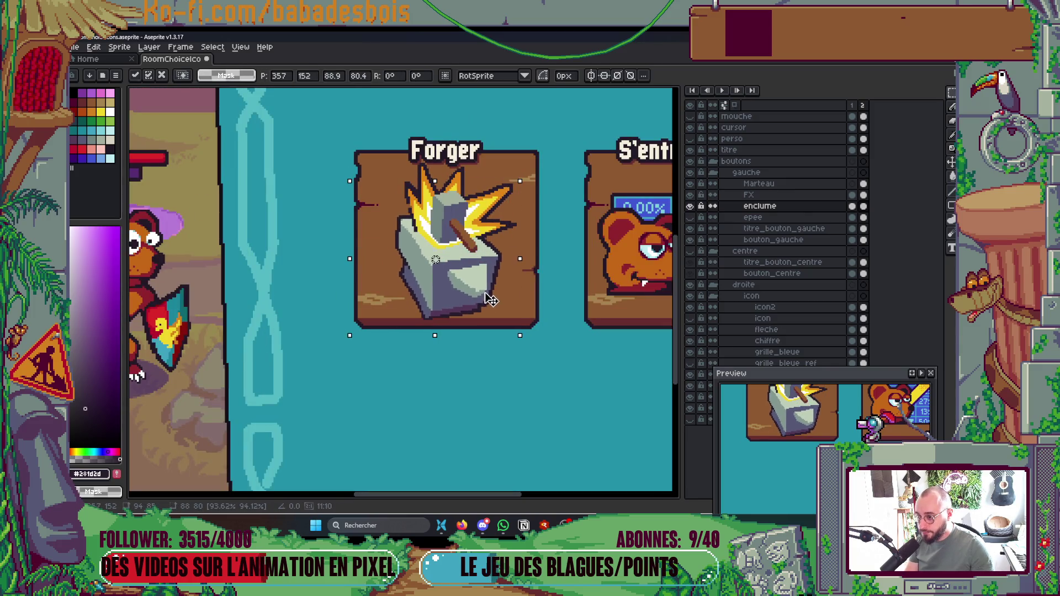
{"action": "left_click_drag", "start_coordinate": [528, 342], "coordinate": [521, 334]}
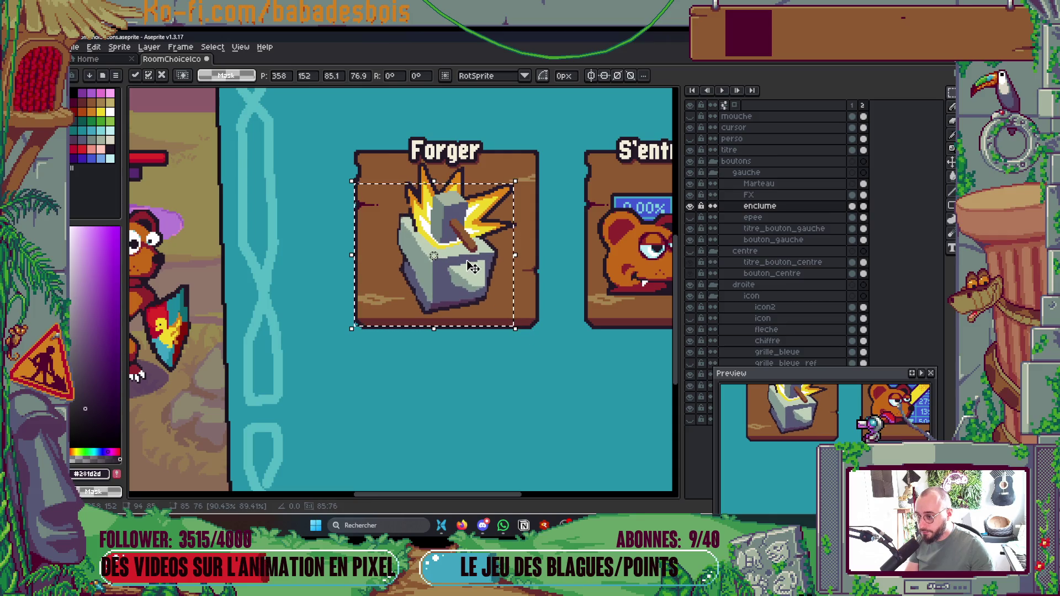
{"action": "key", "text": "Return"}
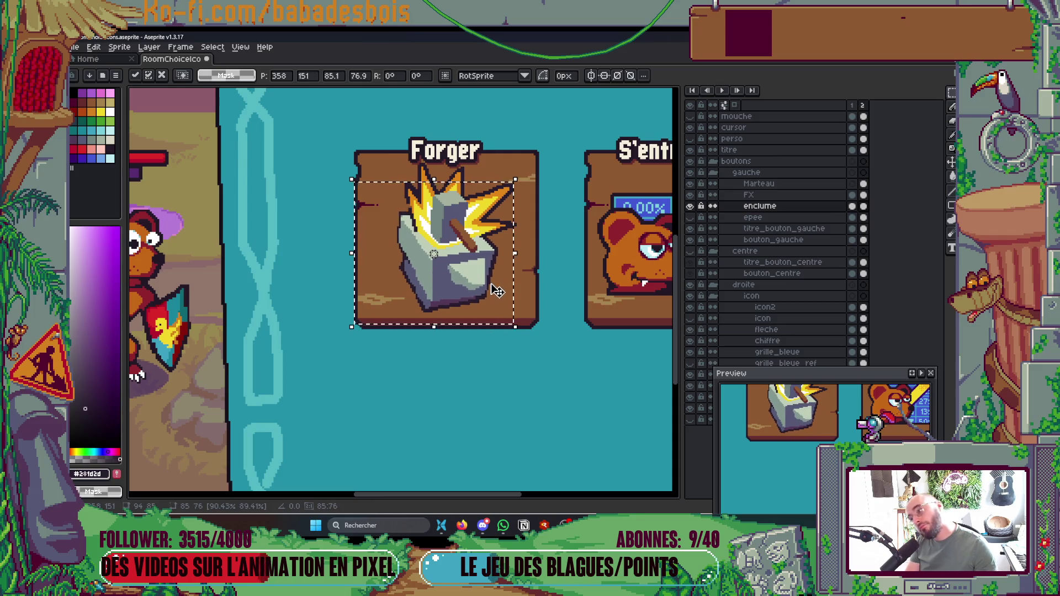
{"action": "key", "text": "ctrl+s"}
Step: Deselect and add dark pixels along the anvil's bottom outline
{"action": "key", "text": "ctrl+d"}
{"action": "scroll", "coordinate": [507, 320], "scroll_direction": "up", "scroll_amount": 4}
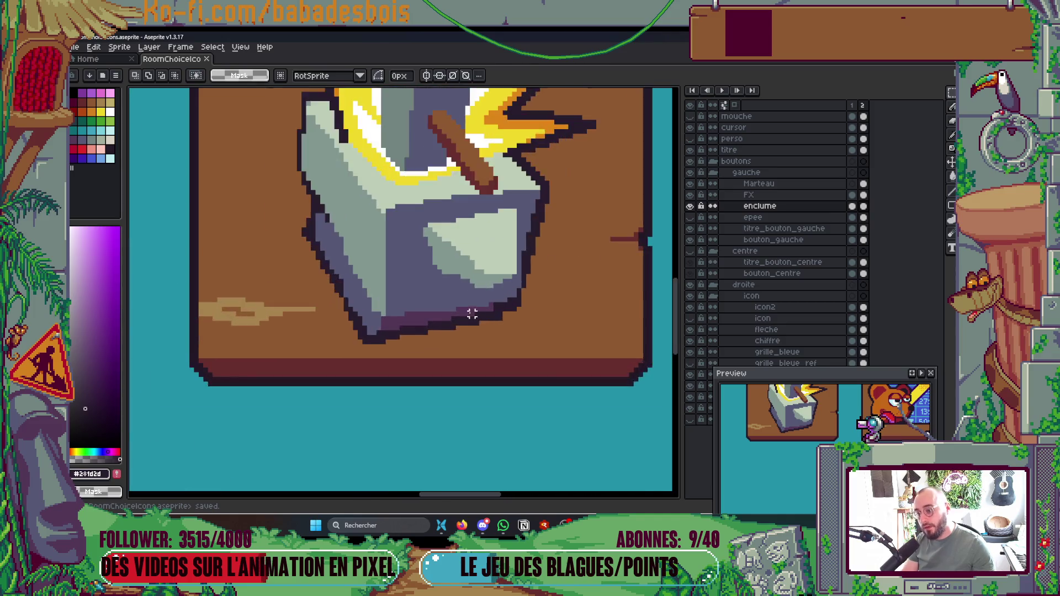
{"action": "key", "text": "b"}
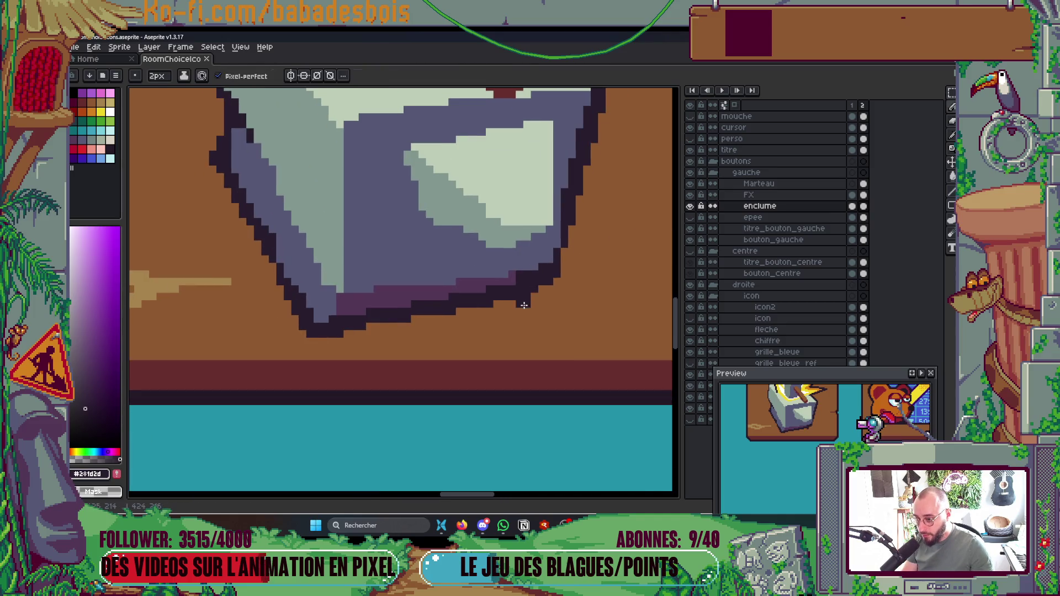
{"action": "mouse_move", "coordinate": [484, 326]}
{"action": "left_mouse_down"}
{"action": "mouse_move", "coordinate": [345, 331]}
{"action": "mouse_move", "coordinate": [430, 327]}
{"action": "mouse_move", "coordinate": [364, 317]}
{"action": "mouse_move", "coordinate": [496, 298]}
{"action": "mouse_move", "coordinate": [469, 312]}
{"action": "mouse_move", "coordinate": [412, 303]}
{"action": "left_mouse_up"}
{"action": "left_click", "coordinate": [377, 315], "text": "alt"}
Step: Paint a grey-green pixel at the highlight's left edge, sample the pale #bdcdb8 highlight, and save
{"action": "scroll", "coordinate": [412, 303], "scroll_direction": "down", "scroll_amount": 4}
{"action": "scroll", "coordinate": [474, 250], "scroll_direction": "up", "scroll_amount": 2}
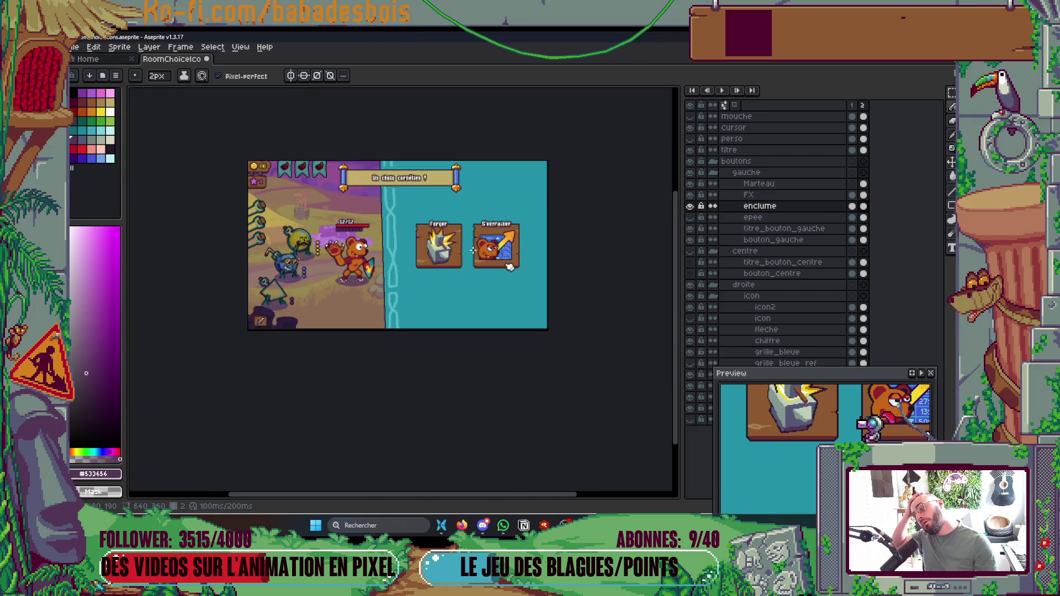
{"action": "scroll", "coordinate": [454, 257], "scroll_direction": "up", "scroll_amount": 3}
{"action": "scroll", "coordinate": [411, 236], "scroll_direction": "down", "scroll_amount": 3}
{"action": "scroll", "coordinate": [412, 237], "scroll_direction": "up", "scroll_amount": 5}
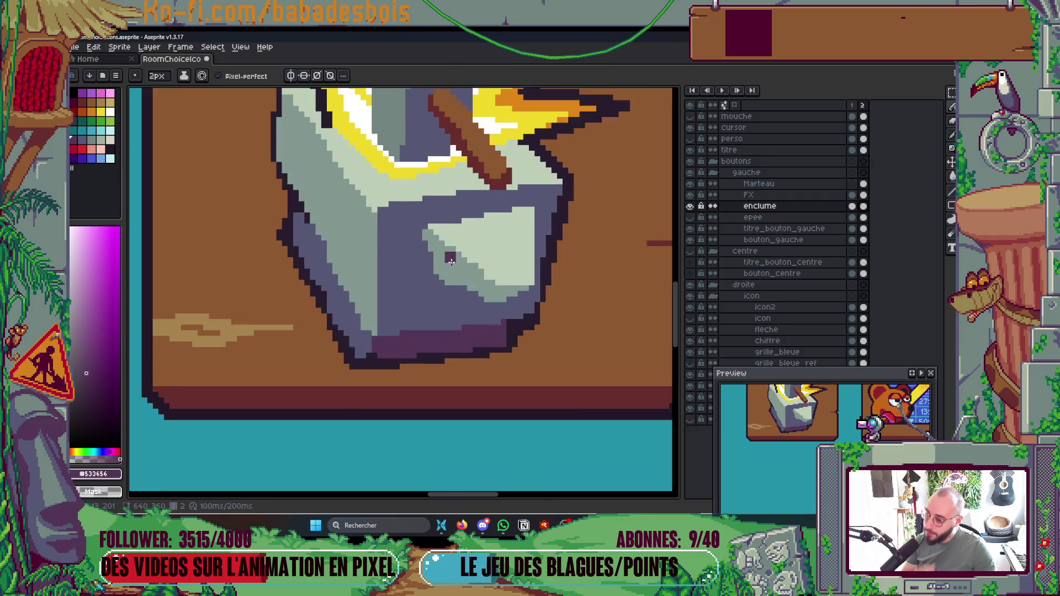
{"action": "left_click", "coordinate": [410, 241]}
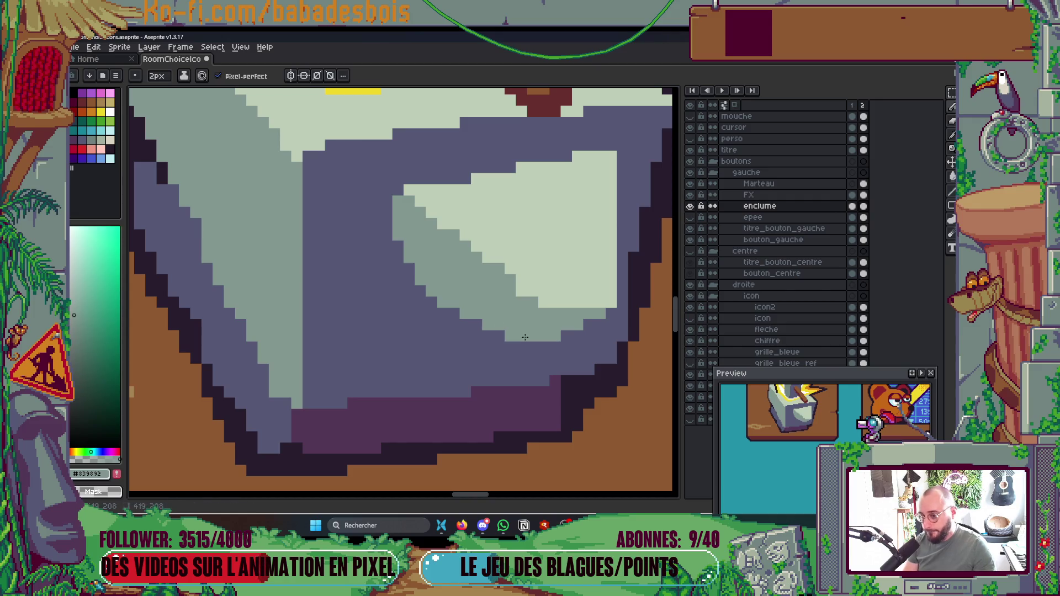
{"action": "scroll", "coordinate": [525, 337], "scroll_direction": "down", "scroll_amount": 3}
{"action": "scroll", "coordinate": [524, 331], "scroll_direction": "up", "scroll_amount": 3}
{"action": "key", "text": "alt"}
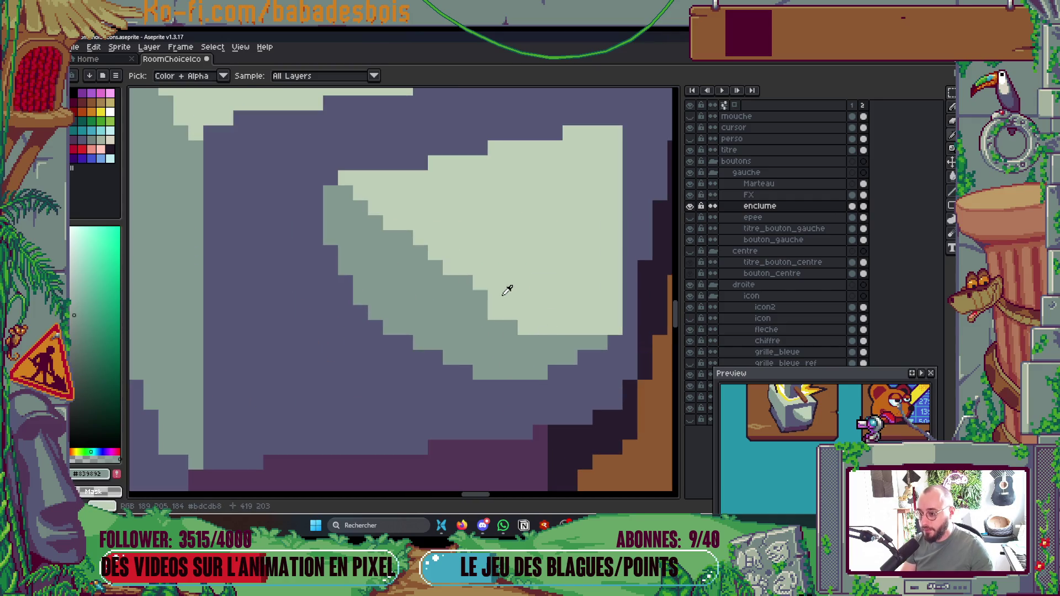
{"action": "left_click", "coordinate": [511, 296], "text": "alt"}
{"action": "scroll", "coordinate": [474, 277], "scroll_direction": "down", "scroll_amount": 3}
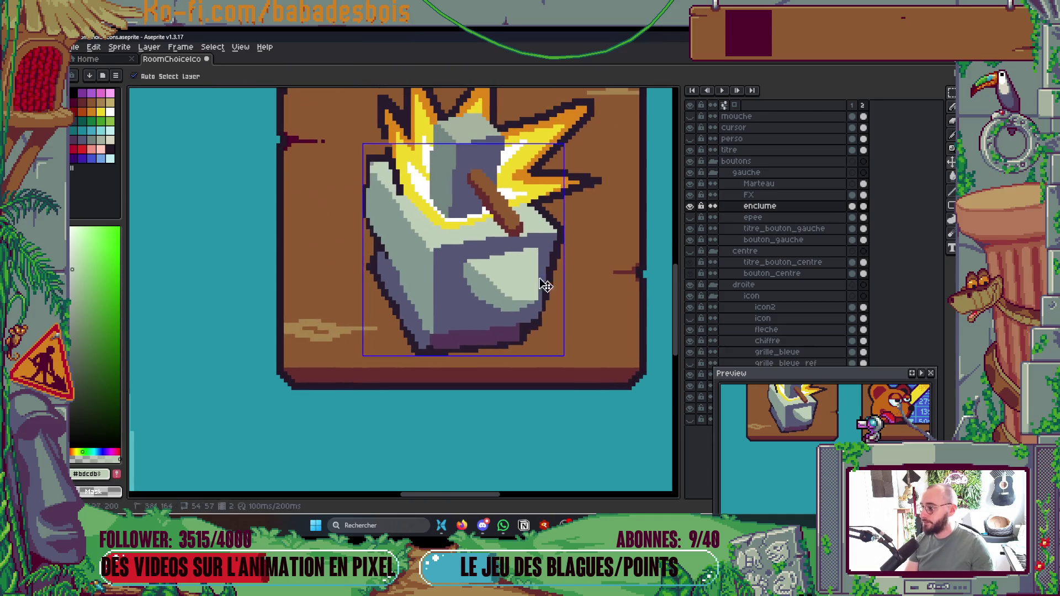
{"action": "key", "text": "ctrl+s"}
Step: Nudge the anvil slightly to the right on the Forger button
{"action": "scroll", "coordinate": [534, 286], "scroll_direction": "down", "scroll_amount": 3}
{"action": "scroll", "coordinate": [552, 262], "scroll_direction": "up", "scroll_amount": 1}
{"action": "scroll", "coordinate": [516, 305], "scroll_direction": "up", "scroll_amount": 1}
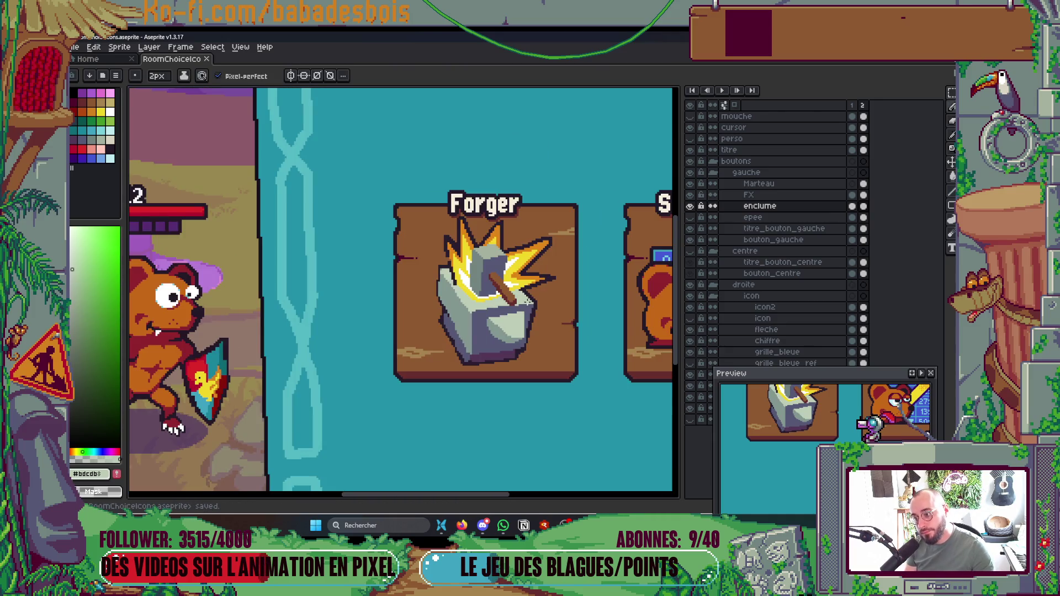
{"action": "key", "text": "v"}
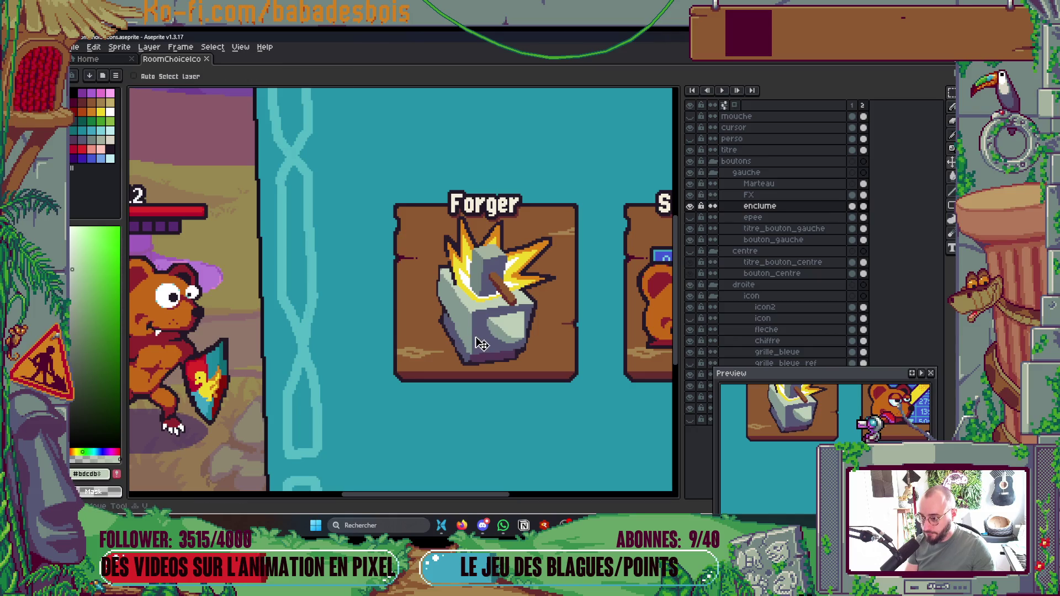
{"action": "left_click_drag", "start_coordinate": [480, 345], "coordinate": [487, 342]}
Step: Select the Marteau, FX and enclume layers and shift the anvil, hammer and burst together
{"action": "scroll", "coordinate": [568, 360], "scroll_direction": "down", "scroll_amount": 2}
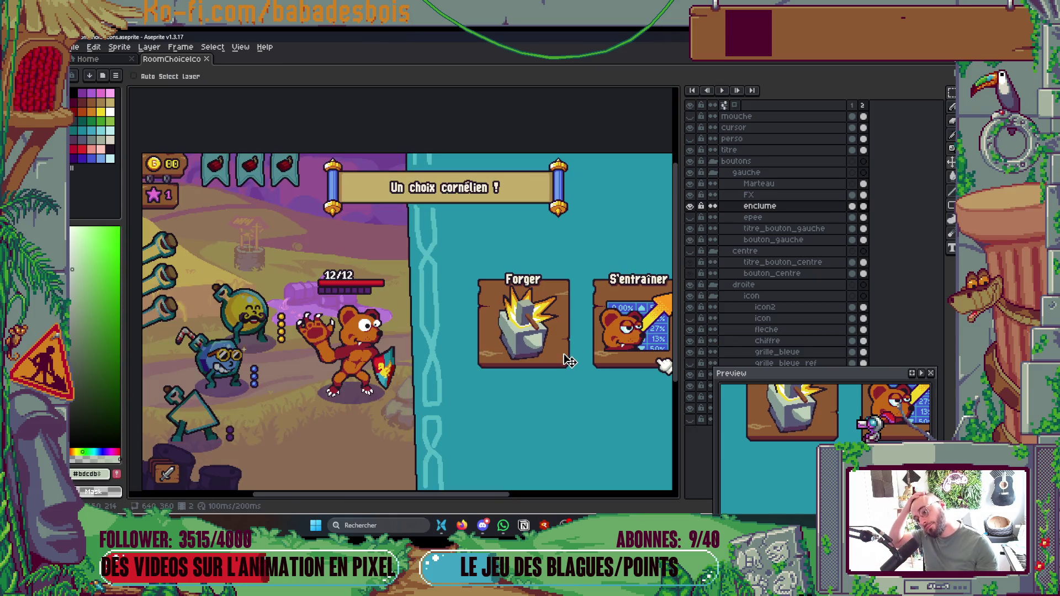
{"action": "scroll", "coordinate": [571, 356], "scroll_direction": "up", "scroll_amount": 2}
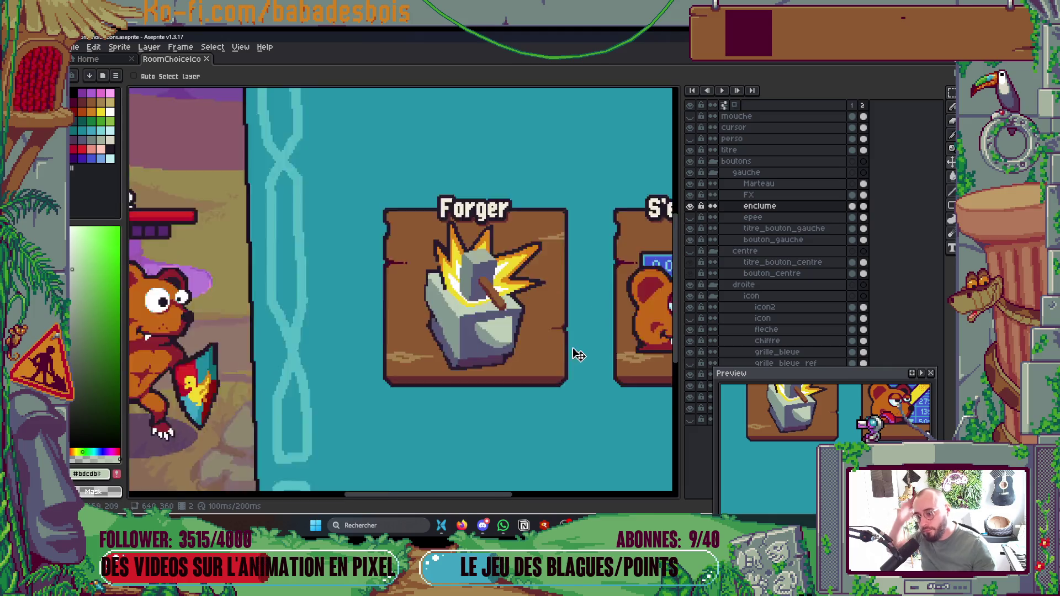
{"action": "left_click", "coordinate": [803, 186]}
{"action": "left_click", "coordinate": [807, 207], "text": "shift"}
{"action": "left_click_drag", "start_coordinate": [518, 346], "coordinate": [504, 350]}
{"action": "scroll", "coordinate": [522, 346], "scroll_direction": "down", "scroll_amount": 1}
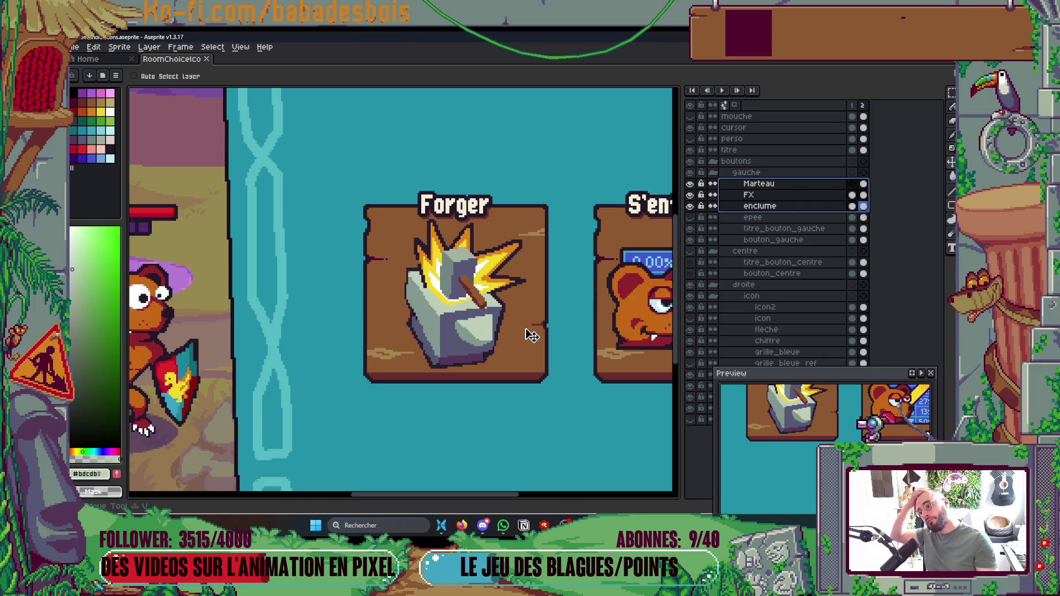
{"action": "scroll", "coordinate": [532, 335], "scroll_direction": "down", "scroll_amount": 4}
{"action": "scroll", "coordinate": [532, 335], "scroll_direction": "up", "scroll_amount": 2}
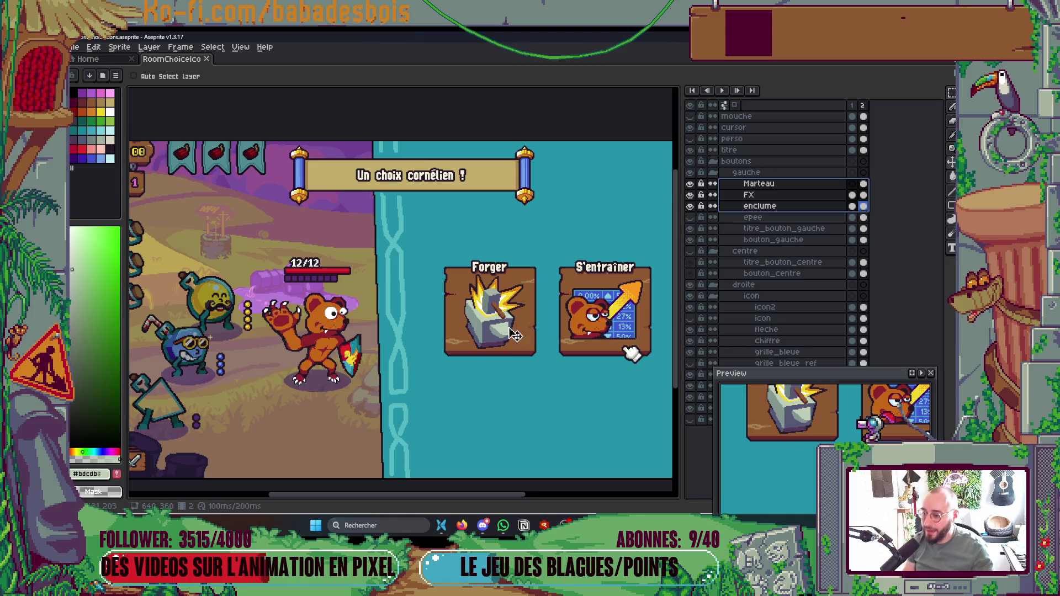
{"action": "scroll", "coordinate": [518, 341], "scroll_direction": "up", "scroll_amount": 6}
{"action": "scroll", "coordinate": [440, 156], "scroll_direction": "down", "scroll_amount": 1}
{"action": "scroll", "coordinate": [407, 108], "scroll_direction": "down", "scroll_amount": 1}
{"action": "scroll", "coordinate": [465, 160], "scroll_direction": "up", "scroll_amount": 2}
Step: On the FX layer, redraw the burst's left spike lower and shorter in the dark outline colour
{"action": "left_click", "coordinate": [473, 206], "text": "alt"}
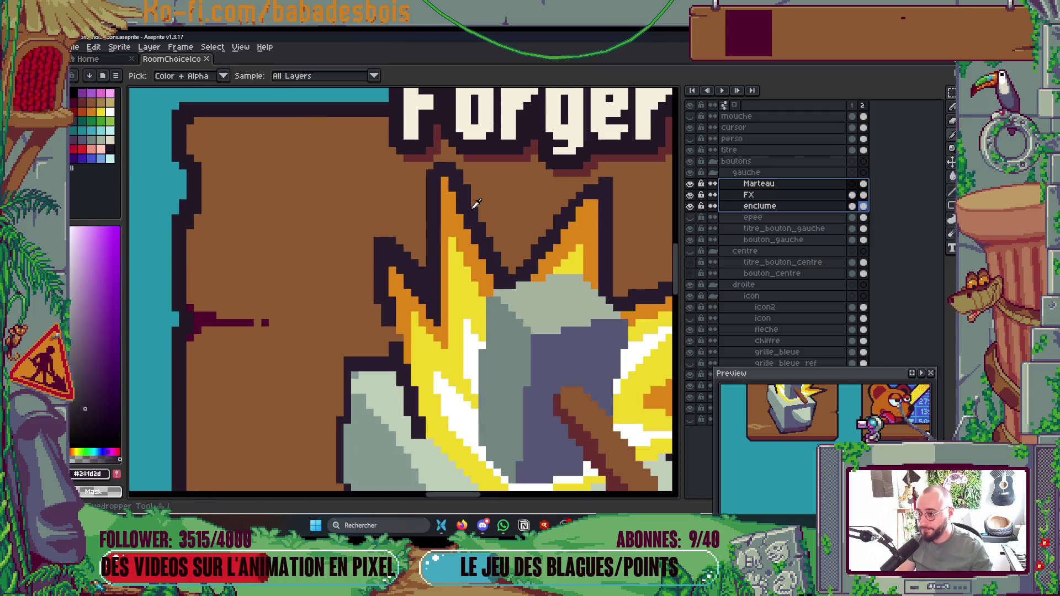
{"action": "left_click", "coordinate": [453, 187]}
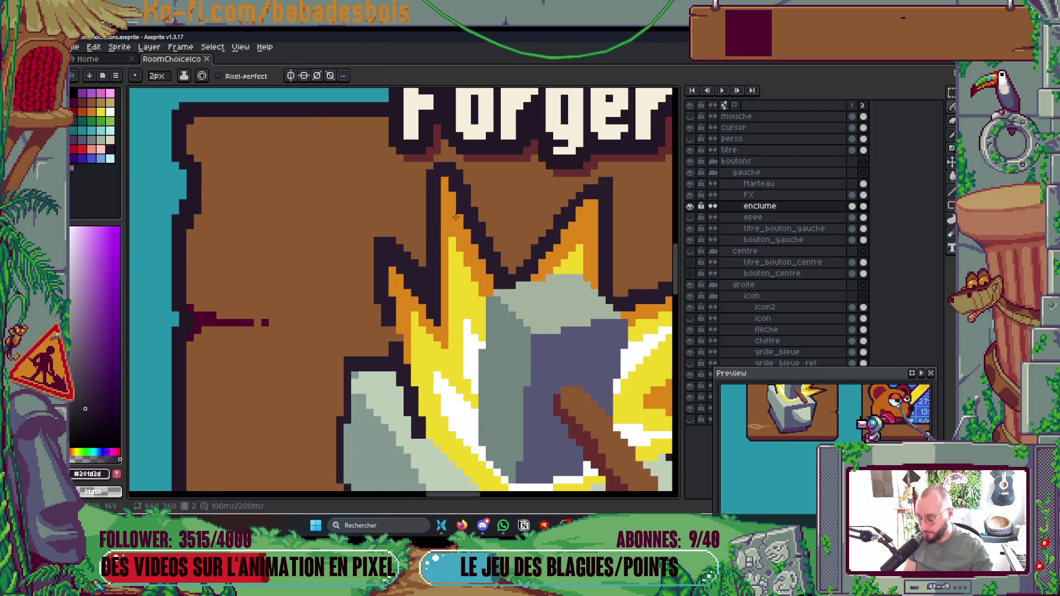
{"action": "left_click", "coordinate": [454, 210], "text": "ctrl"}
{"action": "mouse_move", "coordinate": [498, 276]}
{"action": "left_mouse_down"}
{"action": "mouse_move", "coordinate": [450, 210]}
{"action": "mouse_move", "coordinate": [439, 163]}
{"action": "mouse_move", "coordinate": [481, 220]}
{"action": "left_mouse_up"}
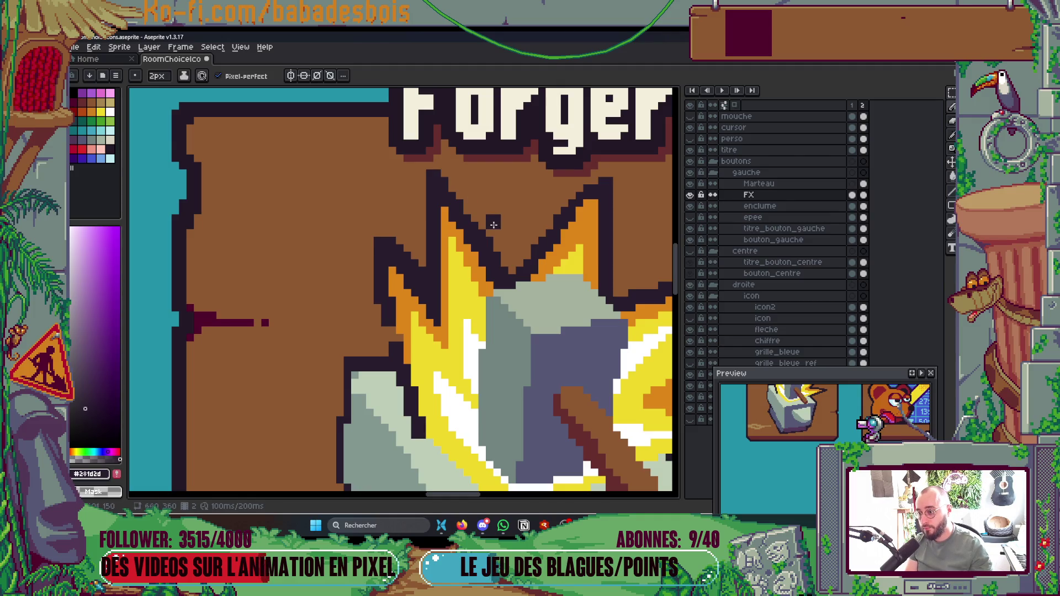
{"action": "scroll", "coordinate": [492, 225], "scroll_direction": "down", "scroll_amount": 6}
{"action": "scroll", "coordinate": [533, 173], "scroll_direction": "up", "scroll_amount": 3}
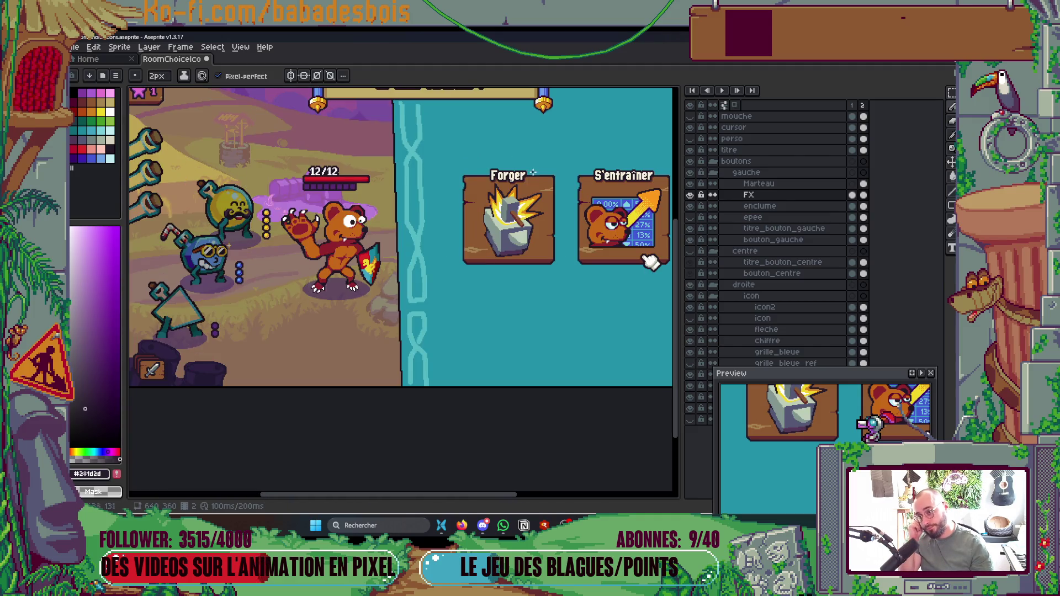
{"action": "scroll", "coordinate": [532, 173], "scroll_direction": "up", "scroll_amount": 8}
Step: Try dark and orange pixels at the flame tip, undoing both stray attempts
{"action": "left_click_drag", "start_coordinate": [568, 249], "coordinate": [501, 267]}
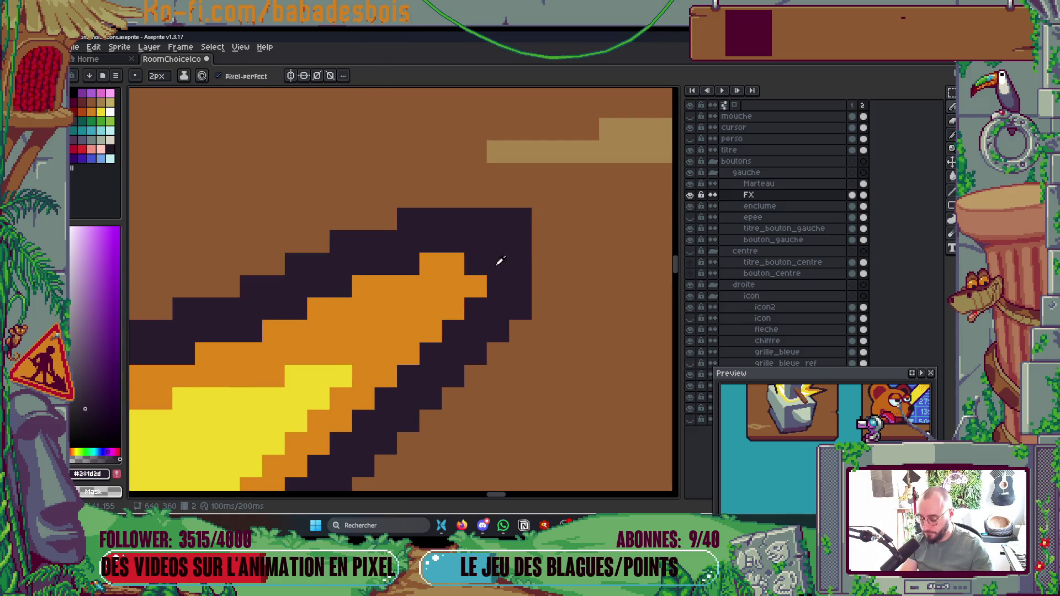
{"action": "key", "text": "ctrl+z"}
{"action": "left_click", "coordinate": [473, 270], "text": "alt"}
{"action": "key", "text": "b"}
{"action": "mouse_move", "coordinate": [474, 242]}
{"action": "left_mouse_down"}
{"action": "mouse_move", "coordinate": [497, 264]}
{"action": "mouse_move", "coordinate": [510, 248]}
{"action": "mouse_move", "coordinate": [519, 265]}
{"action": "mouse_move", "coordinate": [558, 241]}
{"action": "mouse_move", "coordinate": [546, 241]}
{"action": "mouse_move", "coordinate": [563, 237]}
{"action": "mouse_move", "coordinate": [547, 220]}
{"action": "mouse_move", "coordinate": [473, 207]}
{"action": "mouse_move", "coordinate": [525, 196]}
{"action": "mouse_move", "coordinate": [582, 193]}
{"action": "mouse_move", "coordinate": [582, 221]}
{"action": "left_mouse_up"}
{"action": "key", "text": "ctrl+z"}
{"action": "left_click", "coordinate": [529, 276], "text": "alt"}
{"action": "scroll", "coordinate": [541, 141], "scroll_direction": "down", "scroll_amount": 3}
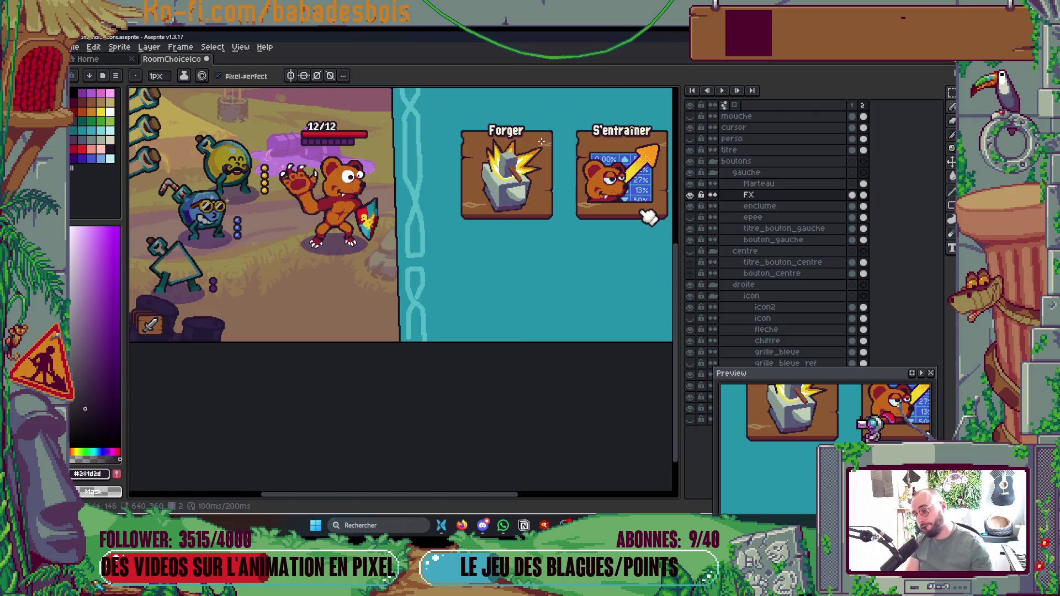
{"action": "scroll", "coordinate": [556, 138], "scroll_direction": "up", "scroll_amount": 12}
Step: Extend the dark outline and orange row along the right ray, redraw its lower diagonal, and save
{"action": "mouse_move", "coordinate": [367, 308]}
{"action": "left_mouse_down"}
{"action": "mouse_move", "coordinate": [442, 336]}
{"action": "mouse_move", "coordinate": [540, 328]}
{"action": "left_mouse_up"}
{"action": "left_click", "coordinate": [411, 355], "text": "alt"}
{"action": "left_click", "coordinate": [474, 270], "text": "alt"}
{"action": "mouse_move", "coordinate": [495, 272]}
{"action": "left_mouse_down"}
{"action": "mouse_move", "coordinate": [556, 263]}
{"action": "mouse_move", "coordinate": [578, 299]}
{"action": "mouse_move", "coordinate": [644, 293]}
{"action": "left_mouse_up"}
{"action": "scroll", "coordinate": [643, 294], "scroll_direction": "down", "scroll_amount": 5}
{"action": "scroll", "coordinate": [564, 354], "scroll_direction": "up", "scroll_amount": 5}
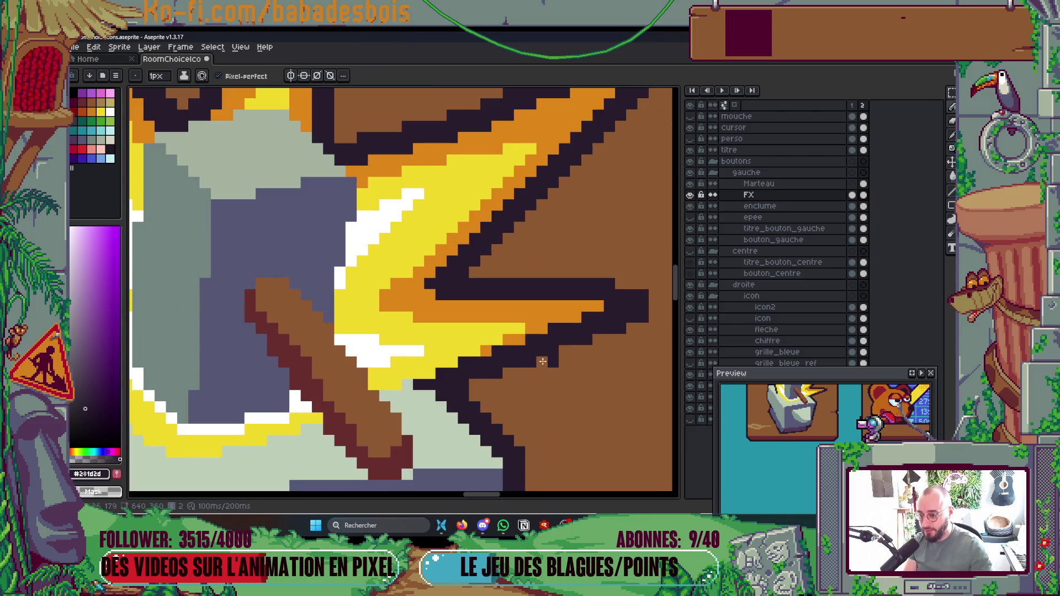
{"action": "mouse_move", "coordinate": [491, 377]}
{"action": "left_mouse_down"}
{"action": "mouse_move", "coordinate": [656, 317]}
{"action": "mouse_move", "coordinate": [557, 303]}
{"action": "mouse_move", "coordinate": [545, 313]}
{"action": "left_mouse_up"}
{"action": "scroll", "coordinate": [646, 322], "scroll_direction": "down", "scroll_amount": 3}
{"action": "scroll", "coordinate": [607, 315], "scroll_direction": "up", "scroll_amount": 1}
{"action": "key", "text": "ctrl+s"}
Step: Add a dark block on the flame's left edge and reshape its top-left outline
{"action": "scroll", "coordinate": [322, 263], "scroll_direction": "up", "scroll_amount": 2}
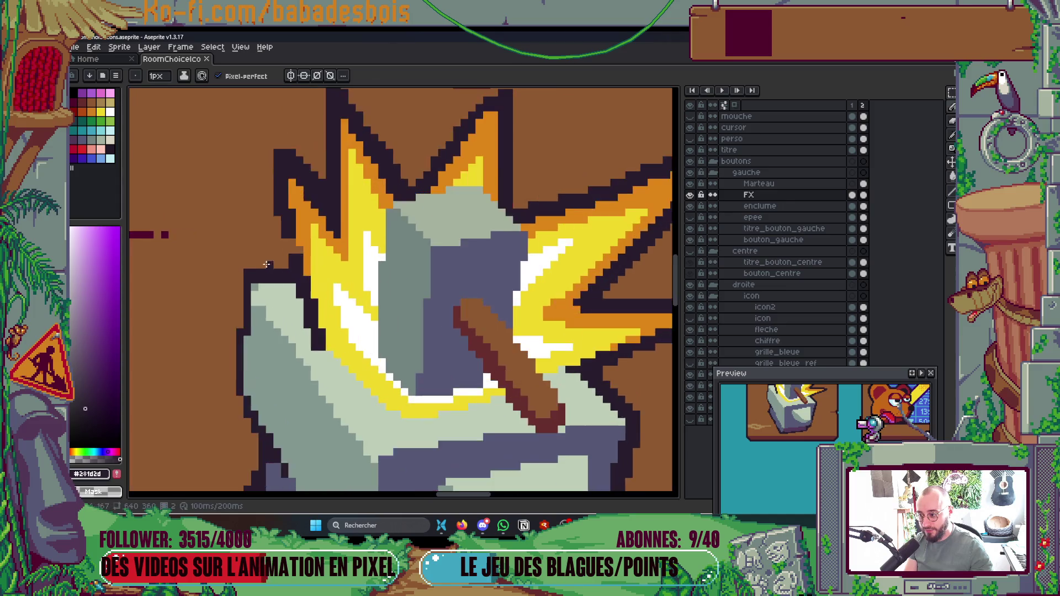
{"action": "key", "text": "v"}
{"action": "key", "text": "b"}
{"action": "left_click", "coordinate": [310, 248]}
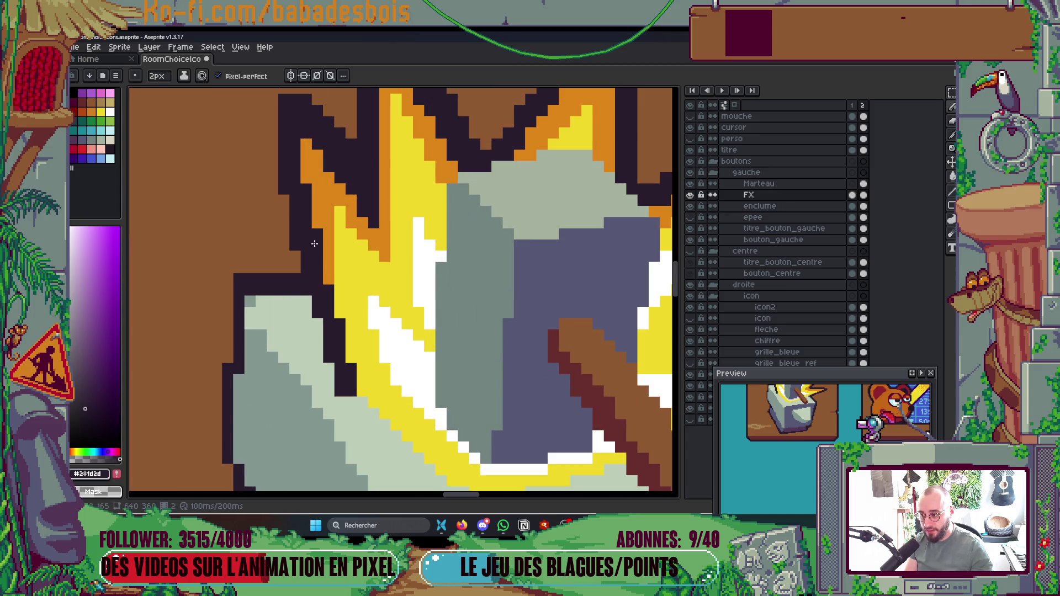
{"action": "scroll", "coordinate": [287, 248], "scroll_direction": "down", "scroll_amount": 4}
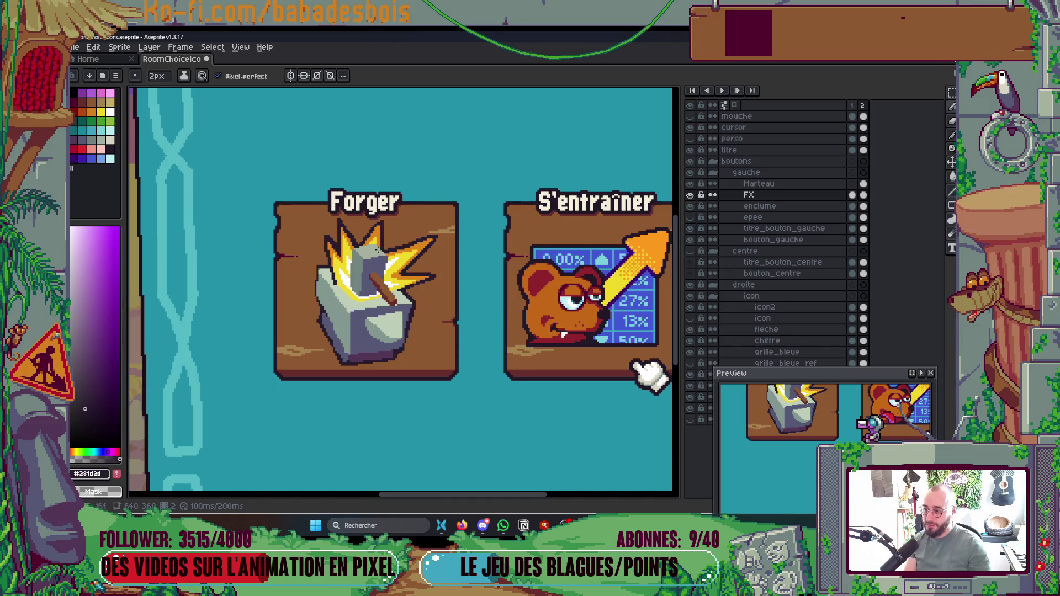
{"action": "scroll", "coordinate": [330, 227], "scroll_direction": "up", "scroll_amount": 4}
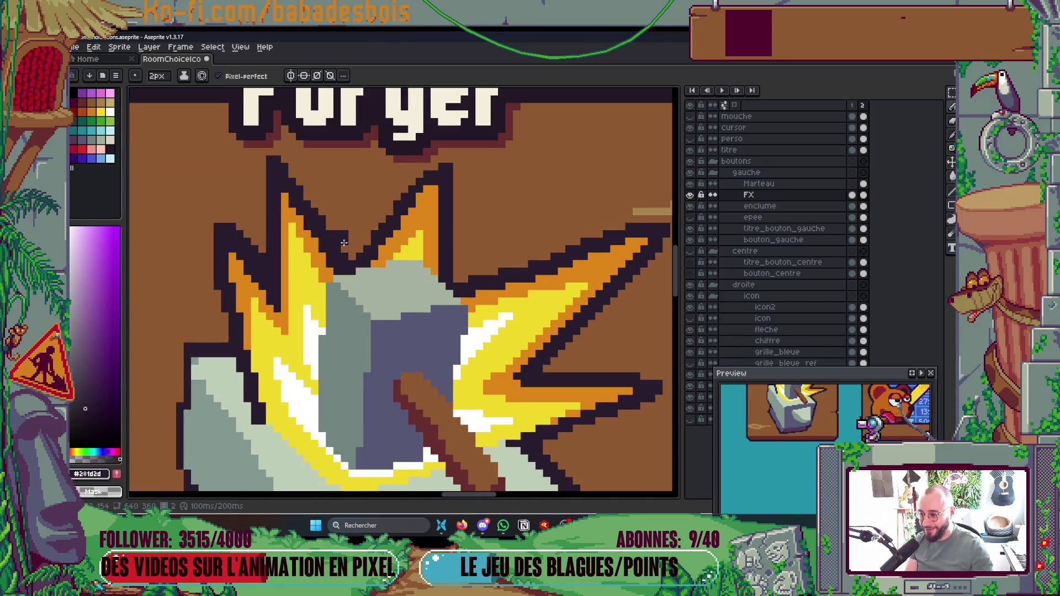
{"action": "scroll", "coordinate": [337, 221], "scroll_direction": "up", "scroll_amount": 2}
{"action": "left_click_drag", "start_coordinate": [276, 207], "coordinate": [281, 213]}
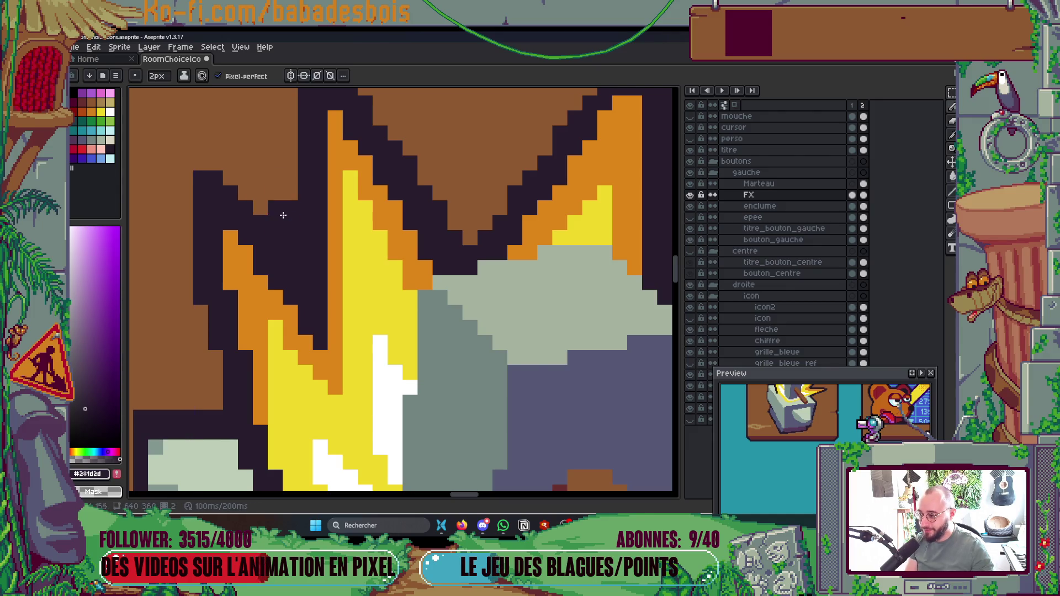
{"action": "scroll", "coordinate": [283, 219], "scroll_direction": "down", "scroll_amount": 5}
{"action": "scroll", "coordinate": [285, 204], "scroll_direction": "up", "scroll_amount": 5}
Step: With a 1-pixel brush, tidy the flame's diagonal edge, swapping pixels between dark outline and brown
{"action": "key", "text": "minus"}
{"action": "scroll", "coordinate": [285, 205], "scroll_direction": "down", "scroll_amount": 4}
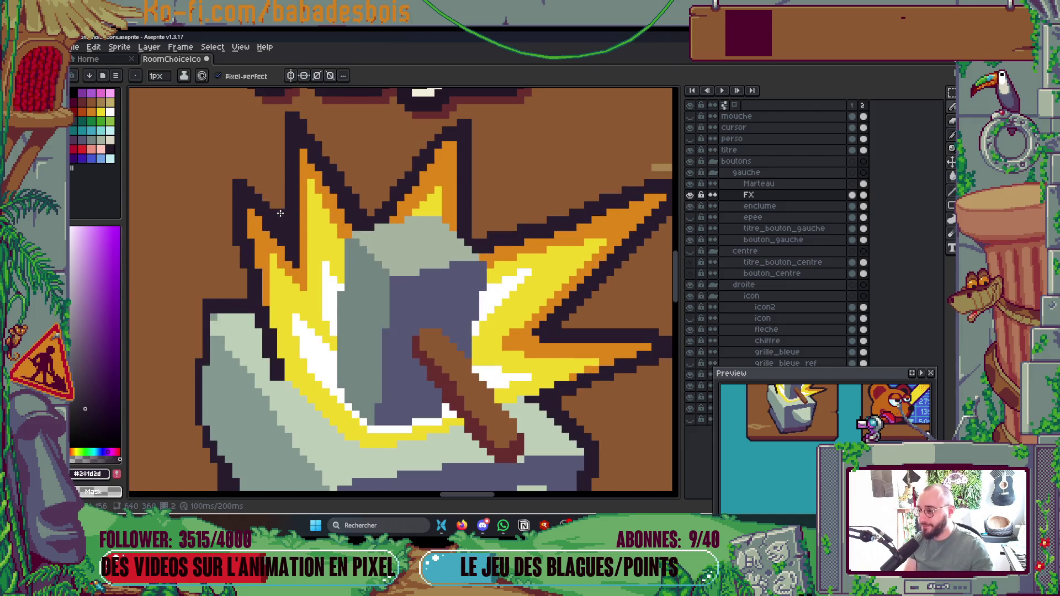
{"action": "scroll", "coordinate": [456, 169], "scroll_direction": "up", "scroll_amount": 5}
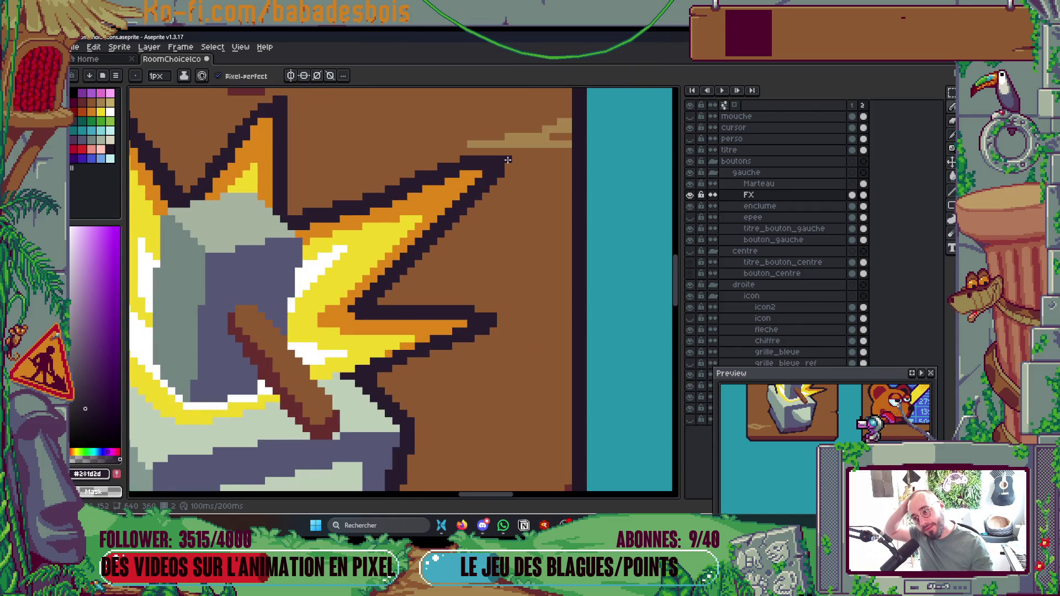
{"action": "scroll", "coordinate": [462, 178], "scroll_direction": "down", "scroll_amount": 1}
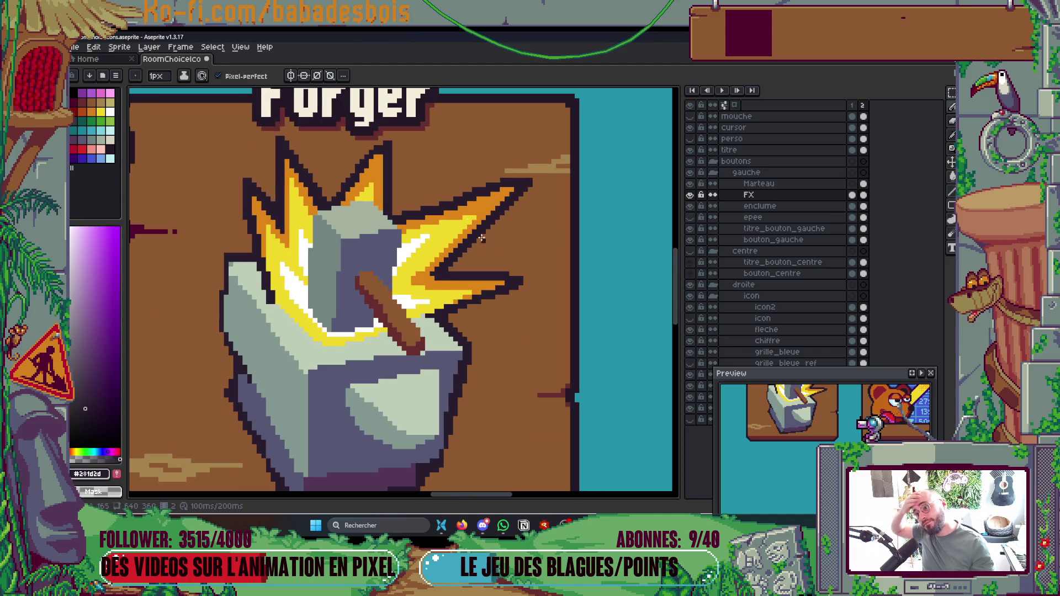
{"action": "scroll", "coordinate": [482, 238], "scroll_direction": "up", "scroll_amount": 2}
{"action": "left_click", "coordinate": [441, 216], "text": "alt"}
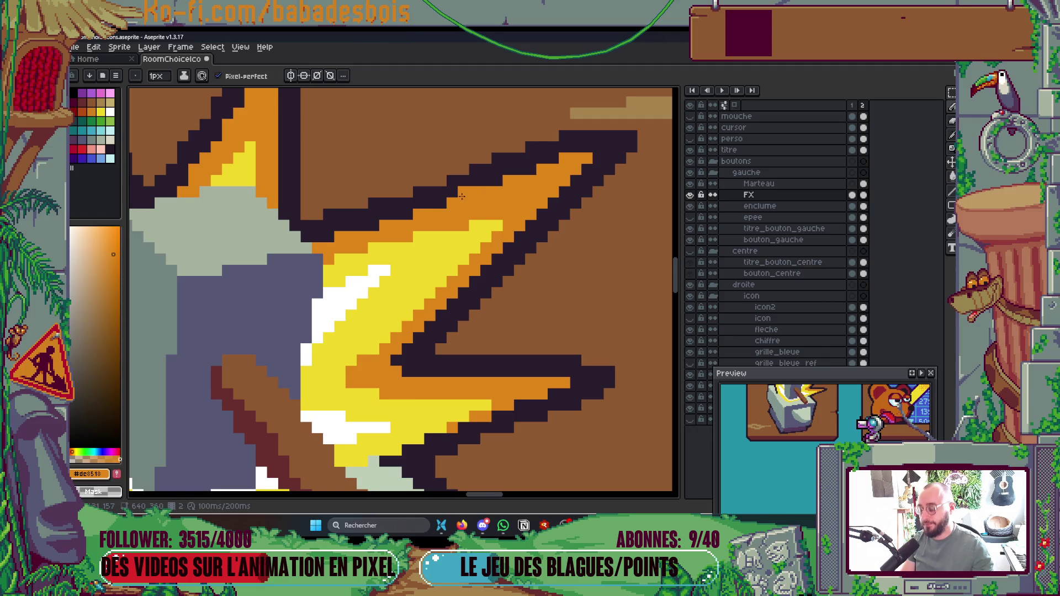
{"action": "left_click", "coordinate": [431, 193], "text": "alt"}
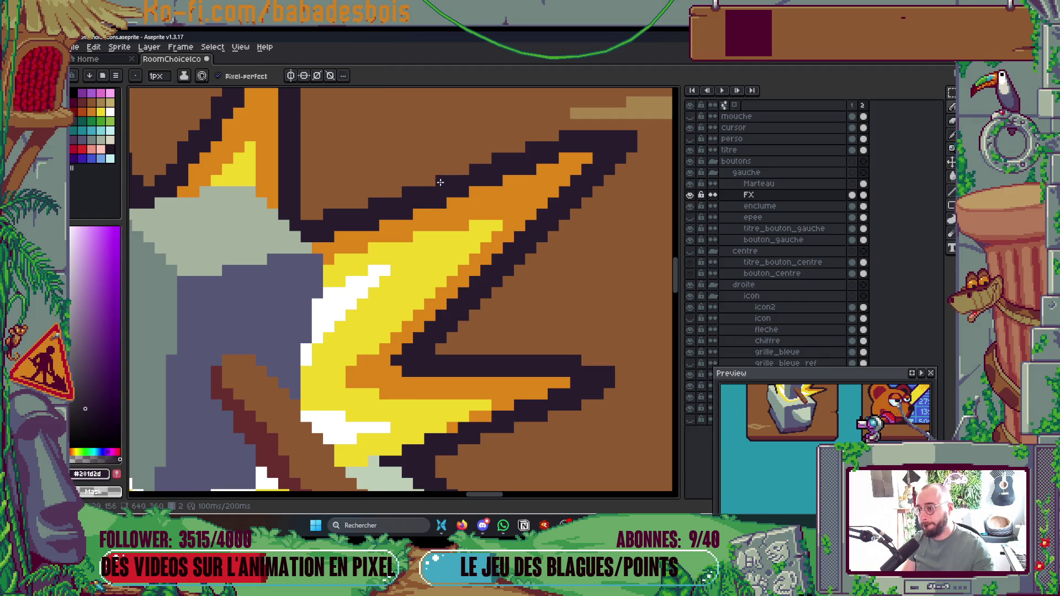
{"action": "scroll", "coordinate": [479, 183], "scroll_direction": "down", "scroll_amount": 4}
{"action": "scroll", "coordinate": [422, 232], "scroll_direction": "up", "scroll_amount": 5}
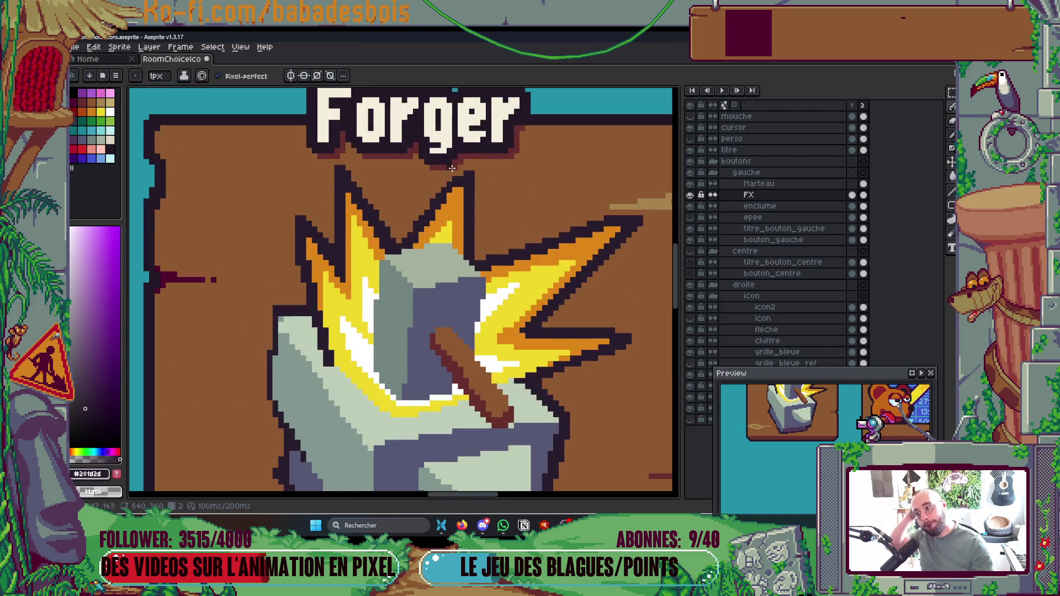
{"action": "left_click_drag", "start_coordinate": [415, 230], "coordinate": [435, 200]}
{"action": "right_click", "coordinate": [404, 210]}
{"action": "left_click", "coordinate": [452, 180]}
{"action": "right_click", "coordinate": [438, 167]}
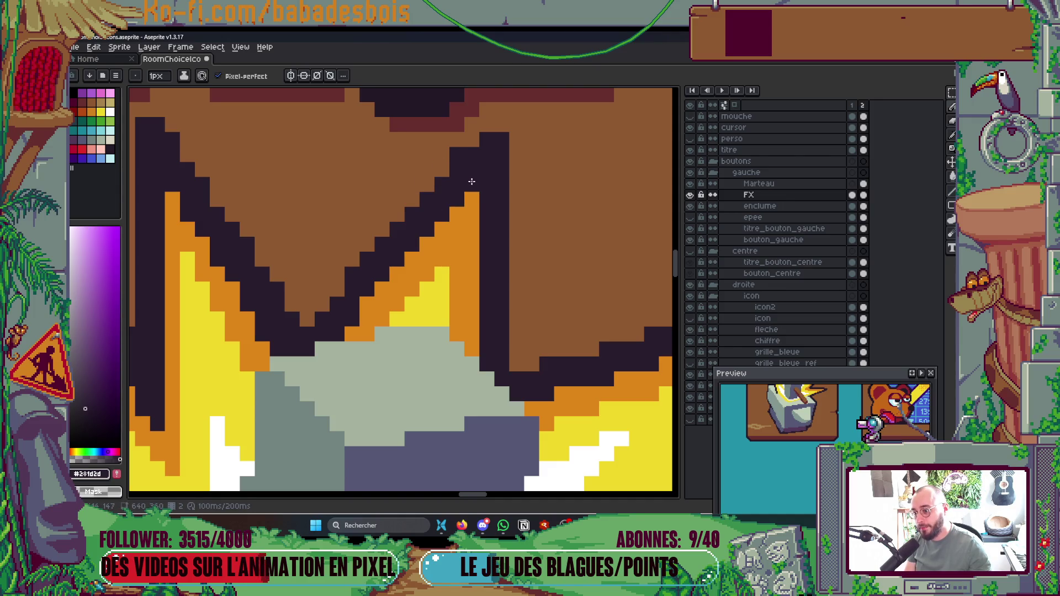
{"action": "right_click", "coordinate": [453, 159]}
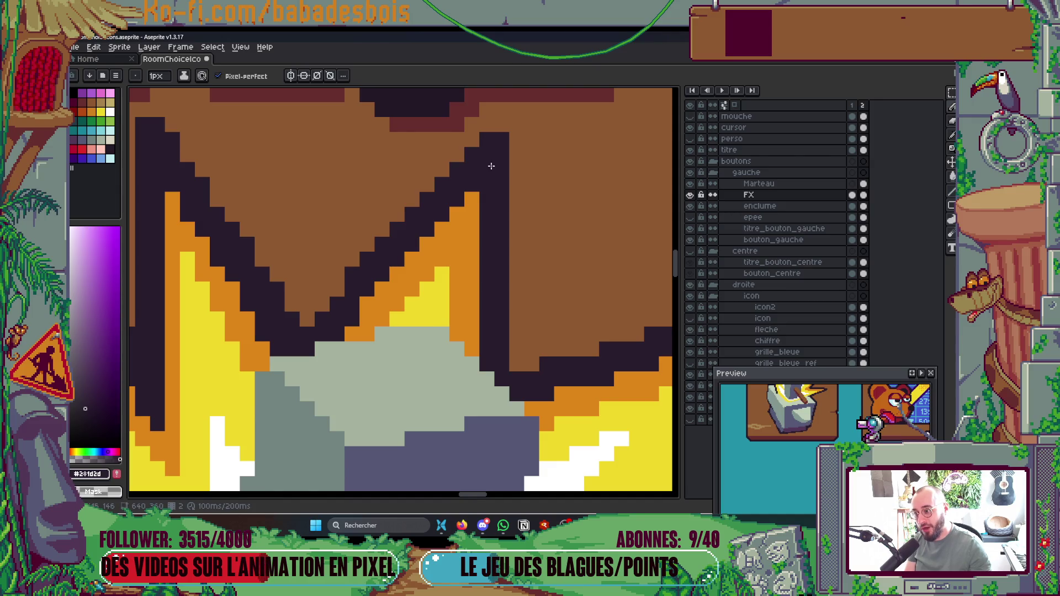
{"action": "scroll", "coordinate": [491, 165], "scroll_direction": "down", "scroll_amount": 4}
{"action": "left_click_drag", "start_coordinate": [558, 315], "coordinate": [561, 248]}
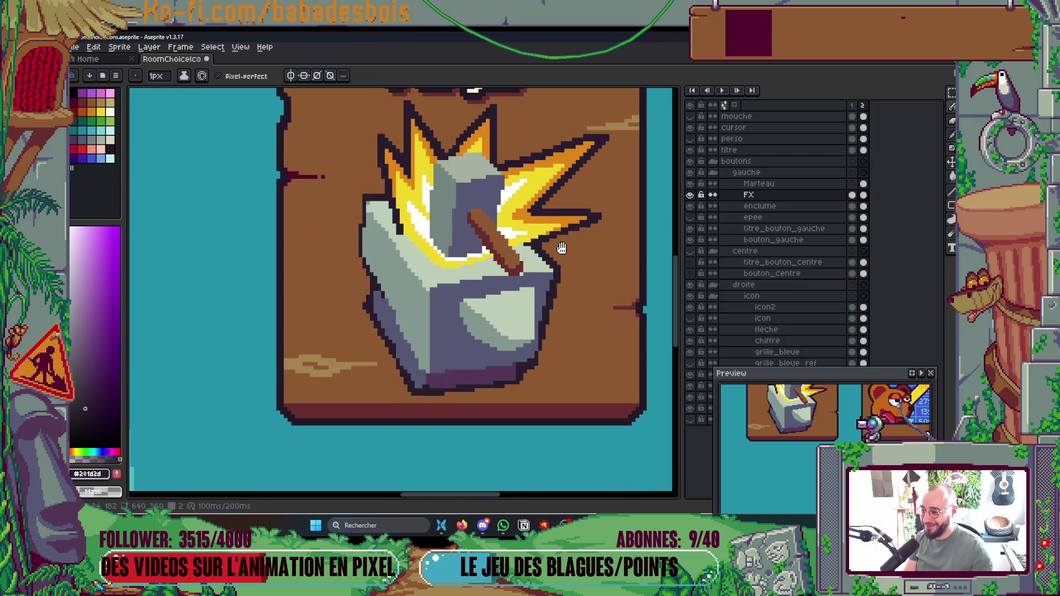
Step: Lighten the anvil's dark and blue-grey edge pixels to extend its light highlight, then save
{"action": "scroll", "coordinate": [498, 273], "scroll_direction": "up", "scroll_amount": 3}
{"action": "left_click", "coordinate": [306, 313], "text": "alt"}
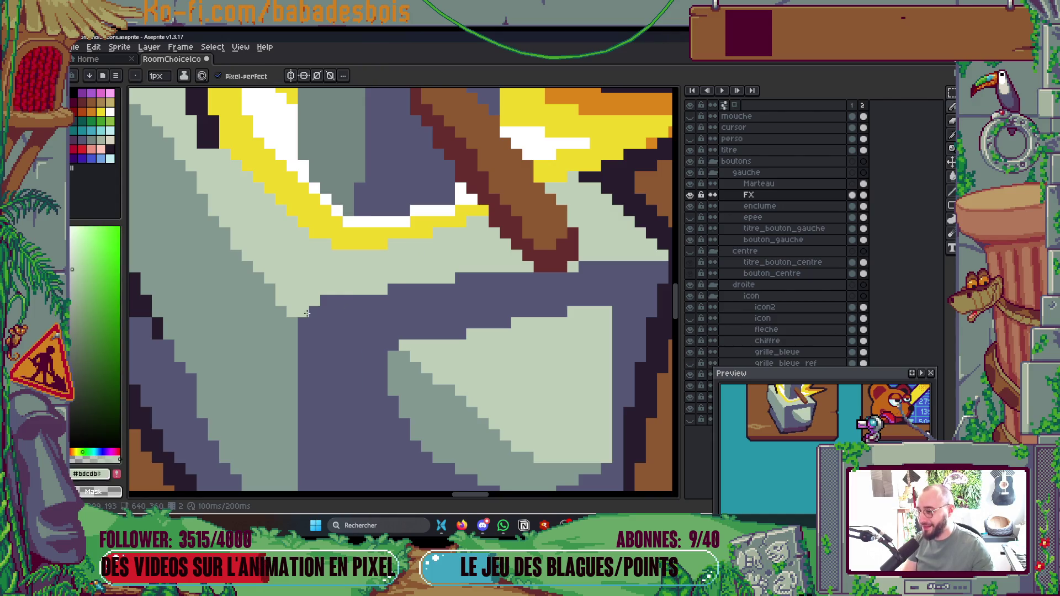
{"action": "left_click_drag", "start_coordinate": [306, 303], "coordinate": [655, 261]}
{"action": "left_click", "coordinate": [588, 265]}
{"action": "left_click_drag", "start_coordinate": [399, 297], "coordinate": [298, 315]}
{"action": "left_click", "coordinate": [407, 300]}
{"action": "left_click_drag", "start_coordinate": [350, 312], "coordinate": [366, 305]}
{"action": "scroll", "coordinate": [438, 253], "scroll_direction": "down", "scroll_amount": 6}
{"action": "key", "text": "ctrl+s"}
{"action": "scroll", "coordinate": [456, 316], "scroll_direction": "up", "scroll_amount": 8}
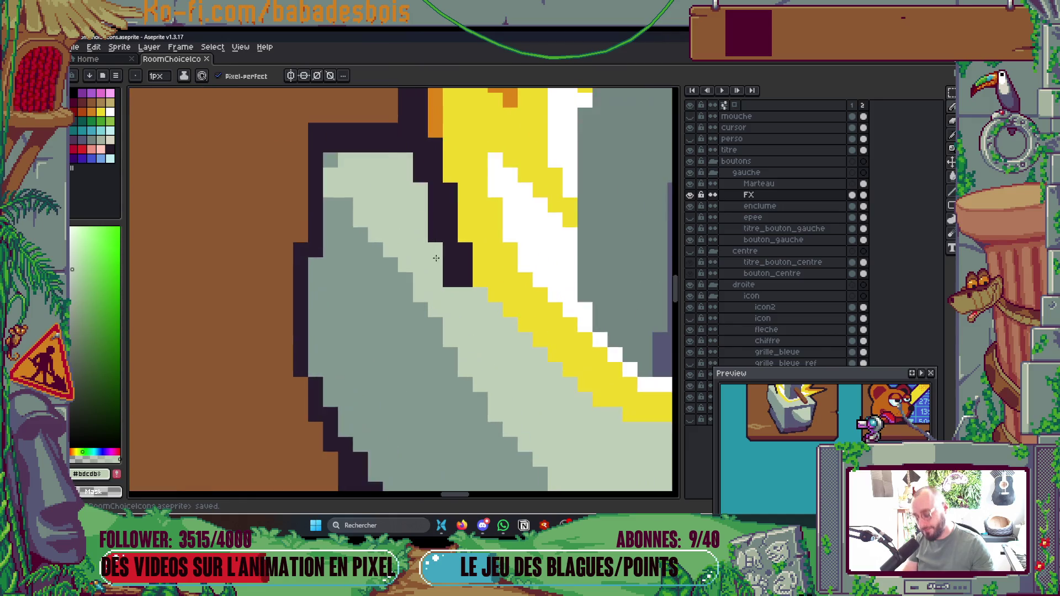
Step: Lighten a dark anvil pixel and darken the pixels beside the hammer, then save
{"action": "left_click", "coordinate": [456, 310]}
{"action": "scroll", "coordinate": [567, 281], "scroll_direction": "down", "scroll_amount": 4}
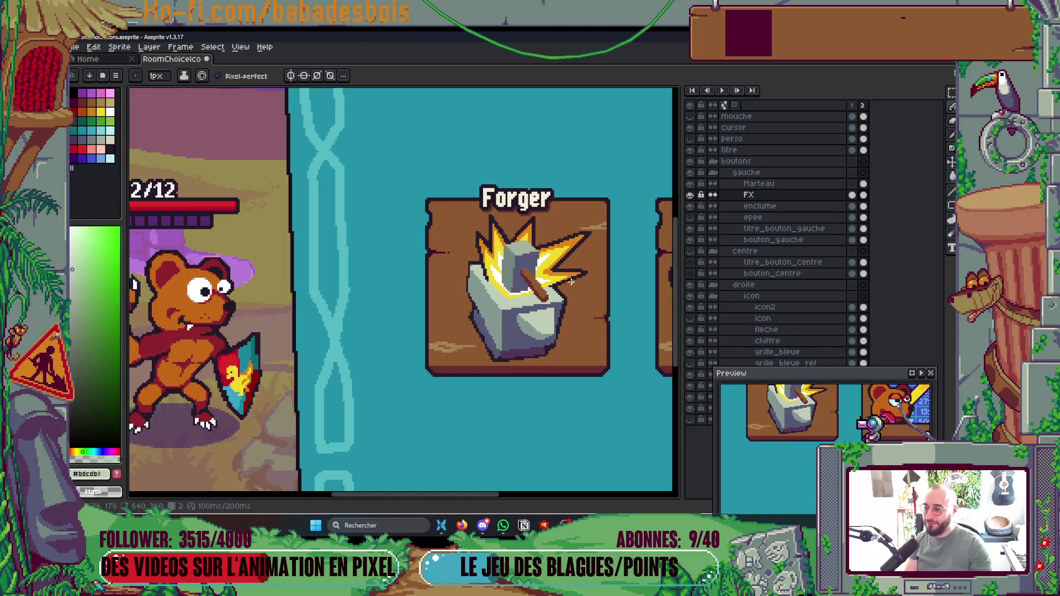
{"action": "scroll", "coordinate": [567, 284], "scroll_direction": "up", "scroll_amount": 4}
{"action": "left_click", "coordinate": [473, 286], "text": "alt"}
{"action": "mouse_move", "coordinate": [474, 286]}
{"action": "left_mouse_down"}
{"action": "mouse_move", "coordinate": [438, 306]}
{"action": "mouse_move", "coordinate": [397, 307]}
{"action": "mouse_move", "coordinate": [504, 303]}
{"action": "left_mouse_up"}
{"action": "scroll", "coordinate": [504, 298], "scroll_direction": "down", "scroll_amount": 4}
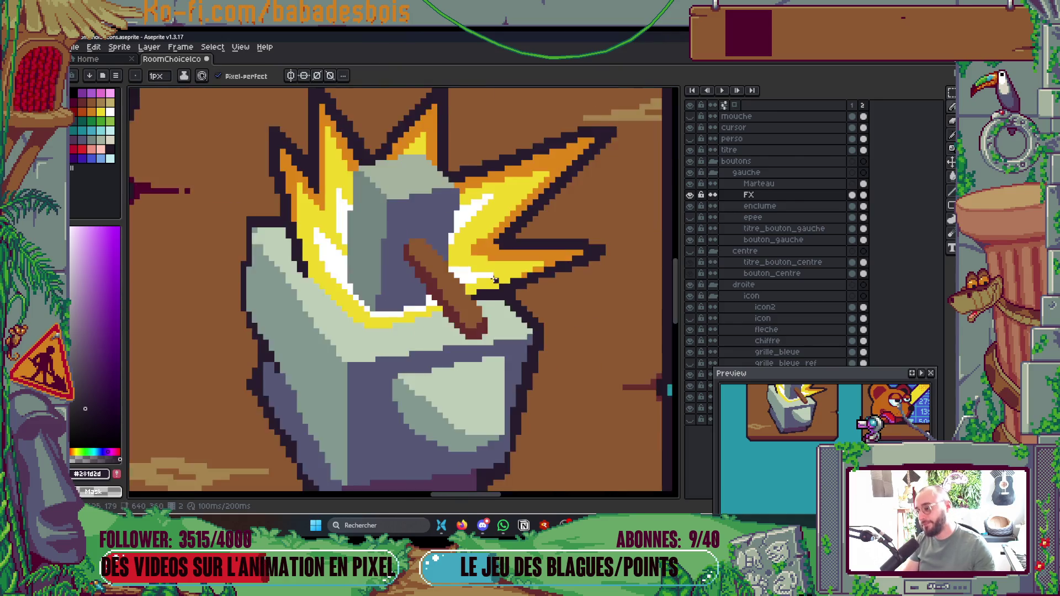
{"action": "scroll", "coordinate": [464, 244], "scroll_direction": "up", "scroll_amount": 4}
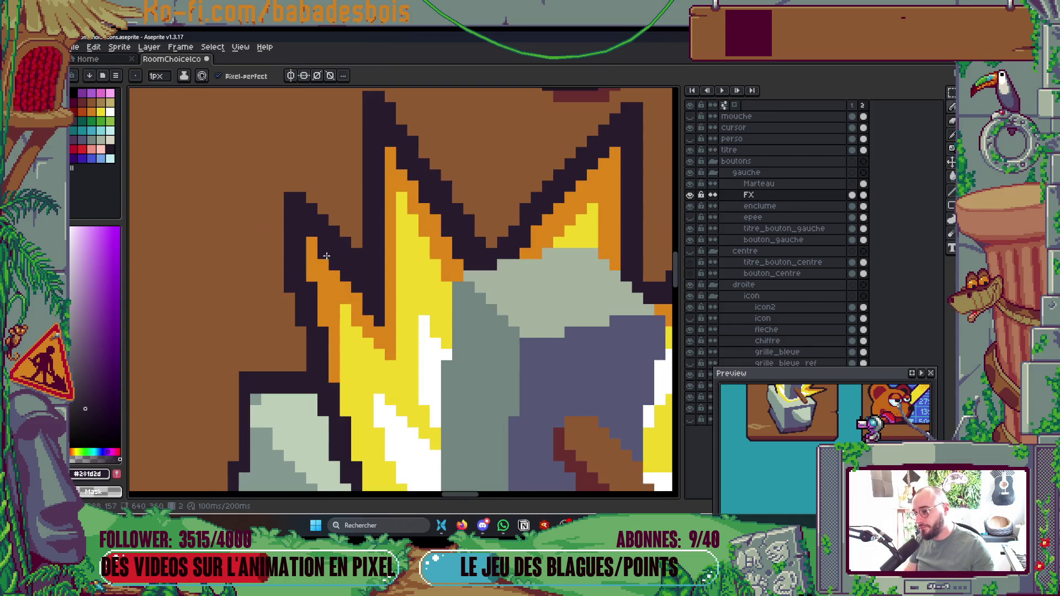
{"action": "scroll", "coordinate": [327, 255], "scroll_direction": "down", "scroll_amount": 5}
{"action": "key", "text": "ctrl+s"}
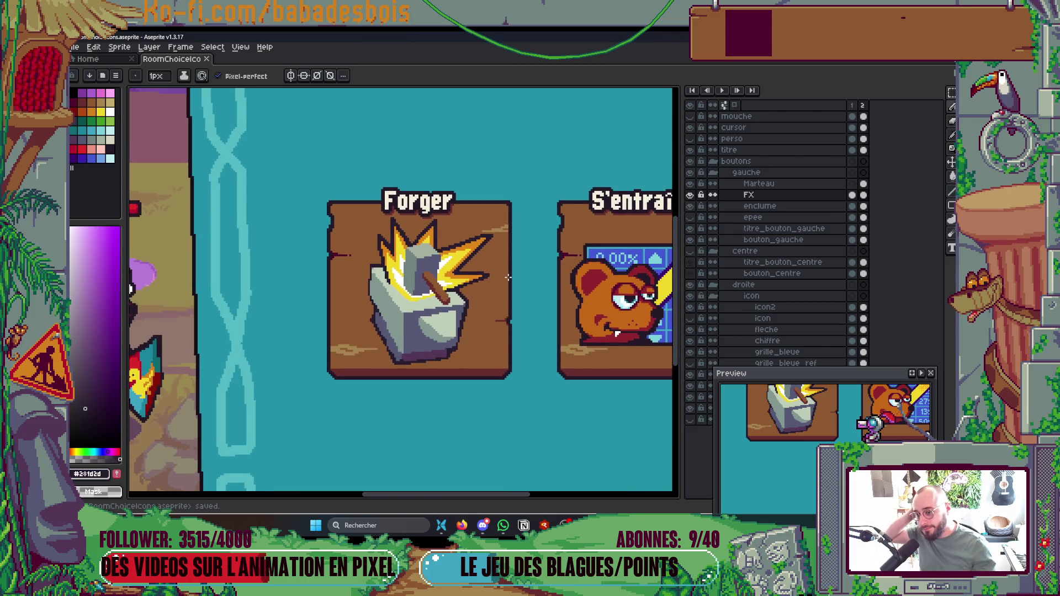
Step: Narrow the anvil highlight by repainting its top and right edge pixels in blue-grey
{"action": "scroll", "coordinate": [505, 286], "scroll_direction": "down", "scroll_amount": 4}
{"action": "scroll", "coordinate": [502, 294], "scroll_direction": "up", "scroll_amount": 2}
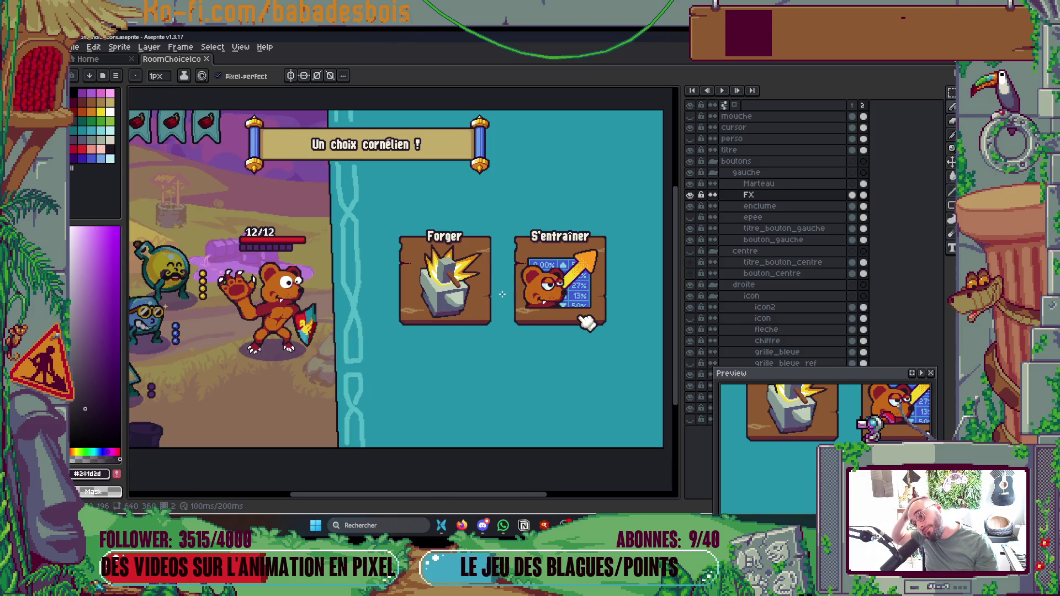
{"action": "scroll", "coordinate": [447, 282], "scroll_direction": "up", "scroll_amount": 8}
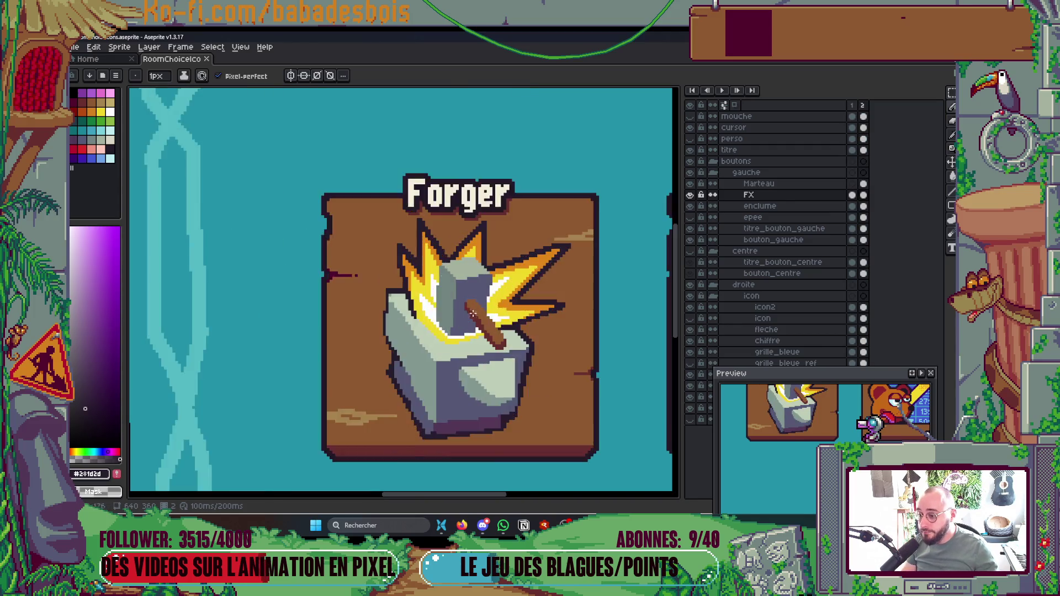
{"action": "key", "text": "i"}
{"action": "left_click", "coordinate": [391, 148]}
{"action": "key", "text": "b"}
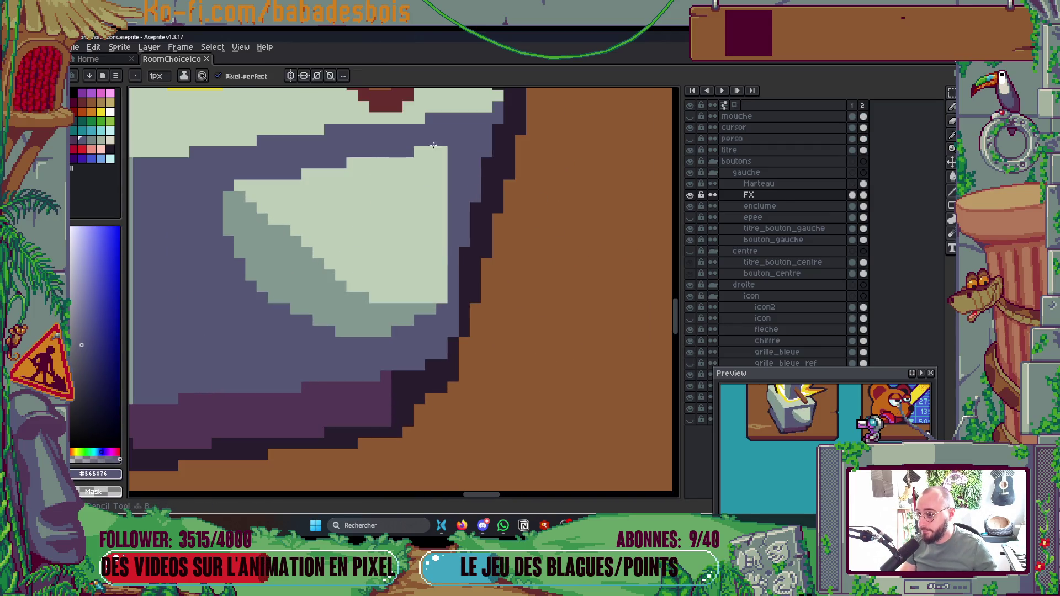
{"action": "left_click_drag", "start_coordinate": [409, 151], "coordinate": [444, 152]}
{"action": "left_click", "coordinate": [442, 162]}
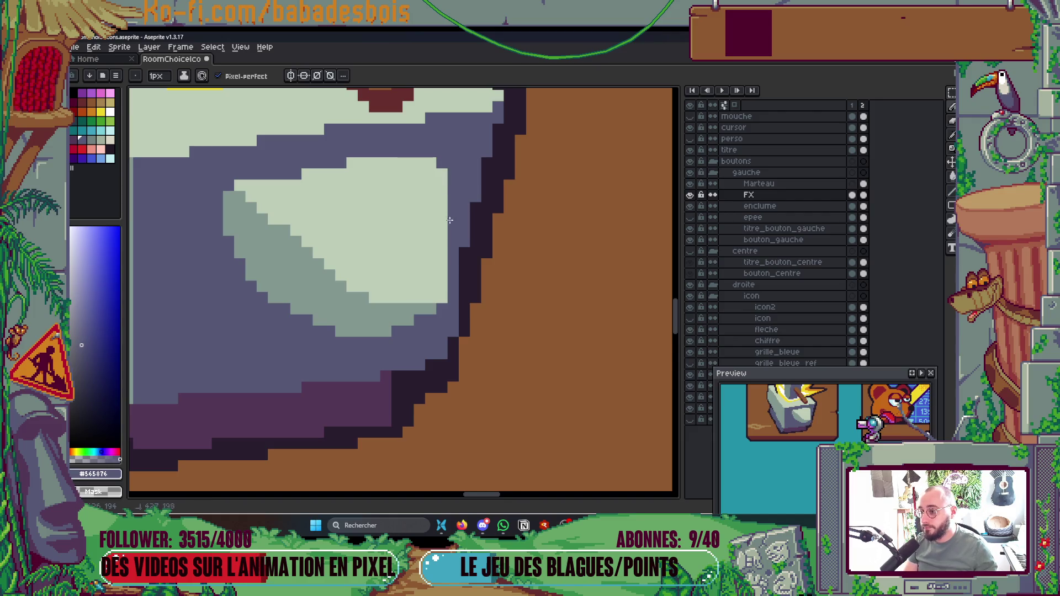
{"action": "left_click_drag", "start_coordinate": [444, 304], "coordinate": [442, 157]}
{"action": "left_click", "coordinate": [357, 166]}
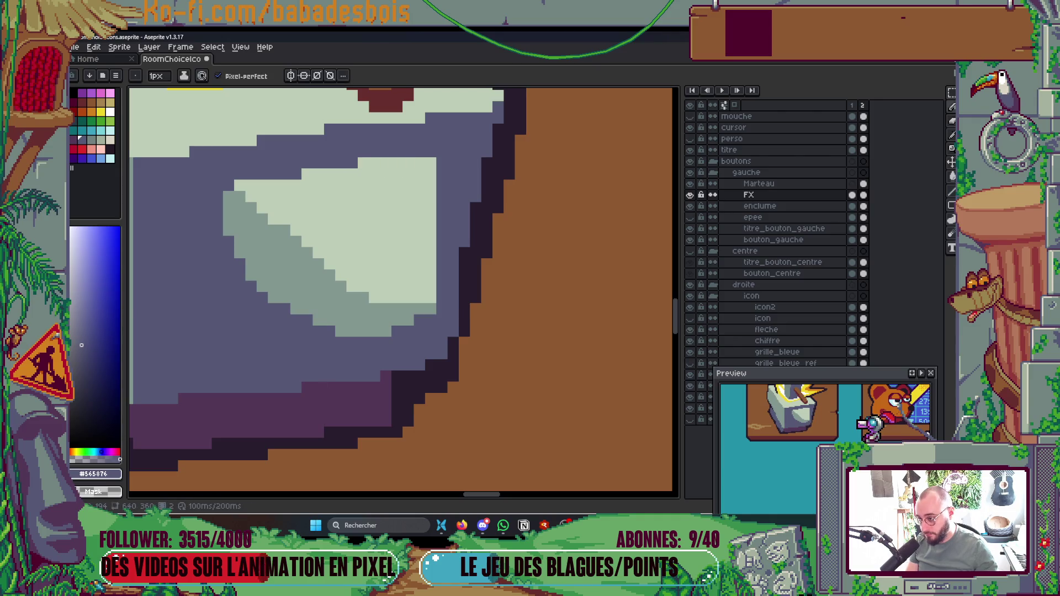
{"action": "scroll", "coordinate": [431, 160], "scroll_direction": "down", "scroll_amount": 3}
{"action": "scroll", "coordinate": [392, 232], "scroll_direction": "up", "scroll_amount": 2}
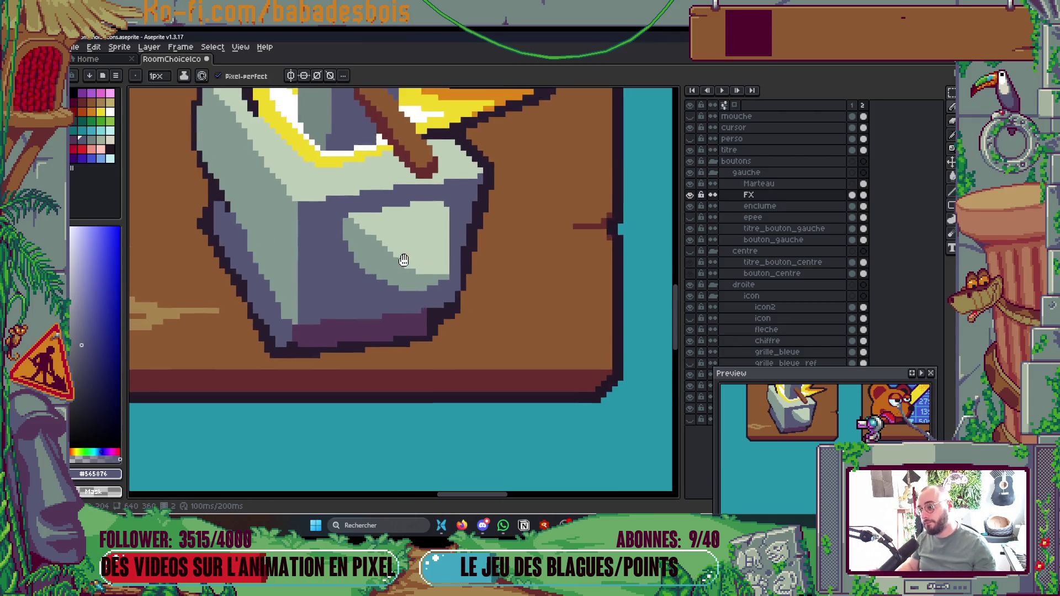
Step: Add pale highlight along the anvil's diagonal edge plus grey-green and purple-grey accent pixels
{"action": "left_click", "coordinate": [375, 238], "text": "alt"}
{"action": "left_click_drag", "start_coordinate": [362, 242], "coordinate": [391, 264]}
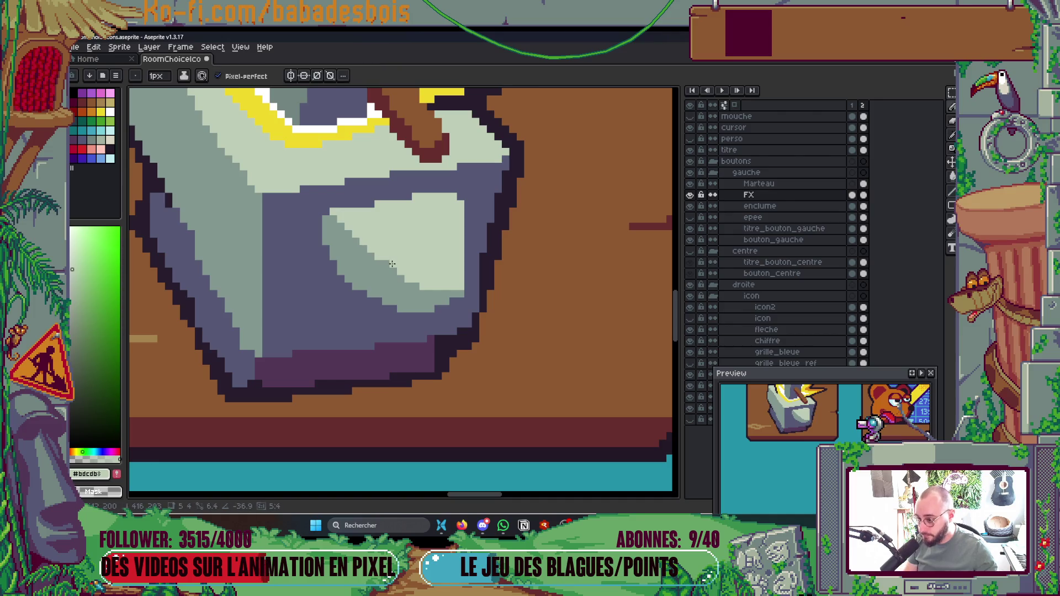
{"action": "scroll", "coordinate": [393, 271], "scroll_direction": "up", "scroll_amount": 2}
{"action": "key", "text": "alt"}
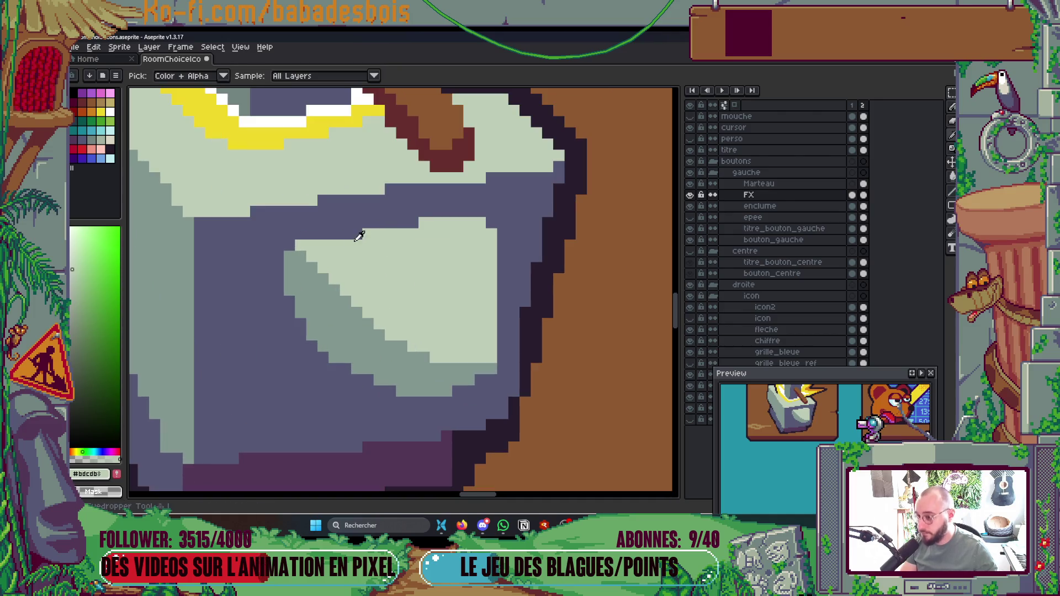
{"action": "left_click", "coordinate": [180, 262], "text": "alt"}
{"action": "left_click", "coordinate": [374, 235]}
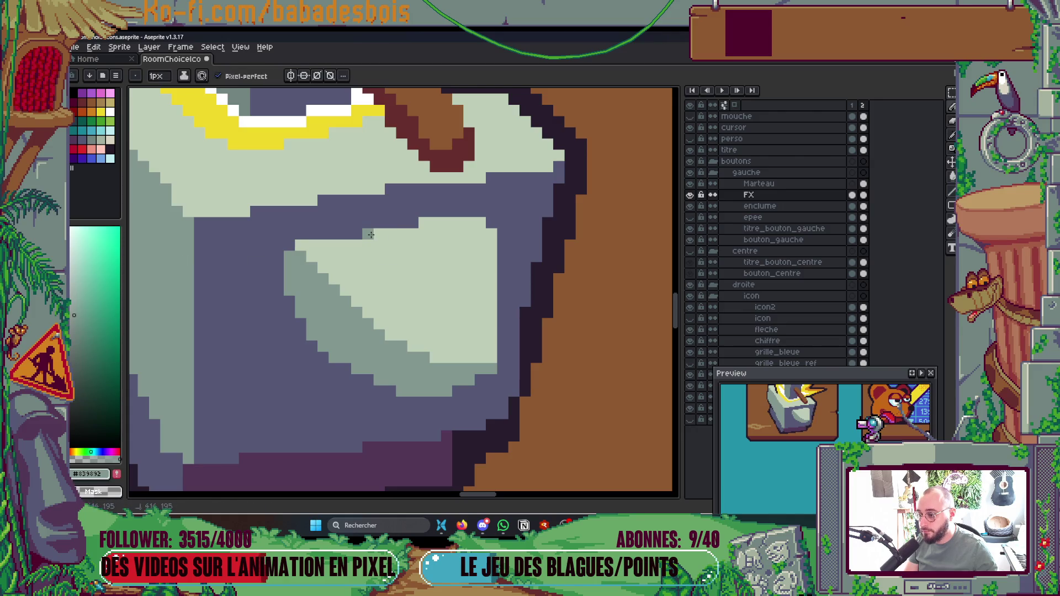
{"action": "scroll", "coordinate": [423, 234], "scroll_direction": "down", "scroll_amount": 8}
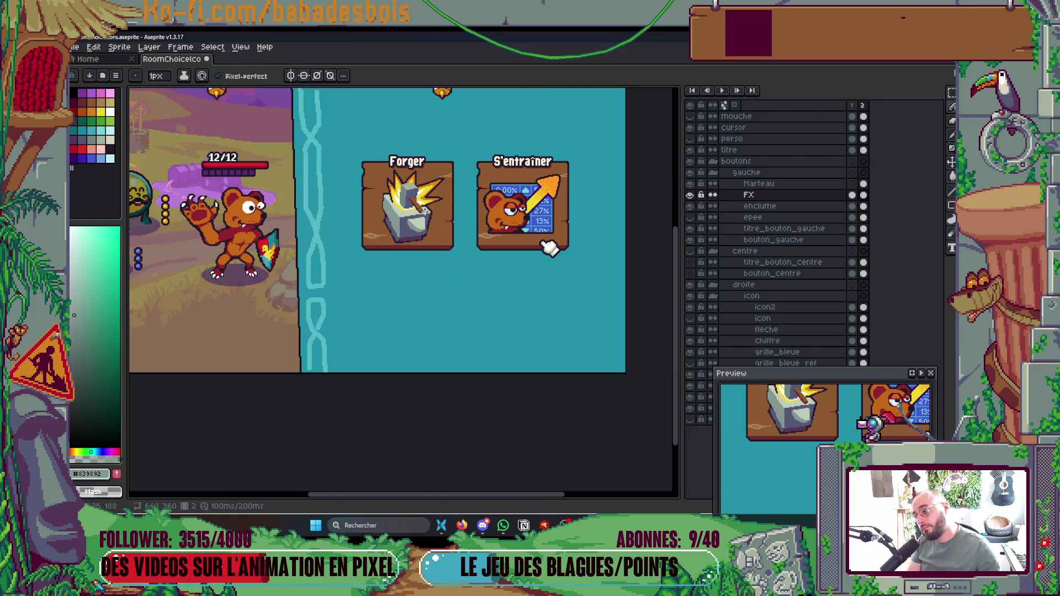
{"action": "scroll", "coordinate": [433, 209], "scroll_direction": "up", "scroll_amount": 6}
{"action": "left_click", "coordinate": [362, 237], "text": "alt"}
{"action": "left_click", "coordinate": [354, 260]}
{"action": "scroll", "coordinate": [354, 260], "scroll_direction": "down", "scroll_amount": 6}
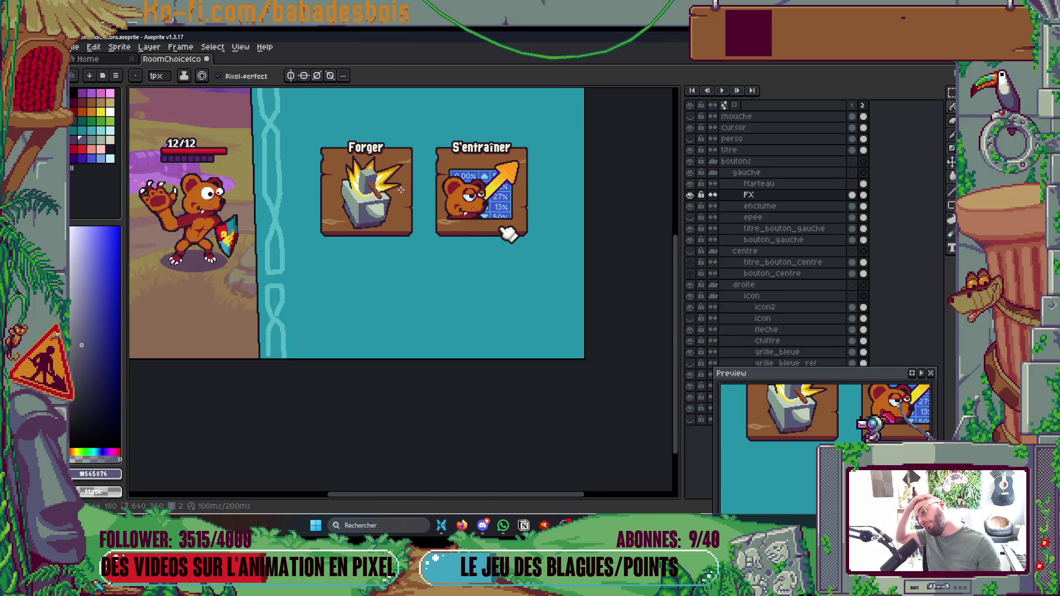
{"action": "scroll", "coordinate": [412, 215], "scroll_direction": "up", "scroll_amount": 7}
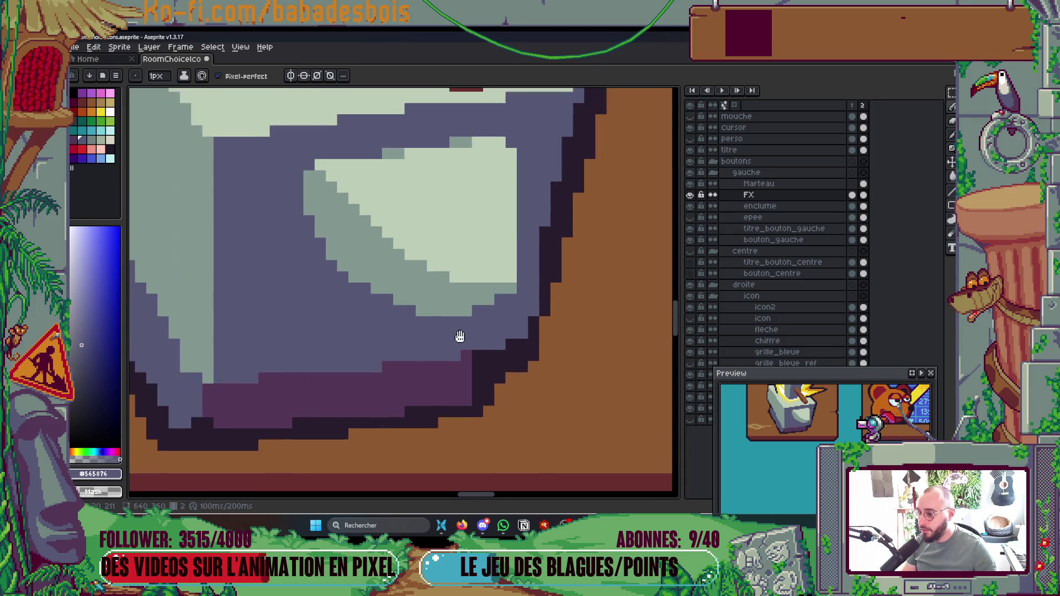
{"action": "scroll", "coordinate": [421, 302], "scroll_direction": "up", "scroll_amount": 2}
Step: Paint grey-green shadow pixels along the right edge of the anvil's light area
{"action": "left_click", "coordinate": [417, 278], "text": "alt"}
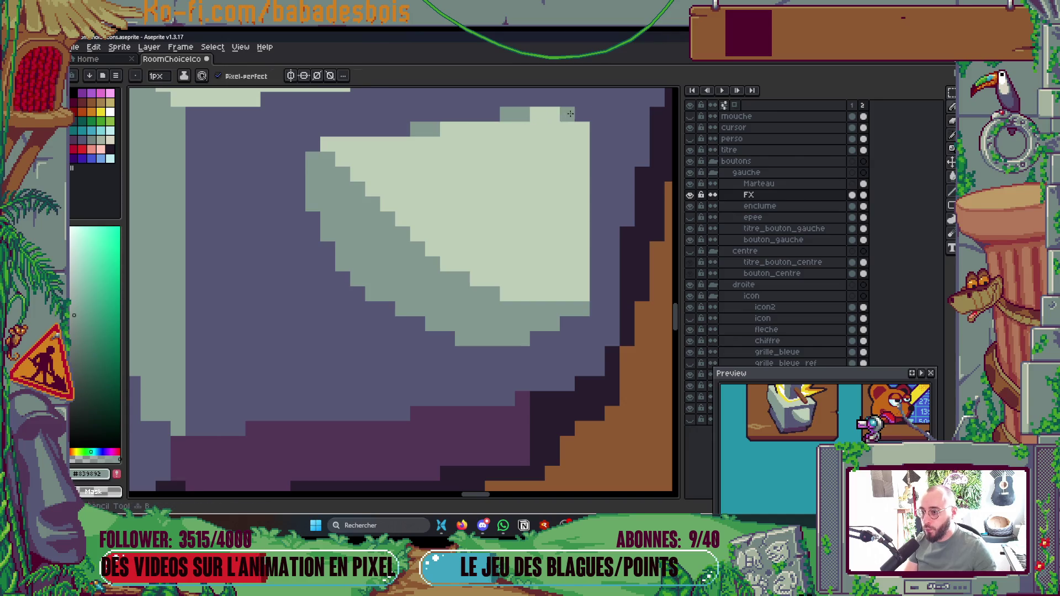
{"action": "scroll", "coordinate": [406, 319], "scroll_direction": "down", "scroll_amount": 2}
{"action": "scroll", "coordinate": [404, 315], "scroll_direction": "down", "scroll_amount": 4}
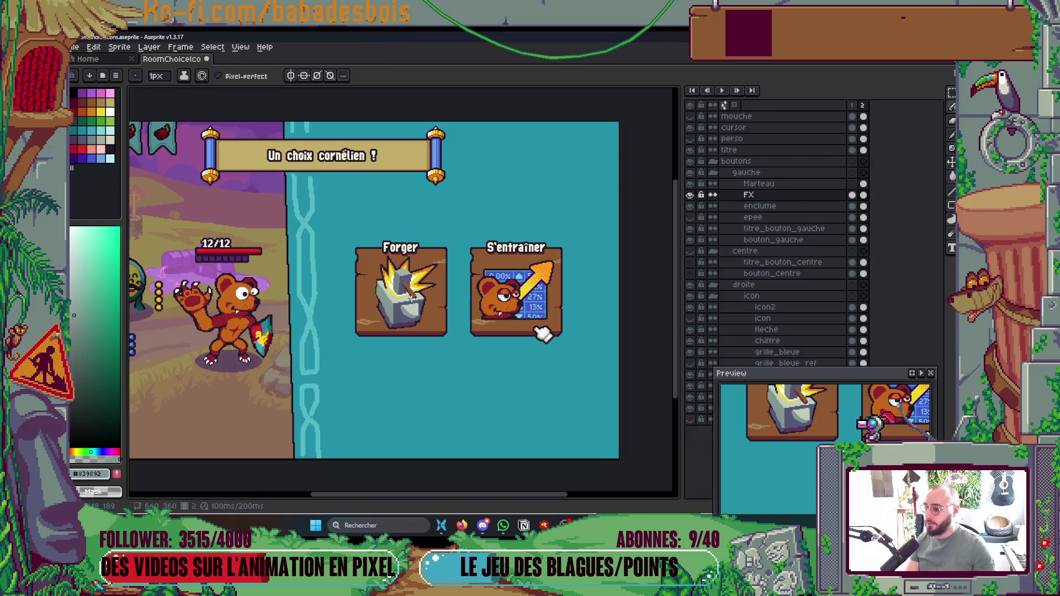
{"action": "scroll", "coordinate": [413, 296], "scroll_direction": "up", "scroll_amount": 5}
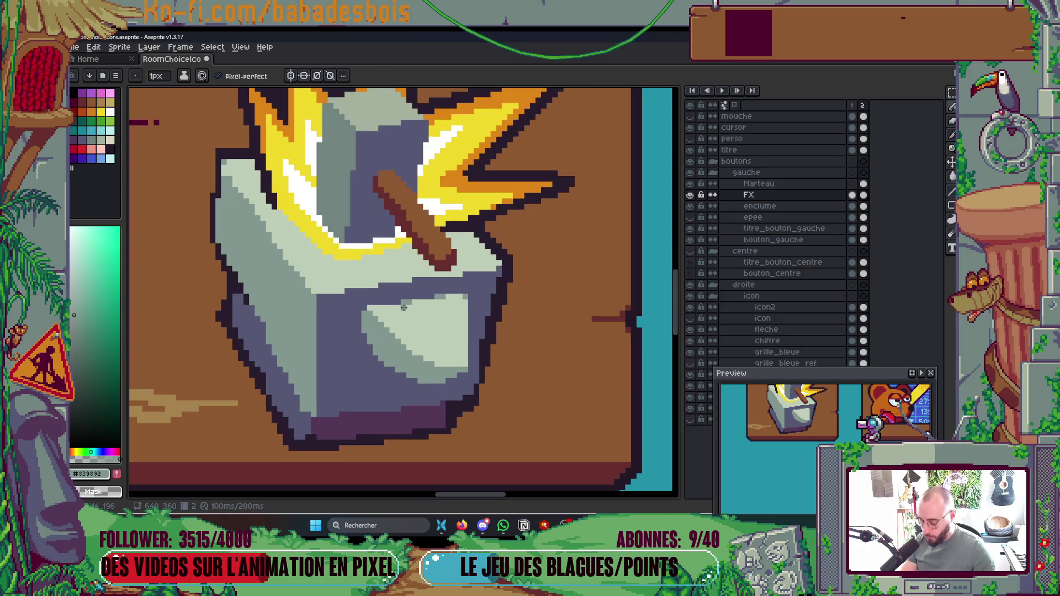
{"action": "scroll", "coordinate": [405, 276], "scroll_direction": "up", "scroll_amount": 2}
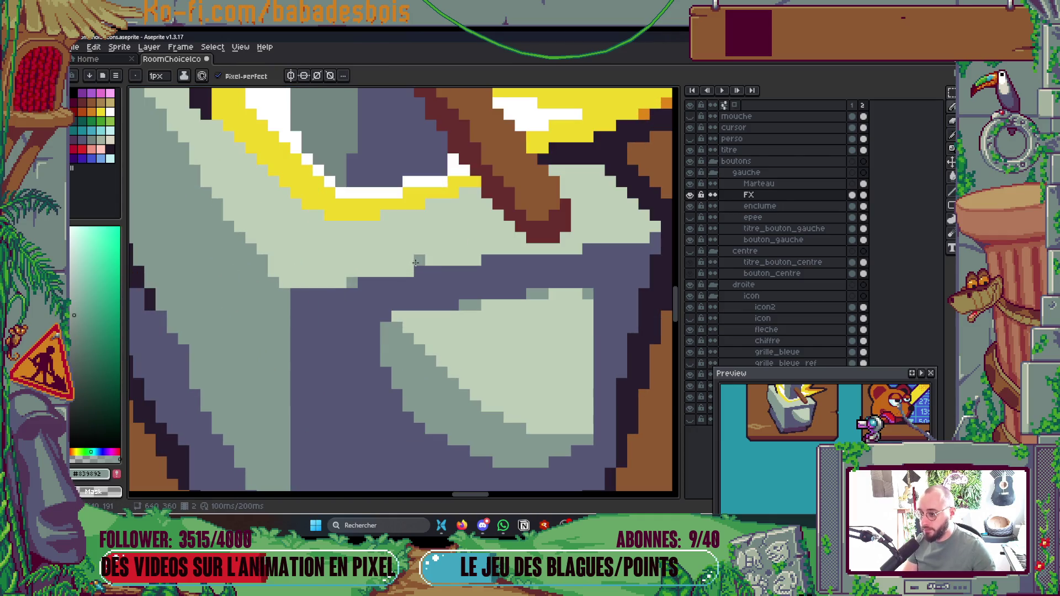
{"action": "left_click", "coordinate": [497, 260]}
{"action": "left_click", "coordinate": [486, 260]}
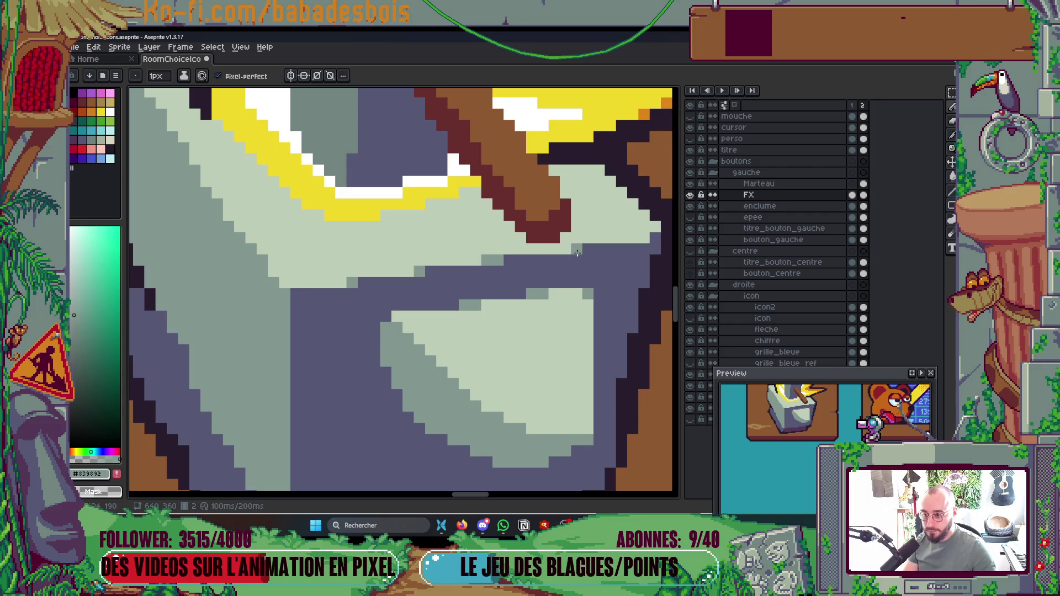
{"action": "left_click", "coordinate": [587, 249]}
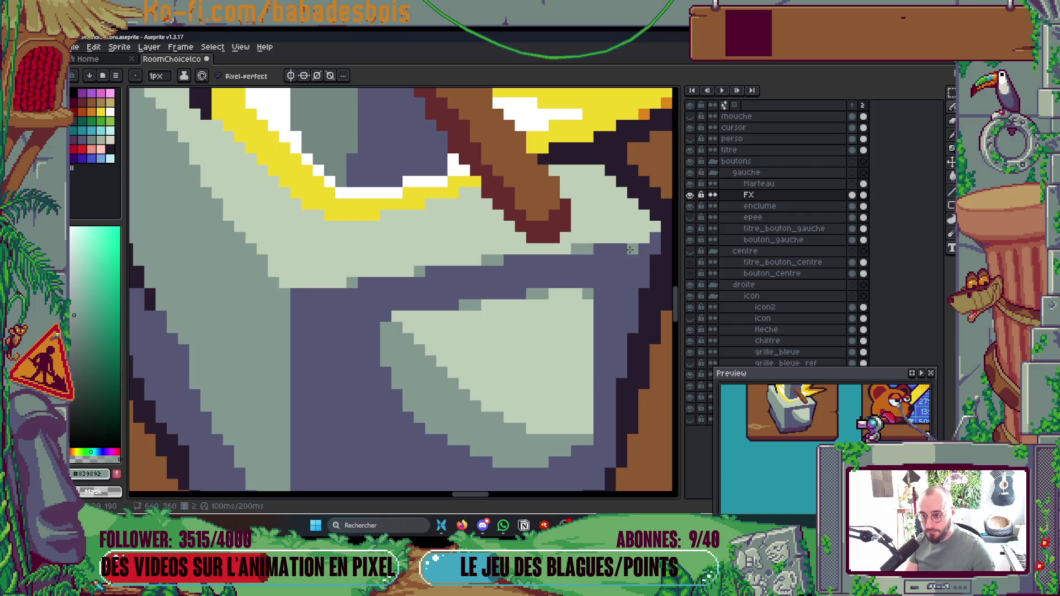
{"action": "scroll", "coordinate": [653, 238], "scroll_direction": "down", "scroll_amount": 5}
{"action": "scroll", "coordinate": [476, 280], "scroll_direction": "up", "scroll_amount": 2}
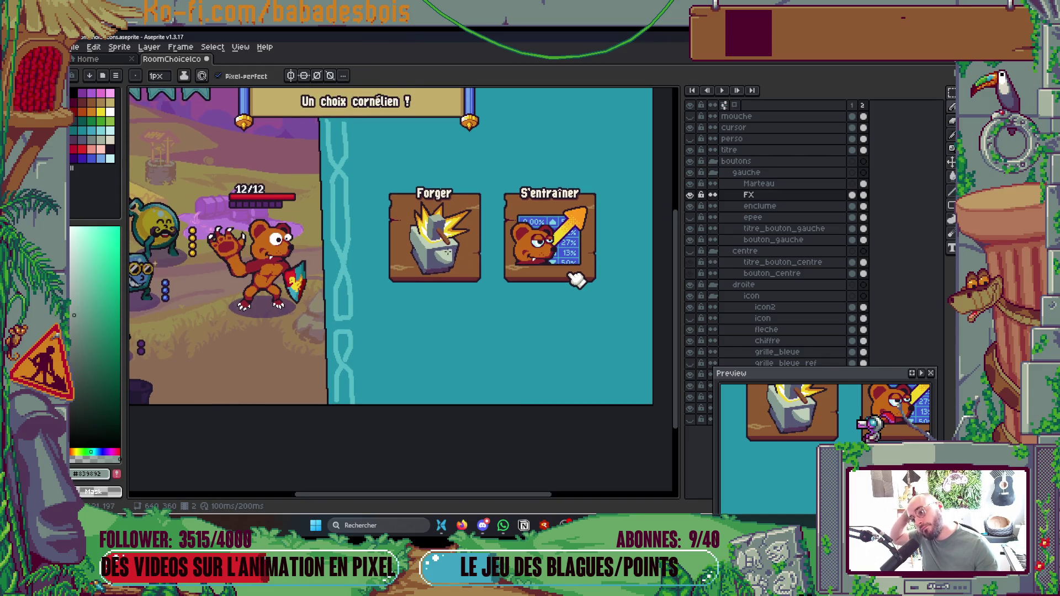
{"action": "scroll", "coordinate": [376, 291], "scroll_direction": "up", "scroll_amount": 4}
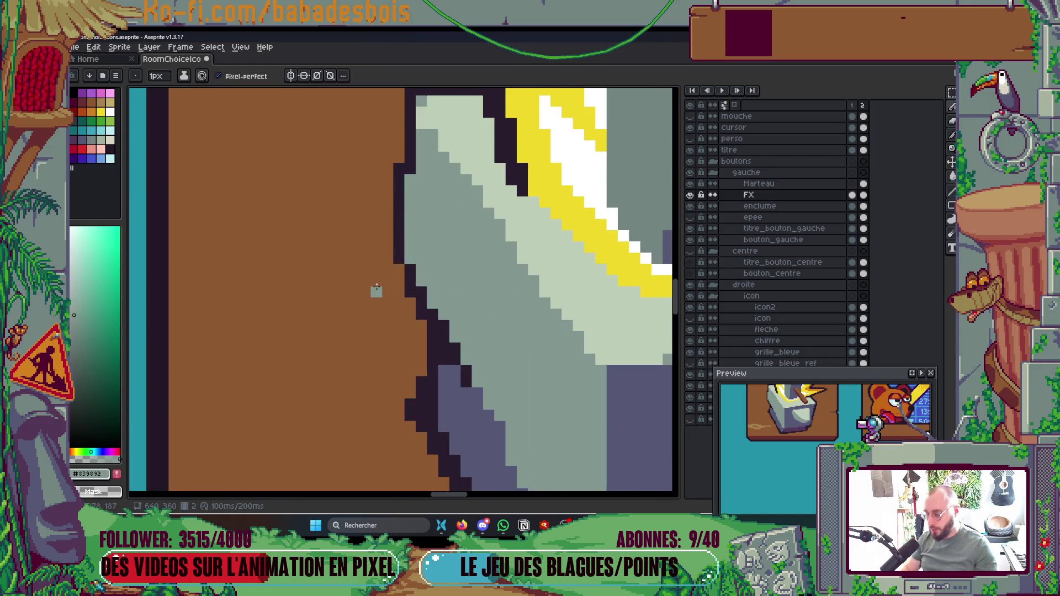
Step: Redraw the anvil's left and top edges in the dark outline colour, with a light grey-green corner pixel
{"action": "left_click", "coordinate": [412, 271], "text": "alt"}
{"action": "left_click_drag", "start_coordinate": [406, 228], "coordinate": [407, 184]}
{"action": "scroll", "coordinate": [406, 184], "scroll_direction": "down", "scroll_amount": 1}
{"action": "scroll", "coordinate": [410, 232], "scroll_direction": "down", "scroll_amount": 1}
{"action": "scroll", "coordinate": [410, 232], "scroll_direction": "up", "scroll_amount": 2}
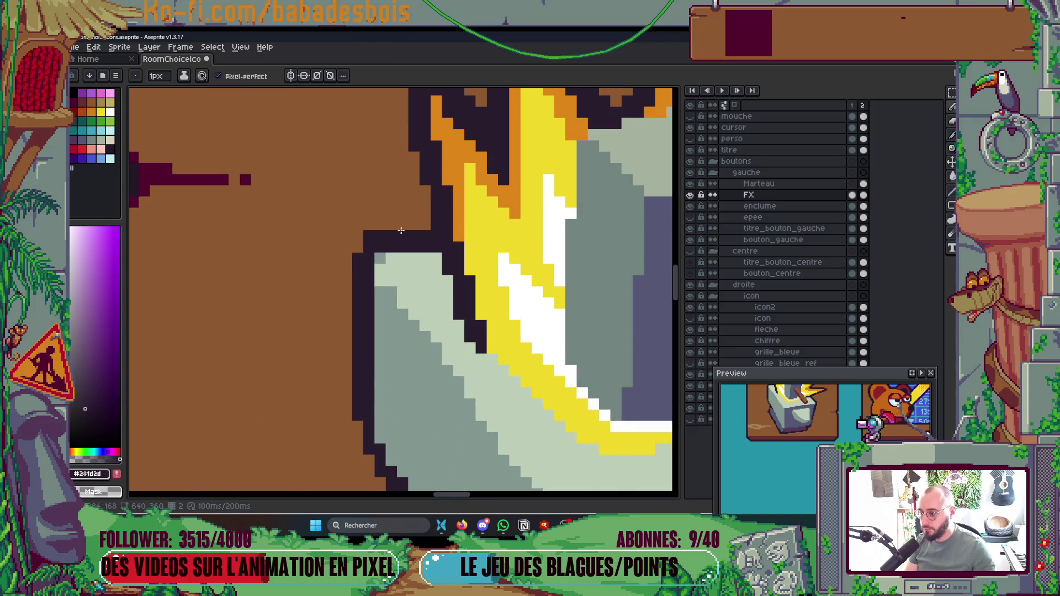
{"action": "left_click_drag", "start_coordinate": [402, 227], "coordinate": [430, 229]}
{"action": "left_click", "coordinate": [421, 265], "text": "alt"}
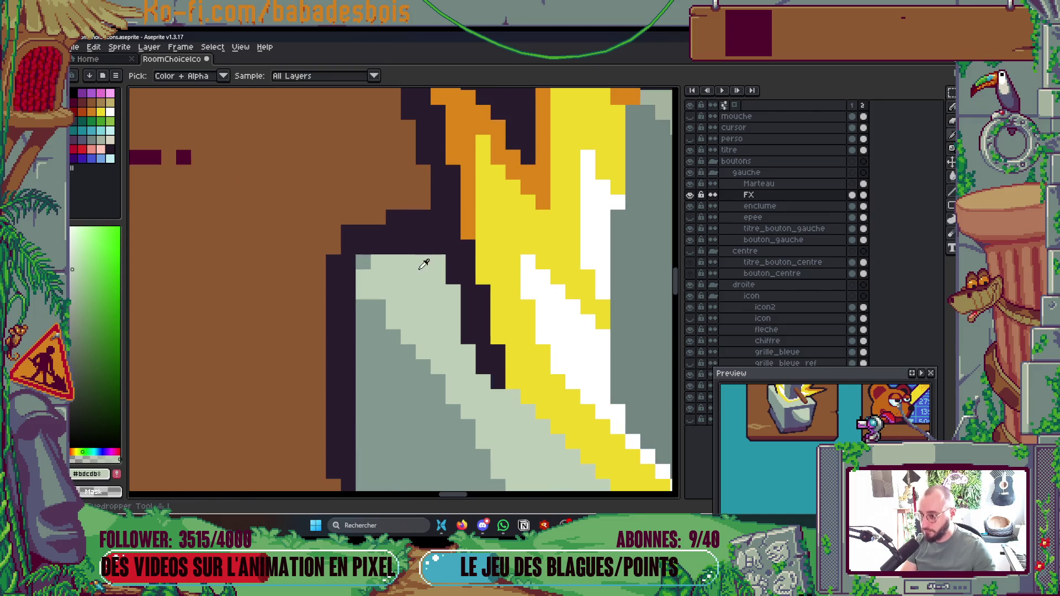
{"action": "left_click", "coordinate": [437, 246]}
Step: Add dark outline pixels along the anvil edge and clean up the outline corner
{"action": "scroll", "coordinate": [431, 248], "scroll_direction": "down", "scroll_amount": 3}
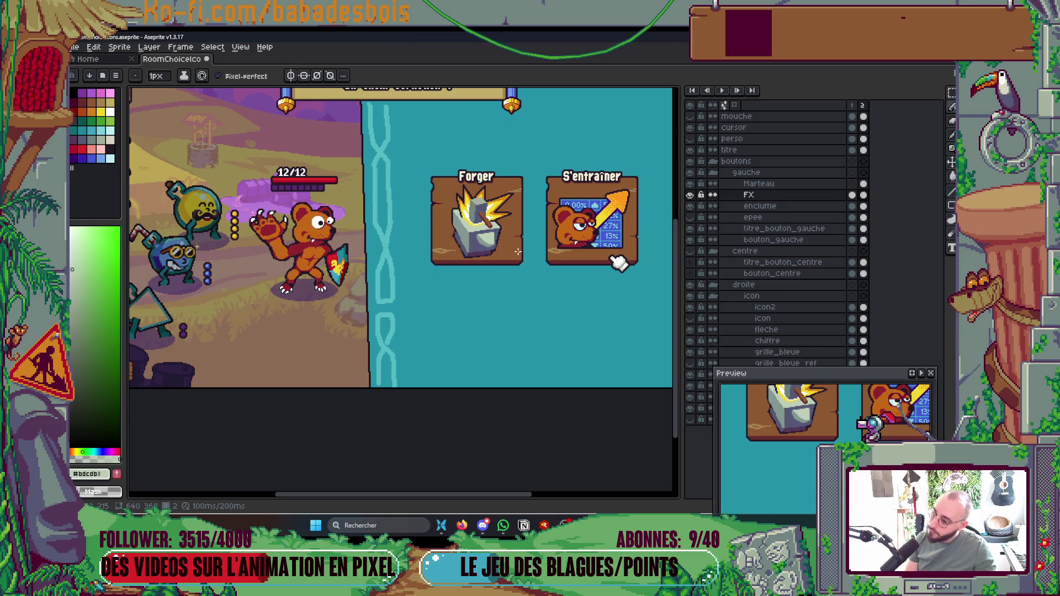
{"action": "scroll", "coordinate": [488, 245], "scroll_direction": "up", "scroll_amount": 5}
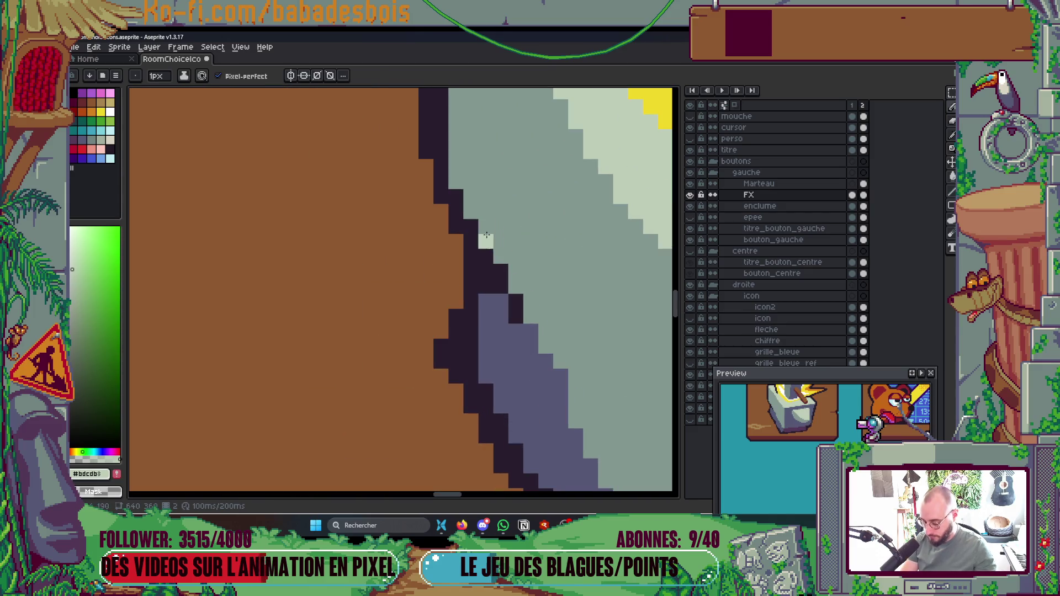
{"action": "left_click", "coordinate": [470, 225], "text": "alt"}
{"action": "left_click_drag", "start_coordinate": [470, 225], "coordinate": [459, 184]}
{"action": "left_click_drag", "start_coordinate": [508, 275], "coordinate": [472, 261]}
{"action": "left_click", "coordinate": [439, 209]}
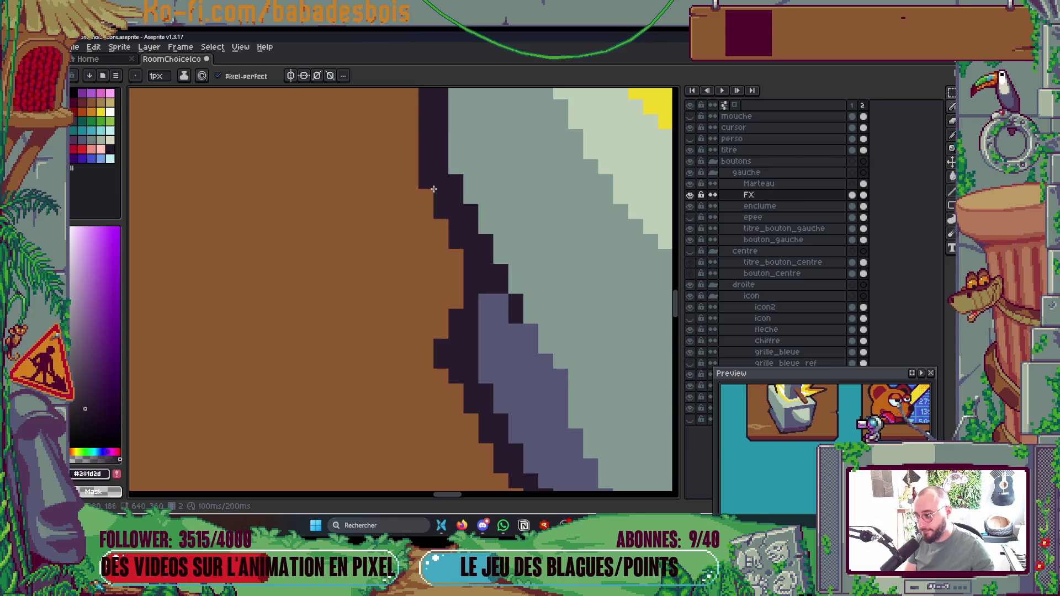
Step: Draw a purple-grey shading line along the anvil's left face, then select the enclume layer
{"action": "scroll", "coordinate": [434, 189], "scroll_direction": "down", "scroll_amount": 5}
{"action": "scroll", "coordinate": [466, 205], "scroll_direction": "up", "scroll_amount": 5}
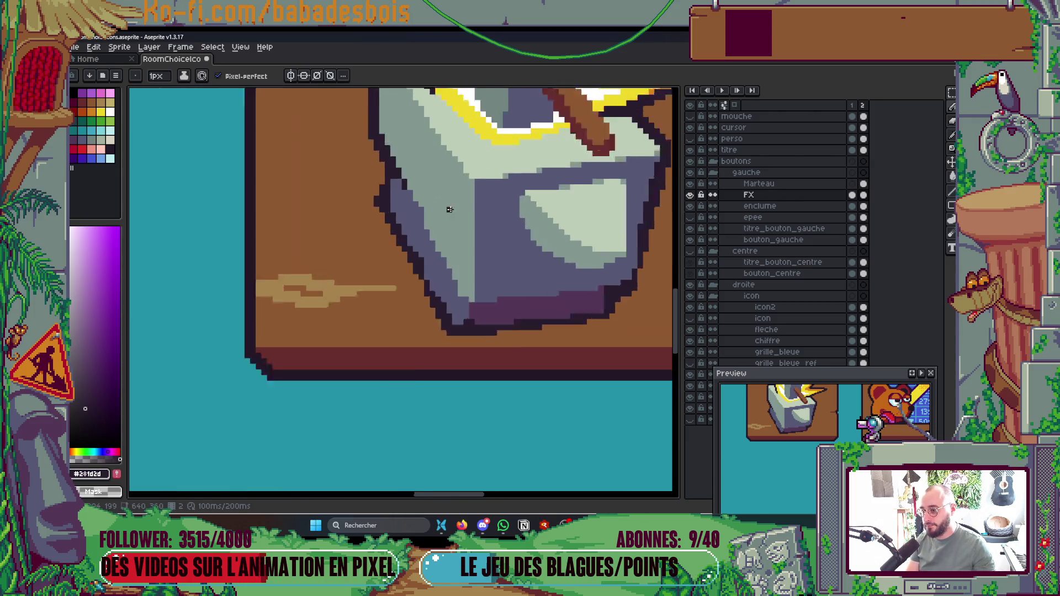
{"action": "left_click", "coordinate": [426, 206], "text": "alt"}
{"action": "scroll", "coordinate": [386, 214], "scroll_direction": "down", "scroll_amount": 3}
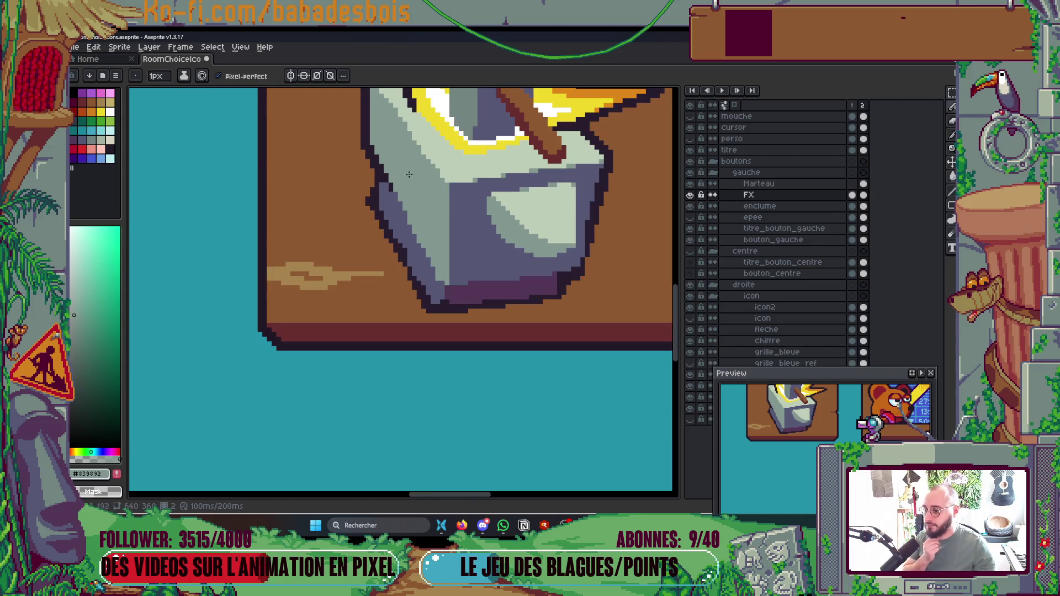
{"action": "scroll", "coordinate": [450, 277], "scroll_direction": "up", "scroll_amount": 2}
{"action": "left_click", "coordinate": [398, 309], "text": "alt"}
{"action": "left_click", "coordinate": [386, 230]}
{"action": "scroll", "coordinate": [413, 287], "scroll_direction": "down", "scroll_amount": 2}
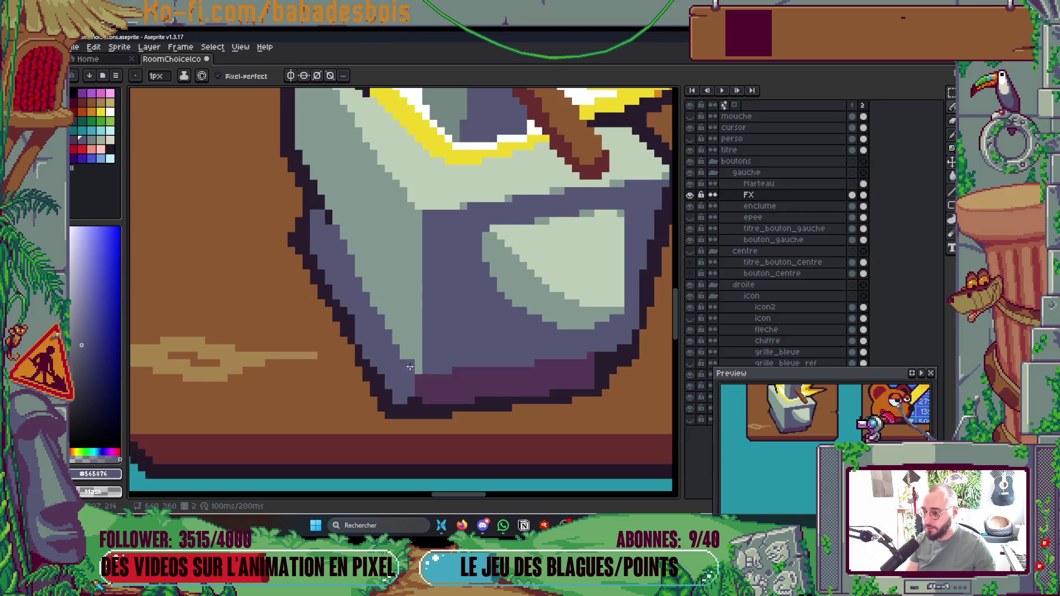
{"action": "left_click", "coordinate": [336, 232], "text": "shift"}
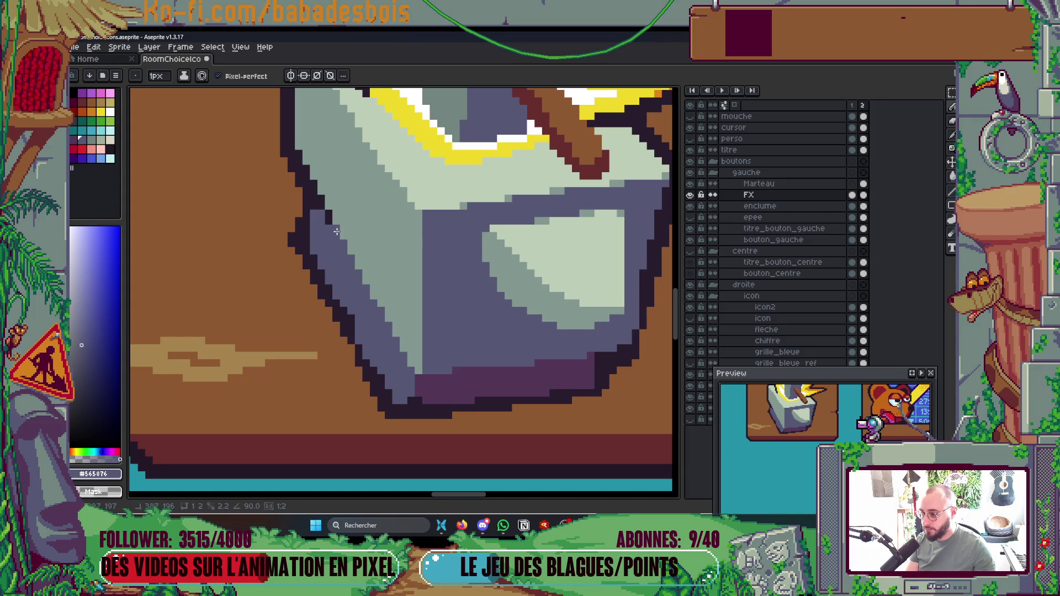
{"action": "scroll", "coordinate": [336, 232], "scroll_direction": "down", "scroll_amount": 4}
{"action": "scroll", "coordinate": [300, 288], "scroll_direction": "up", "scroll_amount": 6}
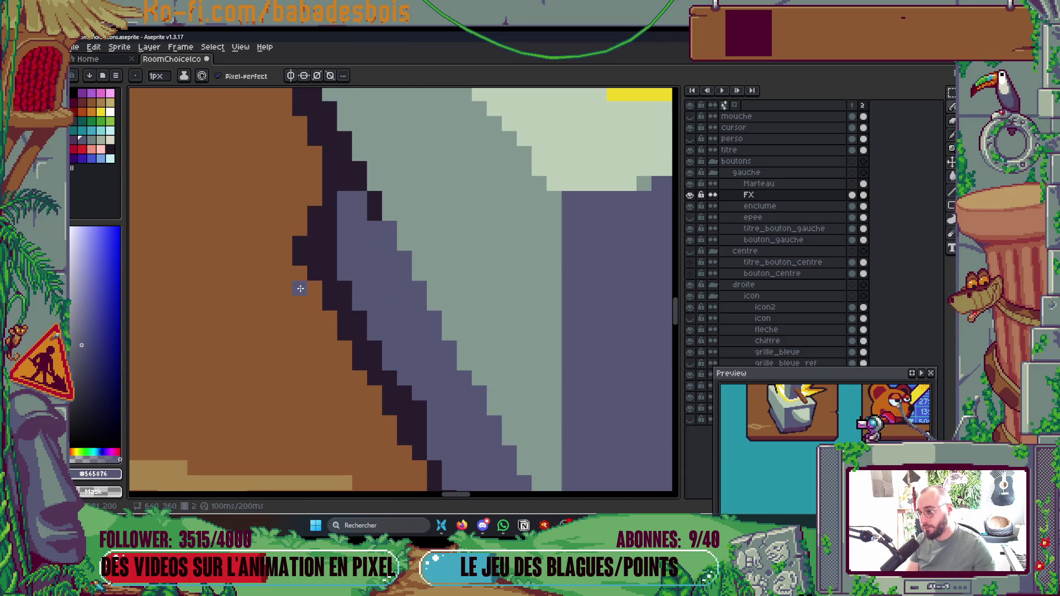
{"action": "left_click", "coordinate": [312, 272]}
Step: With a 2px Pencil, draw the dark outline colour along the anvil's diagonal edge
{"action": "key", "text": "b"}
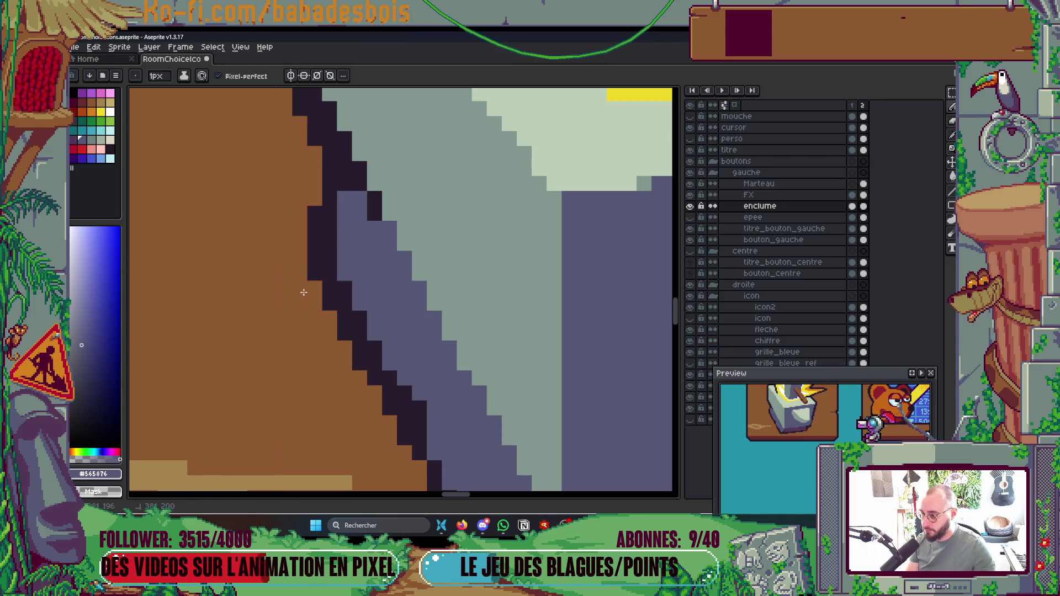
{"action": "scroll", "coordinate": [312, 272], "scroll_direction": "down", "scroll_amount": 4}
{"action": "scroll", "coordinate": [348, 256], "scroll_direction": "up", "scroll_amount": 5}
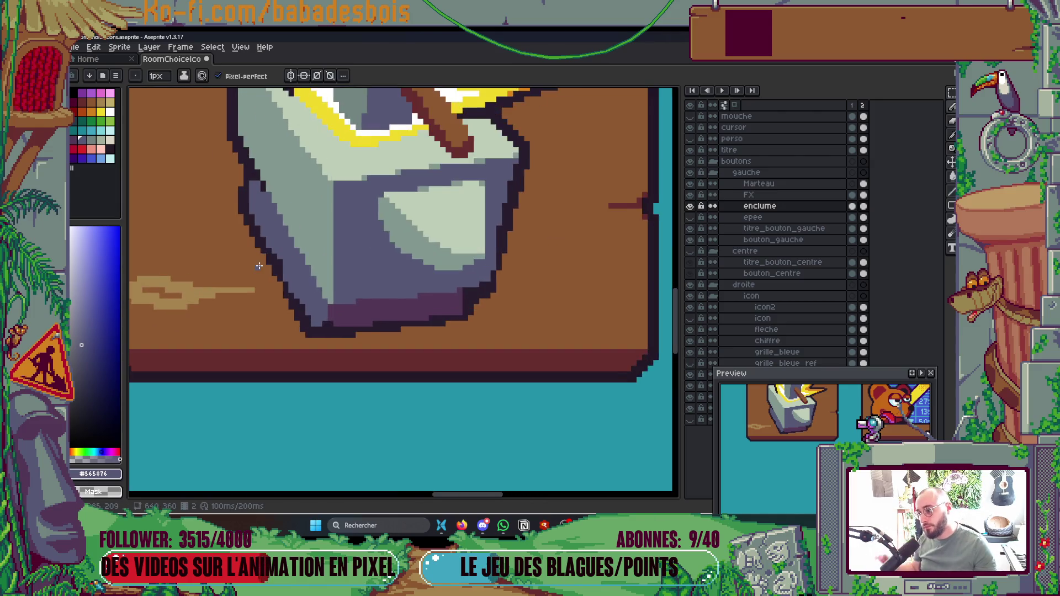
{"action": "key", "text": "plus"}
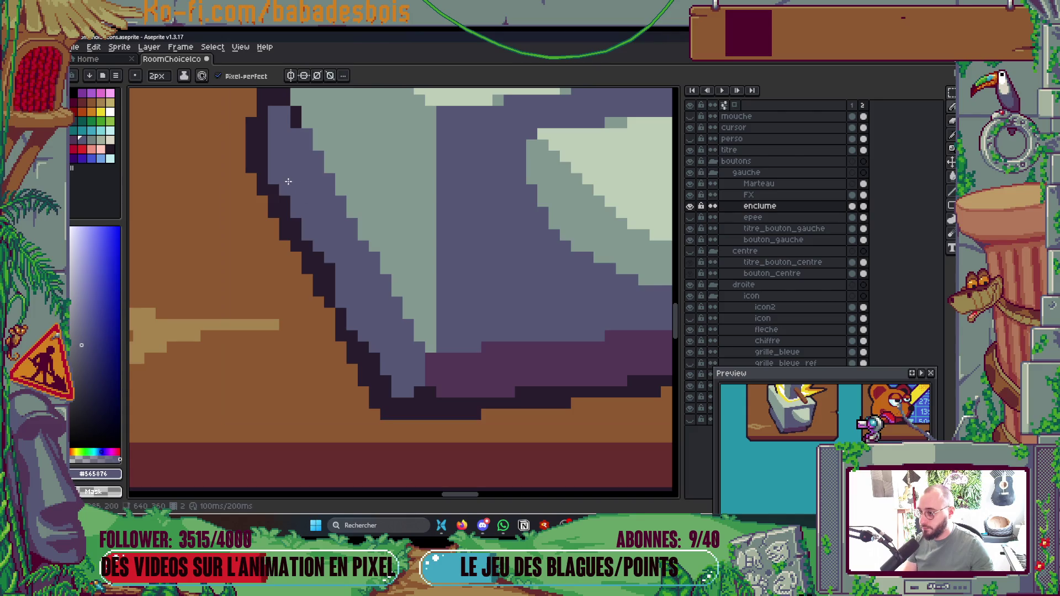
{"action": "key", "text": "i"}
{"action": "left_click", "coordinate": [385, 373]}
{"action": "key", "text": "b"}
{"action": "left_click_drag", "start_coordinate": [325, 287], "coordinate": [406, 395]}
{"action": "scroll", "coordinate": [405, 413], "scroll_direction": "down", "scroll_amount": 8}
{"action": "scroll", "coordinate": [457, 257], "scroll_direction": "up", "scroll_amount": 3}
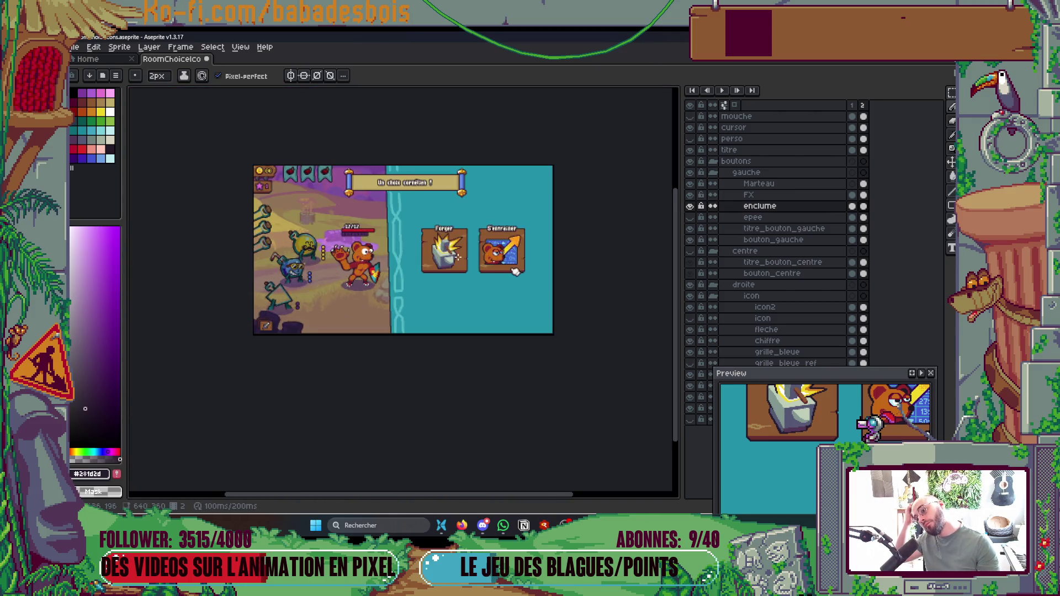
{"action": "scroll", "coordinate": [458, 257], "scroll_direction": "up", "scroll_amount": 5}
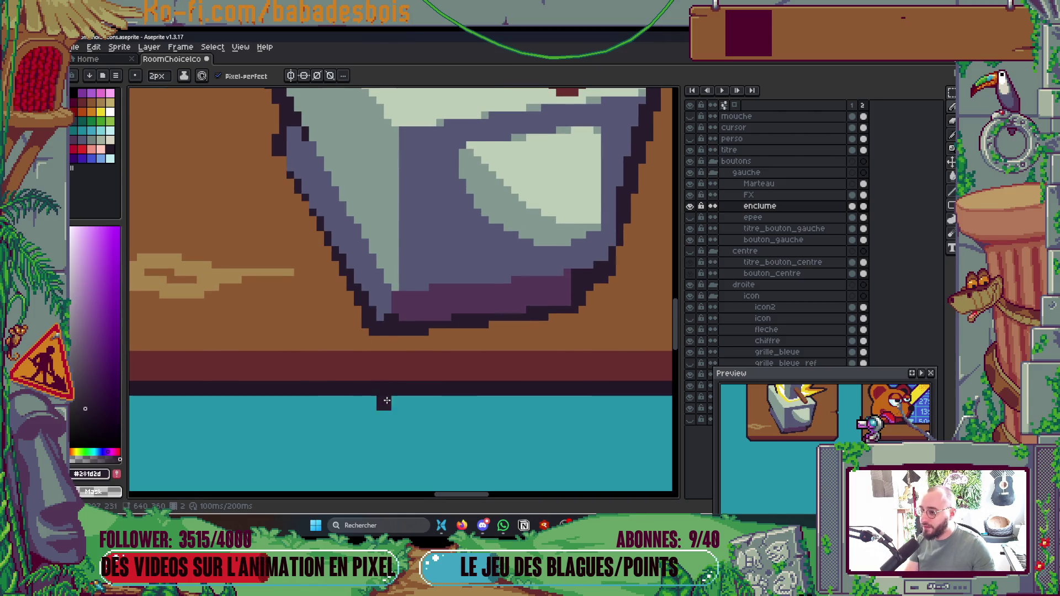
{"action": "scroll", "coordinate": [383, 398], "scroll_direction": "down", "scroll_amount": 8}
{"action": "scroll", "coordinate": [394, 339], "scroll_direction": "up", "scroll_amount": 3}
{"action": "scroll", "coordinate": [394, 339], "scroll_direction": "up", "scroll_amount": 4}
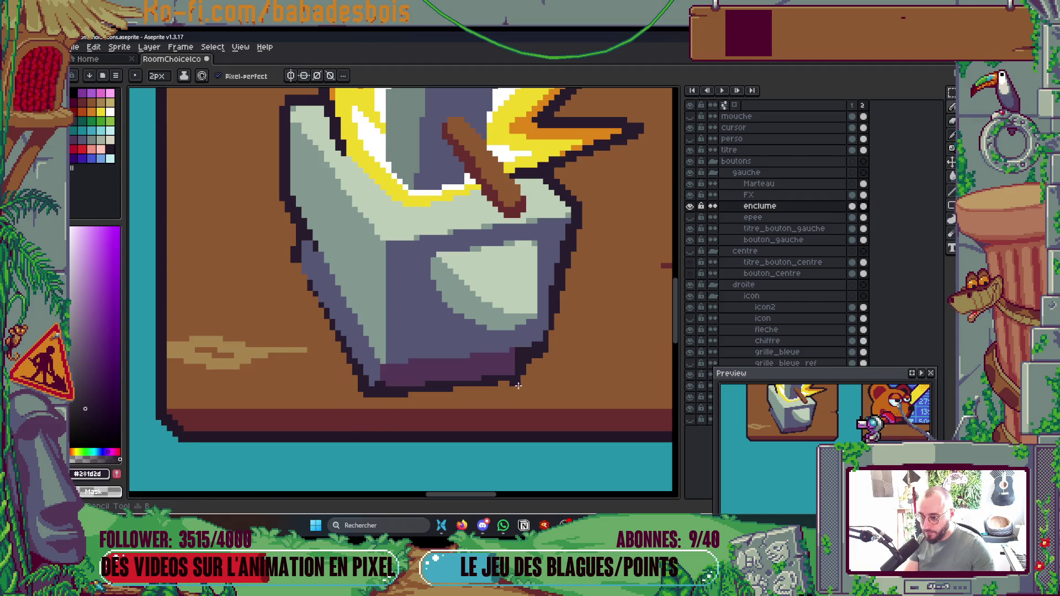
Step: Repaint the anvil's lower-left outline in blue-grey after undoing a brown fill attempt
{"action": "key", "text": "g"}
{"action": "right_click", "coordinate": [503, 382]}
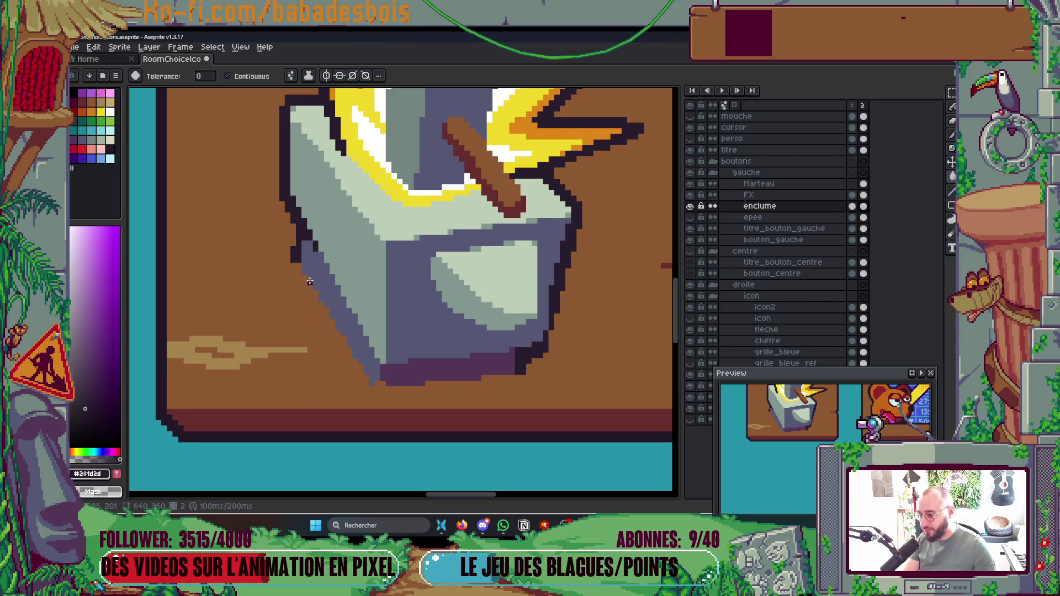
{"action": "scroll", "coordinate": [309, 281], "scroll_direction": "down", "scroll_amount": 3}
{"action": "key", "text": "ctrl+z"}
{"action": "scroll", "coordinate": [483, 369], "scroll_direction": "up", "scroll_amount": 4}
{"action": "key", "text": "b"}
{"action": "left_click_drag", "start_coordinate": [488, 380], "coordinate": [470, 347]}
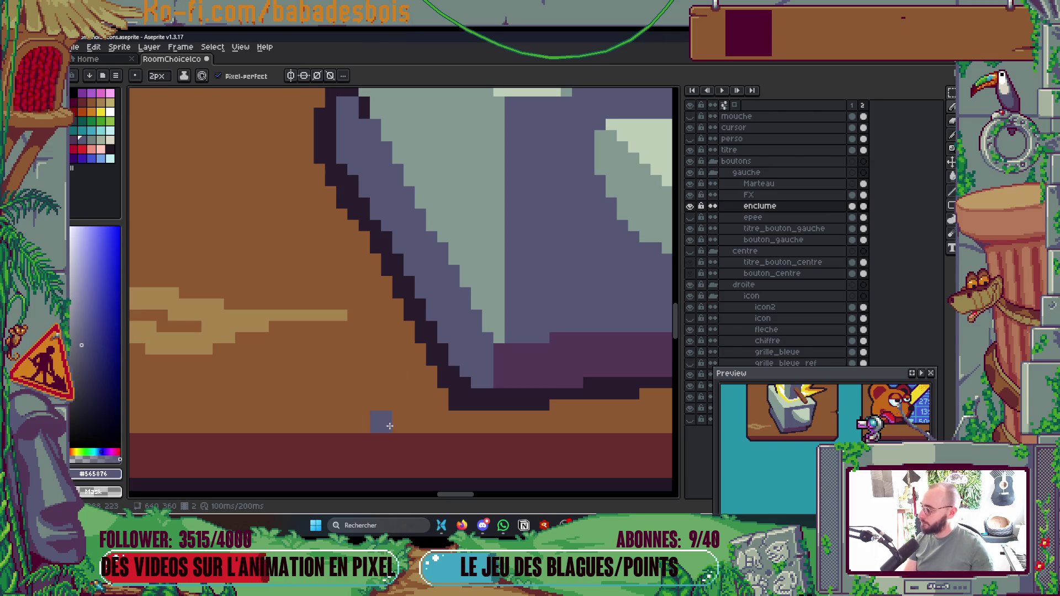
{"action": "scroll", "coordinate": [390, 423], "scroll_direction": "down", "scroll_amount": 2}
{"action": "scroll", "coordinate": [332, 463], "scroll_direction": "up", "scroll_amount": 3}
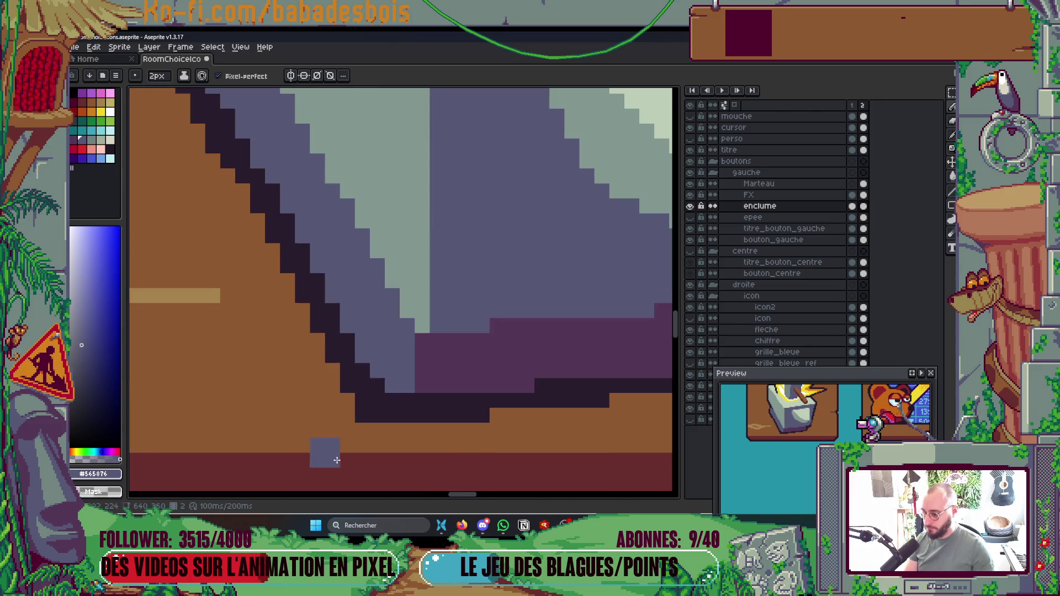
{"action": "scroll", "coordinate": [355, 425], "scroll_direction": "down", "scroll_amount": 4}
{"action": "scroll", "coordinate": [488, 308], "scroll_direction": "up", "scroll_amount": 3}
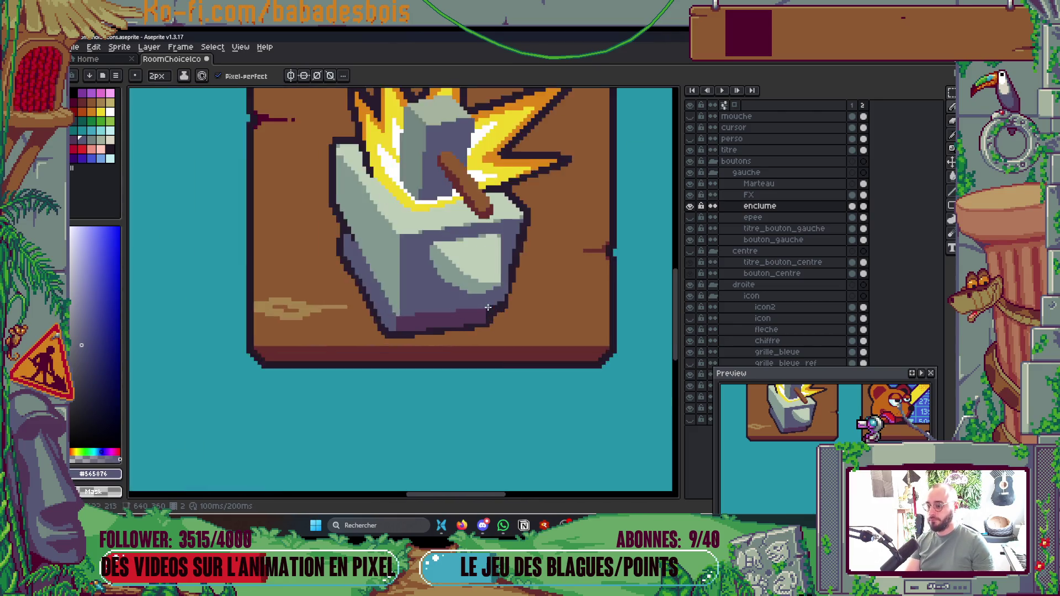
{"action": "scroll", "coordinate": [488, 307], "scroll_direction": "up", "scroll_amount": 2}
Step: Add a purple pixel to the anvil's lower edge and a dark outline pixel at its right edge
{"action": "left_click", "coordinate": [471, 315], "text": "alt"}
{"action": "left_click", "coordinate": [514, 284]}
{"action": "left_click", "coordinate": [530, 319], "text": "alt"}
{"action": "scroll", "coordinate": [539, 311], "scroll_direction": "down", "scroll_amount": 2}
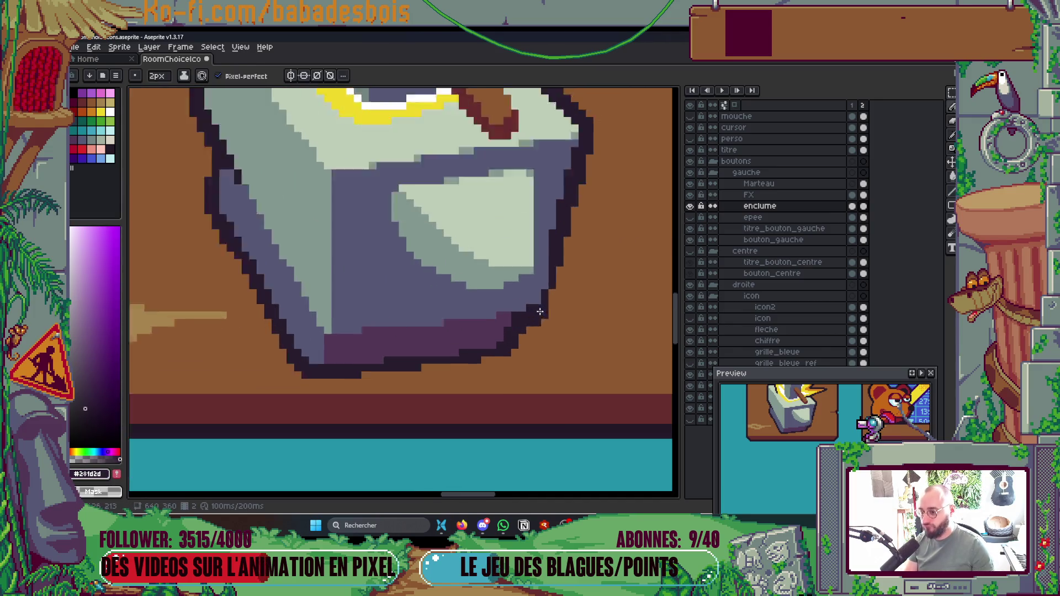
{"action": "scroll", "coordinate": [540, 311], "scroll_direction": "up", "scroll_amount": 1}
{"action": "left_click", "coordinate": [552, 326]}
{"action": "scroll", "coordinate": [552, 327], "scroll_direction": "down", "scroll_amount": 3}
{"action": "scroll", "coordinate": [567, 332], "scroll_direction": "up", "scroll_amount": 2}
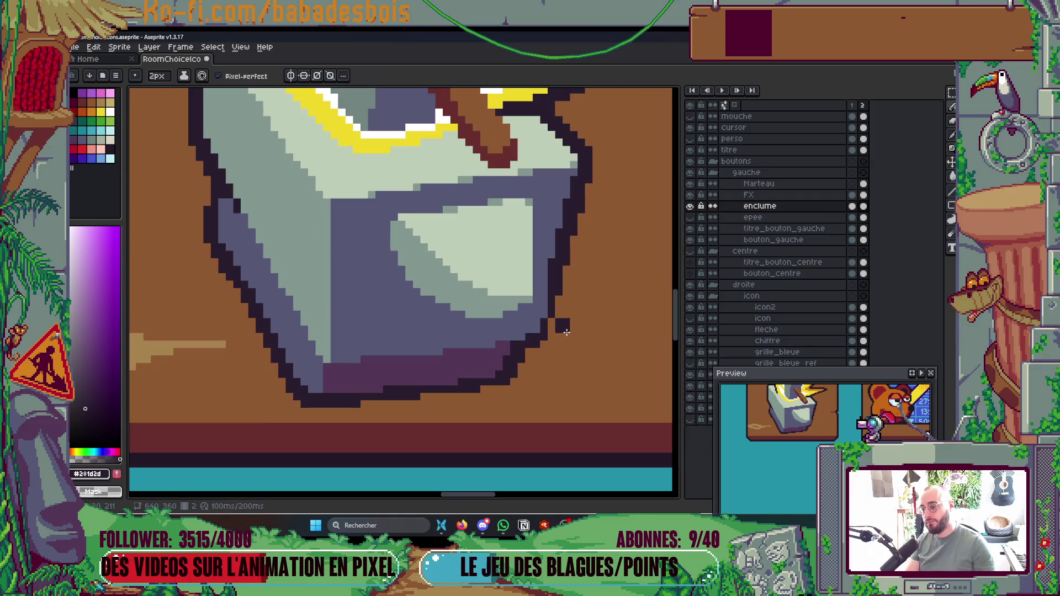
{"action": "scroll", "coordinate": [572, 326], "scroll_direction": "down", "scroll_amount": 4}
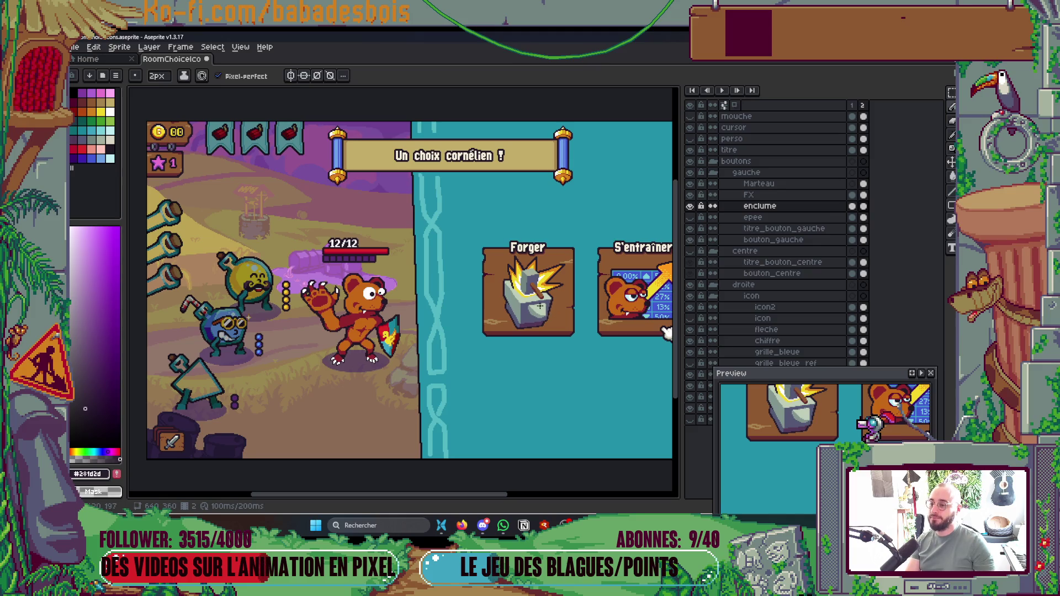
{"action": "scroll", "coordinate": [540, 307], "scroll_direction": "up", "scroll_amount": 5}
{"action": "key", "text": "i"}
{"action": "key", "text": "b"}
{"action": "scroll", "coordinate": [469, 259], "scroll_direction": "down", "scroll_amount": 5}
{"action": "scroll", "coordinate": [469, 260], "scroll_direction": "up", "scroll_amount": 2}
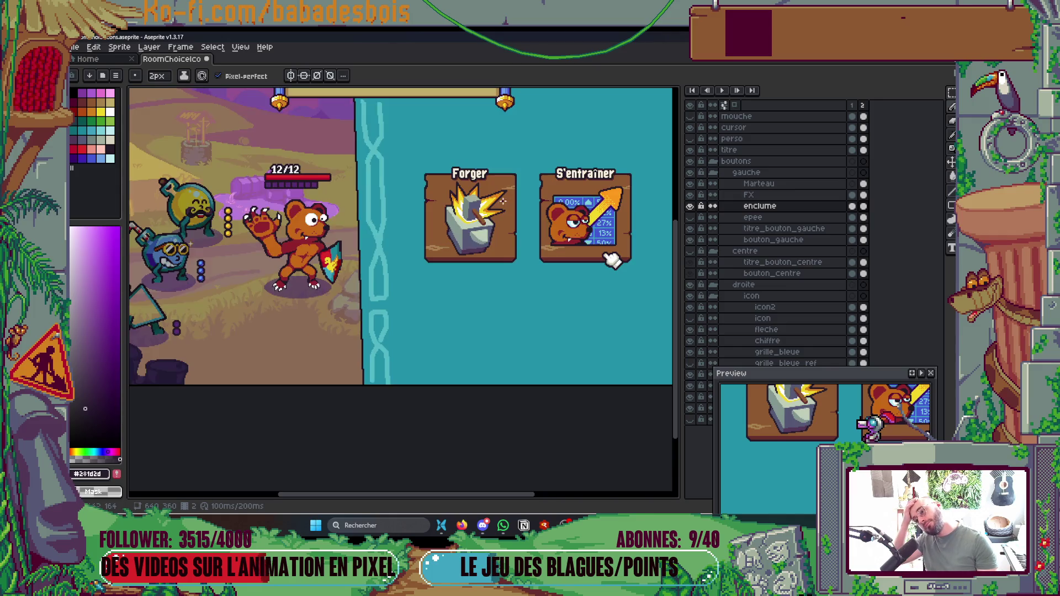
Step: Darken outline pixels along the anvil's bottom edge and replace a stray block with tabletop brown
{"action": "scroll", "coordinate": [505, 254], "scroll_direction": "up", "scroll_amount": 5}
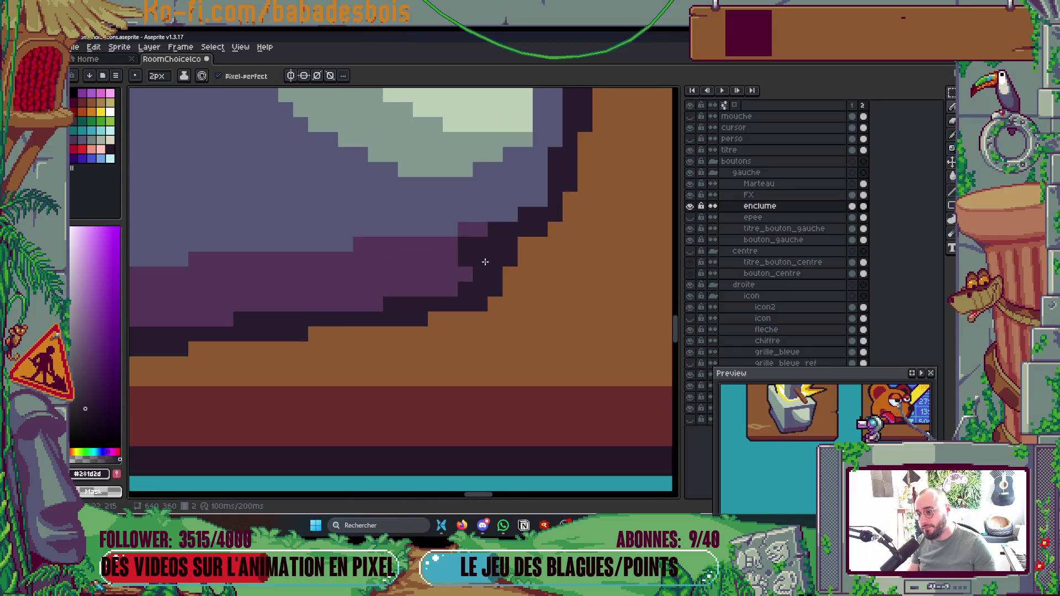
{"action": "left_click", "coordinate": [493, 238]}
{"action": "left_click", "coordinate": [475, 281]}
{"action": "right_click", "coordinate": [503, 268]}
{"action": "left_click", "coordinate": [499, 305]}
{"action": "left_click_drag", "start_coordinate": [466, 303], "coordinate": [450, 315]}
{"action": "left_click", "coordinate": [397, 334]}
{"action": "scroll", "coordinate": [497, 331], "scroll_direction": "left", "scroll_amount": 3}
{"action": "left_click", "coordinate": [485, 348]}
{"action": "key", "text": "ctrl+z"}
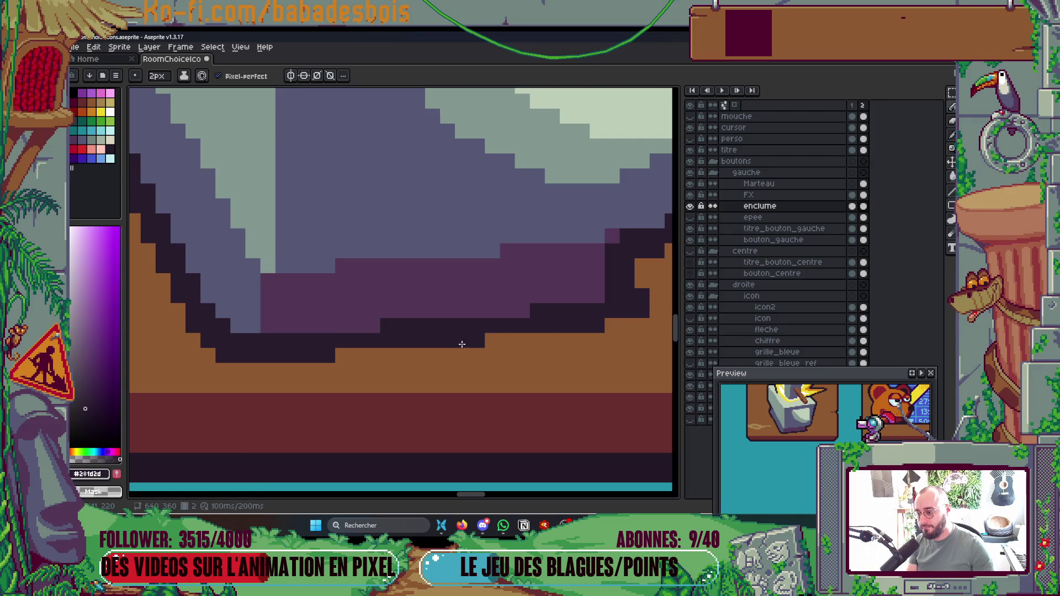
Step: Add purple pixels along the anvil's bottom edge, undoing an extra purple block
{"action": "scroll", "coordinate": [353, 353], "scroll_direction": "down", "scroll_amount": 4}
{"action": "scroll", "coordinate": [379, 291], "scroll_direction": "up", "scroll_amount": 2}
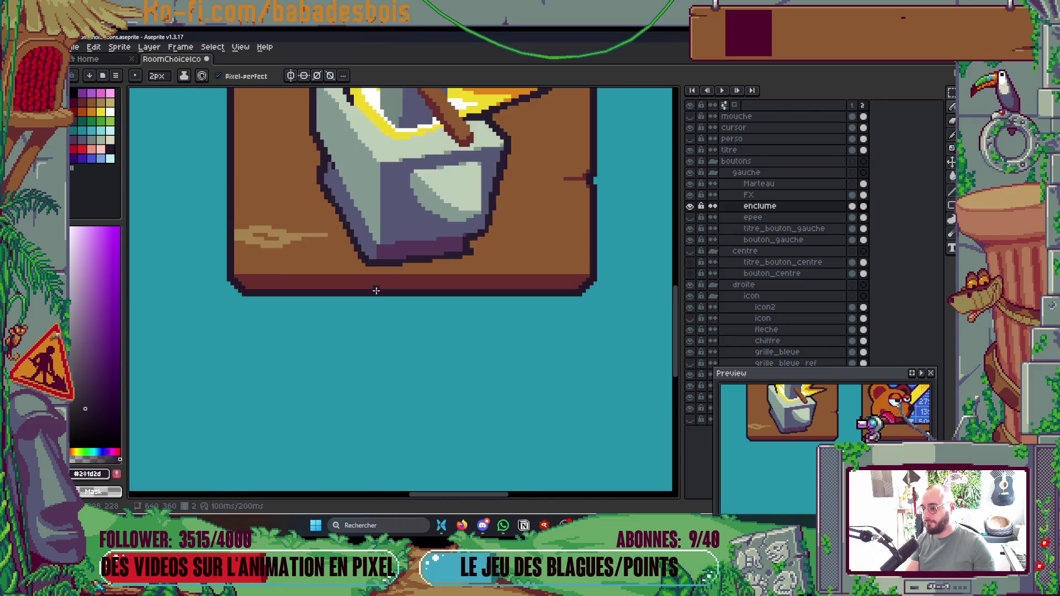
{"action": "scroll", "coordinate": [378, 291], "scroll_direction": "up", "scroll_amount": 4}
{"action": "left_click", "coordinate": [401, 302]}
{"action": "left_click", "coordinate": [432, 298]}
{"action": "scroll", "coordinate": [440, 329], "scroll_direction": "up", "scroll_amount": 1}
{"action": "scroll", "coordinate": [286, 364], "scroll_direction": "down", "scroll_amount": 1}
{"action": "left_click_drag", "start_coordinate": [436, 331], "coordinate": [466, 317]}
{"action": "key", "text": "ctrl+z"}
Step: Paint two grey-blue pixels on the anvil side with a 1px brush
{"action": "left_click", "coordinate": [466, 309], "text": "alt"}
{"action": "key", "text": "minus"}
{"action": "left_click_drag", "start_coordinate": [480, 353], "coordinate": [502, 329]}
{"action": "scroll", "coordinate": [553, 313], "scroll_direction": "down", "scroll_amount": 3}
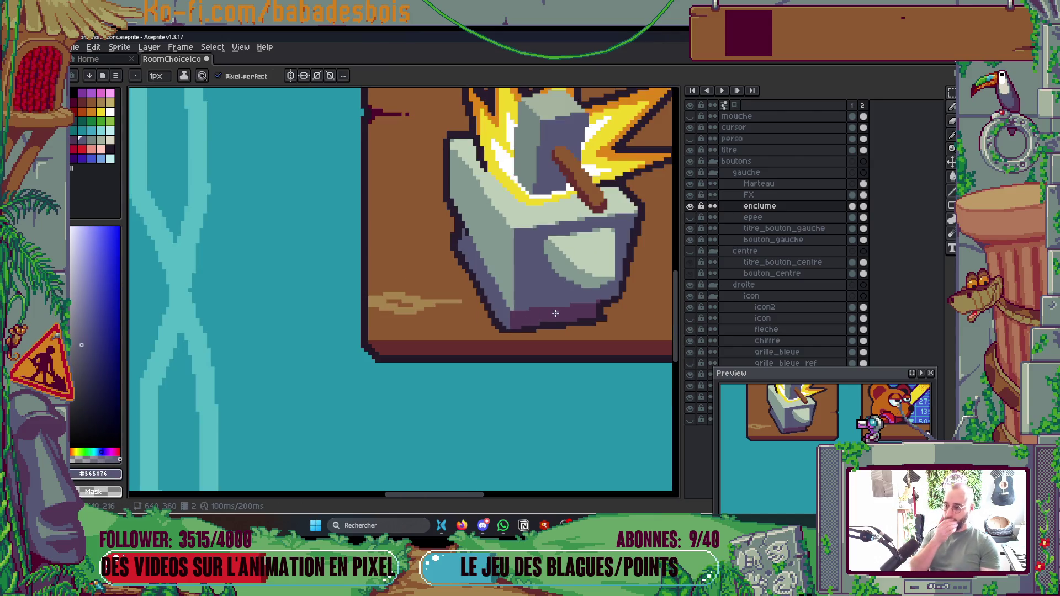
{"action": "scroll", "coordinate": [601, 338], "scroll_direction": "up", "scroll_amount": 3}
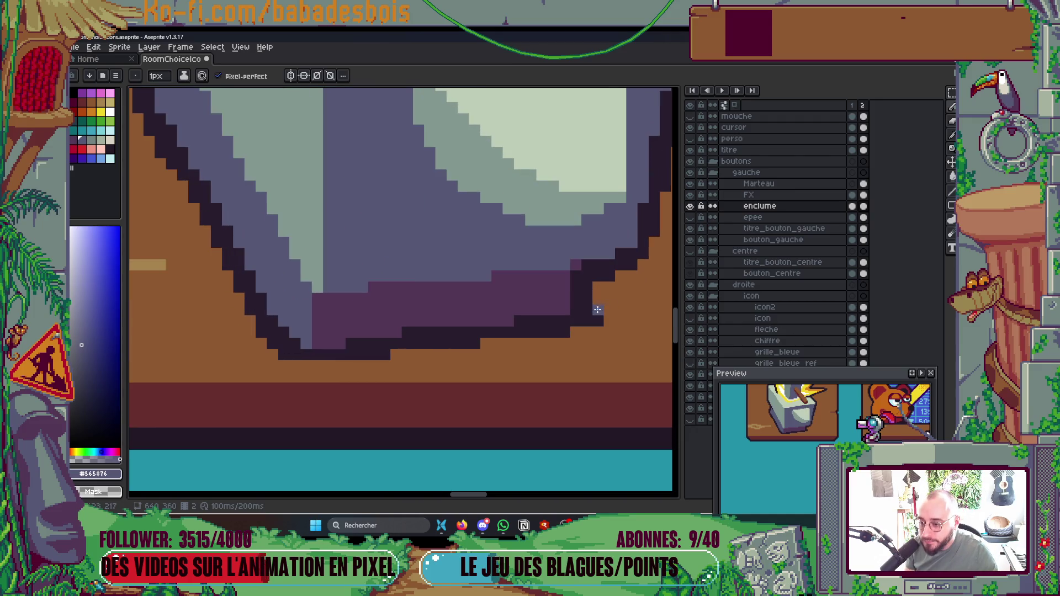
{"action": "scroll", "coordinate": [601, 335], "scroll_direction": "up", "scroll_amount": 2}
Step: Draw a dark outline column at the bottom-right and turn three stray pixels tabletop brown
{"action": "left_click", "coordinate": [579, 300], "text": "alt"}
{"action": "left_click_drag", "start_coordinate": [533, 280], "coordinate": [537, 258]}
{"action": "left_click", "coordinate": [533, 235]}
{"action": "right_click", "coordinate": [579, 257]}
{"action": "right_click", "coordinate": [578, 279]}
{"action": "right_click", "coordinate": [619, 239]}
{"action": "scroll", "coordinate": [572, 301], "scroll_direction": "down", "scroll_amount": 5}
{"action": "scroll", "coordinate": [611, 287], "scroll_direction": "up", "scroll_amount": 5}
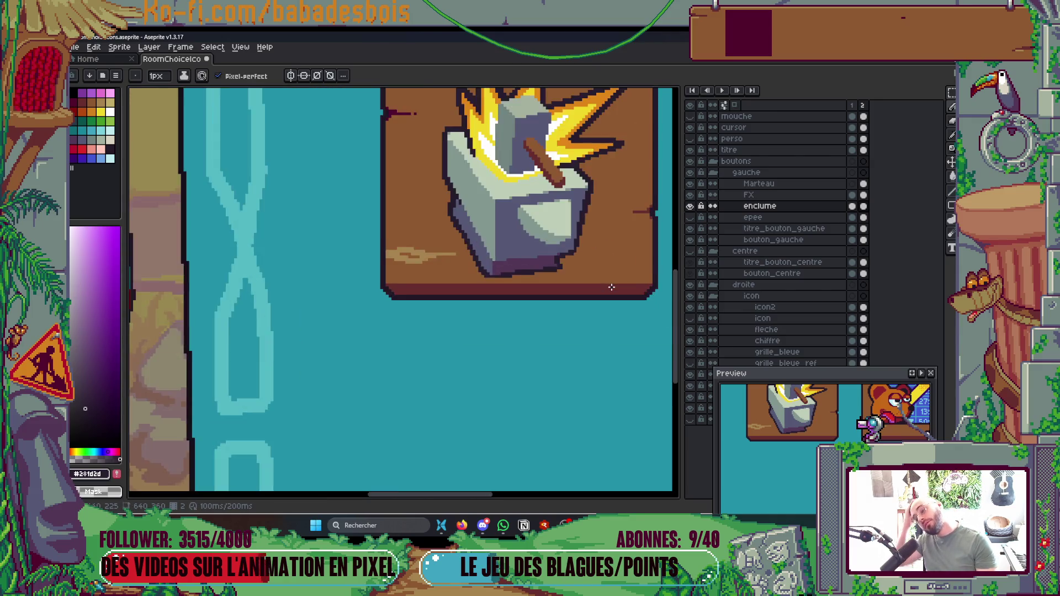
Step: Pause the Moanin' track in the browser's YouTube Music tab
{"action": "left_click", "coordinate": [462, 525]}
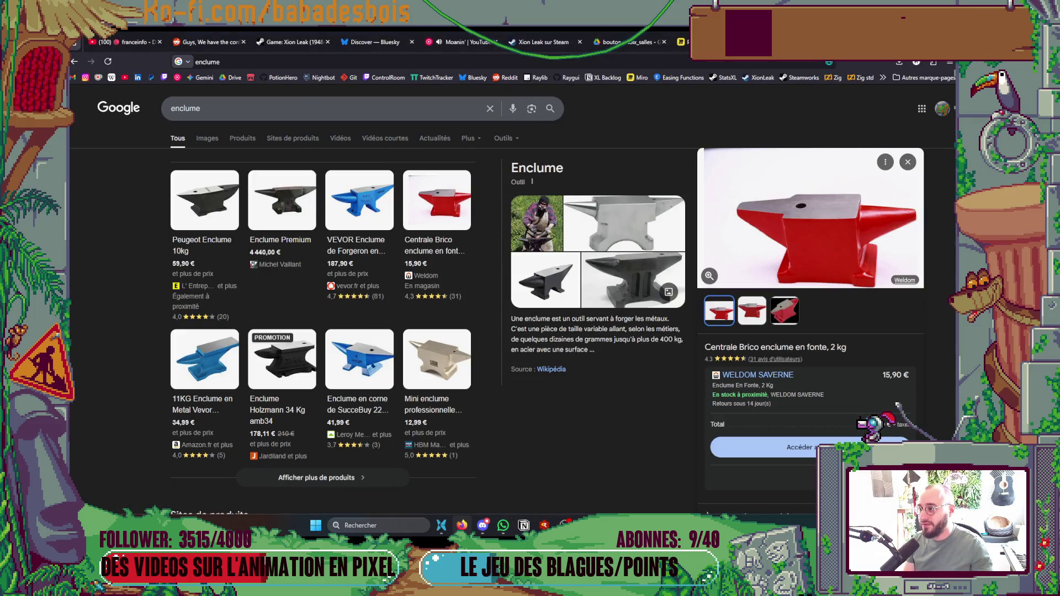
{"action": "left_click", "coordinate": [463, 42]}
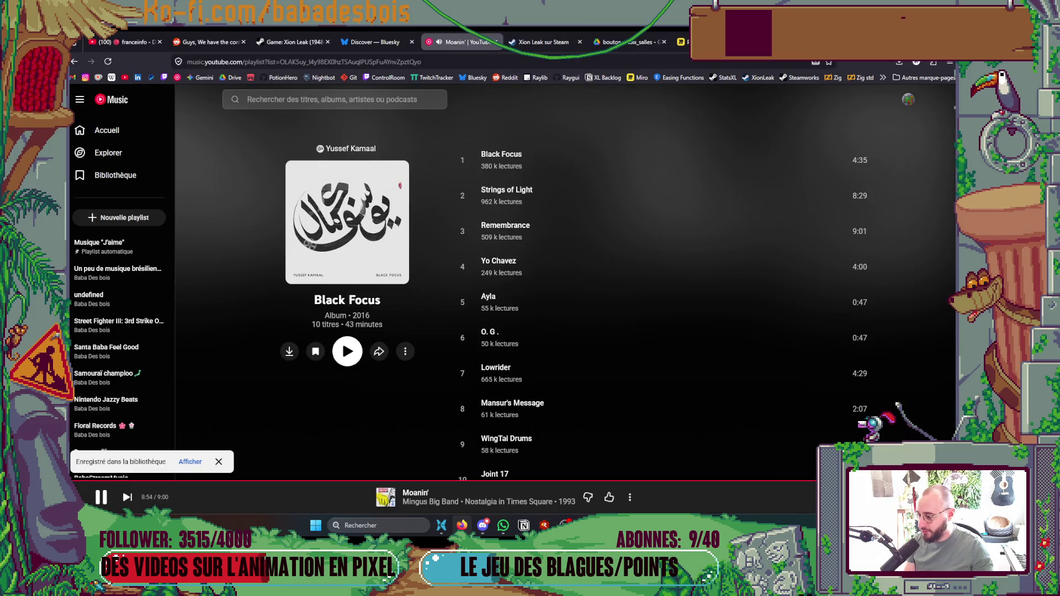
{"action": "left_click", "coordinate": [101, 497]}
Step: Search 'count basie night in tunisia', play Night In Tunisia, and return to Aseprite
{"action": "left_click", "coordinate": [280, 100]}
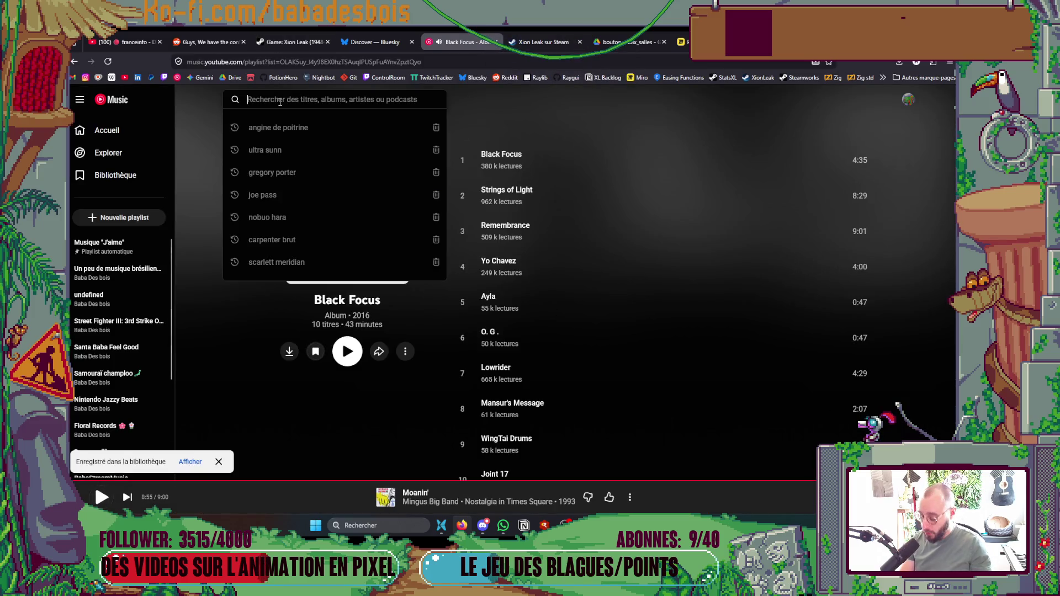
{"action": "type", "text": "count basie "}
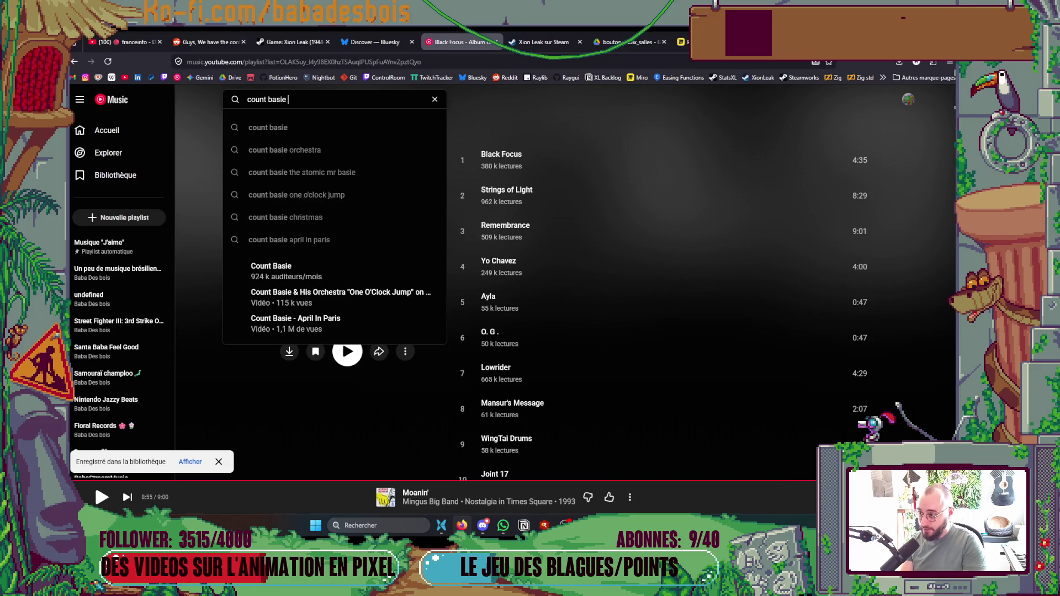
{"action": "type", "text": "nig"}
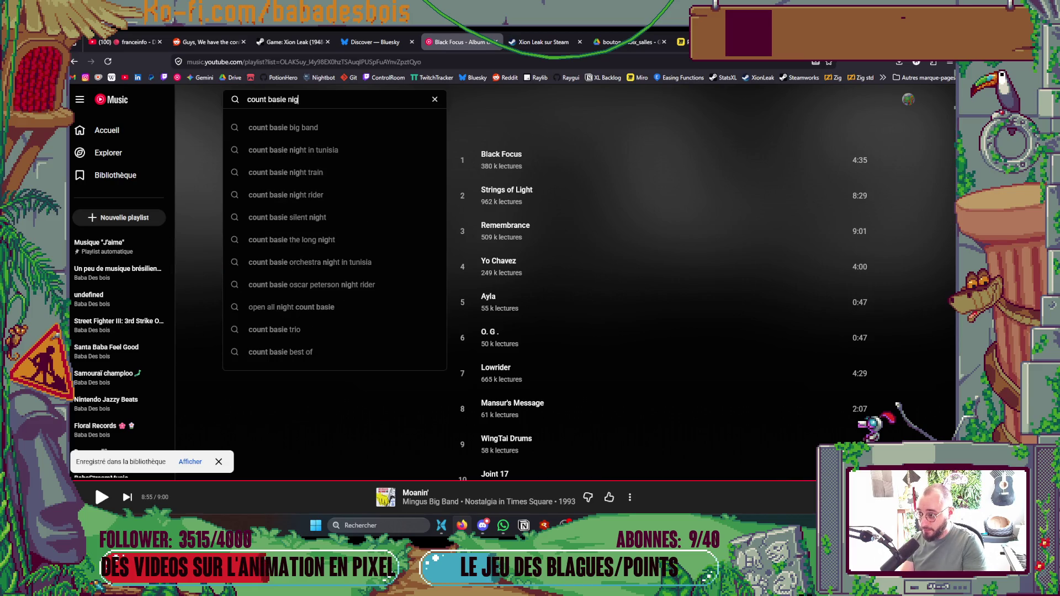
{"action": "left_click", "coordinate": [287, 150]}
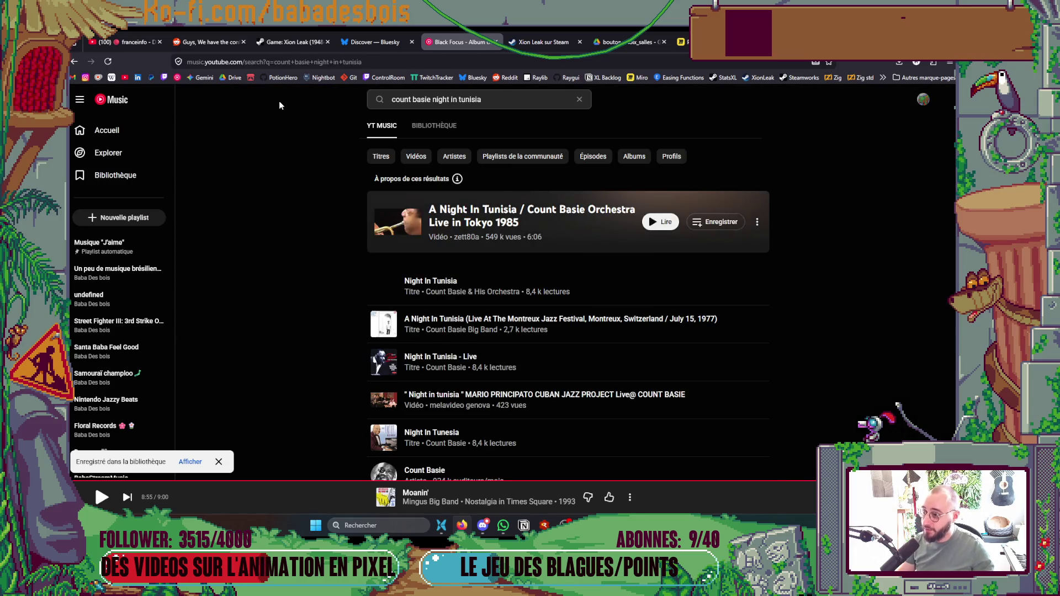
{"action": "scroll", "coordinate": [337, 182], "scroll_direction": "down", "scroll_amount": 3}
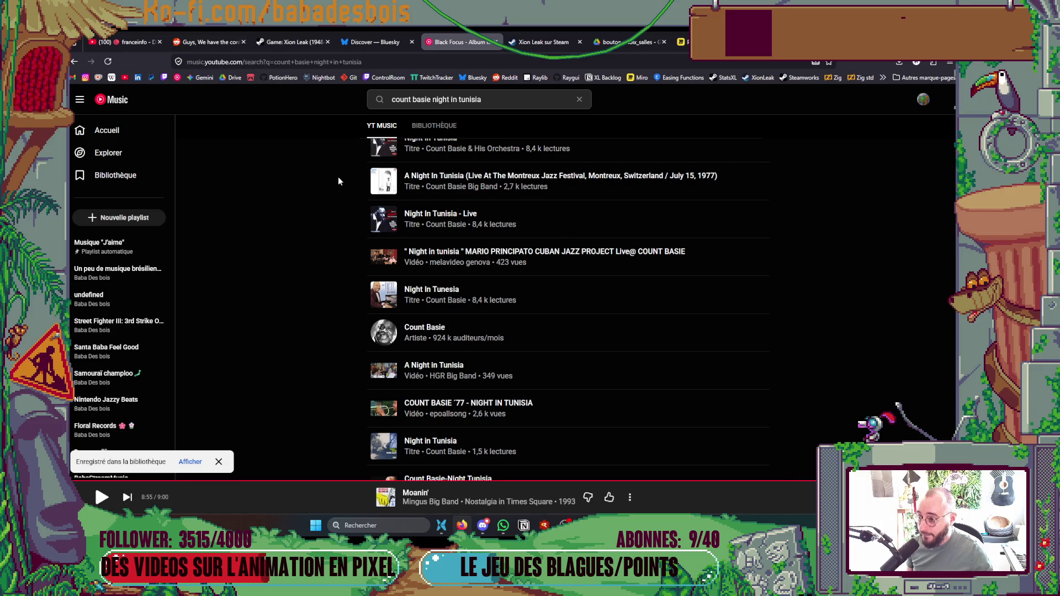
{"action": "scroll", "coordinate": [339, 181], "scroll_direction": "up", "scroll_amount": 2}
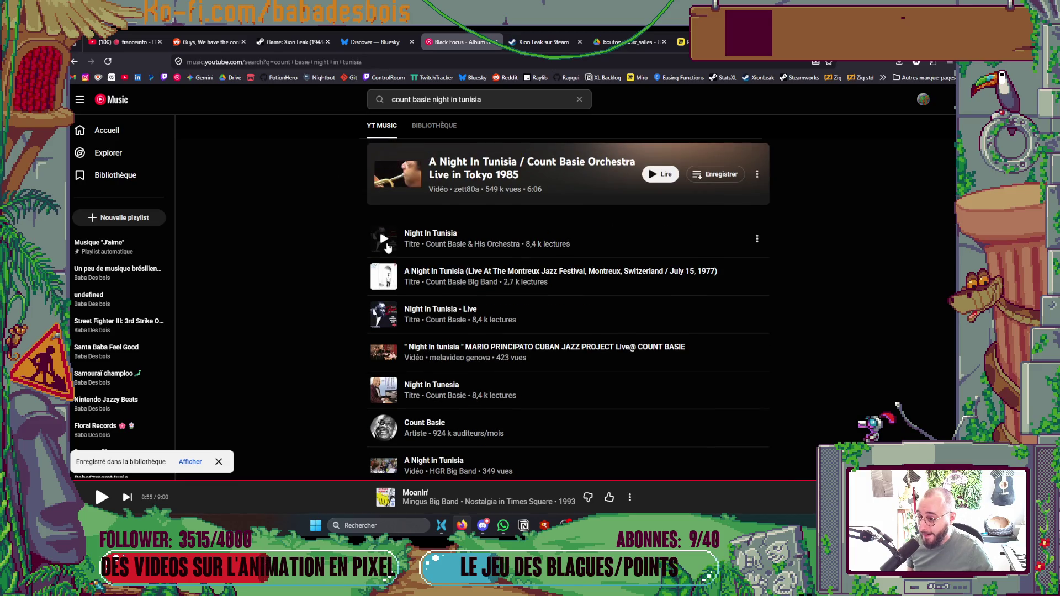
{"action": "left_click", "coordinate": [385, 244]}
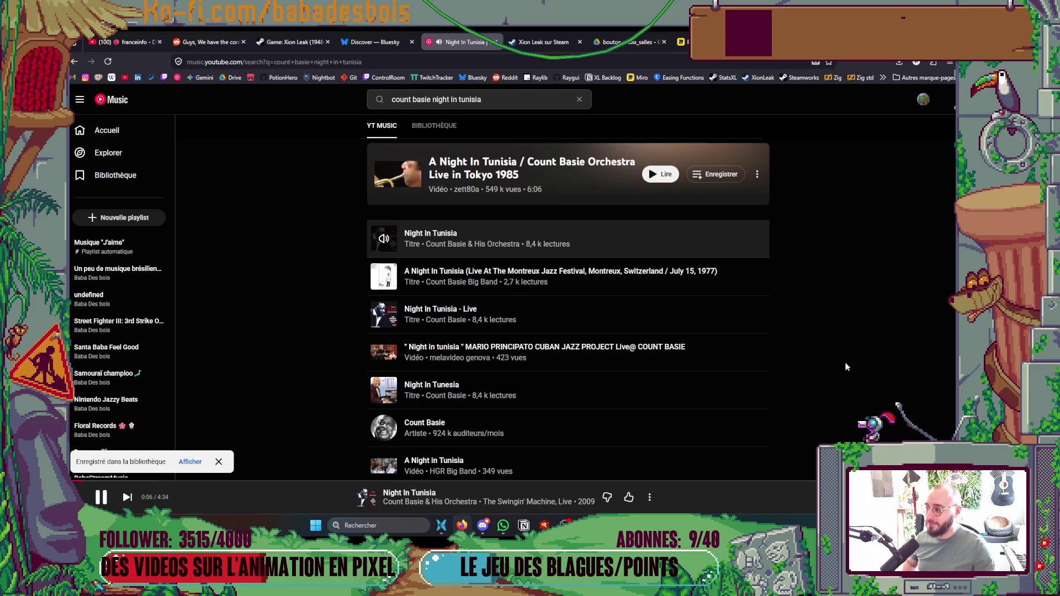
{"action": "key", "text": "alt+Tab"}
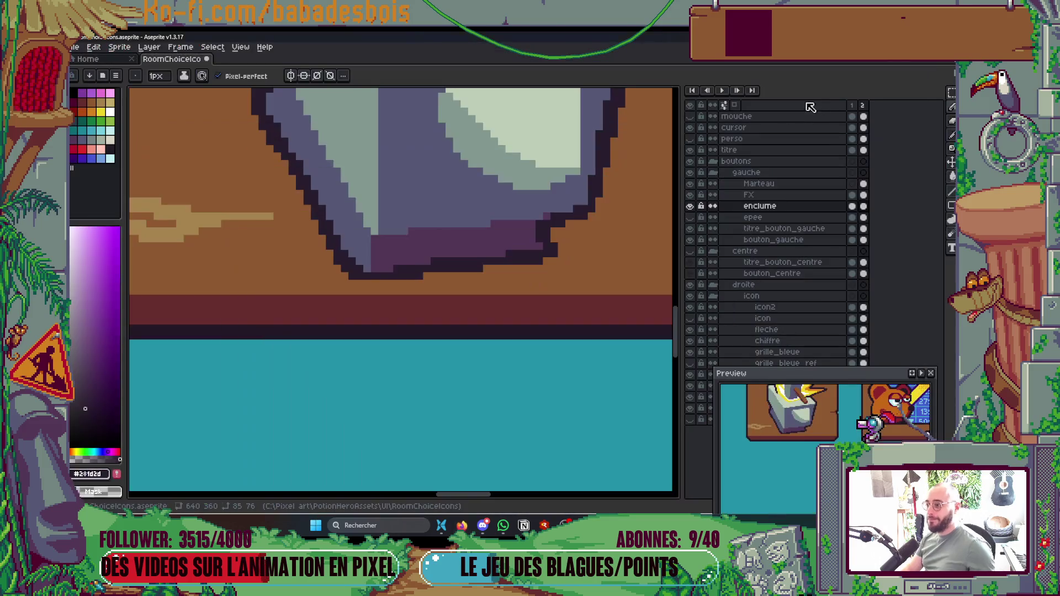
Step: Add dark pixels at the purple band's edge and a dark outline row along the anvil base
{"action": "left_click_drag", "start_coordinate": [634, 463], "coordinate": [623, 469]}
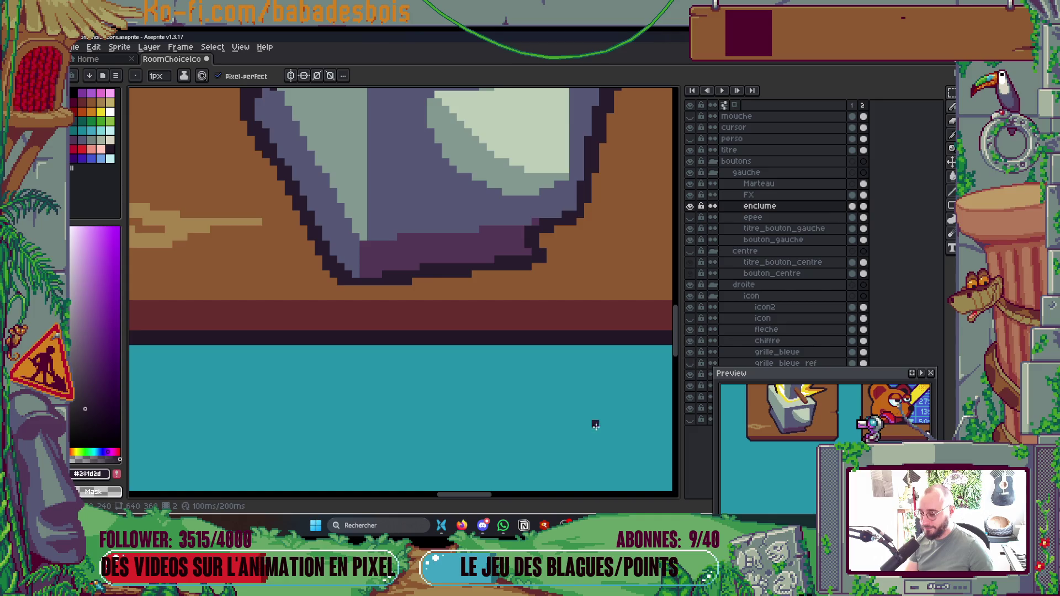
{"action": "scroll", "coordinate": [563, 260], "scroll_direction": "up", "scroll_amount": 3}
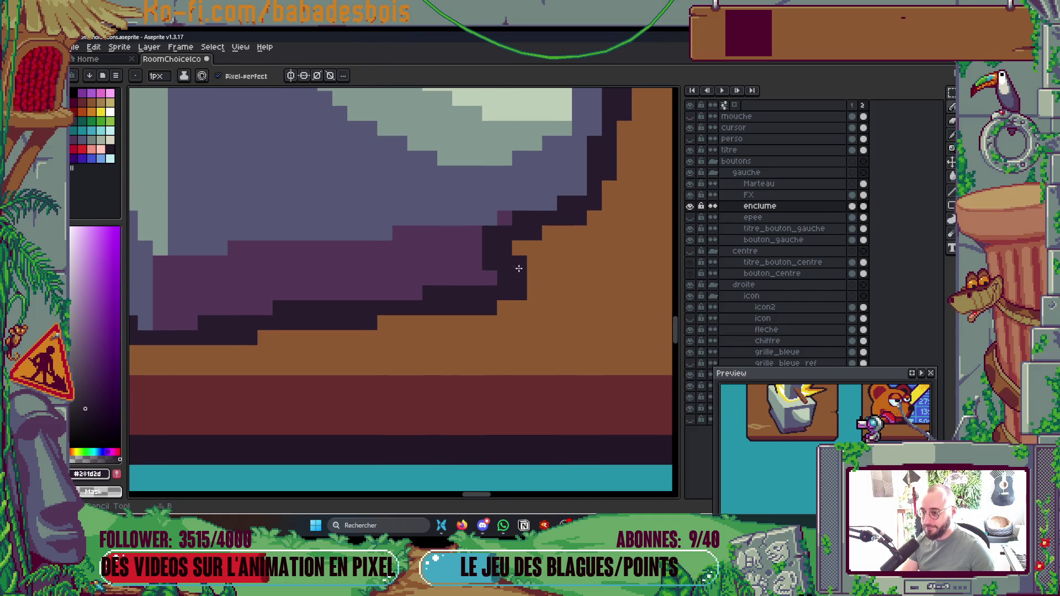
{"action": "left_click", "coordinate": [440, 255], "text": "alt"}
{"action": "scroll", "coordinate": [485, 265], "scroll_direction": "down", "scroll_amount": 2}
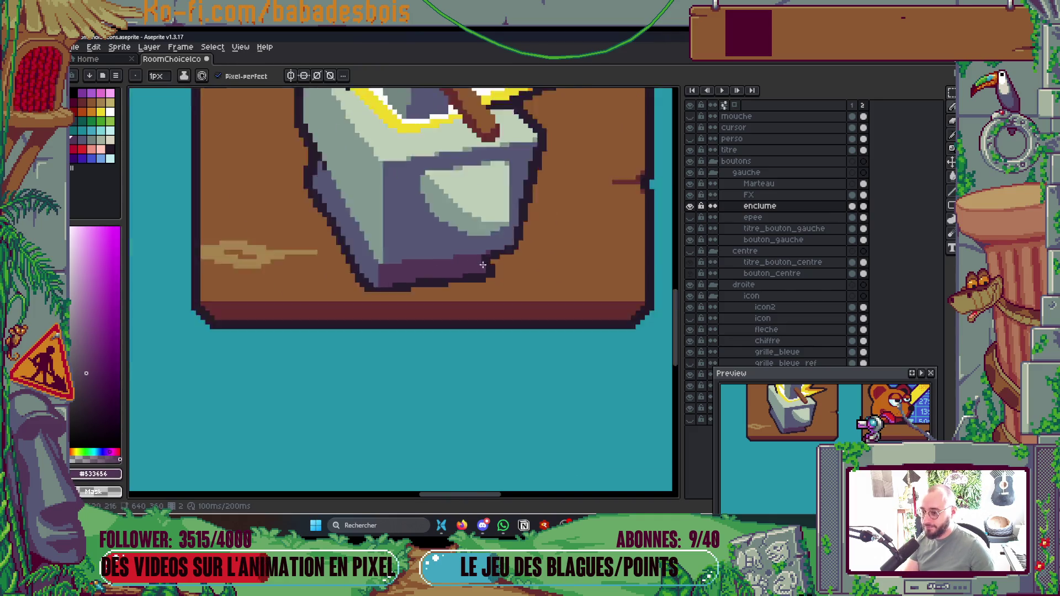
{"action": "scroll", "coordinate": [485, 275], "scroll_direction": "up", "scroll_amount": 2}
{"action": "left_click", "coordinate": [480, 256], "text": "alt"}
{"action": "scroll", "coordinate": [482, 255], "scroll_direction": "down", "scroll_amount": 5}
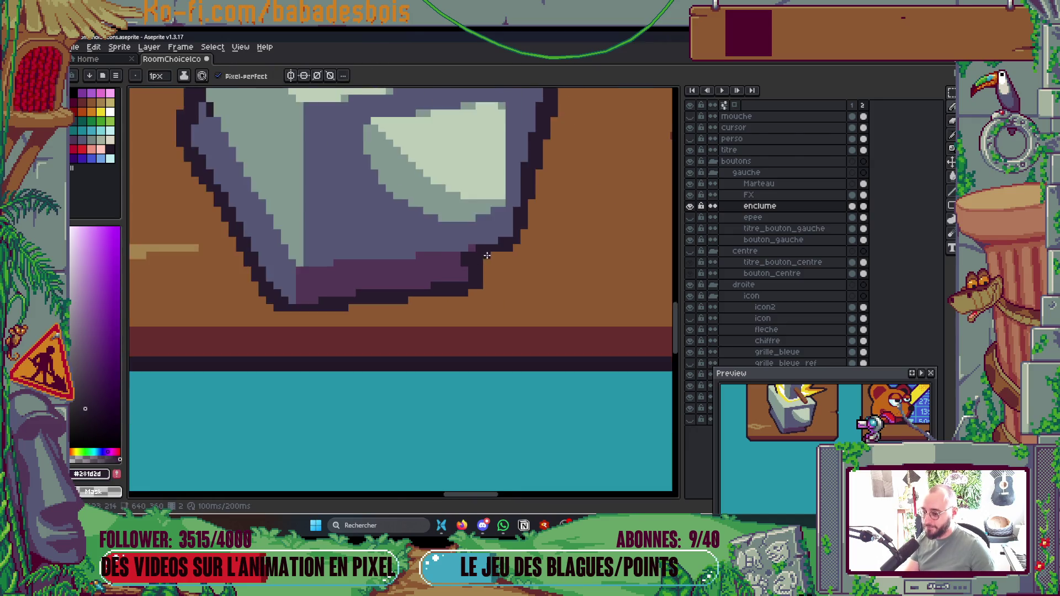
{"action": "scroll", "coordinate": [489, 254], "scroll_direction": "up", "scroll_amount": 5}
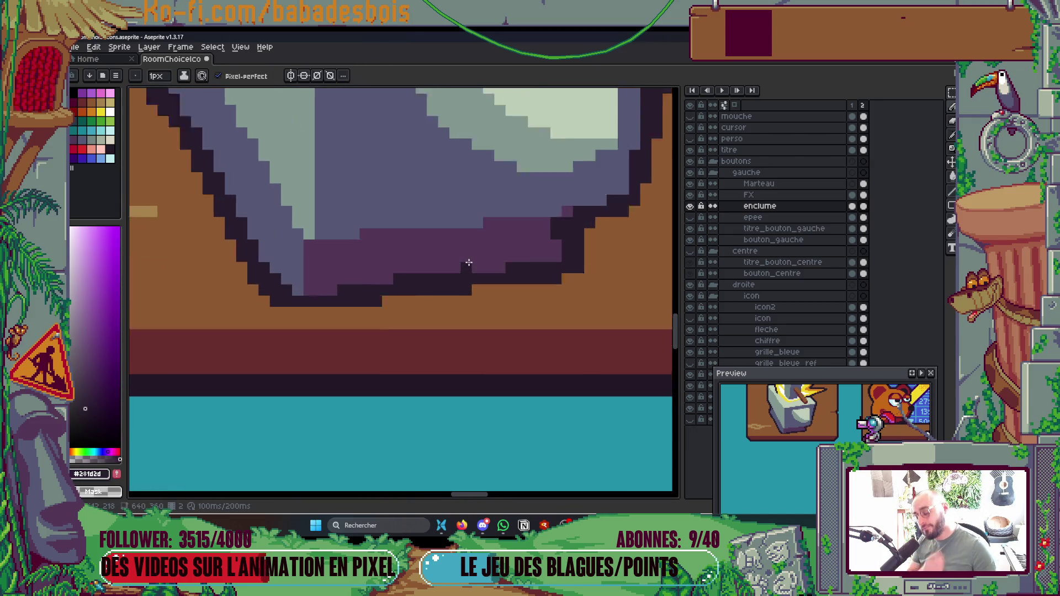
{"action": "left_click", "coordinate": [424, 268], "text": "alt"}
{"action": "left_click", "coordinate": [386, 287], "text": "alt"}
{"action": "left_click_drag", "start_coordinate": [478, 299], "coordinate": [494, 299]}
{"action": "left_click", "coordinate": [293, 329]}
{"action": "key", "text": "ctrl+z"}
{"action": "left_click_drag", "start_coordinate": [291, 329], "coordinate": [221, 328]}
Step: Zoom out to view the whole mockup, then bring up the Alt+Tab window switcher
{"action": "scroll", "coordinate": [297, 312], "scroll_direction": "down", "scroll_amount": 5}
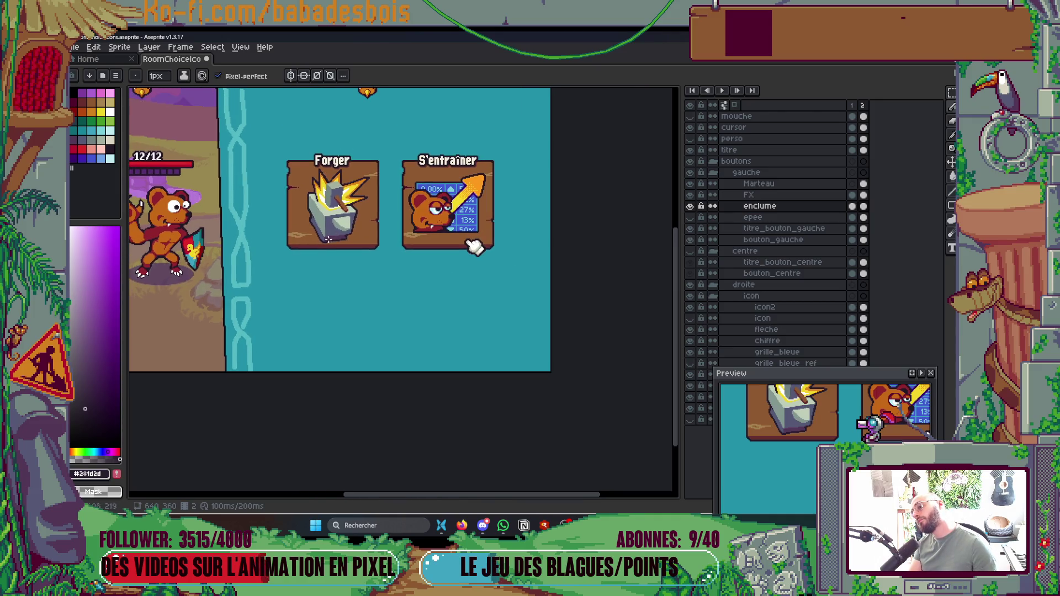
{"action": "scroll", "coordinate": [349, 252], "scroll_direction": "up", "scroll_amount": 5}
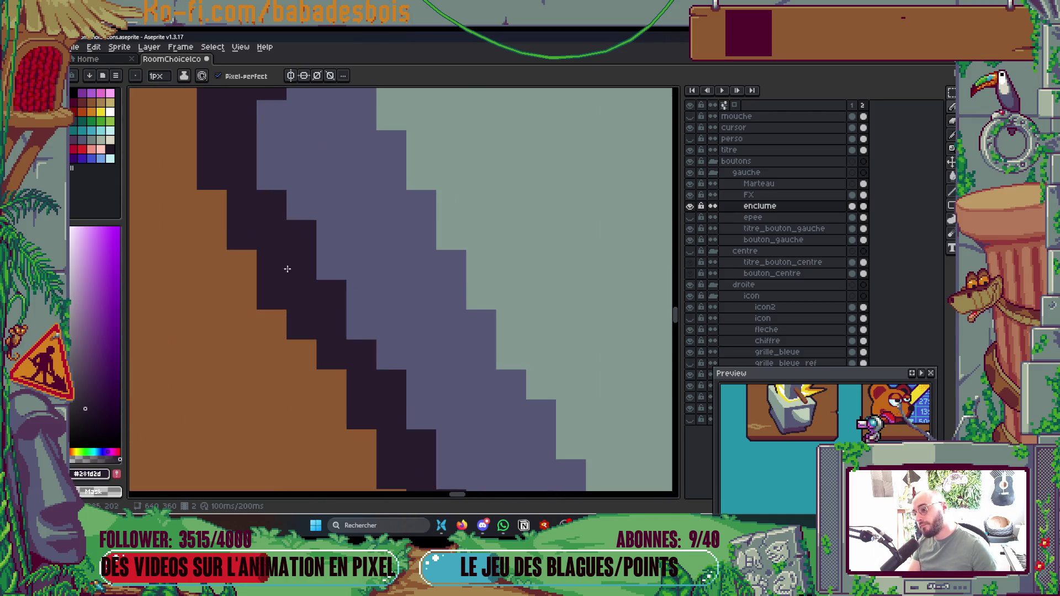
{"action": "scroll", "coordinate": [298, 215], "scroll_direction": "down", "scroll_amount": 5}
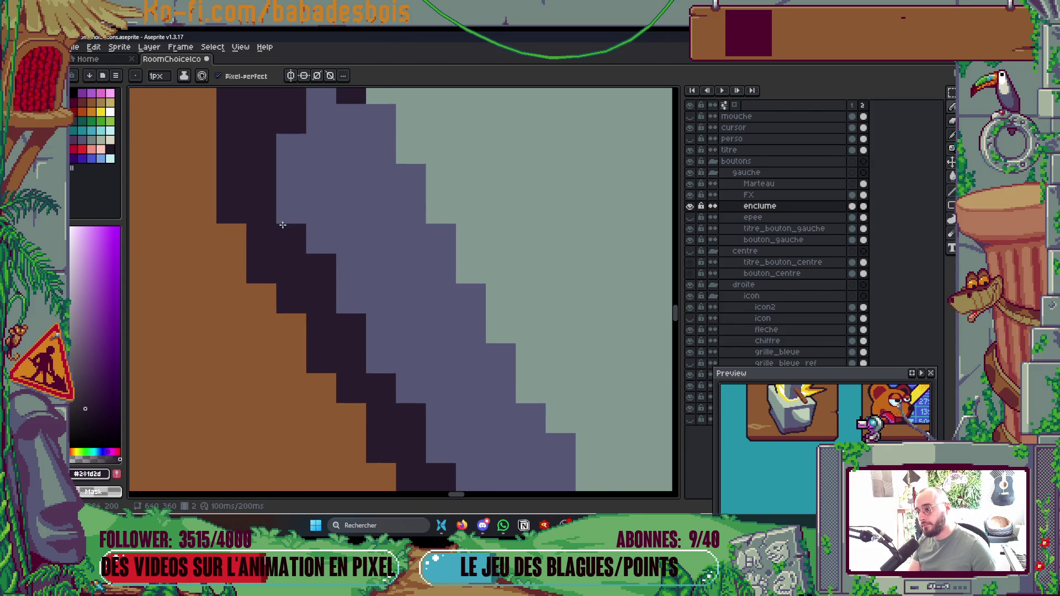
{"action": "scroll", "coordinate": [305, 206], "scroll_direction": "down", "scroll_amount": 3}
{"action": "scroll", "coordinate": [309, 271], "scroll_direction": "up", "scroll_amount": 6}
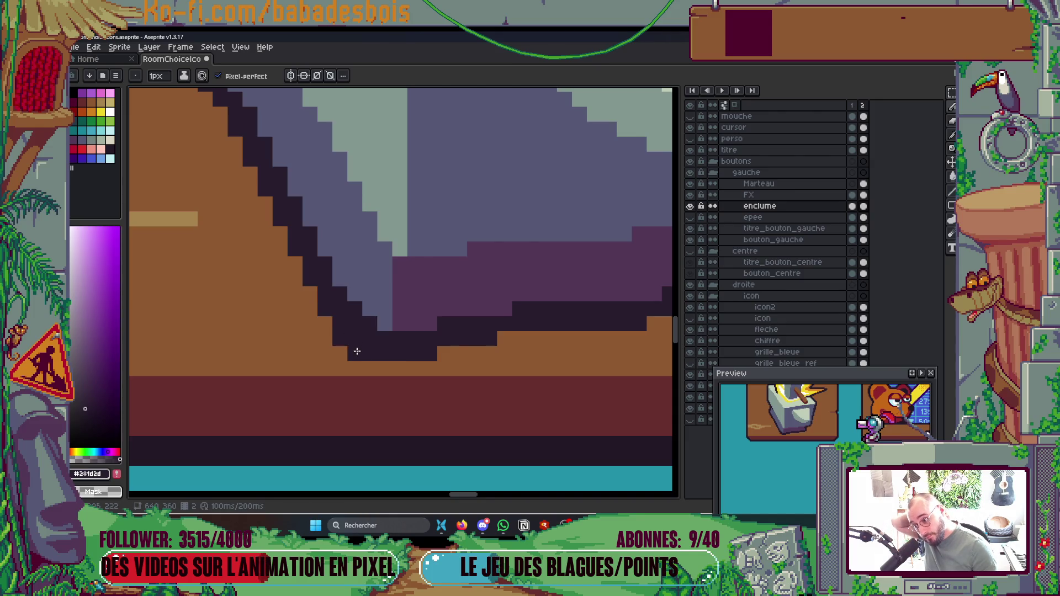
{"action": "scroll", "coordinate": [358, 348], "scroll_direction": "down", "scroll_amount": 5}
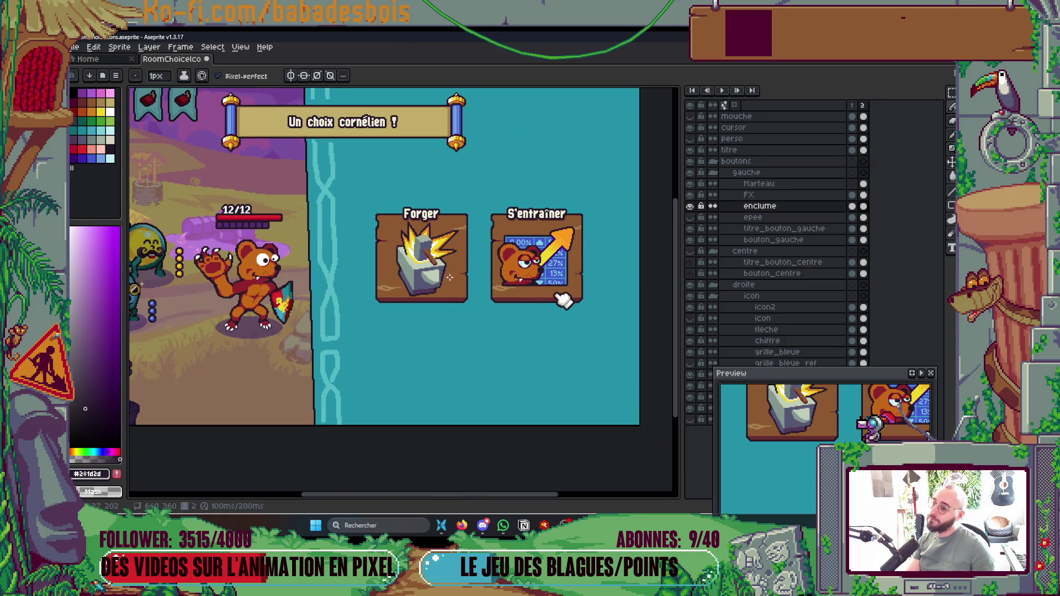
{"action": "key", "text": "alt+Tab"}
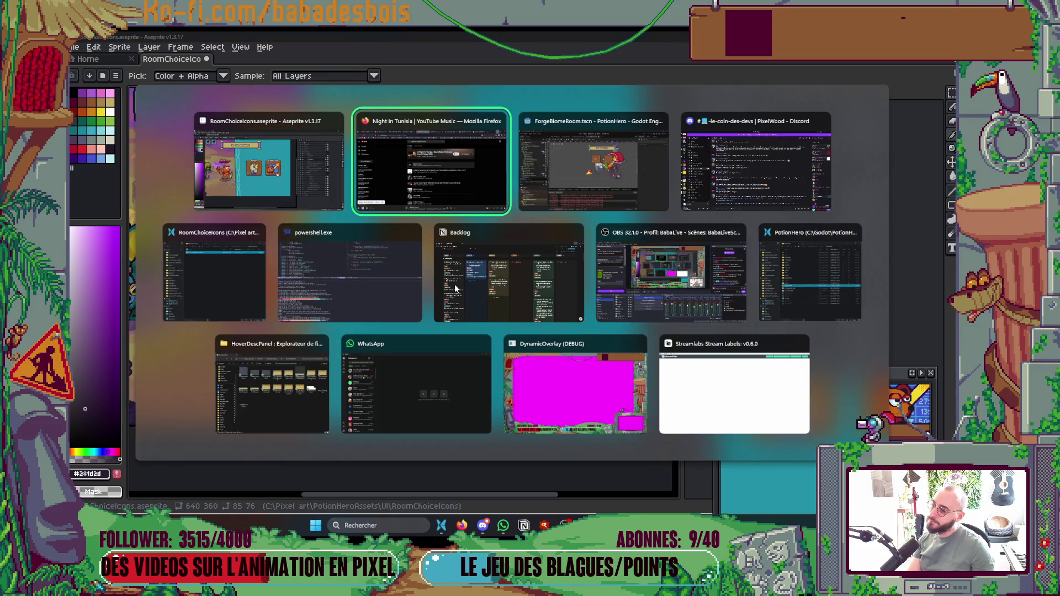
Step: Scroll through the 'count basie night in tunisia' results, then go to the franceinfo YouTube tab
{"action": "scroll", "coordinate": [580, 293], "scroll_direction": "down", "scroll_amount": 5}
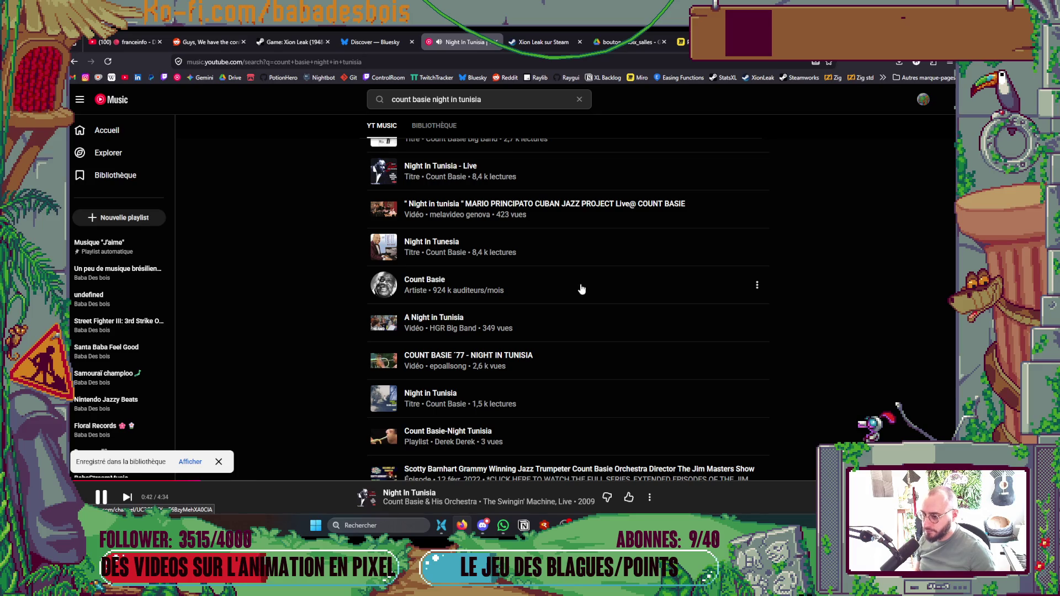
{"action": "scroll", "coordinate": [580, 288], "scroll_direction": "down", "scroll_amount": 3}
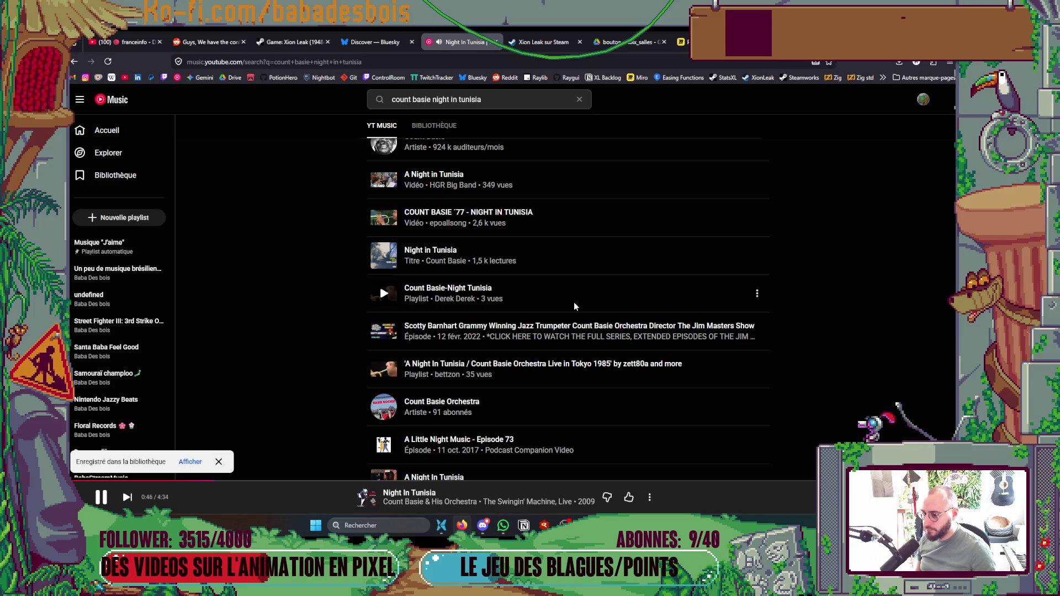
{"action": "scroll", "coordinate": [568, 298], "scroll_direction": "down", "scroll_amount": 5}
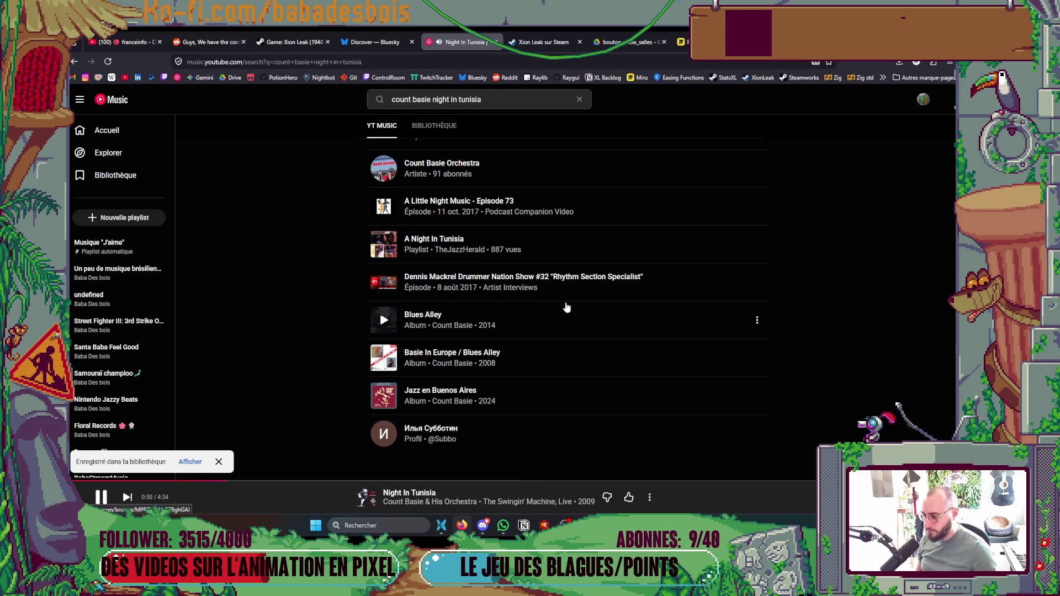
{"action": "scroll", "coordinate": [566, 307], "scroll_direction": "up", "scroll_amount": 5}
{"action": "left_click", "coordinate": [127, 43]}
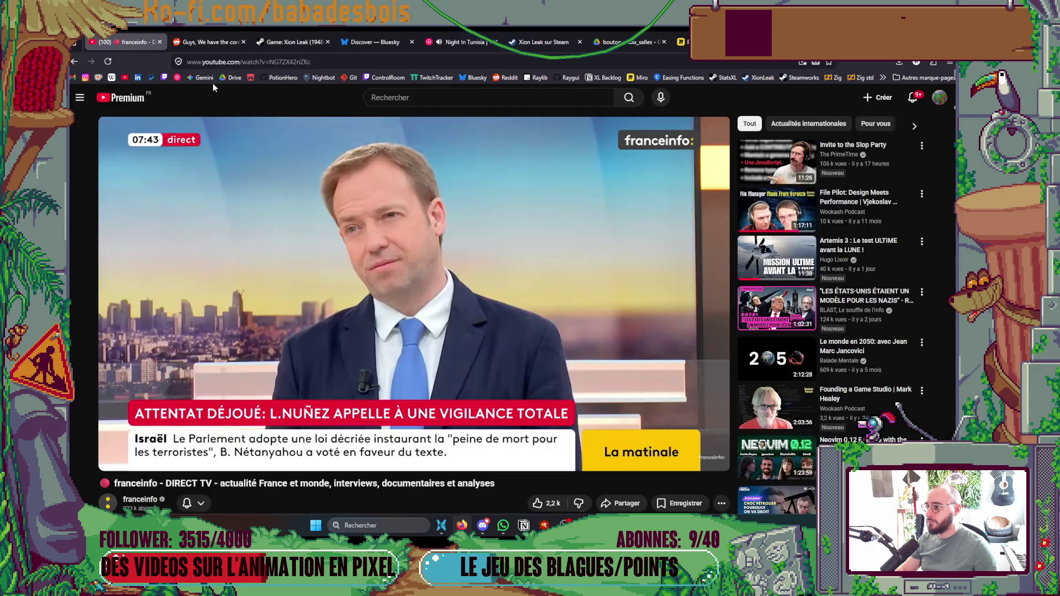
Step: Search YouTube for 'count basie night in tunisia' and browse the results
{"action": "left_click", "coordinate": [397, 98]}
{"action": "type", "text": "o"}
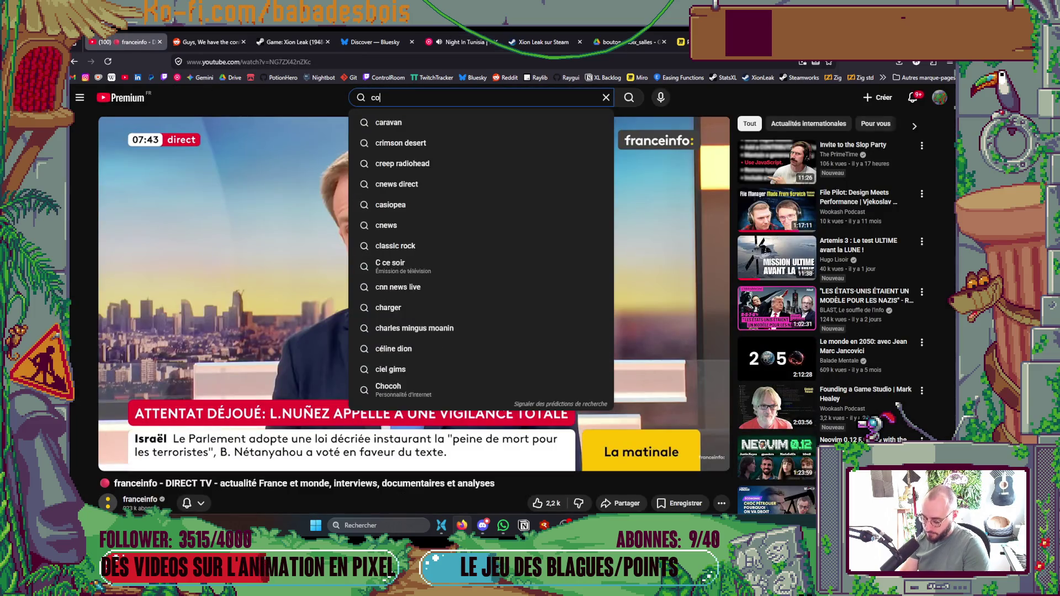
{"action": "type", "text": "unt basie night in tunisia"}
{"action": "key", "text": "Return"}
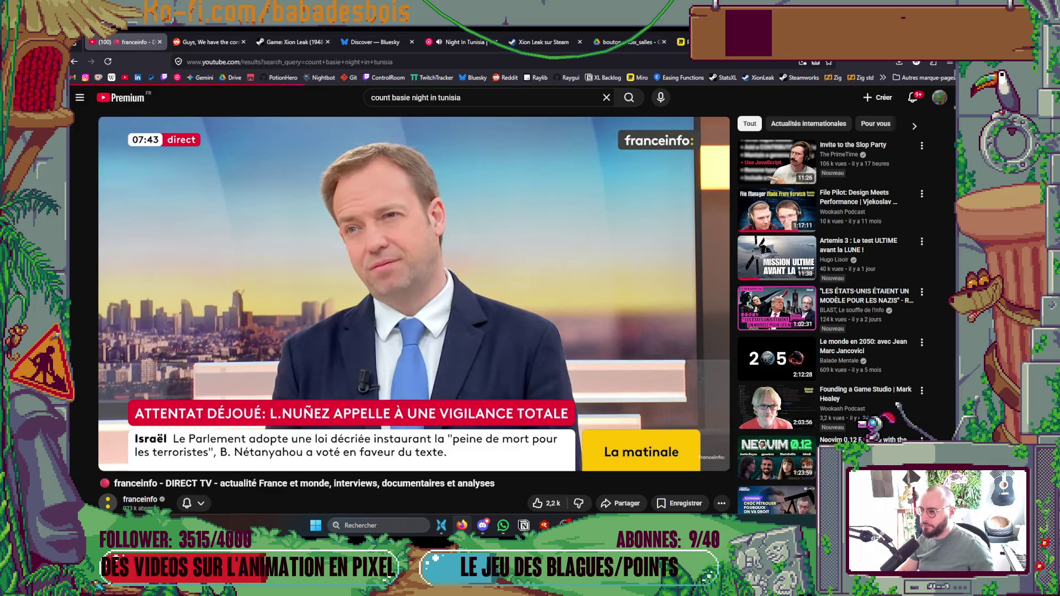
{"action": "scroll", "coordinate": [872, 246], "scroll_direction": "down", "scroll_amount": 3}
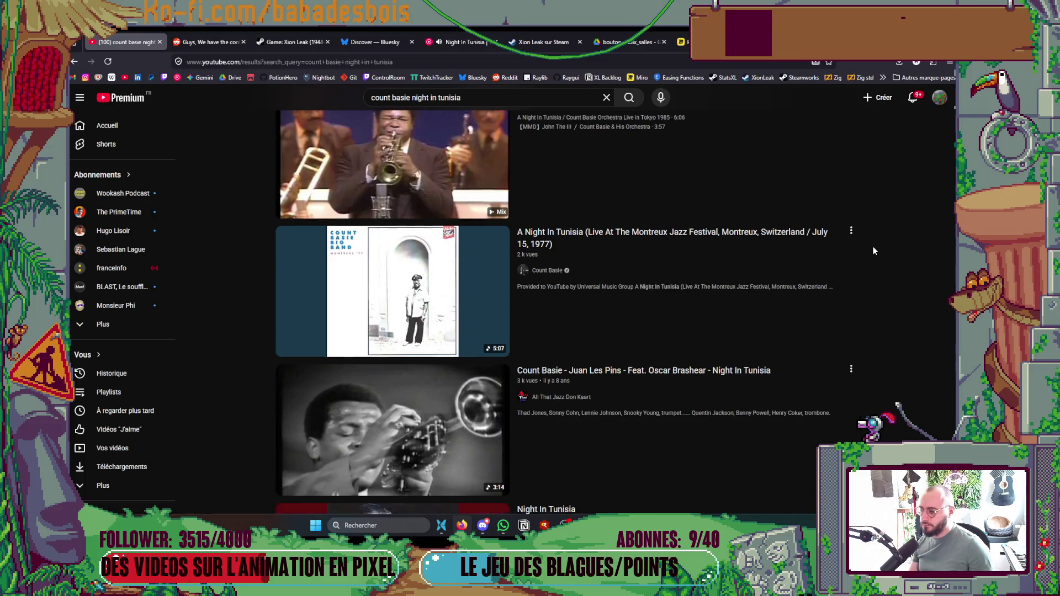
{"action": "scroll", "coordinate": [871, 242], "scroll_direction": "down", "scroll_amount": 3}
{"action": "scroll", "coordinate": [864, 232], "scroll_direction": "down", "scroll_amount": 3}
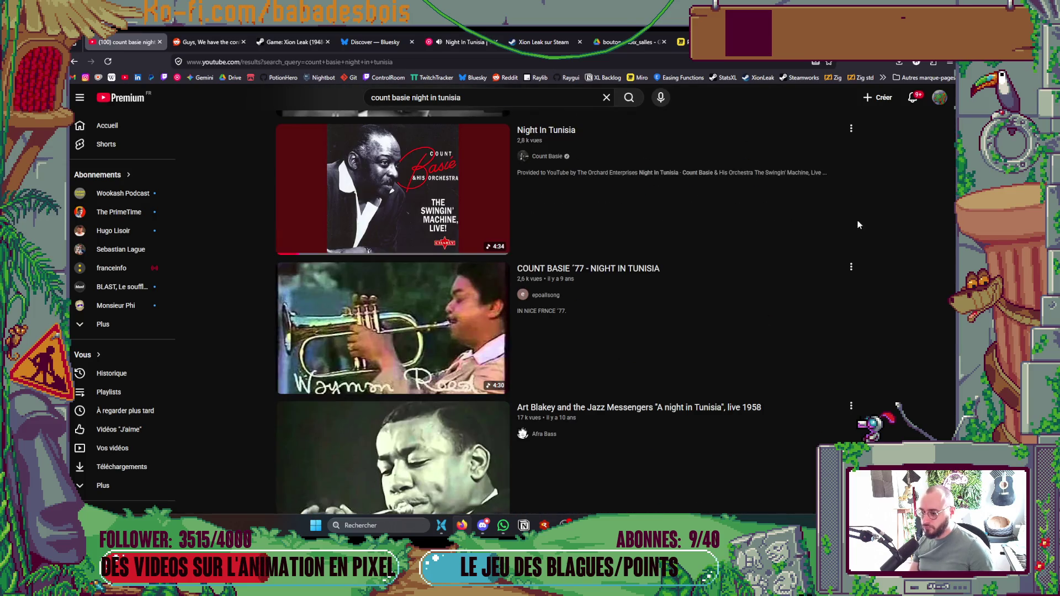
{"action": "scroll", "coordinate": [855, 217], "scroll_direction": "down", "scroll_amount": 3}
{"action": "scroll", "coordinate": [846, 218], "scroll_direction": "down", "scroll_amount": 3}
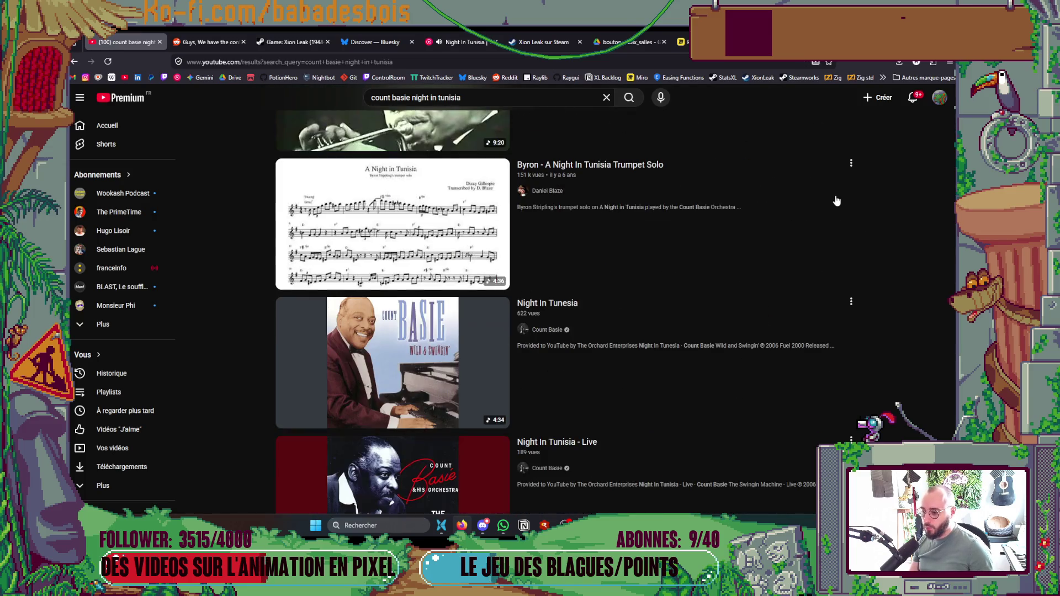
{"action": "scroll", "coordinate": [844, 191], "scroll_direction": "down", "scroll_amount": 6}
{"action": "scroll", "coordinate": [687, 160], "scroll_direction": "up", "scroll_amount": 6}
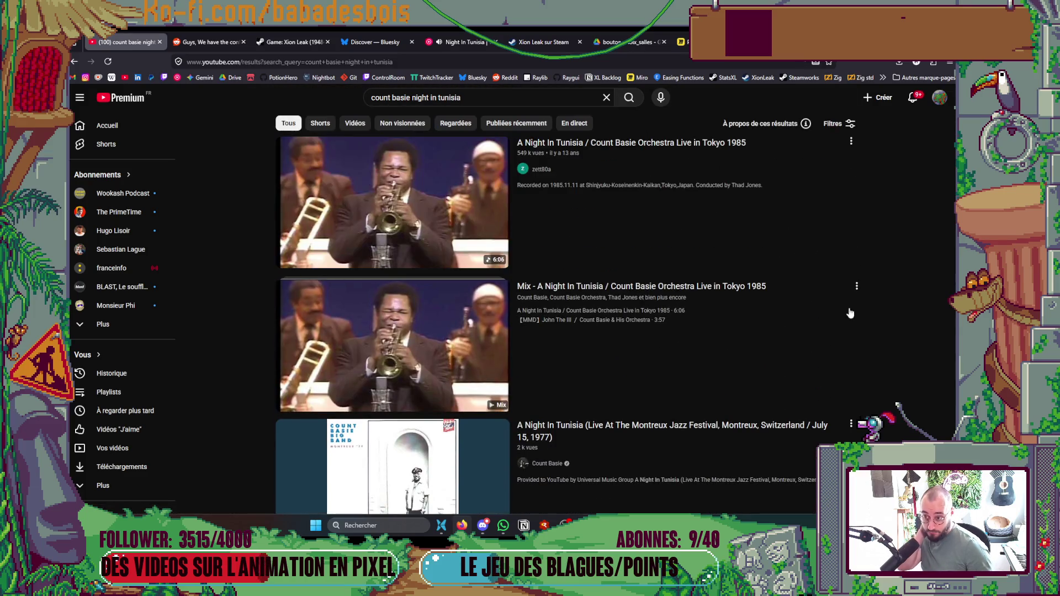
{"action": "scroll", "coordinate": [869, 307], "scroll_direction": "down", "scroll_amount": 15}
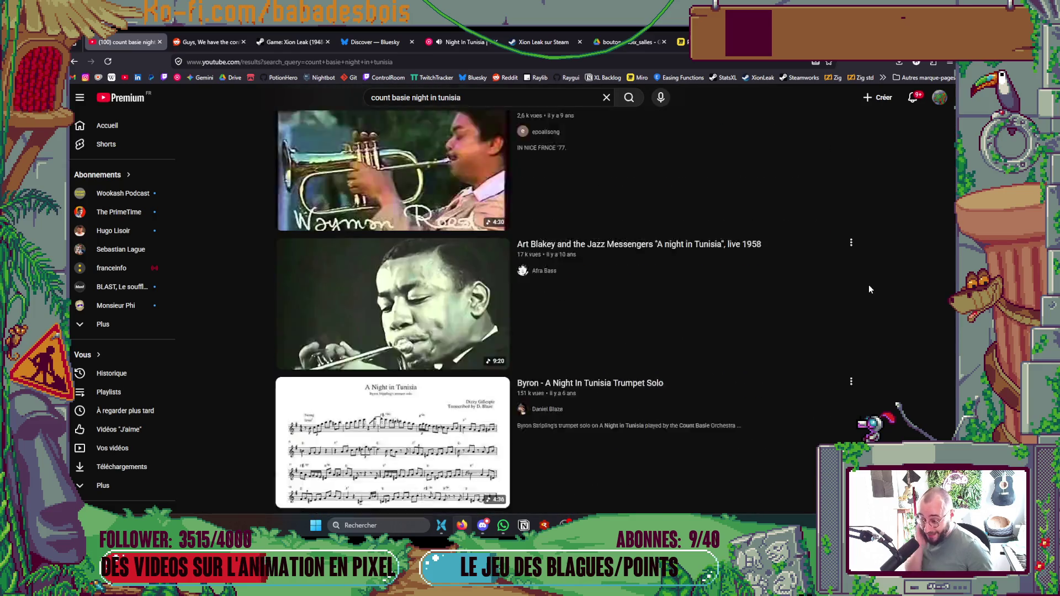
{"action": "scroll", "coordinate": [873, 298], "scroll_direction": "down", "scroll_amount": 10}
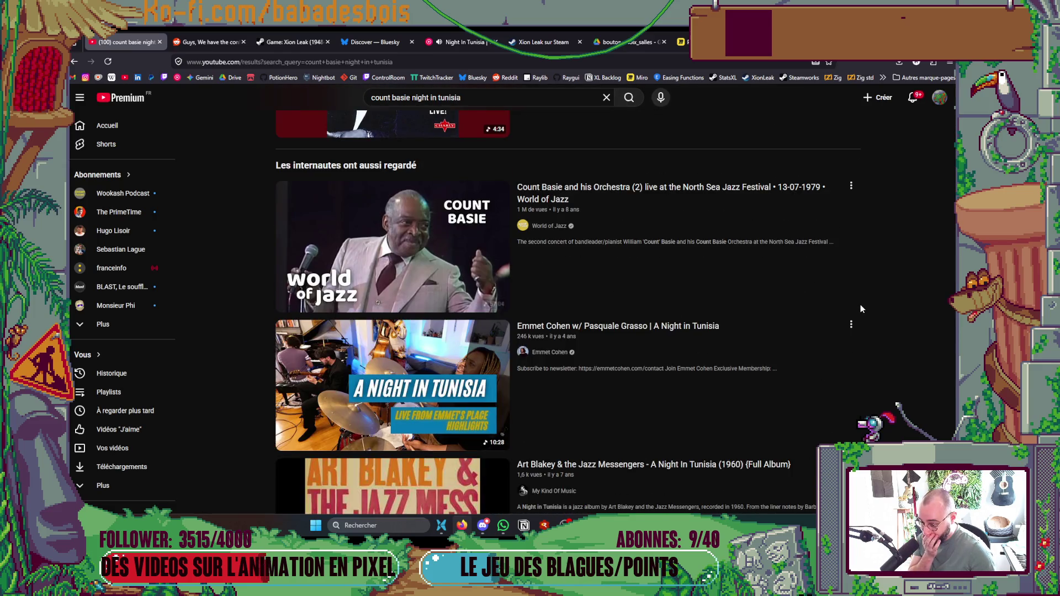
{"action": "scroll", "coordinate": [446, 151], "scroll_direction": "up", "scroll_amount": 8}
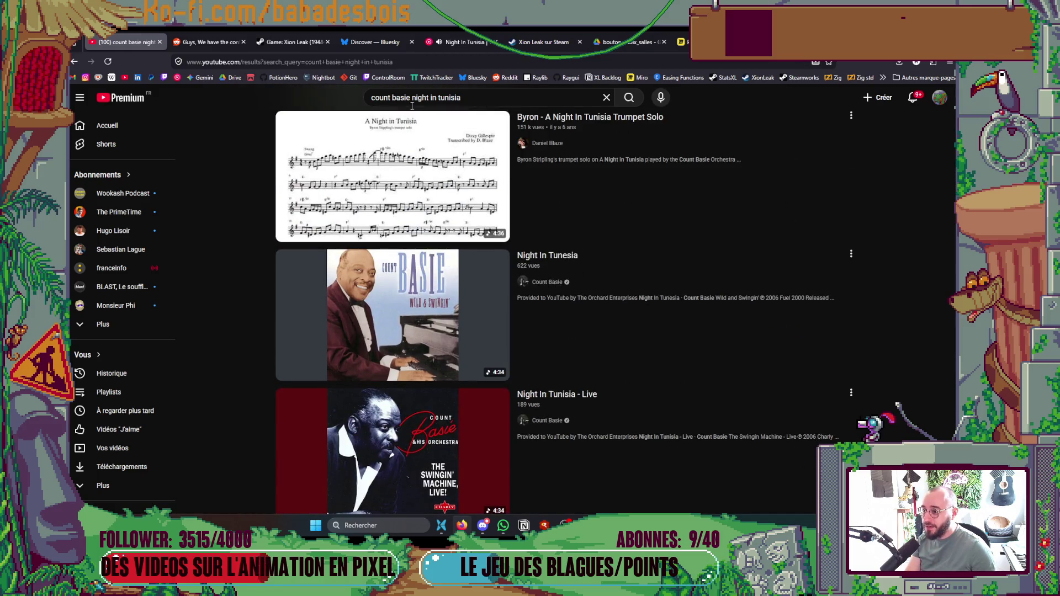
Step: Change the search to 'duke ellington night in tunisia', browse the results, and return to YouTube Music
{"action": "left_click", "coordinate": [417, 97]}
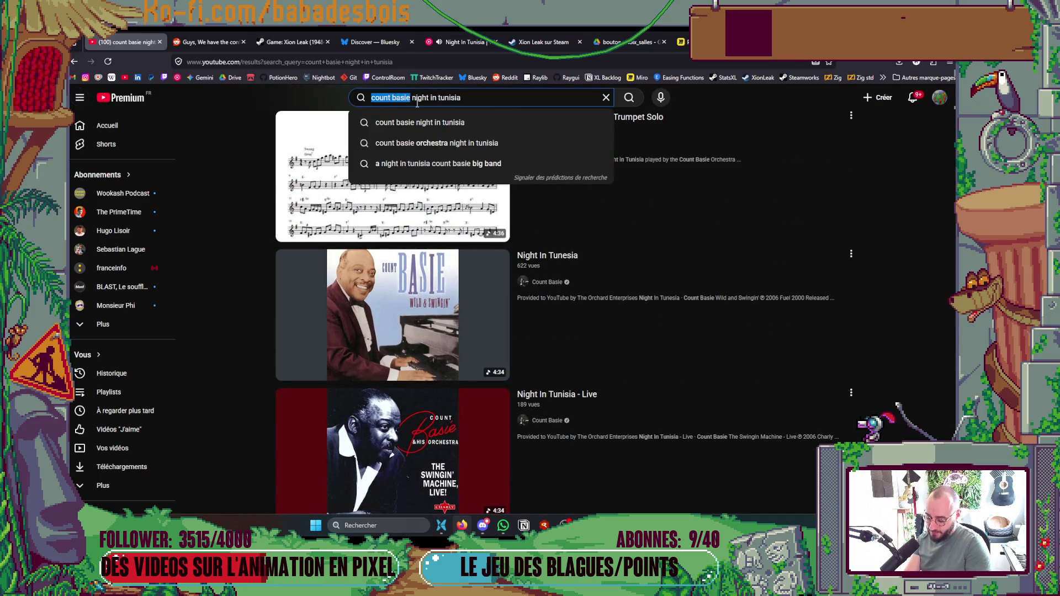
{"action": "type", "text": "duke"}
{"action": "key", "text": "Down"}
{"action": "key", "text": "Return"}
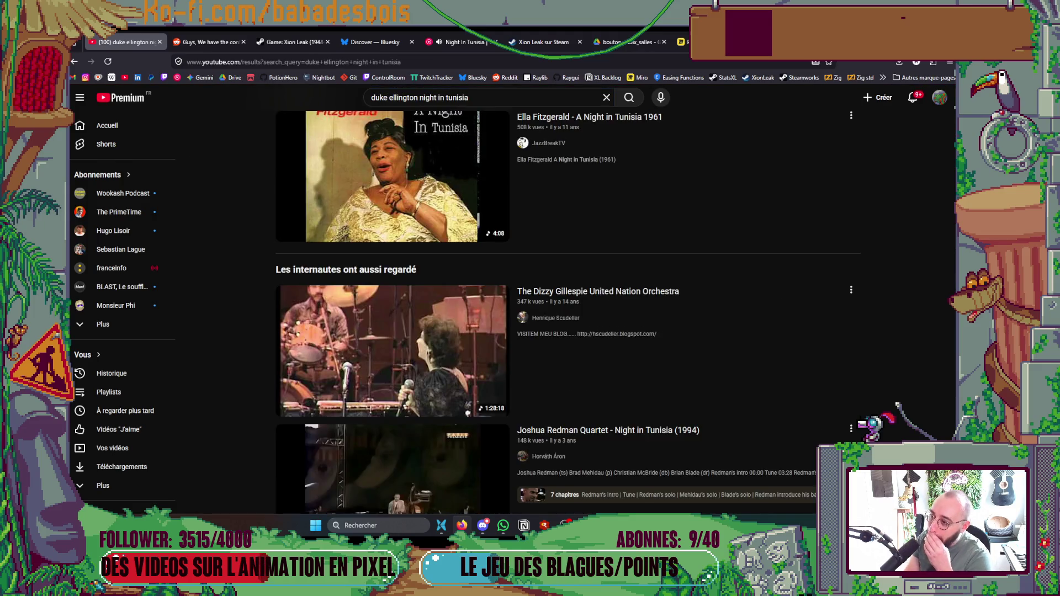
{"action": "scroll", "coordinate": [862, 279], "scroll_direction": "down", "scroll_amount": 8}
{"action": "scroll", "coordinate": [863, 278], "scroll_direction": "down", "scroll_amount": 4}
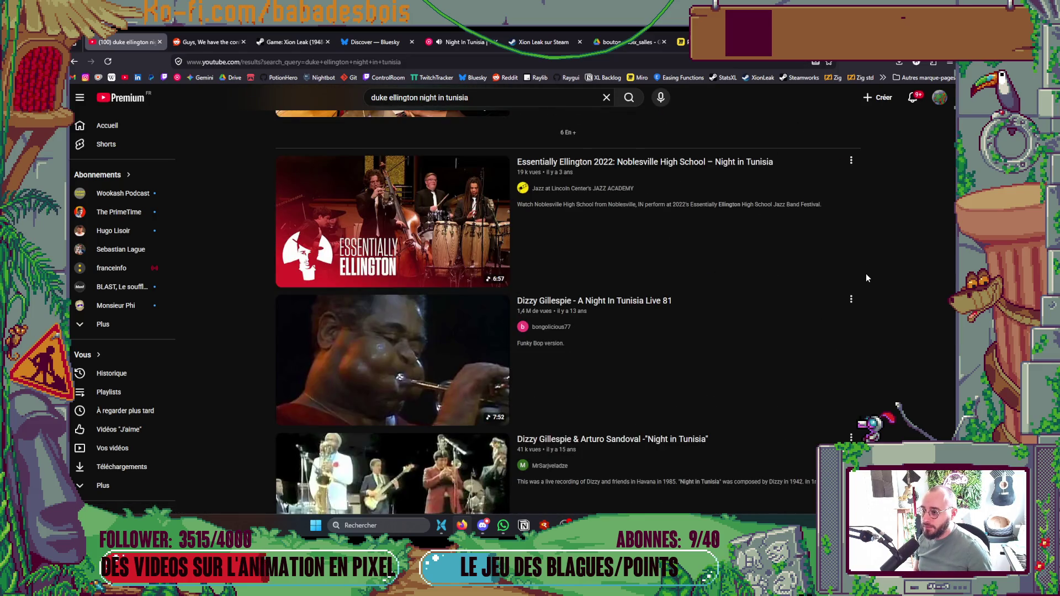
{"action": "scroll", "coordinate": [873, 266], "scroll_direction": "down", "scroll_amount": 3}
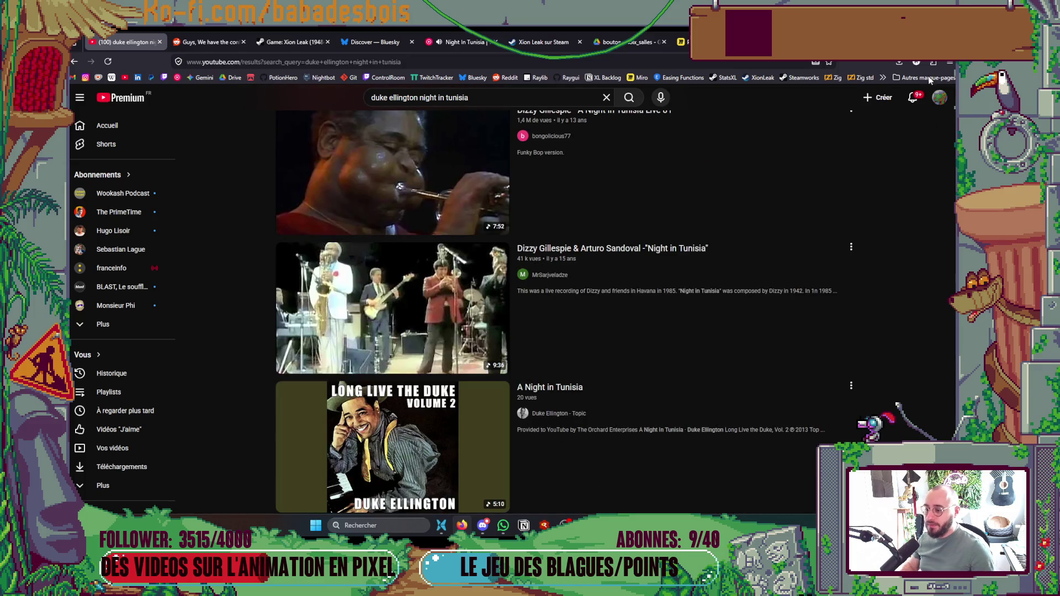
{"action": "key", "text": "alt+Tab"}
{"action": "key", "text": "alt+Tab"}
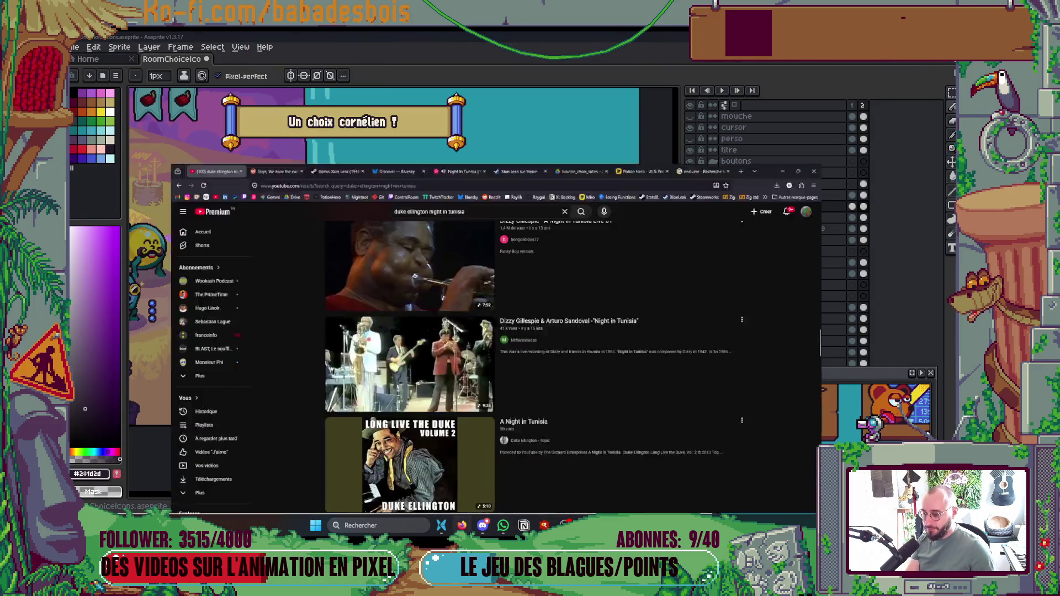
{"action": "left_click", "coordinate": [461, 42]}
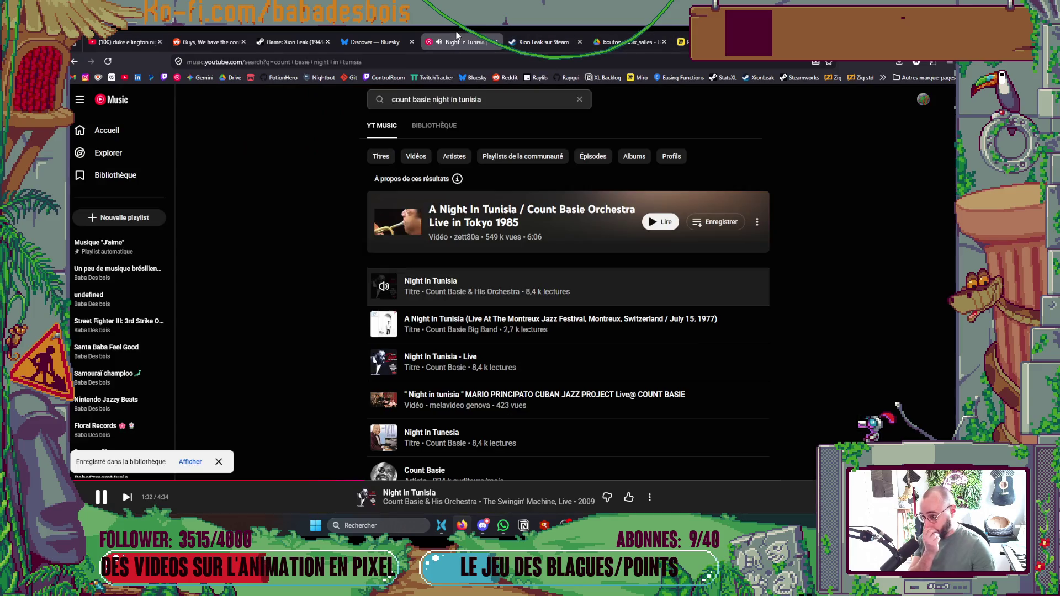
Step: Search YouTube Music for 'duke ellington night in tunisia', fixing the misspelled Ellington
{"action": "left_click", "coordinate": [432, 101]}
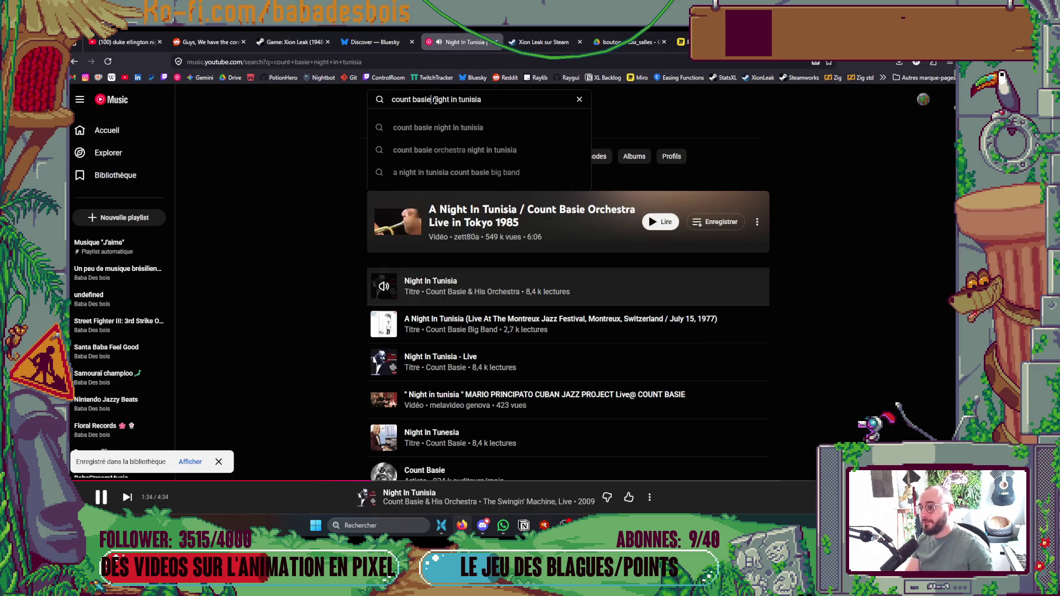
{"action": "type", "text": "duke ellign"}
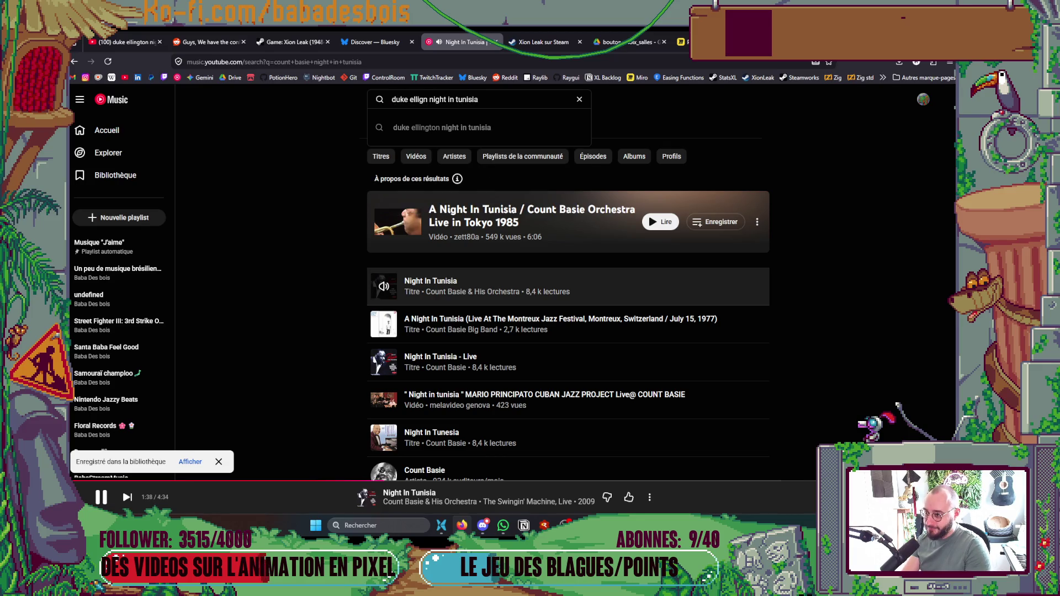
{"action": "type", "text": "ton"}
{"action": "key", "text": "Return"}
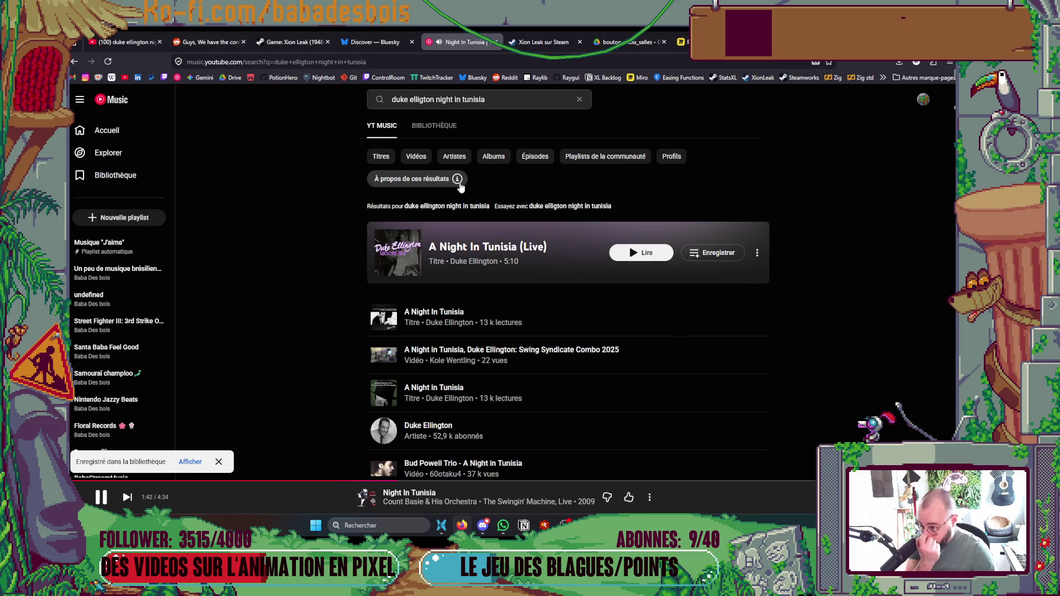
{"action": "left_click", "coordinate": [421, 99]}
{"action": "type", "text": "n"}
{"action": "key", "text": "Return"}
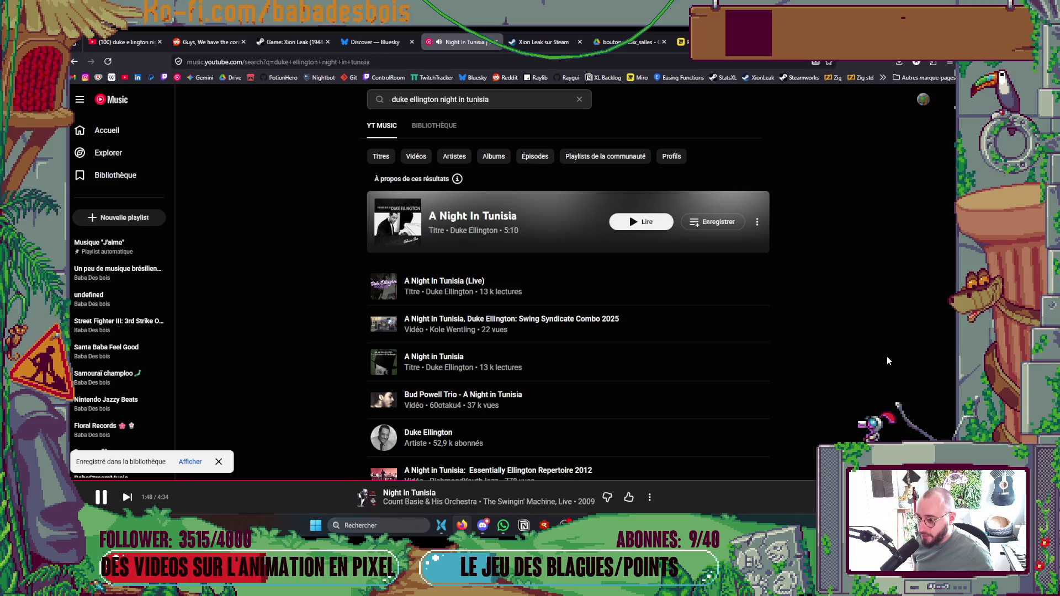
Step: Play Duke Ellington's 'A Night In Tunisia (Live)' and go back to Aseprite
{"action": "scroll", "coordinate": [883, 361], "scroll_direction": "down", "scroll_amount": 2}
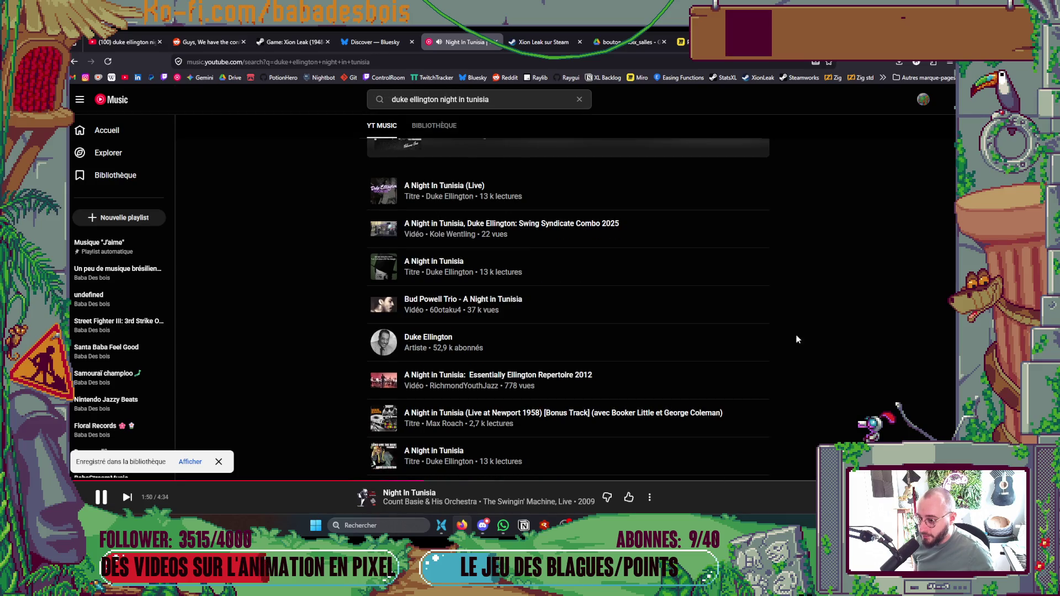
{"action": "left_click", "coordinate": [383, 190]}
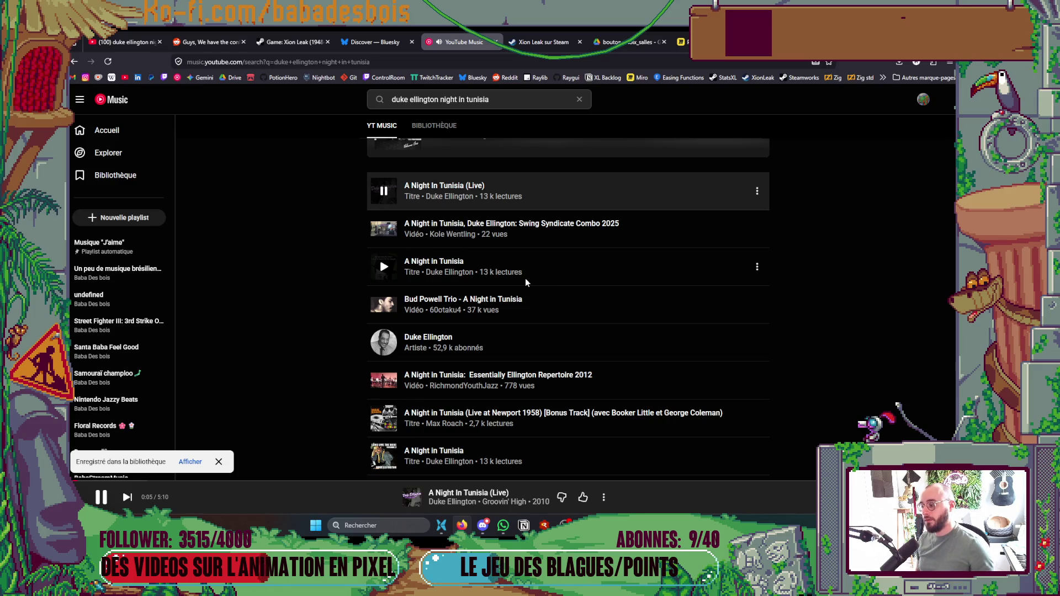
{"action": "key", "text": "alt+Tab"}
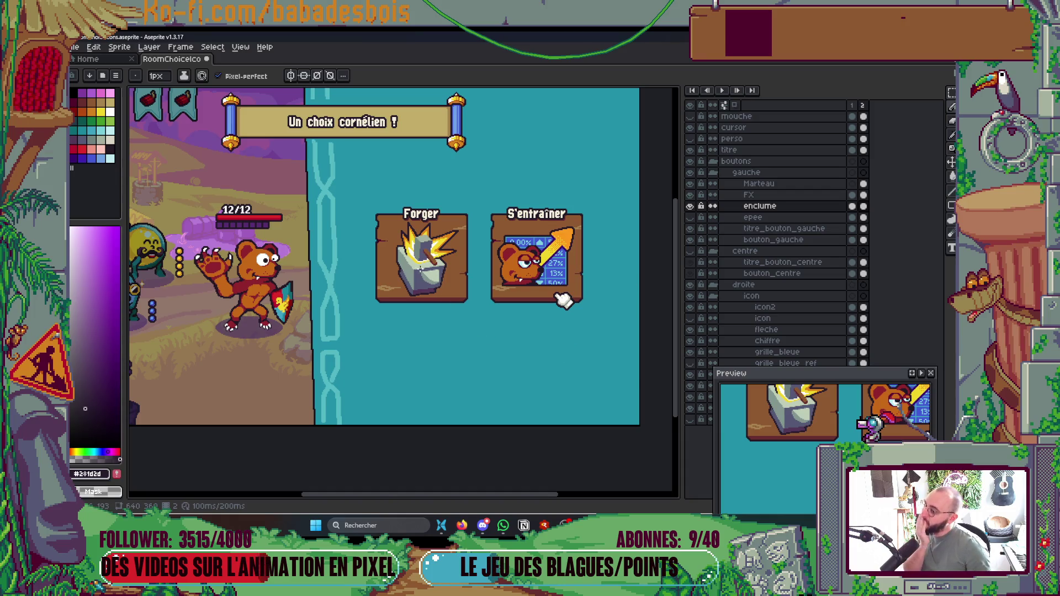
{"action": "scroll", "coordinate": [419, 273], "scroll_direction": "up", "scroll_amount": 4}
{"action": "scroll", "coordinate": [291, 300], "scroll_direction": "up", "scroll_amount": 2}
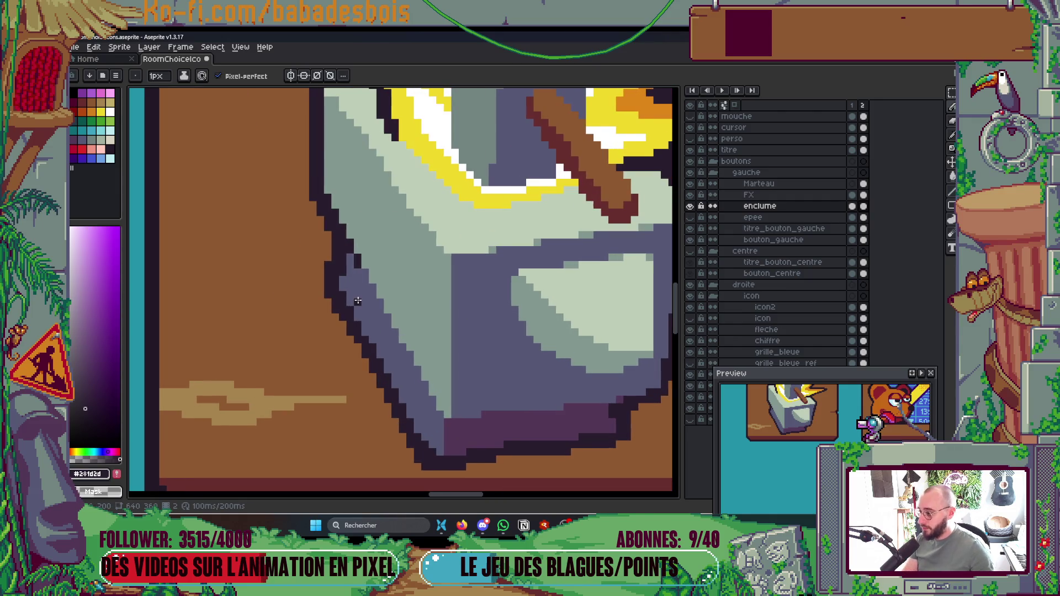
{"action": "scroll", "coordinate": [353, 292], "scroll_direction": "up", "scroll_amount": 1}
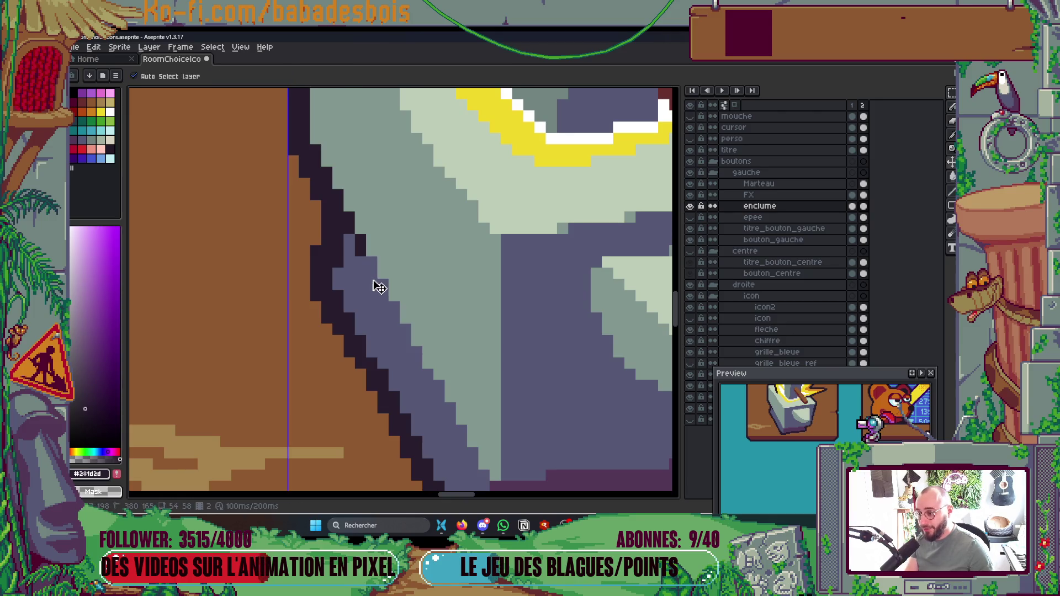
{"action": "key", "text": "alt+Up"}
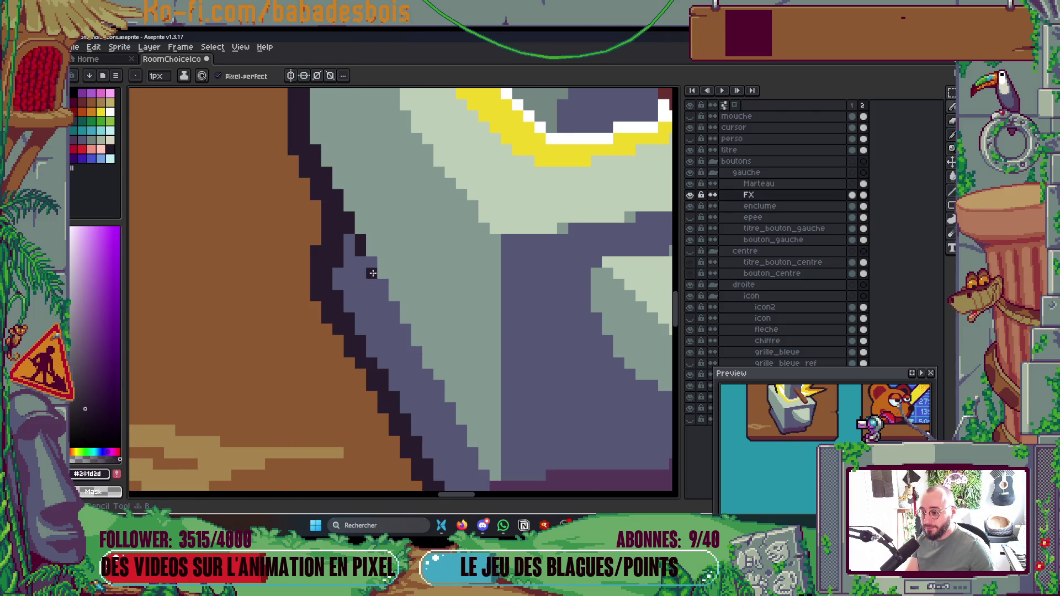
{"action": "left_click", "coordinate": [690, 197]}
{"action": "left_click", "coordinate": [690, 197]}
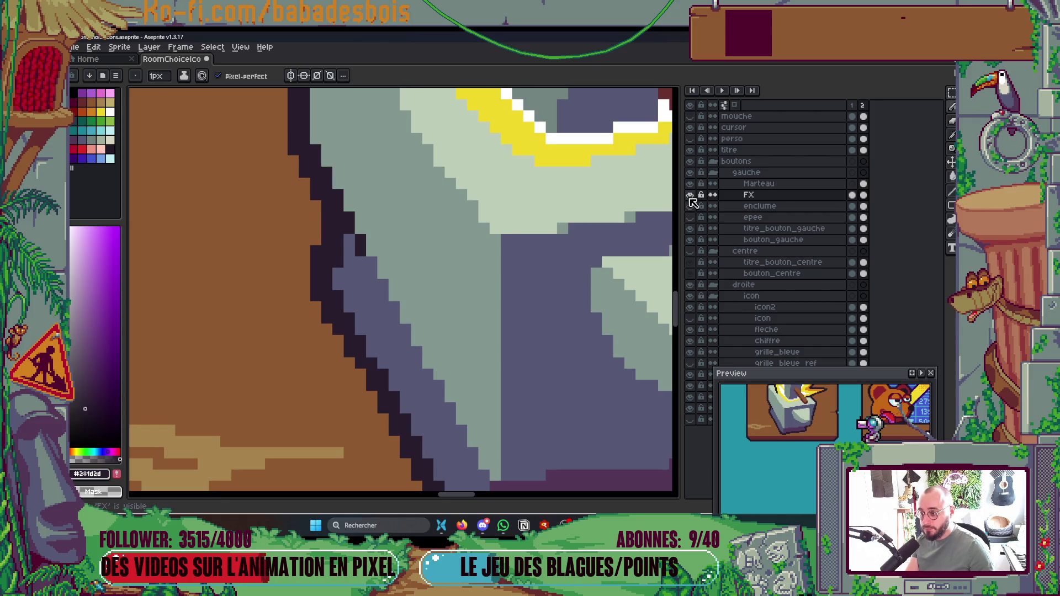
{"action": "left_click_drag", "start_coordinate": [433, 217], "coordinate": [533, 273]}
{"action": "key", "text": "shift+q"}
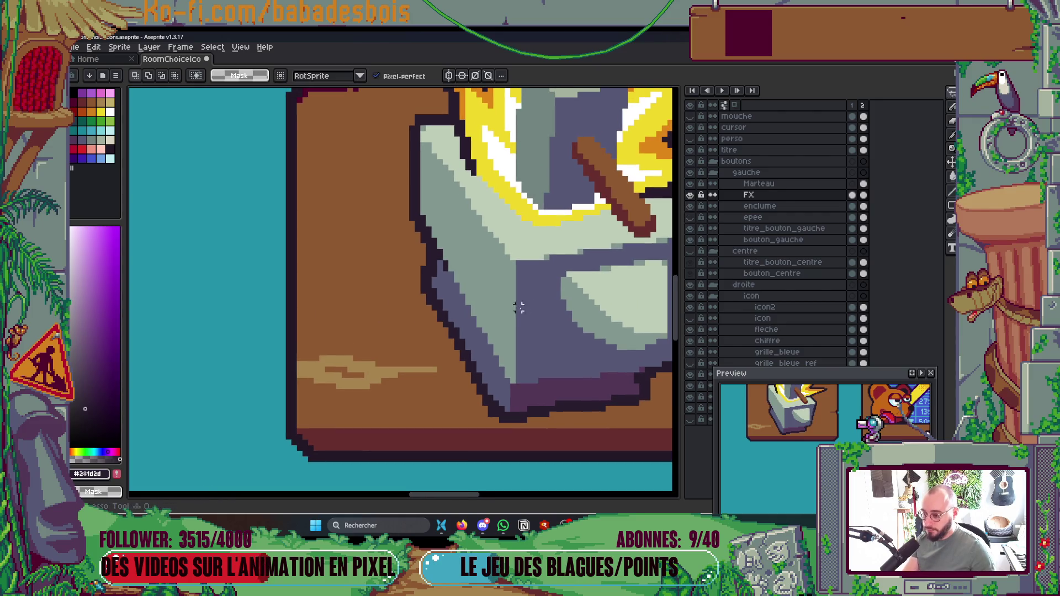
{"action": "left_click", "coordinate": [508, 313]}
{"action": "mouse_move", "coordinate": [438, 235]}
{"action": "left_mouse_down"}
{"action": "mouse_move", "coordinate": [527, 447]}
{"action": "mouse_move", "coordinate": [508, 312]}
{"action": "left_mouse_up"}
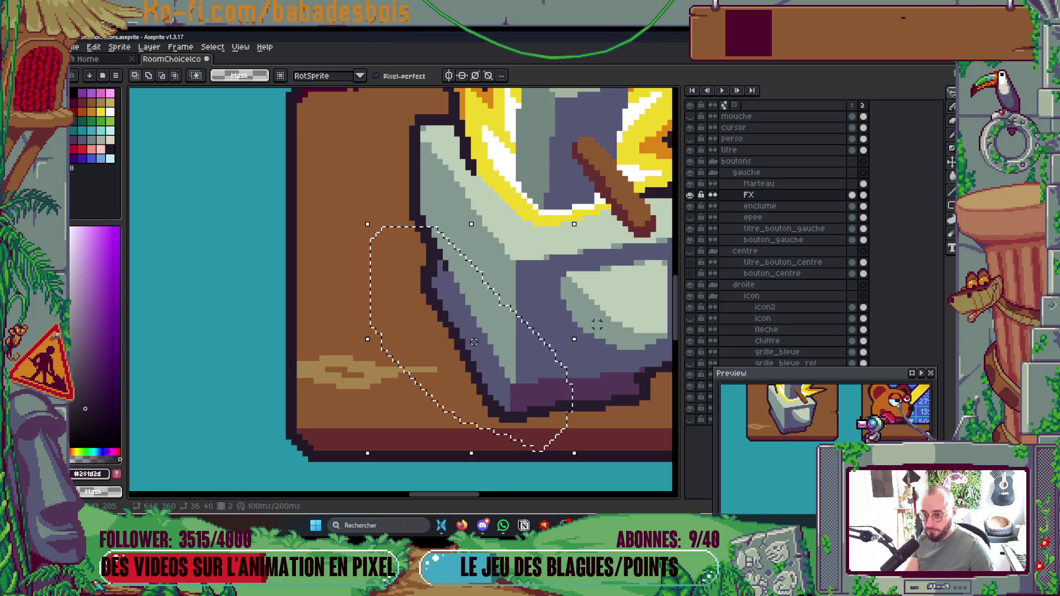
{"action": "key", "text": "ctrl+d"}
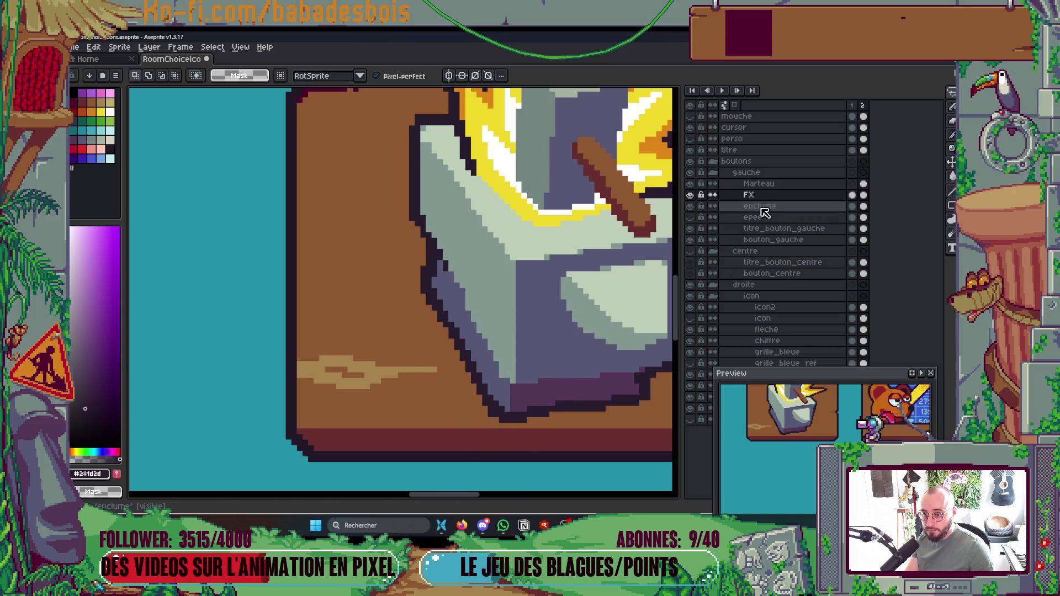
{"action": "left_click", "coordinate": [760, 206]}
{"action": "mouse_move", "coordinate": [381, 237]}
{"action": "left_mouse_down"}
{"action": "mouse_move", "coordinate": [547, 381]}
{"action": "mouse_move", "coordinate": [602, 330]}
{"action": "left_mouse_up"}
{"action": "scroll", "coordinate": [601, 331], "scroll_direction": "down", "scroll_amount": 5}
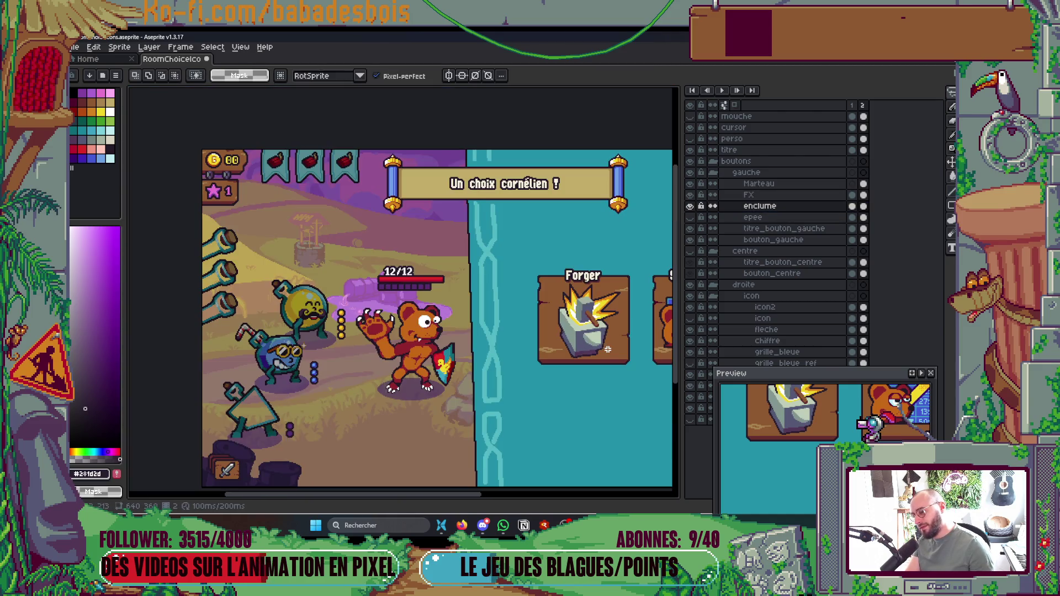
{"action": "scroll", "coordinate": [607, 349], "scroll_direction": "up", "scroll_amount": 6}
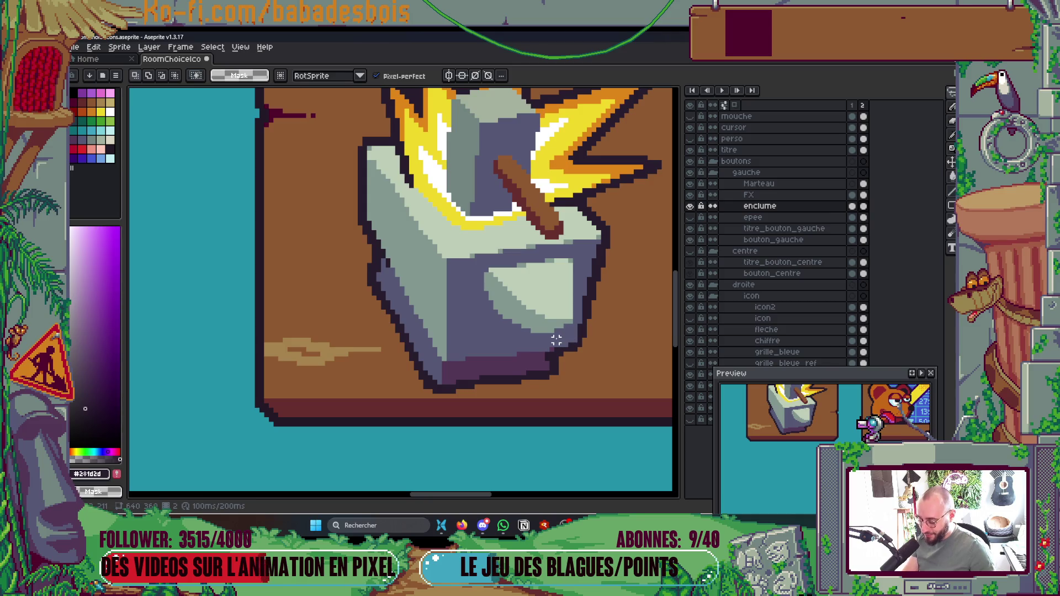
Step: Magic-wand select the anvil's front face and its light tones, then move and drop them
{"action": "scroll", "coordinate": [556, 341], "scroll_direction": "up", "scroll_amount": 1}
{"action": "key", "text": "w"}
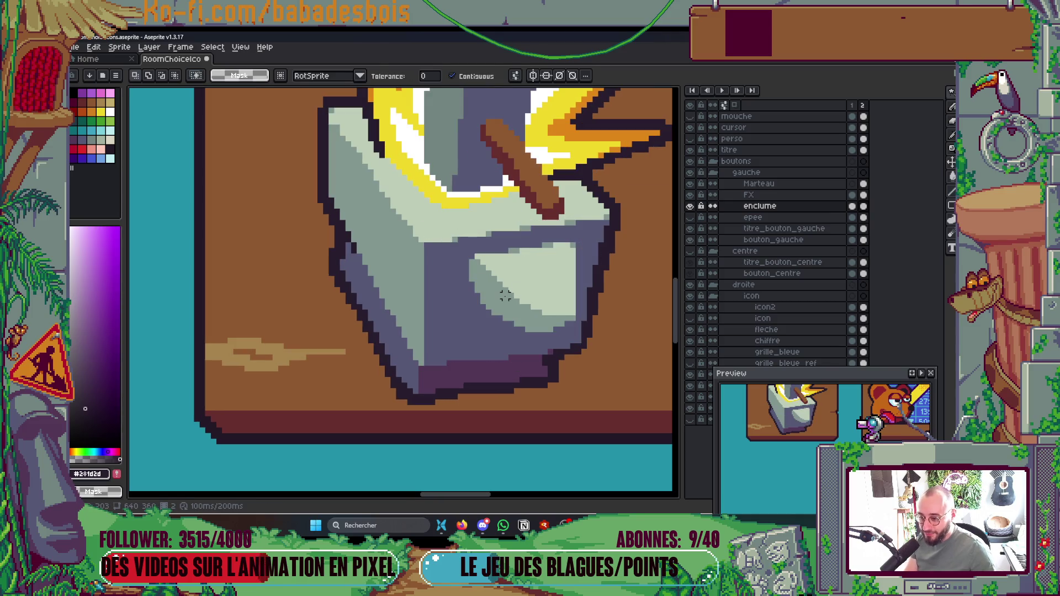
{"action": "left_click", "coordinate": [497, 312]}
{"action": "left_click", "coordinate": [527, 287], "text": "shift"}
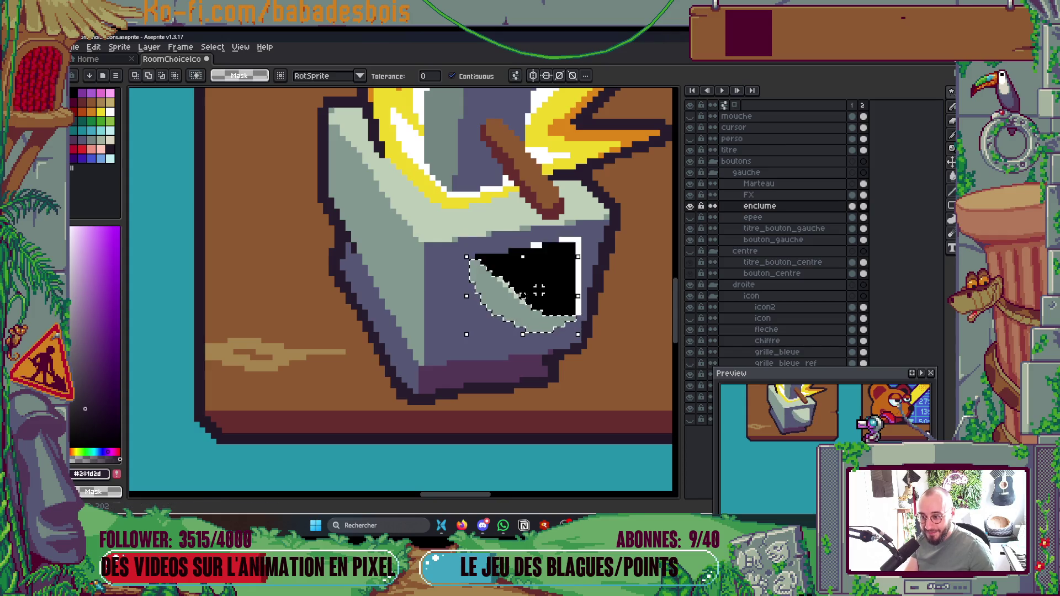
{"action": "scroll", "coordinate": [539, 272], "scroll_direction": "up", "scroll_amount": 2}
{"action": "left_click", "coordinate": [541, 271]}
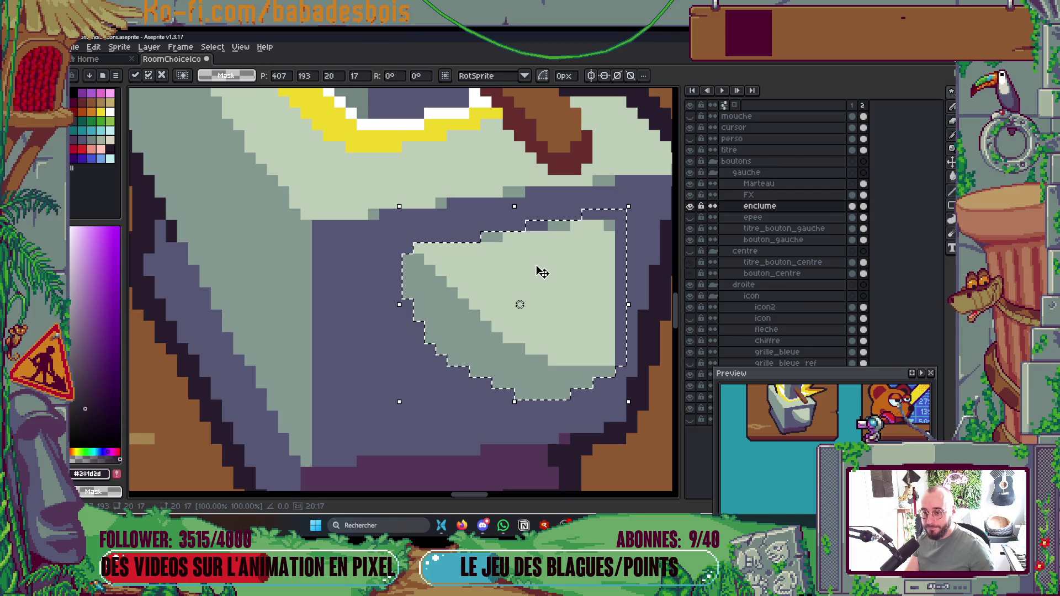
{"action": "key", "text": "ctrl+d"}
Step: Hide the FX layer and try selecting the lower anvil freehand on the enclume layer
{"action": "left_click", "coordinate": [690, 195]}
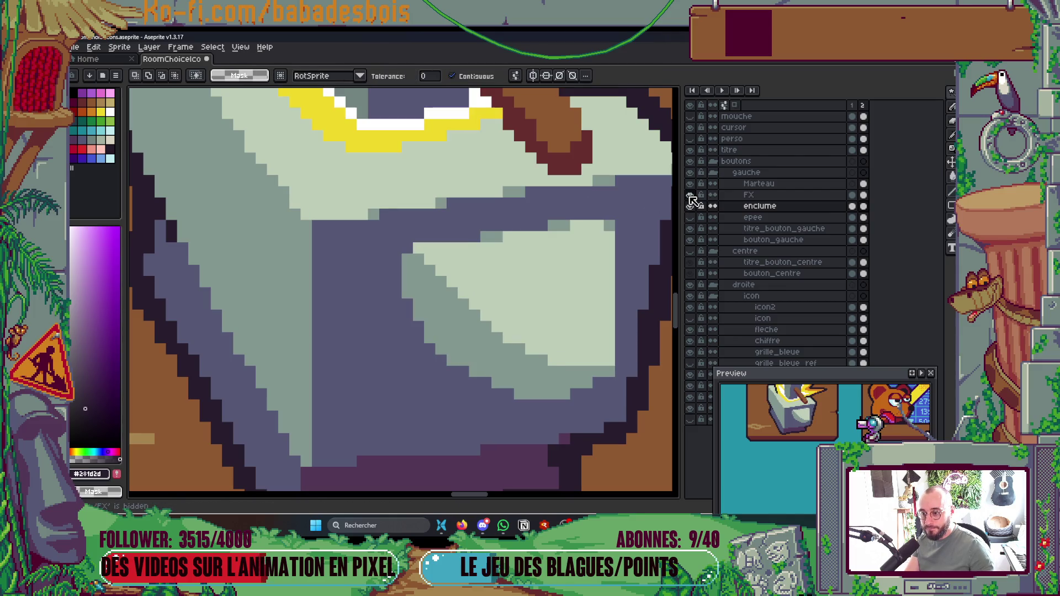
{"action": "scroll", "coordinate": [495, 293], "scroll_direction": "down", "scroll_amount": 3}
{"action": "key", "text": "b"}
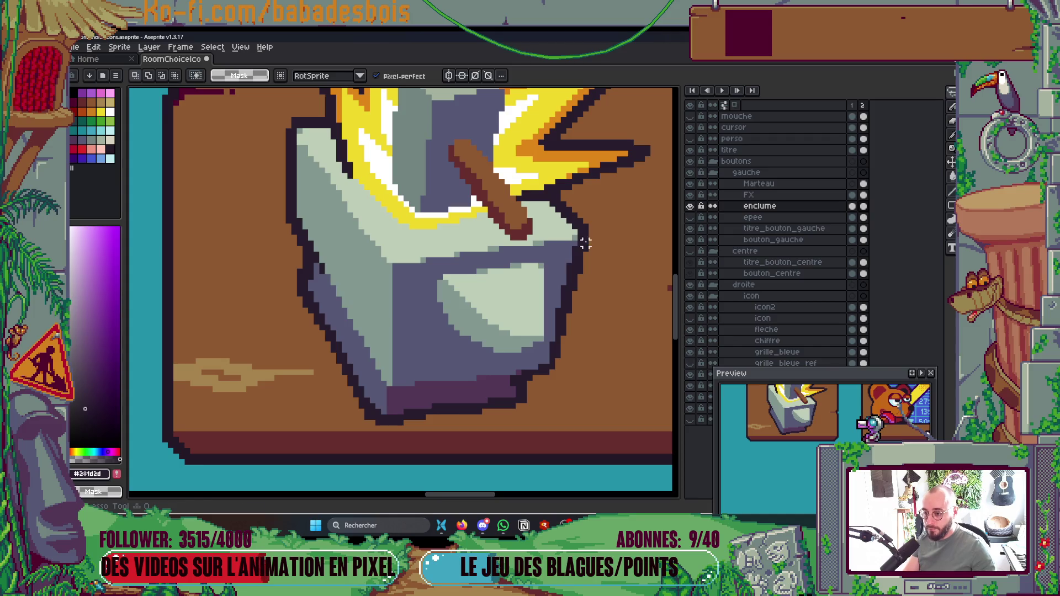
{"action": "mouse_move", "coordinate": [608, 226]}
{"action": "left_mouse_down"}
{"action": "mouse_move", "coordinate": [473, 221]}
{"action": "mouse_move", "coordinate": [326, 439]}
{"action": "mouse_move", "coordinate": [630, 265]}
{"action": "mouse_move", "coordinate": [610, 218]}
{"action": "left_mouse_up"}
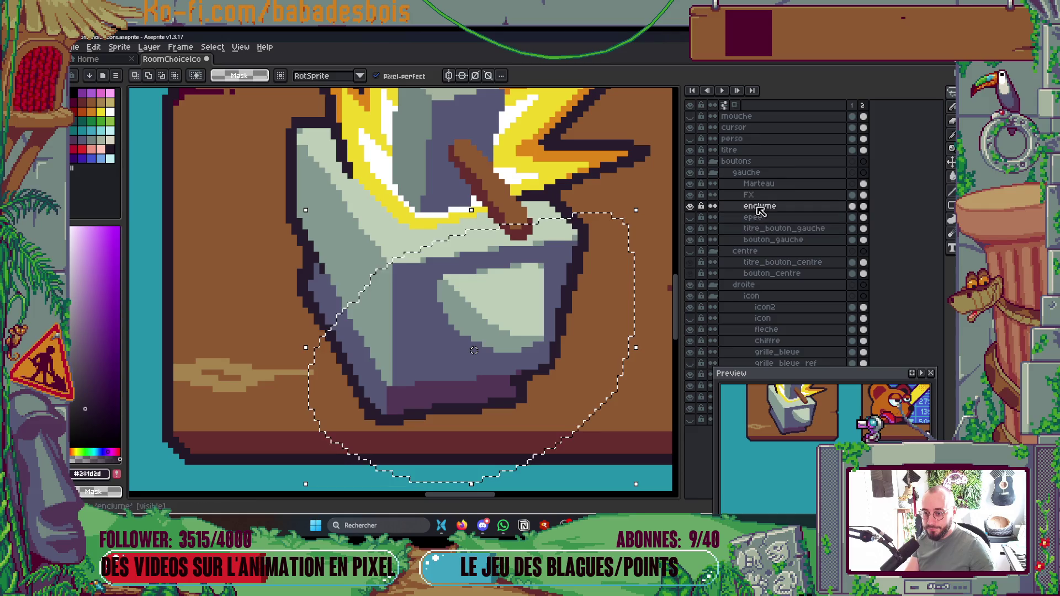
{"action": "left_click", "coordinate": [777, 198]}
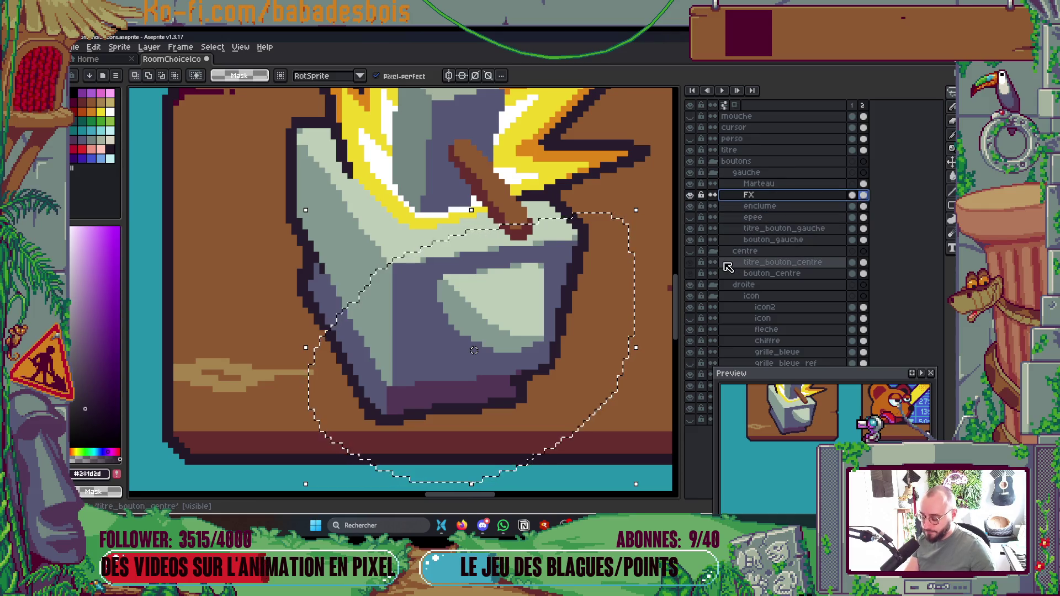
{"action": "key", "text": "ctrl+d"}
{"action": "left_click", "coordinate": [793, 207]}
{"action": "key", "text": "ctrl+shift+d"}
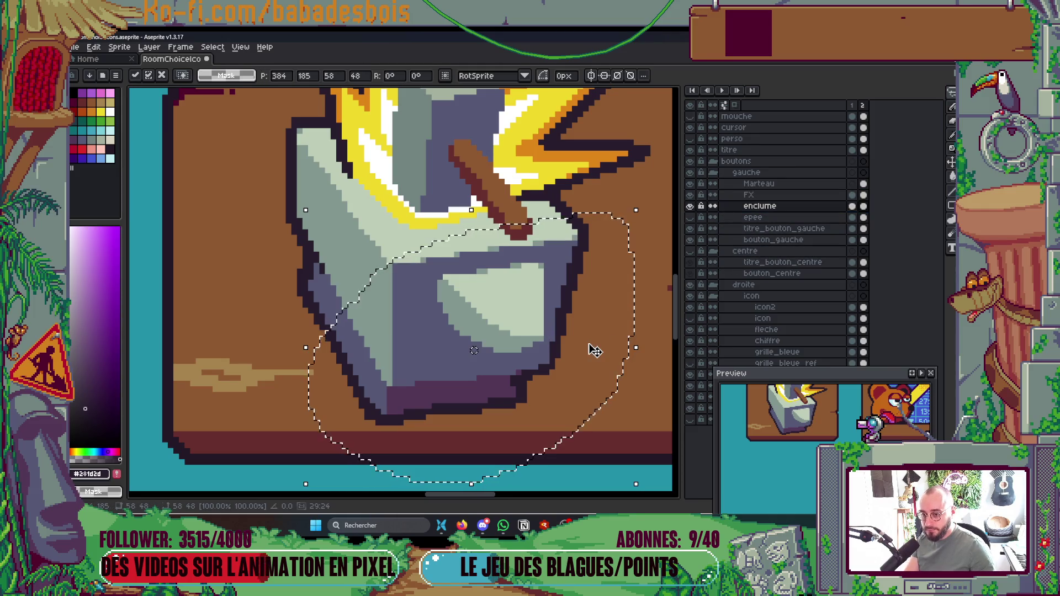
{"action": "key", "text": "ctrl+d"}
Step: Box-select the anvil's light face plus its top-right corner, nudge it, and commit
{"action": "scroll", "coordinate": [530, 326], "scroll_direction": "up", "scroll_amount": 1}
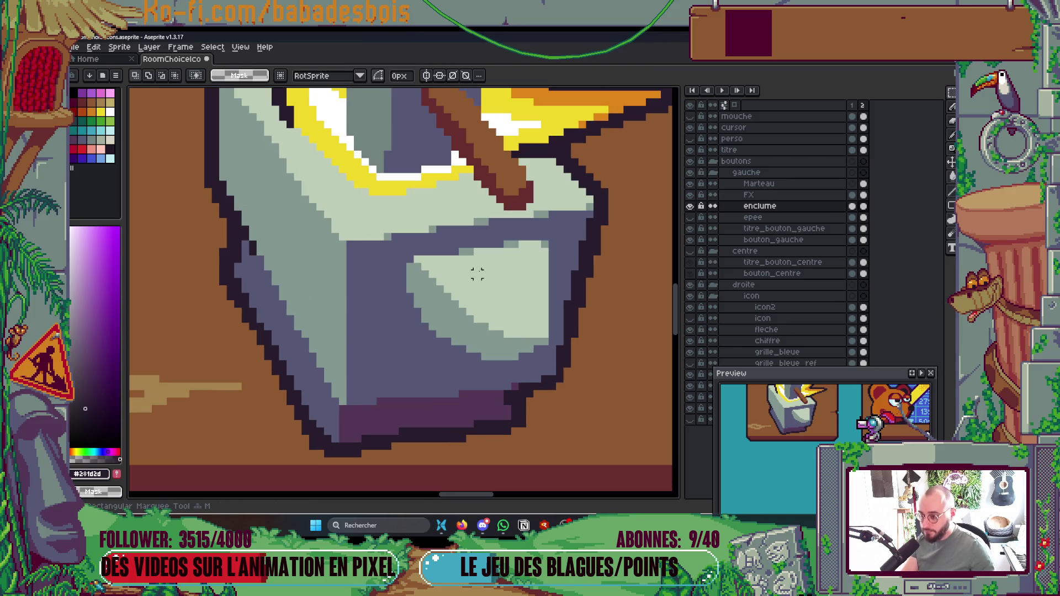
{"action": "mouse_move", "coordinate": [409, 251]}
{"action": "left_mouse_down"}
{"action": "mouse_move", "coordinate": [544, 343]}
{"action": "mouse_move", "coordinate": [551, 362]}
{"action": "left_mouse_up"}
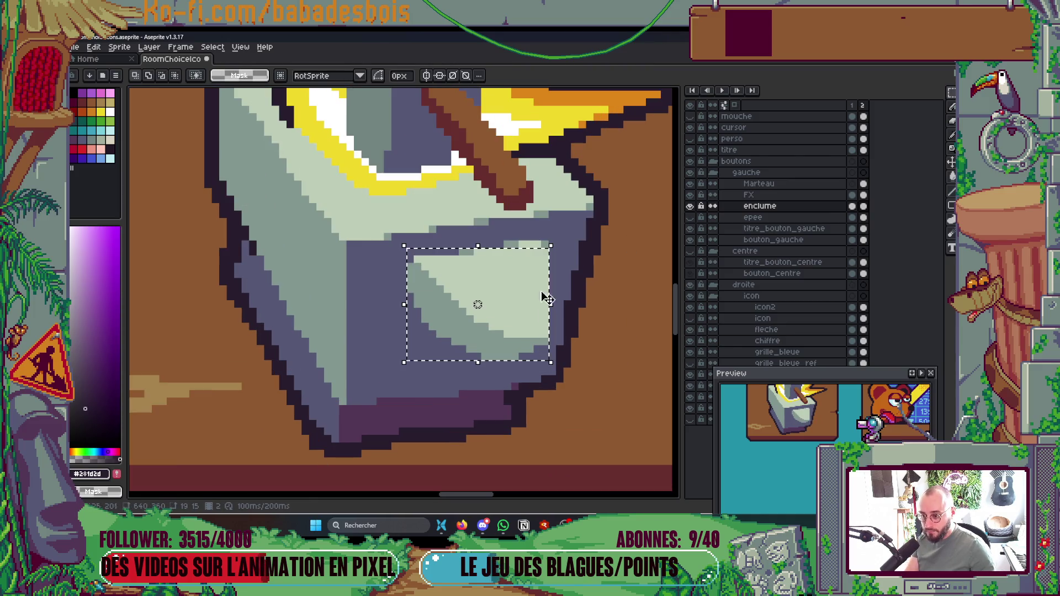
{"action": "left_click_drag", "start_coordinate": [552, 234], "coordinate": [488, 270]}
{"action": "left_click", "coordinate": [506, 272]}
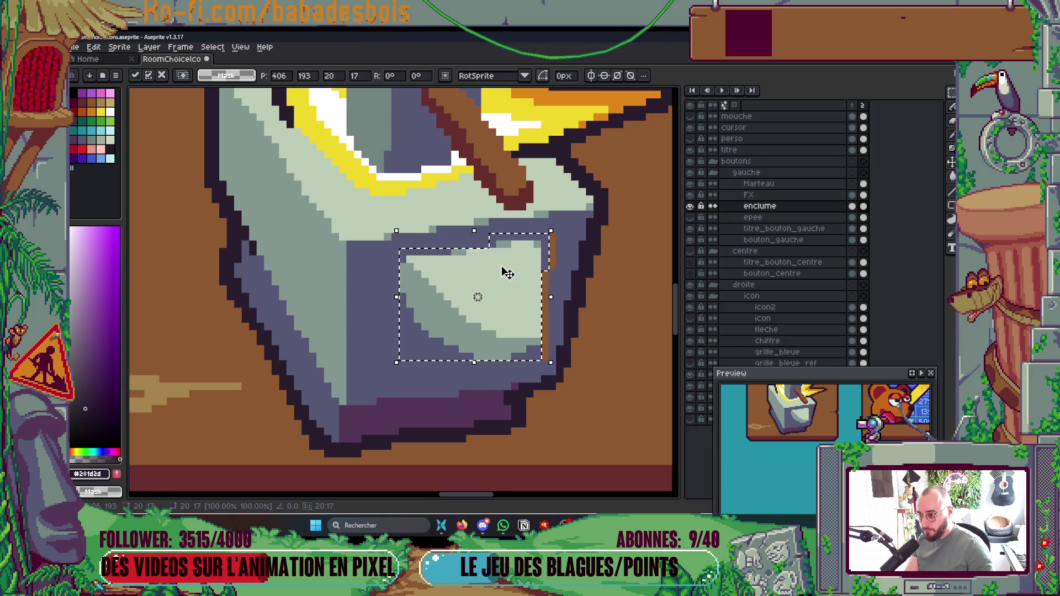
{"action": "key", "text": "ctrl+d"}
Step: With Paint Bucket, sample the anvil greys #565876 and #bdcdb8 for filling gaps
{"action": "key", "text": "g"}
{"action": "left_click", "coordinate": [555, 279], "text": "alt"}
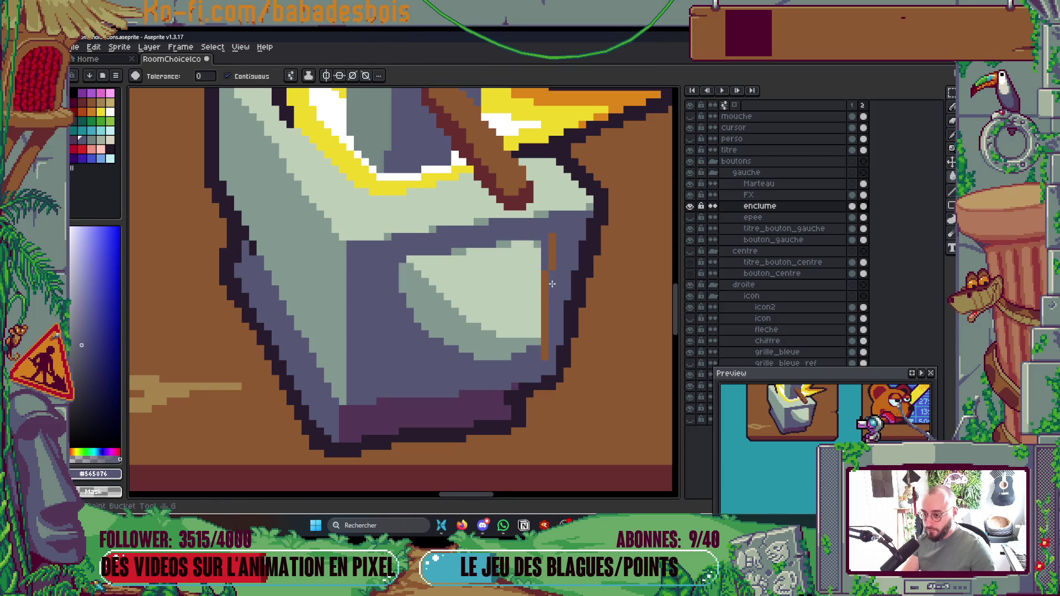
{"action": "scroll", "coordinate": [546, 287], "scroll_direction": "down", "scroll_amount": 4}
{"action": "scroll", "coordinate": [560, 294], "scroll_direction": "up", "scroll_amount": 1}
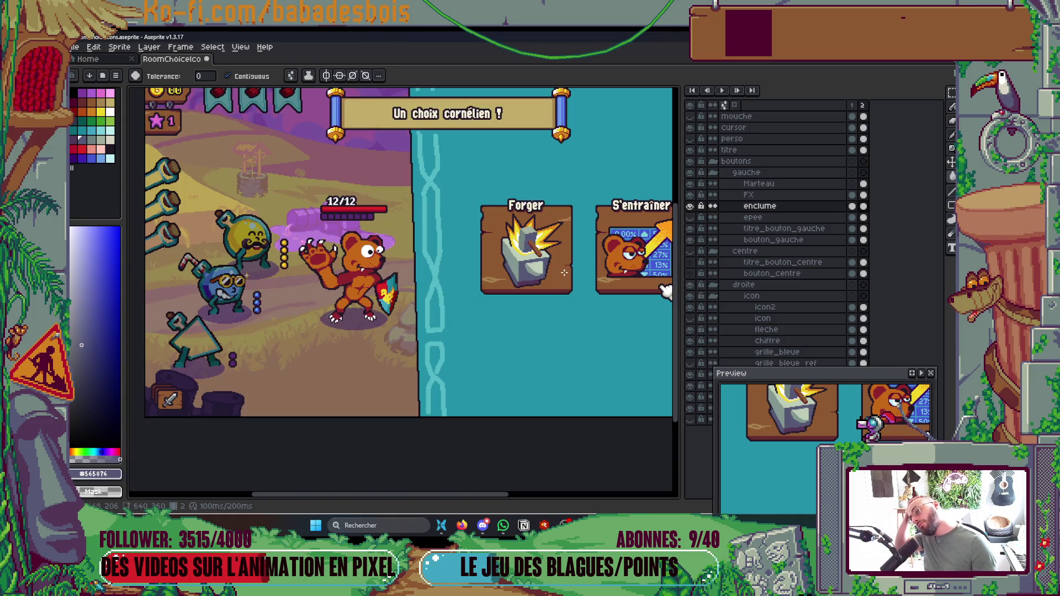
{"action": "scroll", "coordinate": [551, 280], "scroll_direction": "up", "scroll_amount": 5}
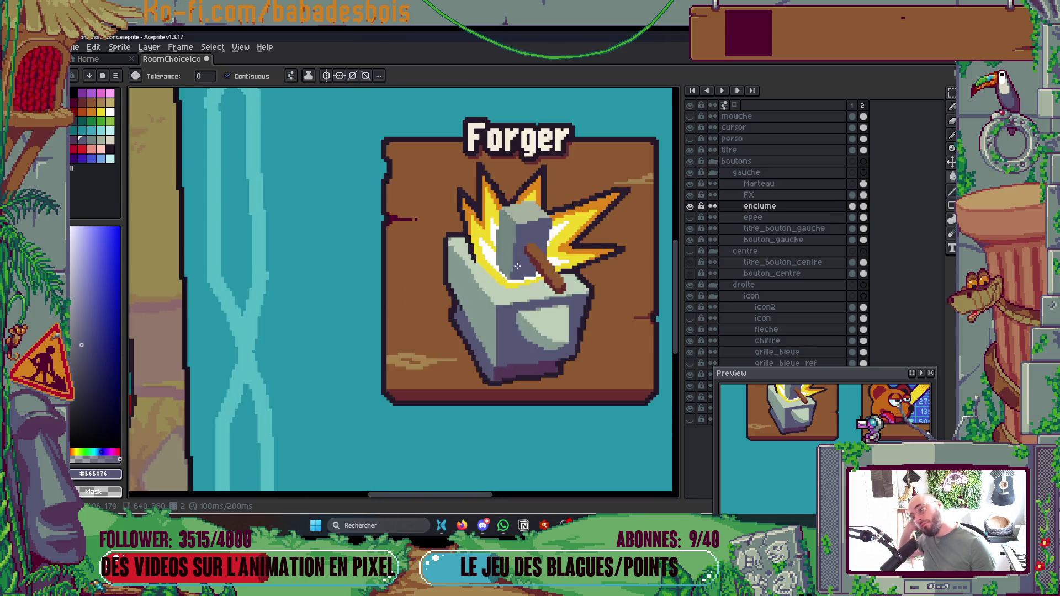
{"action": "left_click", "coordinate": [470, 280], "text": "alt"}
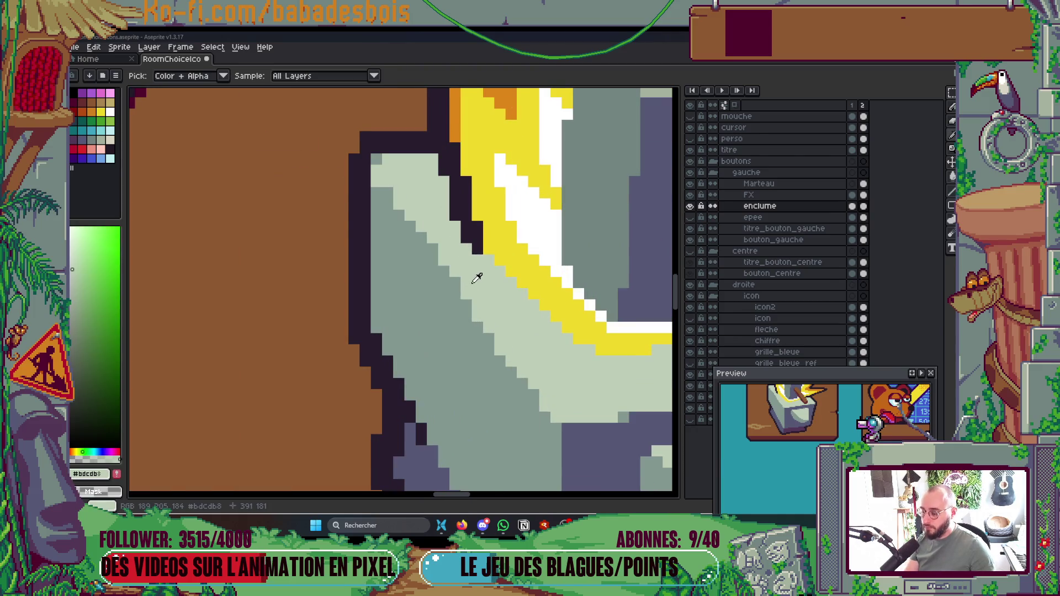
{"action": "key", "text": "alt+Tab"}
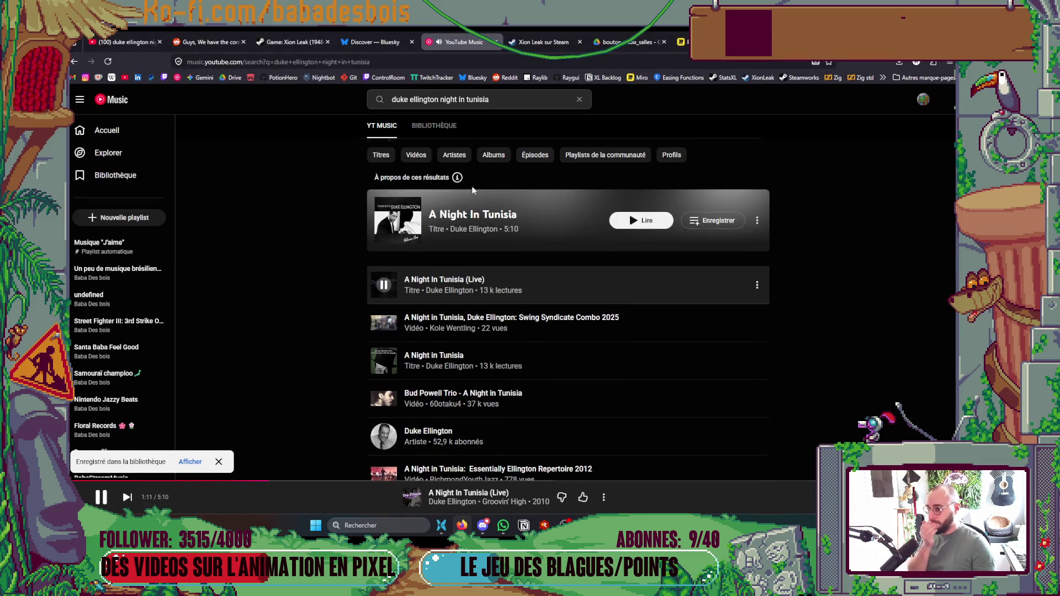
Step: Search YouTube Music for 'duke ellington caravan', play 'Caravan (1999 Remastered)', and return to Aseprite
{"action": "left_click_drag", "start_coordinate": [489, 102], "coordinate": [443, 107]}
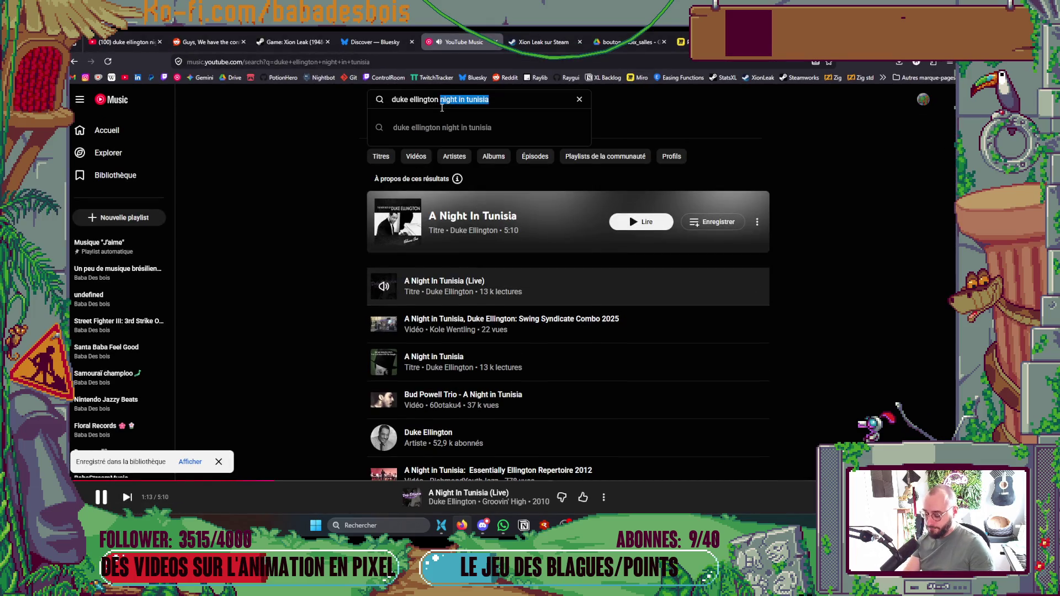
{"action": "type", "text": "car"}
{"action": "key", "text": "Down"}
{"action": "key", "text": "Return"}
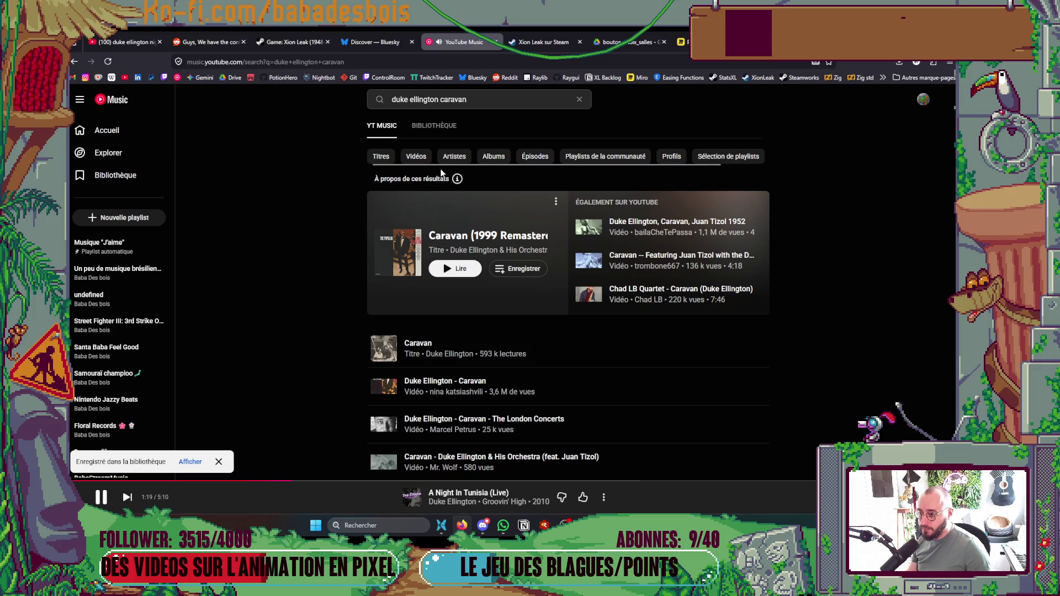
{"action": "left_click", "coordinate": [461, 276]}
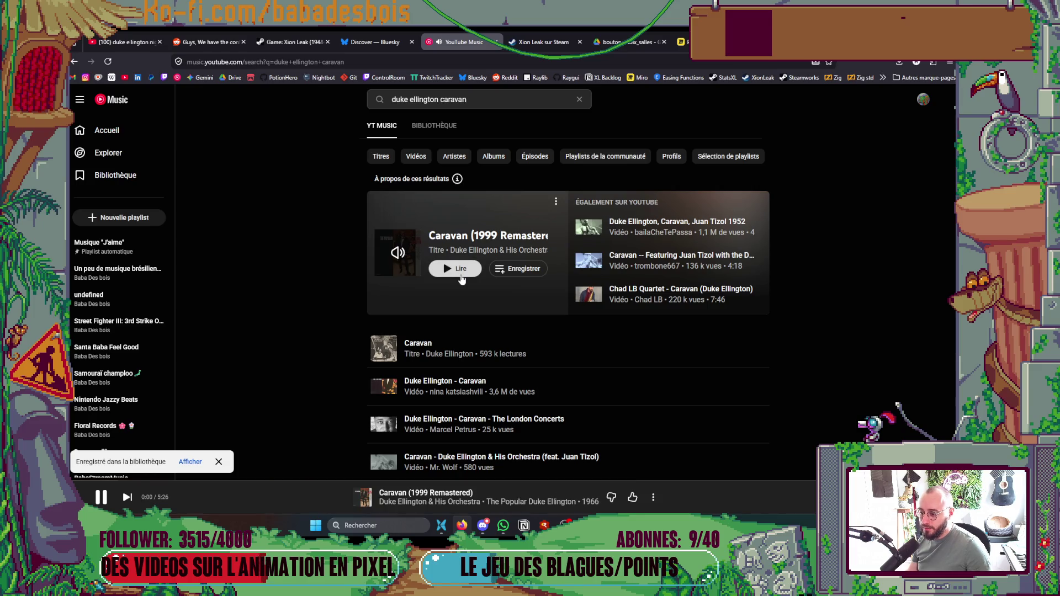
{"action": "key", "text": "alt+Tab"}
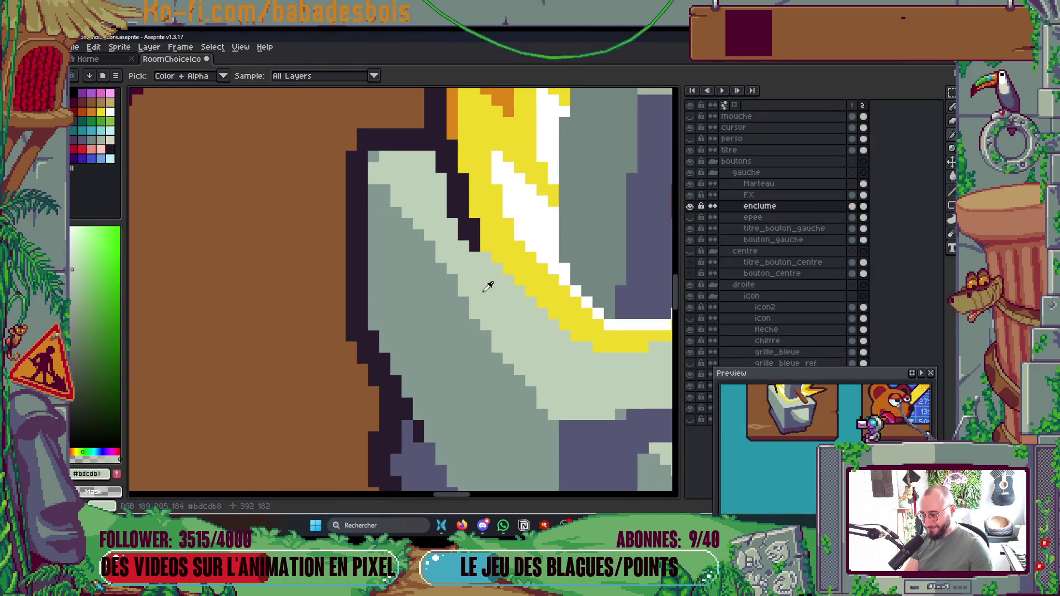
Step: Switch to the pencil and pick the darker grey #839892 from the anvil
{"action": "key", "text": "b"}
{"action": "left_click", "coordinate": [384, 218], "text": "alt"}
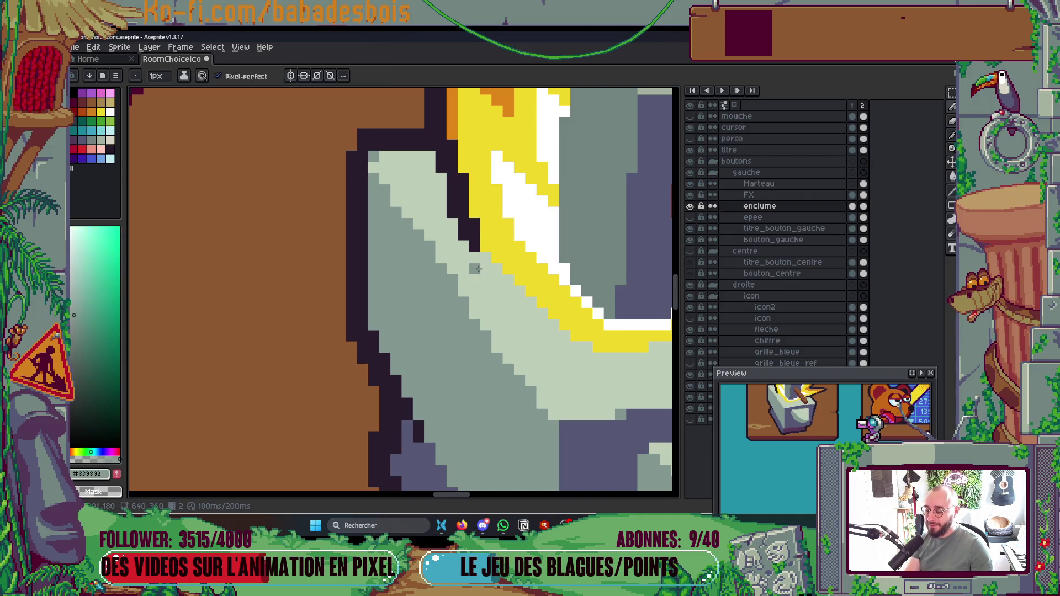
{"action": "scroll", "coordinate": [477, 269], "scroll_direction": "down", "scroll_amount": 4}
Step: Restart Caravan from the beginning, then bring the Forger card back into view
{"action": "key", "text": "alt+Tab"}
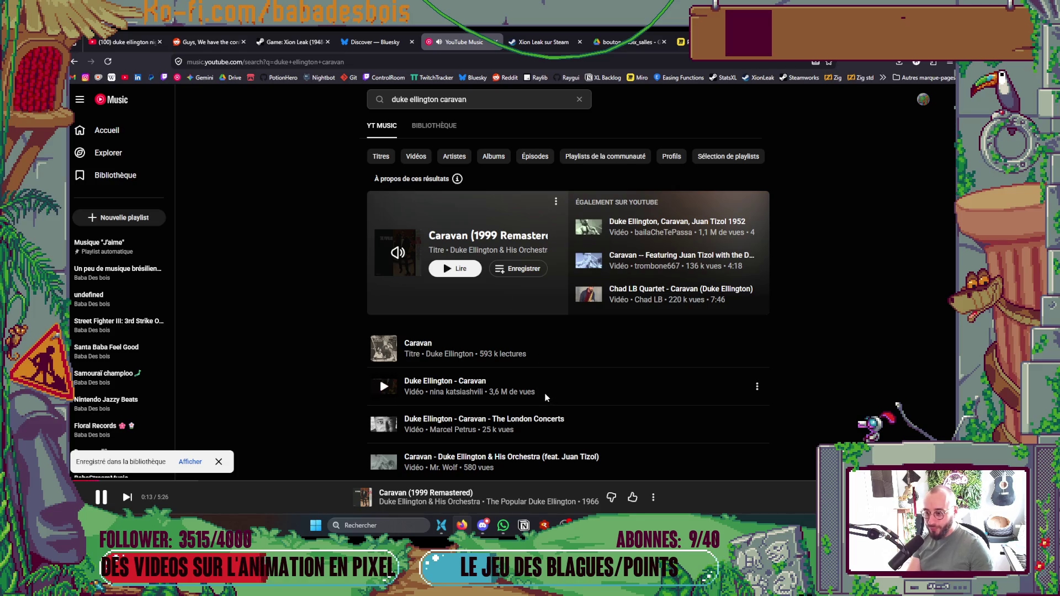
{"action": "left_click", "coordinate": [489, 250]}
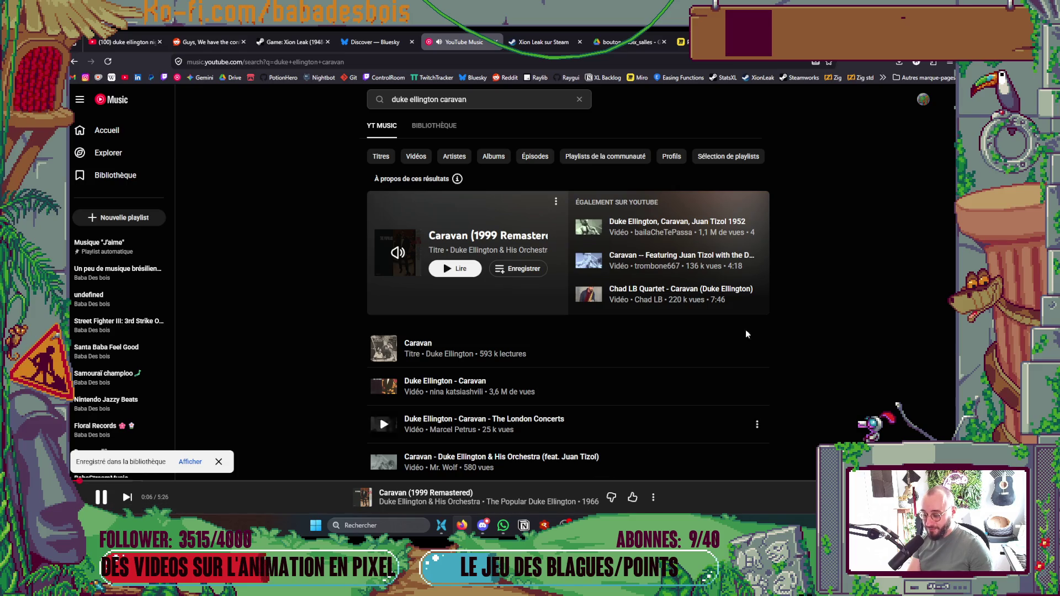
{"action": "key", "text": "alt+Tab"}
{"action": "left_click_drag", "start_coordinate": [576, 309], "coordinate": [547, 333]}
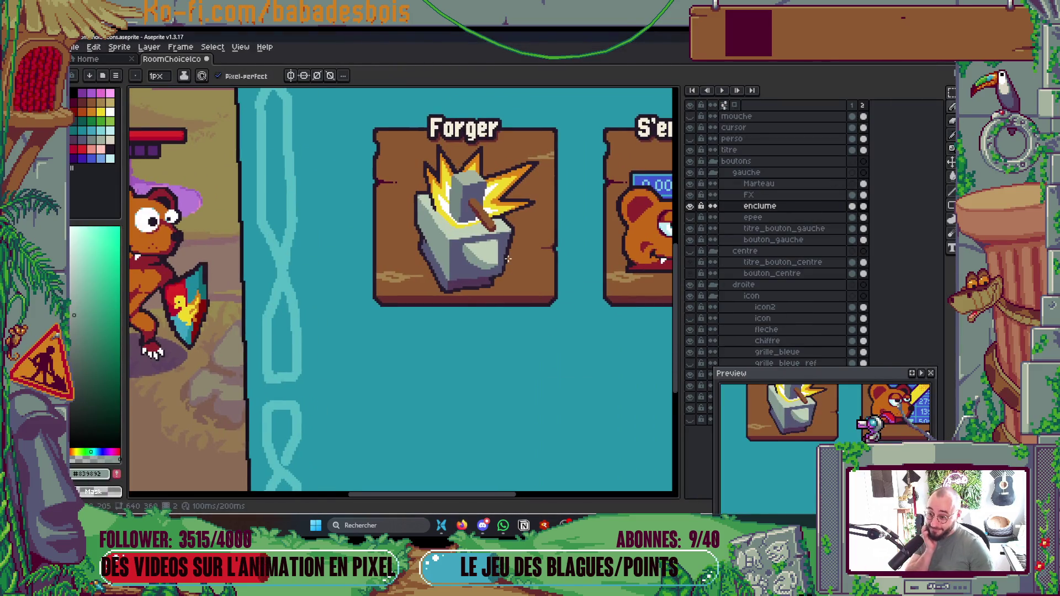
Step: Make the Marteau layer active and save the sprite
{"action": "scroll", "coordinate": [495, 220], "scroll_direction": "up", "scroll_amount": 2}
{"action": "scroll", "coordinate": [473, 213], "scroll_direction": "up", "scroll_amount": 1}
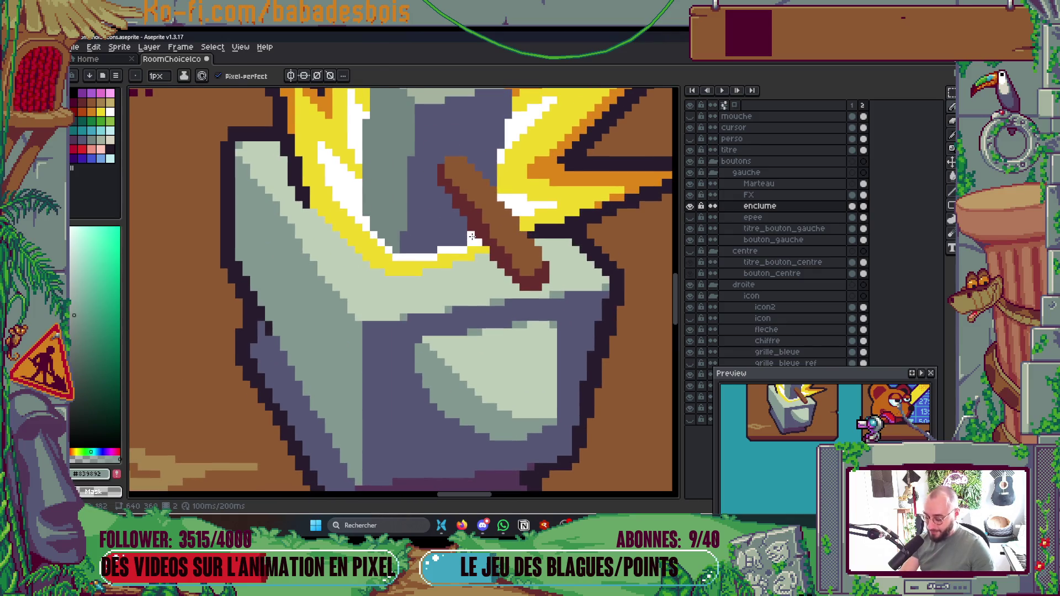
{"action": "left_click", "coordinate": [469, 234], "text": "ctrl"}
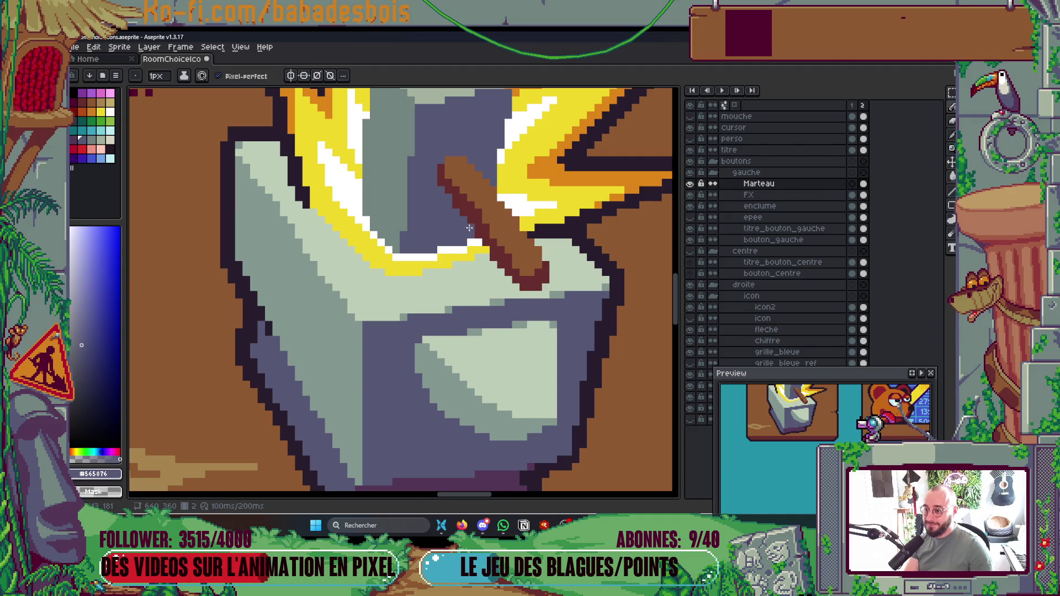
{"action": "scroll", "coordinate": [469, 234], "scroll_direction": "down", "scroll_amount": 5}
{"action": "key", "text": "ctrl+s"}
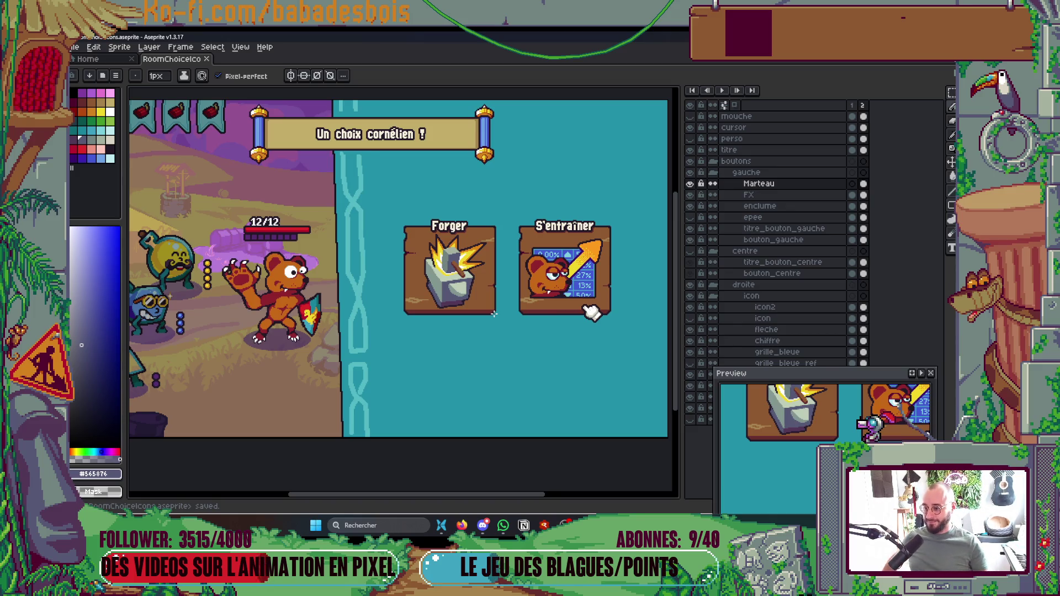
Step: Pick the anvil's dark outline colour and pencil dark pixels along its left edge
{"action": "scroll", "coordinate": [403, 303], "scroll_direction": "up", "scroll_amount": 5}
{"action": "scroll", "coordinate": [403, 304], "scroll_direction": "up", "scroll_amount": 1}
{"action": "left_click", "coordinate": [433, 243], "text": "alt"}
{"action": "left_click", "coordinate": [422, 196], "text": "ctrl"}
{"action": "left_click", "coordinate": [424, 209]}
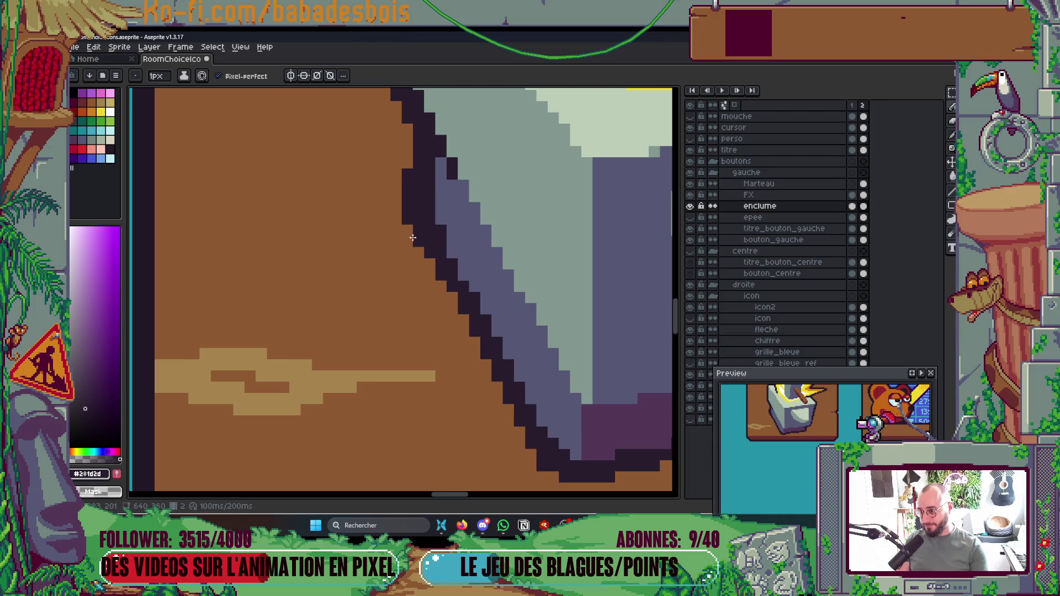
{"action": "scroll", "coordinate": [408, 182], "scroll_direction": "down", "scroll_amount": 4}
{"action": "scroll", "coordinate": [431, 145], "scroll_direction": "up", "scroll_amount": 3}
{"action": "scroll", "coordinate": [364, 259], "scroll_direction": "up", "scroll_amount": 5}
{"action": "mouse_move", "coordinate": [395, 304]}
{"action": "left_mouse_down"}
{"action": "mouse_move", "coordinate": [395, 237]}
{"action": "mouse_move", "coordinate": [362, 271]}
{"action": "left_mouse_up"}
Step: Select the Marteau and FX layers and nudge the hammer and burst down one pixel
{"action": "key", "text": "ctrl"}
{"action": "scroll", "coordinate": [362, 271], "scroll_direction": "down", "scroll_amount": 5}
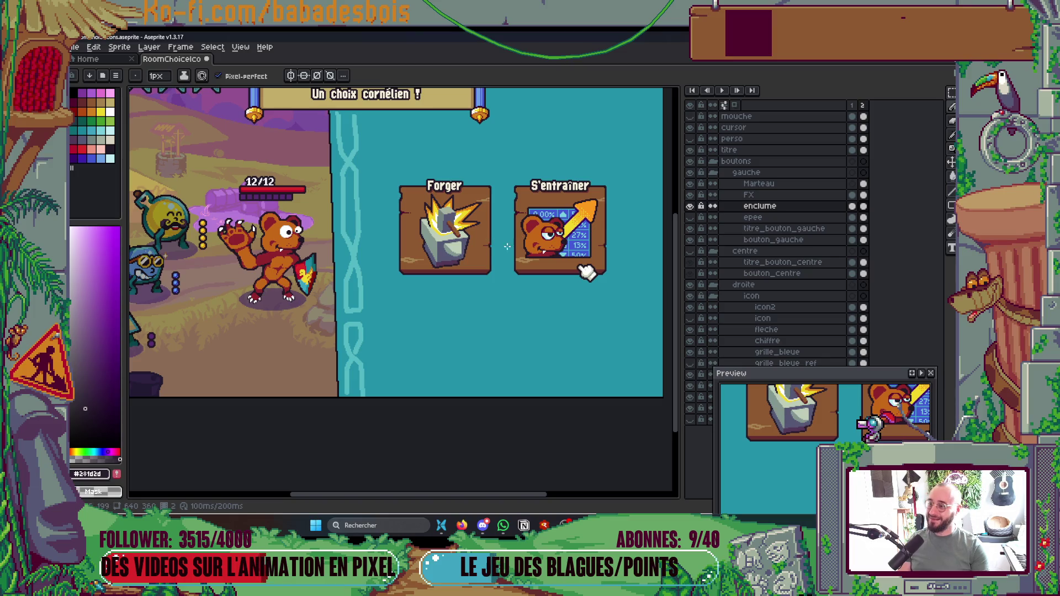
{"action": "scroll", "coordinate": [473, 263], "scroll_direction": "up", "scroll_amount": 5}
{"action": "scroll", "coordinate": [489, 262], "scroll_direction": "down", "scroll_amount": 5}
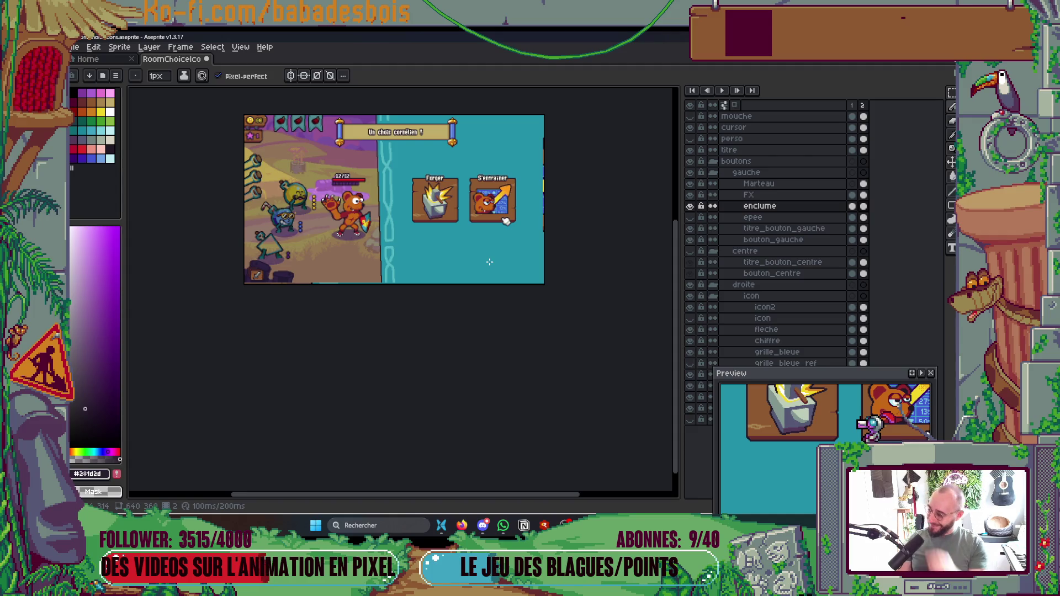
{"action": "scroll", "coordinate": [446, 206], "scroll_direction": "up", "scroll_amount": 4}
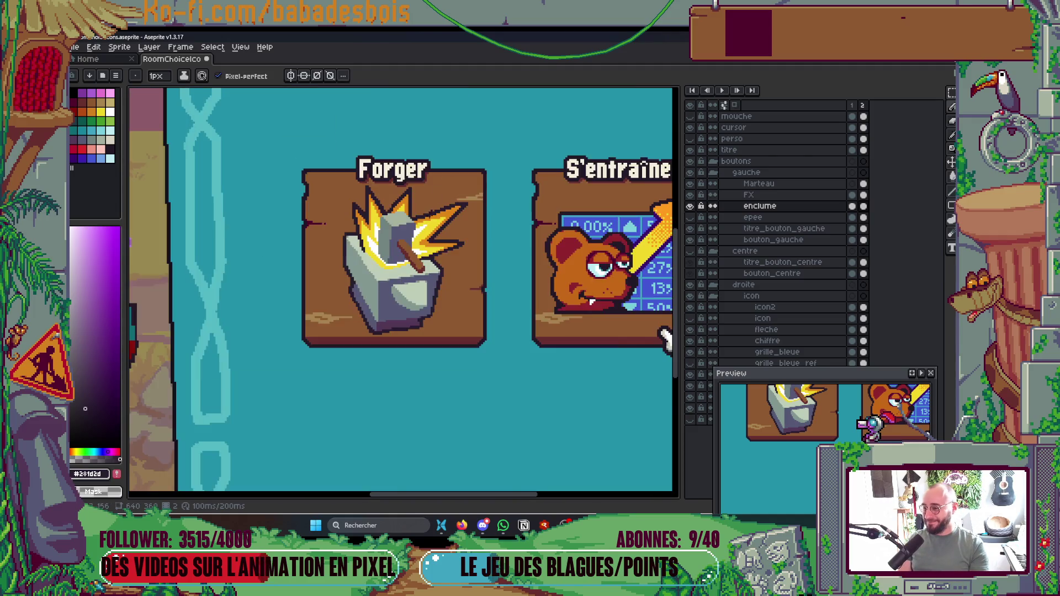
{"action": "left_click", "coordinate": [759, 183]}
{"action": "left_click", "coordinate": [748, 194], "text": "shift"}
{"action": "key", "text": "v"}
{"action": "key", "text": "Down"}
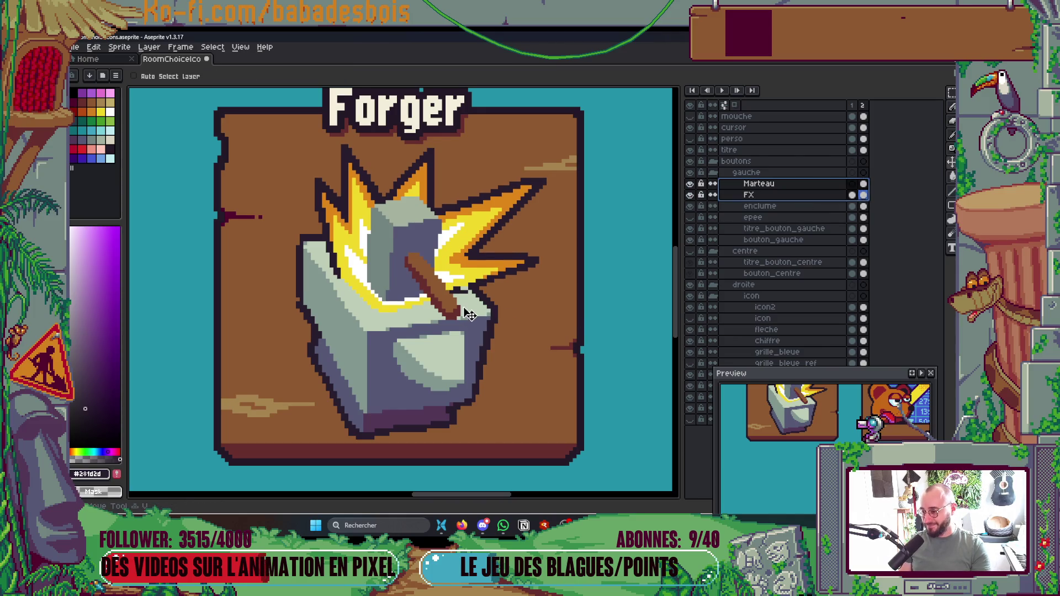
Step: Marquee-select the anvil's left side on the enclume layer and move it up one pixel
{"action": "scroll", "coordinate": [347, 315], "scroll_direction": "up", "scroll_amount": 1}
{"action": "key", "text": "m"}
{"action": "left_click_drag", "start_coordinate": [264, 221], "coordinate": [359, 377]}
{"action": "left_click", "coordinate": [638, 296]}
{"action": "left_click", "coordinate": [759, 206]}
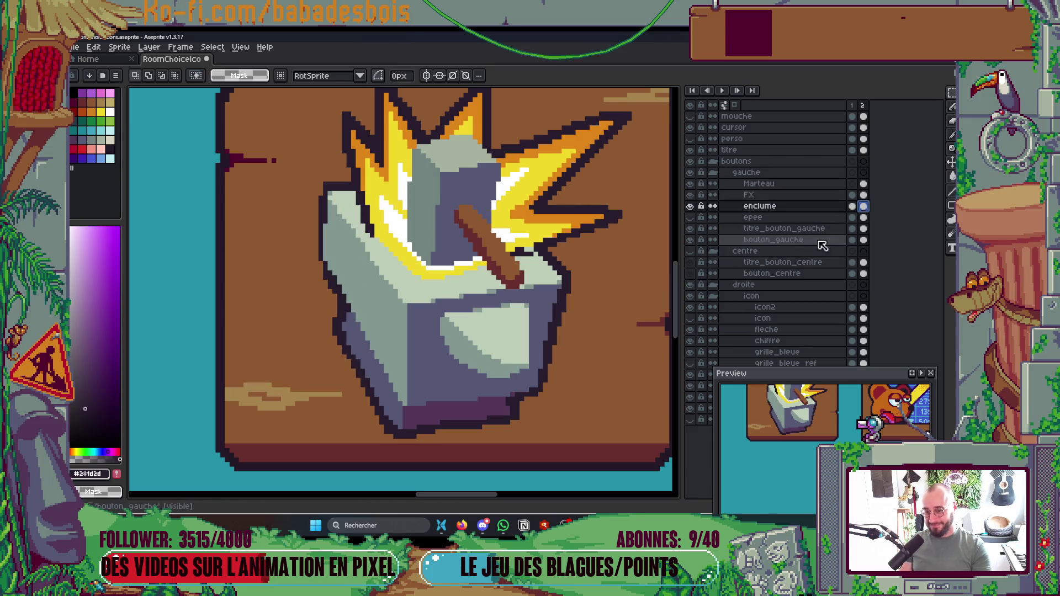
{"action": "key", "text": "ctrl+shift+d"}
{"action": "left_click", "coordinate": [311, 301]}
{"action": "left_click_drag", "start_coordinate": [311, 301], "coordinate": [312, 296]}
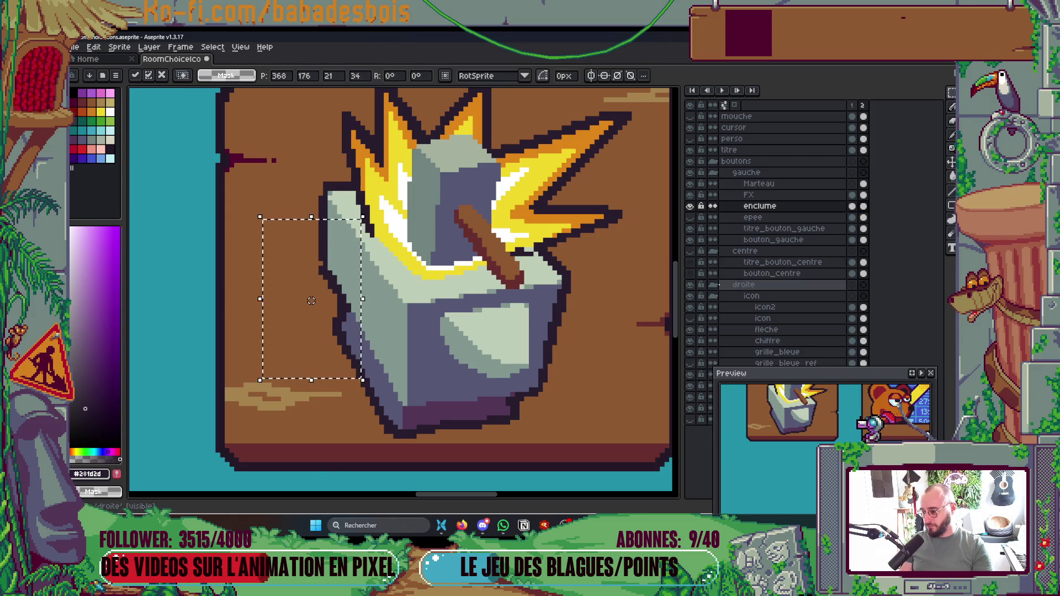
{"action": "key", "text": "ctrl+d"}
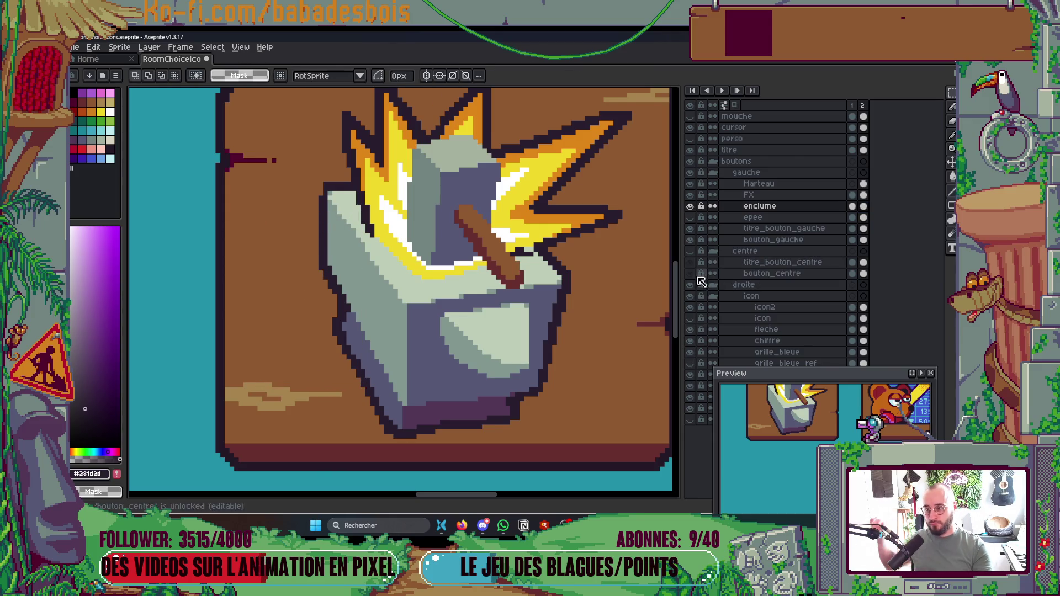
Step: Return to the Pencil and save the icon file
{"action": "scroll", "coordinate": [318, 242], "scroll_direction": "up", "scroll_amount": 2}
{"action": "key", "text": "b"}
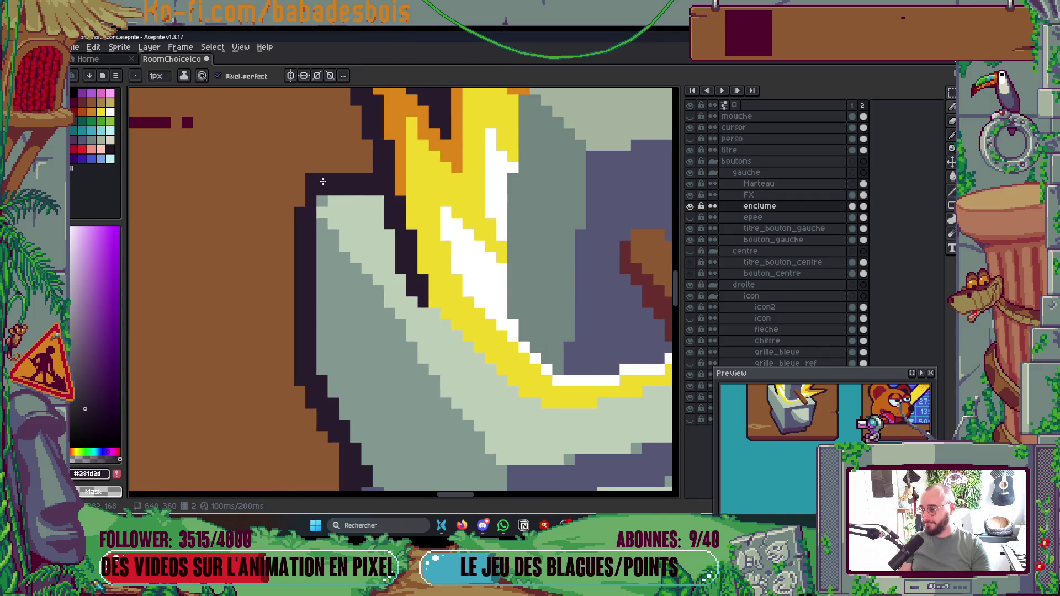
{"action": "scroll", "coordinate": [367, 279], "scroll_direction": "down", "scroll_amount": 2}
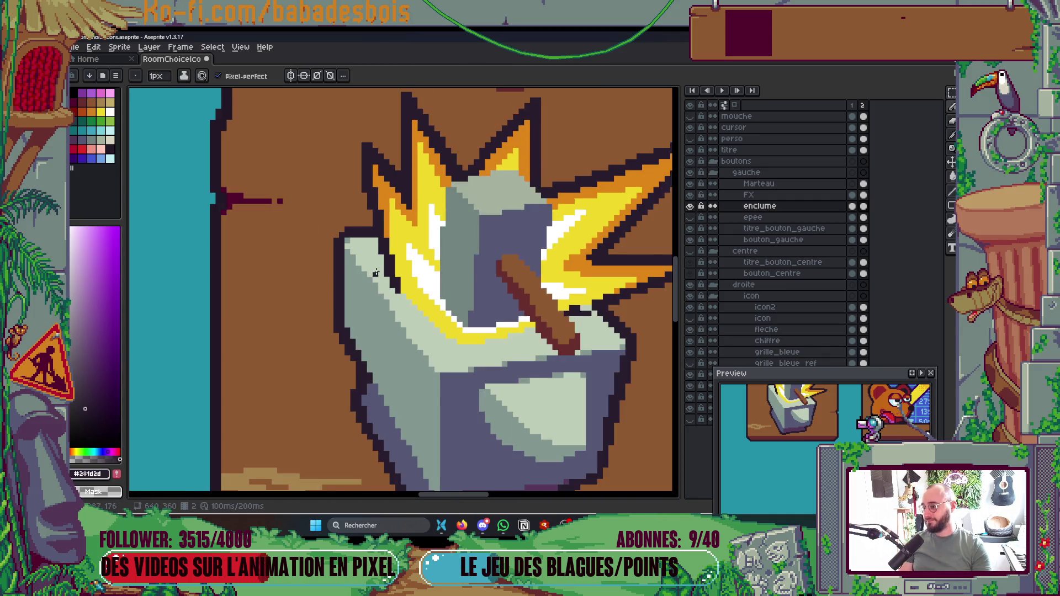
{"action": "scroll", "coordinate": [386, 249], "scroll_direction": "up", "scroll_amount": 2}
{"action": "scroll", "coordinate": [415, 212], "scroll_direction": "down", "scroll_amount": 2}
{"action": "scroll", "coordinate": [414, 211], "scroll_direction": "down", "scroll_amount": 2}
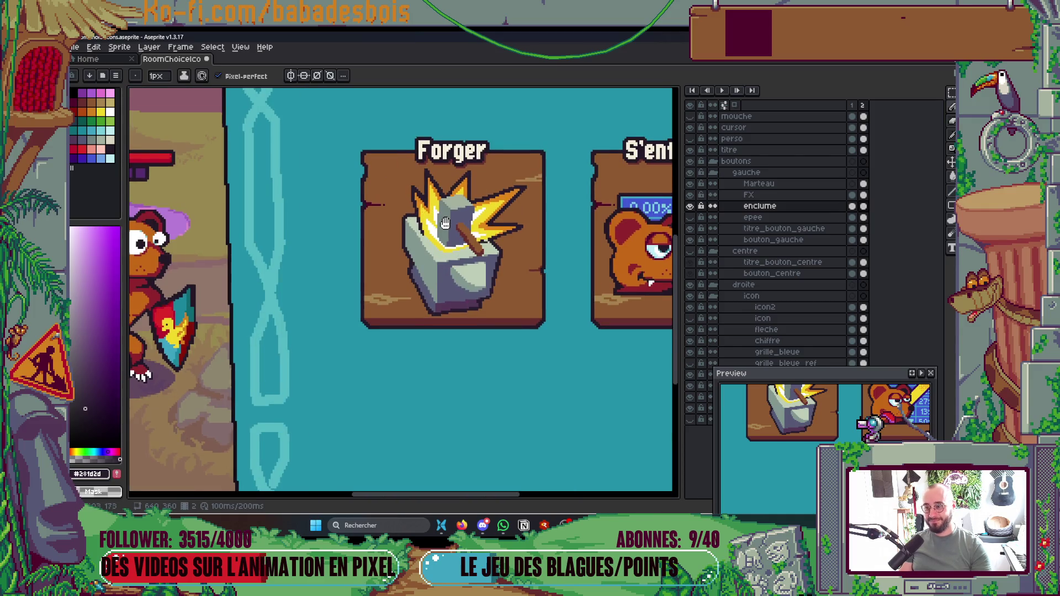
{"action": "key", "text": "ctrl+s"}
Step: Toggle the FX layer to inspect the anvil, then paint dark outline pixels on the burst and save
{"action": "scroll", "coordinate": [496, 264], "scroll_direction": "up", "scroll_amount": 3}
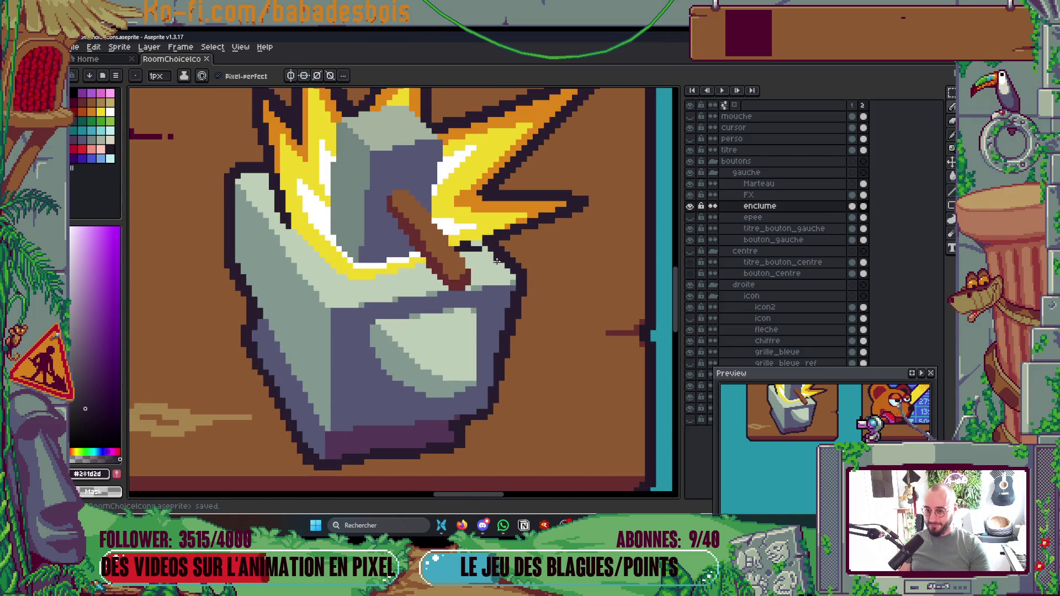
{"action": "left_click", "coordinate": [690, 195]}
{"action": "left_click", "coordinate": [690, 195]}
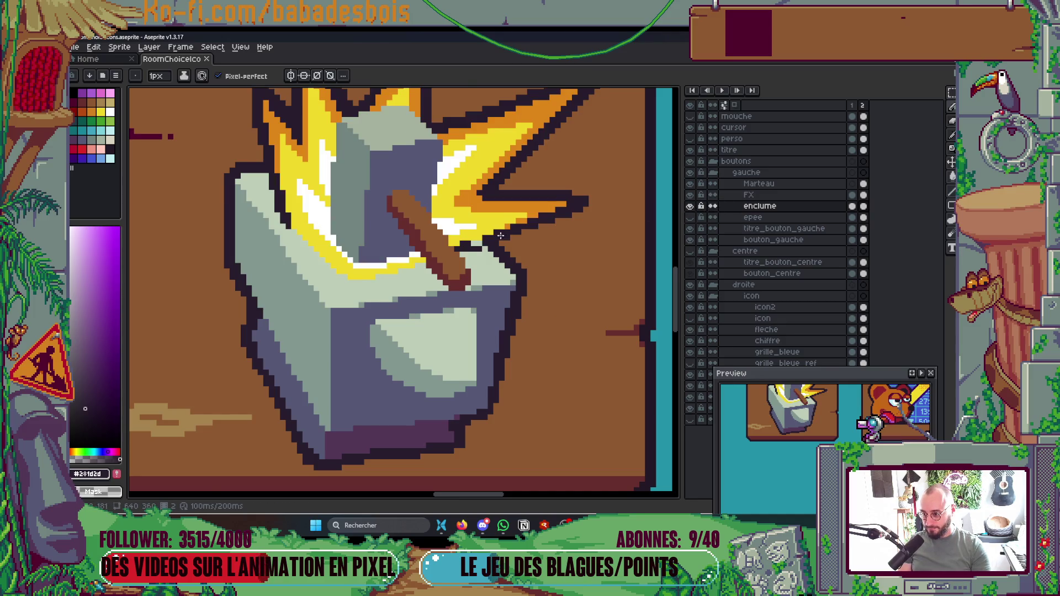
{"action": "scroll", "coordinate": [543, 230], "scroll_direction": "up", "scroll_amount": 1}
{"action": "left_click", "coordinate": [486, 243], "text": "ctrl"}
{"action": "left_click_drag", "start_coordinate": [473, 245], "coordinate": [477, 238]}
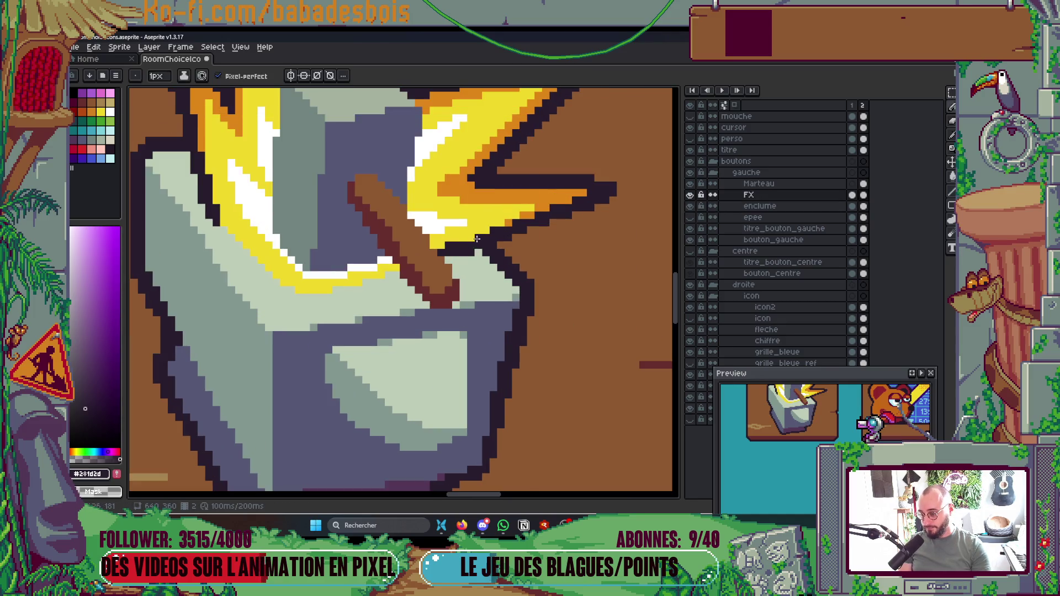
{"action": "scroll", "coordinate": [473, 241], "scroll_direction": "down", "scroll_amount": 5}
{"action": "scroll", "coordinate": [502, 262], "scroll_direction": "up", "scroll_amount": 3}
{"action": "scroll", "coordinate": [497, 279], "scroll_direction": "down", "scroll_amount": 1}
{"action": "key", "text": "ctrl+s"}
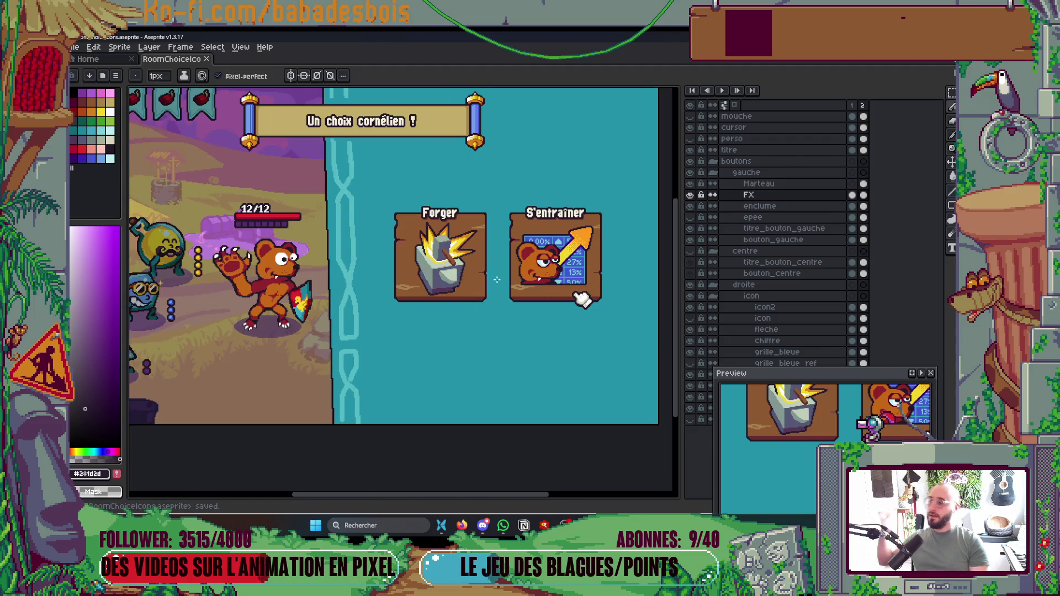
Step: Play the animation, then eyedrop the flash's orange and add three orange pixels along its edge
{"action": "key", "text": "Return"}
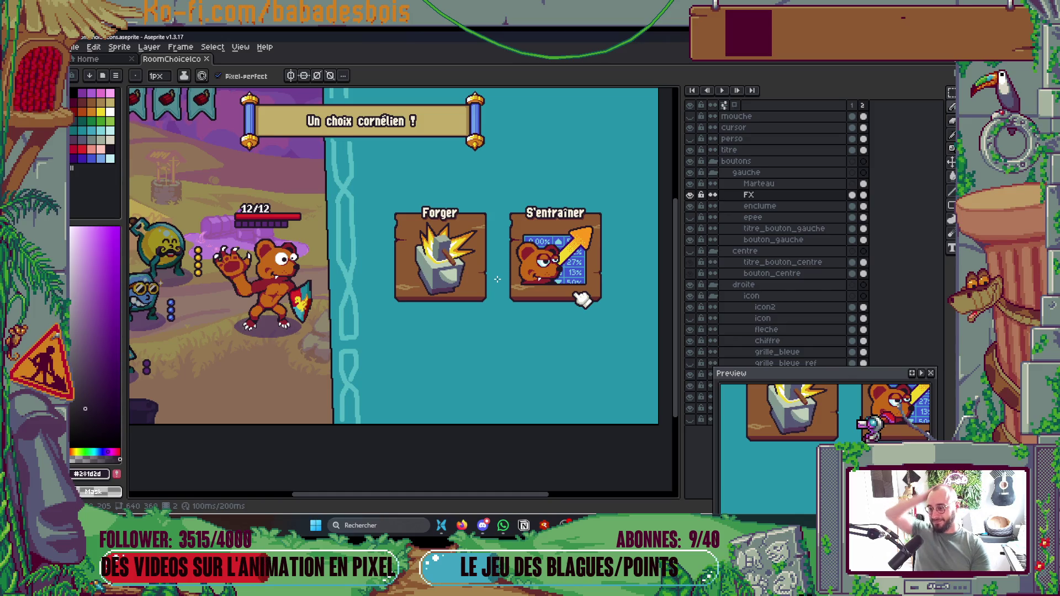
{"action": "scroll", "coordinate": [441, 259], "scroll_direction": "up", "scroll_amount": 6}
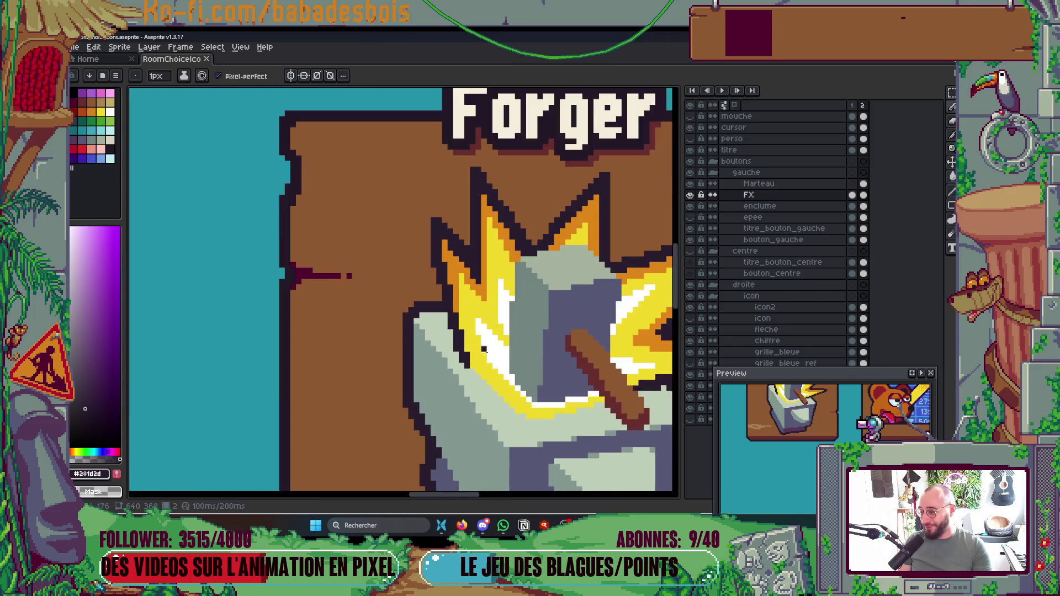
{"action": "key", "text": "i"}
{"action": "left_click", "coordinate": [434, 233]}
{"action": "key", "text": "b"}
{"action": "left_click", "coordinate": [435, 295]}
{"action": "scroll", "coordinate": [435, 295], "scroll_direction": "up", "scroll_amount": 1}
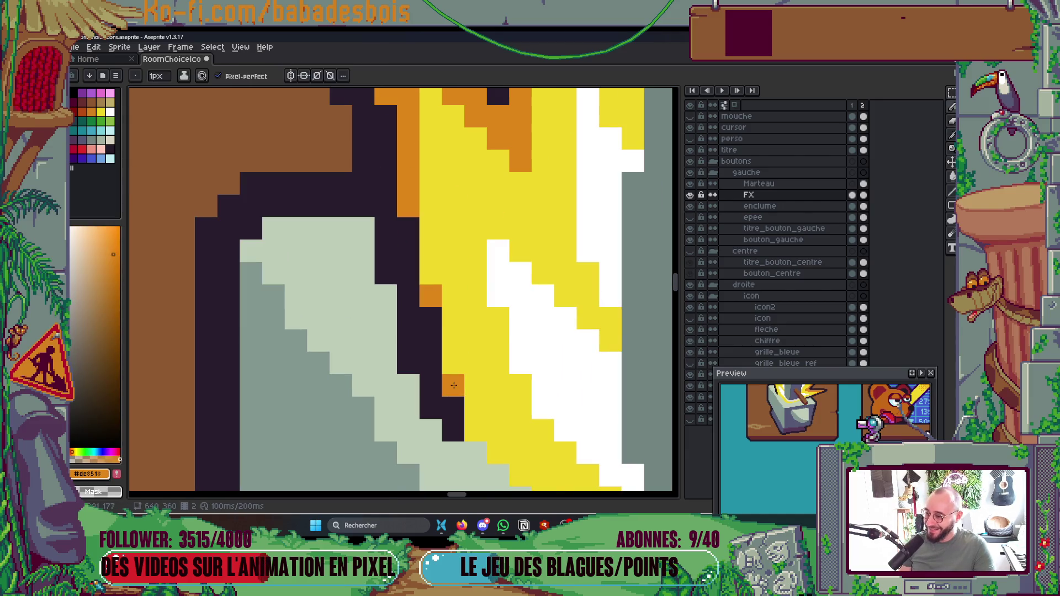
{"action": "left_click", "coordinate": [453, 363]}
{"action": "left_click", "coordinate": [428, 273]}
{"action": "scroll", "coordinate": [428, 273], "scroll_direction": "down", "scroll_amount": 4}
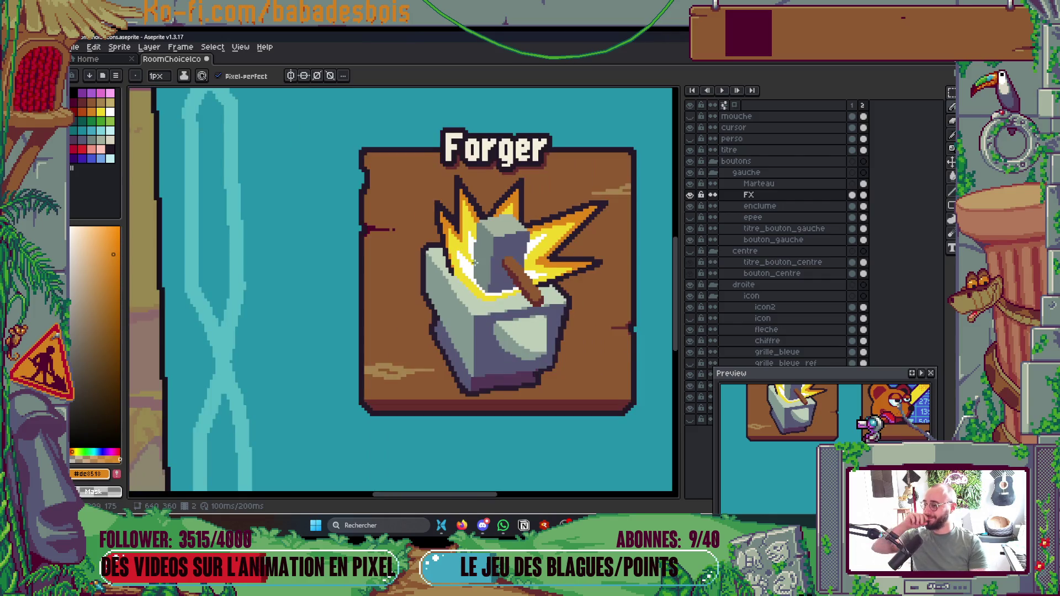
{"action": "scroll", "coordinate": [485, 251], "scroll_direction": "down", "scroll_amount": 4}
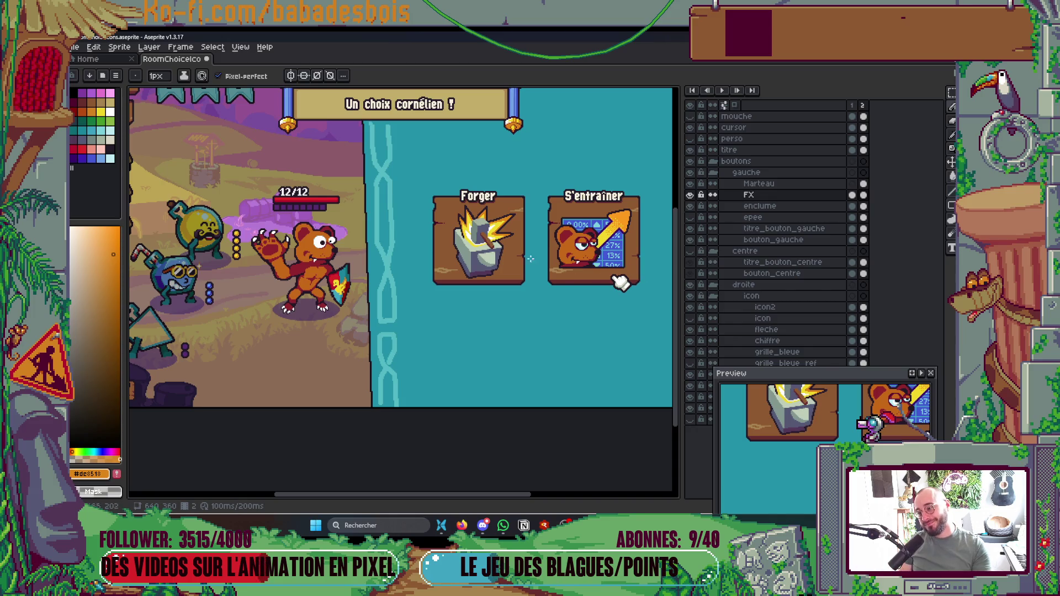
{"action": "scroll", "coordinate": [407, 303], "scroll_direction": "up", "scroll_amount": 5}
Step: Add dark outline pixels at the anvil's lower-left edge and extend its bottom outline one pixel right
{"action": "key", "text": "i"}
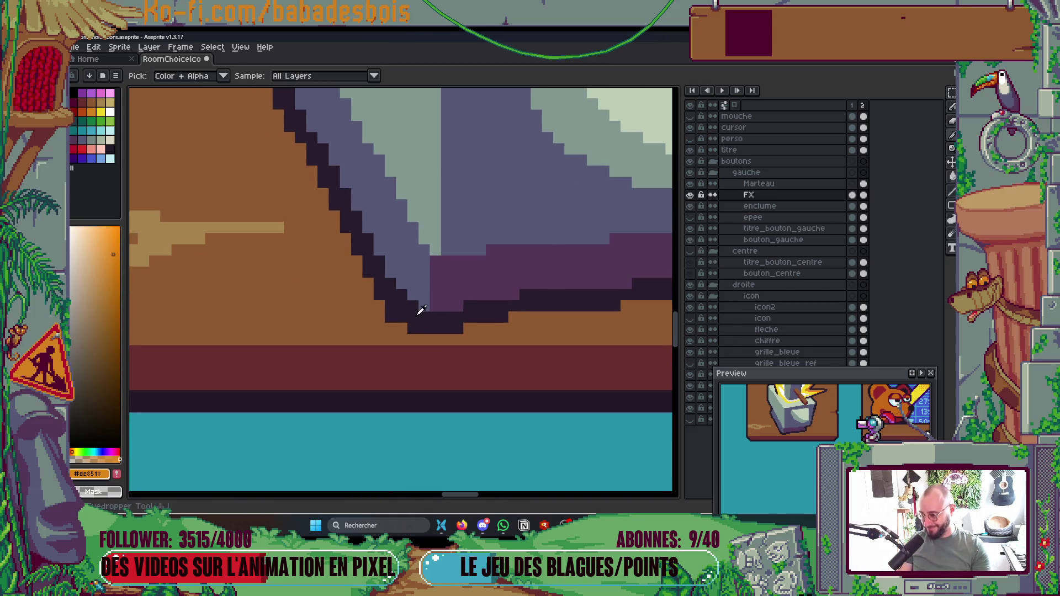
{"action": "left_click", "coordinate": [418, 312]}
{"action": "key", "text": "b"}
{"action": "left_click", "coordinate": [416, 314], "text": "ctrl"}
{"action": "left_click", "coordinate": [401, 328]}
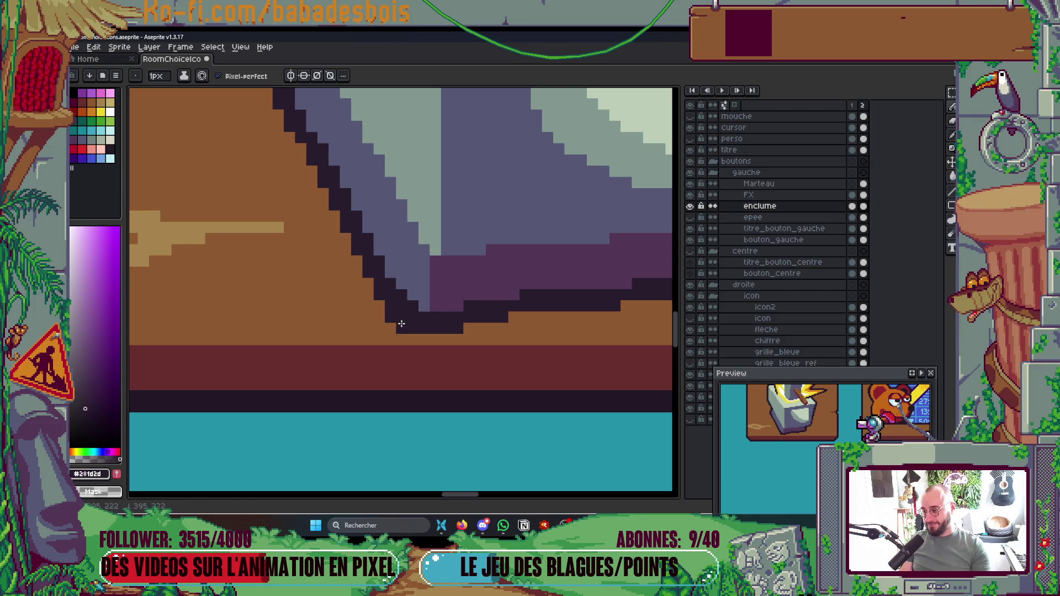
{"action": "scroll", "coordinate": [515, 306], "scroll_direction": "down", "scroll_amount": 4}
{"action": "scroll", "coordinate": [522, 312], "scroll_direction": "up", "scroll_amount": 4}
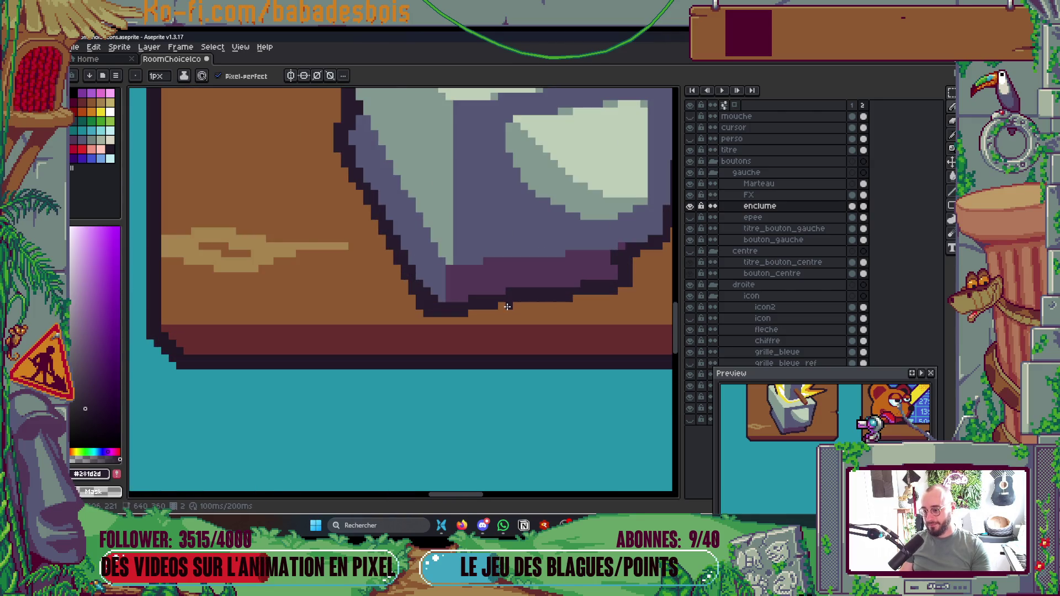
{"action": "key", "text": "ctrl"}
{"action": "left_click", "coordinate": [513, 305]}
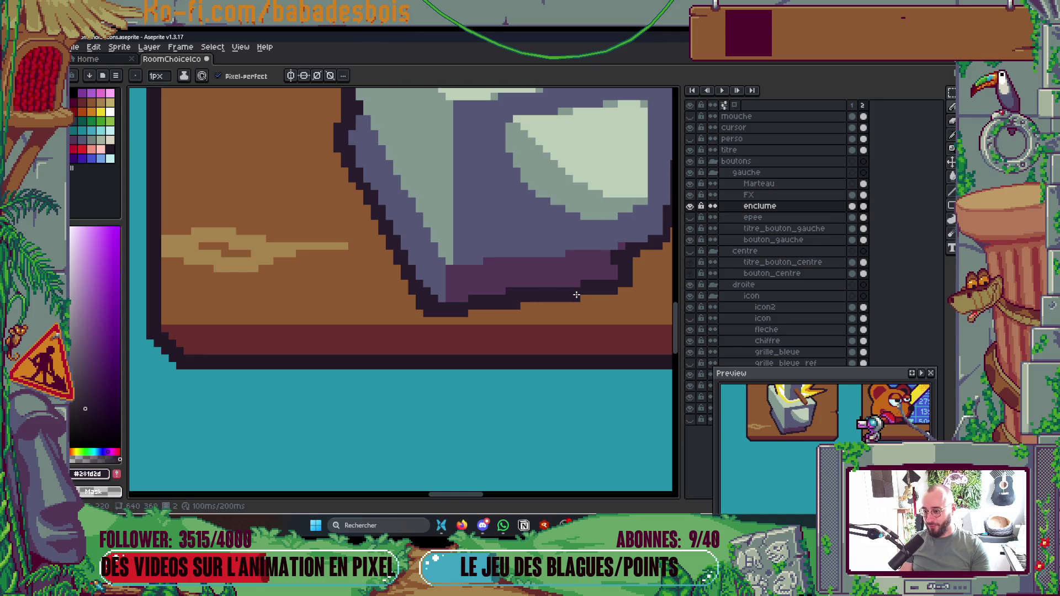
Step: Sample the anvil's purple shadow colour and bring YouTube Music forward
{"action": "scroll", "coordinate": [560, 298], "scroll_direction": "up", "scroll_amount": 2}
{"action": "left_click", "coordinate": [525, 267], "text": "alt"}
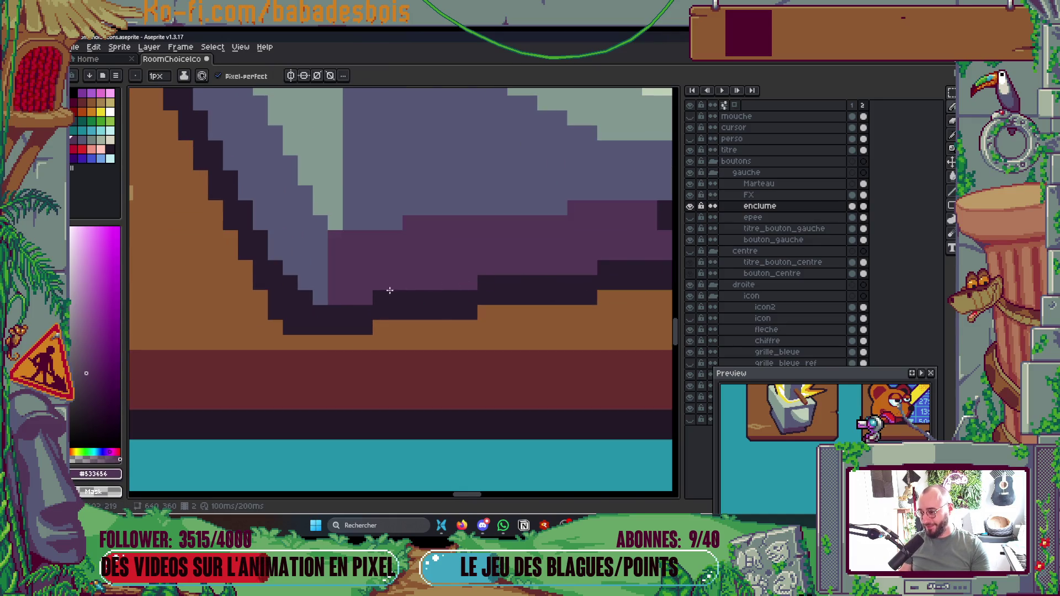
{"action": "scroll", "coordinate": [379, 292], "scroll_direction": "down", "scroll_amount": 5}
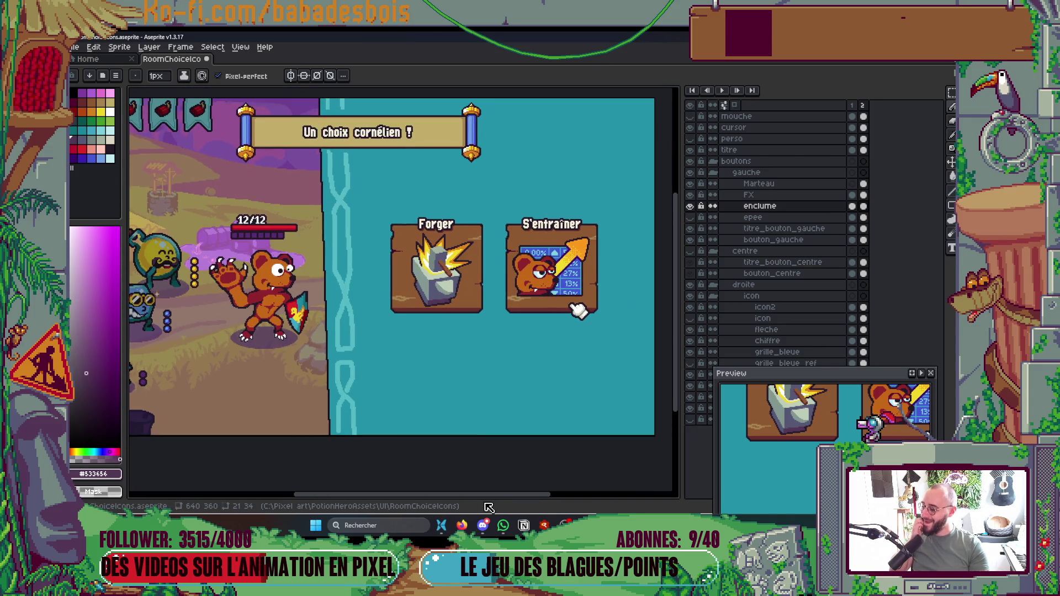
{"action": "left_click", "coordinate": [461, 525]}
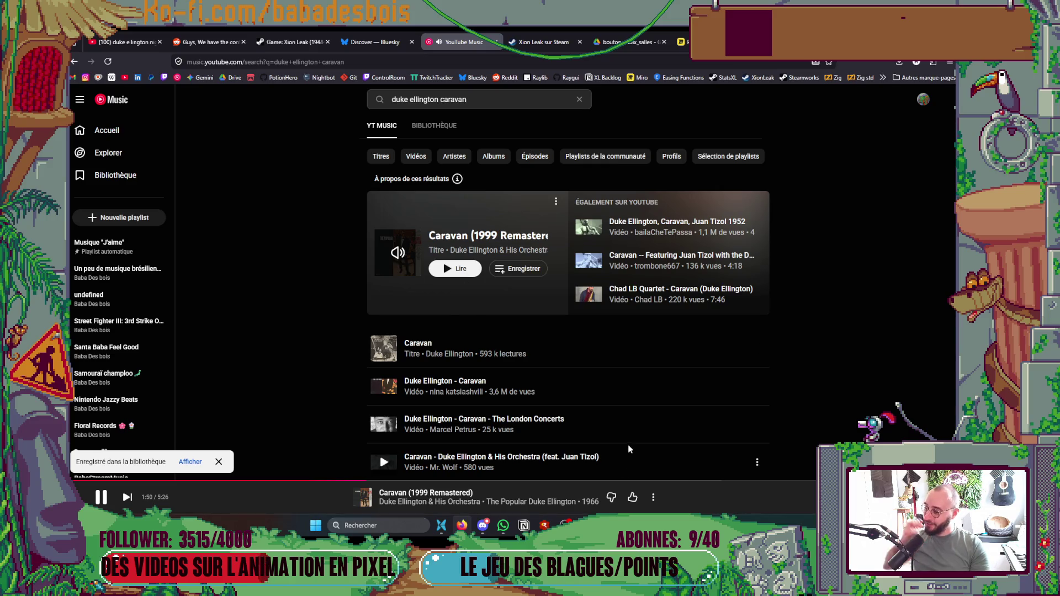
{"action": "scroll", "coordinate": [629, 399], "scroll_direction": "down", "scroll_amount": 6}
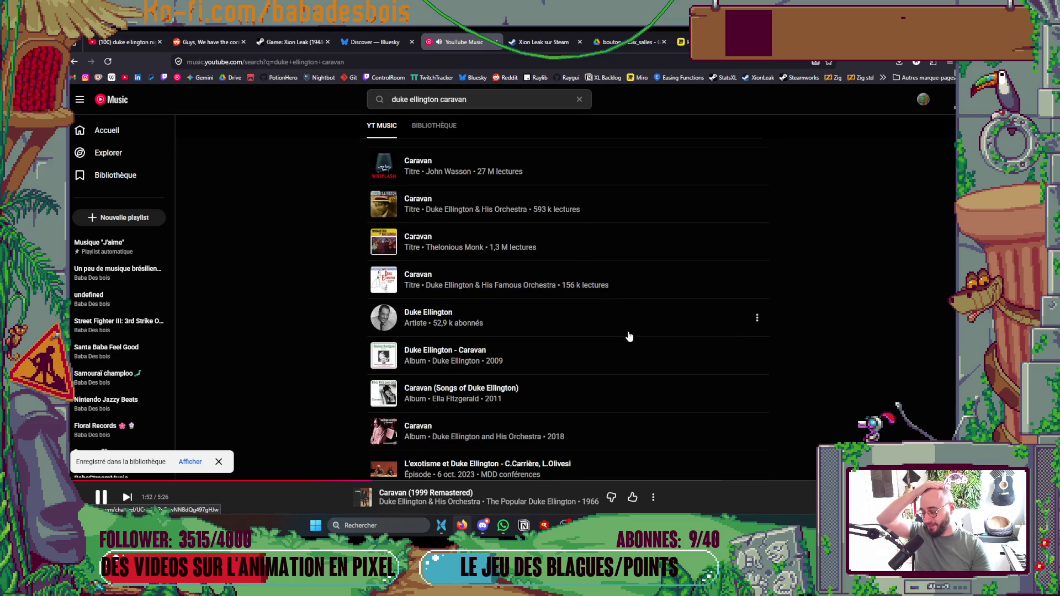
{"action": "scroll", "coordinate": [805, 192], "scroll_direction": "up", "scroll_amount": 4}
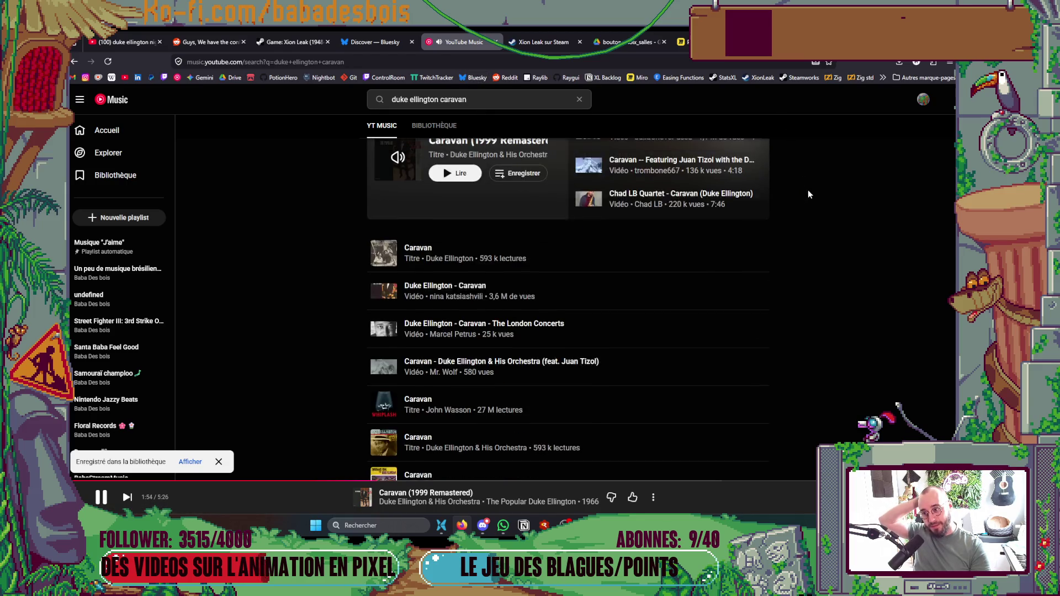
{"action": "scroll", "coordinate": [806, 194], "scroll_direction": "up", "scroll_amount": 3}
{"action": "key", "text": "alt+Tab"}
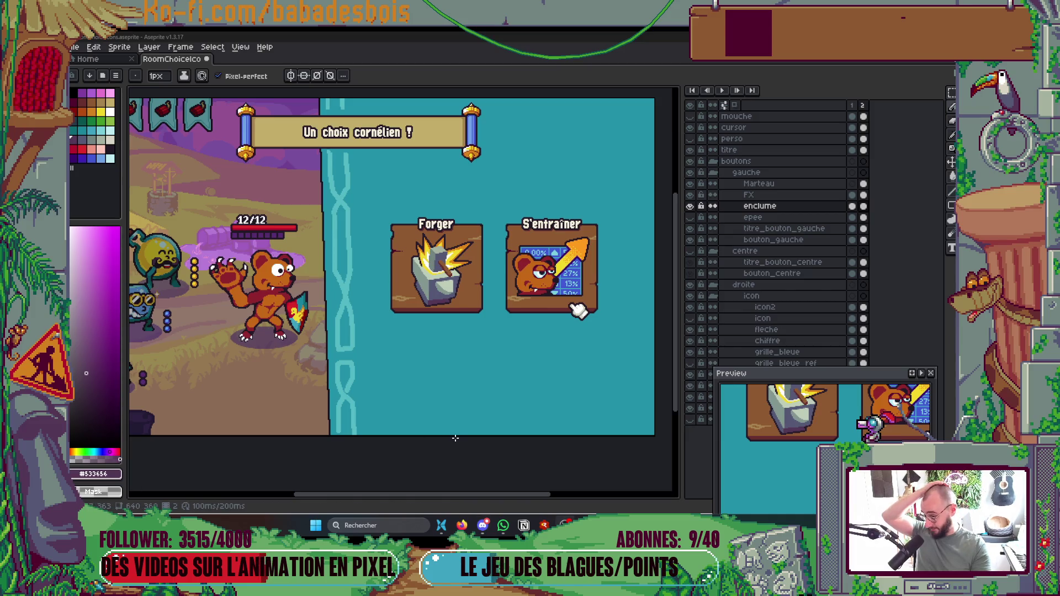
Step: Eyedrop the dark outline colour and add dark pixels along the anvil's bottom edge, filling the brown notch
{"action": "scroll", "coordinate": [445, 306], "scroll_direction": "up", "scroll_amount": 8}
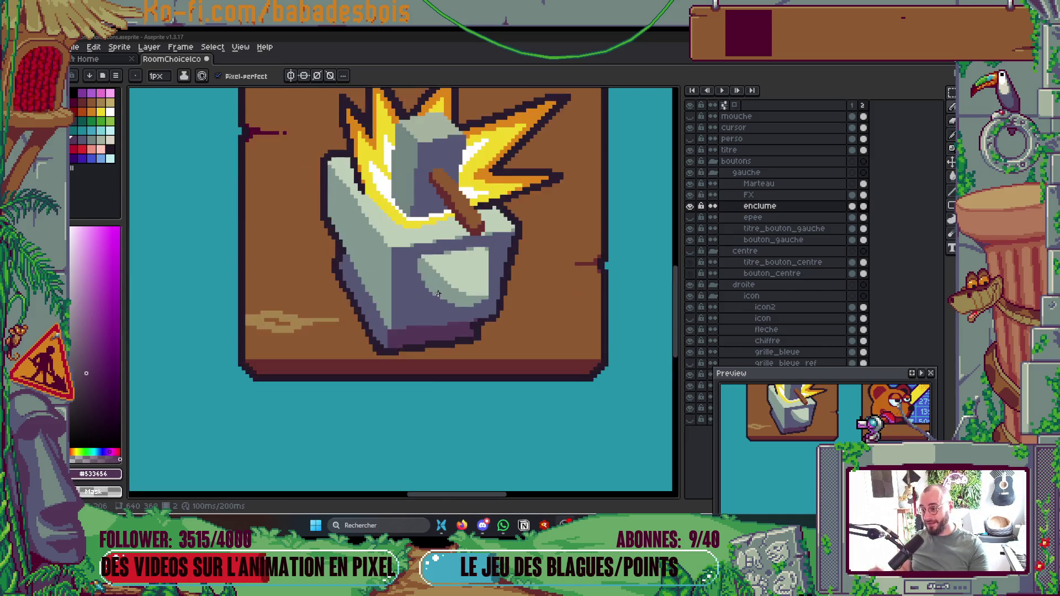
{"action": "key", "text": "i"}
{"action": "left_click", "coordinate": [479, 300]}
{"action": "key", "text": "b"}
{"action": "left_click", "coordinate": [493, 287]}
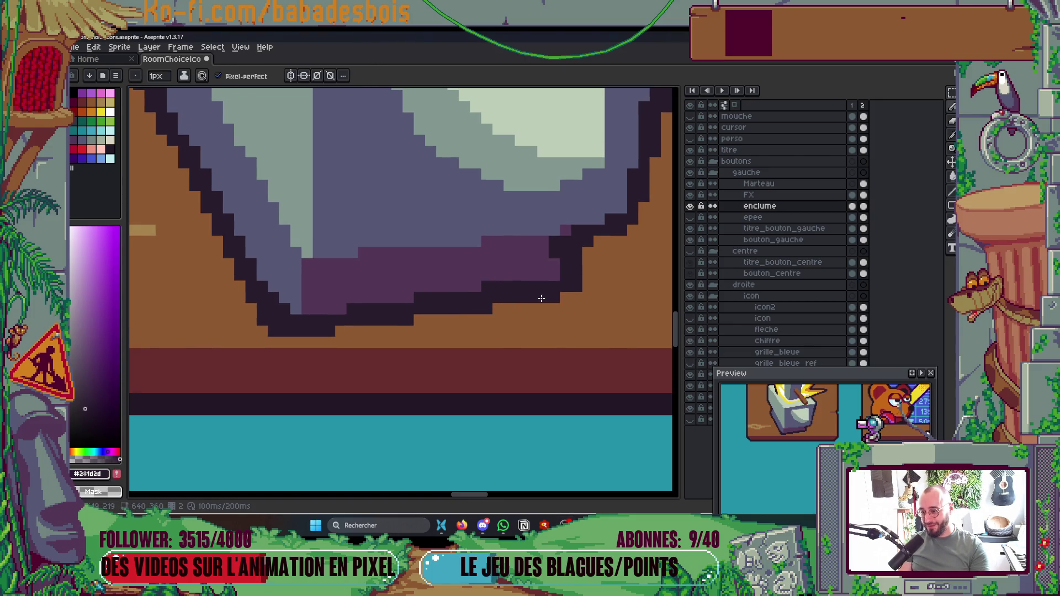
{"action": "left_click", "coordinate": [543, 276]}
{"action": "left_click", "coordinate": [552, 320]}
{"action": "scroll", "coordinate": [546, 329], "scroll_direction": "down", "scroll_amount": 3}
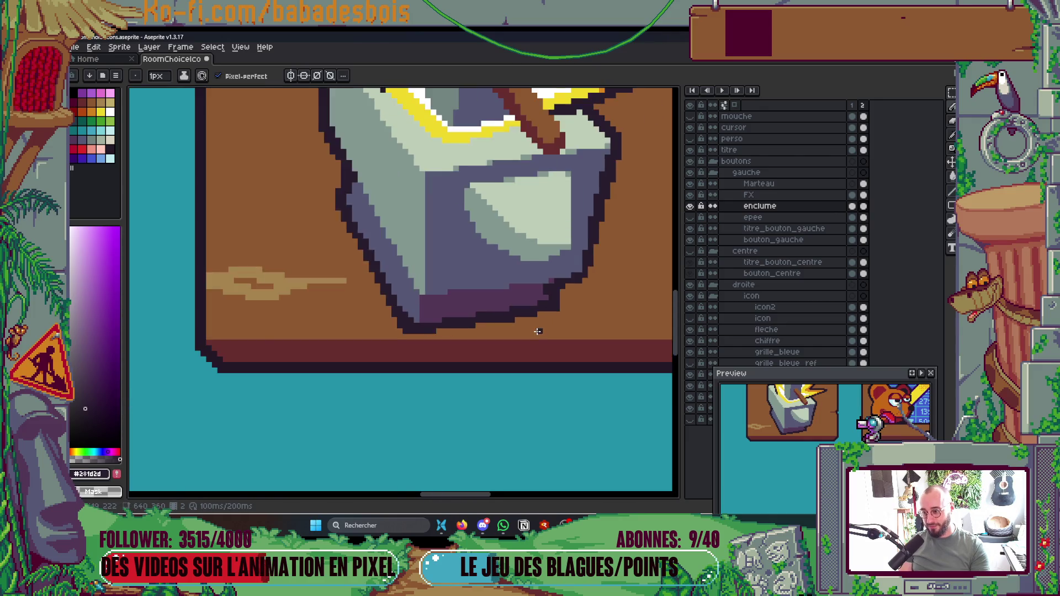
{"action": "scroll", "coordinate": [504, 331], "scroll_direction": "up", "scroll_amount": 3}
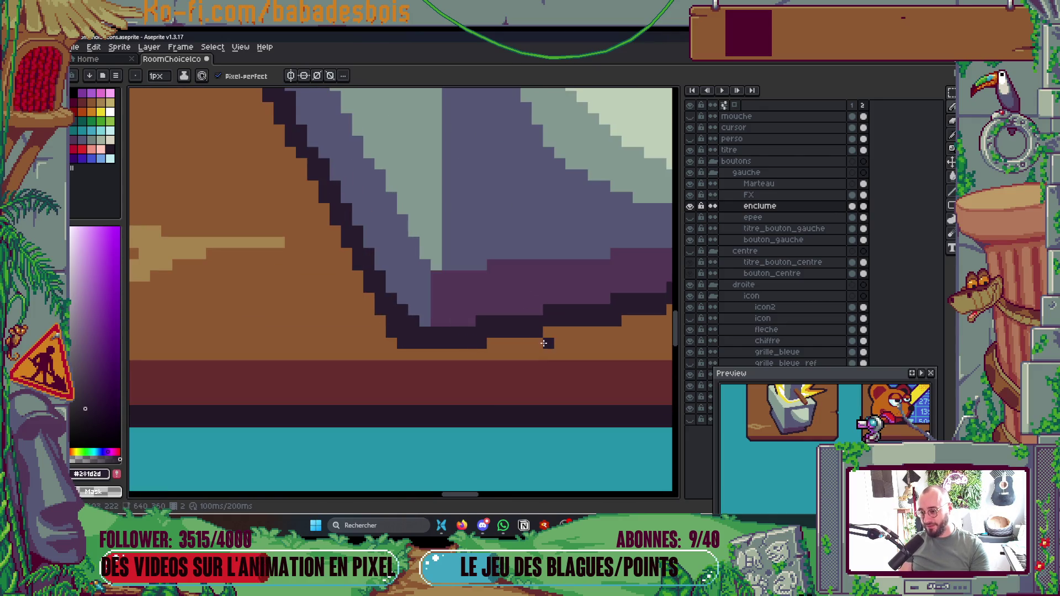
{"action": "scroll", "coordinate": [531, 339], "scroll_direction": "right", "scroll_amount": 2}
{"action": "left_click", "coordinate": [442, 321]}
Step: Eyedrop the purple-grey #565876 and paint accent pixels along the anvil's left outline
{"action": "scroll", "coordinate": [459, 309], "scroll_direction": "down", "scroll_amount": 4}
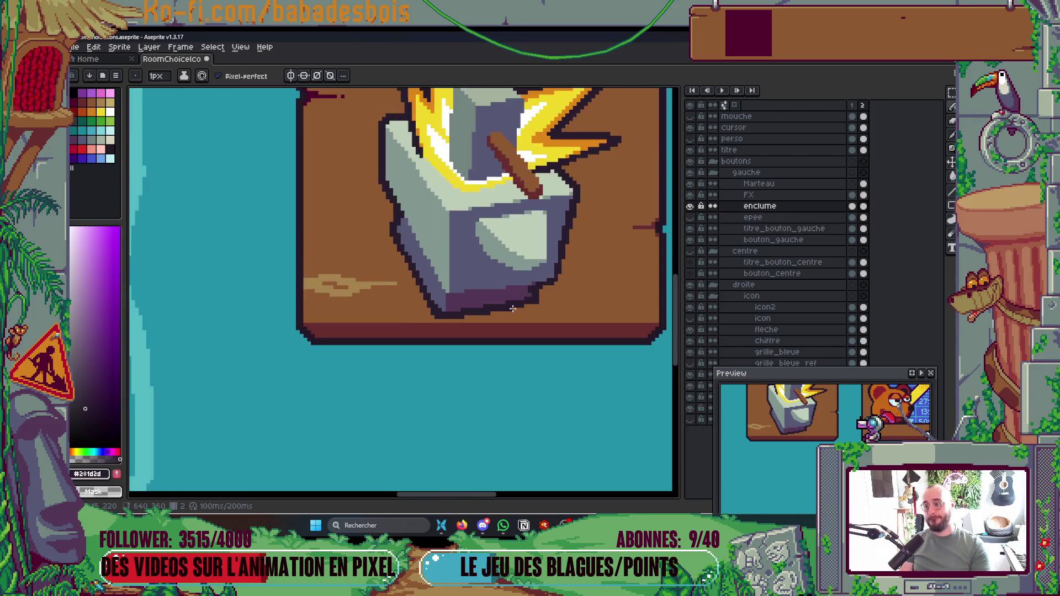
{"action": "scroll", "coordinate": [544, 301], "scroll_direction": "up", "scroll_amount": 1}
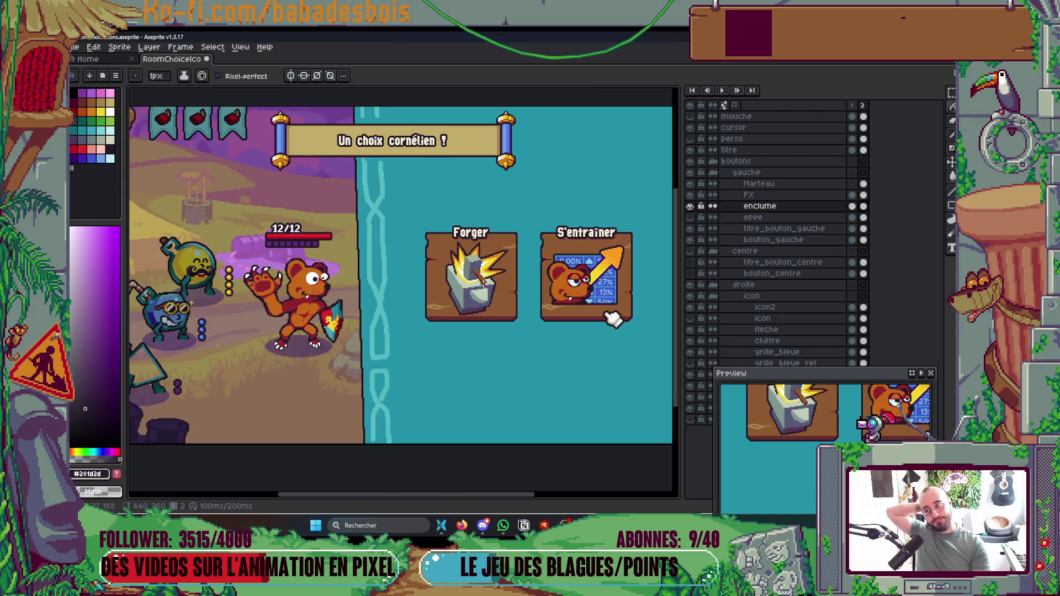
{"action": "scroll", "coordinate": [467, 286], "scroll_direction": "up", "scroll_amount": 5}
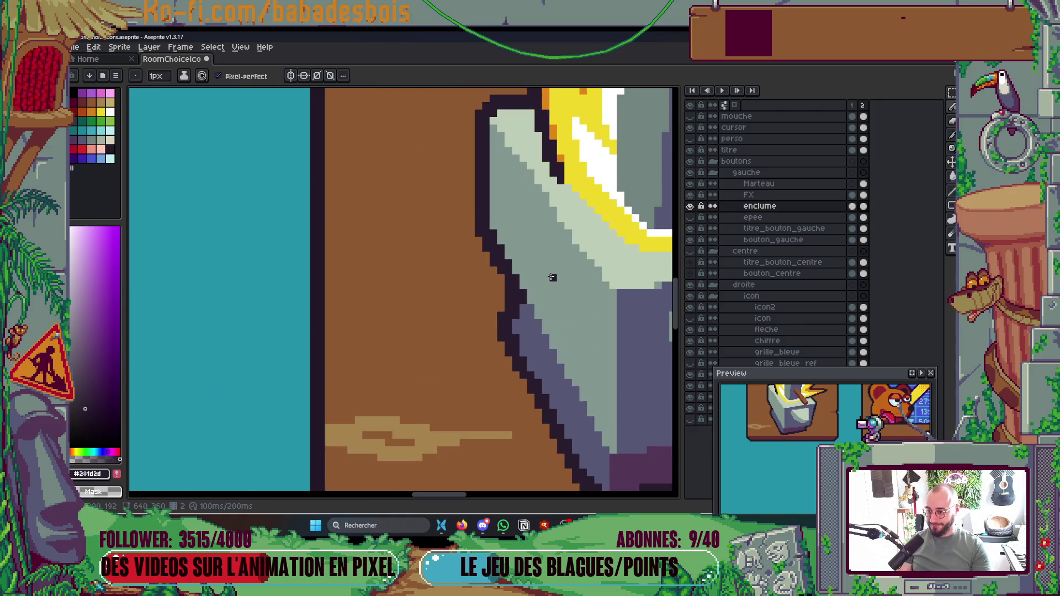
{"action": "key", "text": "alt"}
{"action": "left_click", "coordinate": [537, 361], "text": "alt"}
{"action": "left_click", "coordinate": [455, 208]}
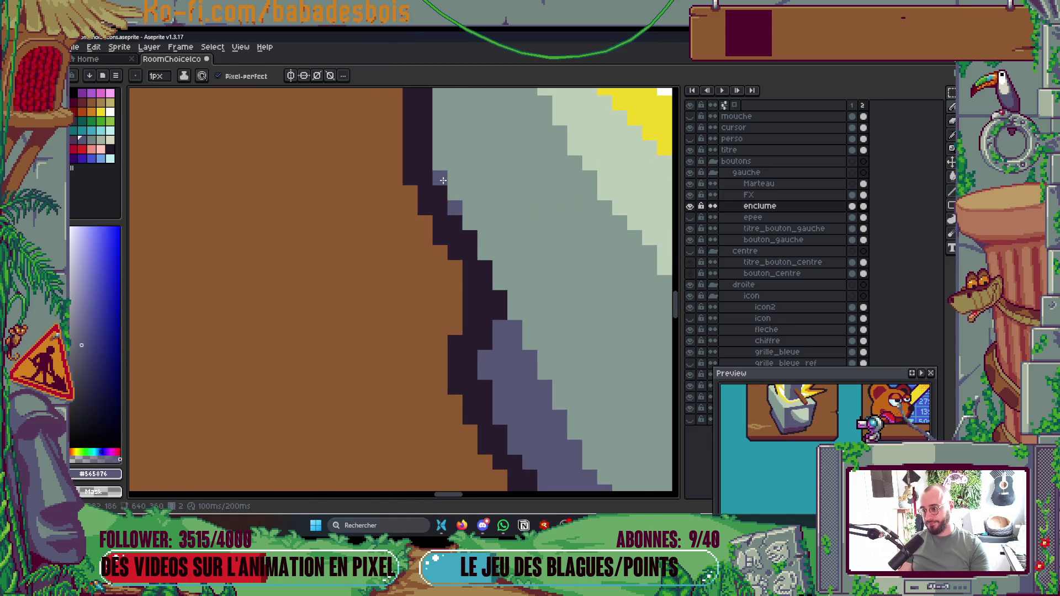
{"action": "left_click", "coordinate": [484, 313]}
{"action": "scroll", "coordinate": [497, 276], "scroll_direction": "down", "scroll_amount": 4}
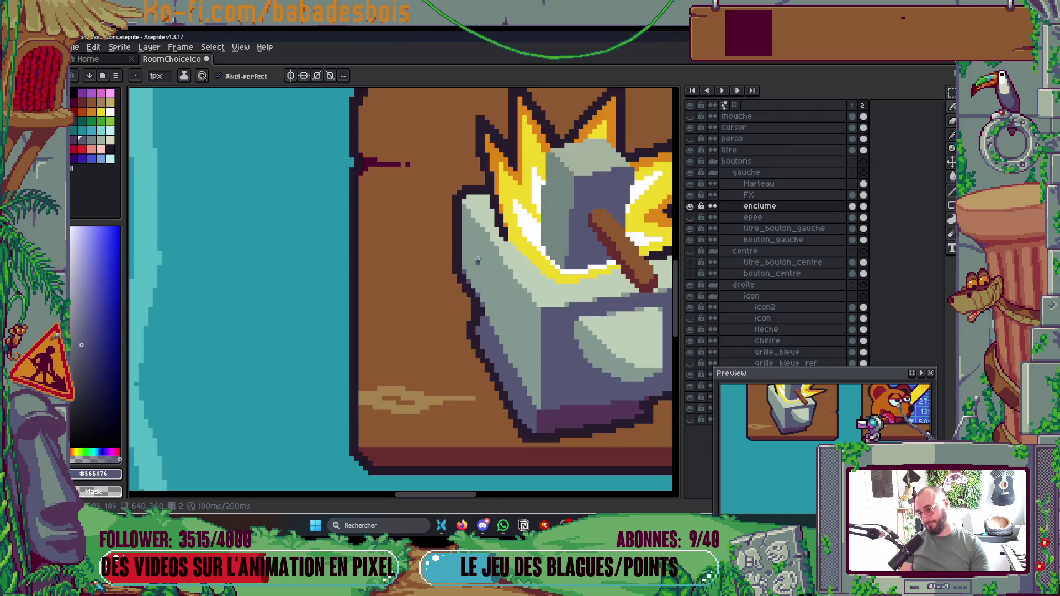
{"action": "scroll", "coordinate": [533, 324], "scroll_direction": "up", "scroll_amount": 5}
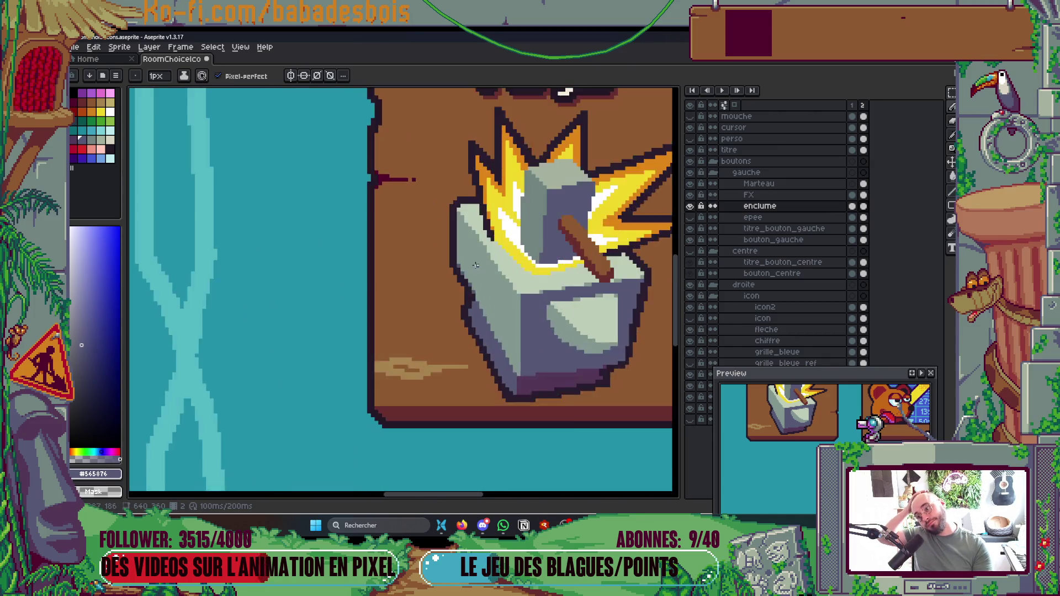
{"action": "left_click", "coordinate": [436, 243]}
{"action": "left_click", "coordinate": [437, 273]}
Step: Undo one accent, restore a dark outline pixel, and repaint another left-edge pixel purple-grey
{"action": "key", "text": "ctrl+z"}
{"action": "left_click", "coordinate": [445, 303], "text": "alt"}
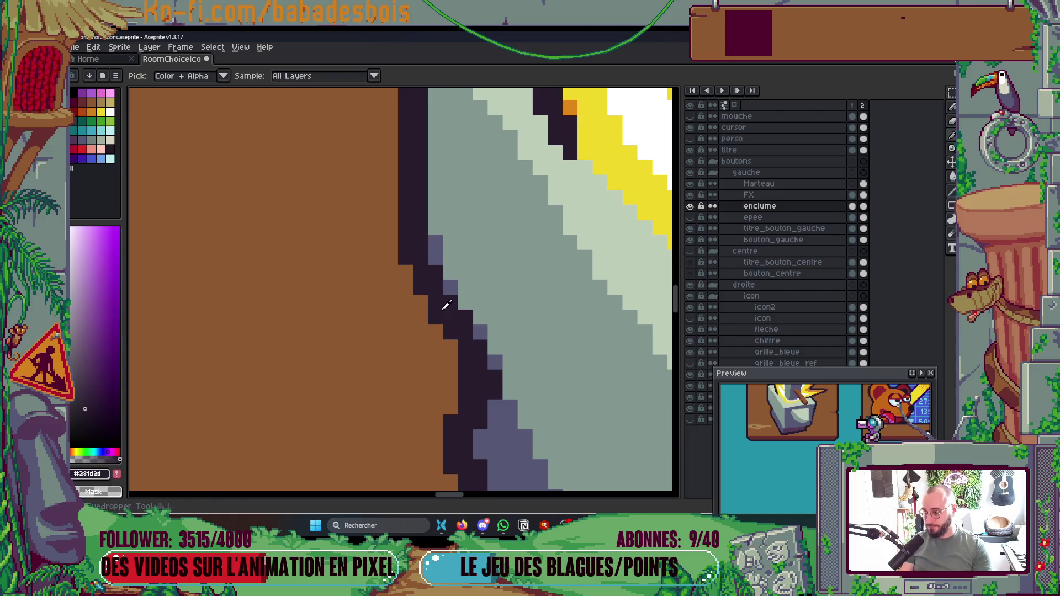
{"action": "left_click", "coordinate": [450, 288]}
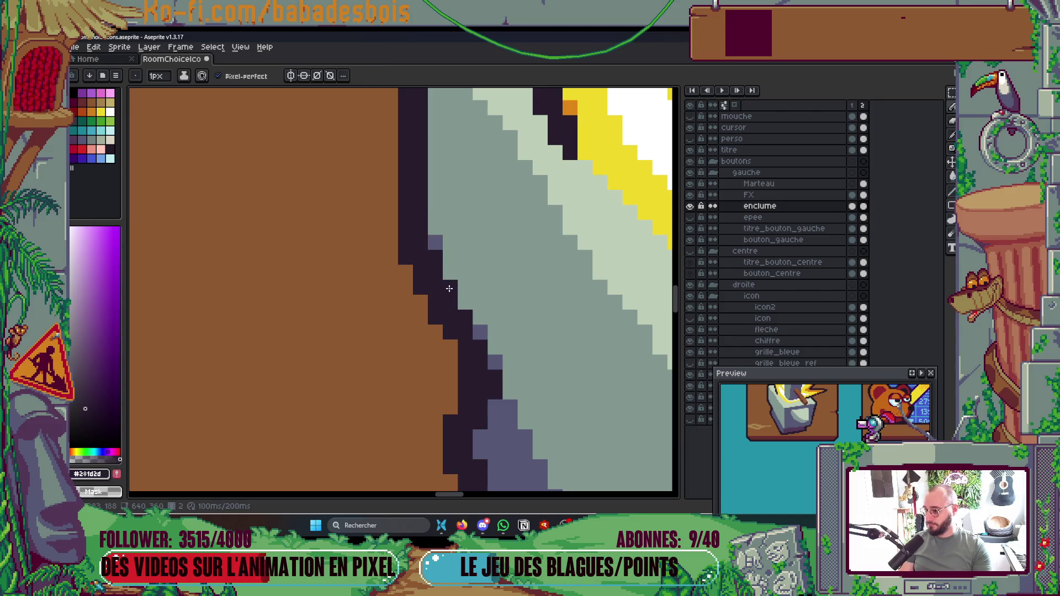
{"action": "left_click", "coordinate": [435, 242], "text": "alt"}
{"action": "left_click", "coordinate": [435, 317]}
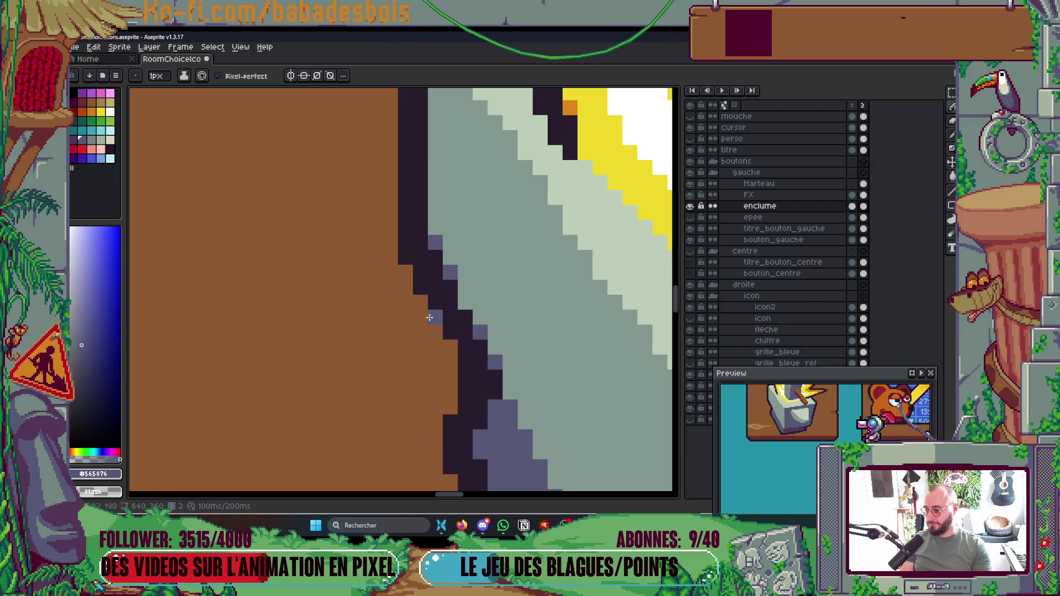
Step: Sample the grey-green and light grey-green shades from the anvil face
{"action": "scroll", "coordinate": [541, 282], "scroll_direction": "down", "scroll_amount": 5}
{"action": "scroll", "coordinate": [541, 281], "scroll_direction": "up", "scroll_amount": 2}
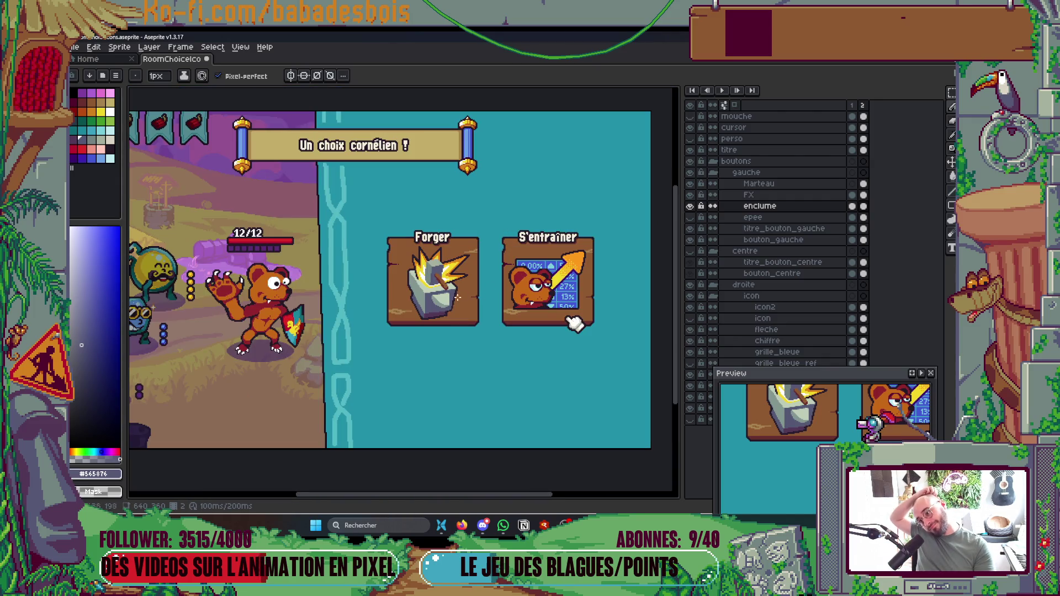
{"action": "scroll", "coordinate": [433, 282], "scroll_direction": "up", "scroll_amount": 4}
{"action": "left_click", "coordinate": [430, 284], "text": "alt"}
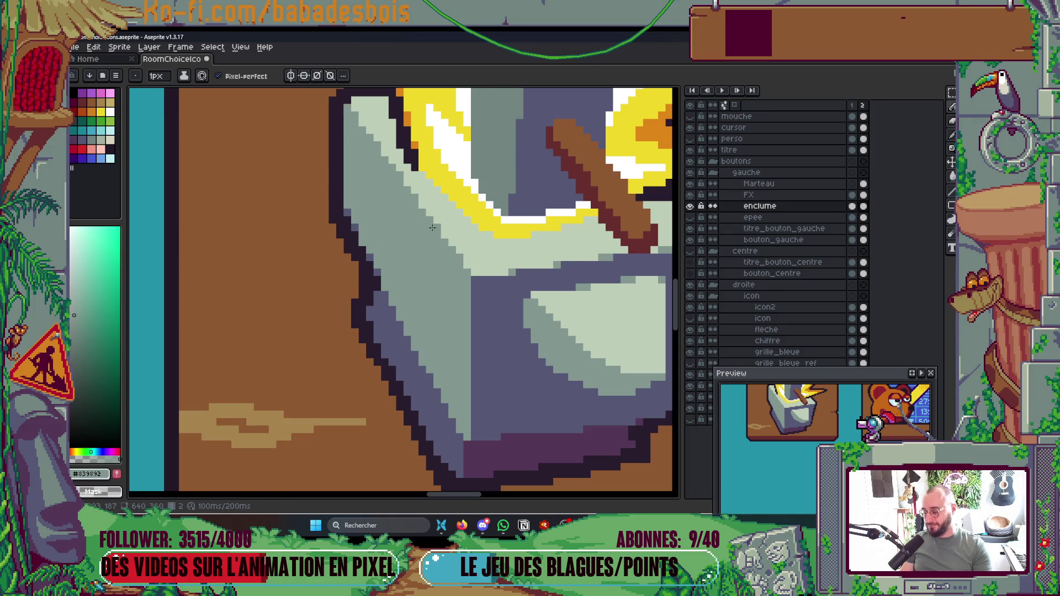
{"action": "scroll", "coordinate": [340, 109], "scroll_direction": "down", "scroll_amount": 5}
{"action": "left_click_drag", "start_coordinate": [492, 218], "coordinate": [475, 249]}
{"action": "scroll", "coordinate": [460, 259], "scroll_direction": "up", "scroll_amount": 6}
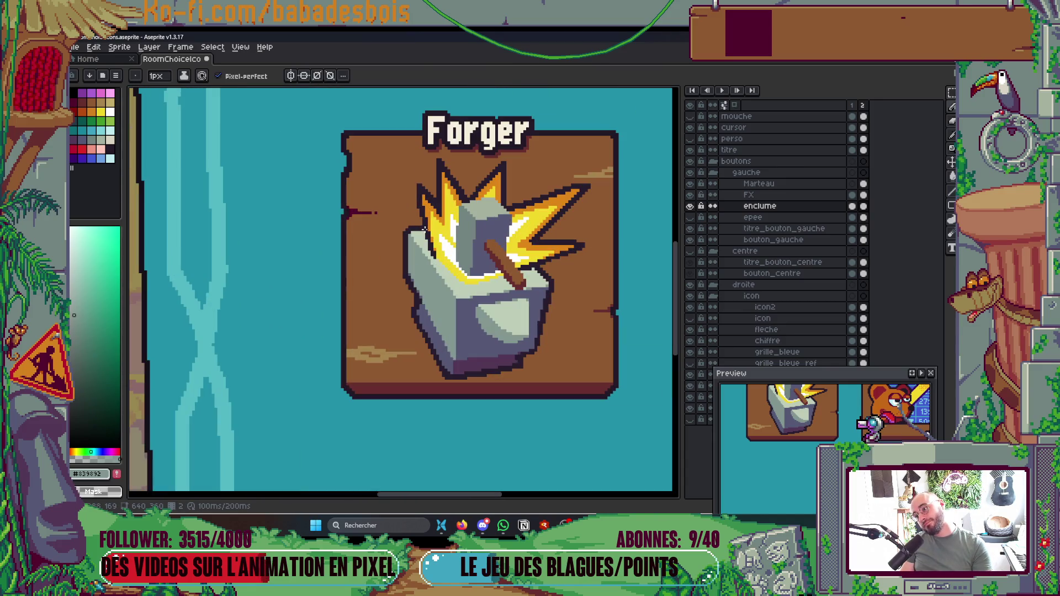
{"action": "key", "text": "alt"}
{"action": "left_click", "coordinate": [461, 260], "text": "alt"}
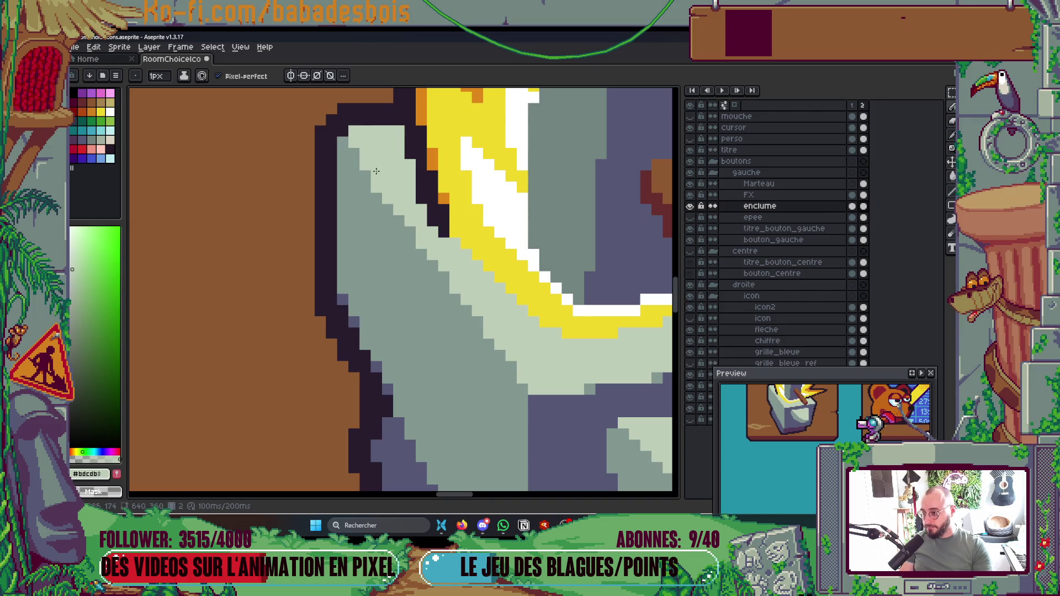
Step: Save the file and select the Marteau layer
{"action": "scroll", "coordinate": [344, 141], "scroll_direction": "down", "scroll_amount": 6}
{"action": "scroll", "coordinate": [386, 177], "scroll_direction": "up", "scroll_amount": 4}
{"action": "key", "text": "ctrl+s"}
{"action": "scroll", "coordinate": [416, 190], "scroll_direction": "up", "scroll_amount": 1}
{"action": "left_click", "coordinate": [759, 183]}
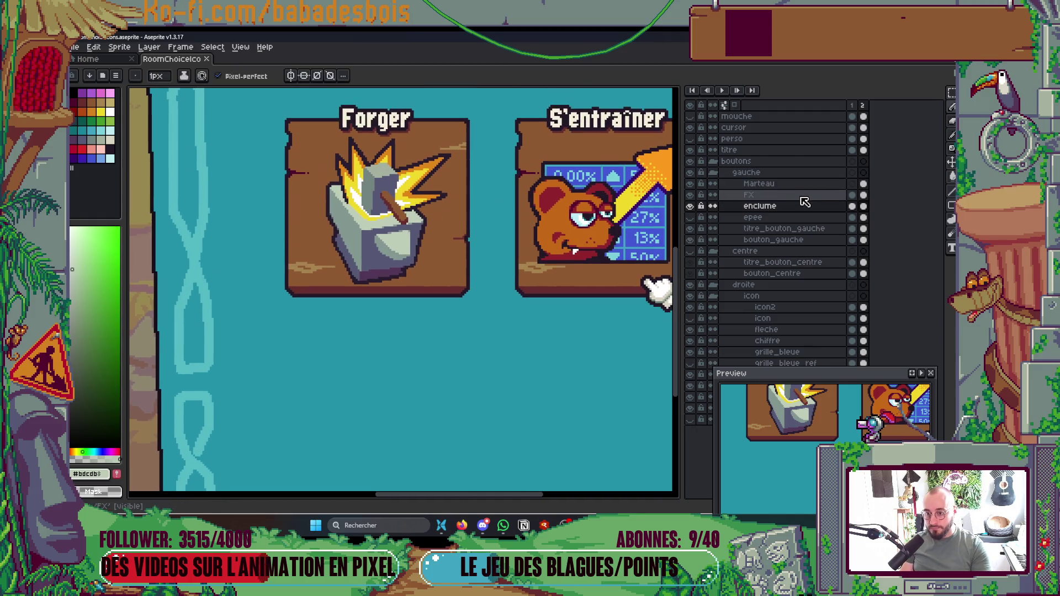
Step: Nudge the hammer and impact burst (Marteau and FX layers) slightly down
{"action": "left_click", "coordinate": [773, 194], "text": "shift"}
{"action": "scroll", "coordinate": [491, 268], "scroll_direction": "up", "scroll_amount": 1}
{"action": "key", "text": "v"}
{"action": "left_click_drag", "start_coordinate": [353, 194], "coordinate": [356, 204]}
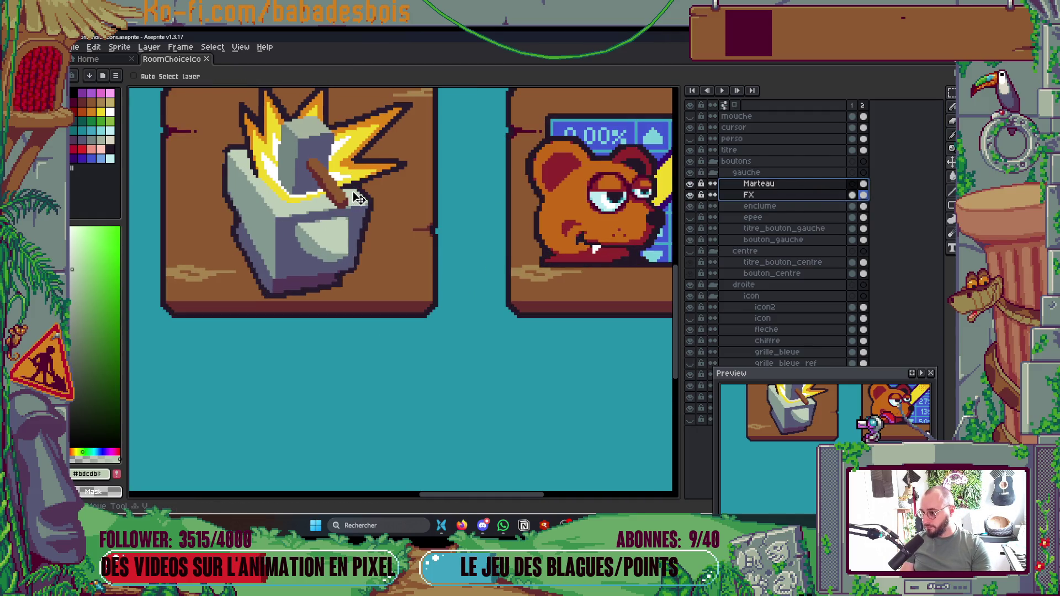
{"action": "scroll", "coordinate": [359, 204], "scroll_direction": "down", "scroll_amount": 2}
{"action": "scroll", "coordinate": [365, 229], "scroll_direction": "up", "scroll_amount": 1}
{"action": "scroll", "coordinate": [303, 276], "scroll_direction": "up", "scroll_amount": 3}
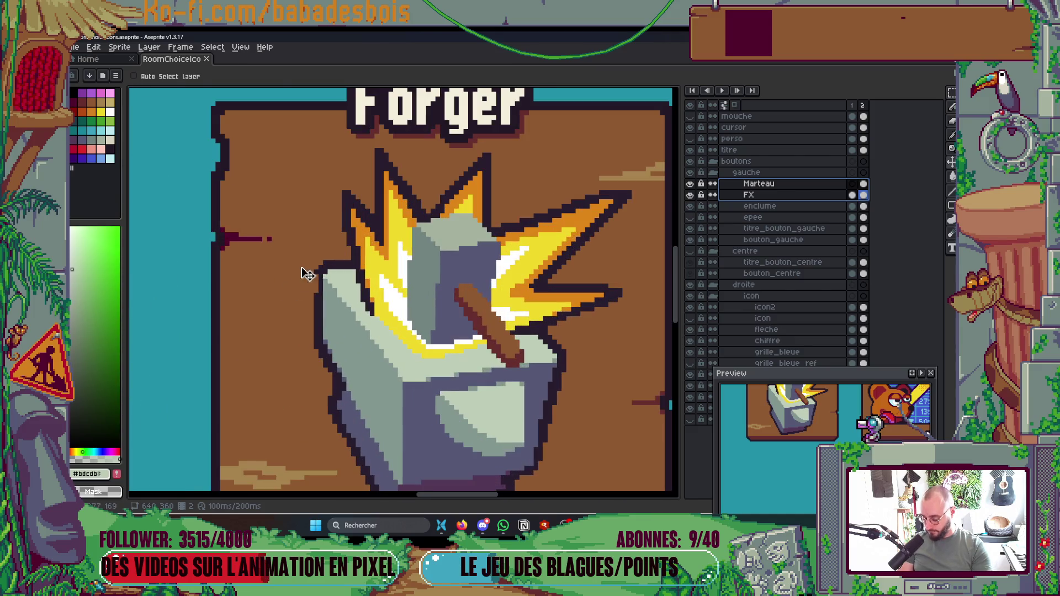
Step: Select a strip along the anvil's left side on the enclume layer and transform it
{"action": "key", "text": "m"}
{"action": "mouse_move", "coordinate": [282, 233]}
{"action": "left_mouse_down"}
{"action": "mouse_move", "coordinate": [338, 360]}
{"action": "mouse_move", "coordinate": [338, 391]}
{"action": "left_mouse_up"}
{"action": "key", "text": "ctrl+d"}
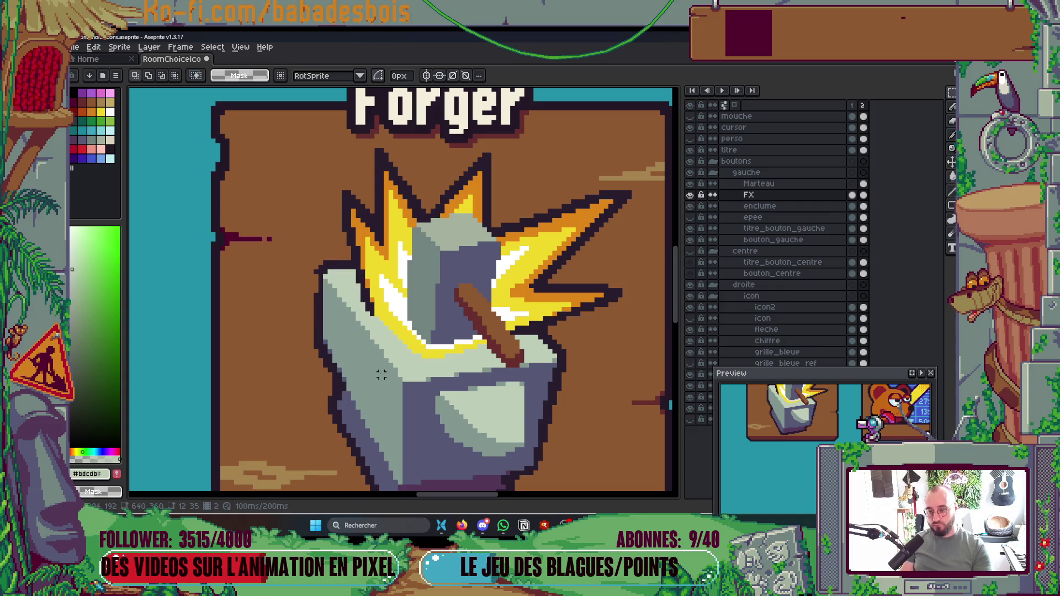
{"action": "left_click", "coordinate": [760, 206]}
{"action": "key", "text": "ctrl+shift+d"}
{"action": "key", "text": "ctrl+t"}
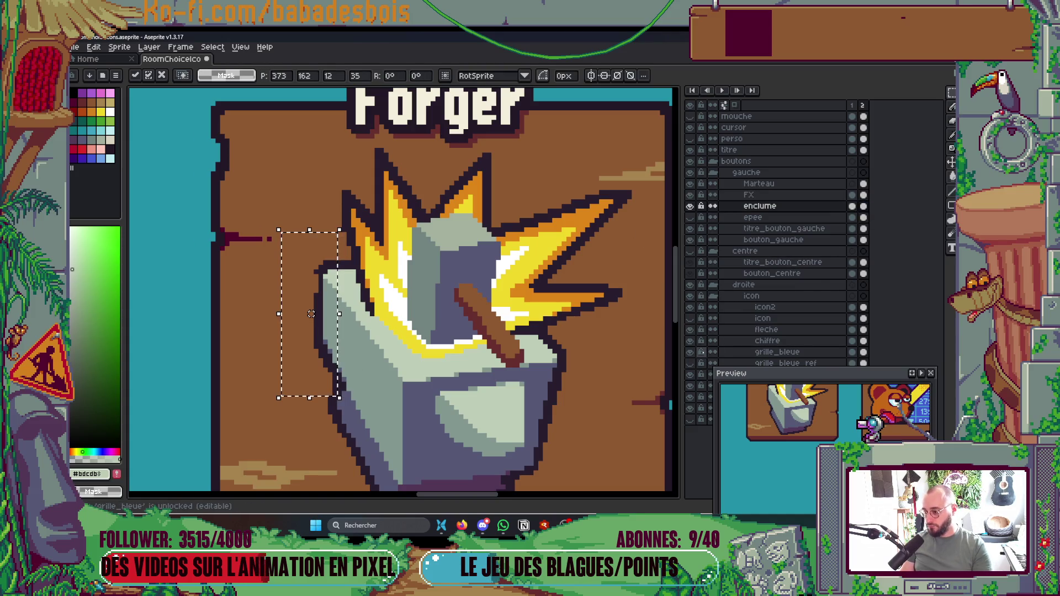
{"action": "key", "text": "Return"}
Step: Add a dark outline pixel to the anvil's edge
{"action": "scroll", "coordinate": [599, 467], "scroll_direction": "down", "scroll_amount": 1}
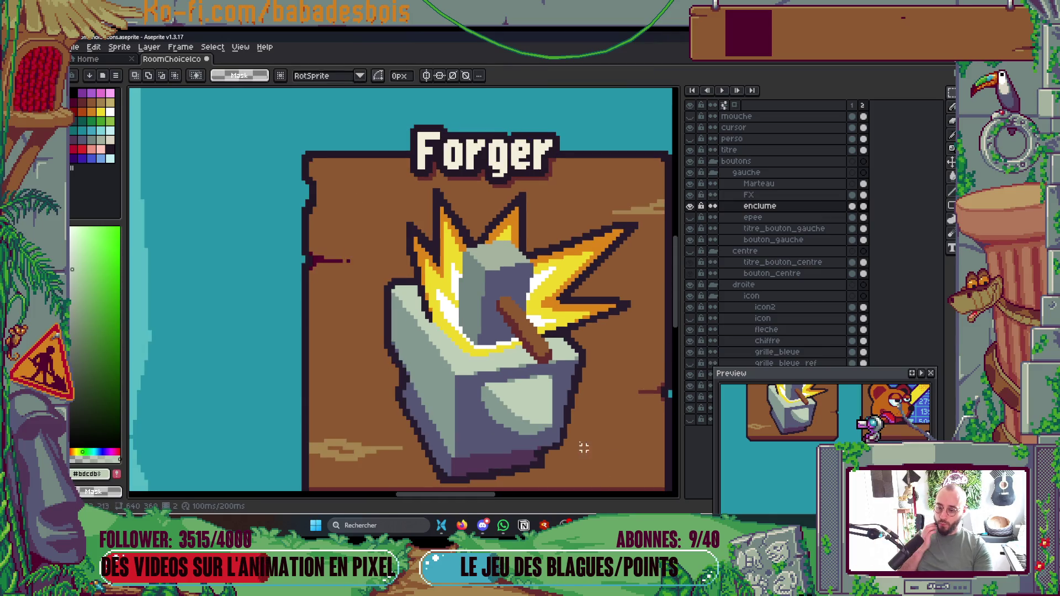
{"action": "scroll", "coordinate": [599, 467], "scroll_direction": "down", "scroll_amount": 3}
{"action": "scroll", "coordinate": [524, 367], "scroll_direction": "up", "scroll_amount": 5}
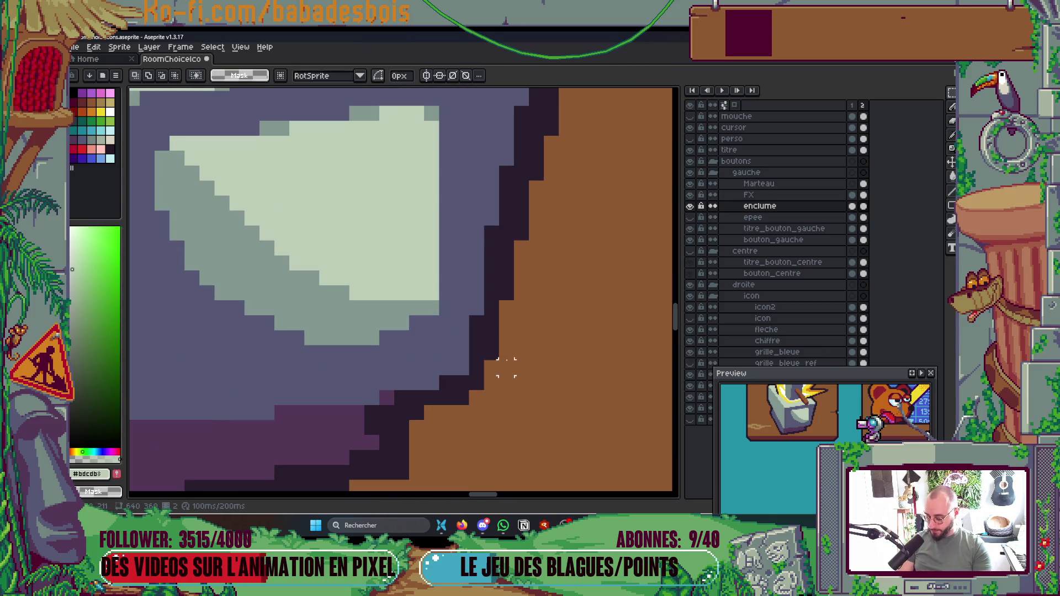
{"action": "key", "text": "b"}
{"action": "left_click", "coordinate": [490, 338], "text": "alt"}
{"action": "left_click", "coordinate": [491, 367]}
{"action": "scroll", "coordinate": [486, 361], "scroll_direction": "down", "scroll_amount": 3}
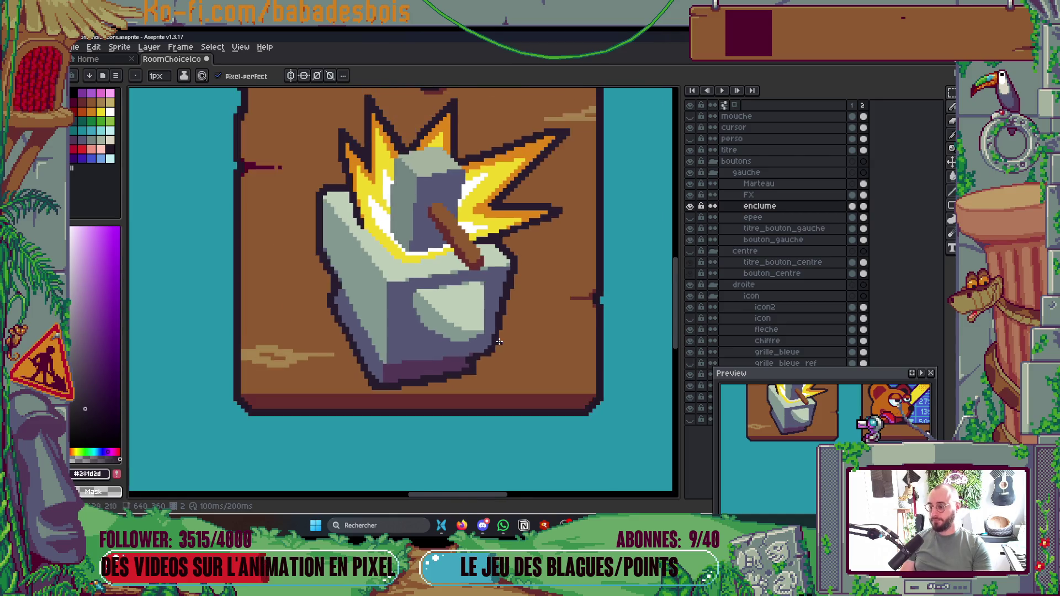
{"action": "scroll", "coordinate": [486, 362], "scroll_direction": "up", "scroll_amount": 3}
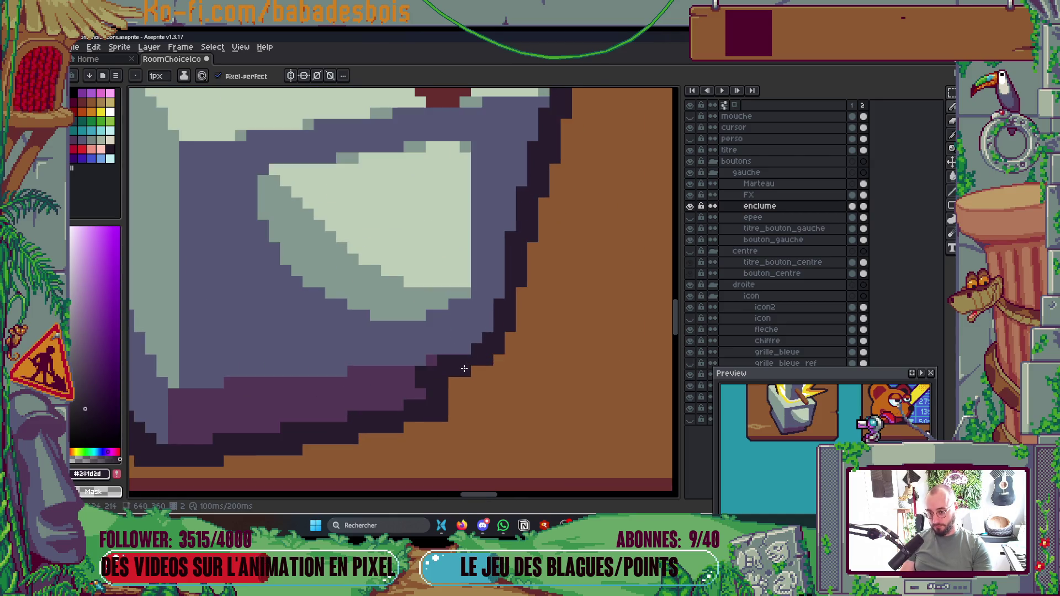
Step: Save RoomChoiceIcons.aseprite with Ctrl+S
{"action": "scroll", "coordinate": [469, 369], "scroll_direction": "down", "scroll_amount": 4}
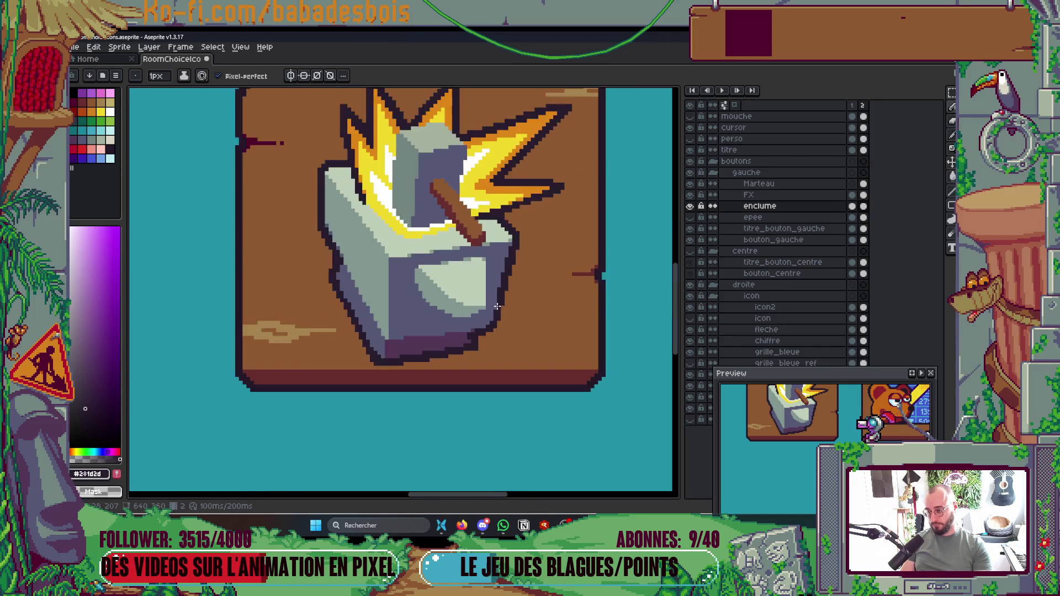
{"action": "key", "text": "ctrl+s"}
{"action": "scroll", "coordinate": [521, 299], "scroll_direction": "down", "scroll_amount": 1}
{"action": "scroll", "coordinate": [521, 296], "scroll_direction": "right", "scroll_amount": 1}
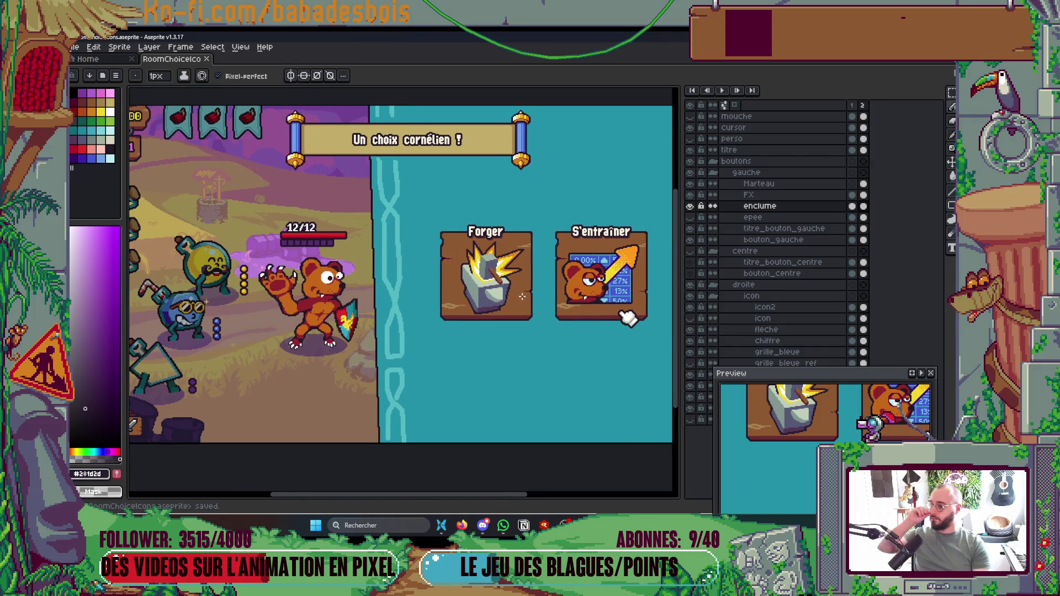
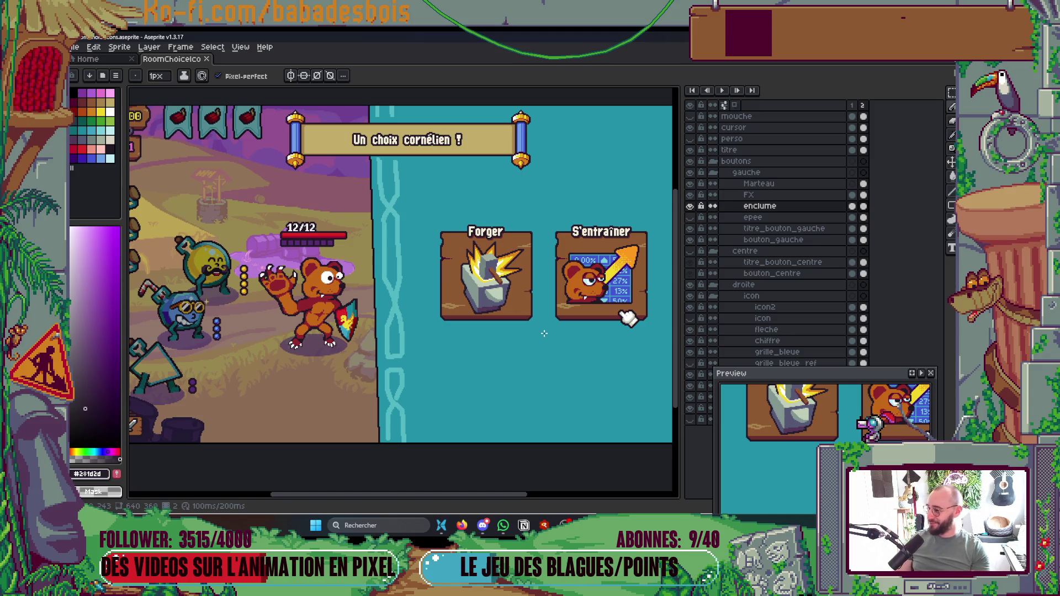
Step: On the FX layer, paint the flash's yellow into the upper-right spike and its upper arm
{"action": "scroll", "coordinate": [510, 266], "scroll_direction": "up", "scroll_amount": 5}
{"action": "key", "text": "i"}
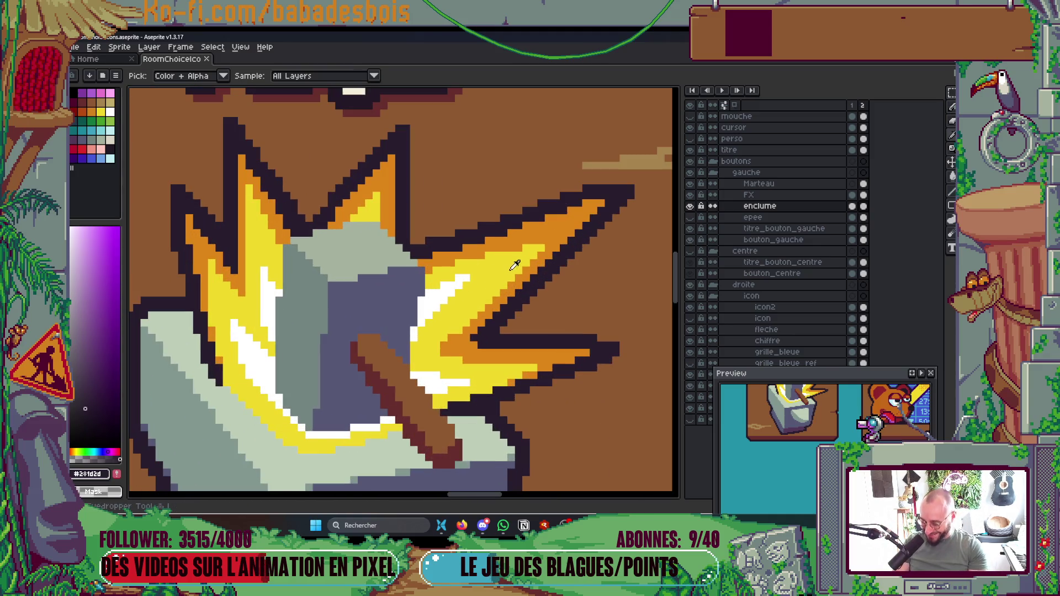
{"action": "left_click", "coordinate": [510, 266]}
{"action": "scroll", "coordinate": [510, 266], "scroll_direction": "up", "scroll_amount": 3}
{"action": "key", "text": "b"}
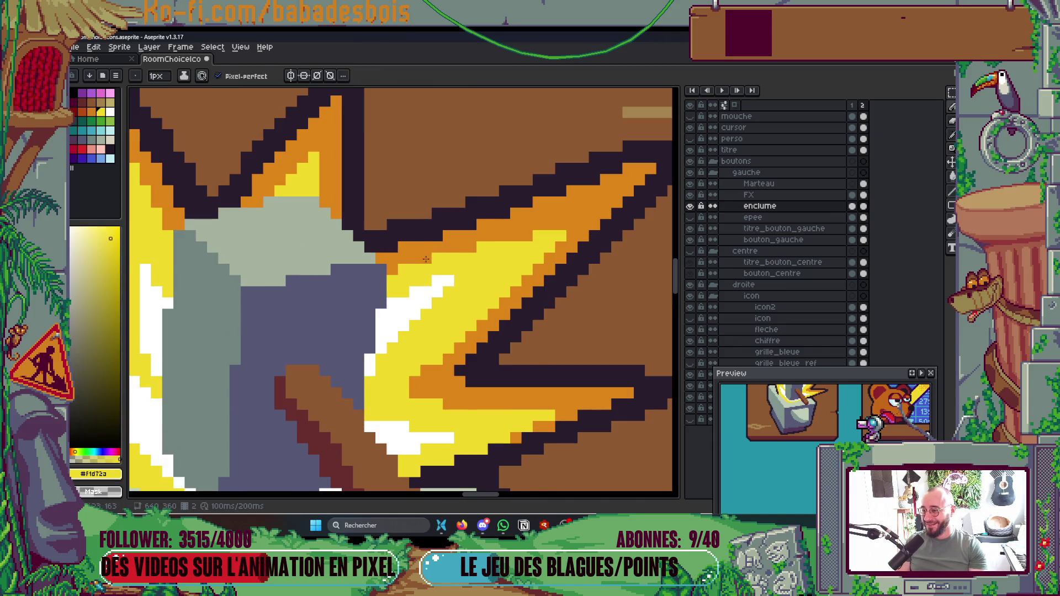
{"action": "left_click", "coordinate": [597, 233], "text": "ctrl"}
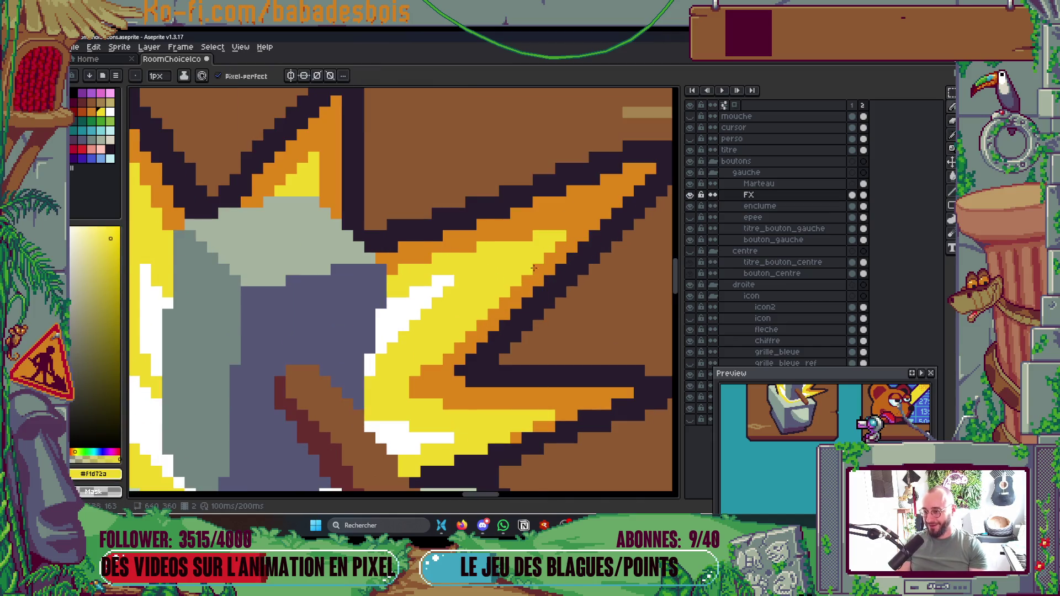
{"action": "left_click_drag", "start_coordinate": [599, 199], "coordinate": [559, 231]}
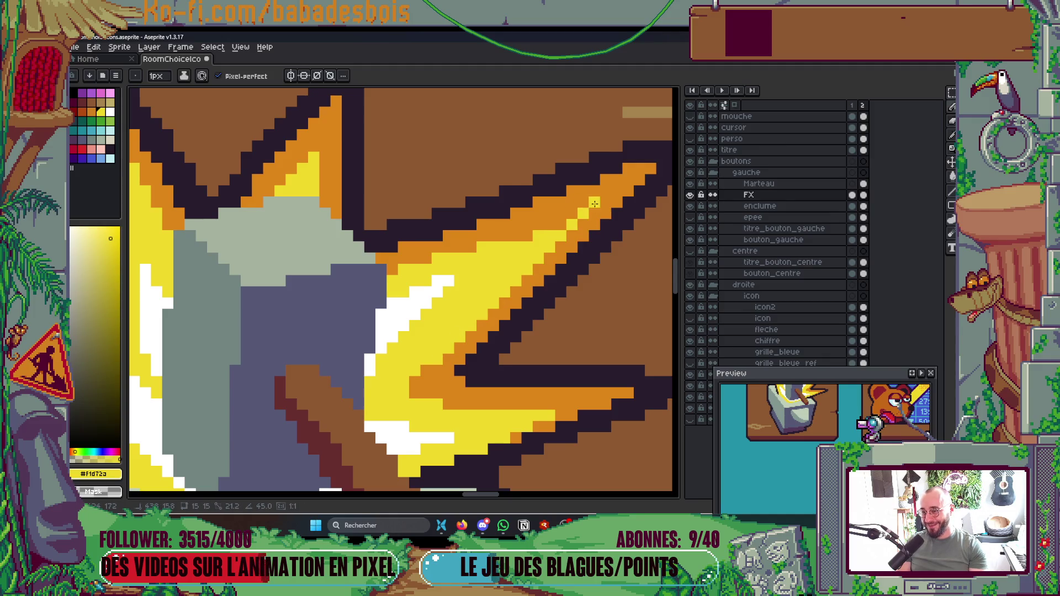
{"action": "left_click_drag", "start_coordinate": [470, 252], "coordinate": [521, 232]}
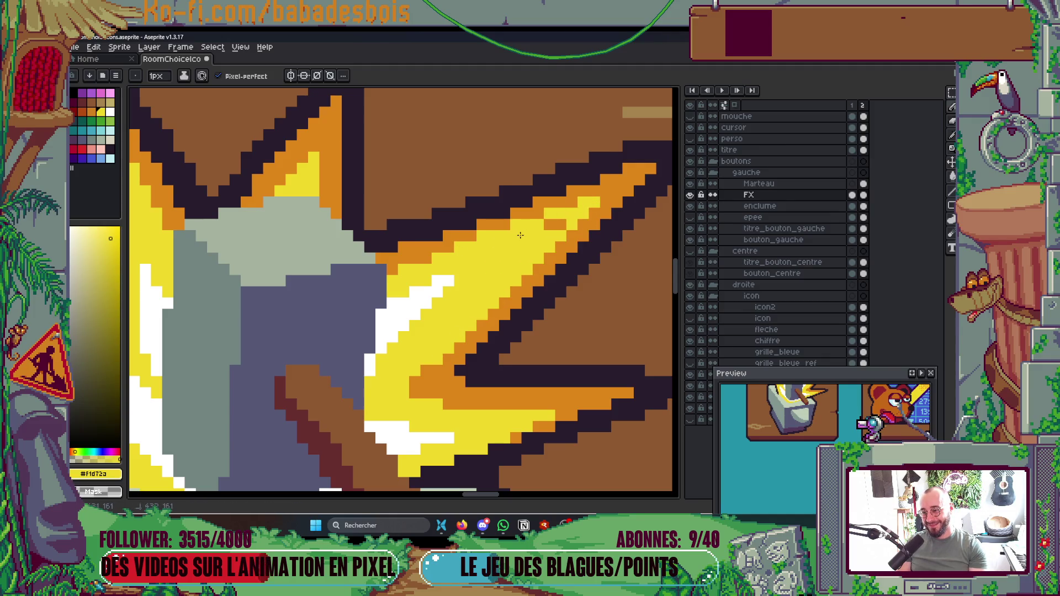
{"action": "scroll", "coordinate": [546, 226], "scroll_direction": "down", "scroll_amount": 4}
Step: Save the sprite and play the FX animation to check it
{"action": "key", "text": "ctrl+s"}
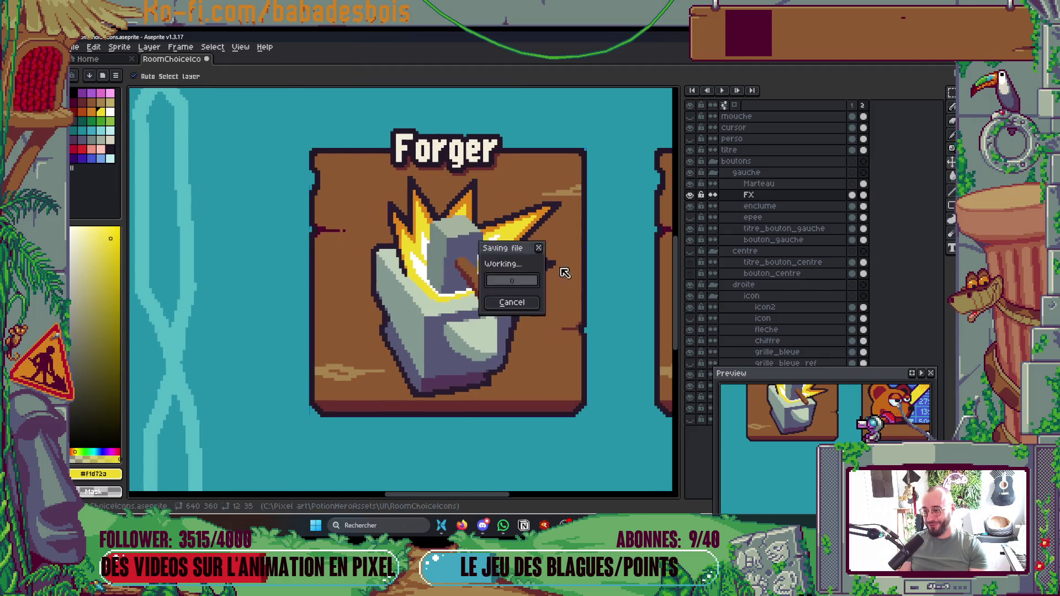
{"action": "key", "text": "Return"}
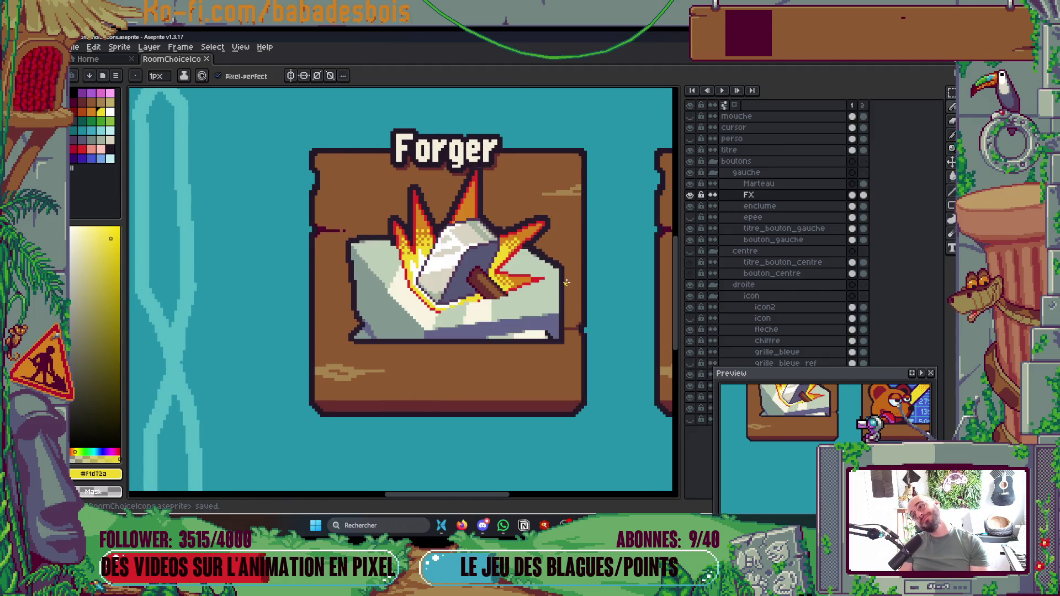
{"action": "scroll", "coordinate": [350, 208], "scroll_direction": "down", "scroll_amount": 4}
{"action": "scroll", "coordinate": [429, 356], "scroll_direction": "up", "scroll_amount": 2}
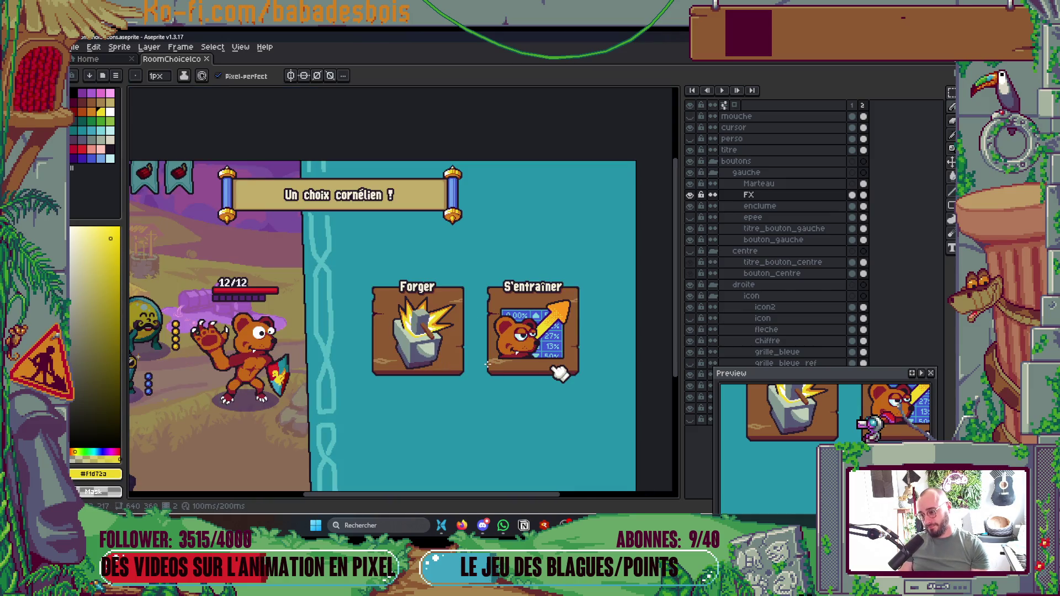
Step: Recolour the stray dark pixel on the anvil face light grey-green and save
{"action": "scroll", "coordinate": [423, 357], "scroll_direction": "up", "scroll_amount": 5}
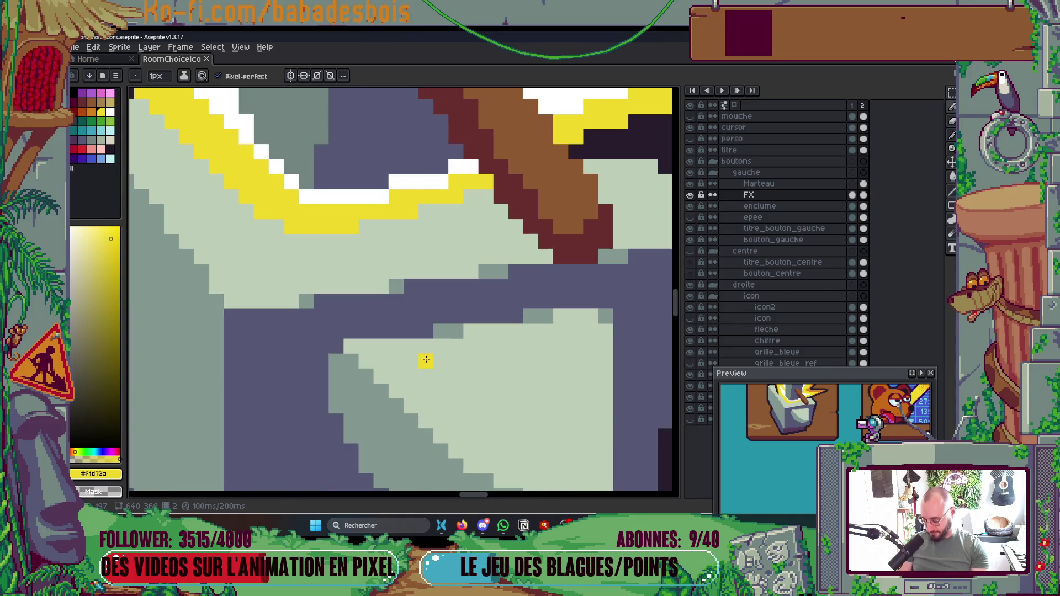
{"action": "left_click", "coordinate": [449, 367], "text": "alt"}
{"action": "left_click", "coordinate": [545, 315]}
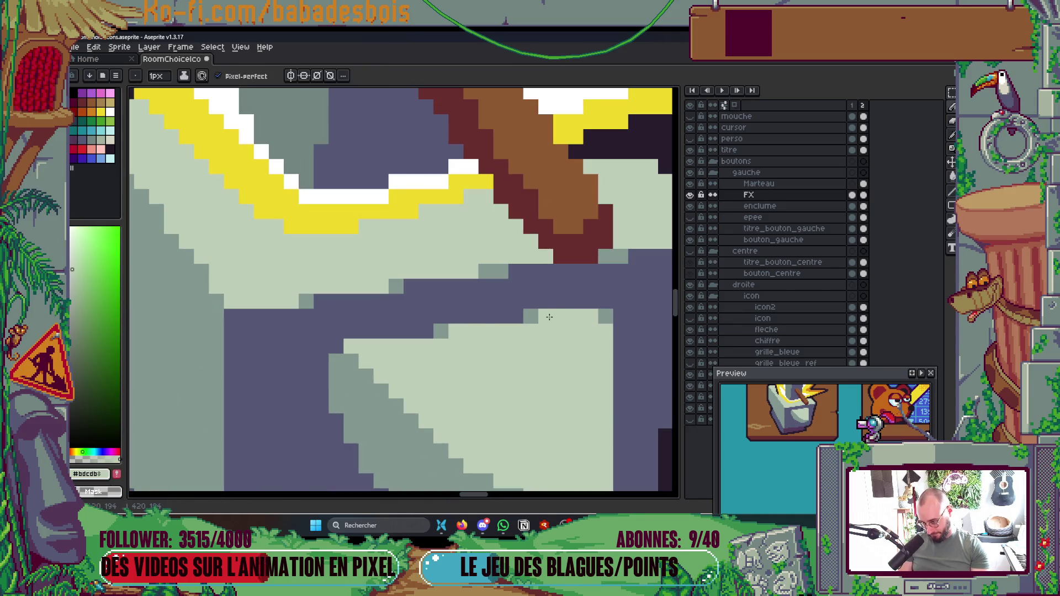
{"action": "left_click", "coordinate": [442, 330], "text": "alt"}
{"action": "scroll", "coordinate": [441, 330], "scroll_direction": "down", "scroll_amount": 2}
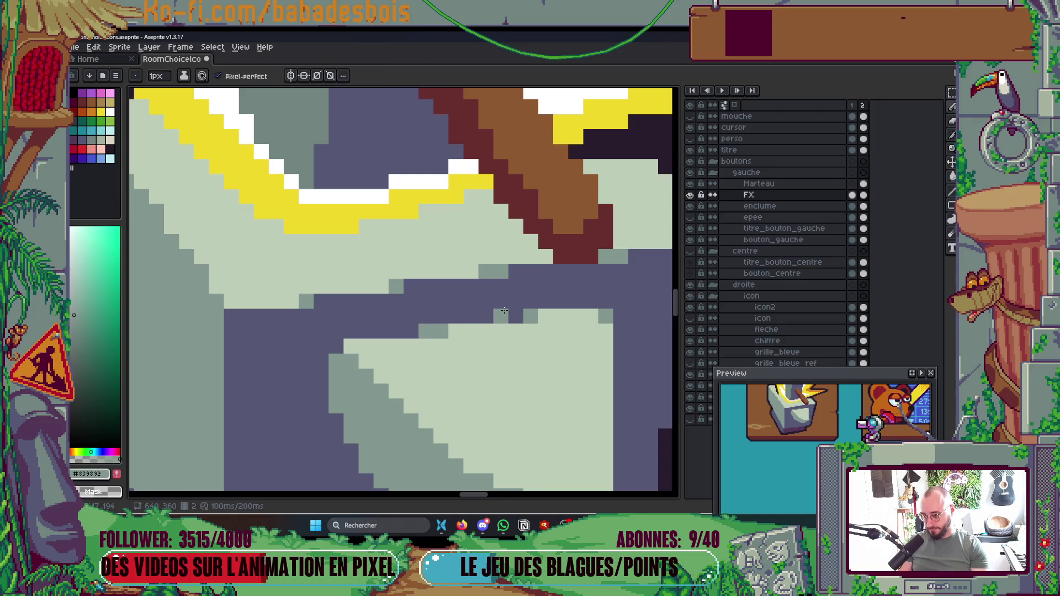
{"action": "scroll", "coordinate": [499, 314], "scroll_direction": "down", "scroll_amount": 2}
{"action": "scroll", "coordinate": [577, 321], "scroll_direction": "down", "scroll_amount": 2}
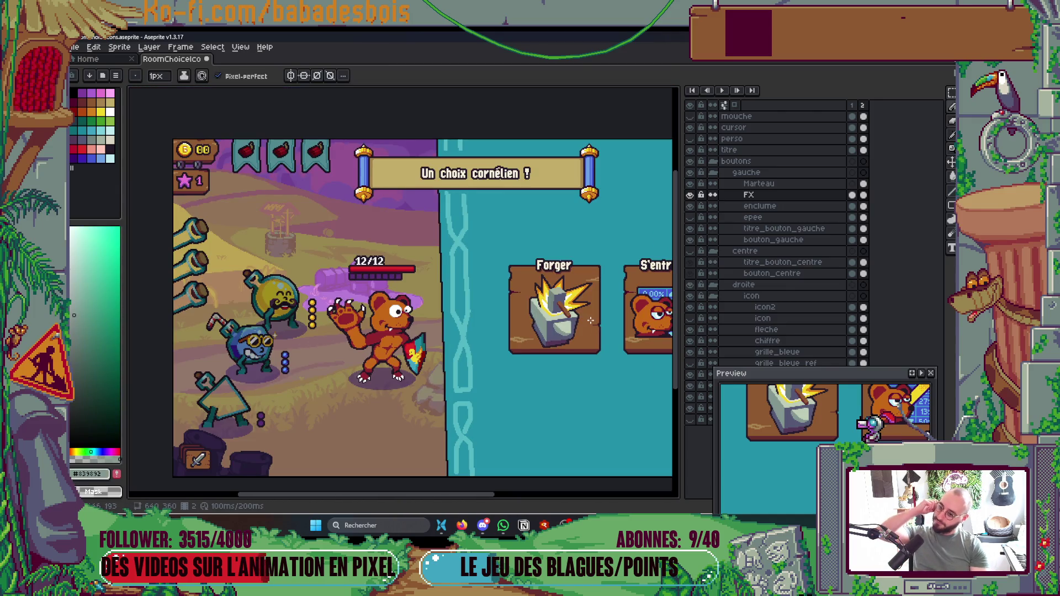
{"action": "scroll", "coordinate": [585, 326], "scroll_direction": "up", "scroll_amount": 5}
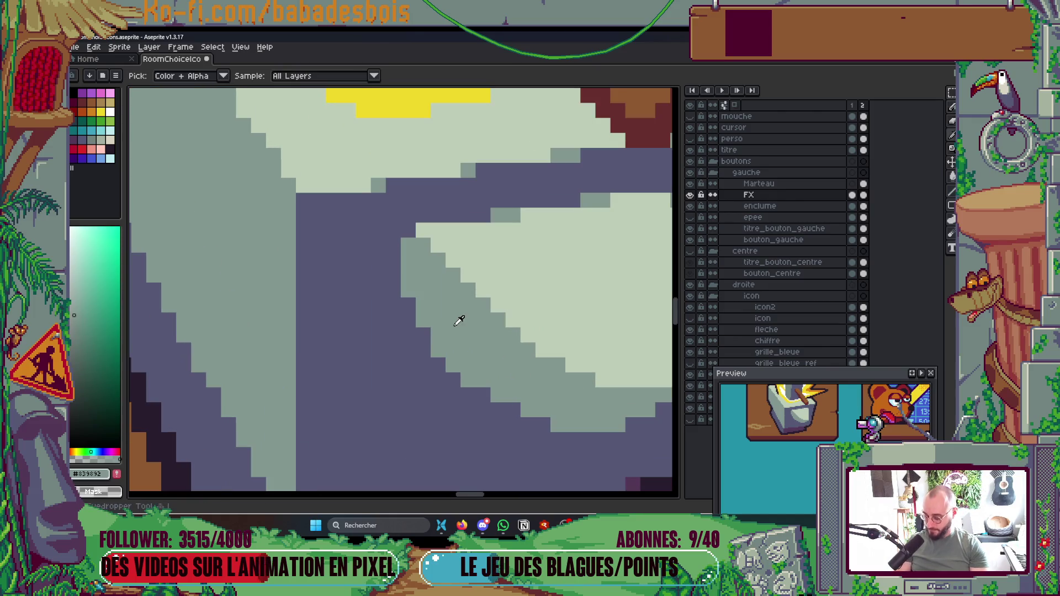
{"action": "scroll", "coordinate": [411, 315], "scroll_direction": "down", "scroll_amount": 3}
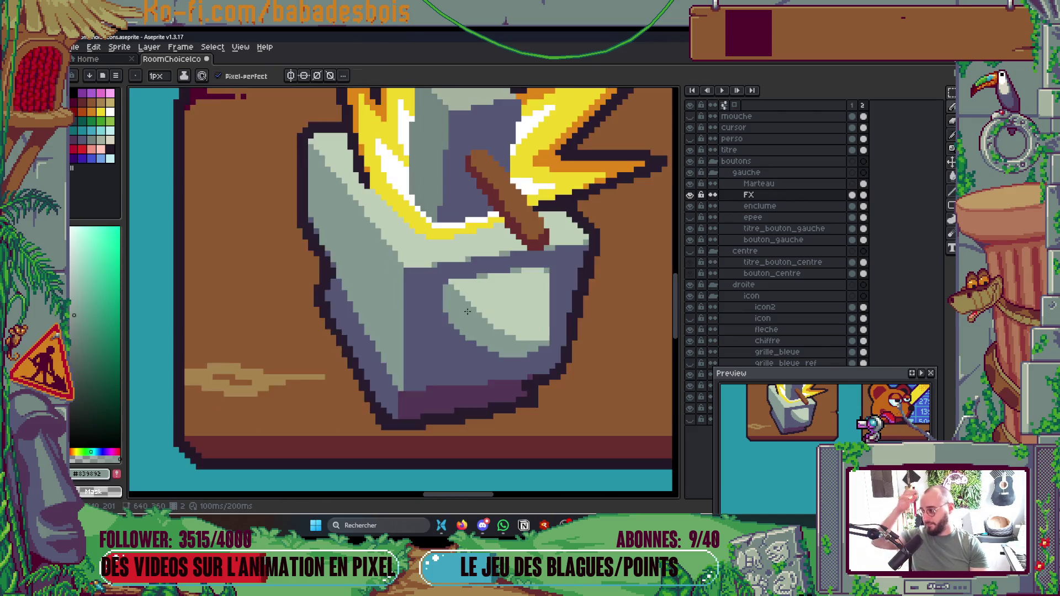
{"action": "scroll", "coordinate": [494, 314], "scroll_direction": "down", "scroll_amount": 1}
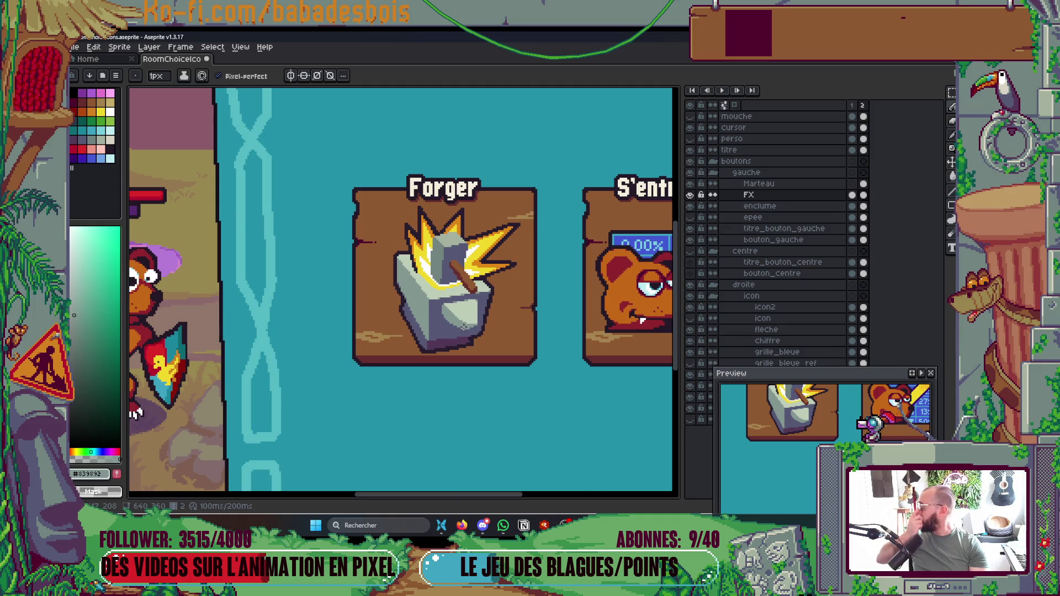
{"action": "scroll", "coordinate": [460, 342], "scroll_direction": "down", "scroll_amount": 2}
{"action": "scroll", "coordinate": [469, 347], "scroll_direction": "down", "scroll_amount": 1}
{"action": "key", "text": "ctrl+s"}
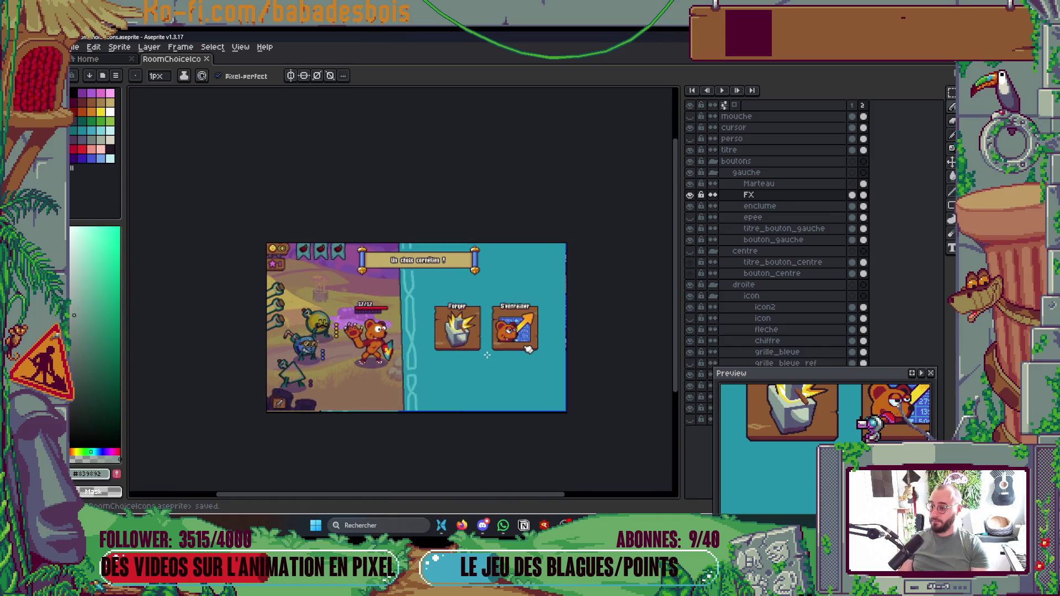
Step: Draw a dark diagonal outline along the flash spike's orange edge and save
{"action": "scroll", "coordinate": [485, 353], "scroll_direction": "up", "scroll_amount": 1}
{"action": "scroll", "coordinate": [431, 298], "scroll_direction": "up", "scroll_amount": 5}
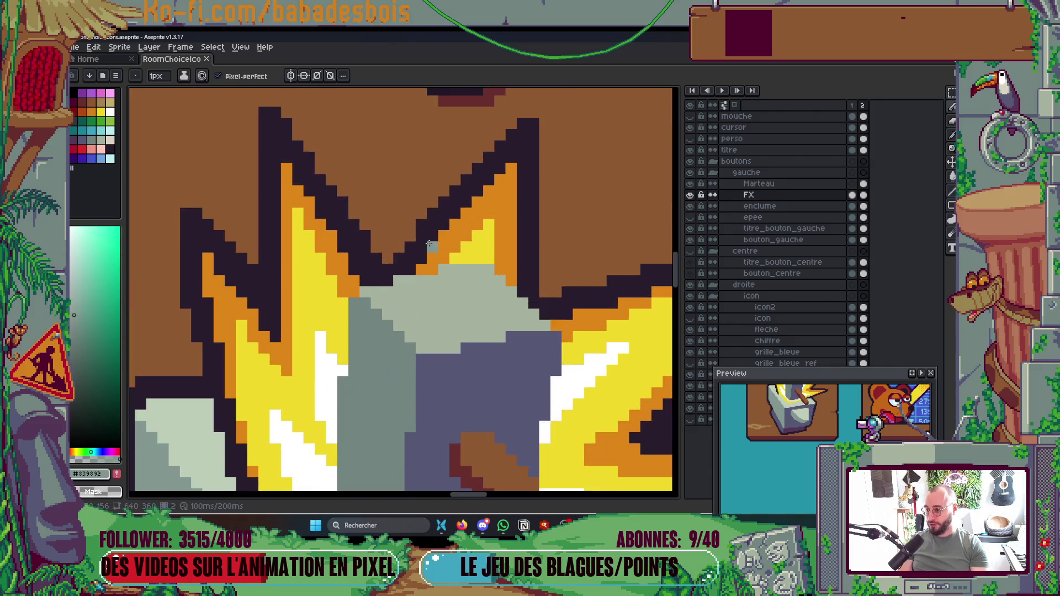
{"action": "key", "text": "i"}
{"action": "left_click", "coordinate": [421, 215]}
{"action": "left_click", "coordinate": [463, 221]}
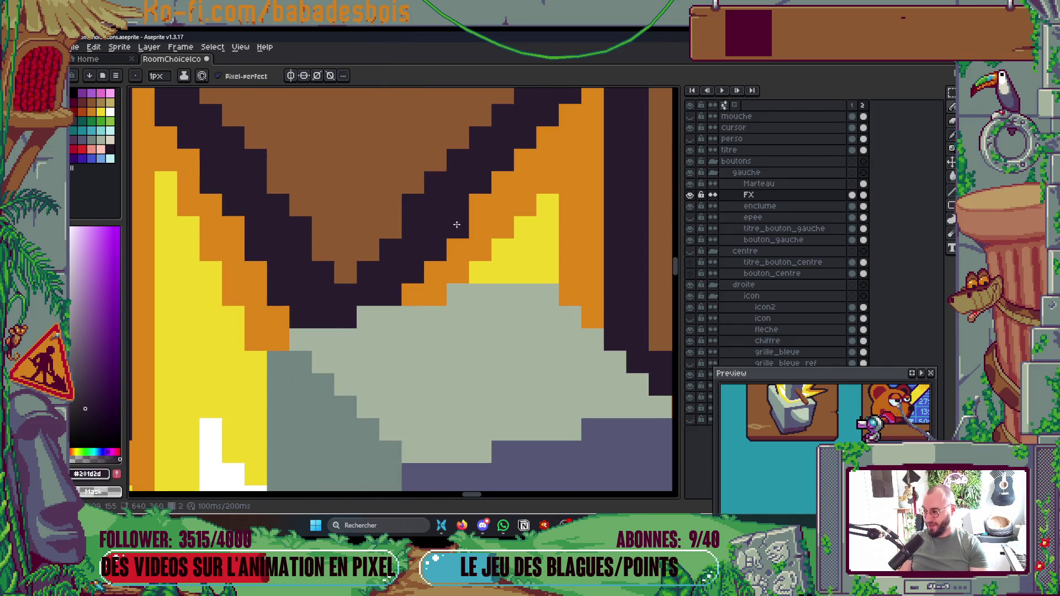
{"action": "scroll", "coordinate": [466, 216], "scroll_direction": "down", "scroll_amount": 3}
{"action": "scroll", "coordinate": [466, 215], "scroll_direction": "up", "scroll_amount": 2}
{"action": "left_click_drag", "start_coordinate": [467, 214], "coordinate": [536, 148]}
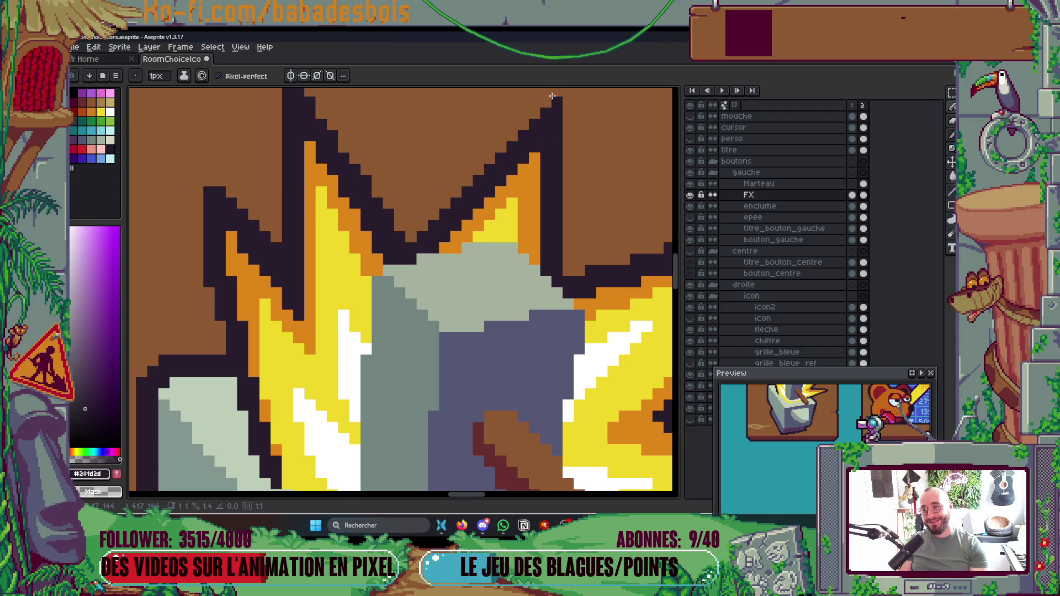
{"action": "scroll", "coordinate": [571, 102], "scroll_direction": "down", "scroll_amount": 2}
{"action": "scroll", "coordinate": [572, 102], "scroll_direction": "down", "scroll_amount": 3}
{"action": "key", "text": "ctrl+s"}
{"action": "scroll", "coordinate": [575, 325], "scroll_direction": "up", "scroll_amount": 1}
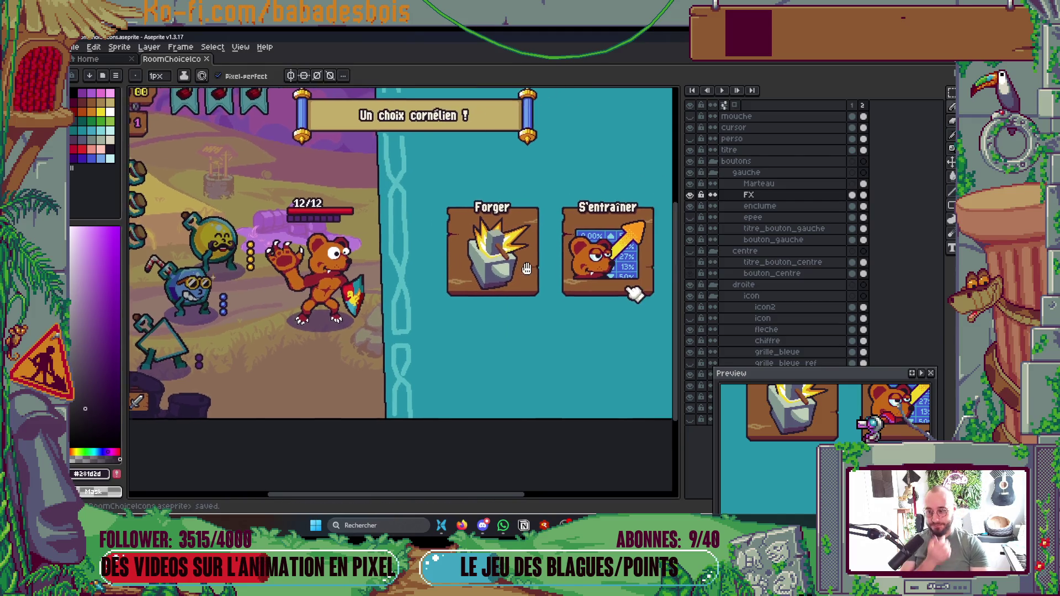
{"action": "scroll", "coordinate": [565, 374], "scroll_direction": "up", "scroll_amount": 1}
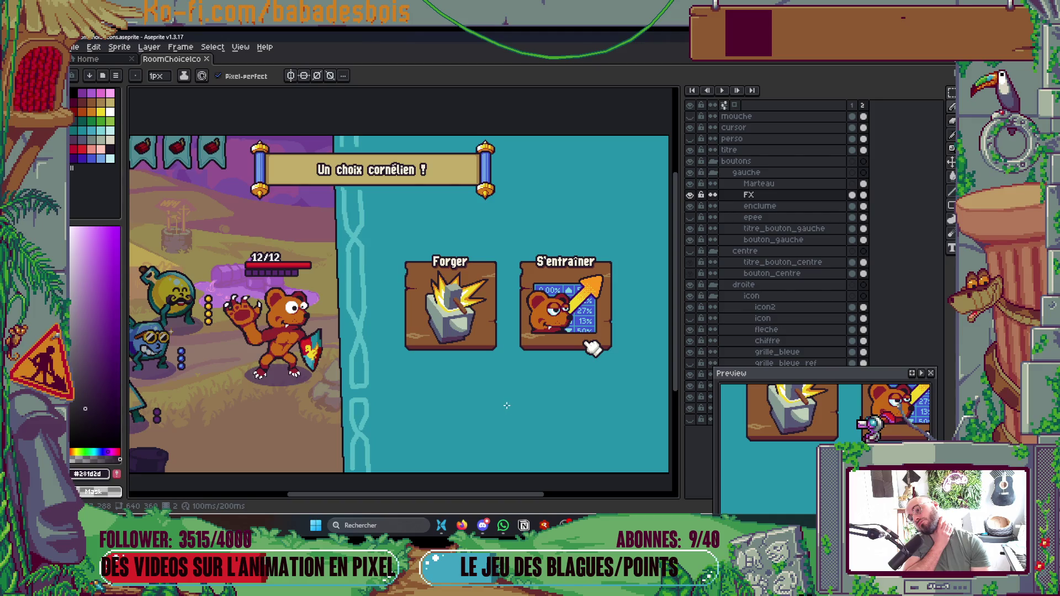
{"action": "key", "text": "i"}
{"action": "scroll", "coordinate": [493, 325], "scroll_direction": "up", "scroll_amount": 4}
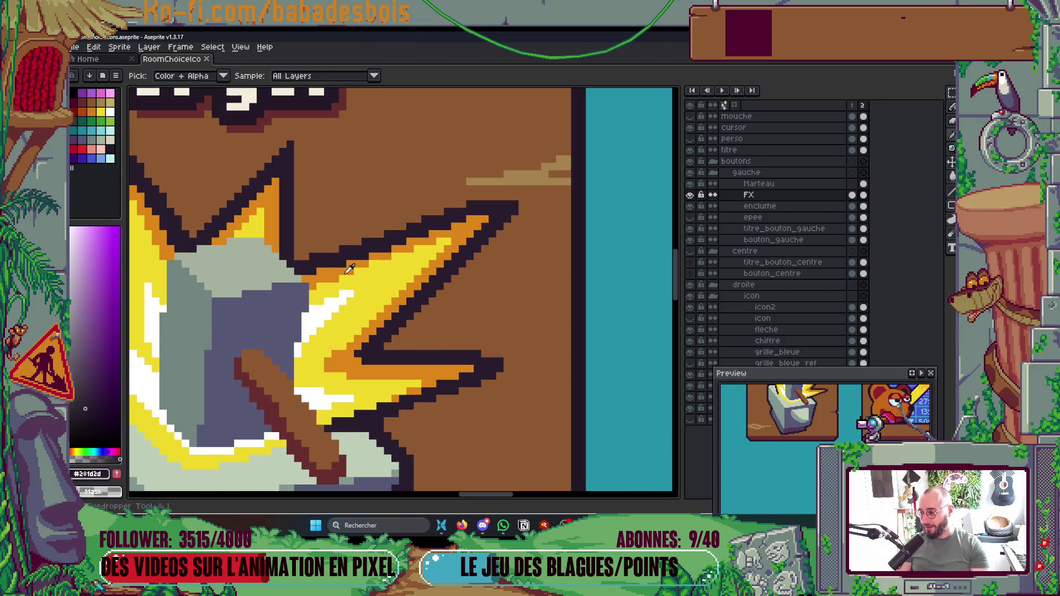
Step: With a 2-pixel brush, repaint the spike's white highlight pixels yellow
{"action": "left_click", "coordinate": [334, 287]}
{"action": "key", "text": "b"}
{"action": "key", "text": "plus"}
{"action": "mouse_move", "coordinate": [307, 326]}
{"action": "left_mouse_down"}
{"action": "mouse_move", "coordinate": [362, 288]}
{"action": "mouse_move", "coordinate": [415, 274]}
{"action": "mouse_move", "coordinate": [486, 205]}
{"action": "mouse_move", "coordinate": [427, 235]}
{"action": "left_mouse_up"}
{"action": "scroll", "coordinate": [351, 340], "scroll_direction": "down", "scroll_amount": 4}
{"action": "scroll", "coordinate": [410, 276], "scroll_direction": "up", "scroll_amount": 4}
{"action": "left_click", "coordinate": [411, 264], "text": "alt"}
{"action": "left_click_drag", "start_coordinate": [464, 193], "coordinate": [500, 202]}
{"action": "scroll", "coordinate": [475, 193], "scroll_direction": "up", "scroll_amount": 1}
{"action": "left_click", "coordinate": [504, 161], "text": "alt"}
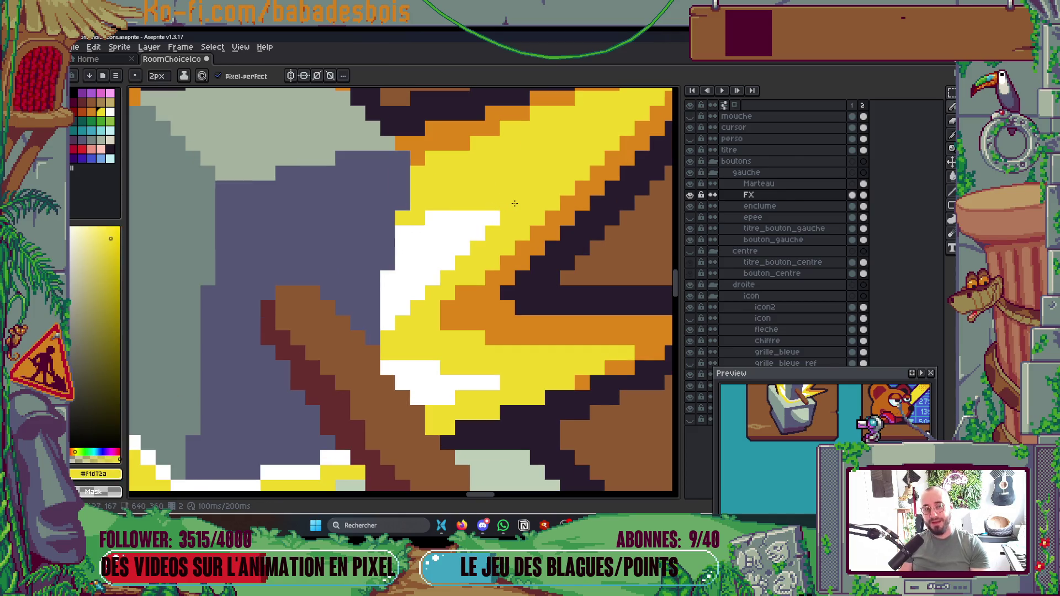
{"action": "left_click", "coordinate": [425, 256]}
{"action": "key", "text": "ctrl+z"}
{"action": "scroll", "coordinate": [469, 276], "scroll_direction": "down", "scroll_amount": 2}
Step: With a 1-pixel brush, line the spike's upper edge with orange and yellow
{"action": "left_click_drag", "start_coordinate": [740, 388], "coordinate": [759, 439]}
{"action": "scroll", "coordinate": [541, 271], "scroll_direction": "up", "scroll_amount": 2}
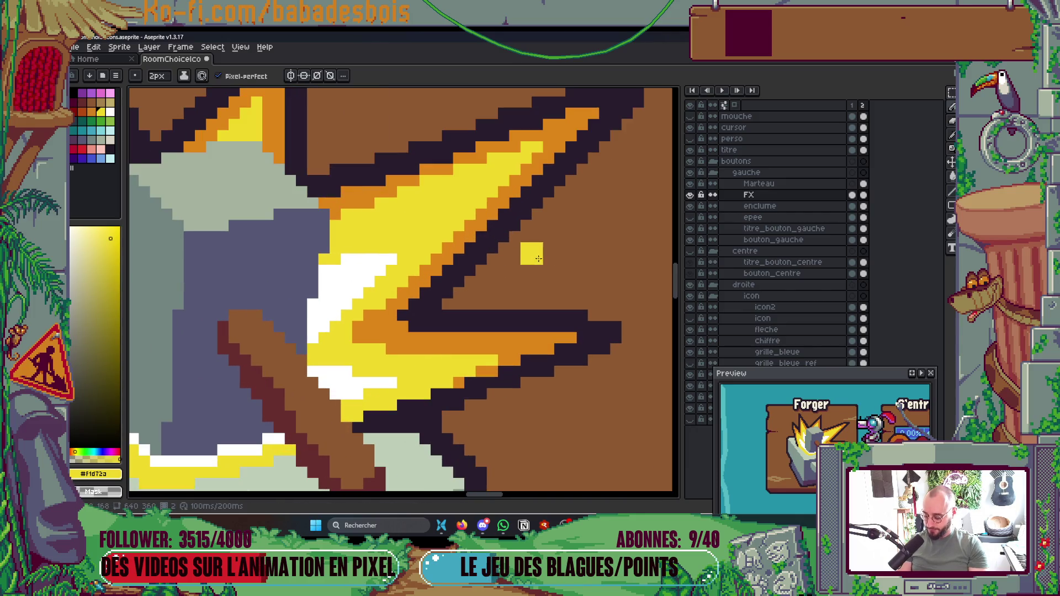
{"action": "left_click", "coordinate": [359, 211], "text": "alt"}
{"action": "key", "text": "minus"}
{"action": "left_click_drag", "start_coordinate": [402, 192], "coordinate": [537, 150]}
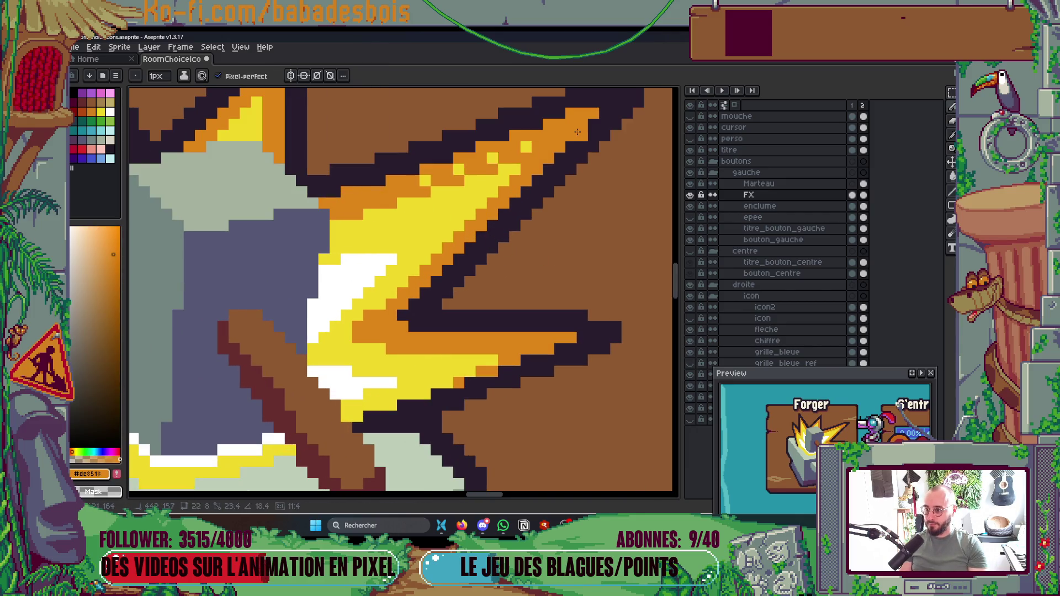
{"action": "mouse_move", "coordinate": [407, 182]}
{"action": "left_mouse_down"}
{"action": "mouse_move", "coordinate": [403, 190]}
{"action": "mouse_move", "coordinate": [542, 139]}
{"action": "left_mouse_up"}
{"action": "scroll", "coordinate": [503, 158], "scroll_direction": "down", "scroll_amount": 8}
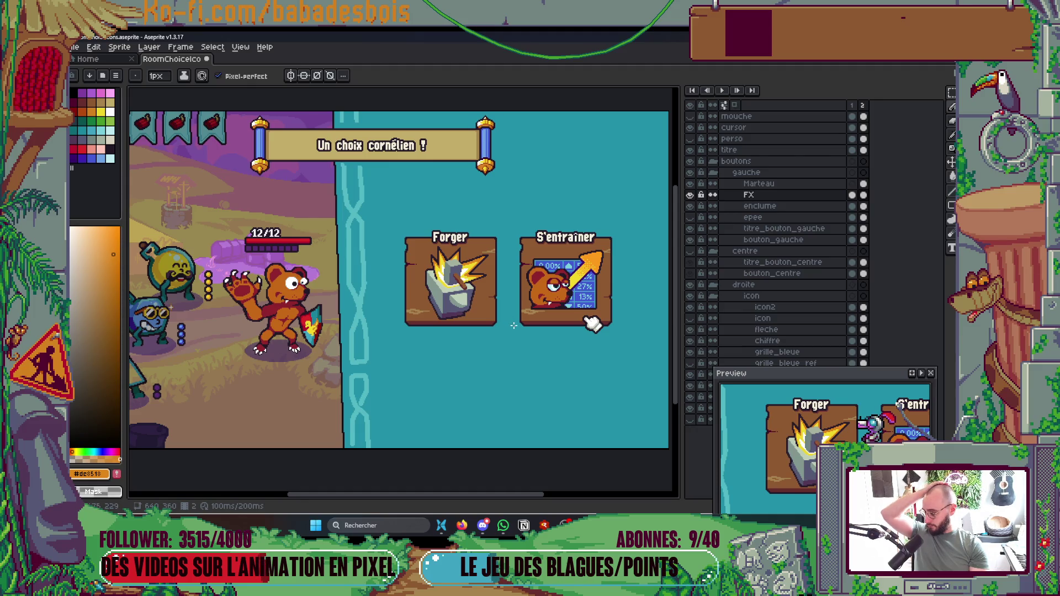
{"action": "scroll", "coordinate": [525, 292], "scroll_direction": "down", "scroll_amount": 2}
{"action": "scroll", "coordinate": [538, 317], "scroll_direction": "up", "scroll_amount": 2}
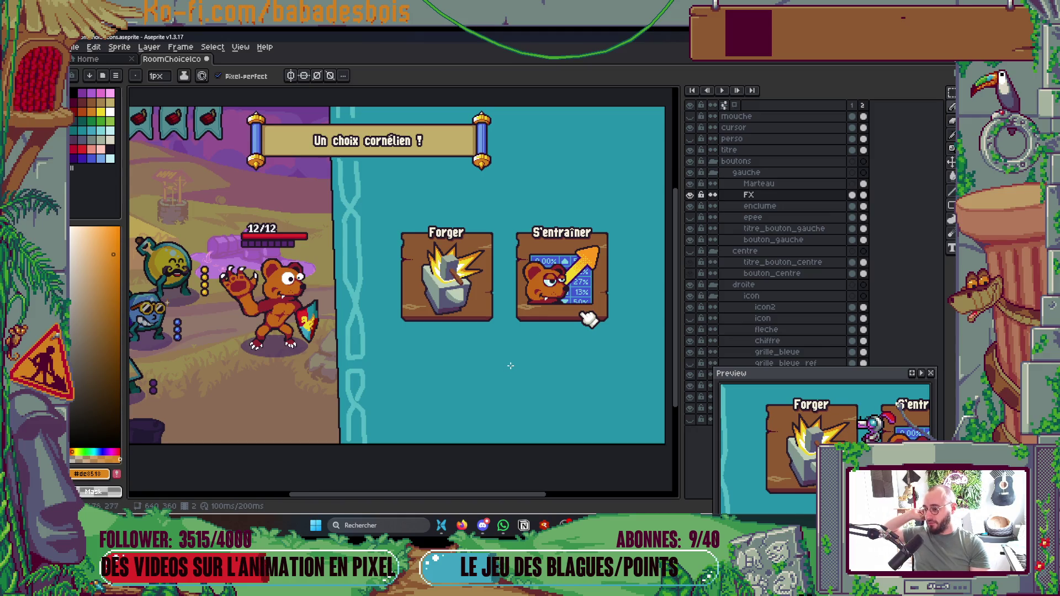
{"action": "scroll", "coordinate": [428, 301], "scroll_direction": "up", "scroll_amount": 4}
{"action": "left_click", "coordinate": [466, 260], "text": "alt"}
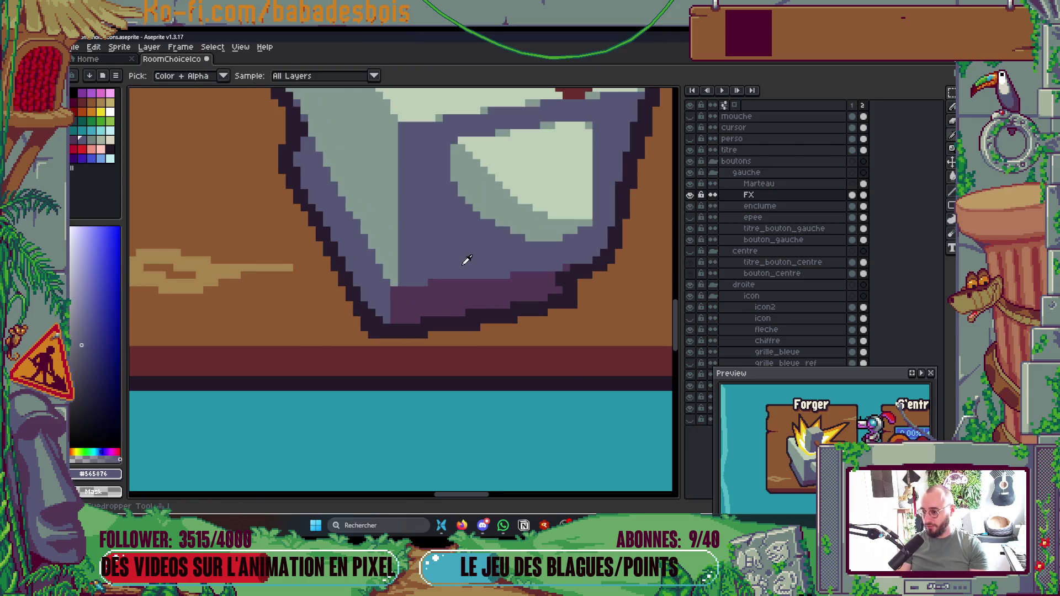
Step: Draw a blue-grey line over the purple band's top and save
{"action": "left_click_drag", "start_coordinate": [406, 291], "coordinate": [552, 270]}
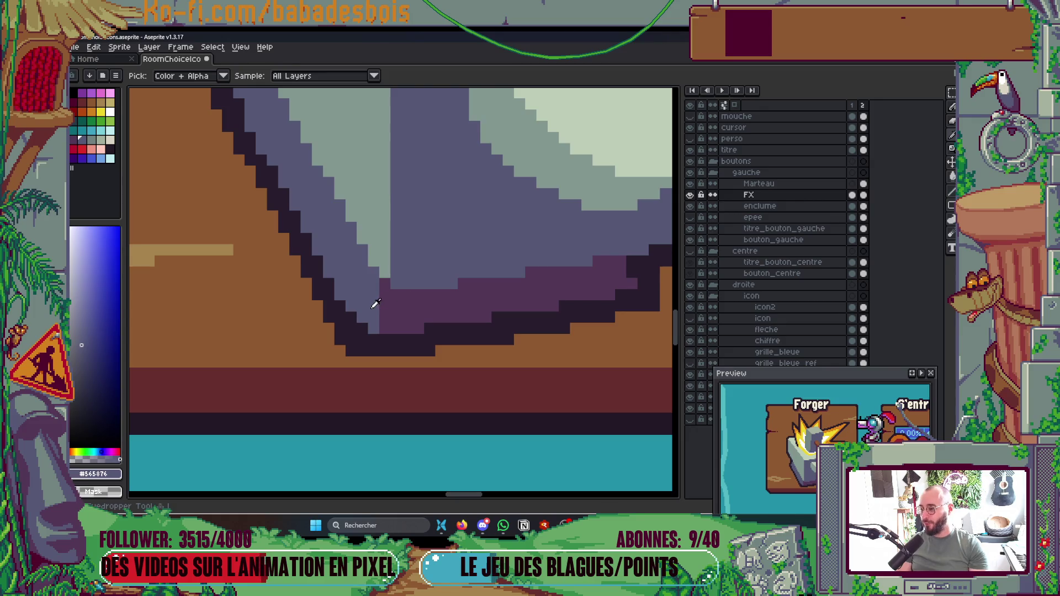
{"action": "scroll", "coordinate": [386, 293], "scroll_direction": "down", "scroll_amount": 4}
{"action": "scroll", "coordinate": [433, 255], "scroll_direction": "down", "scroll_amount": 3}
{"action": "key", "text": "ctrl+s"}
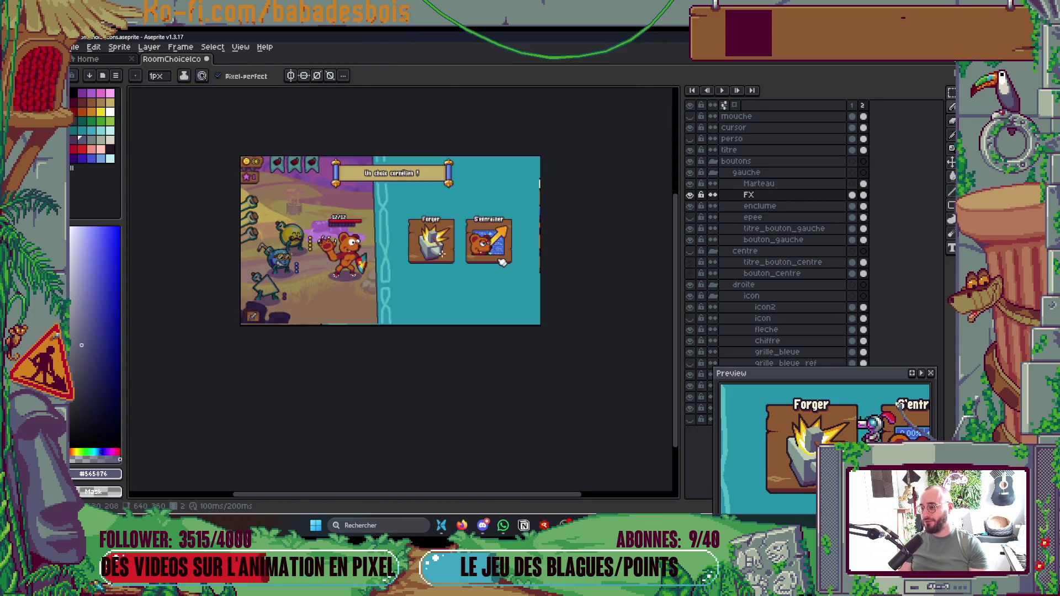
Step: Add two dark slate pixels to the anvil and save
{"action": "scroll", "coordinate": [461, 284], "scroll_direction": "up", "scroll_amount": 1}
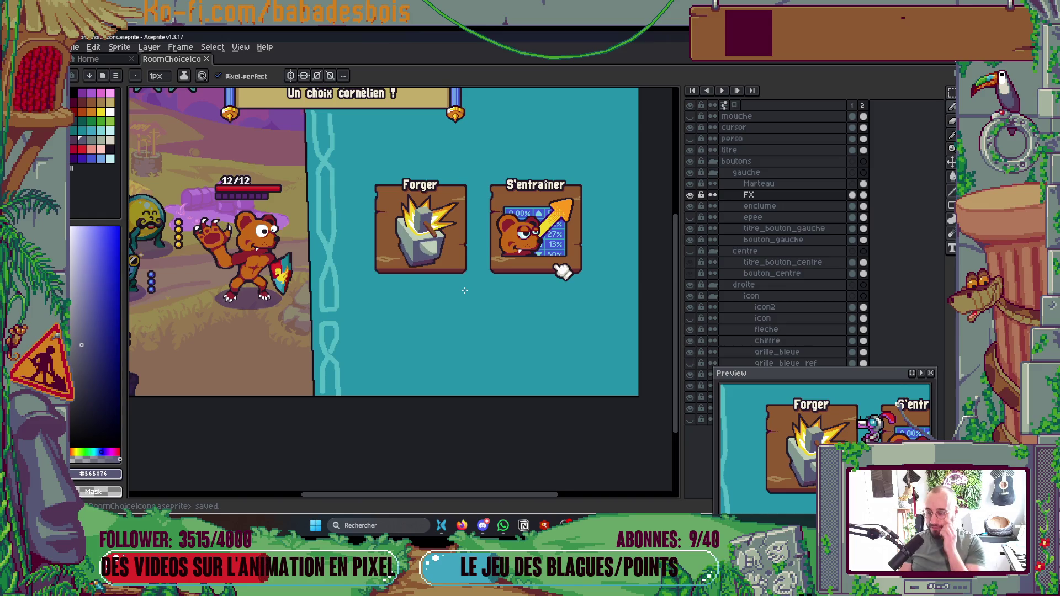
{"action": "left_click_drag", "start_coordinate": [457, 316], "coordinate": [451, 337]}
{"action": "scroll", "coordinate": [425, 260], "scroll_direction": "up", "scroll_amount": 8}
{"action": "left_click", "coordinate": [401, 328]}
{"action": "left_click", "coordinate": [485, 300]}
{"action": "scroll", "coordinate": [505, 277], "scroll_direction": "down", "scroll_amount": 2}
{"action": "scroll", "coordinate": [505, 278], "scroll_direction": "down", "scroll_amount": 3}
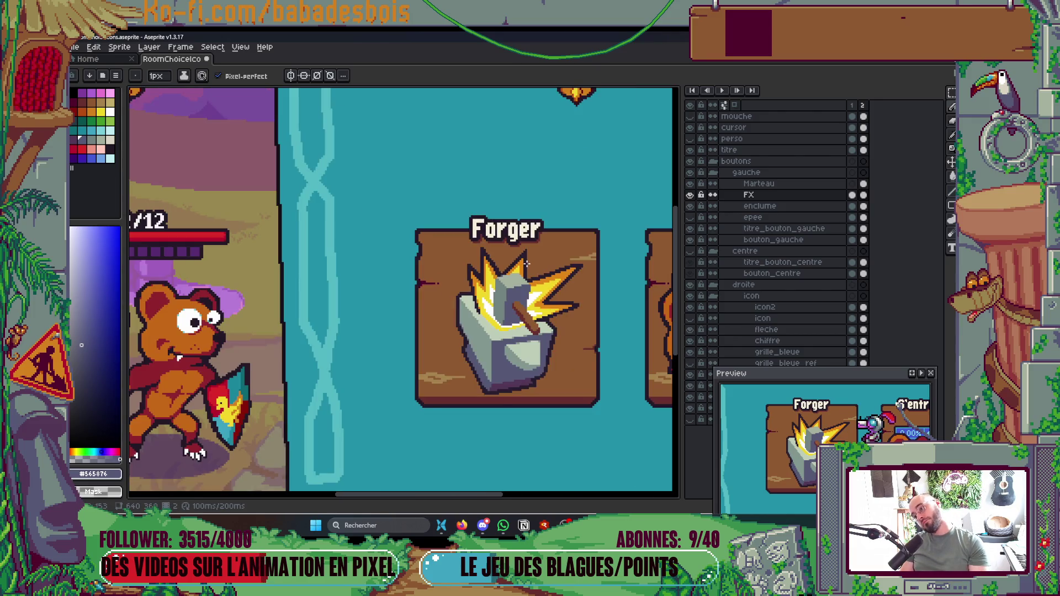
{"action": "scroll", "coordinate": [528, 265], "scroll_direction": "down", "scroll_amount": 2}
{"action": "key", "text": "ctrl+s"}
Step: Repaint the yellow and white flash pixels touching the hammer head in sage #a4b2a0
{"action": "scroll", "coordinate": [530, 285], "scroll_direction": "up", "scroll_amount": 3}
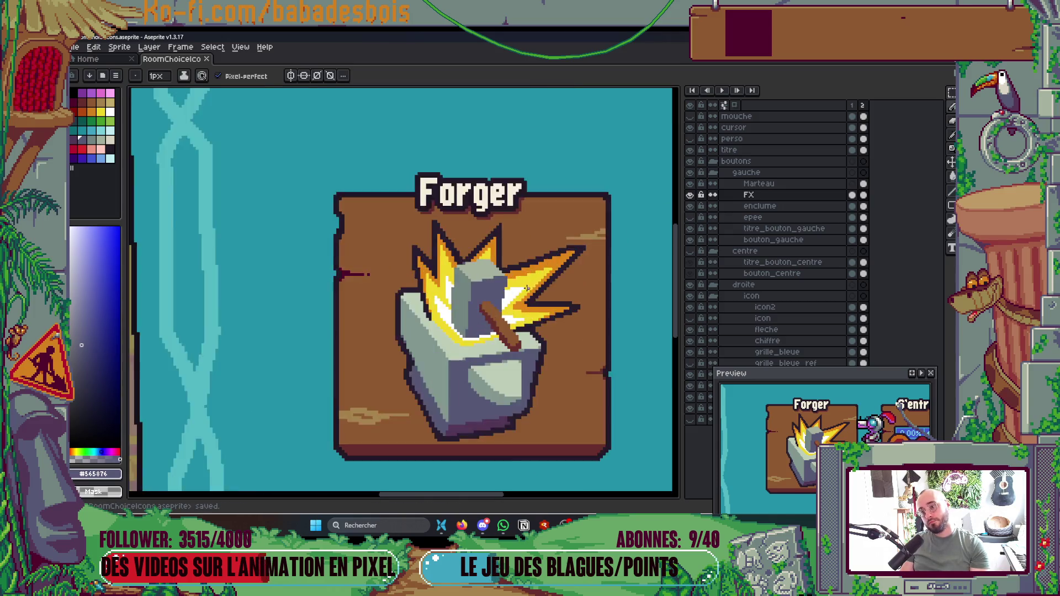
{"action": "scroll", "coordinate": [530, 285], "scroll_direction": "up", "scroll_amount": 3}
{"action": "left_click", "coordinate": [436, 221], "text": "alt"}
{"action": "left_click", "coordinate": [464, 323]}
{"action": "left_click", "coordinate": [480, 280]}
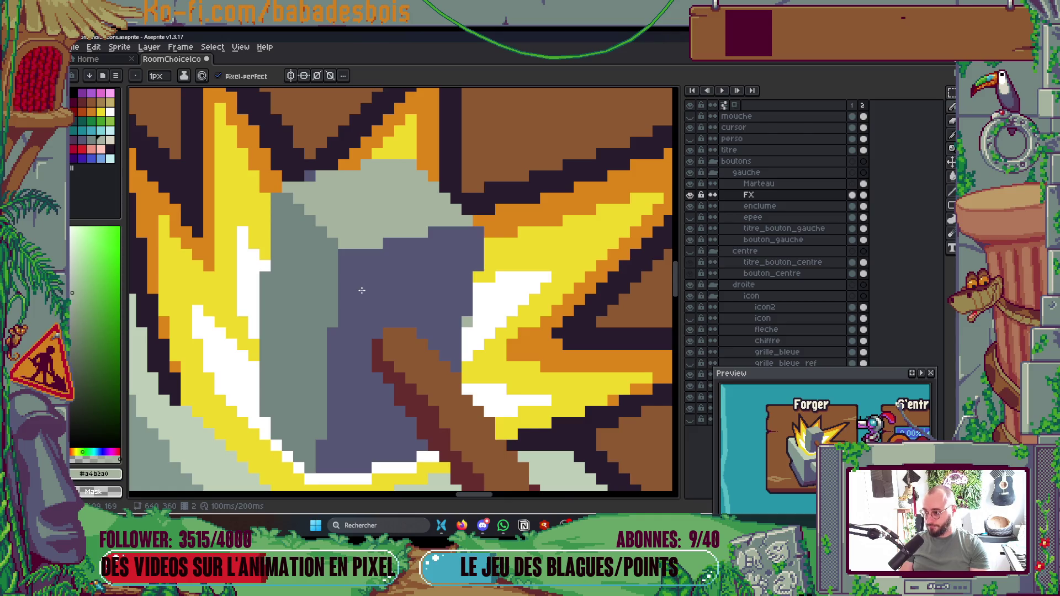
{"action": "left_click", "coordinate": [268, 267]}
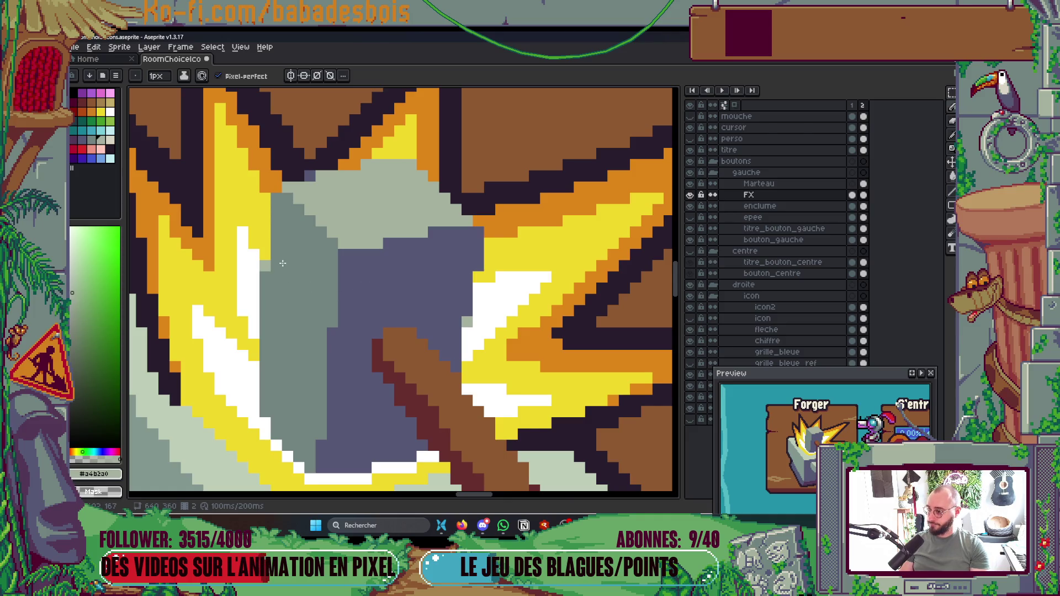
{"action": "scroll", "coordinate": [284, 263], "scroll_direction": "down", "scroll_amount": 3}
{"action": "scroll", "coordinate": [282, 220], "scroll_direction": "up", "scroll_amount": 3}
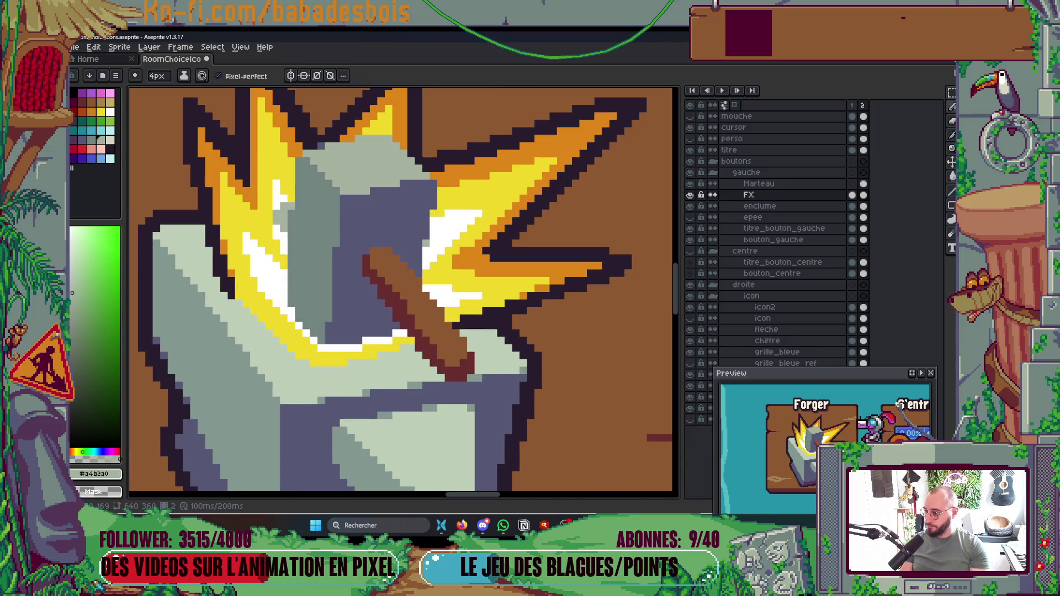
Step: Reselect the Marteau layer, recentre the canvas on both buttons, then bring up YouTube Music
{"action": "left_click", "coordinate": [324, 229], "text": "ctrl"}
{"action": "key", "text": "u"}
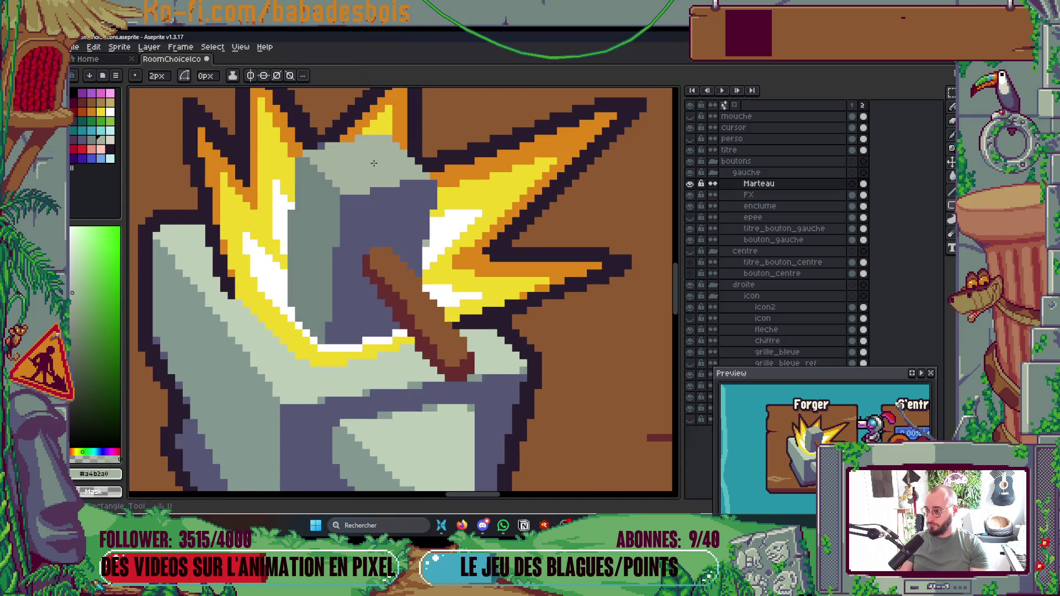
{"action": "key", "text": "b"}
{"action": "left_click", "coordinate": [284, 236], "text": "ctrl"}
{"action": "left_click", "coordinate": [291, 212], "text": "ctrl"}
{"action": "scroll", "coordinate": [292, 218], "scroll_direction": "down", "scroll_amount": 4}
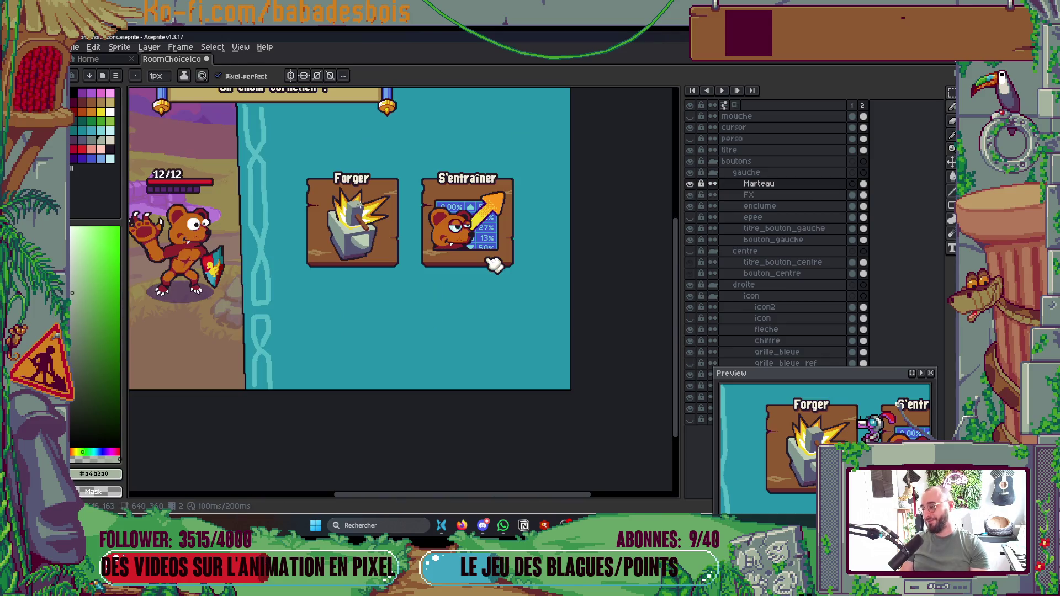
{"action": "scroll", "coordinate": [463, 300], "scroll_direction": "up", "scroll_amount": 1}
{"action": "left_click_drag", "start_coordinate": [463, 300], "coordinate": [479, 307]}
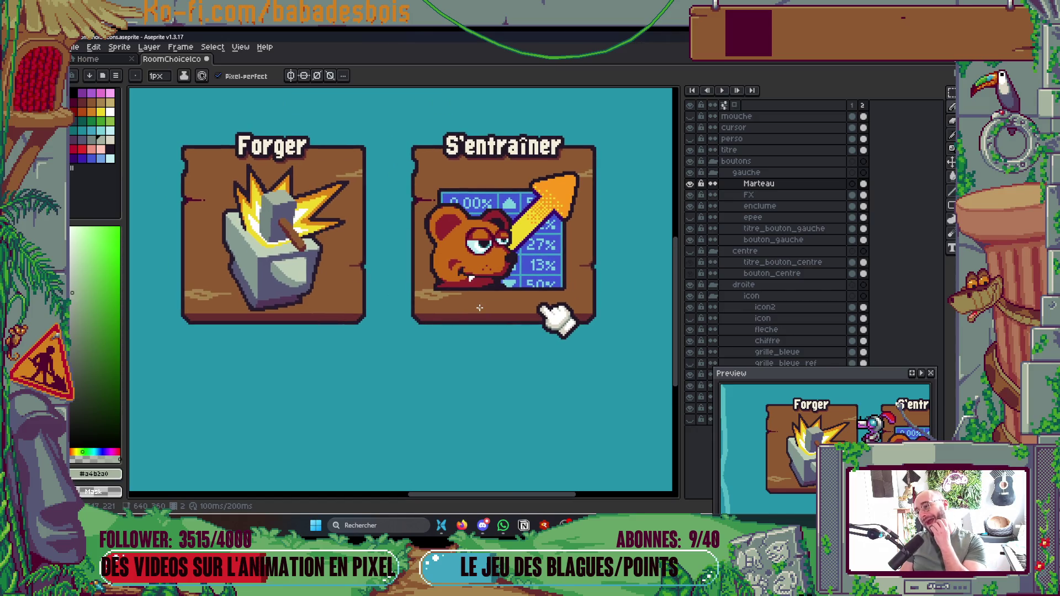
{"action": "scroll", "coordinate": [479, 307], "scroll_direction": "down", "scroll_amount": 2}
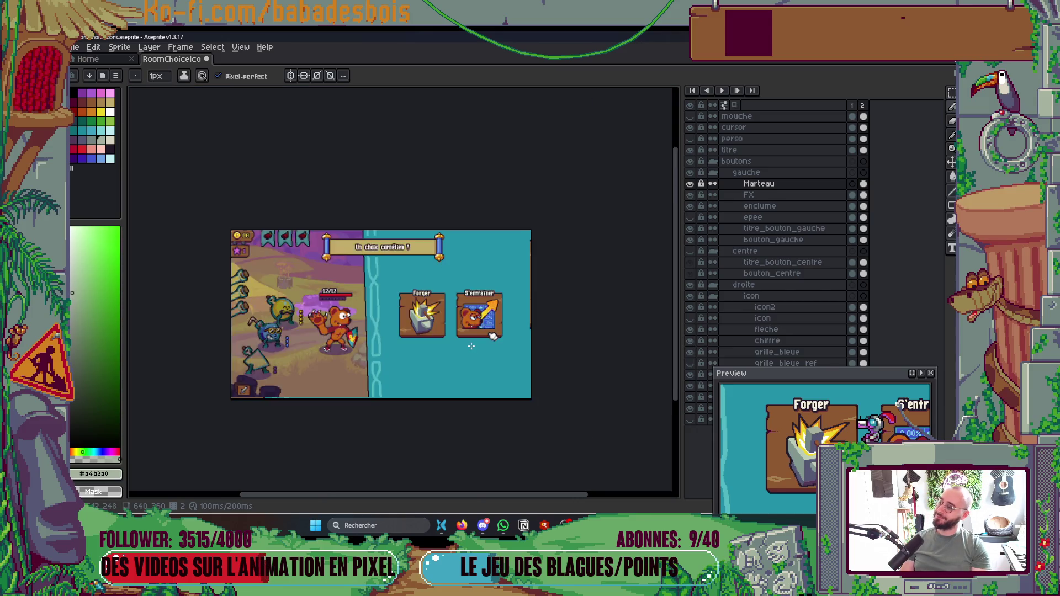
{"action": "scroll", "coordinate": [469, 346], "scroll_direction": "up", "scroll_amount": 1}
{"action": "left_click", "coordinate": [461, 525]}
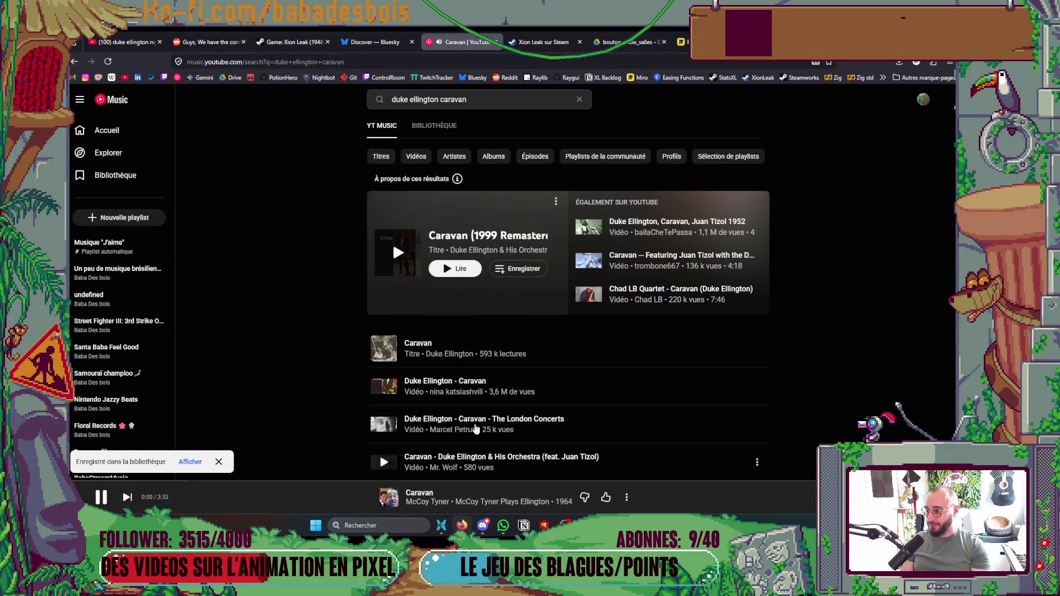
Step: Pause the Caravan track in YouTube Music
{"action": "scroll", "coordinate": [472, 380], "scroll_direction": "down", "scroll_amount": 1}
{"action": "key", "text": "space"}
{"action": "scroll", "coordinate": [568, 371], "scroll_direction": "down", "scroll_amount": 3}
{"action": "scroll", "coordinate": [569, 372], "scroll_direction": "down", "scroll_amount": 3}
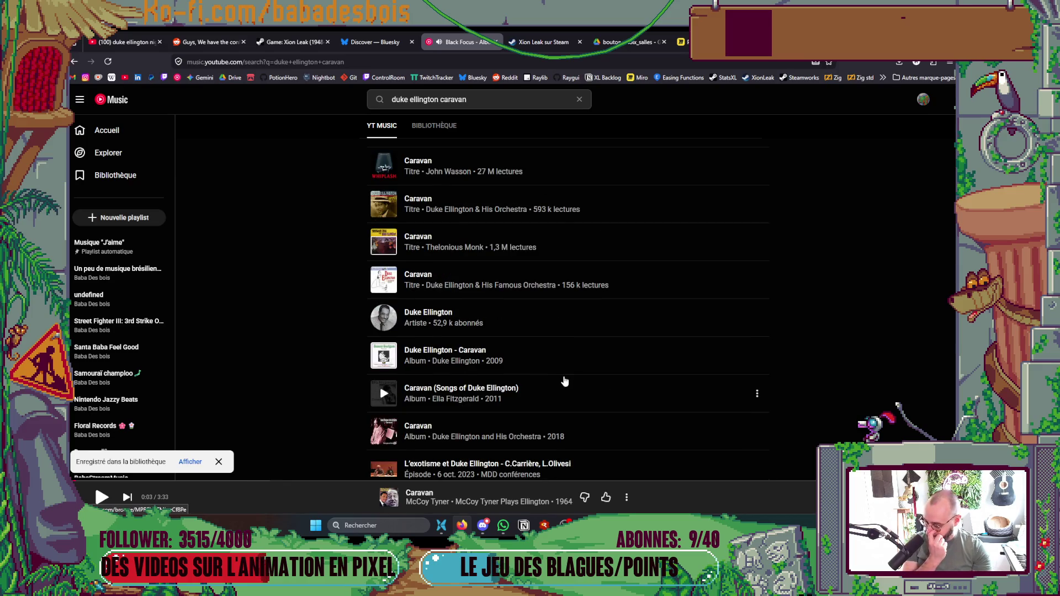
{"action": "scroll", "coordinate": [564, 381], "scroll_direction": "up", "scroll_amount": 5}
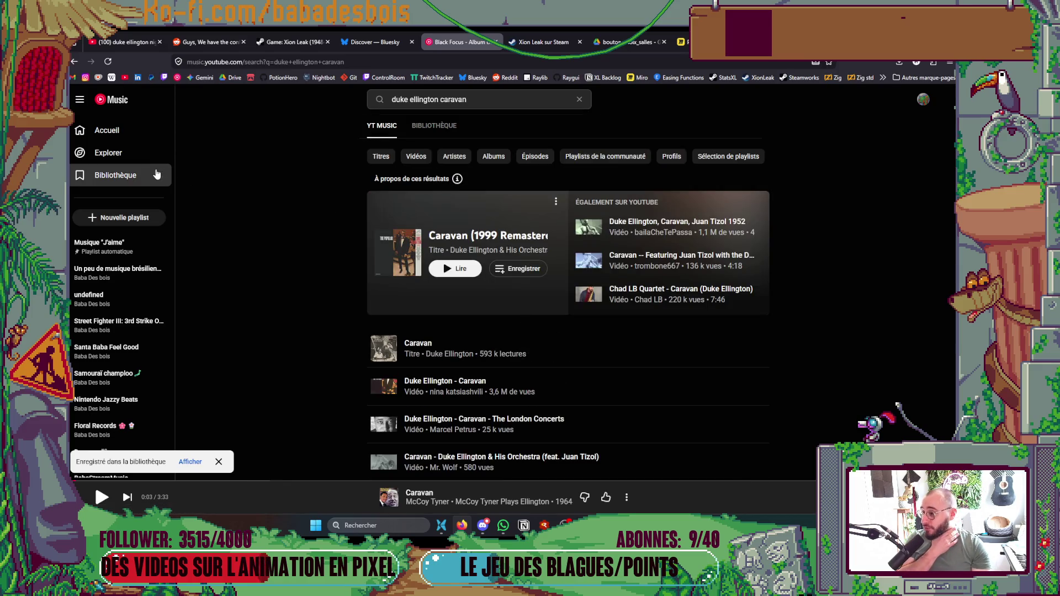
Step: Play Still Rising – The Collection from the library's Albums view, then return to Aseprite
{"action": "left_click", "coordinate": [158, 174]}
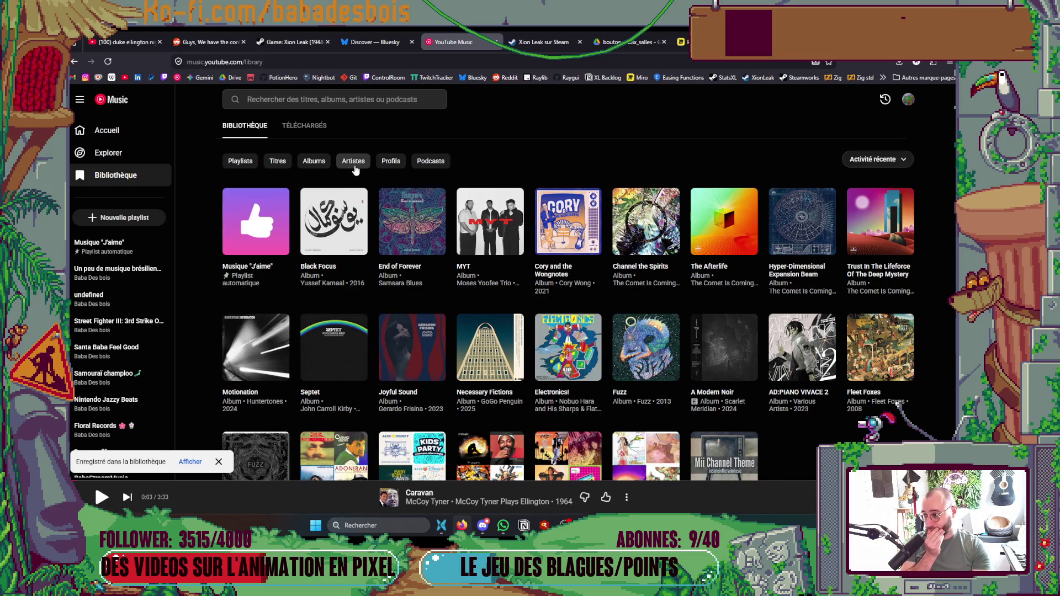
{"action": "left_click", "coordinate": [319, 166]}
{"action": "scroll", "coordinate": [682, 285], "scroll_direction": "down", "scroll_amount": 6}
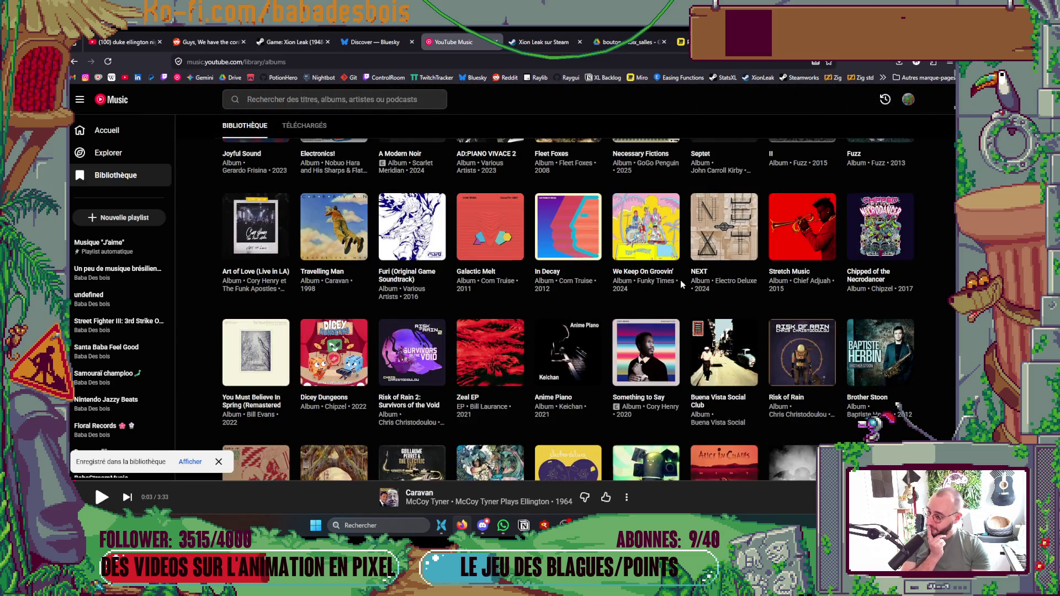
{"action": "scroll", "coordinate": [682, 285], "scroll_direction": "up", "scroll_amount": 4}
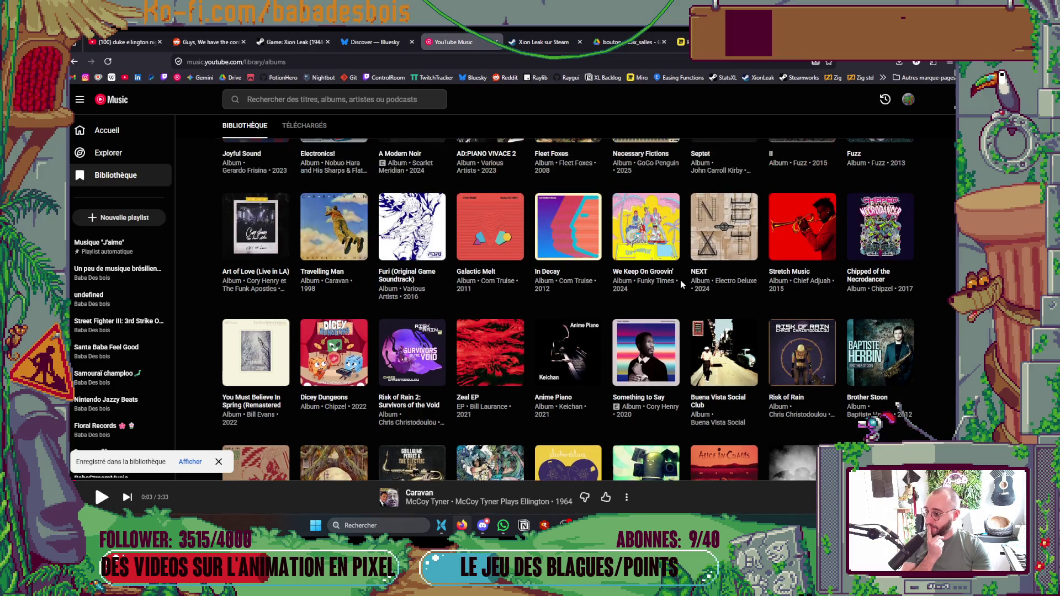
{"action": "scroll", "coordinate": [682, 284], "scroll_direction": "down", "scroll_amount": 10}
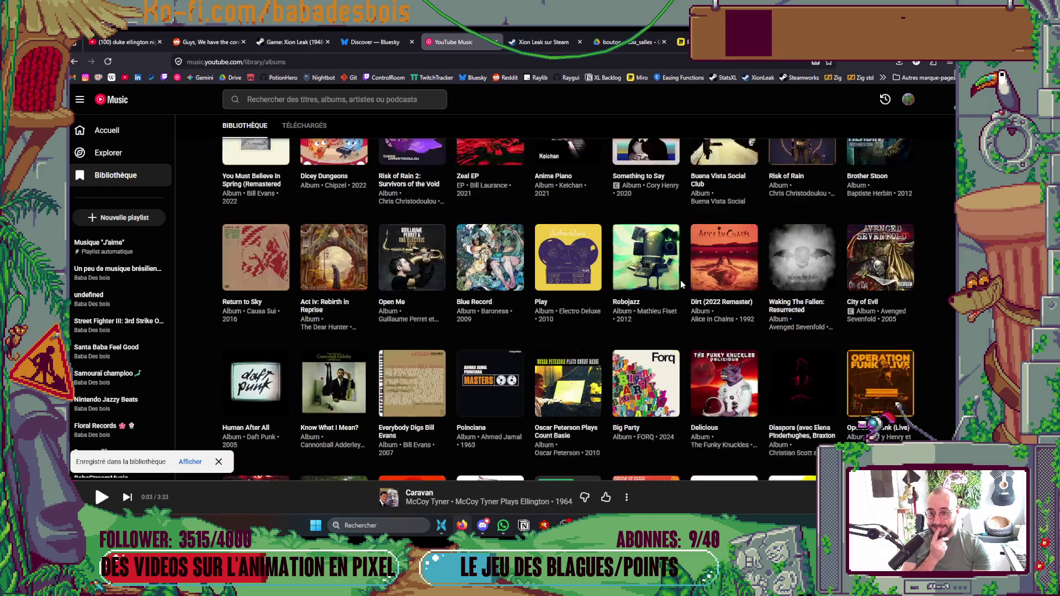
{"action": "scroll", "coordinate": [682, 284], "scroll_direction": "down", "scroll_amount": 15}
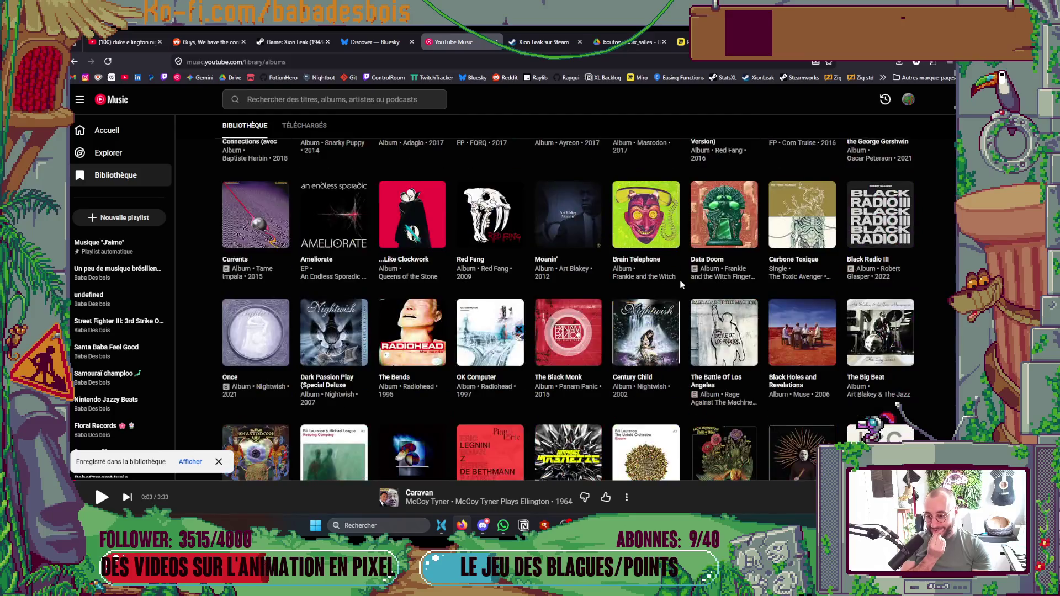
{"action": "scroll", "coordinate": [677, 285], "scroll_direction": "down", "scroll_amount": 15}
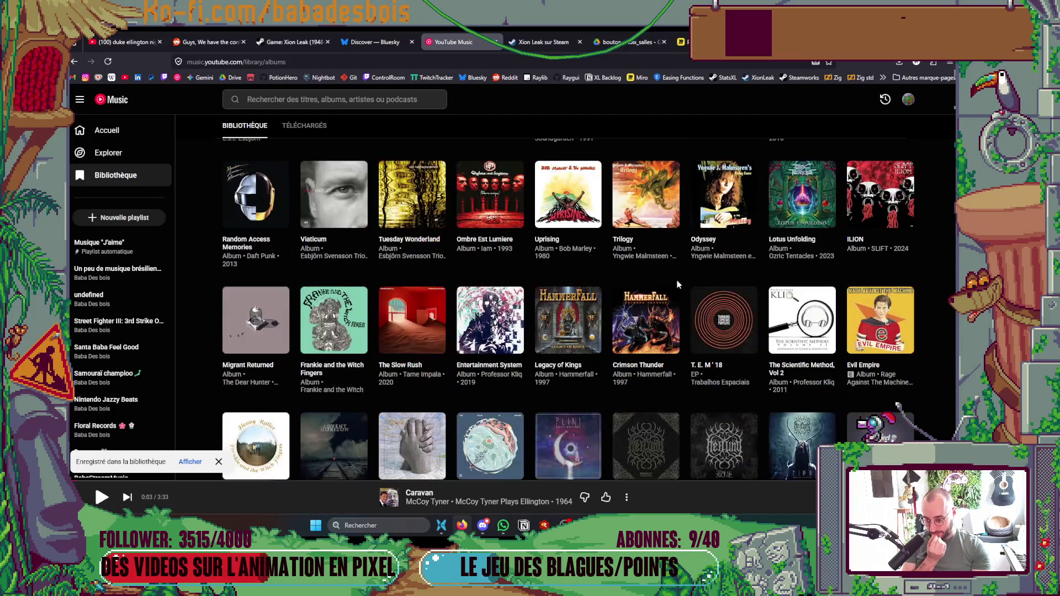
{"action": "scroll", "coordinate": [674, 291], "scroll_direction": "down", "scroll_amount": 10}
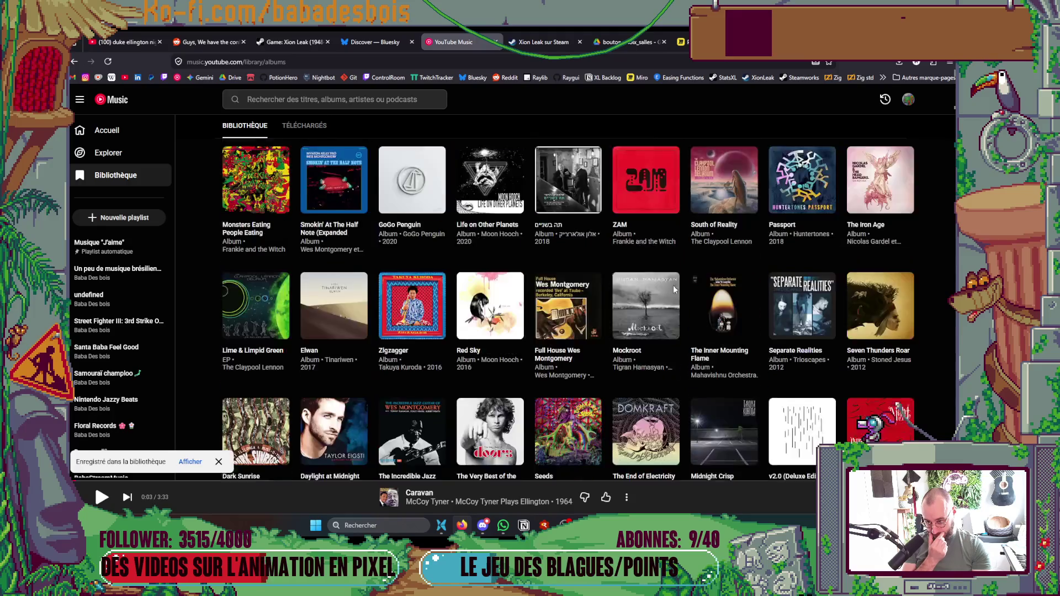
{"action": "scroll", "coordinate": [673, 289], "scroll_direction": "down", "scroll_amount": 5}
{"action": "scroll", "coordinate": [673, 289], "scroll_direction": "down", "scroll_amount": 8}
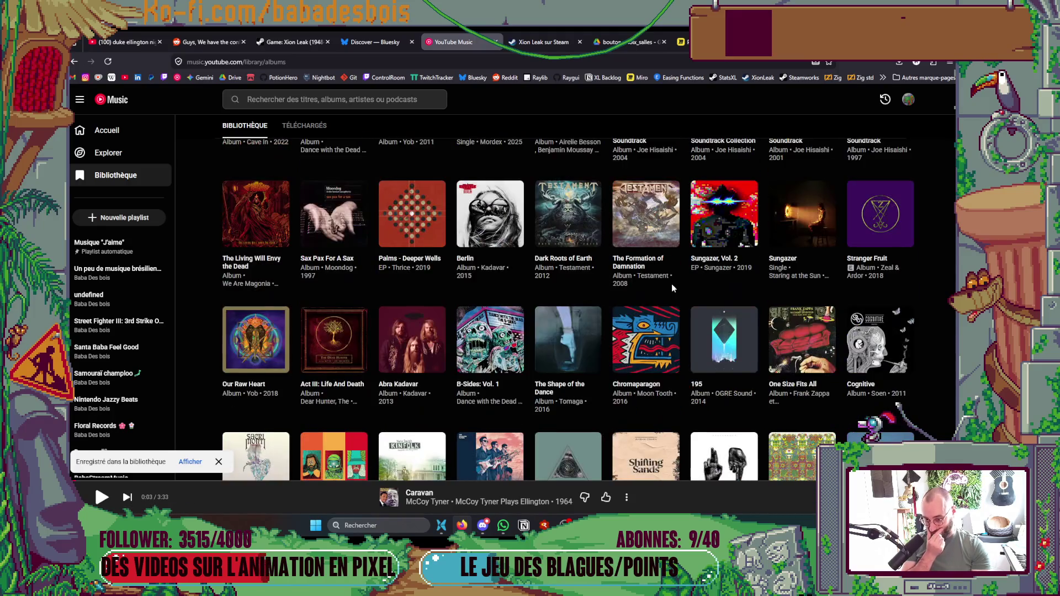
{"action": "scroll", "coordinate": [673, 289], "scroll_direction": "up", "scroll_amount": 7}
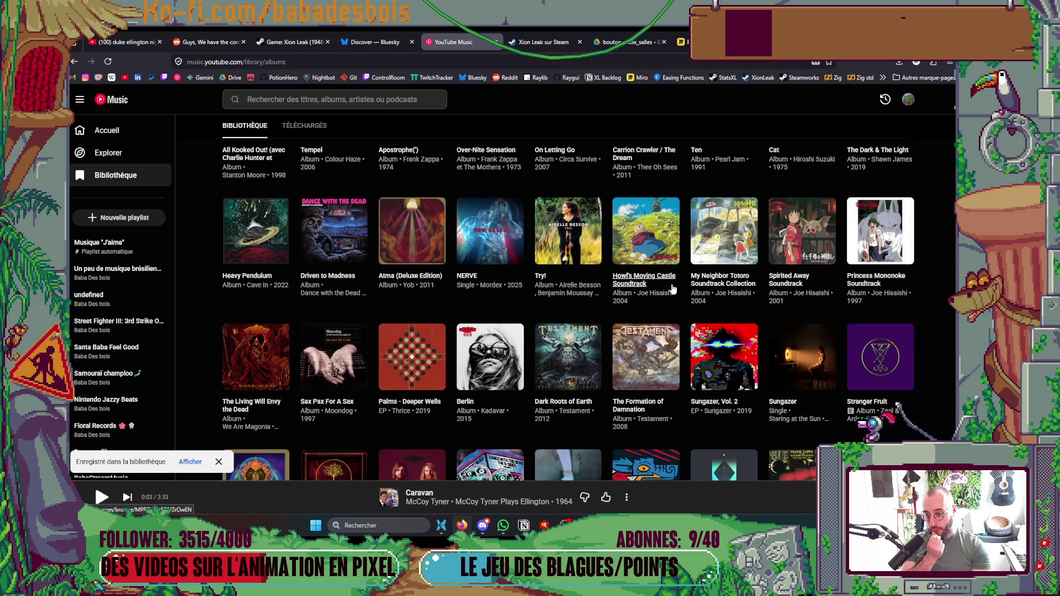
{"action": "scroll", "coordinate": [673, 288], "scroll_direction": "down", "scroll_amount": 15}
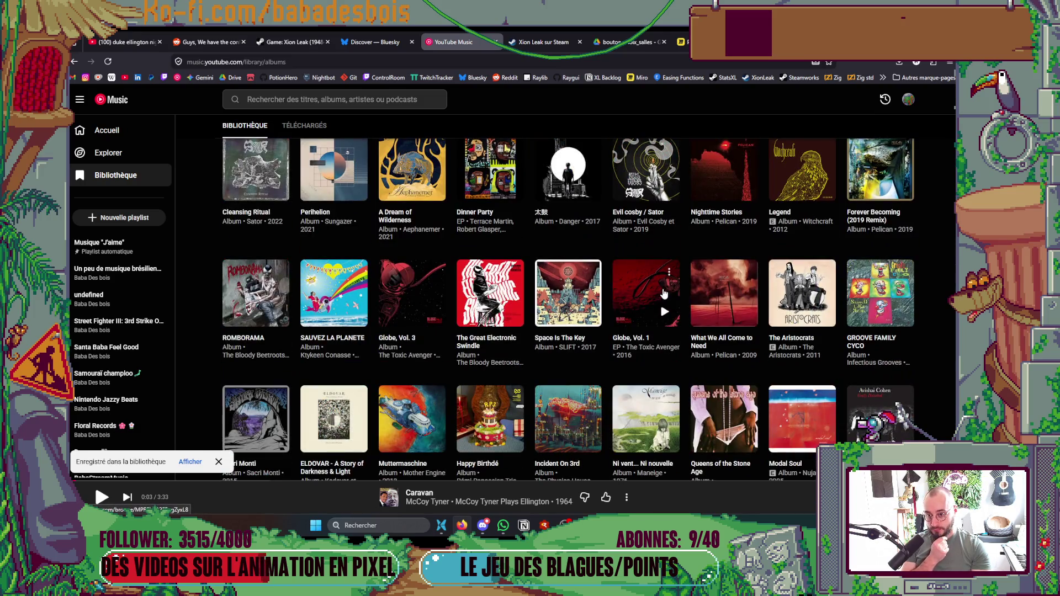
{"action": "scroll", "coordinate": [664, 293], "scroll_direction": "down", "scroll_amount": 4}
{"action": "scroll", "coordinate": [664, 292], "scroll_direction": "up", "scroll_amount": 3}
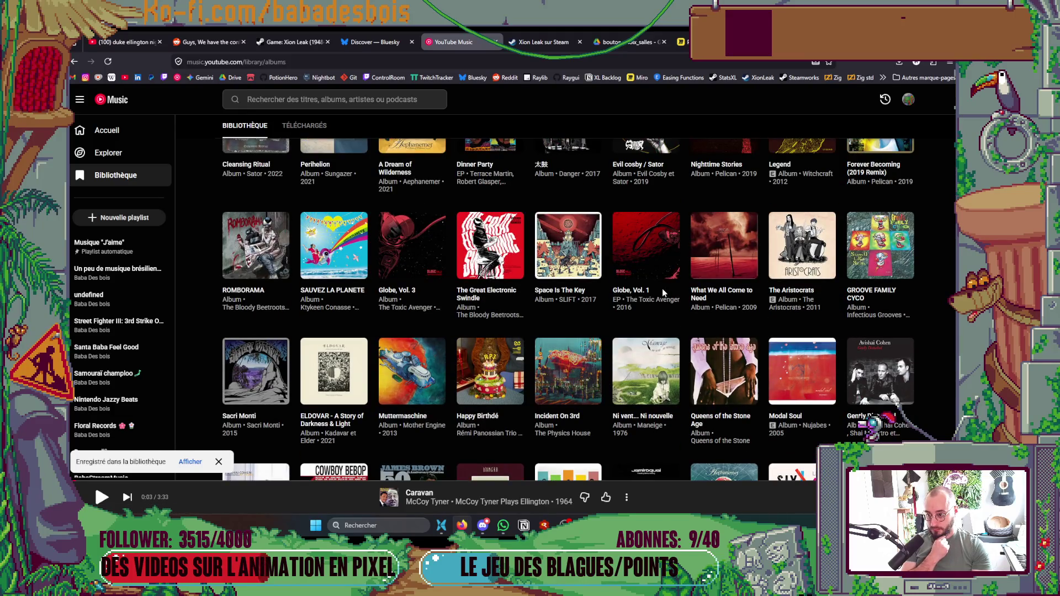
{"action": "scroll", "coordinate": [663, 293], "scroll_direction": "down", "scroll_amount": 15}
{"action": "scroll", "coordinate": [663, 292], "scroll_direction": "down", "scroll_amount": 15}
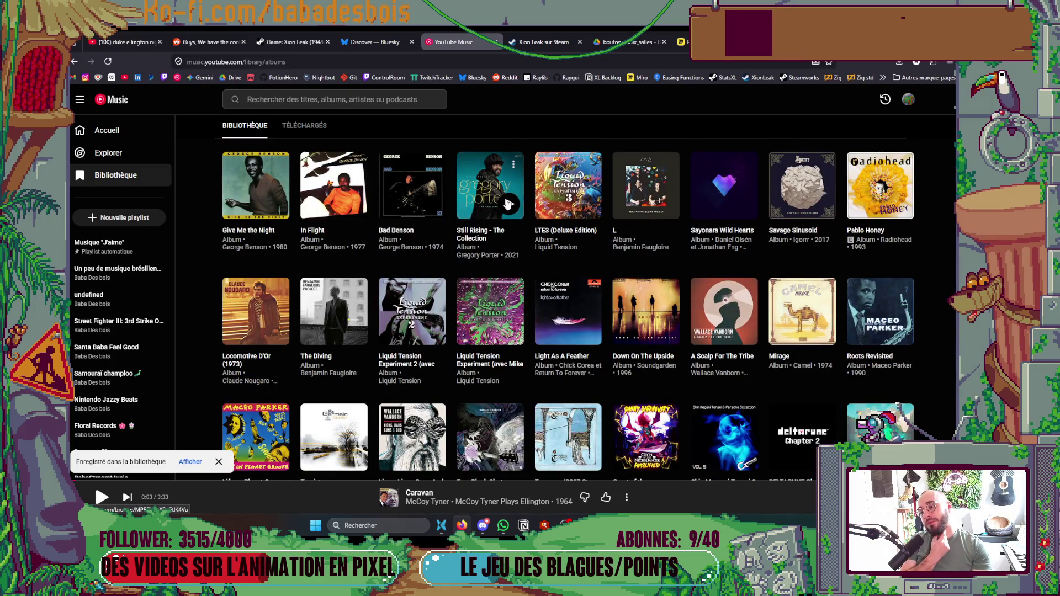
{"action": "left_click", "coordinate": [507, 204]}
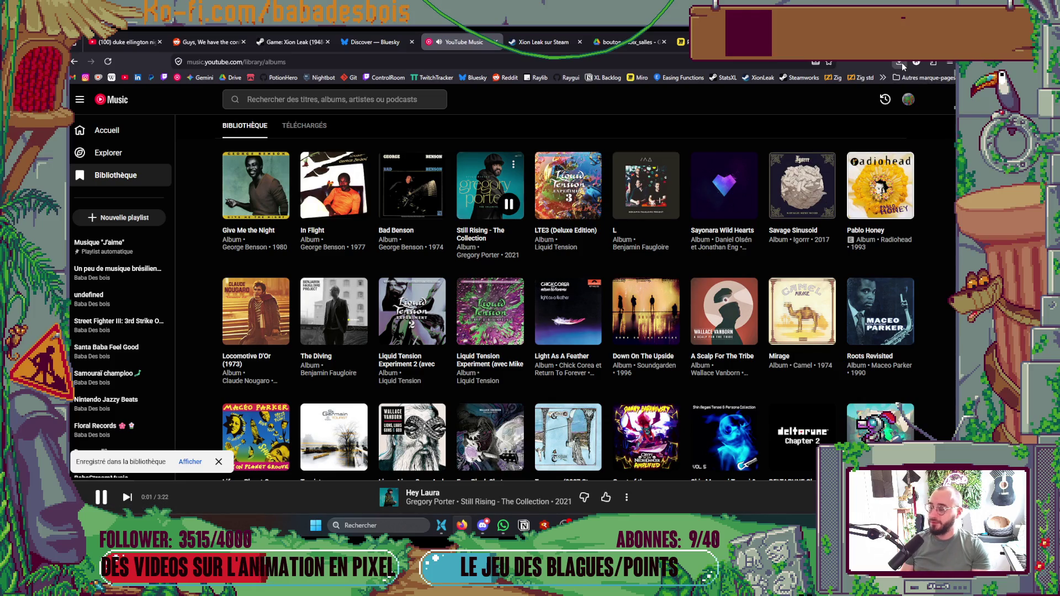
{"action": "key", "text": "alt+Tab"}
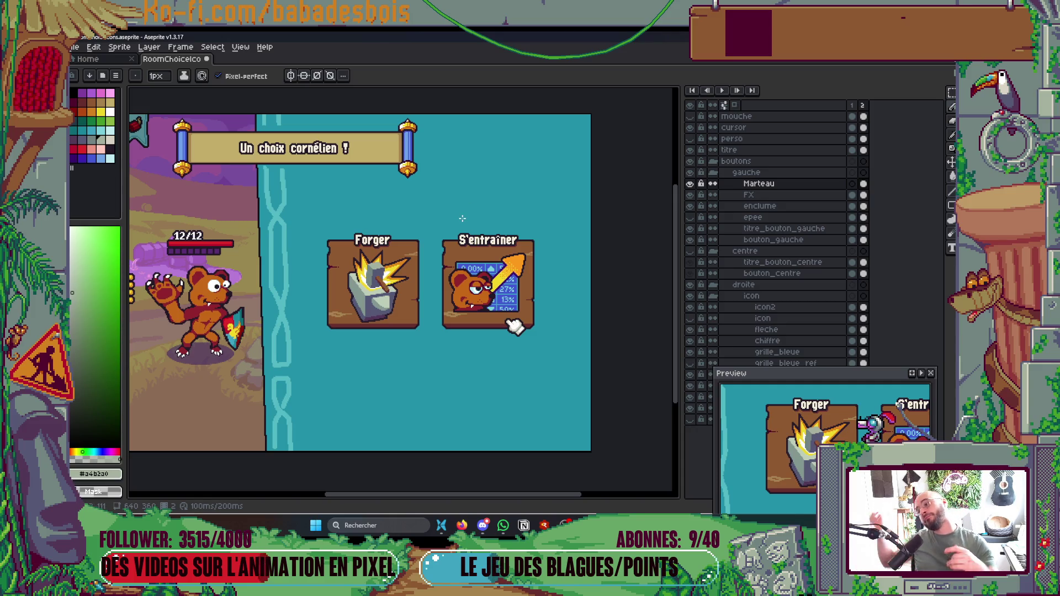
Step: Zoom the canvas in on the Forger hammer icon and save the RoomChoiceIcons file
{"action": "scroll", "coordinate": [381, 276], "scroll_direction": "up", "scroll_amount": 8}
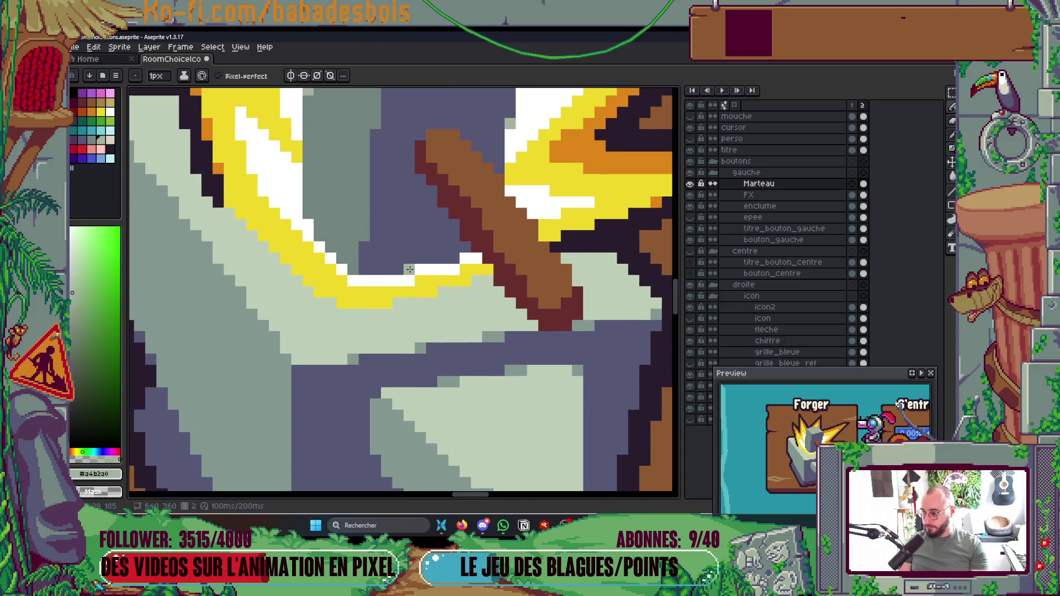
{"action": "scroll", "coordinate": [507, 317], "scroll_direction": "down", "scroll_amount": 5}
{"action": "scroll", "coordinate": [507, 317], "scroll_direction": "down", "scroll_amount": 2}
{"action": "scroll", "coordinate": [559, 343], "scroll_direction": "down", "scroll_amount": 2}
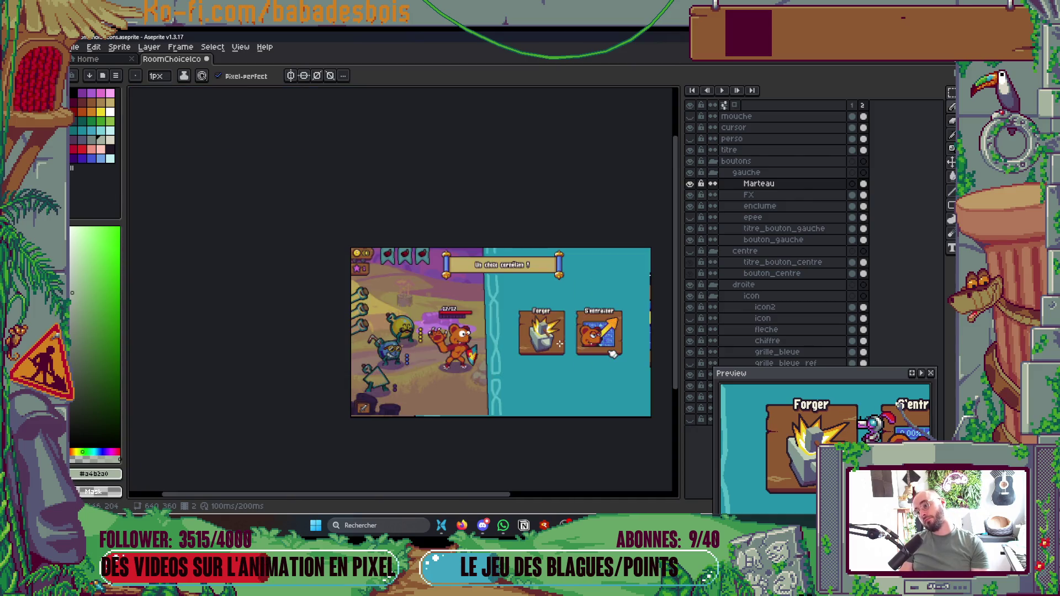
{"action": "scroll", "coordinate": [573, 348], "scroll_direction": "up", "scroll_amount": 1}
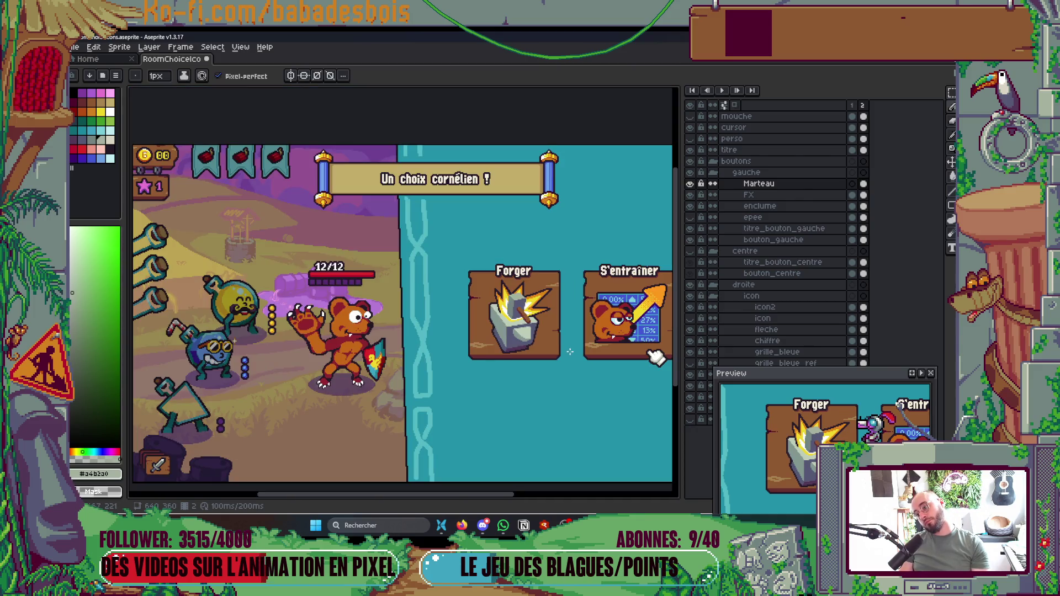
{"action": "scroll", "coordinate": [570, 352], "scroll_direction": "up", "scroll_amount": 6}
{"action": "scroll", "coordinate": [535, 274], "scroll_direction": "down", "scroll_amount": 2}
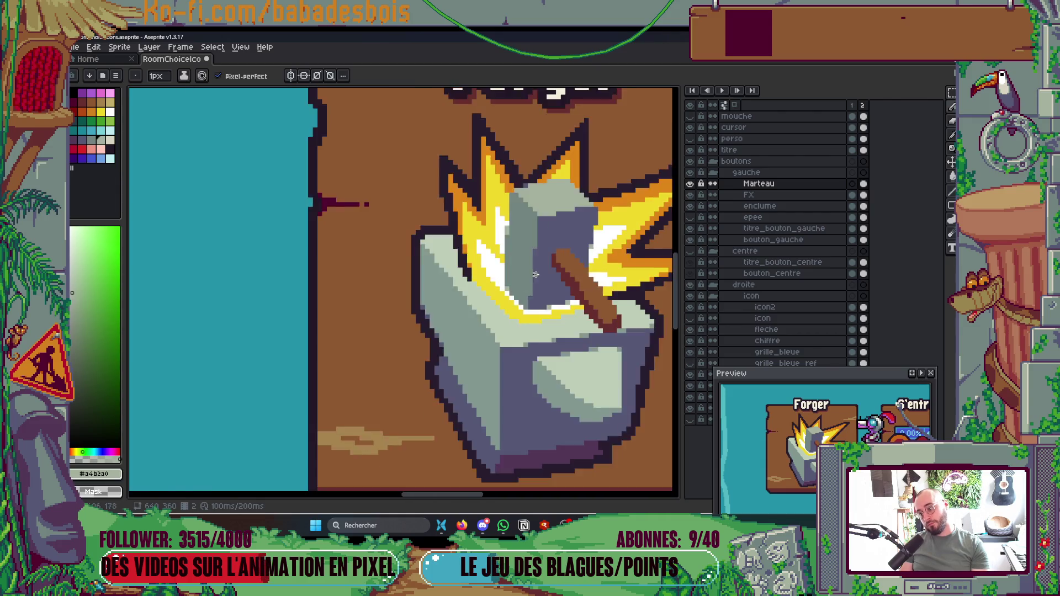
{"action": "scroll", "coordinate": [535, 274], "scroll_direction": "down", "scroll_amount": 3}
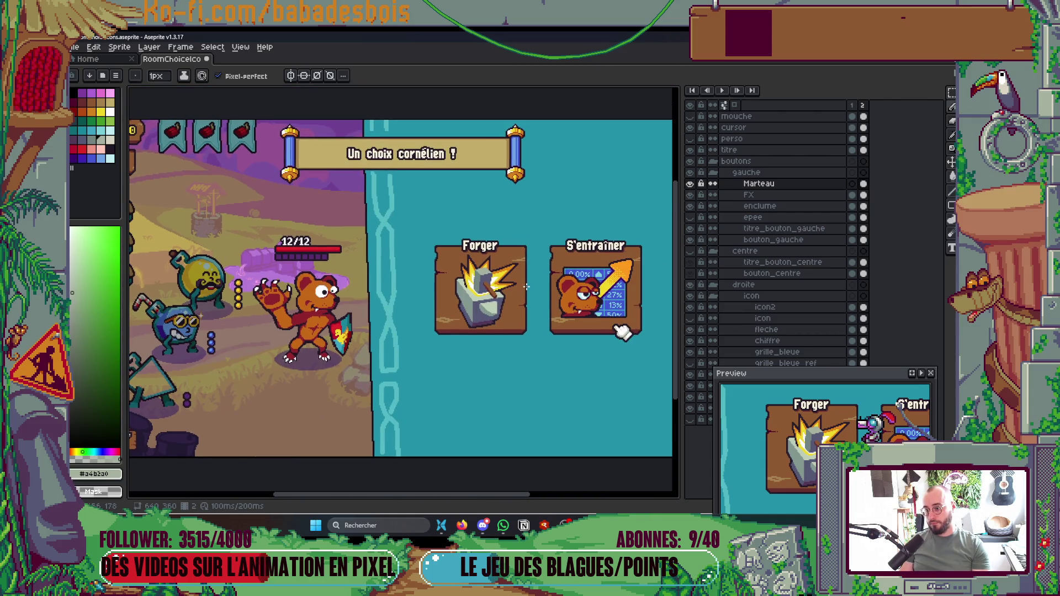
{"action": "scroll", "coordinate": [527, 286], "scroll_direction": "down", "scroll_amount": 1}
{"action": "scroll", "coordinate": [526, 287], "scroll_direction": "up", "scroll_amount": 1}
{"action": "key", "text": "ctrl+s"}
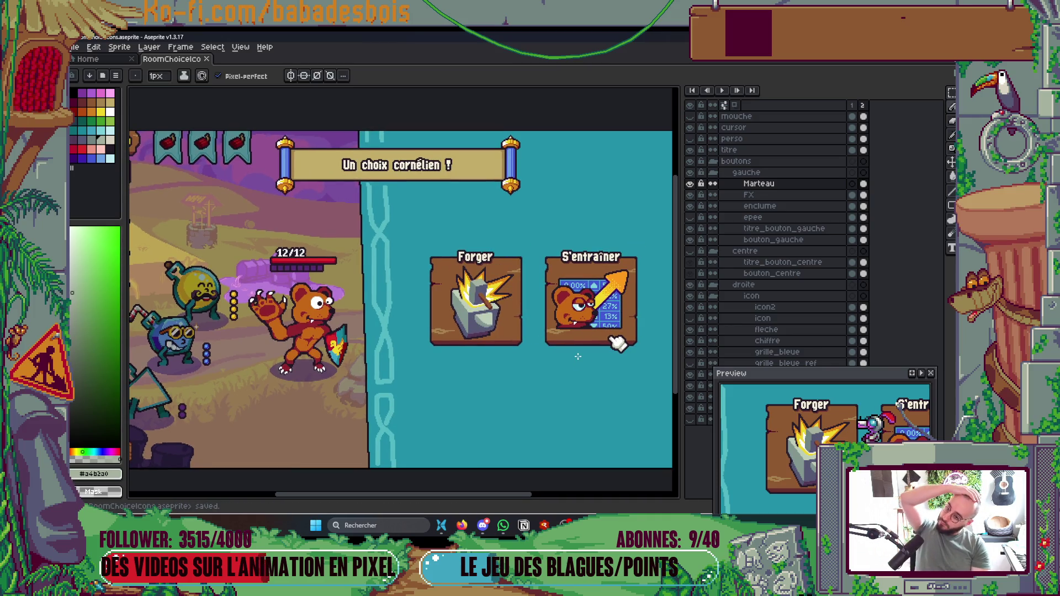
{"action": "scroll", "coordinate": [442, 293], "scroll_direction": "up", "scroll_amount": 5}
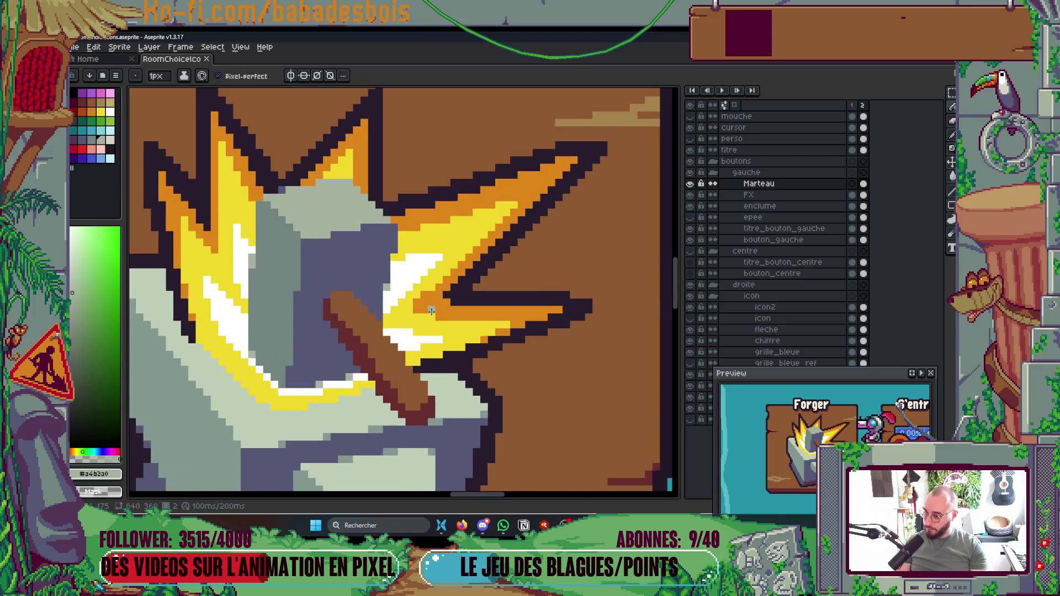
{"action": "scroll", "coordinate": [438, 292], "scroll_direction": "up", "scroll_amount": 1}
Step: Eyedrop the flash's yellow and recolour two orange flash pixels yellow on the FX layer
{"action": "left_click", "coordinate": [430, 259], "text": "alt"}
{"action": "left_click", "coordinate": [436, 267], "text": "ctrl"}
{"action": "left_click", "coordinate": [422, 281]}
{"action": "left_click", "coordinate": [408, 296]}
{"action": "scroll", "coordinate": [667, 276], "scroll_direction": "down", "scroll_amount": 5}
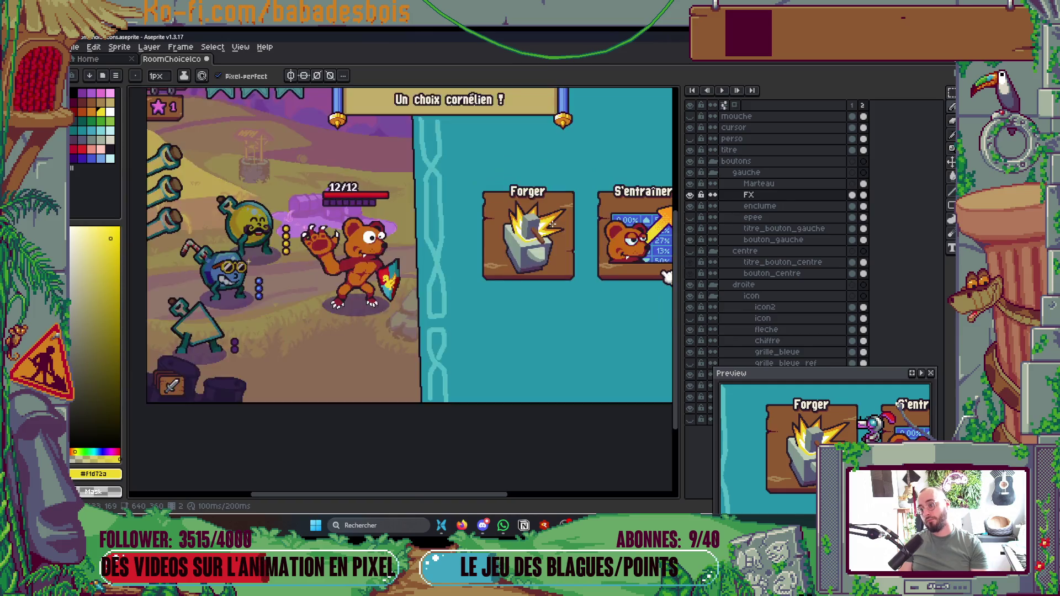
{"action": "scroll", "coordinate": [552, 221], "scroll_direction": "up", "scroll_amount": 8}
Step: Add a dark outline pixel at the flash tip and save the icon file
{"action": "left_click", "coordinate": [477, 284], "text": "alt"}
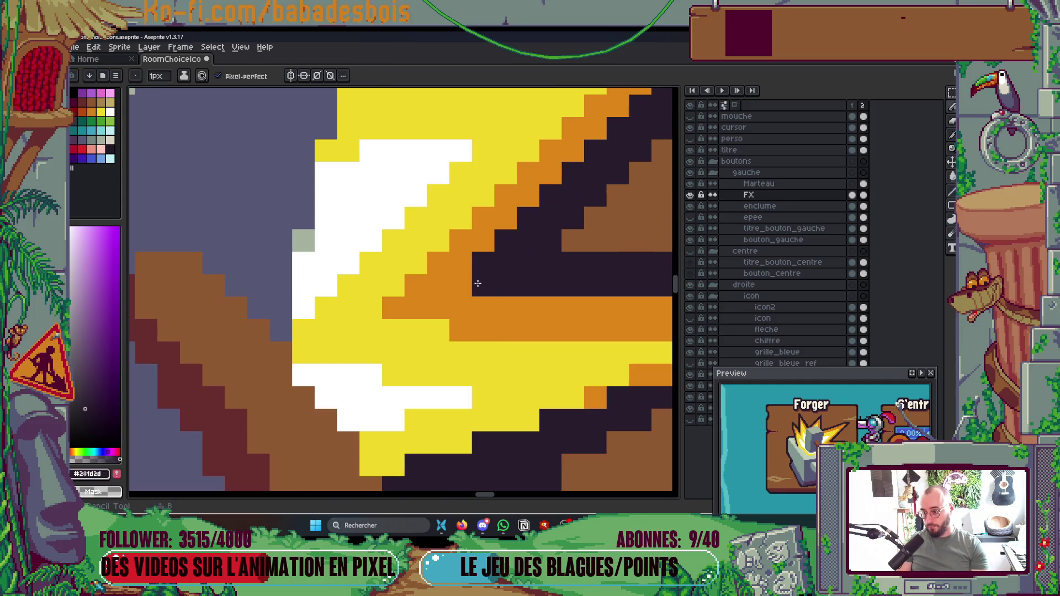
{"action": "scroll", "coordinate": [478, 283], "scroll_direction": "down", "scroll_amount": 8}
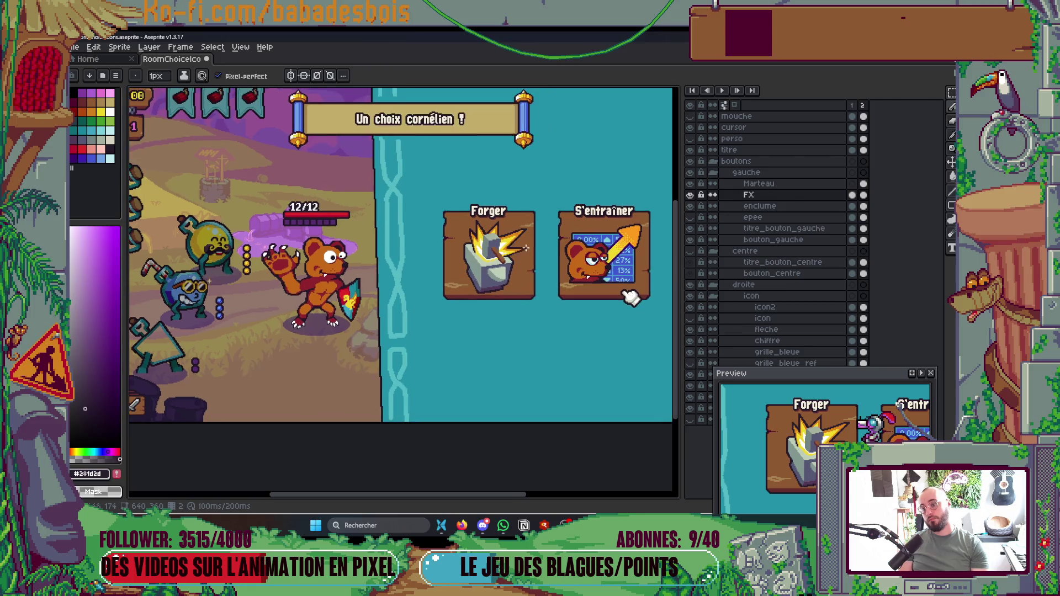
{"action": "scroll", "coordinate": [591, 286], "scroll_direction": "up", "scroll_amount": 1}
{"action": "key", "text": "ctrl+s"}
{"action": "scroll", "coordinate": [442, 215], "scroll_direction": "up", "scroll_amount": 5}
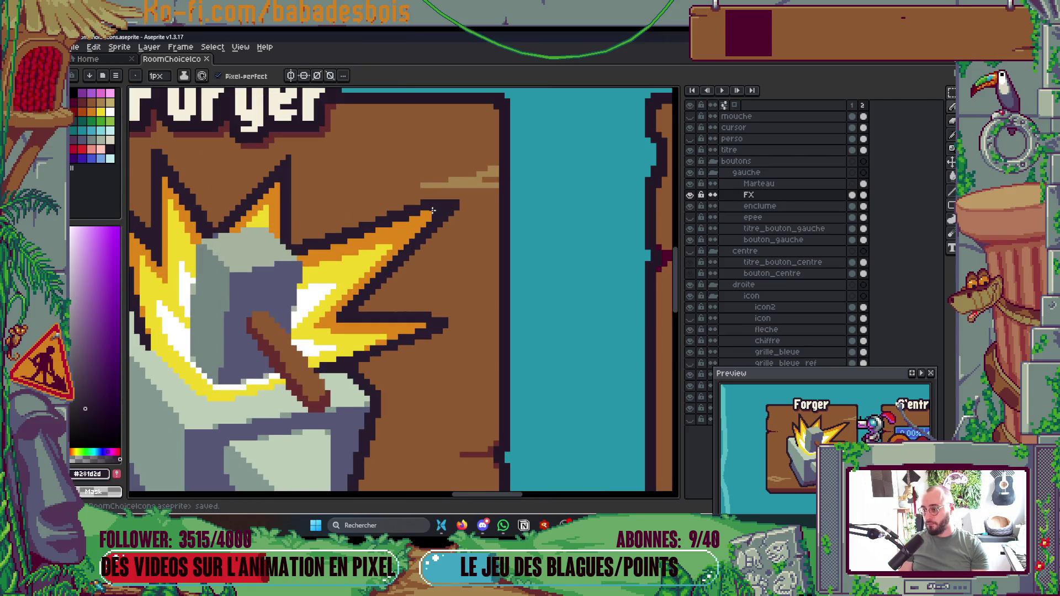
{"action": "scroll", "coordinate": [459, 205], "scroll_direction": "up", "scroll_amount": 2}
{"action": "left_click", "coordinate": [536, 205]}
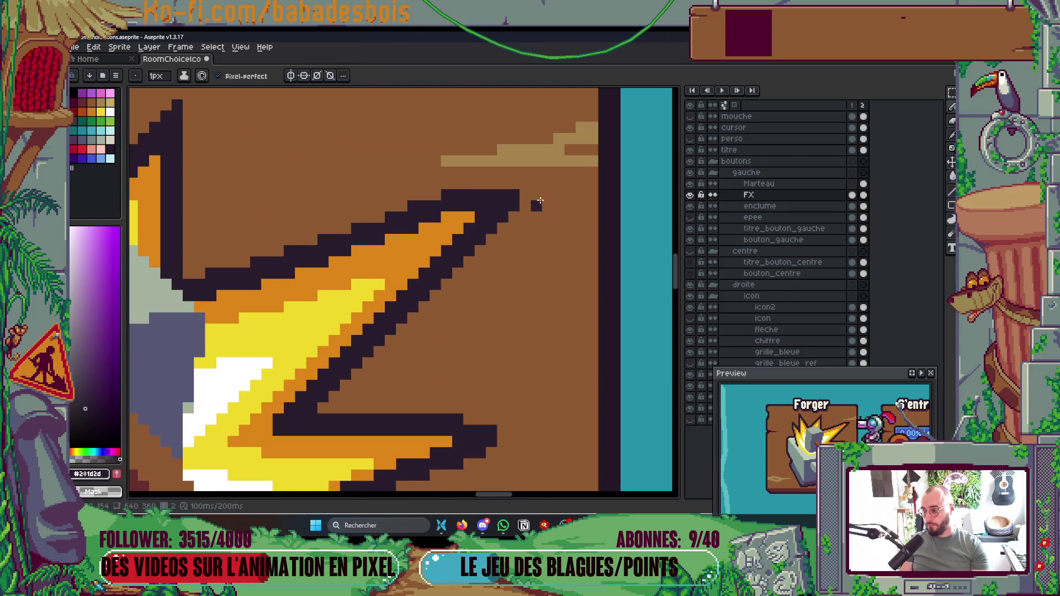
{"action": "scroll", "coordinate": [541, 201], "scroll_direction": "down", "scroll_amount": 3}
{"action": "scroll", "coordinate": [541, 197], "scroll_direction": "up", "scroll_amount": 4}
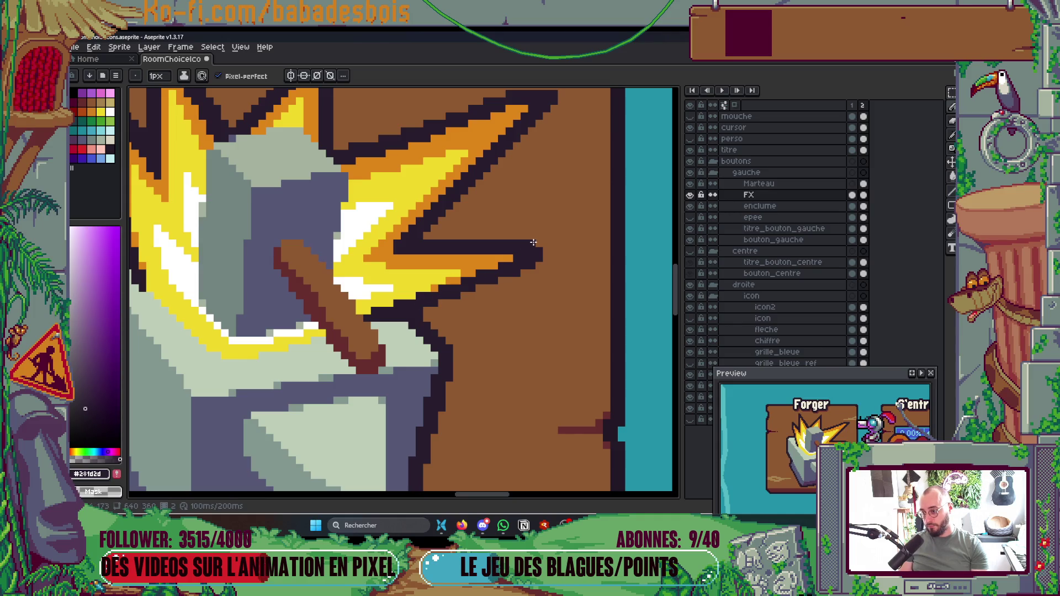
{"action": "scroll", "coordinate": [541, 244], "scroll_direction": "down", "scroll_amount": 4}
{"action": "scroll", "coordinate": [565, 242], "scroll_direction": "up", "scroll_amount": 1}
{"action": "key", "text": "ctrl+s"}
Step: Play the icon animation to preview the hammer strike and flash
{"action": "scroll", "coordinate": [541, 262], "scroll_direction": "down", "scroll_amount": 1}
{"action": "scroll", "coordinate": [566, 354], "scroll_direction": "up", "scroll_amount": 1}
{"action": "scroll", "coordinate": [565, 354], "scroll_direction": "down", "scroll_amount": 2}
{"action": "scroll", "coordinate": [561, 350], "scroll_direction": "up", "scroll_amount": 2}
{"action": "key", "text": "Return"}
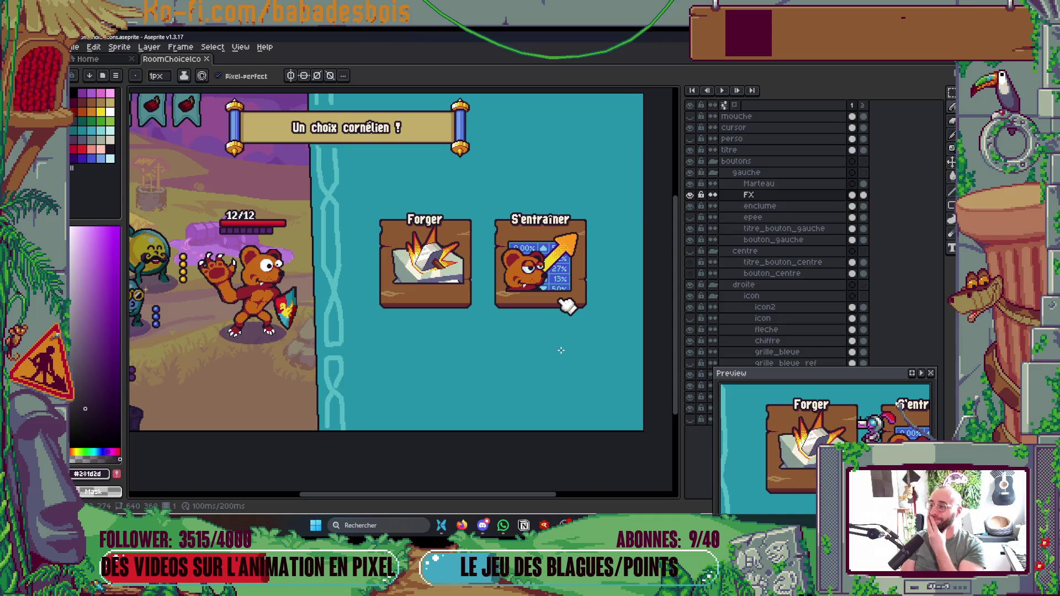
{"action": "scroll", "coordinate": [454, 231], "scroll_direction": "up", "scroll_amount": 3}
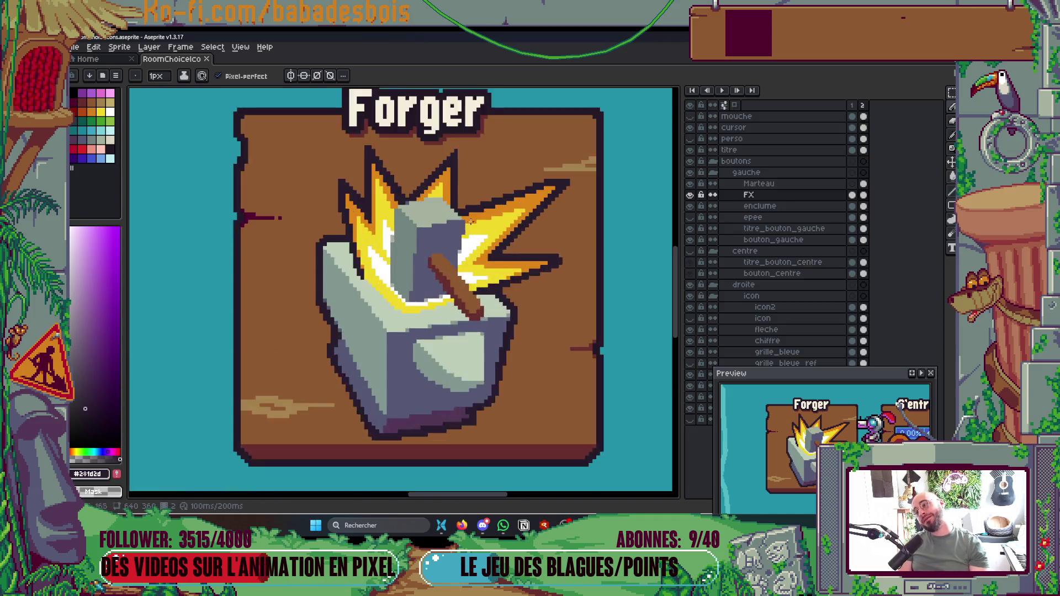
Step: Pick red from the palette and try a flood fill on the flash, then undo it
{"action": "scroll", "coordinate": [454, 231], "scroll_direction": "up", "scroll_amount": 2}
{"action": "left_click", "coordinate": [84, 146]}
{"action": "scroll", "coordinate": [403, 287], "scroll_direction": "down", "scroll_amount": 1}
{"action": "key", "text": "g"}
{"action": "left_click", "coordinate": [550, 212]}
{"action": "scroll", "coordinate": [566, 195], "scroll_direction": "down", "scroll_amount": 2}
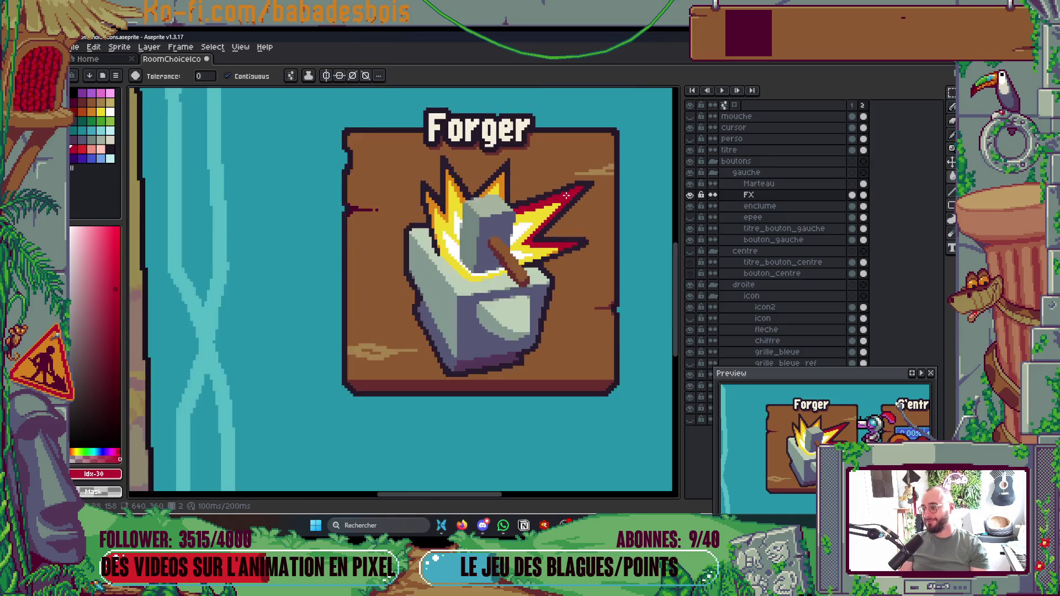
{"action": "scroll", "coordinate": [567, 195], "scroll_direction": "down", "scroll_amount": 3}
{"action": "scroll", "coordinate": [646, 265], "scroll_direction": "up", "scroll_amount": 2}
{"action": "key", "text": "ctrl+z"}
{"action": "scroll", "coordinate": [476, 221], "scroll_direction": "up", "scroll_amount": 3}
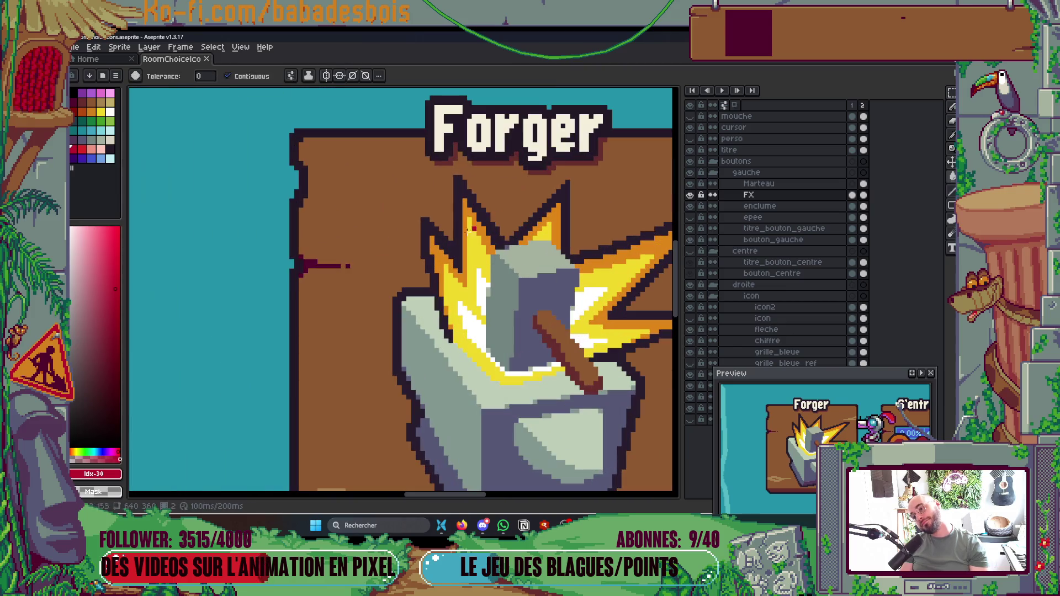
Step: Flood-fill the flash's left, top-right and right orange bands red
{"action": "left_click", "coordinate": [440, 257]}
{"action": "left_click", "coordinate": [553, 220]}
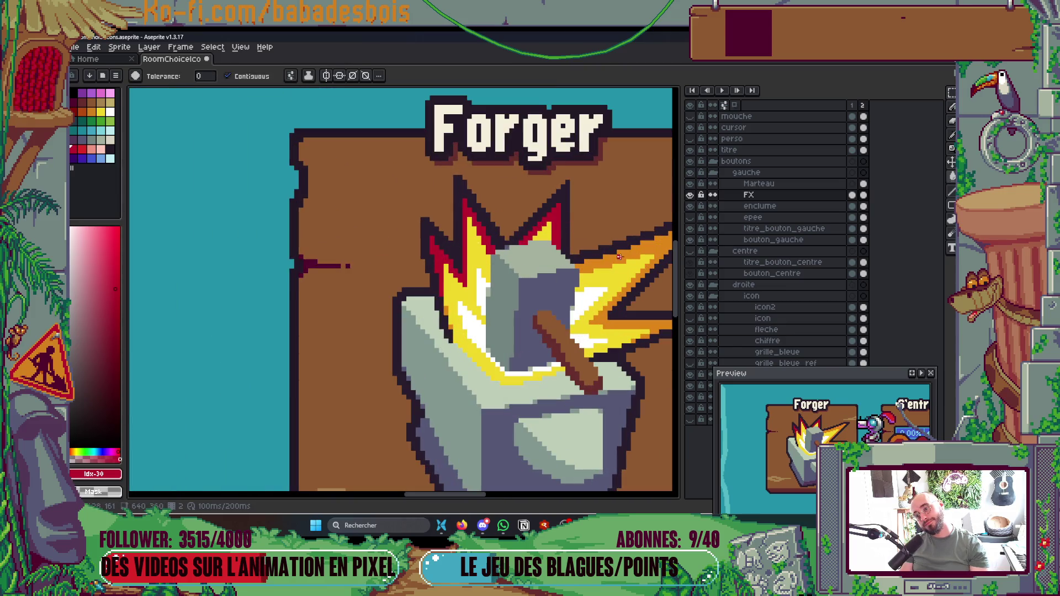
{"action": "left_click", "coordinate": [620, 257]}
{"action": "scroll", "coordinate": [621, 253], "scroll_direction": "down", "scroll_amount": 3}
{"action": "scroll", "coordinate": [627, 244], "scroll_direction": "up", "scroll_amount": 1}
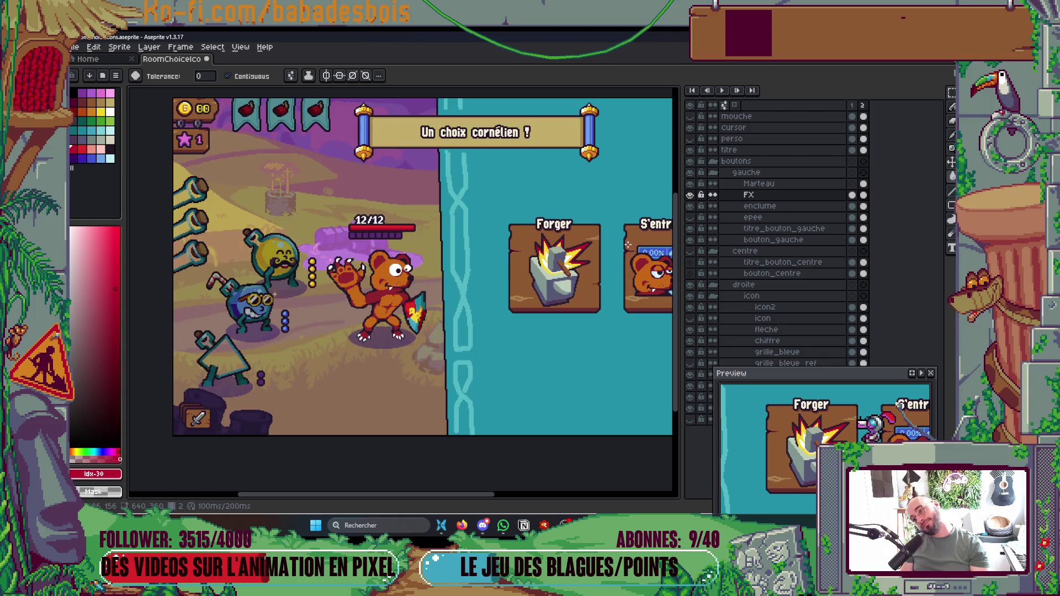
{"action": "key", "text": "ctrl+z"}
{"action": "key", "text": "ctrl+y"}
Step: Recolour both spike outlines in a different shade of red and save the file
{"action": "key", "text": "v"}
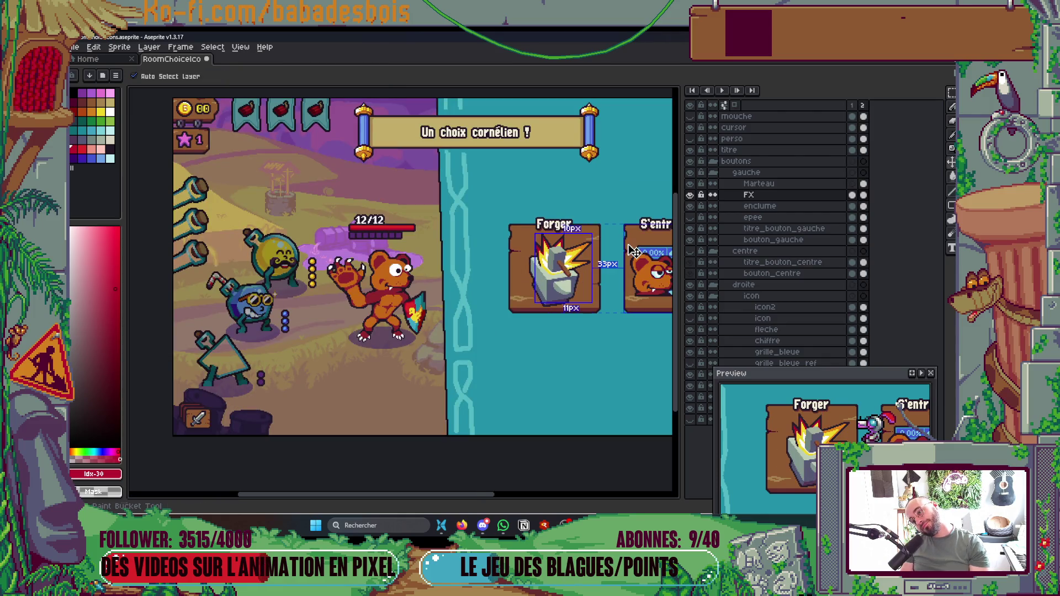
{"action": "key", "text": "g"}
{"action": "left_click", "coordinate": [82, 149]}
{"action": "scroll", "coordinate": [572, 234], "scroll_direction": "up", "scroll_amount": 3}
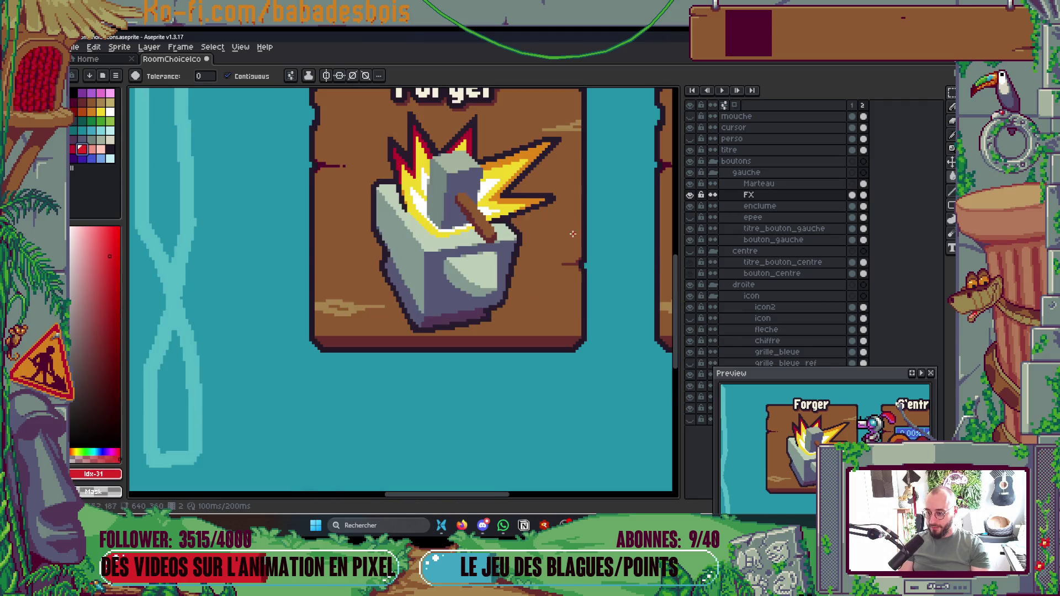
{"action": "left_click", "coordinate": [529, 154]}
{"action": "left_click", "coordinate": [422, 143]}
{"action": "scroll", "coordinate": [458, 130], "scroll_direction": "down", "scroll_amount": 3}
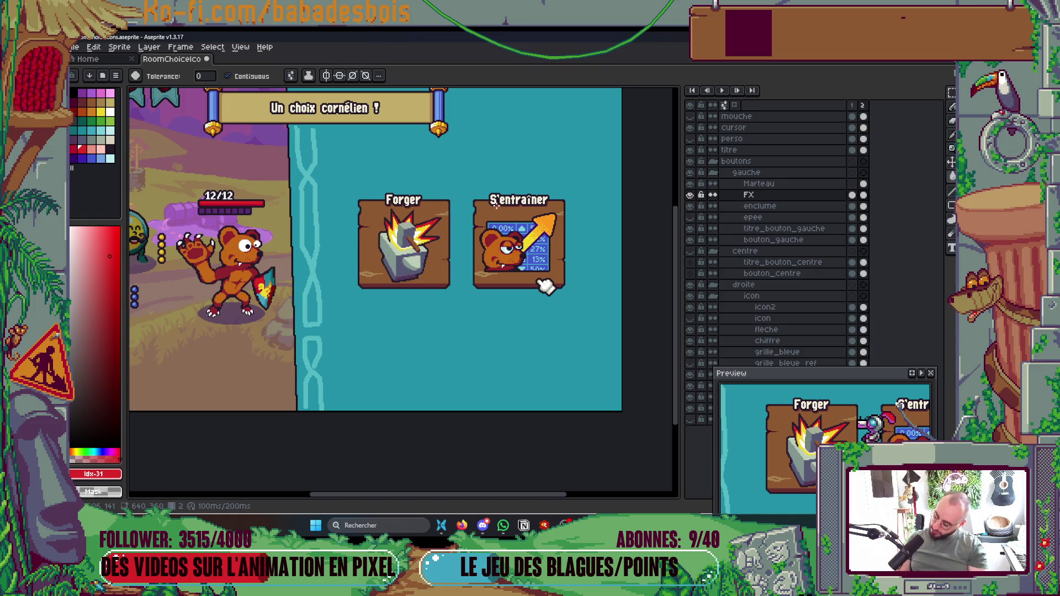
{"action": "key", "text": "ctrl+s"}
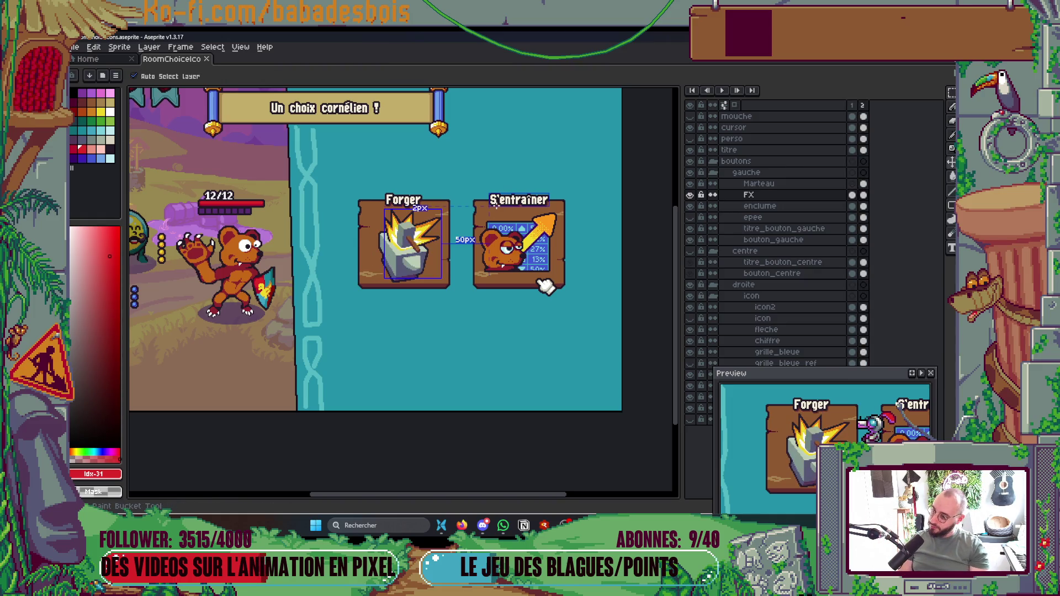
{"action": "left_click", "coordinate": [495, 203]}
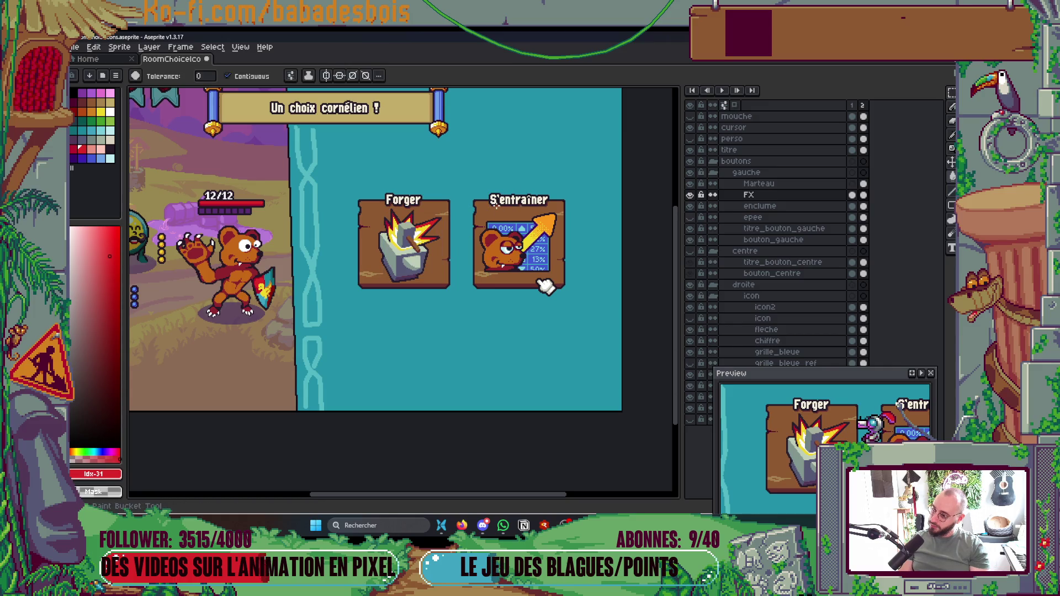
{"action": "key", "text": "ctrl+s"}
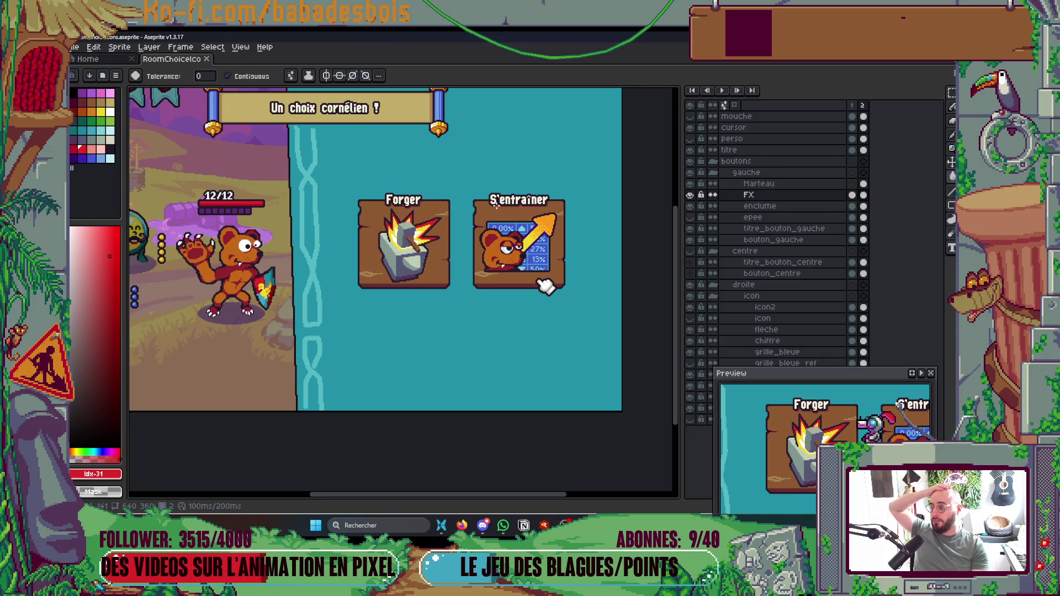
Step: Pencil dithered orange pixels along the flash's red edge and save
{"action": "scroll", "coordinate": [376, 287], "scroll_direction": "up", "scroll_amount": 5}
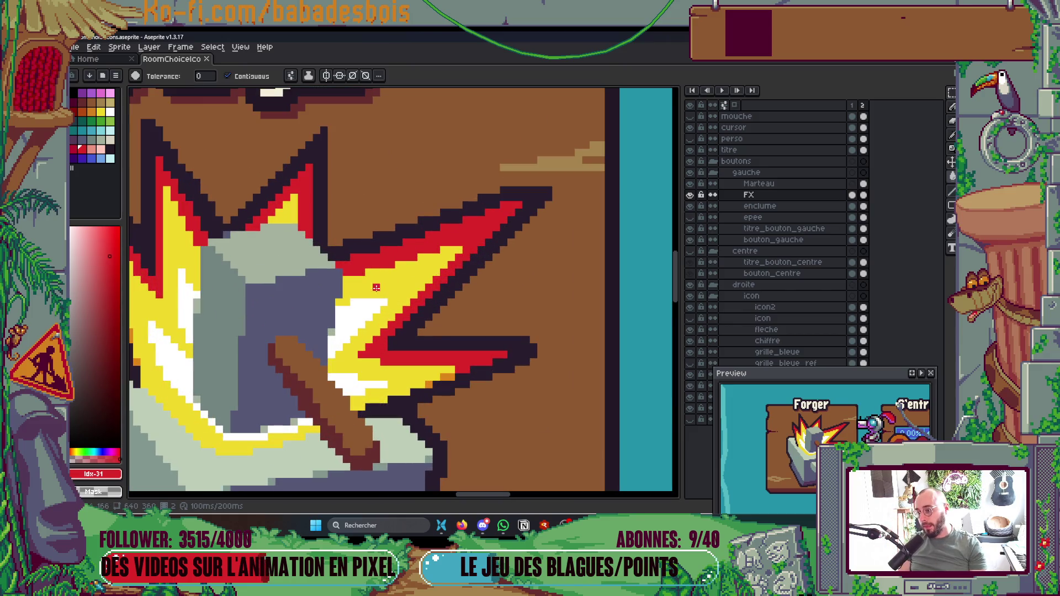
{"action": "left_click", "coordinate": [92, 111]}
{"action": "key", "text": "b"}
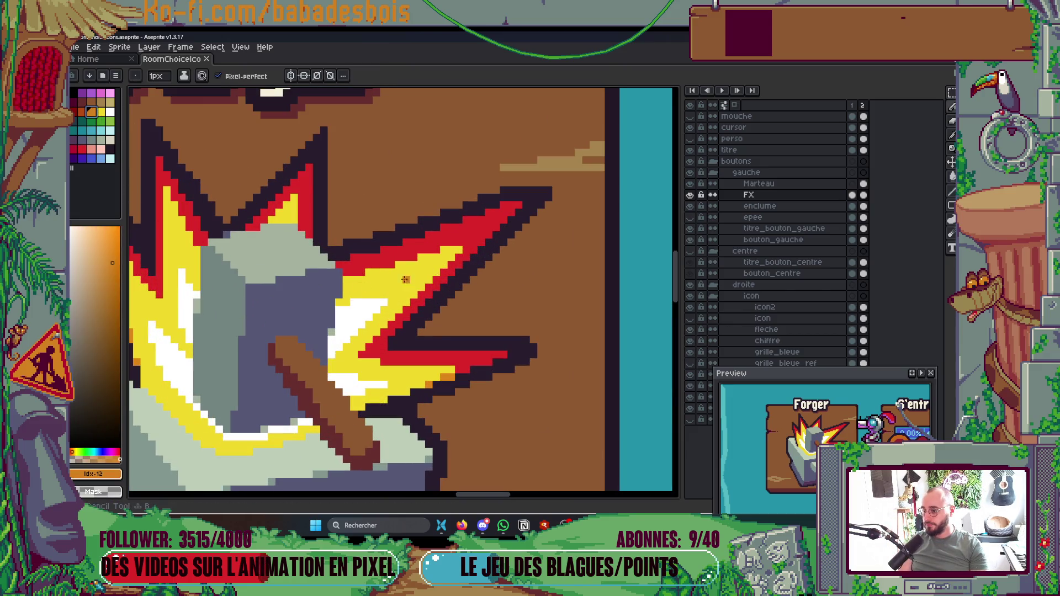
{"action": "left_click_drag", "start_coordinate": [393, 265], "coordinate": [415, 256]}
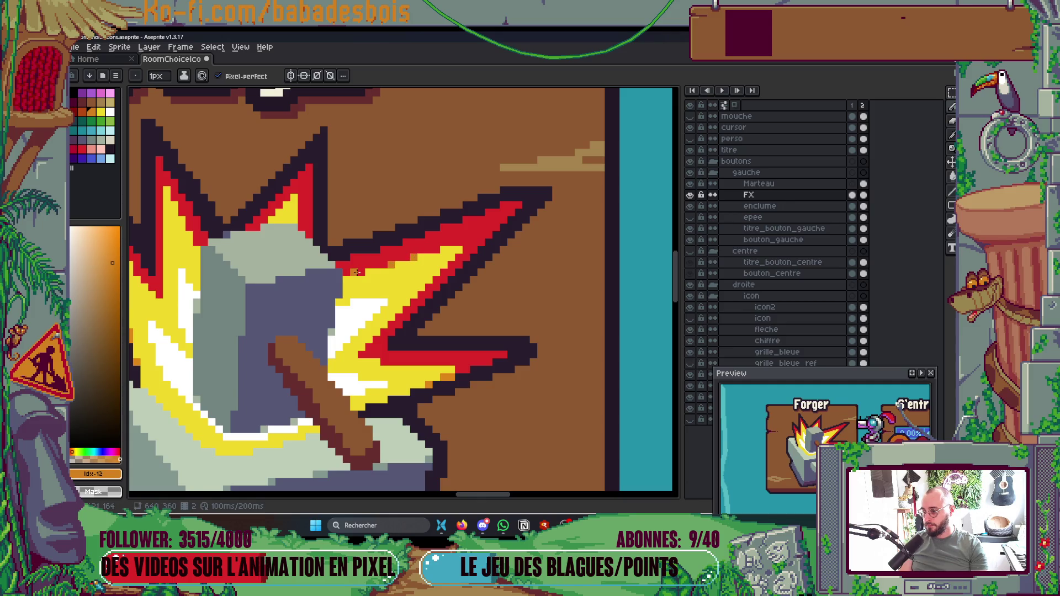
{"action": "scroll", "coordinate": [358, 269], "scroll_direction": "down", "scroll_amount": 4}
{"action": "key", "text": "ctrl+s"}
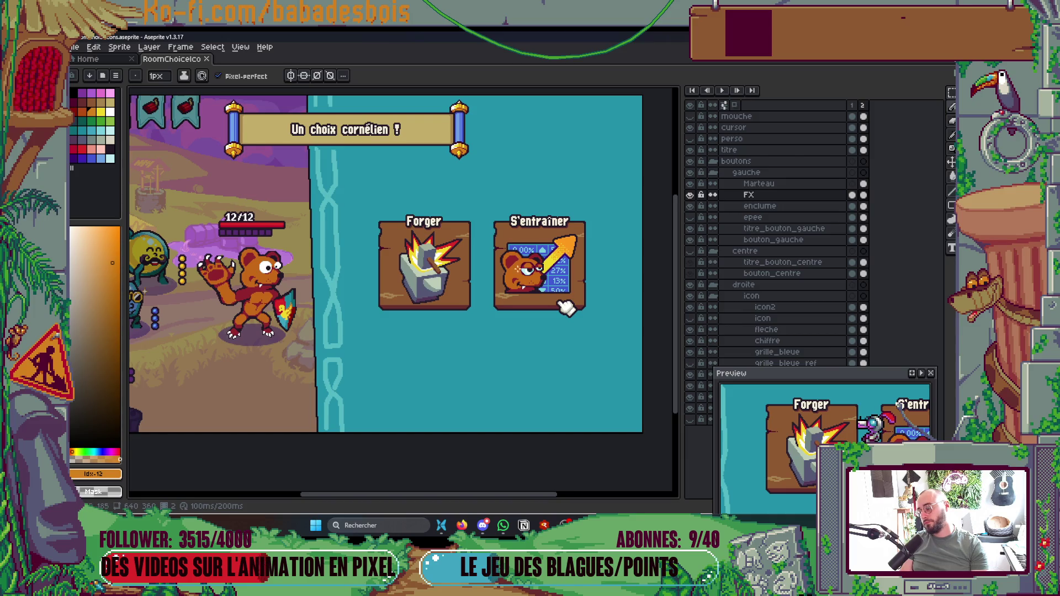
Step: Pan over the choice buttons and select the Marteau, FX and enclume layers in the Layers panel
{"action": "left_click_drag", "start_coordinate": [566, 306], "coordinate": [555, 319]}
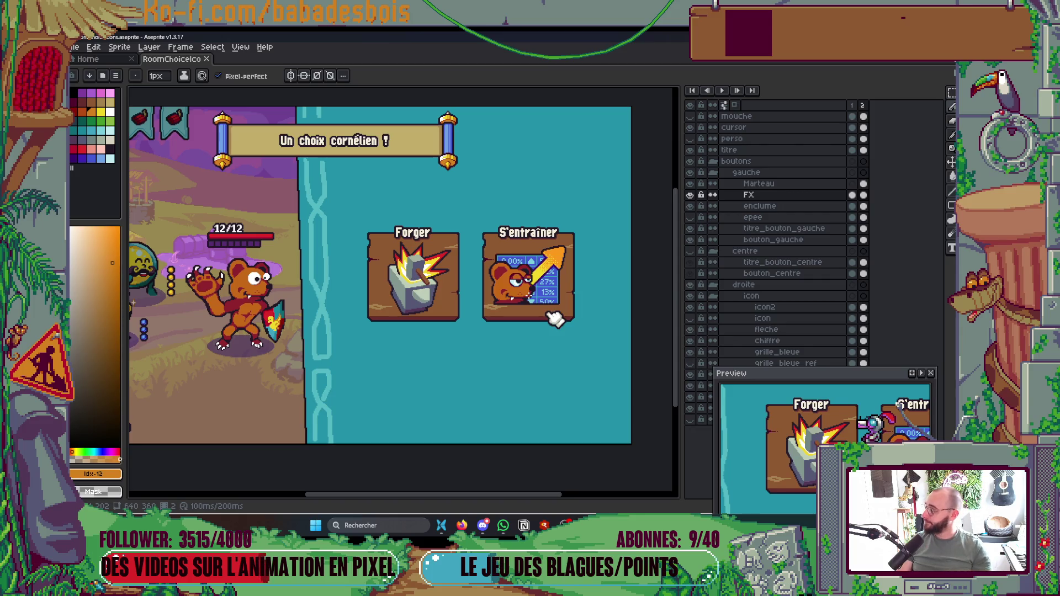
{"action": "left_click", "coordinate": [555, 318]}
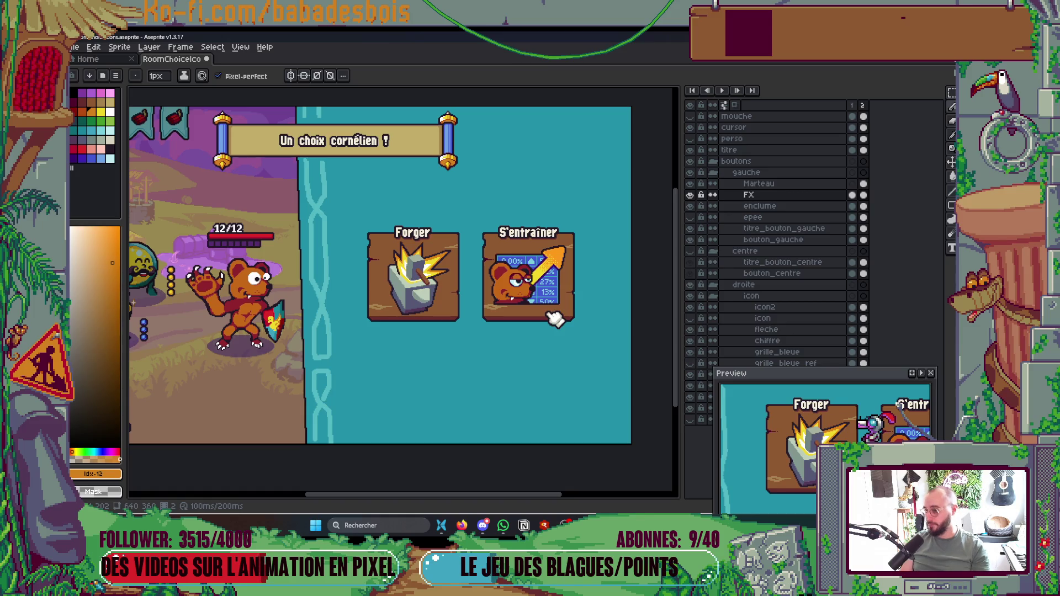
{"action": "key", "text": "v"}
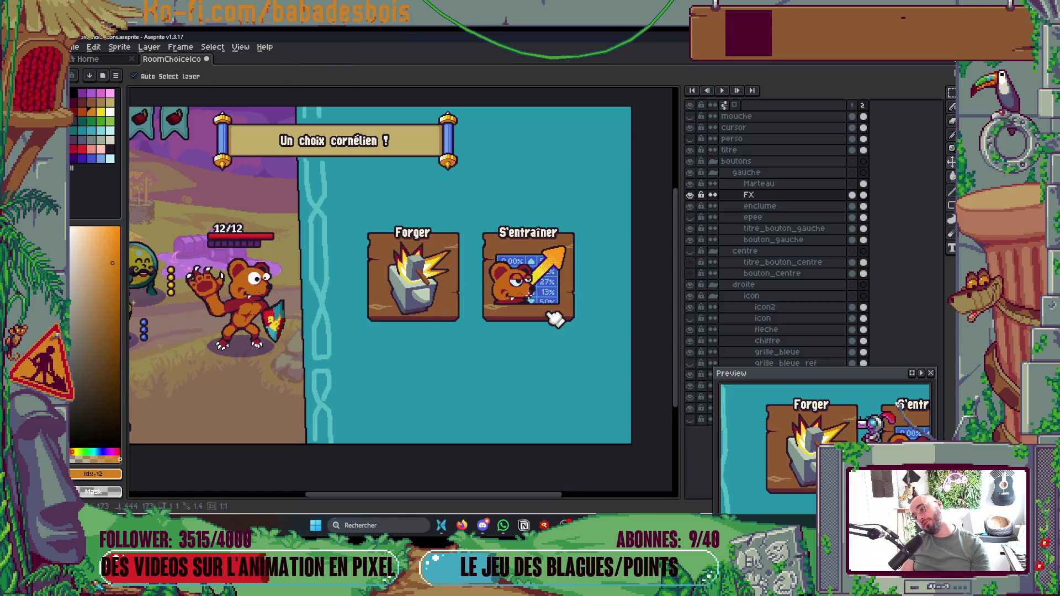
{"action": "key", "text": "b"}
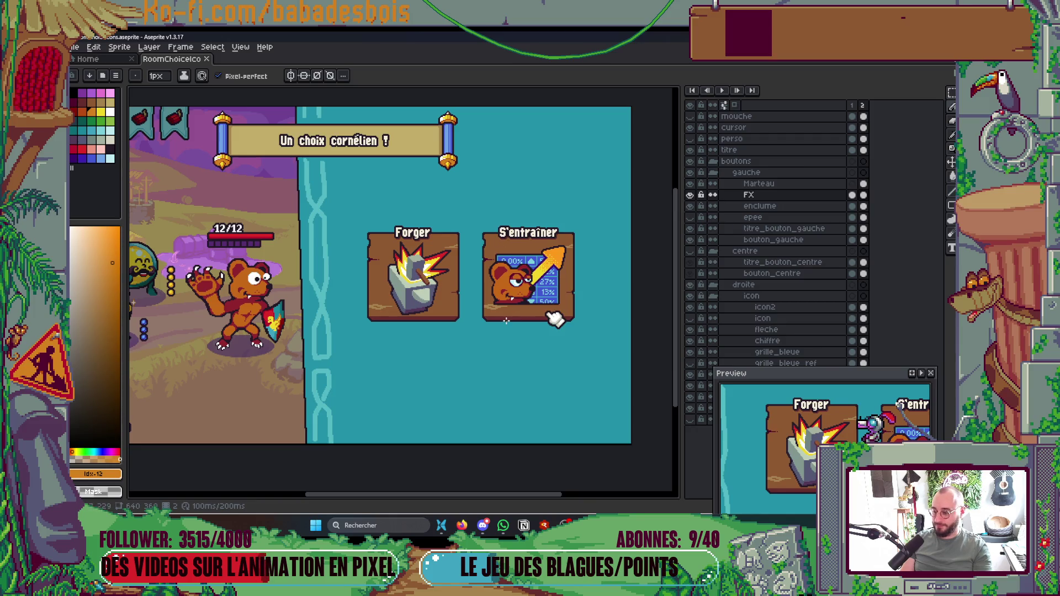
{"action": "scroll", "coordinate": [506, 320], "scroll_direction": "up", "scroll_amount": 3}
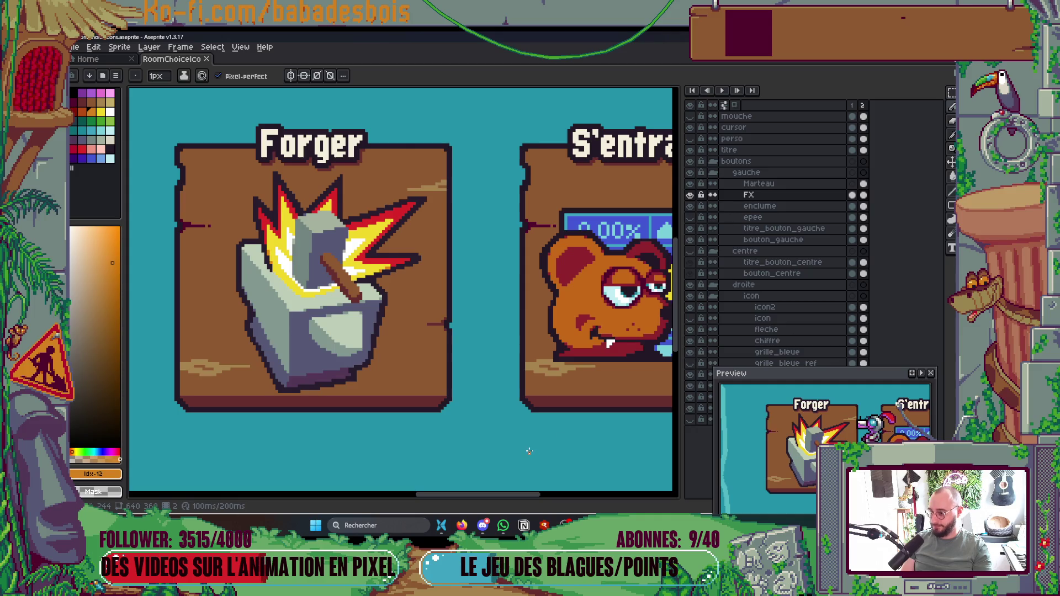
{"action": "scroll", "coordinate": [528, 451], "scroll_direction": "down", "scroll_amount": 2}
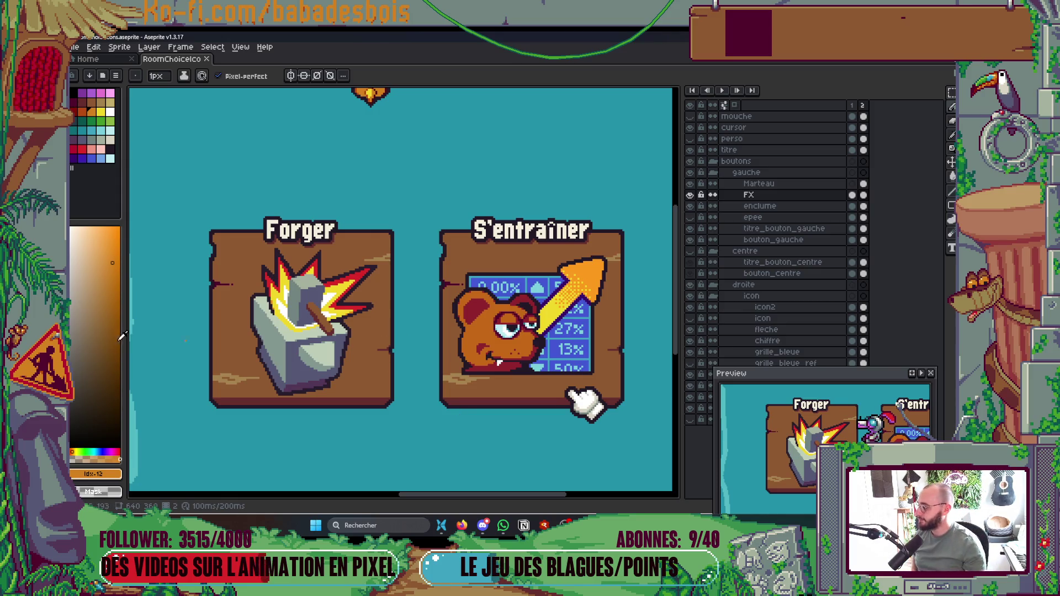
{"action": "scroll", "coordinate": [360, 368], "scroll_direction": "down", "scroll_amount": 2}
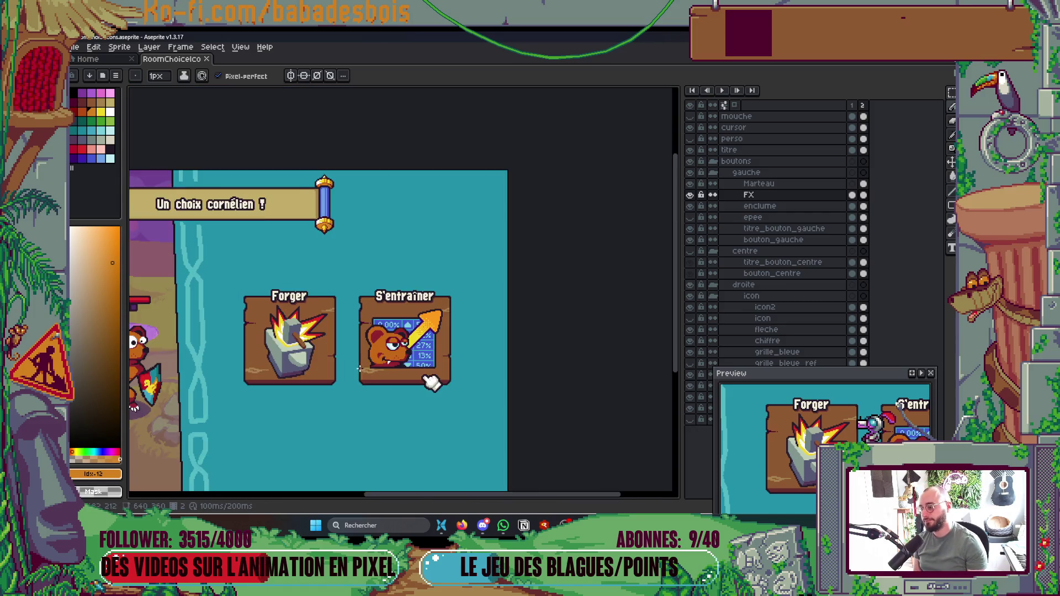
{"action": "left_click_drag", "start_coordinate": [396, 375], "coordinate": [493, 331]}
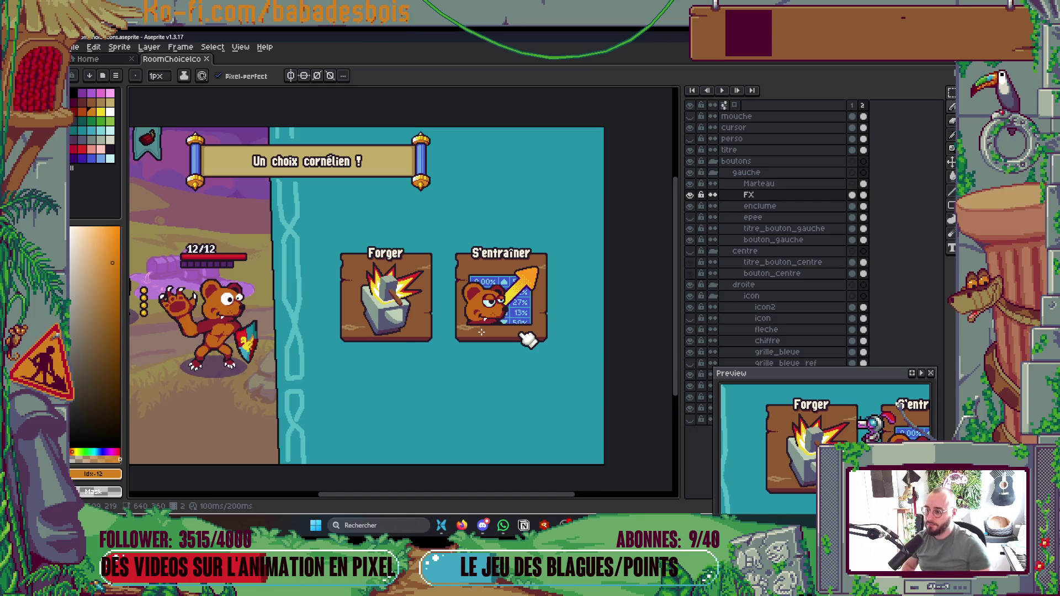
{"action": "left_click_drag", "start_coordinate": [759, 184], "coordinate": [760, 206]}
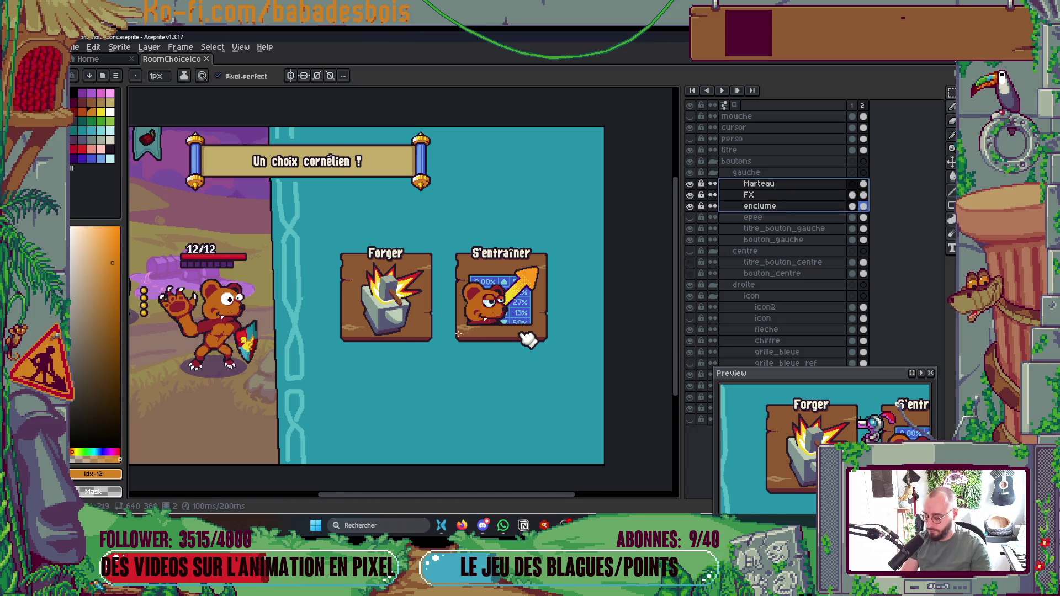
Step: Make the FX layer active and zoom in on the Forger icon, recentring the game screen
{"action": "key", "text": "v"}
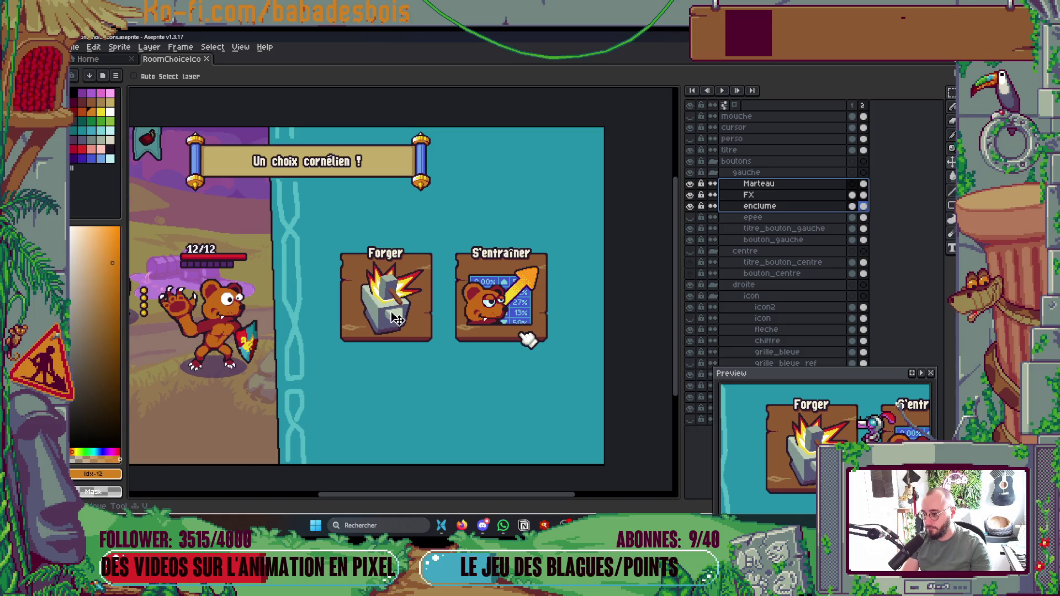
{"action": "scroll", "coordinate": [393, 302], "scroll_direction": "up", "scroll_amount": 3}
{"action": "scroll", "coordinate": [393, 302], "scroll_direction": "up", "scroll_amount": 3}
{"action": "key", "text": "b"}
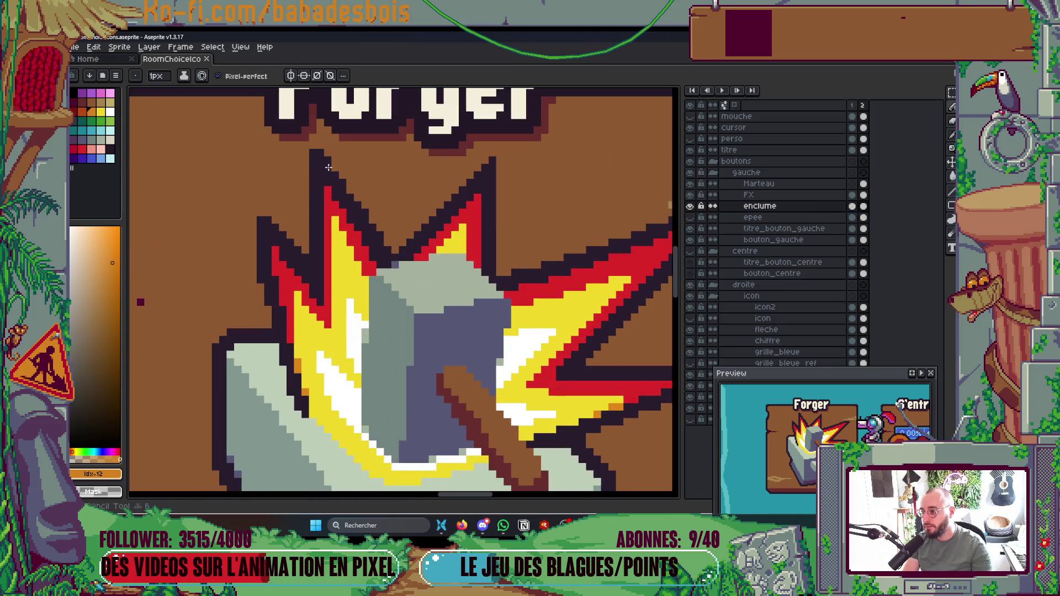
{"action": "key", "text": "Up"}
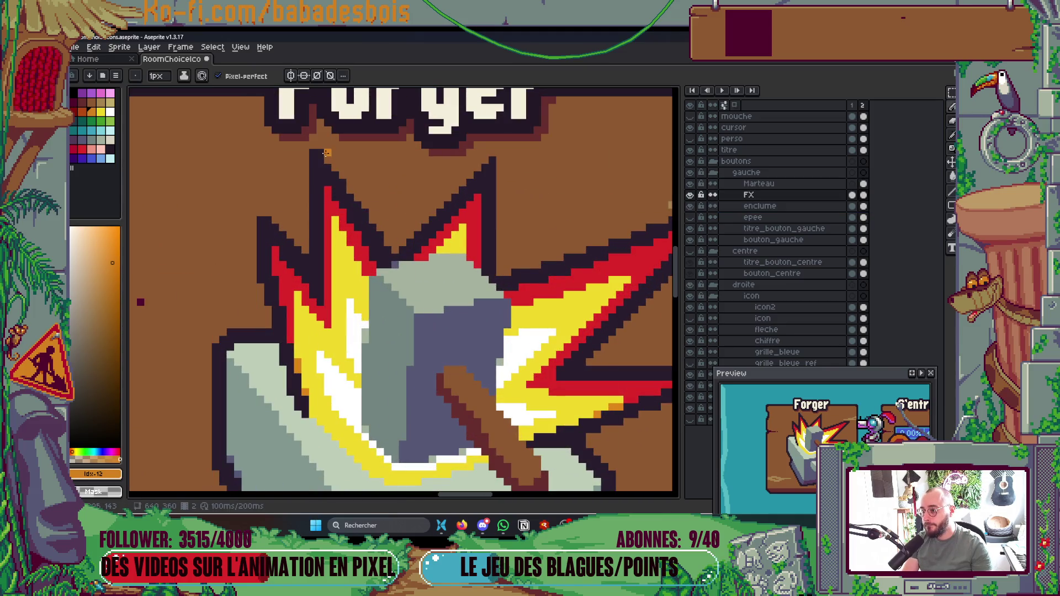
{"action": "scroll", "coordinate": [351, 172], "scroll_direction": "down", "scroll_amount": 1}
{"action": "scroll", "coordinate": [351, 173], "scroll_direction": "up", "scroll_amount": 1}
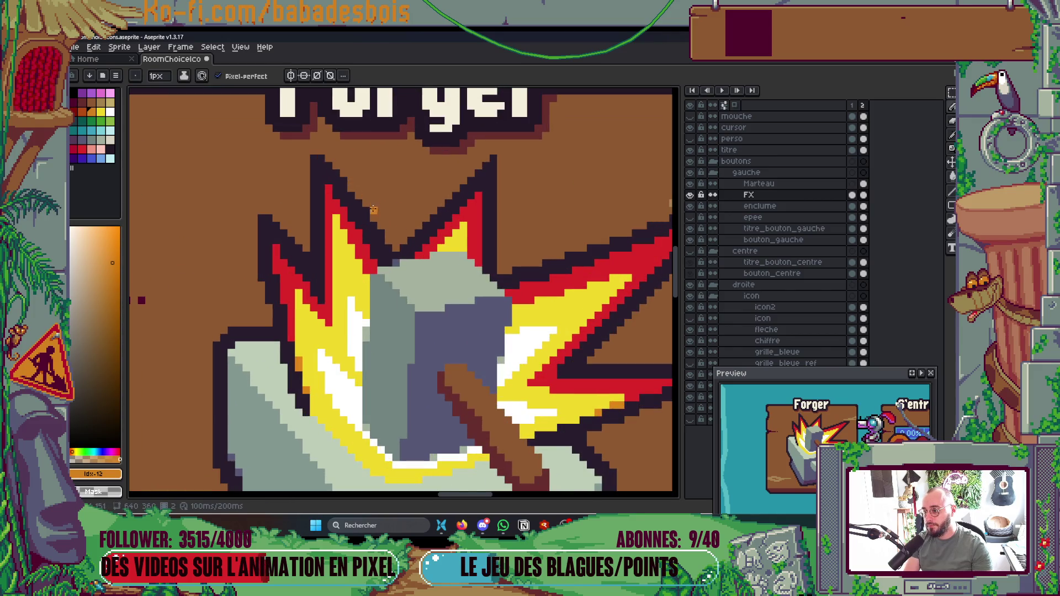
{"action": "scroll", "coordinate": [400, 213], "scroll_direction": "down", "scroll_amount": 5}
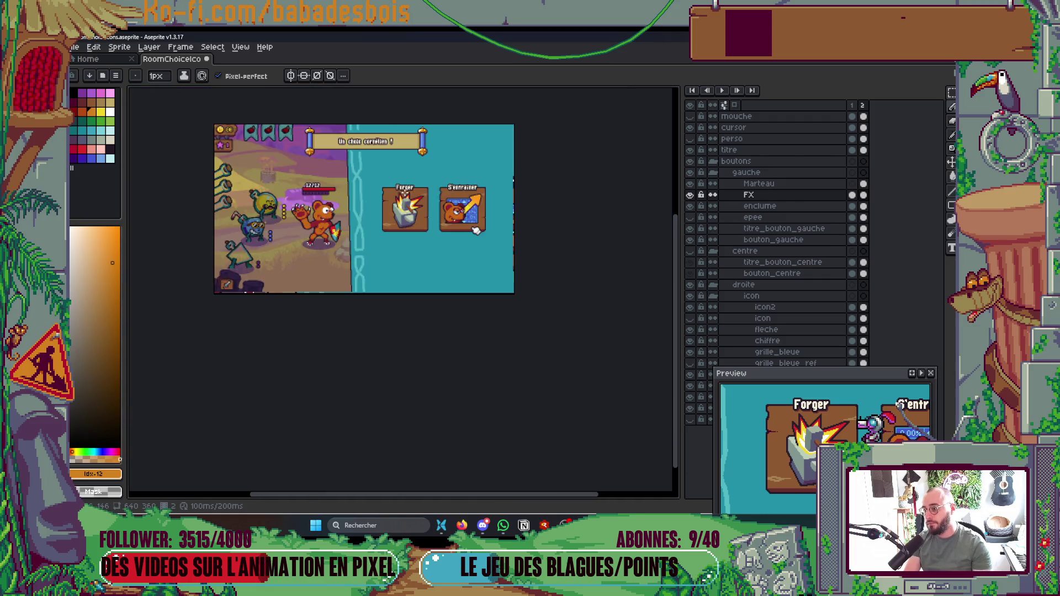
{"action": "scroll", "coordinate": [416, 189], "scroll_direction": "up", "scroll_amount": 2}
{"action": "scroll", "coordinate": [410, 192], "scroll_direction": "up", "scroll_amount": 3}
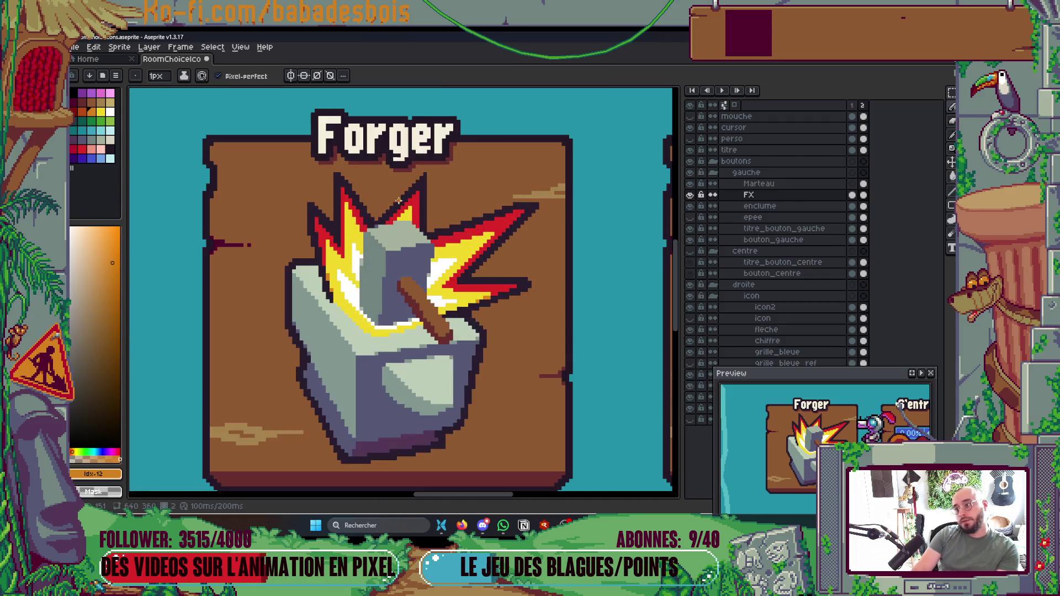
{"action": "scroll", "coordinate": [331, 197], "scroll_direction": "up", "scroll_amount": 2}
{"action": "scroll", "coordinate": [329, 195], "scroll_direction": "down", "scroll_amount": 1}
{"action": "scroll", "coordinate": [323, 191], "scroll_direction": "up", "scroll_amount": 4}
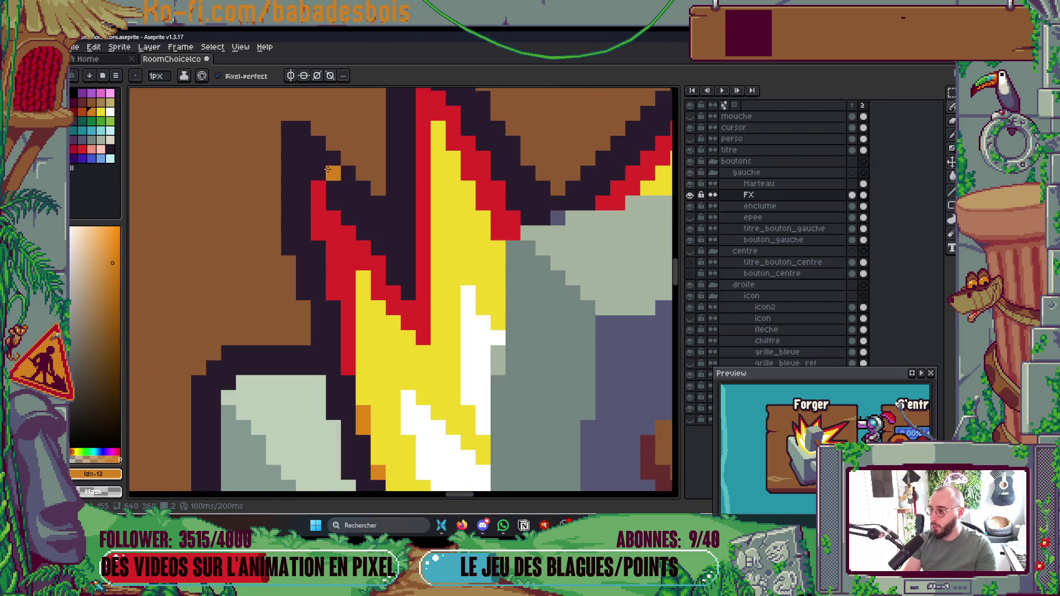
{"action": "scroll", "coordinate": [317, 186], "scroll_direction": "down", "scroll_amount": 4}
{"action": "scroll", "coordinate": [455, 370], "scroll_direction": "up", "scroll_amount": 1}
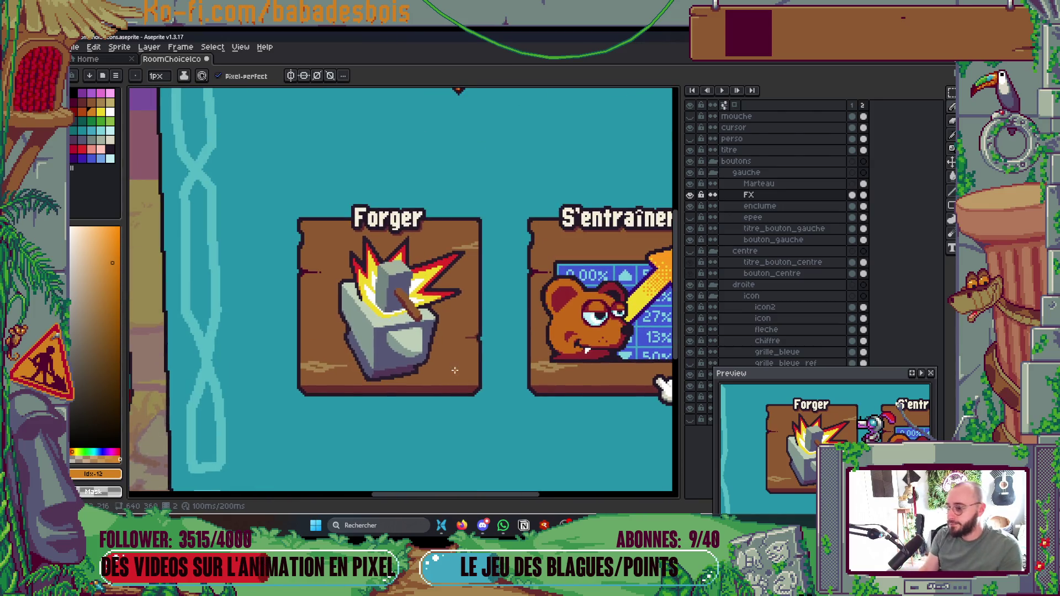
{"action": "scroll", "coordinate": [539, 296], "scroll_direction": "down", "scroll_amount": 3}
{"action": "scroll", "coordinate": [537, 347], "scroll_direction": "up", "scroll_amount": 1}
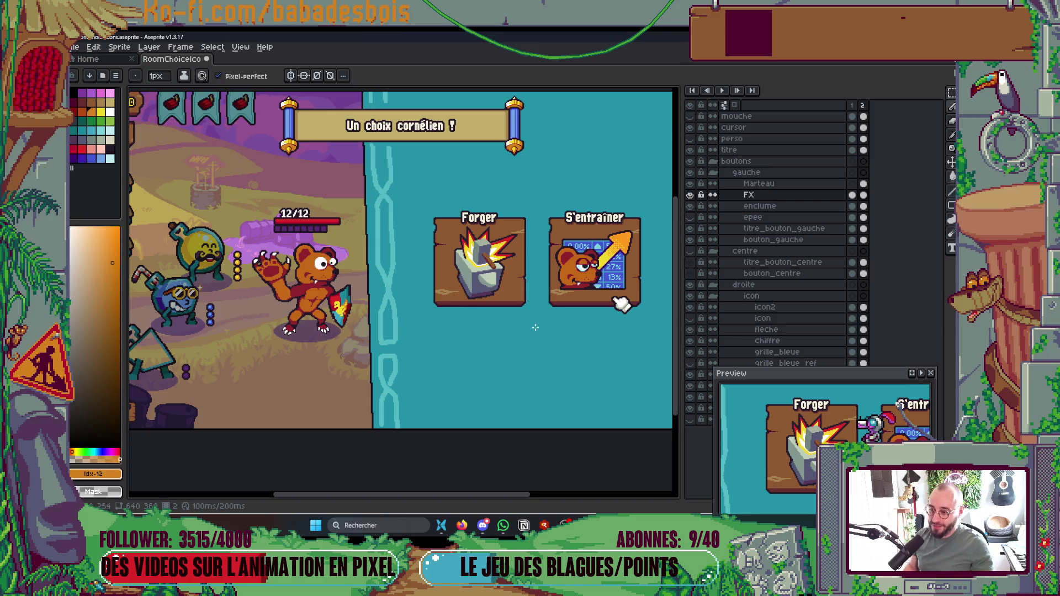
{"action": "left_click_drag", "start_coordinate": [523, 314], "coordinate": [507, 338]}
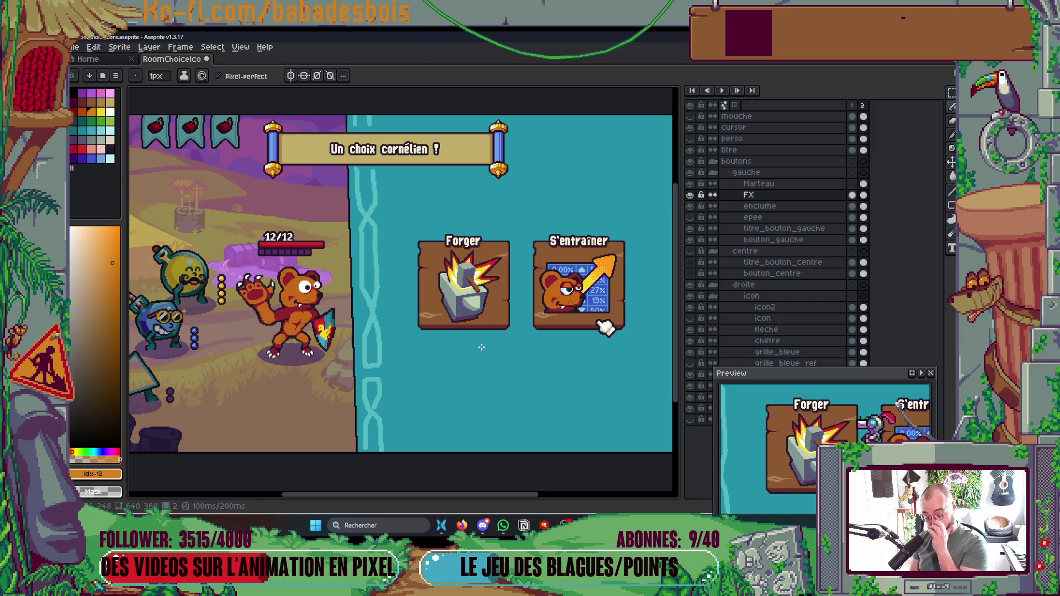
Step: Hide the FX flash, try a freehand selection of the anvil base, then make enclume active
{"action": "left_click", "coordinate": [691, 194]}
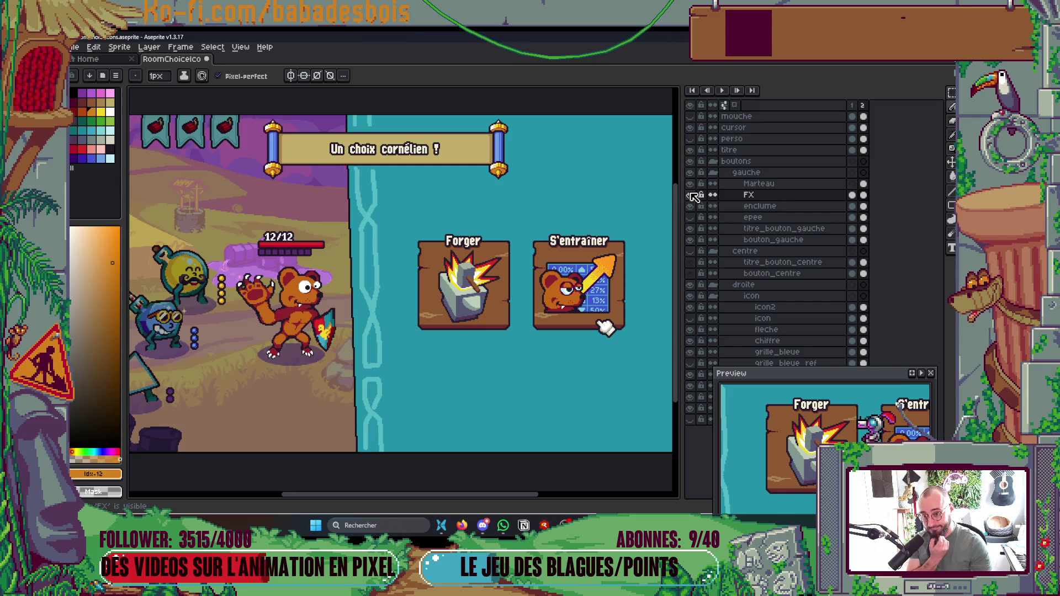
{"action": "scroll", "coordinate": [464, 284], "scroll_direction": "up", "scroll_amount": 5}
{"action": "key", "text": "q"}
{"action": "mouse_move", "coordinate": [569, 251]}
{"action": "left_mouse_down"}
{"action": "mouse_move", "coordinate": [390, 351]}
{"action": "mouse_move", "coordinate": [568, 260]}
{"action": "left_mouse_up"}
{"action": "key", "text": "ctrl+d"}
{"action": "left_click", "coordinate": [781, 207]}
{"action": "scroll", "coordinate": [550, 400], "scroll_direction": "down", "scroll_amount": 3}
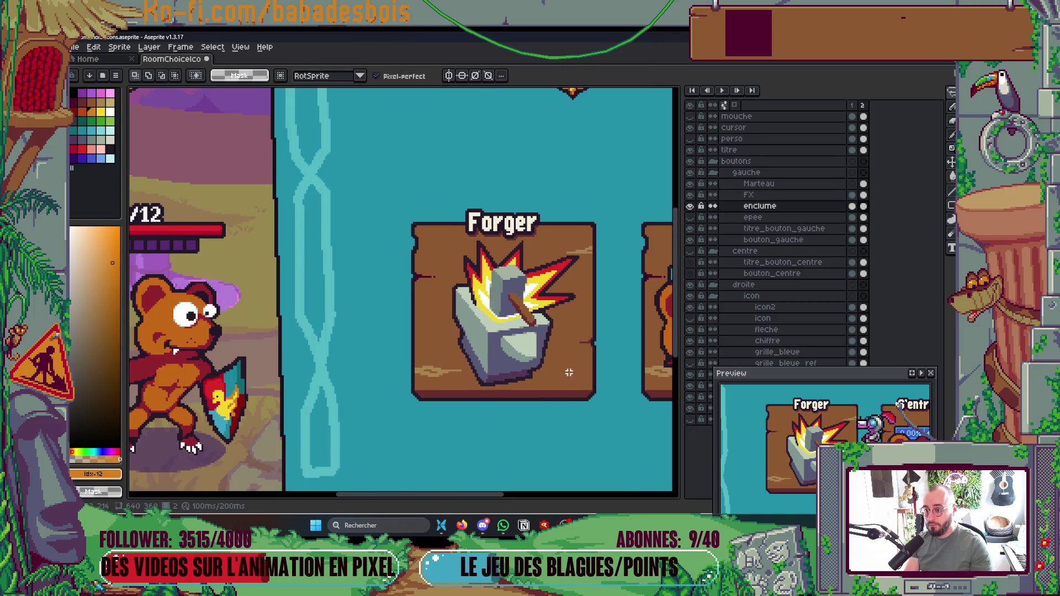
{"action": "left_click_drag", "start_coordinate": [451, 358], "coordinate": [281, 292]}
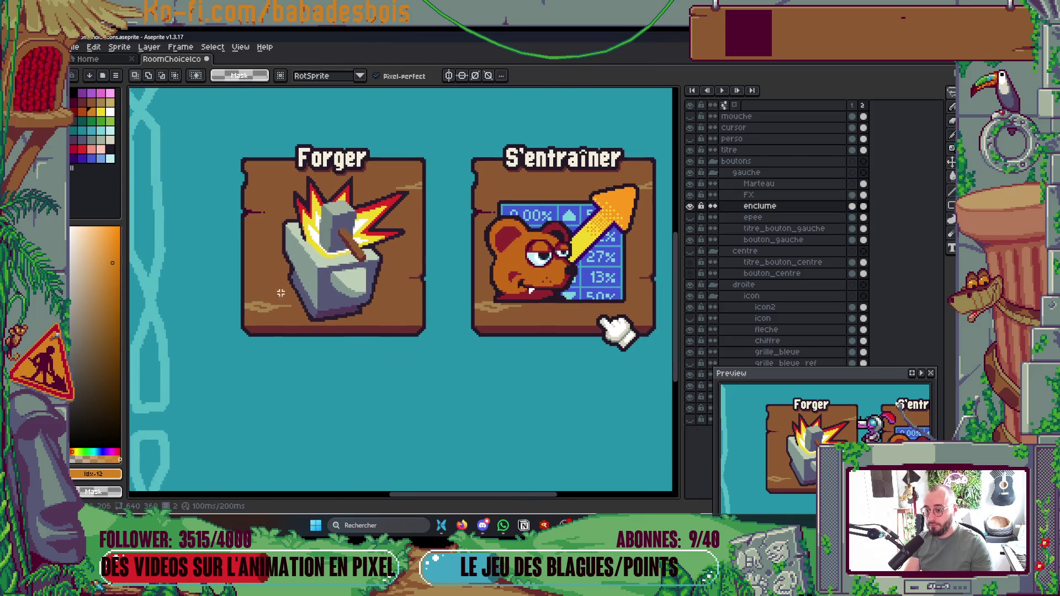
Step: Compare with the FX flash hidden, then paint the stray pixel beside the anvil in the button's brown
{"action": "left_click", "coordinate": [689, 195]}
{"action": "scroll", "coordinate": [379, 232], "scroll_direction": "up", "scroll_amount": 3}
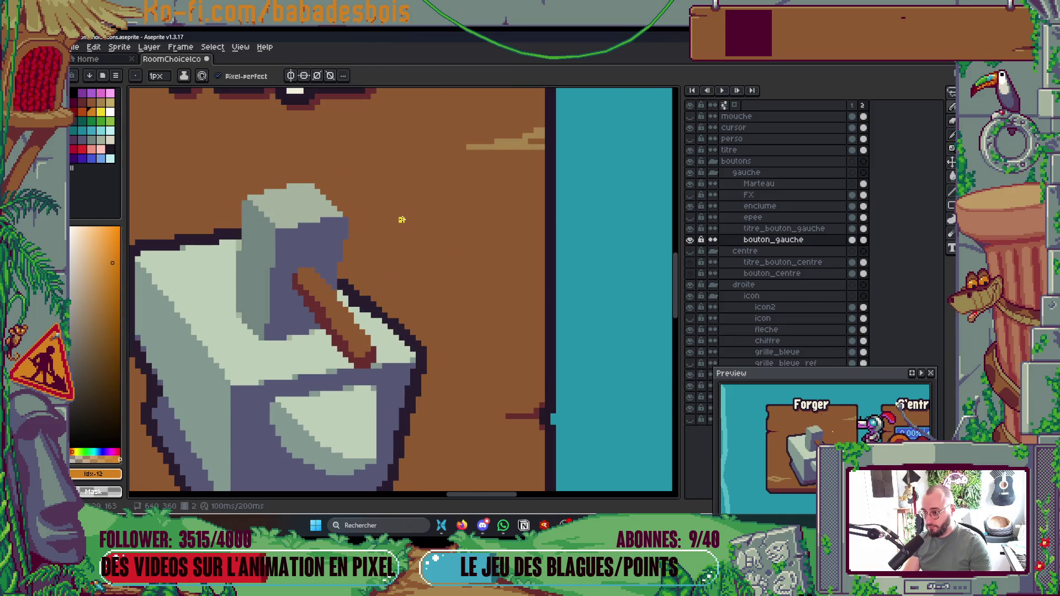
{"action": "key", "text": "b"}
{"action": "left_click", "coordinate": [689, 195]}
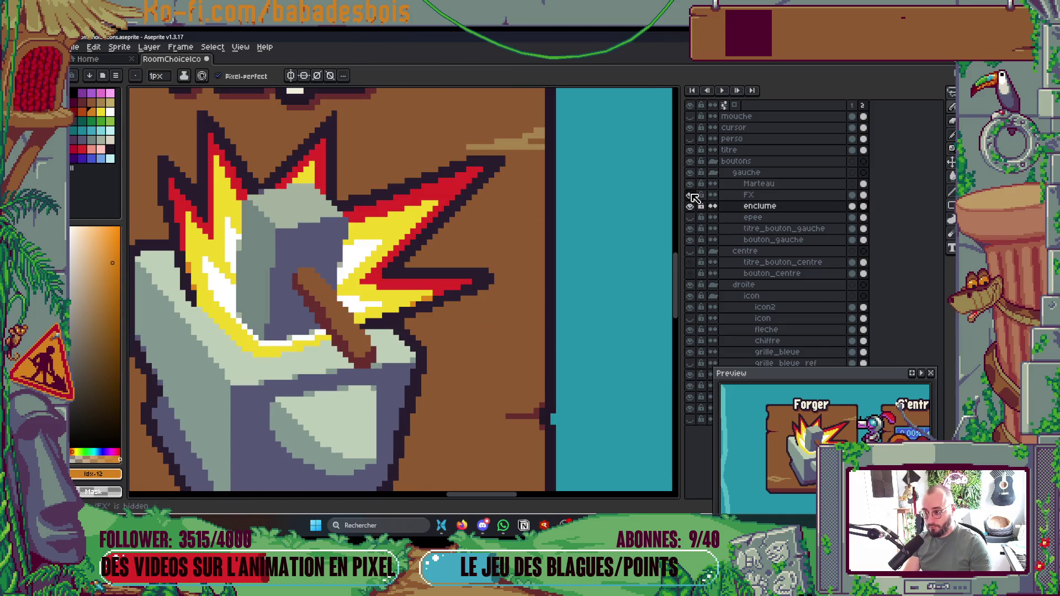
{"action": "left_click", "coordinate": [691, 195]}
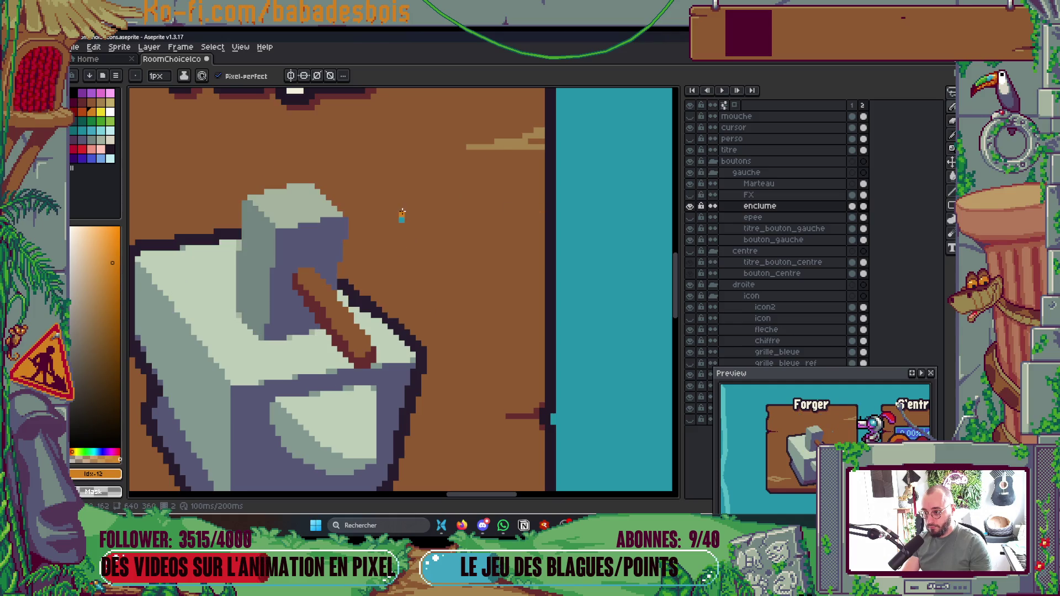
{"action": "left_click", "coordinate": [405, 219], "text": "alt"}
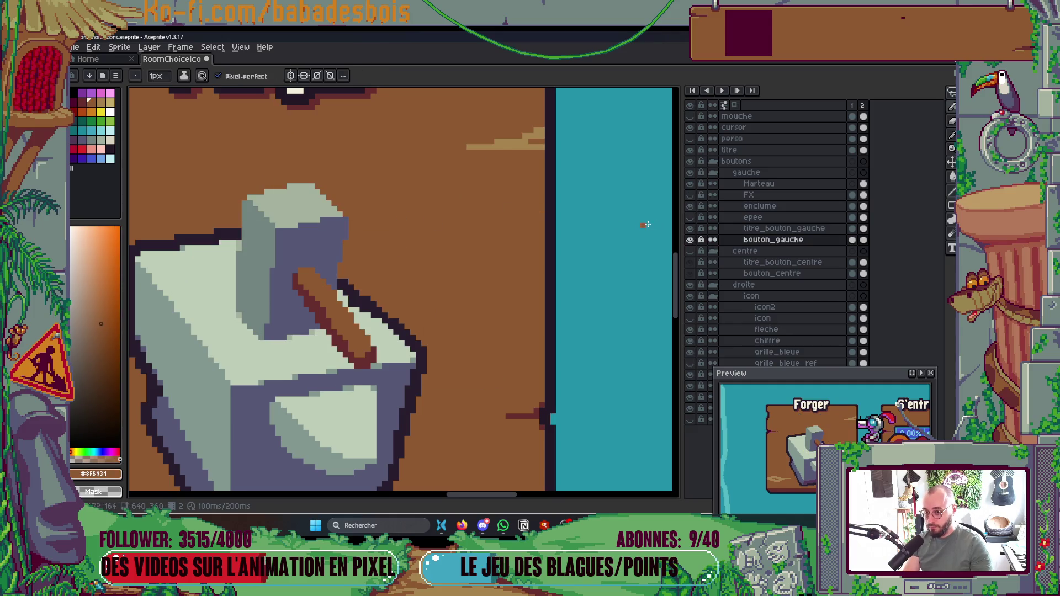
{"action": "left_click", "coordinate": [451, 245]}
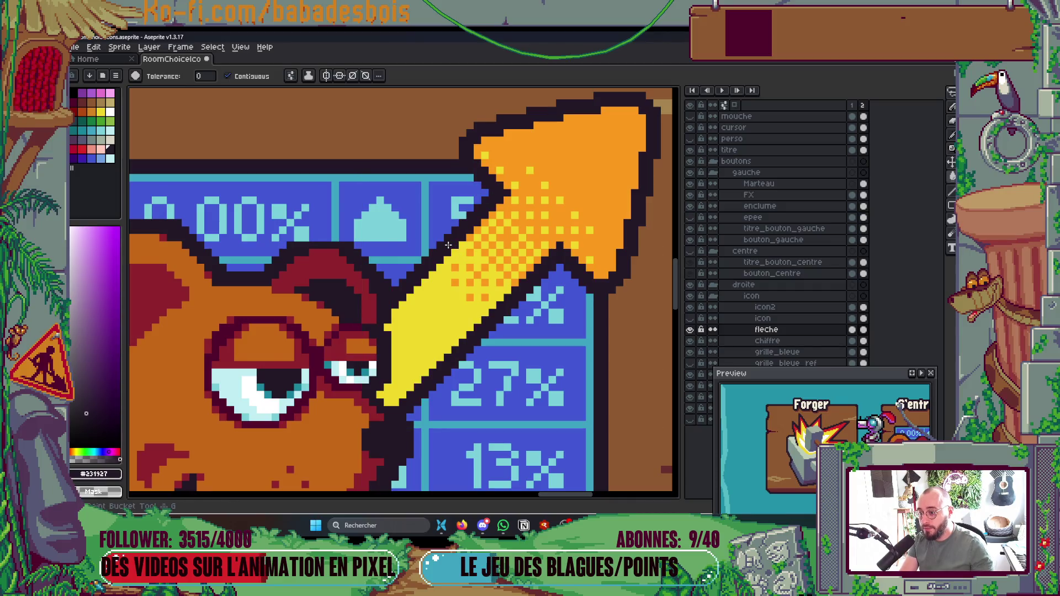
Step: Select the S'entraîner icon area with a rectangular selection
{"action": "scroll", "coordinate": [497, 240], "scroll_direction": "down", "scroll_amount": 5}
{"action": "left_click_drag", "start_coordinate": [519, 236], "coordinate": [512, 255]}
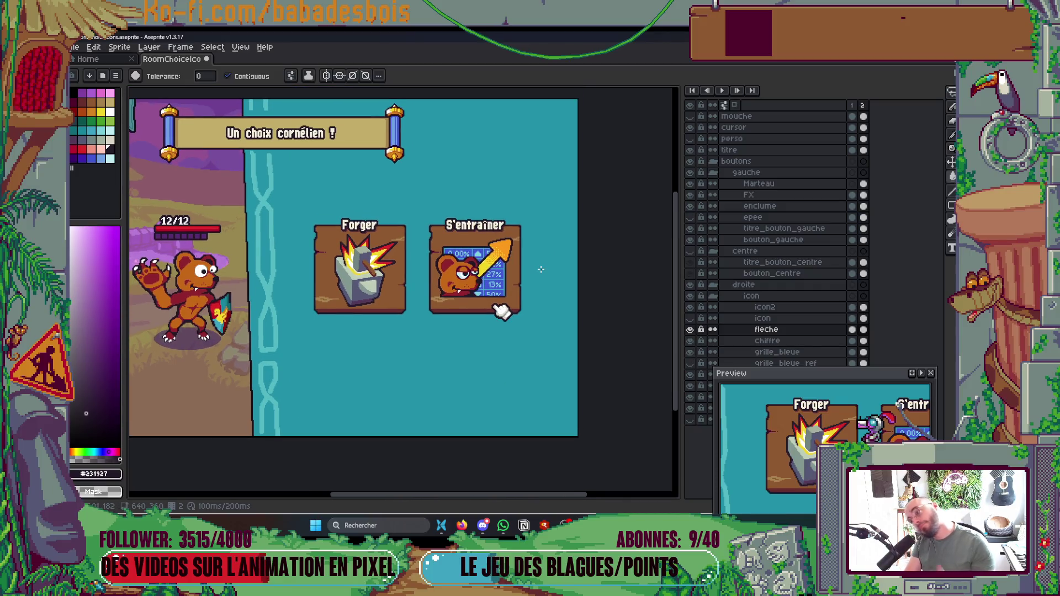
{"action": "scroll", "coordinate": [540, 263], "scroll_direction": "up", "scroll_amount": 3}
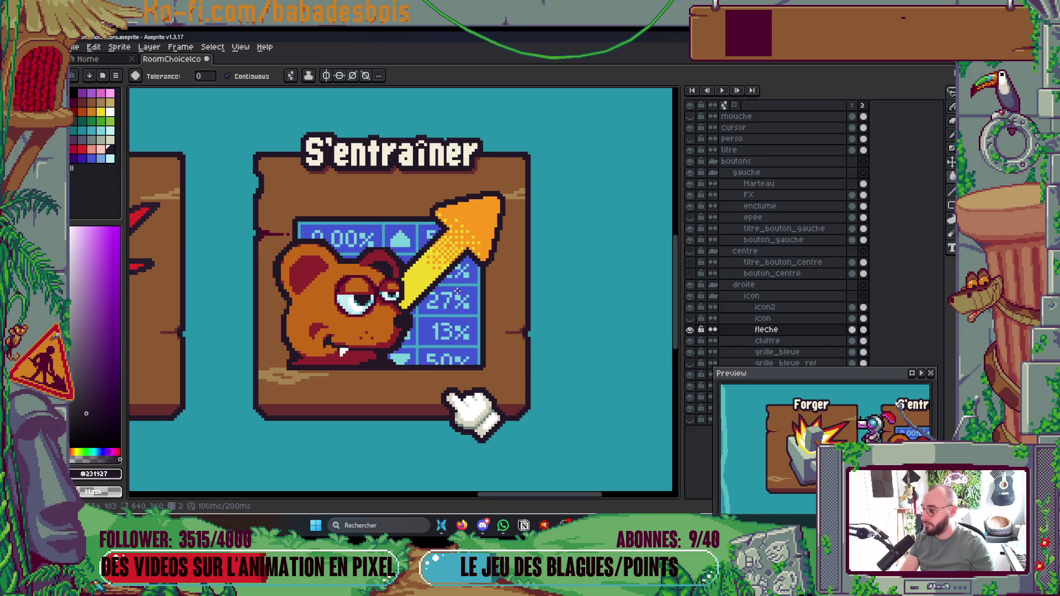
{"action": "key", "text": "m"}
{"action": "left_click_drag", "start_coordinate": [268, 173], "coordinate": [552, 382]}
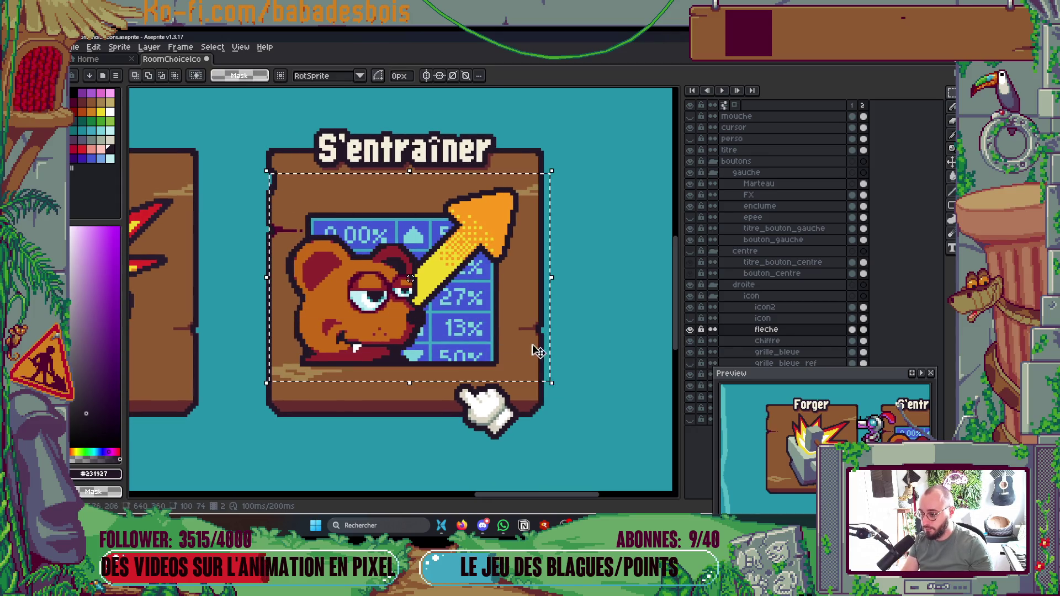
{"action": "scroll", "coordinate": [484, 194], "scroll_direction": "up", "scroll_amount": 1}
{"action": "scroll", "coordinate": [472, 267], "scroll_direction": "up", "scroll_amount": 1}
Step: Sample the arrow's yellow and recolour the orange arrow tip yellow with a non-contiguous fill
{"action": "key", "text": "i"}
{"action": "left_click", "coordinate": [388, 312]}
{"action": "key", "text": "f"}
{"action": "key", "text": "g"}
{"action": "key", "text": "ctrl+z"}
{"action": "left_click", "coordinate": [228, 76]}
{"action": "left_click", "coordinate": [497, 221]}
Step: Make orange the drawing colour and try orange fills on the arrow, undoing them
{"action": "scroll", "coordinate": [486, 402], "scroll_direction": "down", "scroll_amount": 3}
{"action": "scroll", "coordinate": [490, 202], "scroll_direction": "up", "scroll_amount": 5}
{"action": "key", "text": "i"}
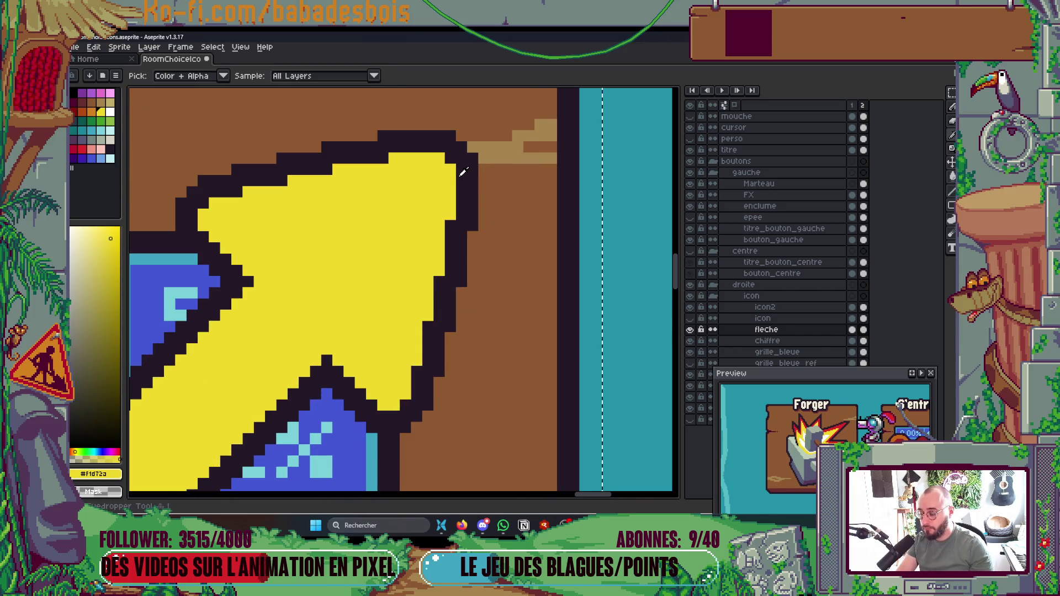
{"action": "scroll", "coordinate": [463, 173], "scroll_direction": "down", "scroll_amount": 4}
{"action": "key", "text": "x"}
{"action": "key", "text": "b"}
{"action": "scroll", "coordinate": [386, 272], "scroll_direction": "up", "scroll_amount": 1}
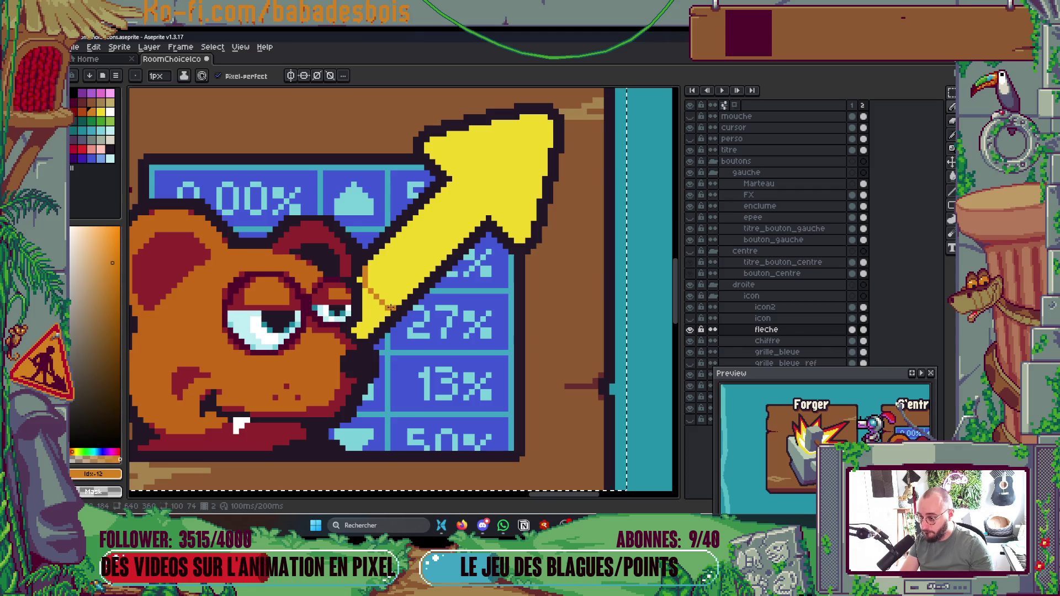
{"action": "key", "text": "f"}
{"action": "key", "text": "g"}
{"action": "key", "text": "ctrl+z"}
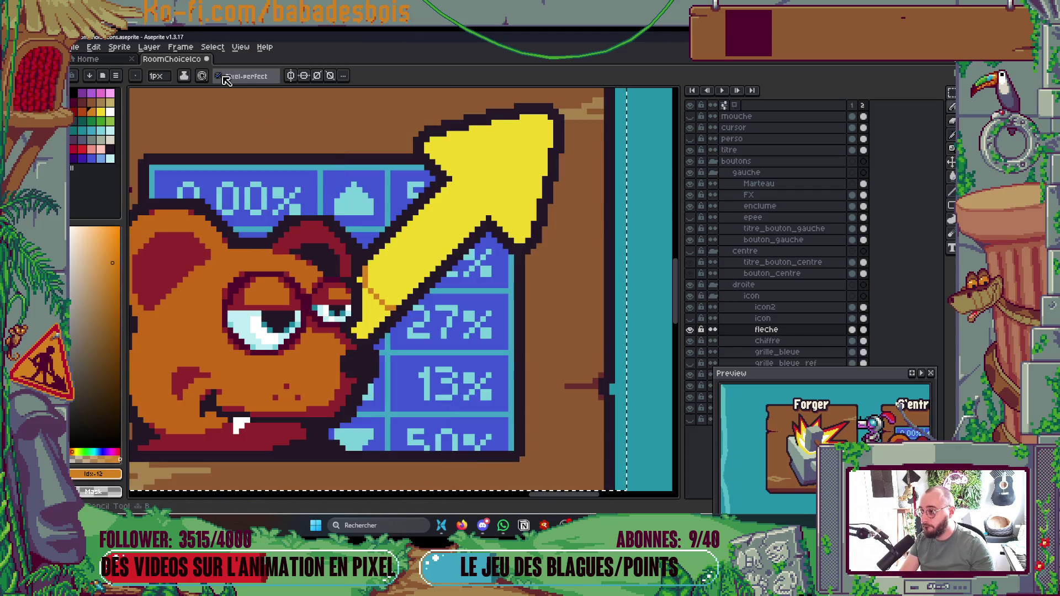
{"action": "left_click", "coordinate": [265, 102]}
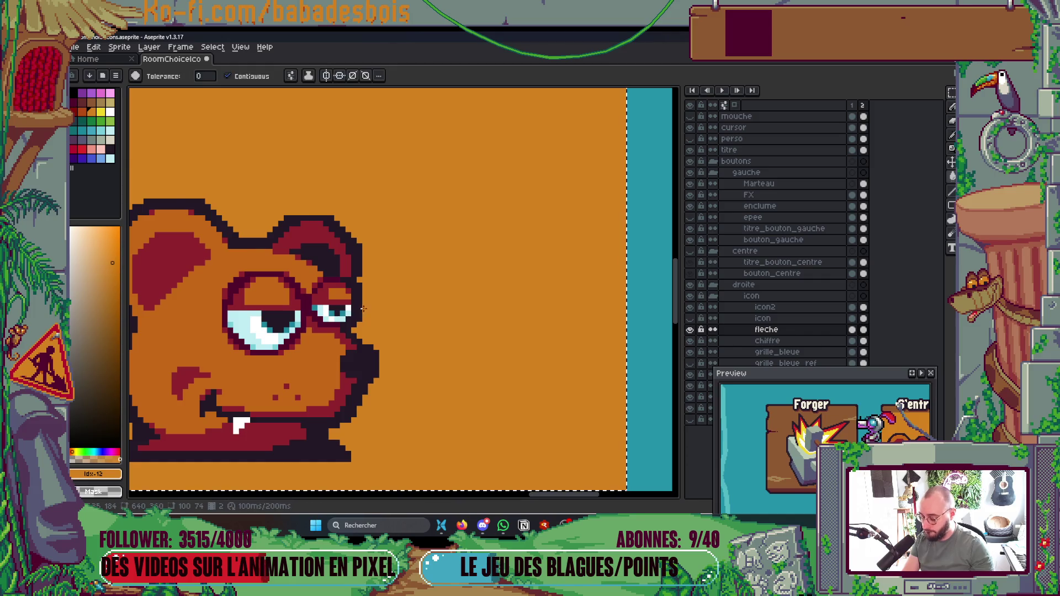
{"action": "key", "text": "ctrl+z"}
Step: Draw an orange diagonal line across the arrow, fill its lower part orange, and compare frames 1 and 2
{"action": "key", "text": "v"}
{"action": "scroll", "coordinate": [382, 313], "scroll_direction": "down", "scroll_amount": 4}
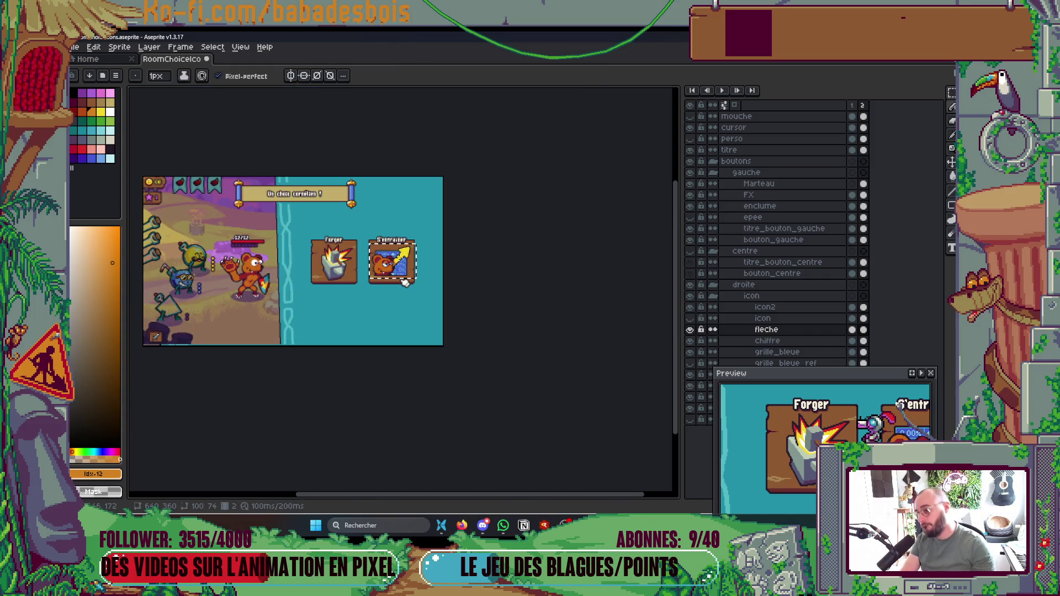
{"action": "scroll", "coordinate": [472, 295], "scroll_direction": "up", "scroll_amount": 1}
{"action": "key", "text": "b"}
{"action": "scroll", "coordinate": [413, 248], "scroll_direction": "up", "scroll_amount": 3}
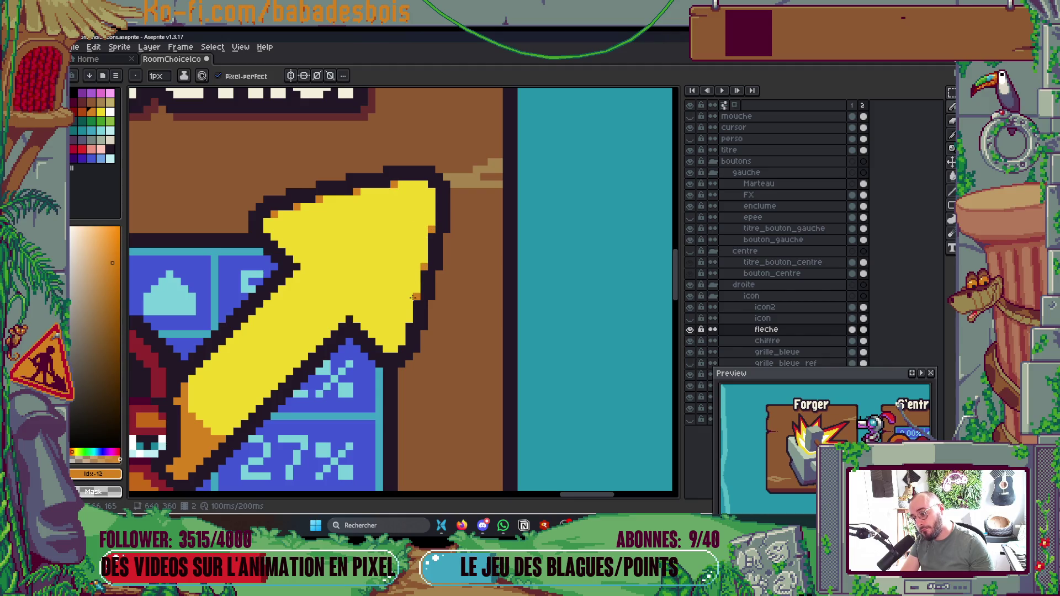
{"action": "scroll", "coordinate": [381, 339], "scroll_direction": "down", "scroll_amount": 10}
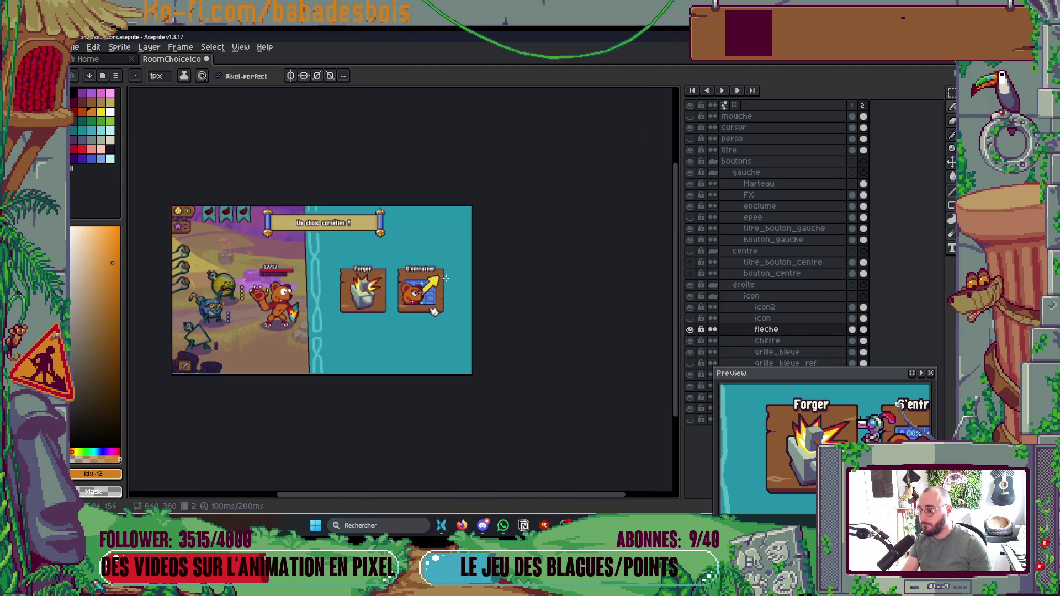
{"action": "scroll", "coordinate": [454, 284], "scroll_direction": "up", "scroll_amount": 2}
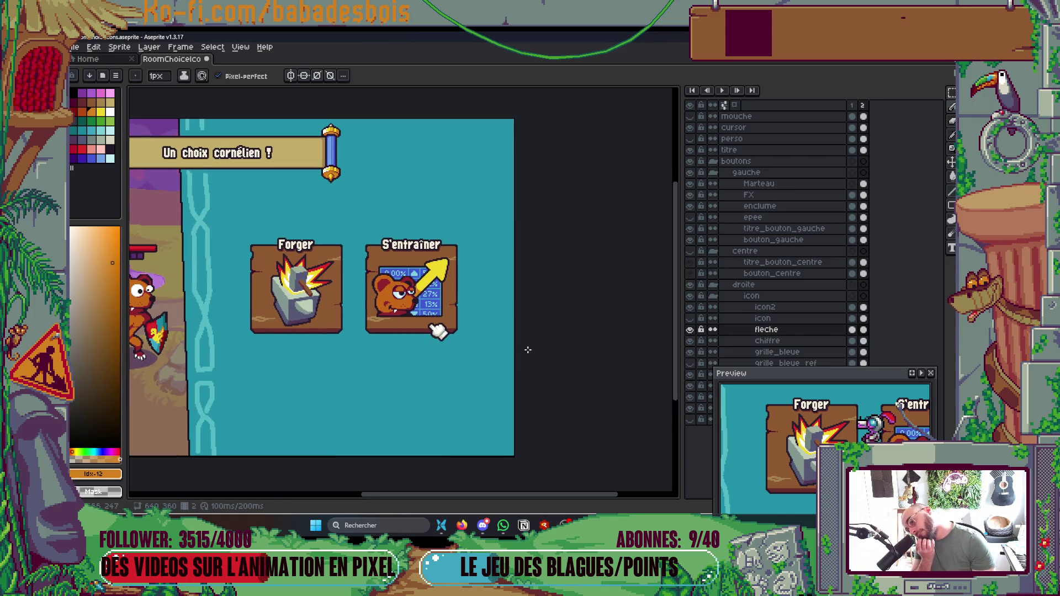
{"action": "scroll", "coordinate": [441, 287], "scroll_direction": "up", "scroll_amount": 5}
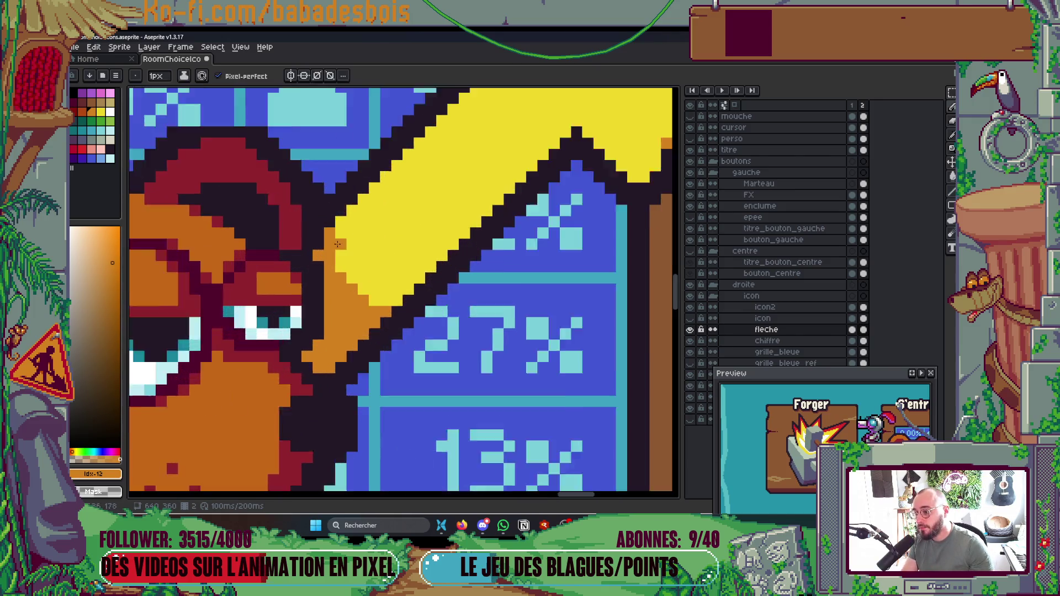
{"action": "mouse_move", "coordinate": [356, 205]}
{"action": "left_mouse_down"}
{"action": "mouse_move", "coordinate": [439, 289]}
{"action": "mouse_move", "coordinate": [415, 299]}
{"action": "left_mouse_up"}
{"action": "key", "text": "g"}
{"action": "left_click", "coordinate": [415, 299]}
{"action": "scroll", "coordinate": [453, 276], "scroll_direction": "down", "scroll_amount": 6}
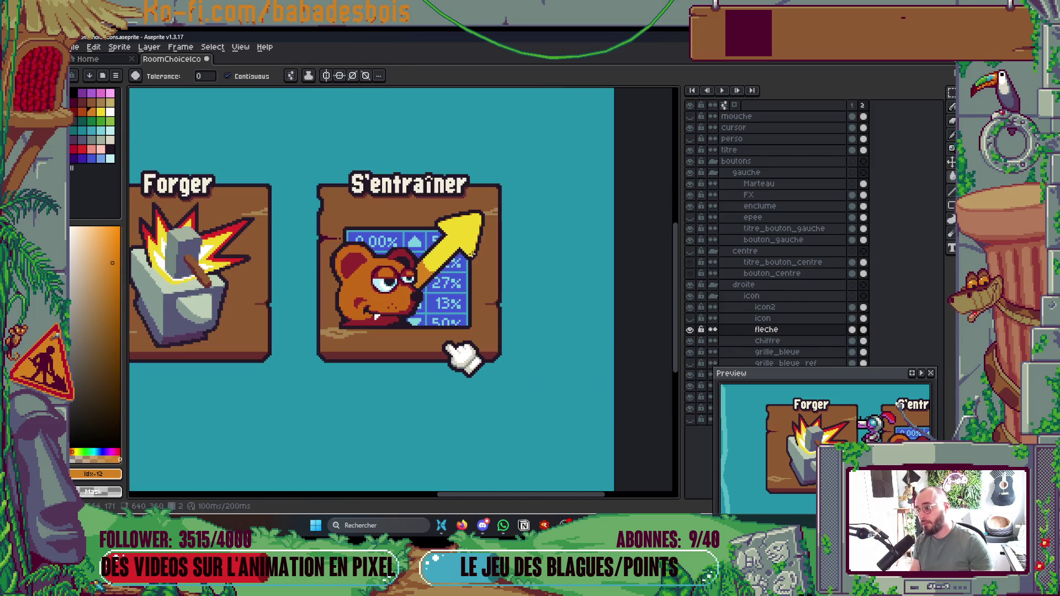
{"action": "scroll", "coordinate": [491, 250], "scroll_direction": "up", "scroll_amount": 2}
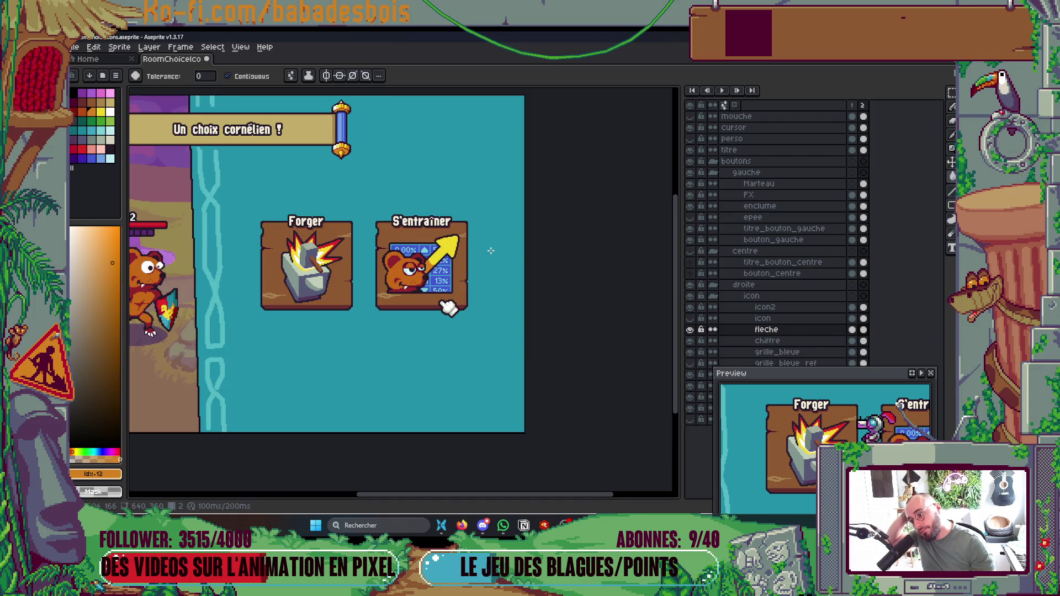
{"action": "key", "text": "Left"}
{"action": "key", "text": "Right"}
{"action": "key", "text": "Right"}
{"action": "key", "text": "Right"}
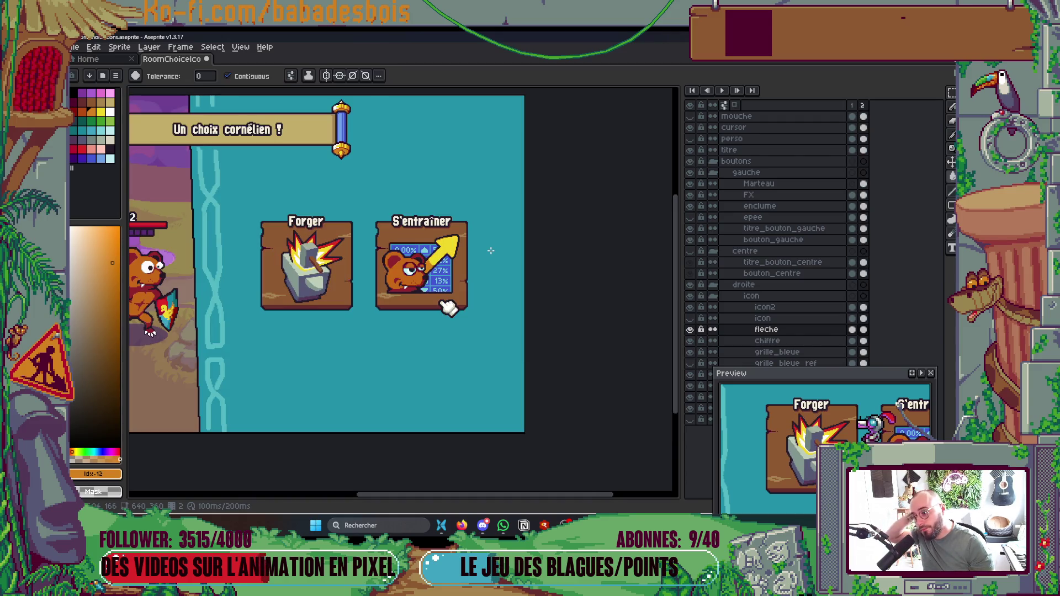
Step: Paint yellow with the Pencil along the arrow's lower diagonal edge
{"action": "scroll", "coordinate": [457, 254], "scroll_direction": "up", "scroll_amount": 5}
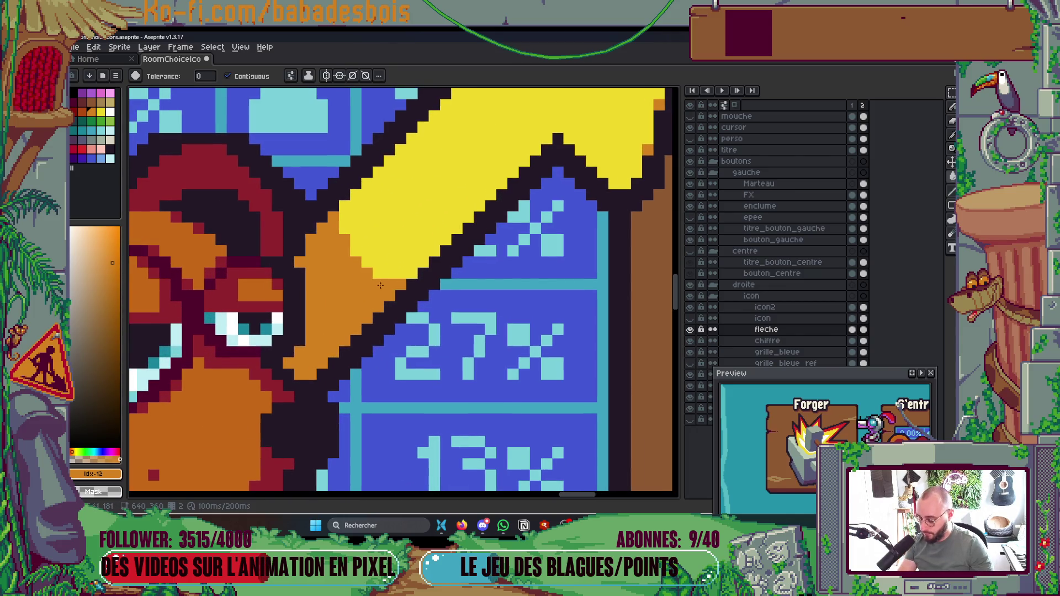
{"action": "key", "text": "b"}
{"action": "left_click", "coordinate": [332, 213], "text": "alt"}
{"action": "mouse_move", "coordinate": [332, 214]}
{"action": "left_mouse_down"}
{"action": "mouse_move", "coordinate": [356, 284]}
{"action": "mouse_move", "coordinate": [399, 286]}
{"action": "left_mouse_up"}
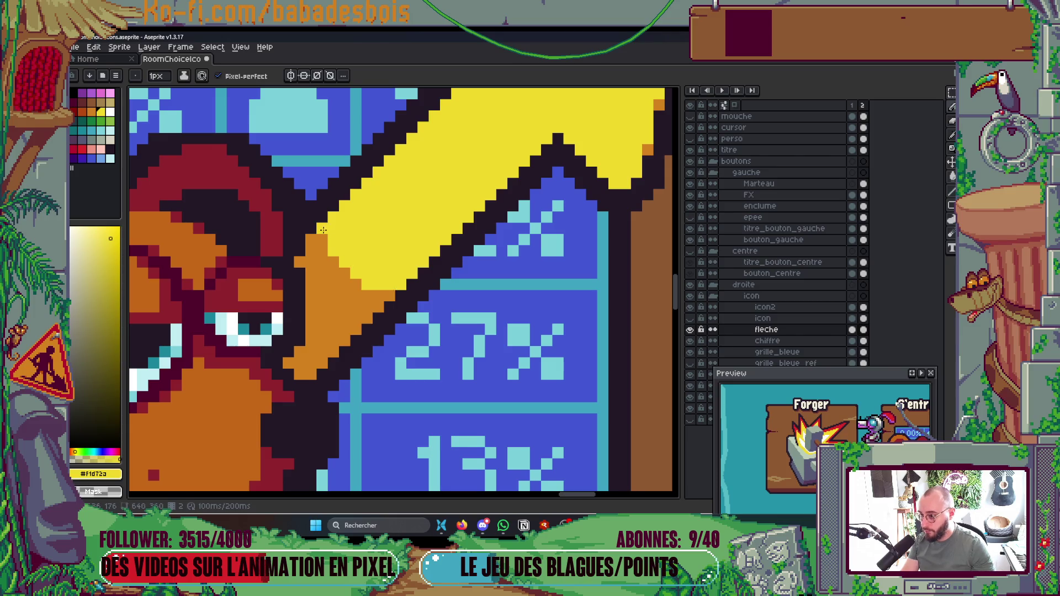
{"action": "scroll", "coordinate": [331, 229], "scroll_direction": "down", "scroll_amount": 2}
{"action": "scroll", "coordinate": [337, 228], "scroll_direction": "up", "scroll_amount": 1}
{"action": "scroll", "coordinate": [414, 291], "scroll_direction": "up", "scroll_amount": 1}
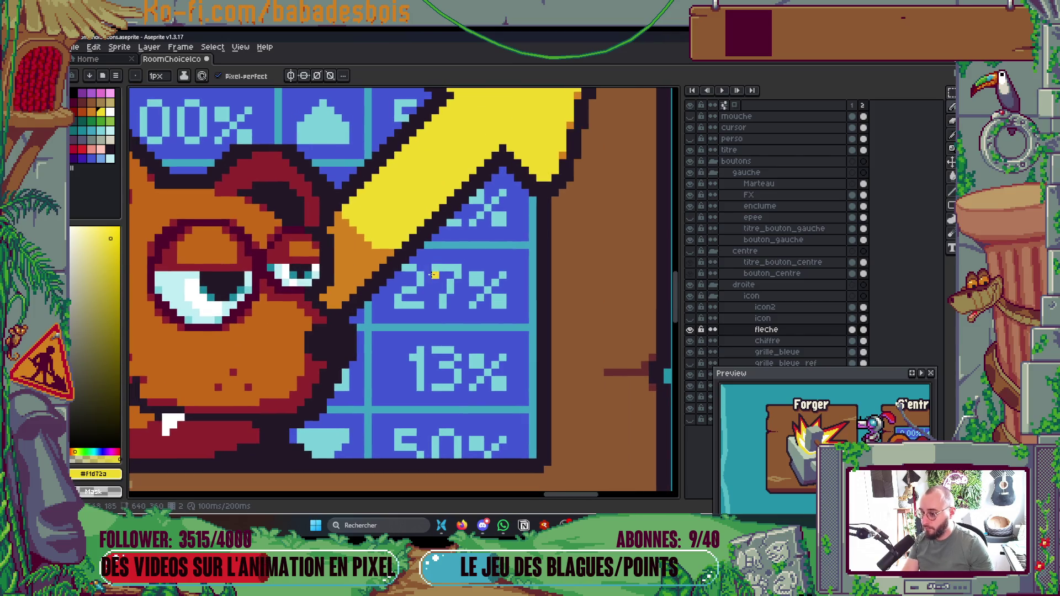
Step: Eyedrop the grid's blue and teal and select that blue range as the colours
{"action": "key", "text": "i"}
{"action": "left_click", "coordinate": [396, 302]}
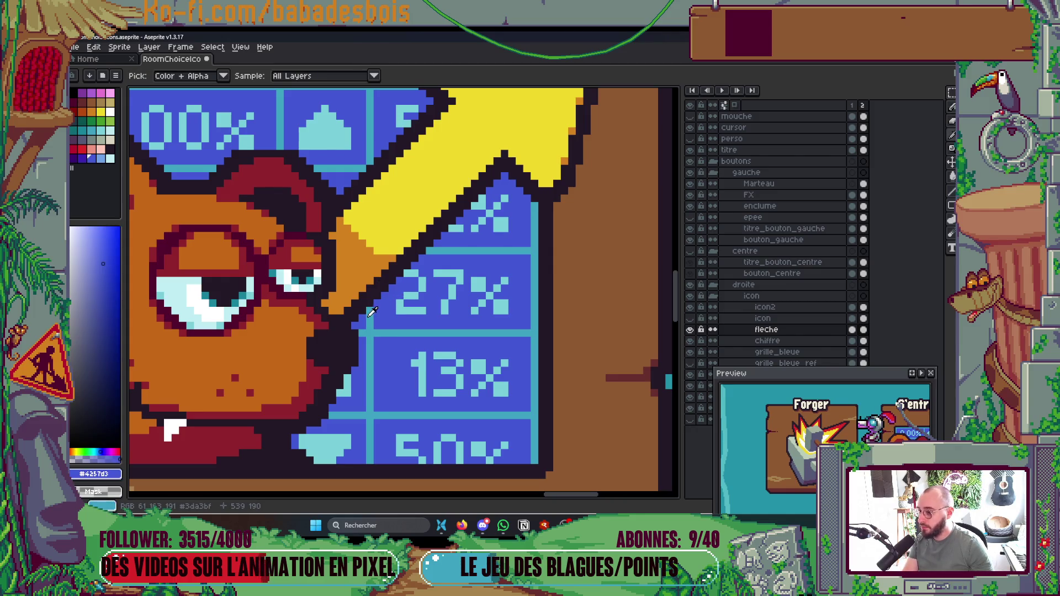
{"action": "left_click", "coordinate": [374, 311]}
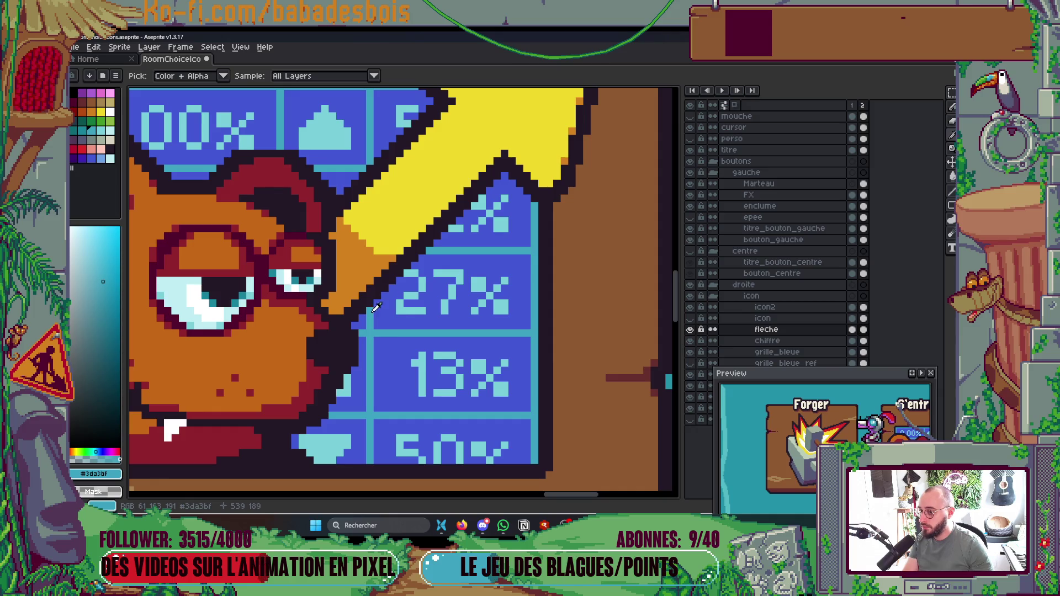
{"action": "scroll", "coordinate": [373, 311], "scroll_direction": "down", "scroll_amount": 2}
{"action": "scroll", "coordinate": [373, 311], "scroll_direction": "up", "scroll_amount": 1}
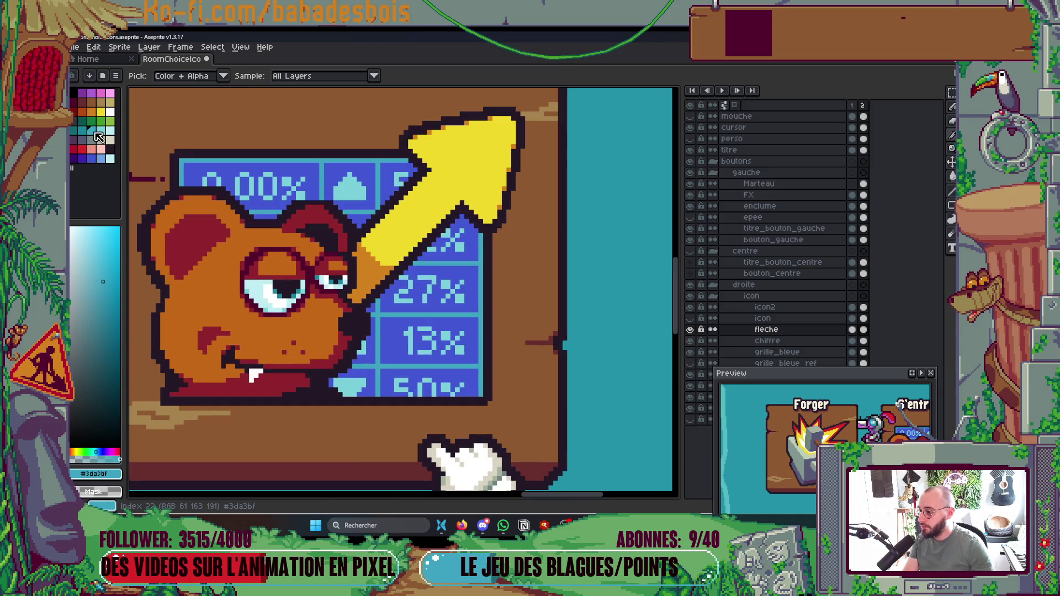
{"action": "left_click", "coordinate": [101, 160]}
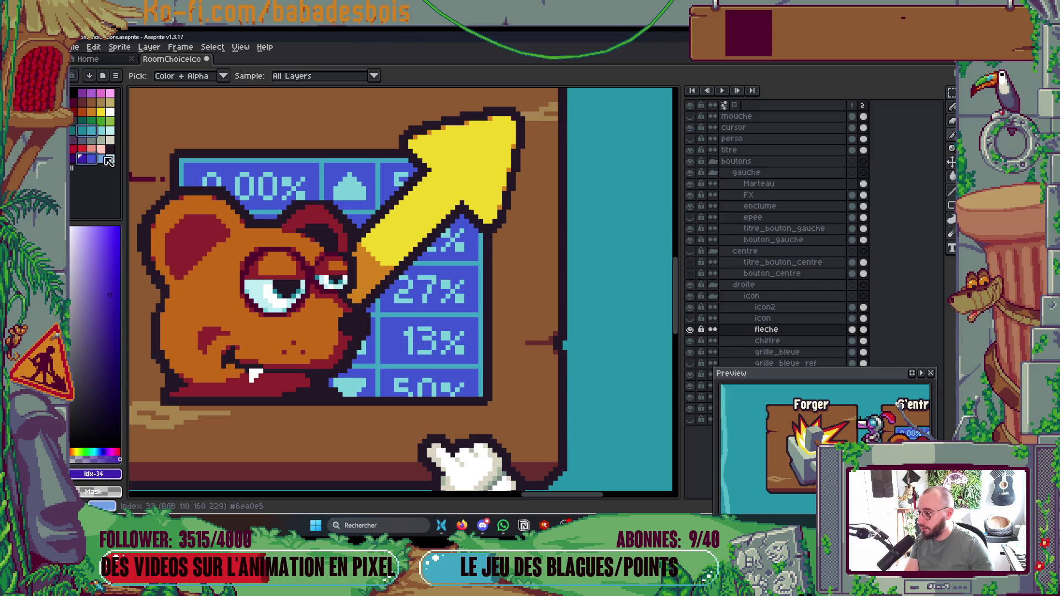
{"action": "left_click", "coordinate": [95, 133]}
{"action": "left_click_drag", "start_coordinate": [95, 132], "coordinate": [83, 131]}
Step: Set the Pencil to Shading ink at 3px and select the grille_bleue layer
{"action": "key", "text": "b"}
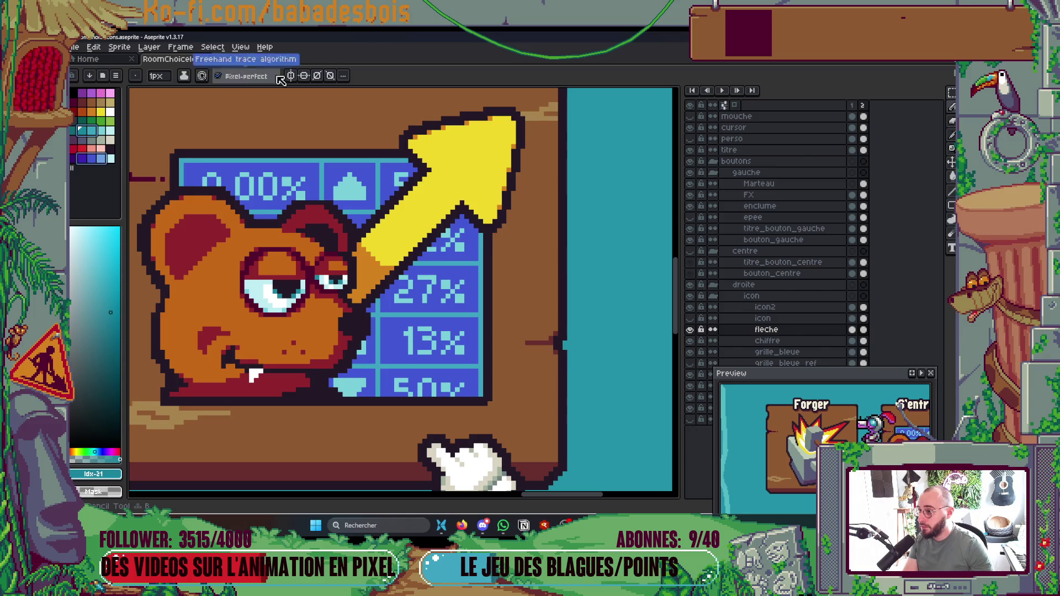
{"action": "left_click", "coordinate": [184, 75]}
{"action": "left_click", "coordinate": [209, 130]}
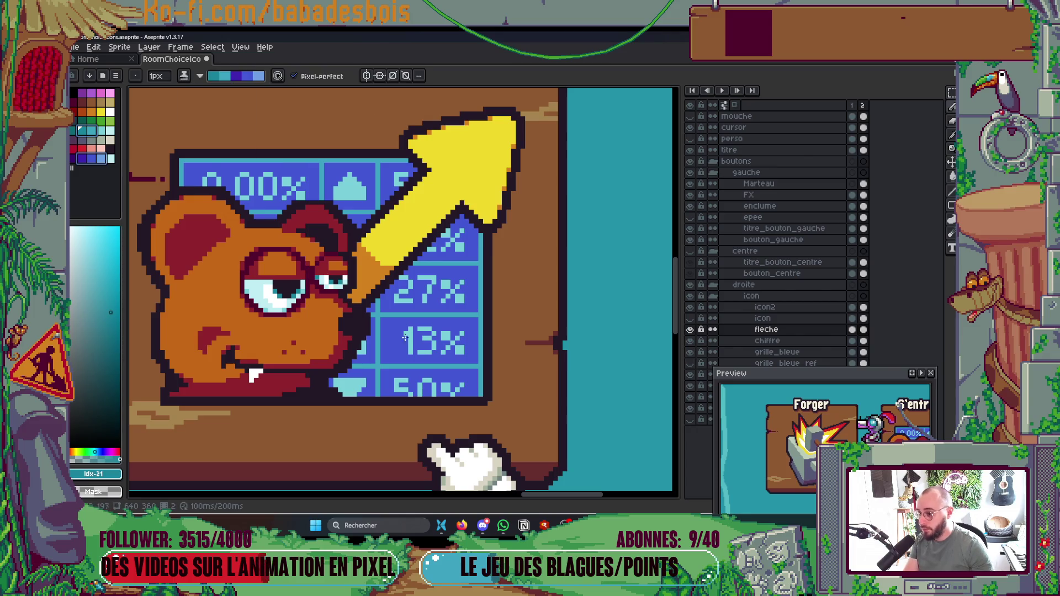
{"action": "key", "text": "plus"}
{"action": "left_click", "coordinate": [388, 334], "text": "ctrl"}
{"action": "key", "text": "plus"}
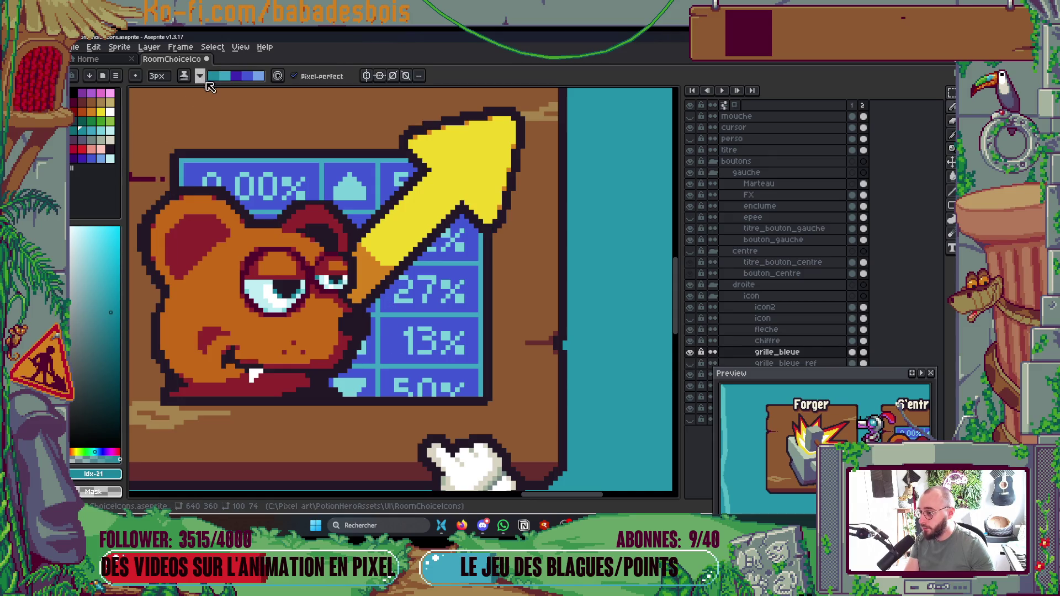
Step: Try a 4px purple-blue shadow stroke beside the arrow's edge, then undo it
{"action": "key", "text": "plus"}
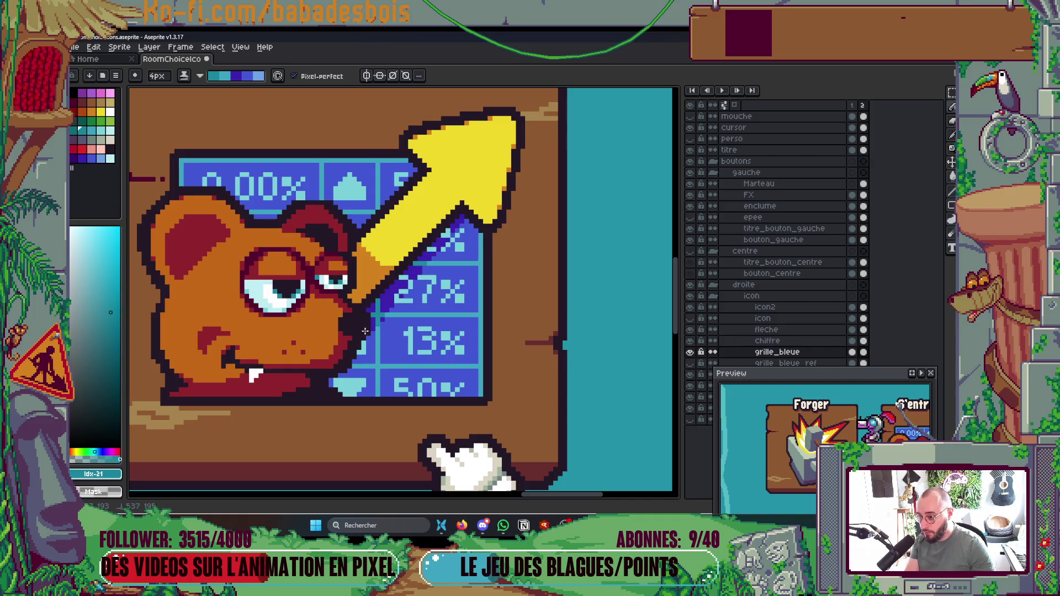
{"action": "key", "text": "v"}
{"action": "key", "text": "b"}
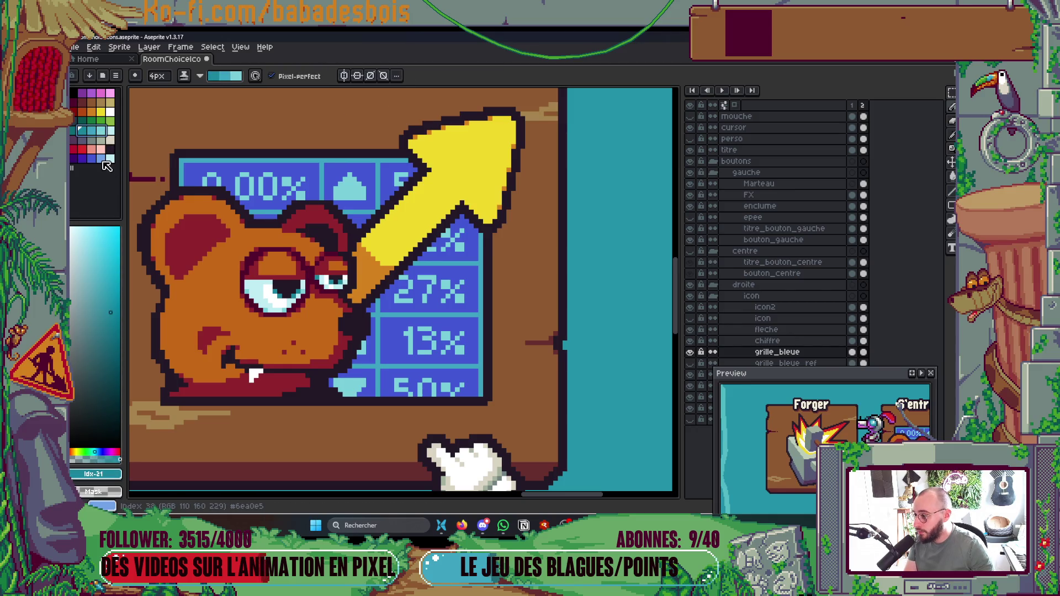
{"action": "left_click", "coordinate": [84, 161]}
{"action": "left_click_drag", "start_coordinate": [373, 310], "coordinate": [395, 276]}
{"action": "key", "text": "ctrl+z"}
Step: Sample the light cyan of the 27% digits and pick purple-blue as the drawing colour
{"action": "scroll", "coordinate": [410, 302], "scroll_direction": "up", "scroll_amount": 2}
{"action": "key", "text": "i"}
{"action": "left_click", "coordinate": [410, 260]}
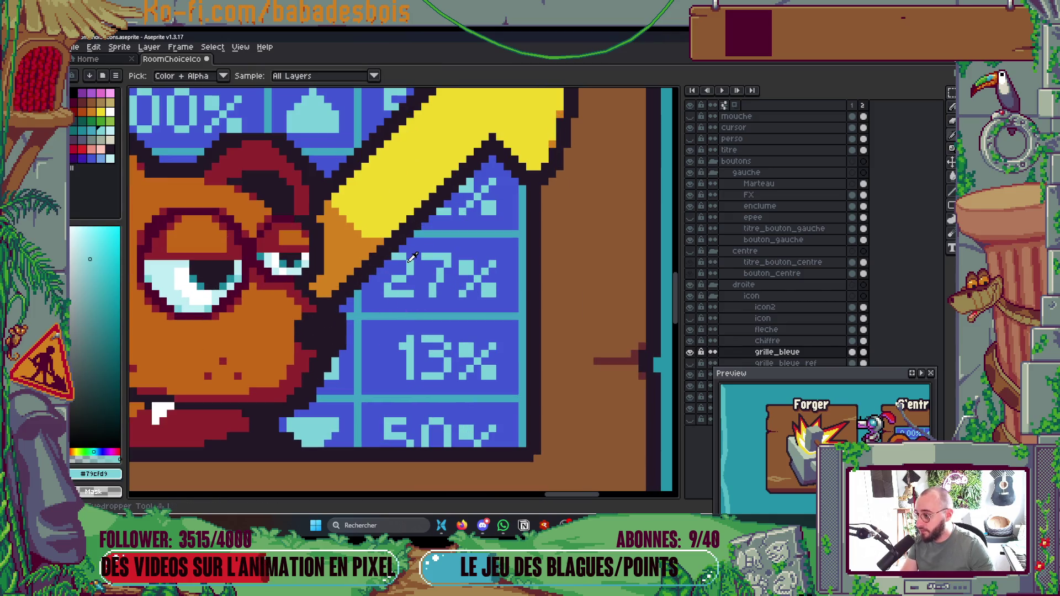
{"action": "key", "text": "g"}
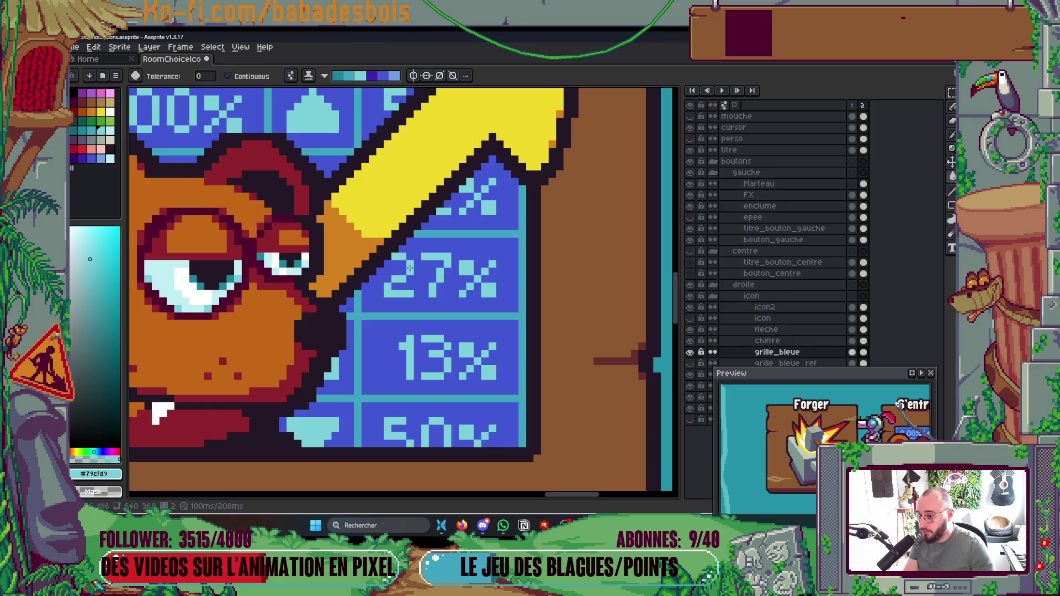
{"action": "left_click", "coordinate": [81, 131]}
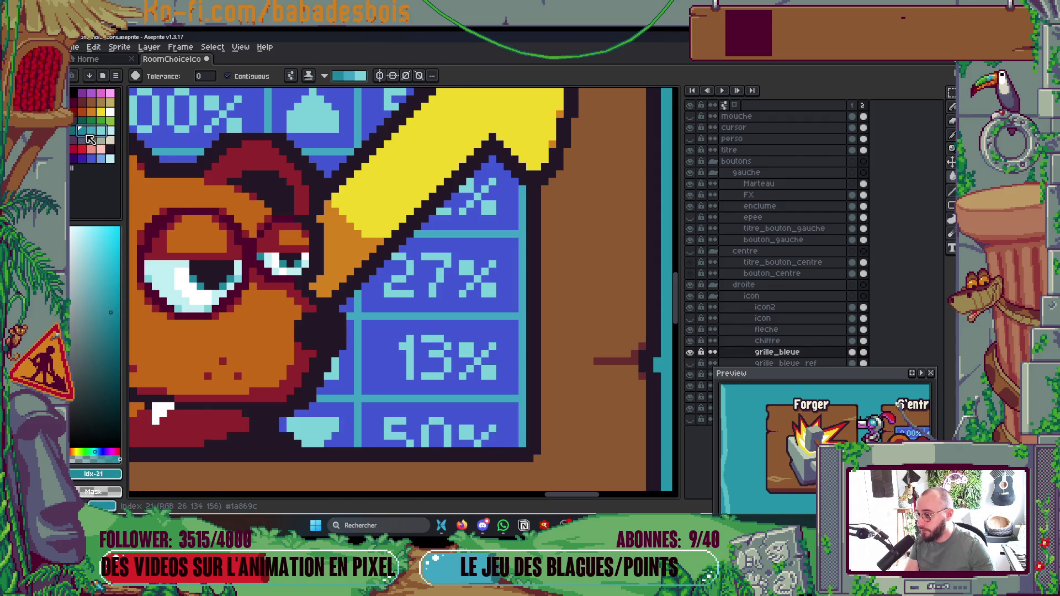
{"action": "left_click", "coordinate": [81, 159]}
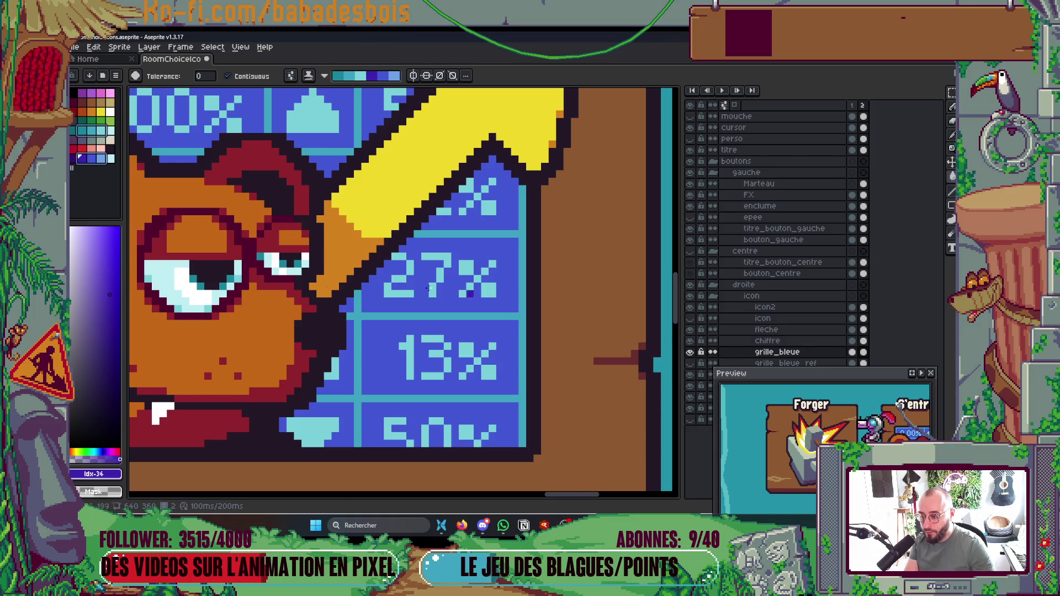
{"action": "scroll", "coordinate": [410, 268], "scroll_direction": "down", "scroll_amount": 1}
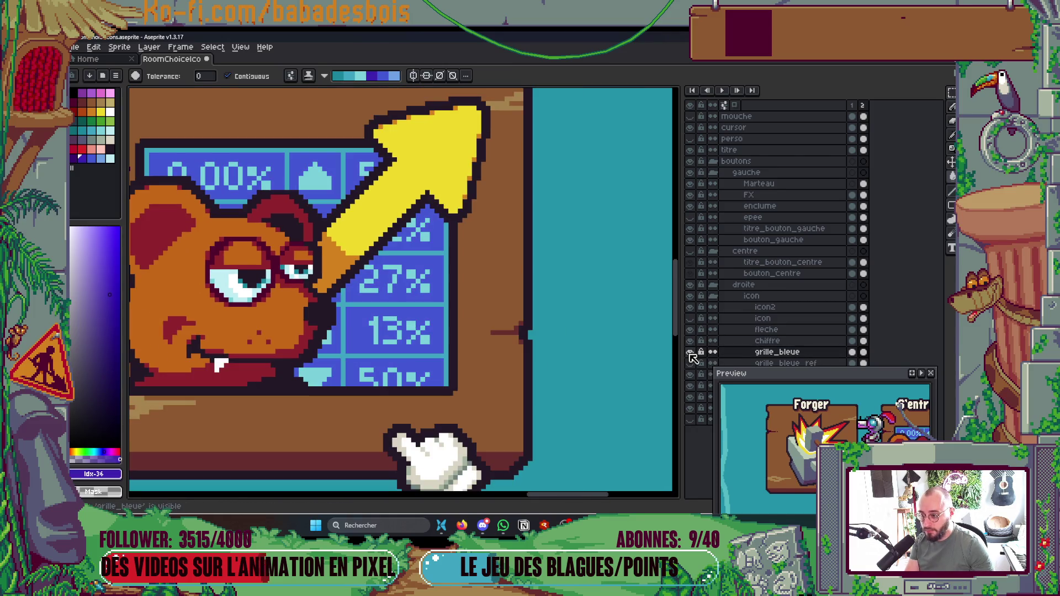
Step: Merge the chiffre layer down into grille_bleue and return to a 4px Pencil
{"action": "right_click", "coordinate": [770, 341]}
{"action": "left_click", "coordinate": [804, 406]}
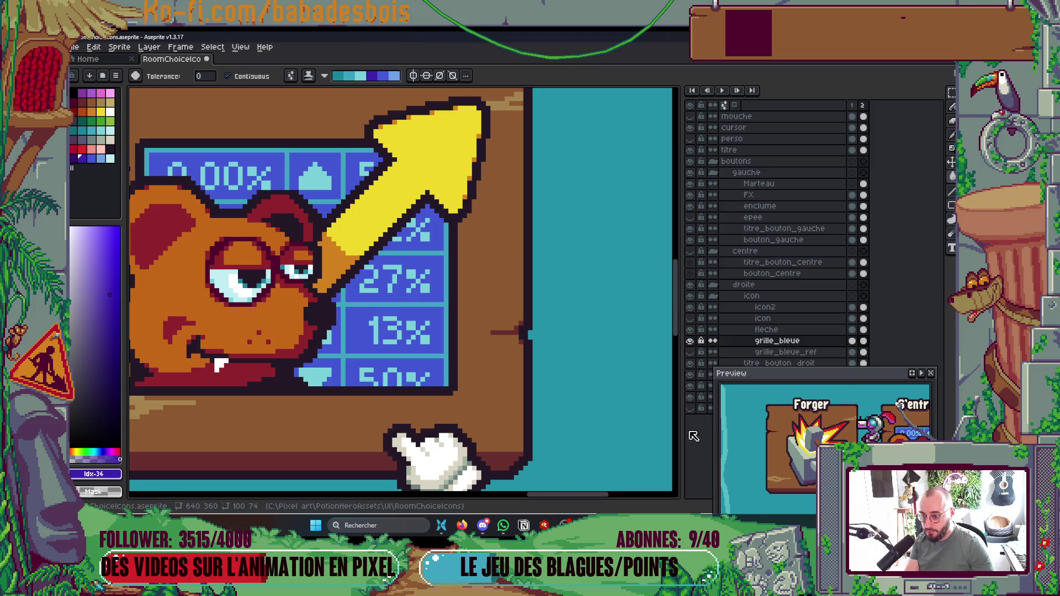
{"action": "key", "text": "b"}
{"action": "key", "text": "minus"}
Step: Draw a dark-blue shadow along the arrow's edge, undoing the failed strokes
{"action": "mouse_move", "coordinate": [338, 307]}
{"action": "left_mouse_down"}
{"action": "mouse_move", "coordinate": [407, 223]}
{"action": "mouse_move", "coordinate": [338, 306]}
{"action": "left_mouse_up"}
{"action": "key", "text": "ctrl+z"}
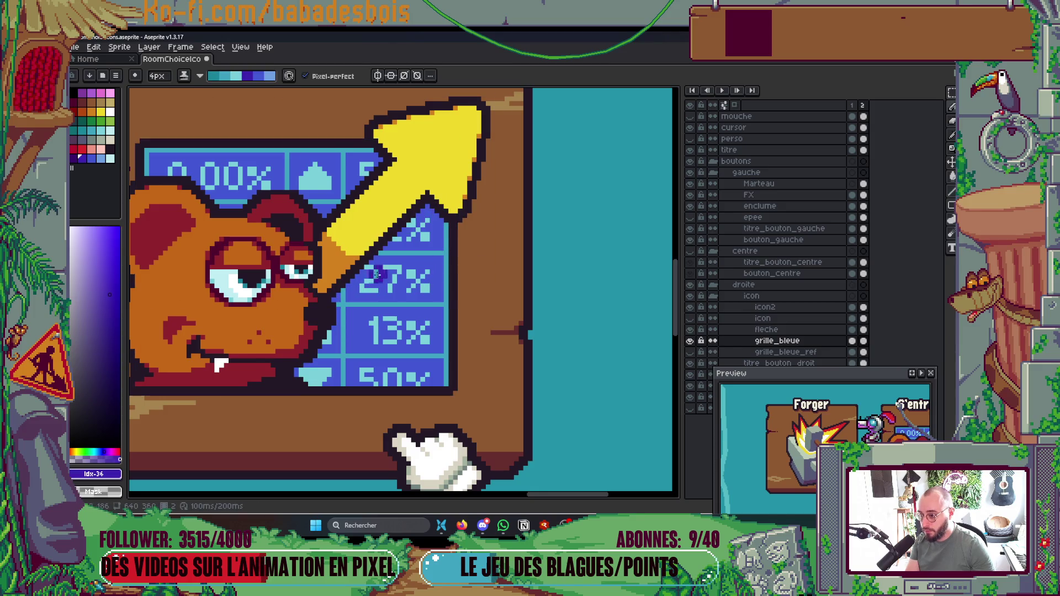
{"action": "scroll", "coordinate": [364, 267], "scroll_direction": "up", "scroll_amount": 1}
{"action": "left_click", "coordinate": [347, 280]}
{"action": "key", "text": "ctrl+z"}
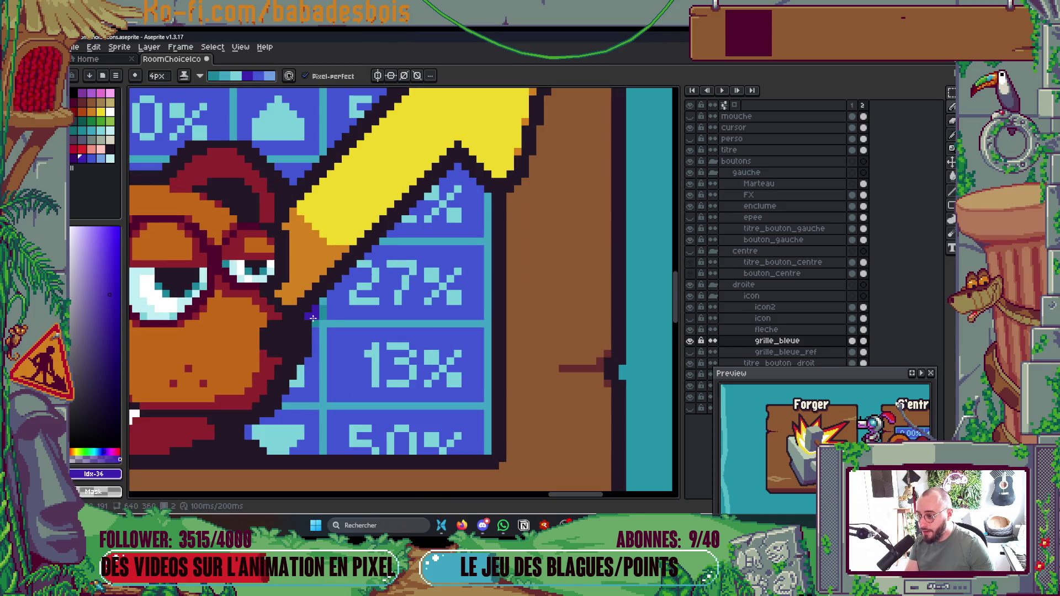
{"action": "left_click_drag", "start_coordinate": [317, 312], "coordinate": [400, 210]}
{"action": "left_click_drag", "start_coordinate": [367, 266], "coordinate": [467, 161]}
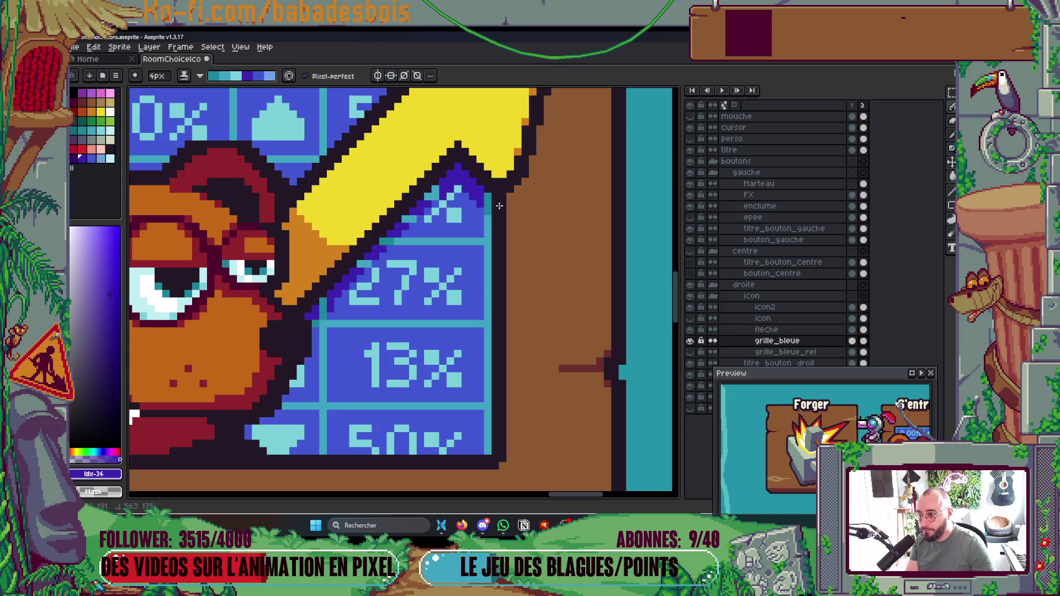
Step: With a 1px Pencil, draw a straight purple 45° shadow line under the arrow
{"action": "scroll", "coordinate": [554, 194], "scroll_direction": "down", "scroll_amount": 5}
{"action": "scroll", "coordinate": [575, 188], "scroll_direction": "up", "scroll_amount": 2}
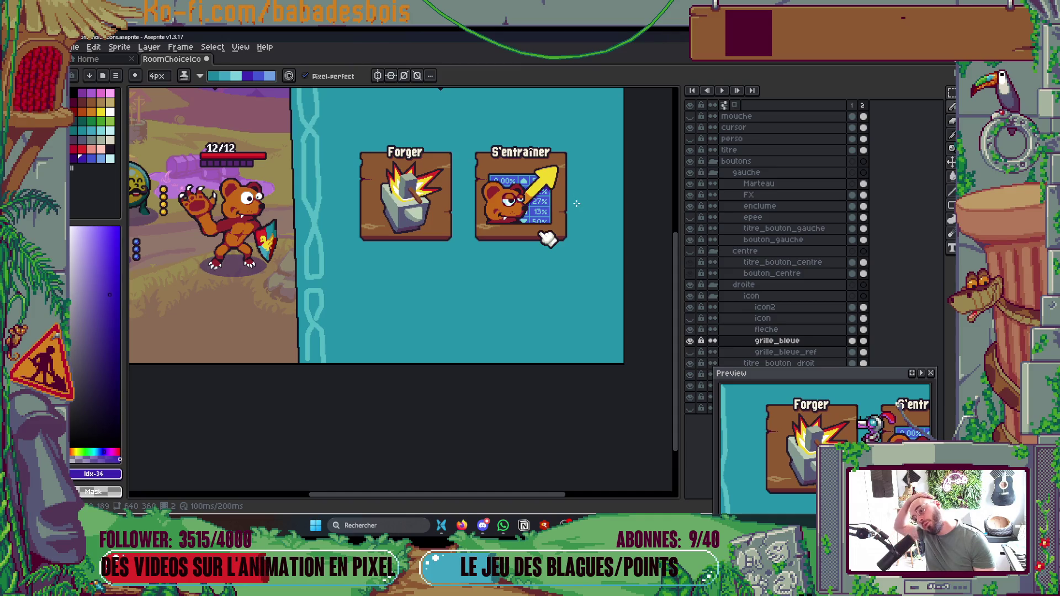
{"action": "scroll", "coordinate": [544, 187], "scroll_direction": "up", "scroll_amount": 5}
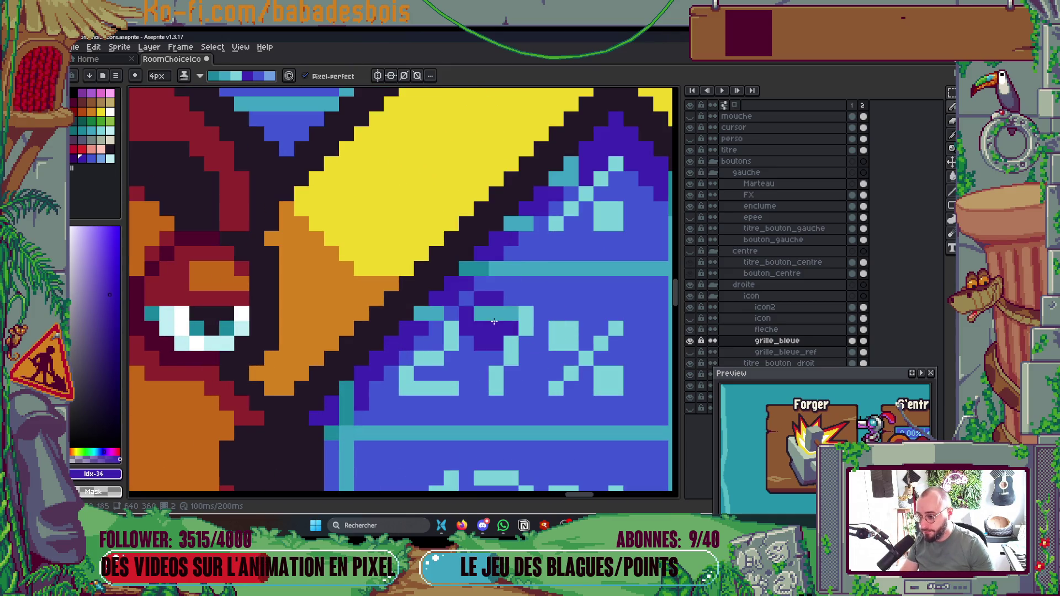
{"action": "key", "text": "minus"}
{"action": "key", "text": "minus"}
{"action": "key", "text": "minus"}
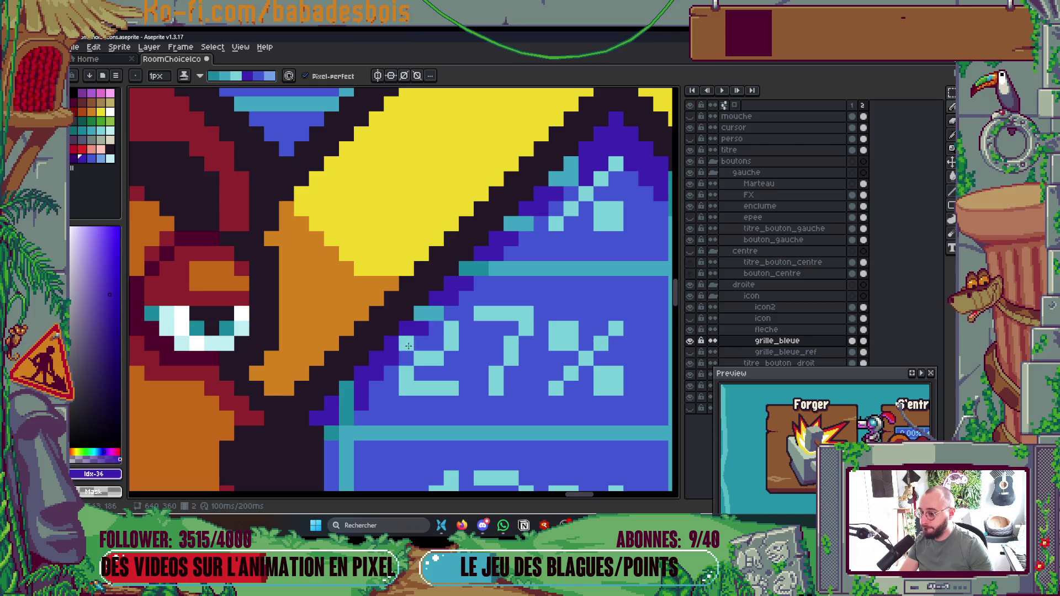
{"action": "left_click_drag", "start_coordinate": [366, 407], "coordinate": [374, 391]}
{"action": "key", "text": "ctrl+z"}
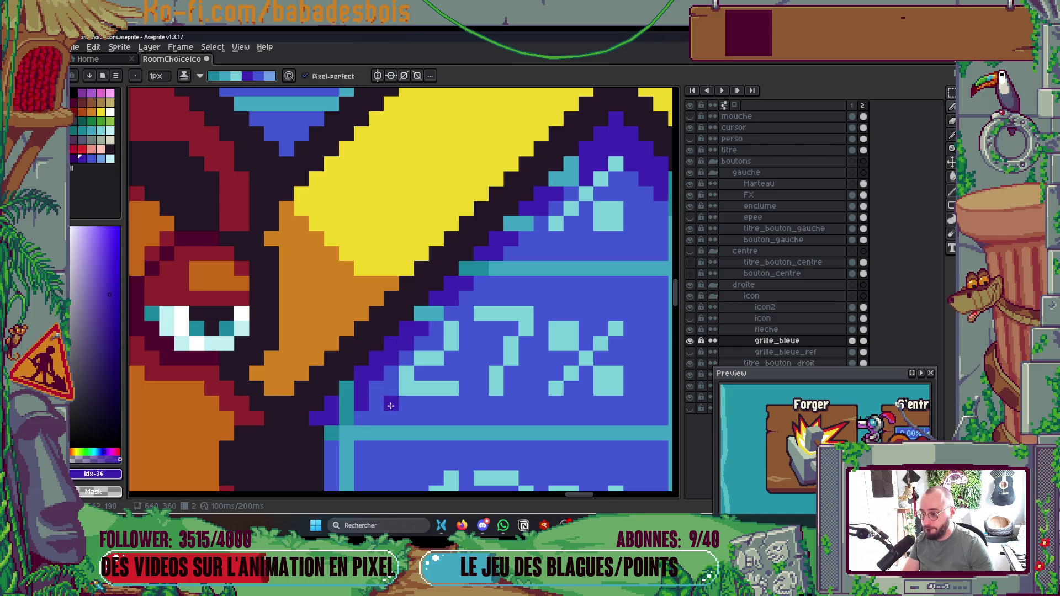
{"action": "scroll", "coordinate": [361, 425], "scroll_direction": "down", "scroll_amount": 2}
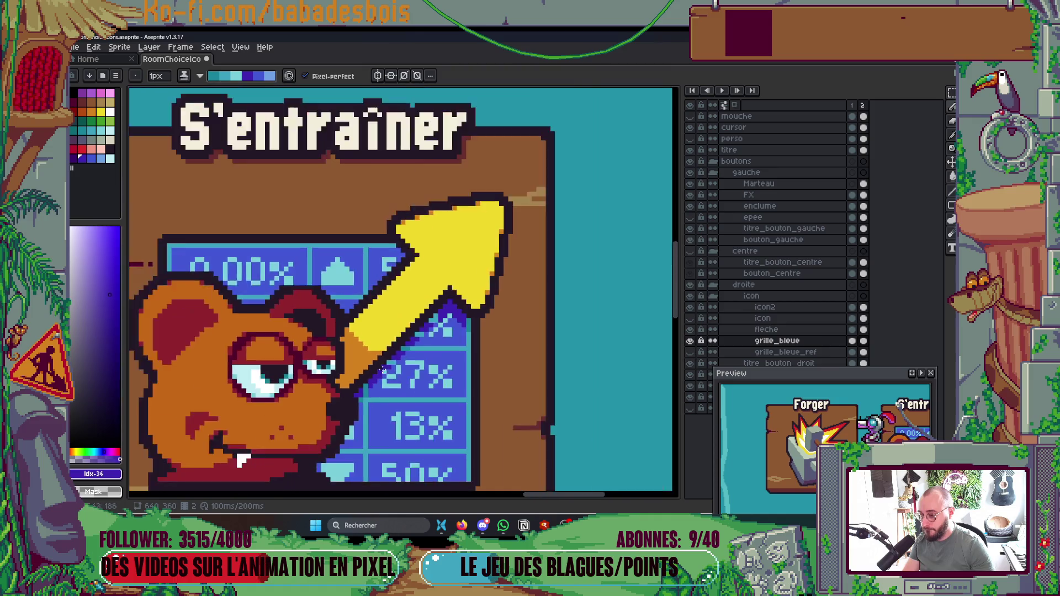
{"action": "scroll", "coordinate": [322, 378], "scroll_direction": "up", "scroll_amount": 3}
{"action": "scroll", "coordinate": [322, 378], "scroll_direction": "down", "scroll_amount": 1}
{"action": "mouse_move", "coordinate": [321, 377]}
{"action": "left_mouse_down"}
{"action": "mouse_move", "coordinate": [509, 207]}
{"action": "mouse_move", "coordinate": [438, 265]}
{"action": "mouse_move", "coordinate": [469, 232]}
{"action": "mouse_move", "coordinate": [454, 253]}
{"action": "left_mouse_up"}
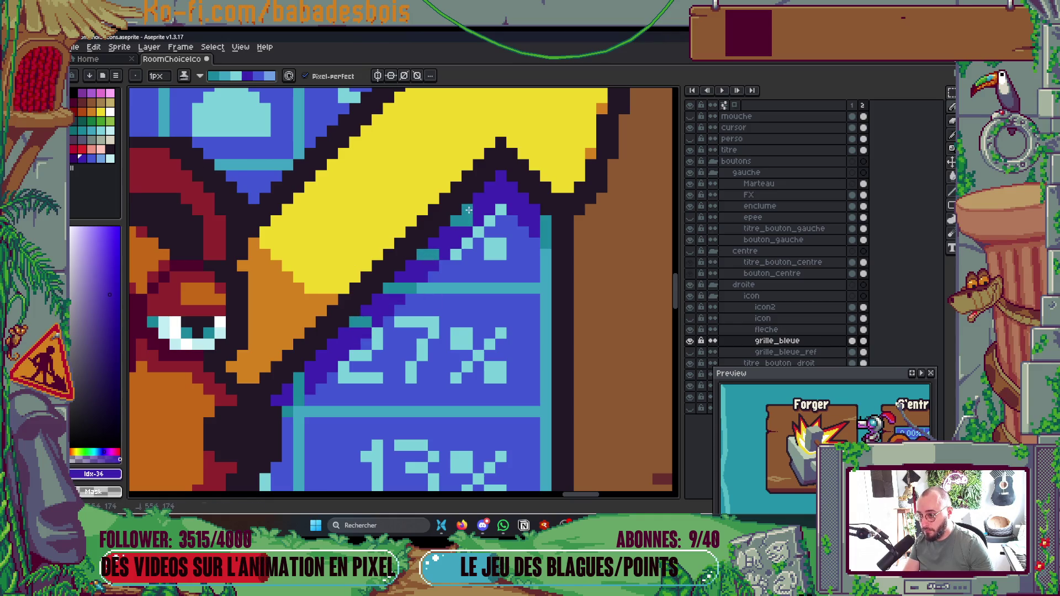
Step: Pick the arrow's yellow and return to editing the fleche layer
{"action": "scroll", "coordinate": [459, 223], "scroll_direction": "down", "scroll_amount": 5}
{"action": "scroll", "coordinate": [527, 182], "scroll_direction": "up", "scroll_amount": 5}
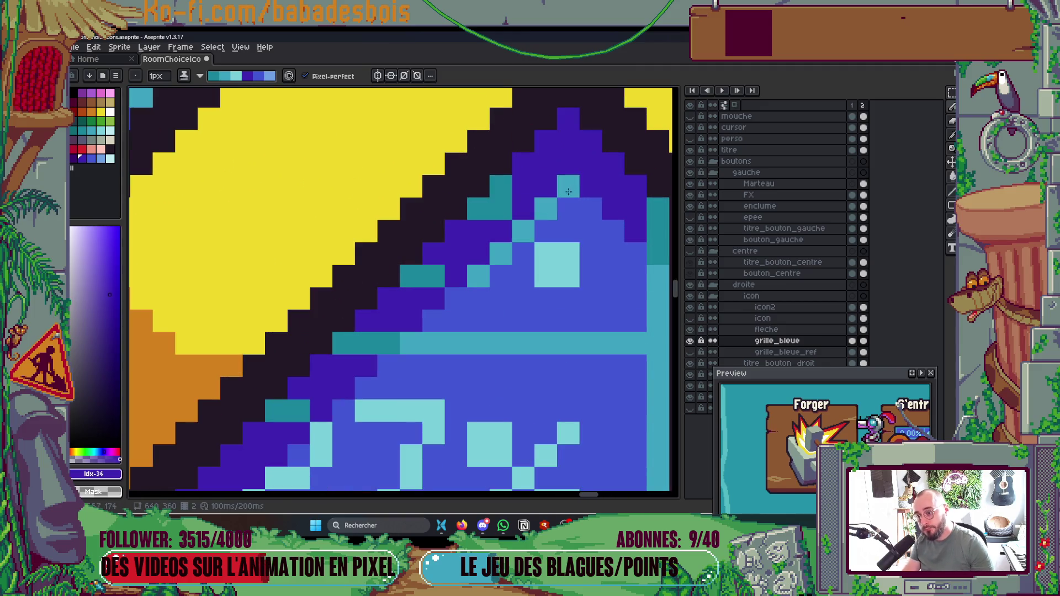
{"action": "scroll", "coordinate": [605, 316], "scroll_direction": "down", "scroll_amount": 5}
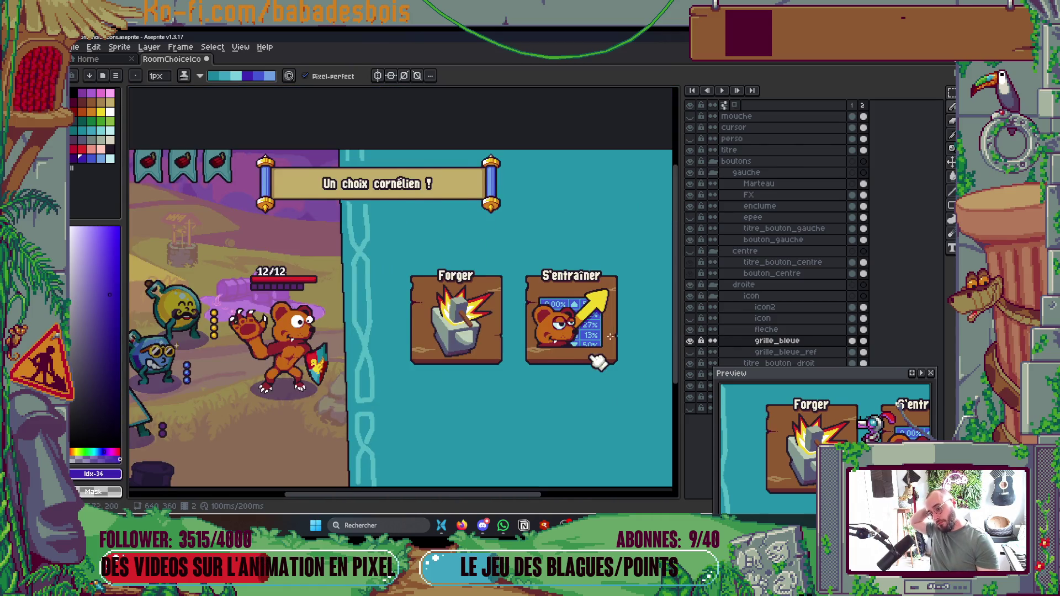
{"action": "left_click_drag", "start_coordinate": [598, 362], "coordinate": [519, 335]}
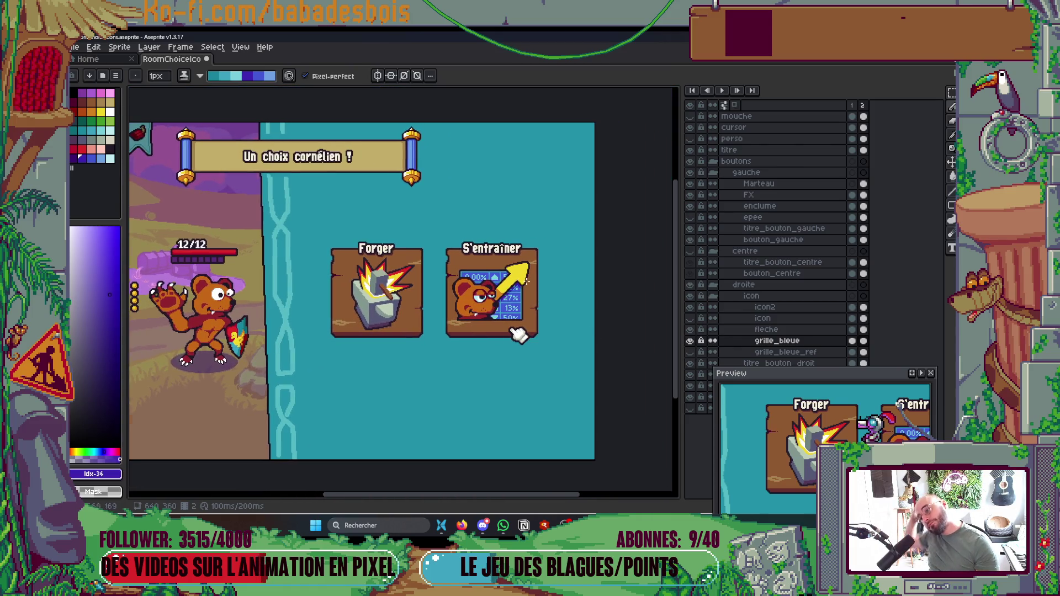
{"action": "scroll", "coordinate": [495, 286], "scroll_direction": "up", "scroll_amount": 5}
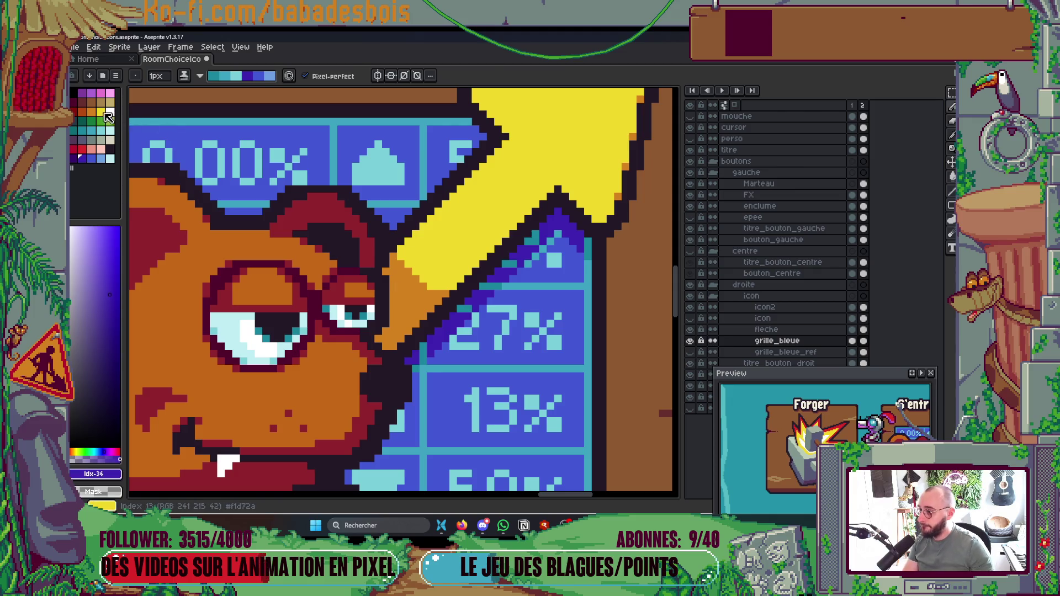
{"action": "left_click", "coordinate": [417, 293], "text": "alt"}
{"action": "left_click", "coordinate": [417, 292], "text": "ctrl"}
Step: Recolour the stray orange pixels along the arrow's yellow edge yellow with the Pencil
{"action": "scroll", "coordinate": [416, 293], "scroll_direction": "up", "scroll_amount": 2}
{"action": "left_click_drag", "start_coordinate": [417, 293], "coordinate": [414, 285]}
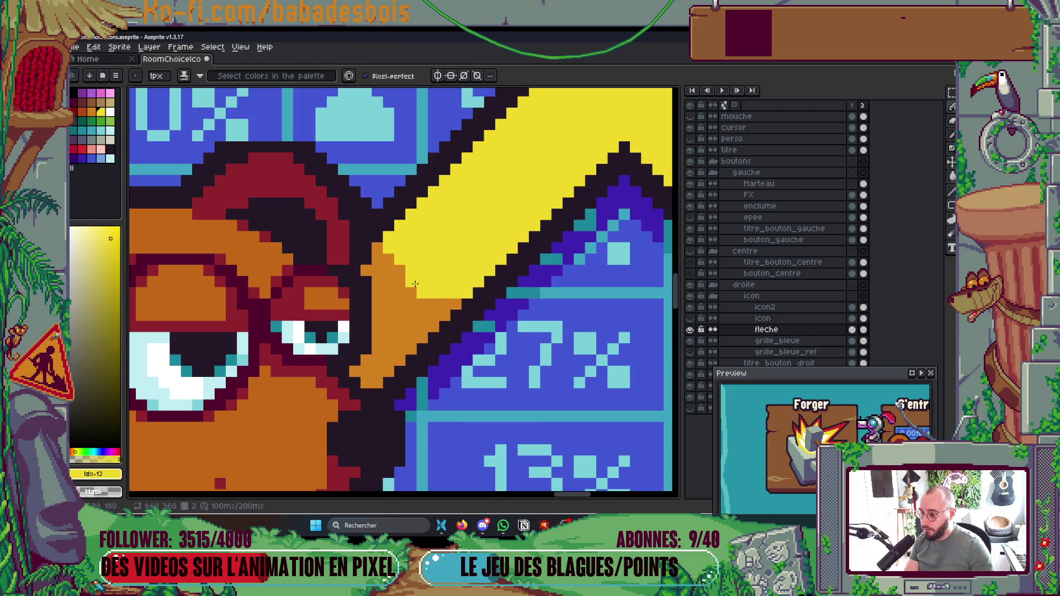
{"action": "left_click", "coordinate": [400, 270]}
{"action": "left_click", "coordinate": [410, 290]}
{"action": "left_click", "coordinate": [411, 303]}
{"action": "left_click", "coordinate": [424, 303]}
{"action": "left_click", "coordinate": [450, 303]}
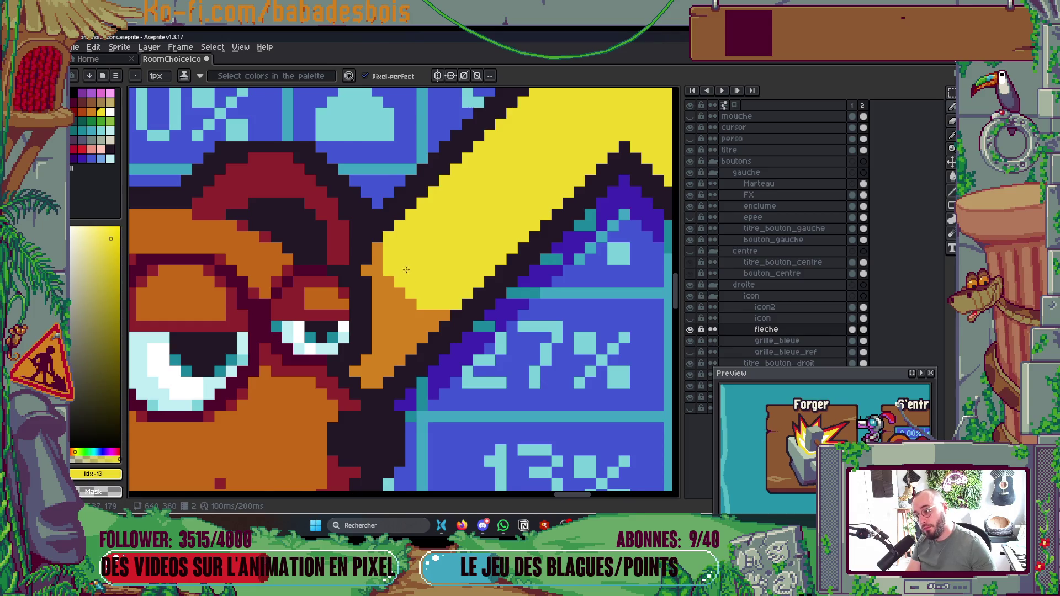
Step: Flip between frames 1 and 2 to review the Forger anvil animation, ending on frame 2
{"action": "scroll", "coordinate": [402, 271], "scroll_direction": "down", "scroll_amount": 5}
{"action": "scroll", "coordinate": [483, 235], "scroll_direction": "up", "scroll_amount": 2}
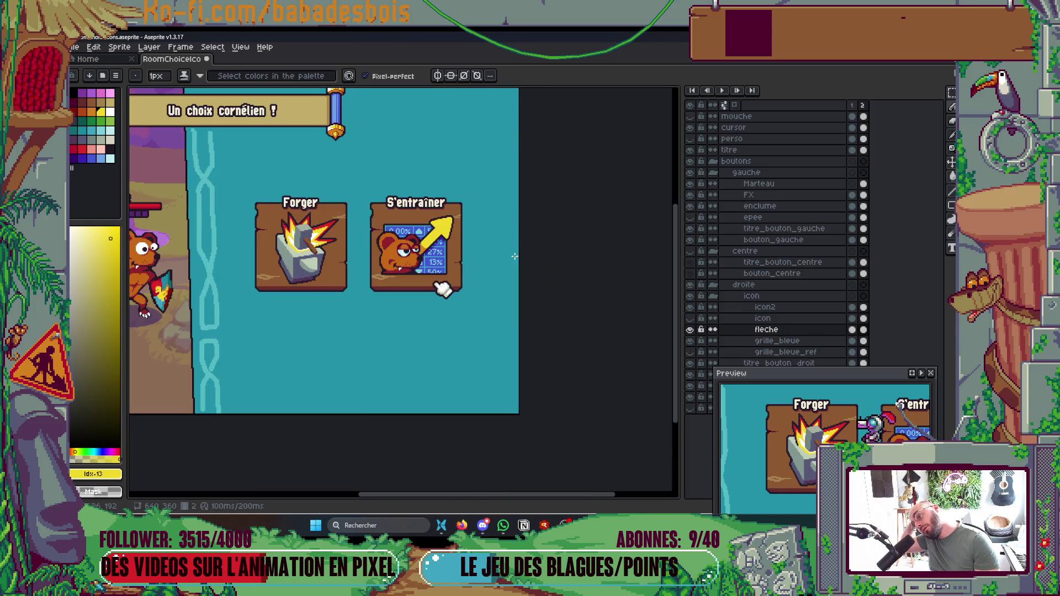
{"action": "key", "text": "Left"}
{"action": "key", "text": "Right"}
{"action": "key", "text": "Left"}
{"action": "key", "text": "Right"}
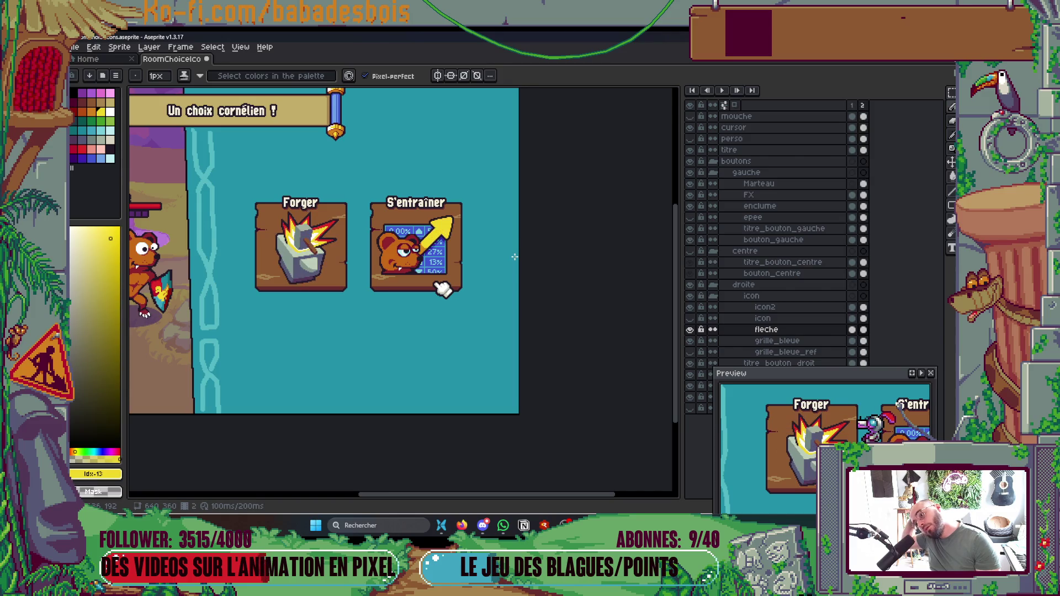
{"action": "key", "text": "Left"}
{"action": "key", "text": "Right"}
{"action": "key", "text": "Left"}
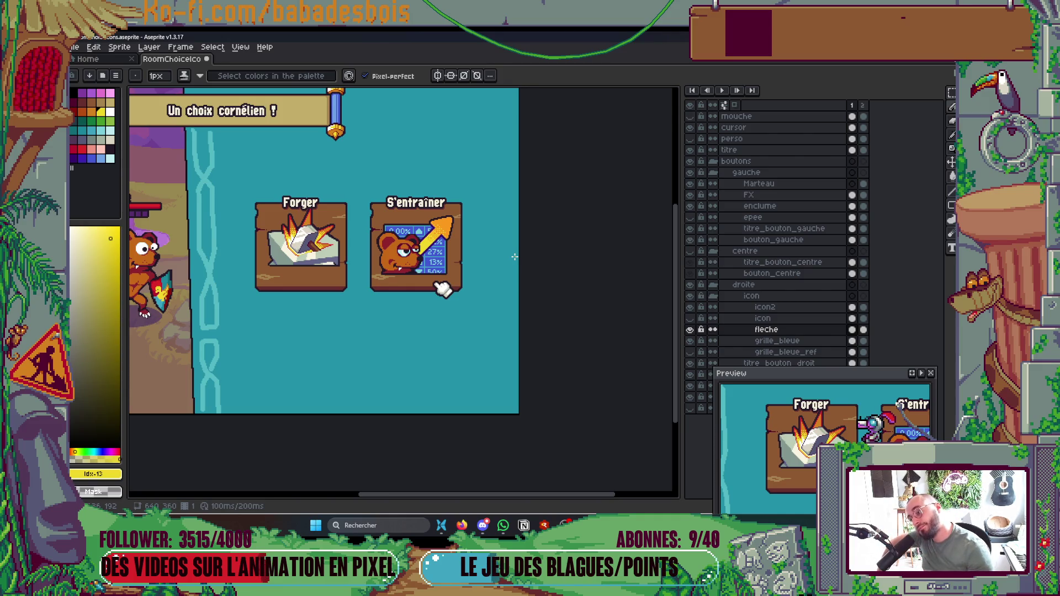
{"action": "key", "text": "Right"}
{"action": "key", "text": "Left"}
{"action": "key", "text": "Right"}
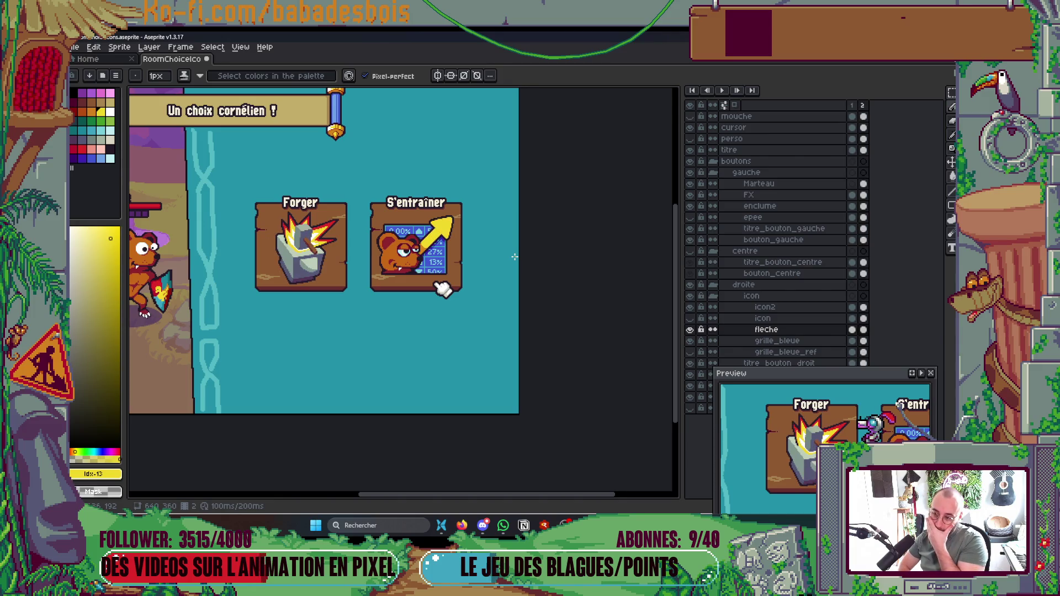
{"action": "key", "text": "Left"}
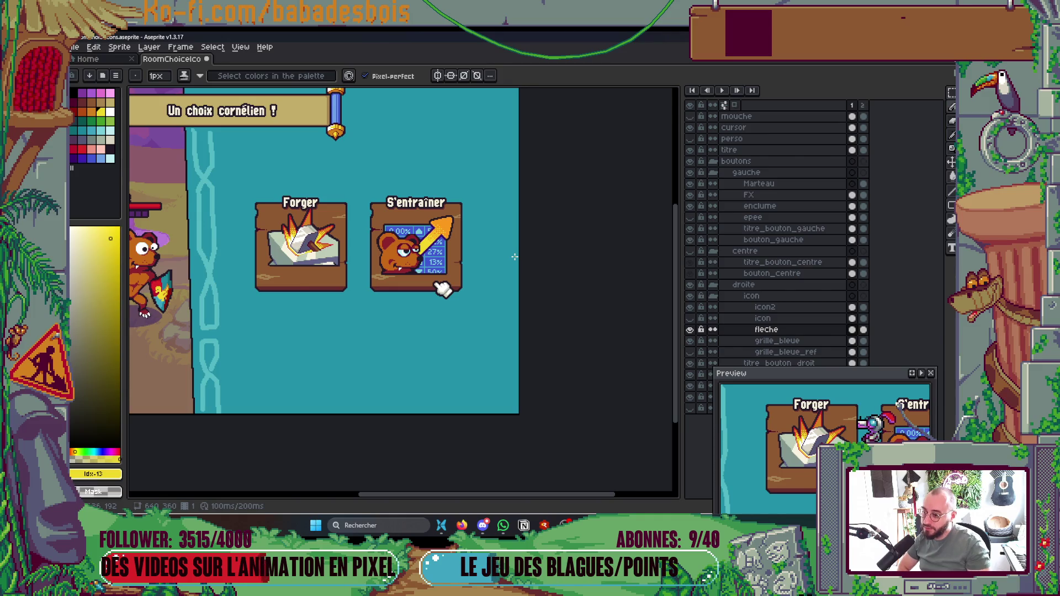
{"action": "key", "text": "Right"}
{"action": "scroll", "coordinate": [388, 233], "scroll_direction": "up", "scroll_amount": 4}
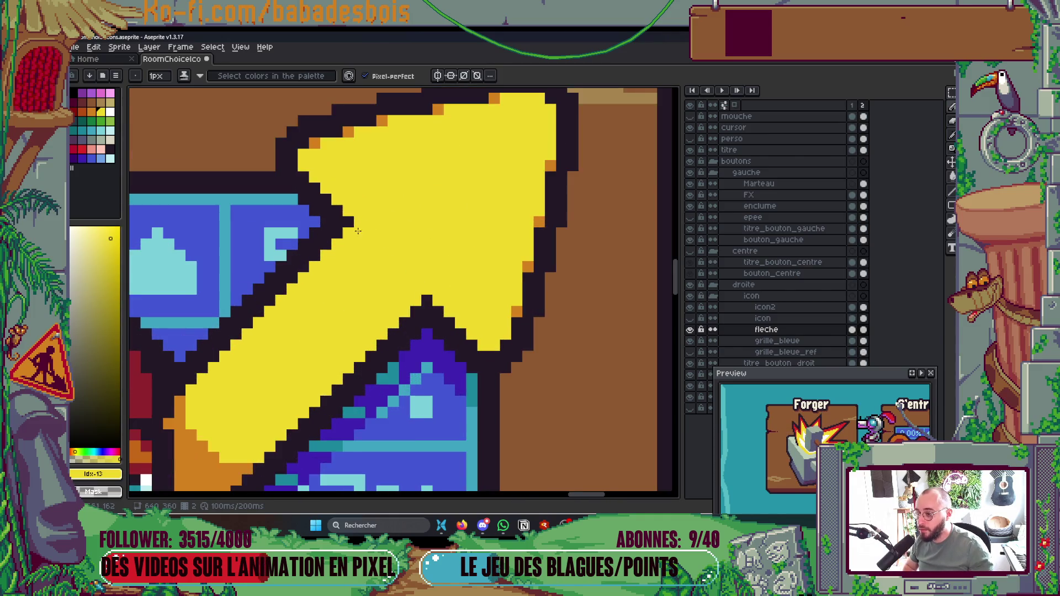
{"action": "scroll", "coordinate": [388, 233], "scroll_direction": "down", "scroll_amount": 2}
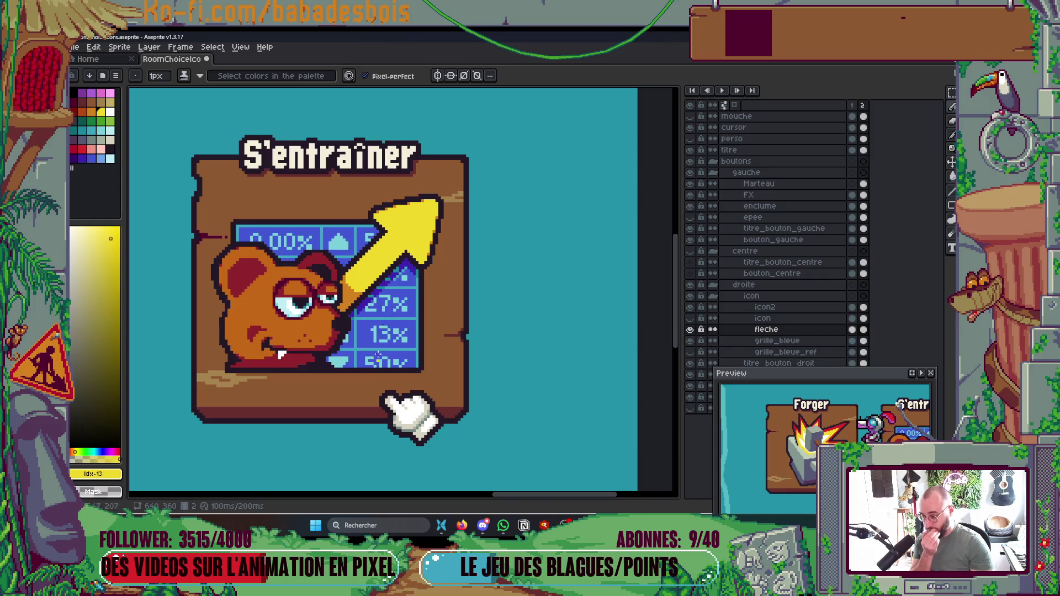
Step: Try orange Paint Bucket fills on the arrow, then undo them to restore the yellow
{"action": "scroll", "coordinate": [348, 325], "scroll_direction": "down", "scroll_amount": 3}
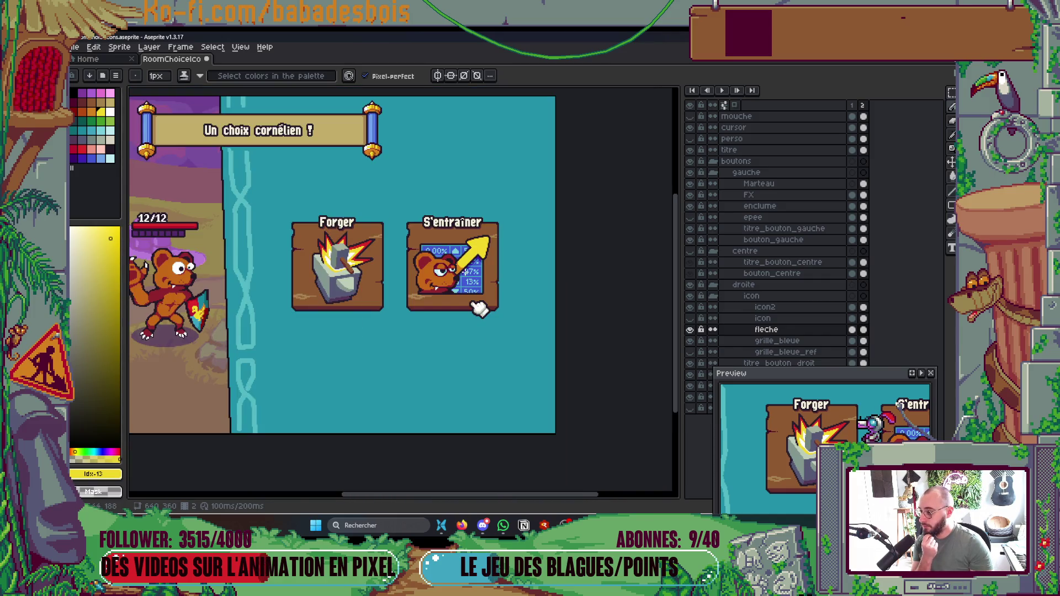
{"action": "scroll", "coordinate": [459, 251], "scroll_direction": "up", "scroll_amount": 3}
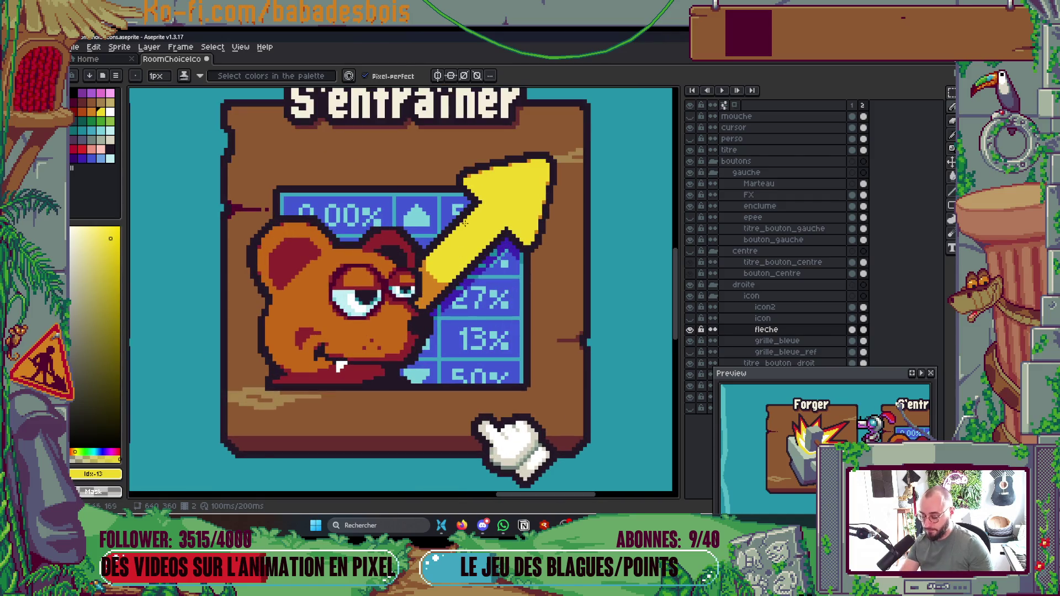
{"action": "key", "text": "i"}
{"action": "left_click", "coordinate": [442, 279]}
{"action": "key", "text": "g"}
{"action": "left_click", "coordinate": [500, 244]}
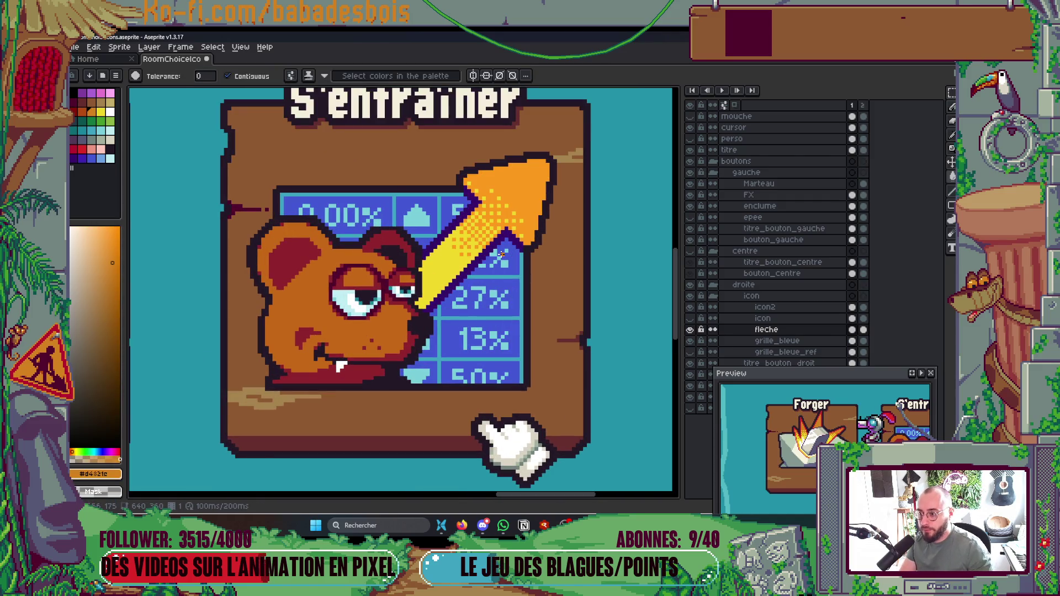
{"action": "key", "text": "i"}
{"action": "left_click", "coordinate": [522, 188]}
{"action": "key", "text": "ctrl+z"}
{"action": "key", "text": "g"}
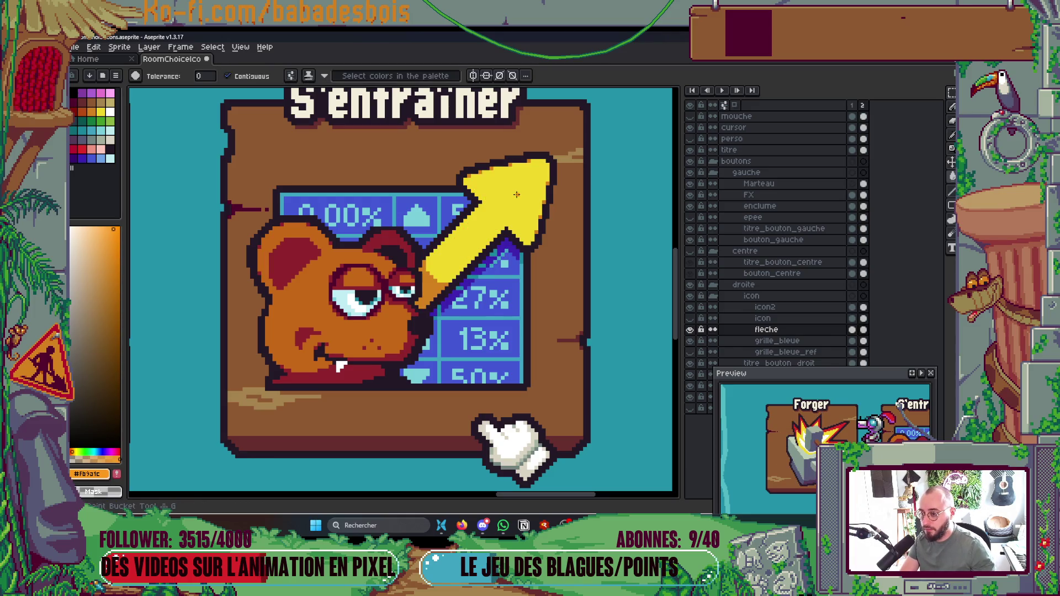
{"action": "left_click", "coordinate": [516, 194]}
{"action": "key", "text": "ctrl+z"}
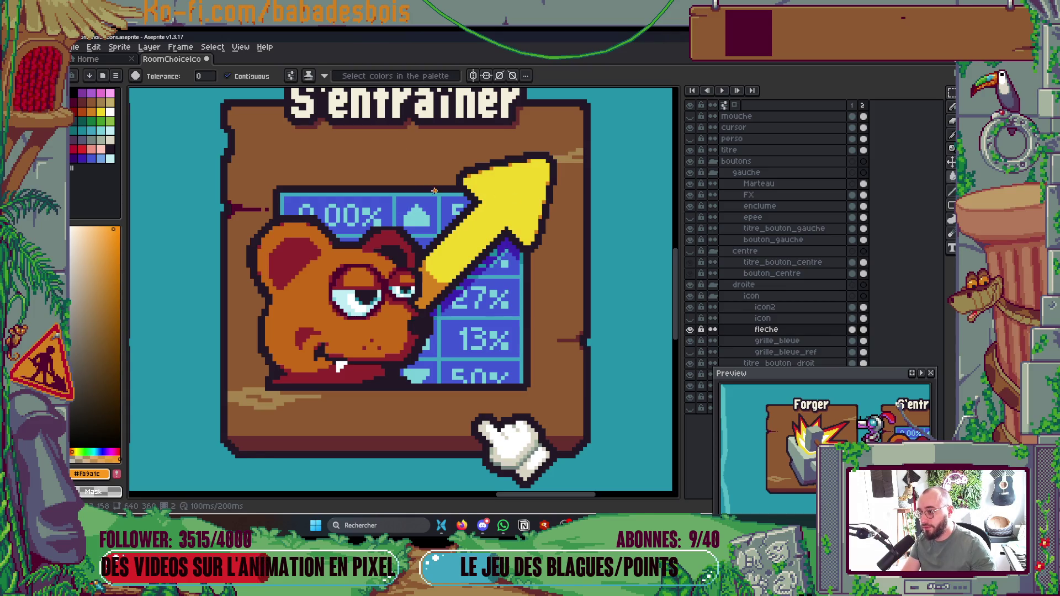
Step: Magic Wand-select the whole yellow arrow and switch to the Gradient Tool
{"action": "key", "text": "w"}
{"action": "left_click", "coordinate": [524, 227]}
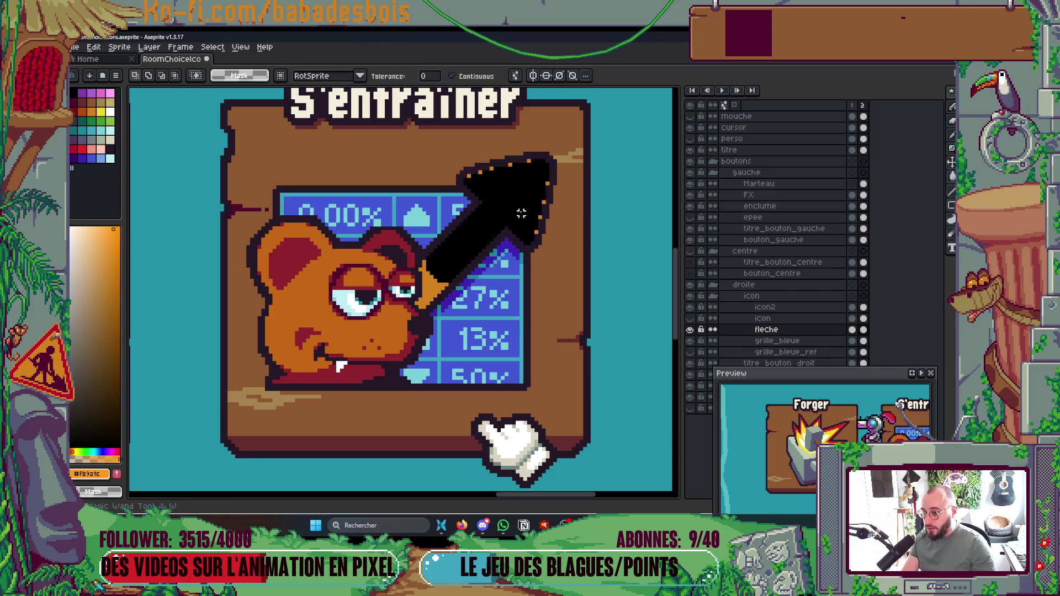
{"action": "key", "text": "b"}
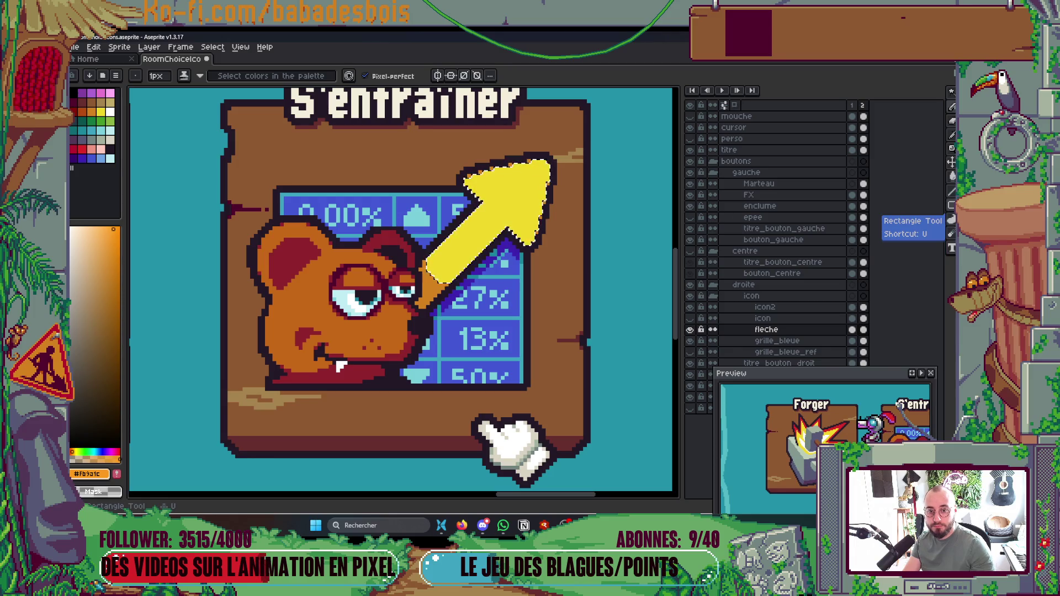
{"action": "left_click", "coordinate": [945, 238]}
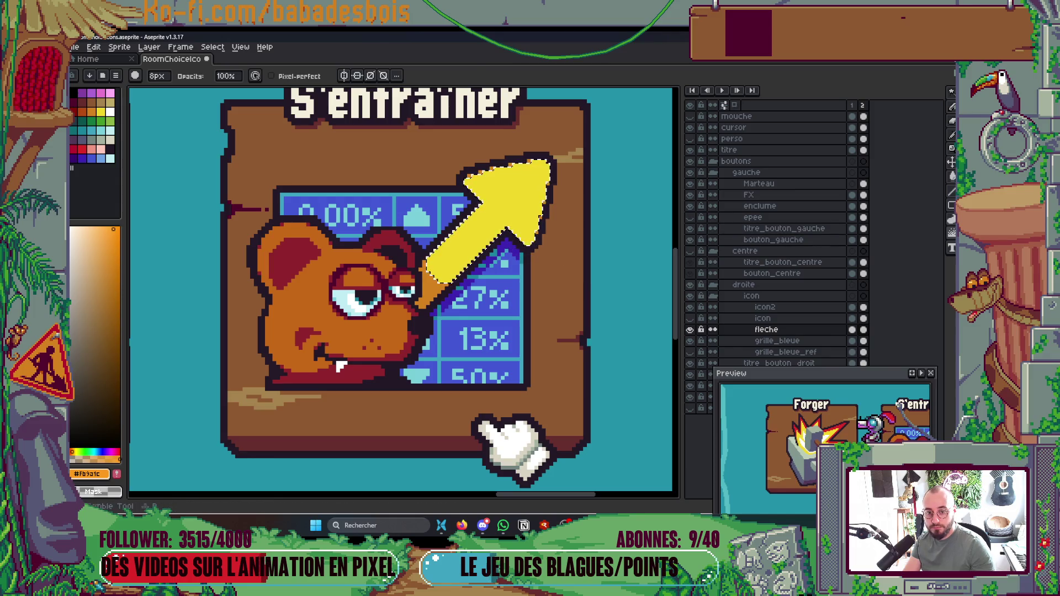
{"action": "key", "text": "d"}
{"action": "left_click", "coordinate": [951, 176]}
{"action": "left_click", "coordinate": [943, 178]}
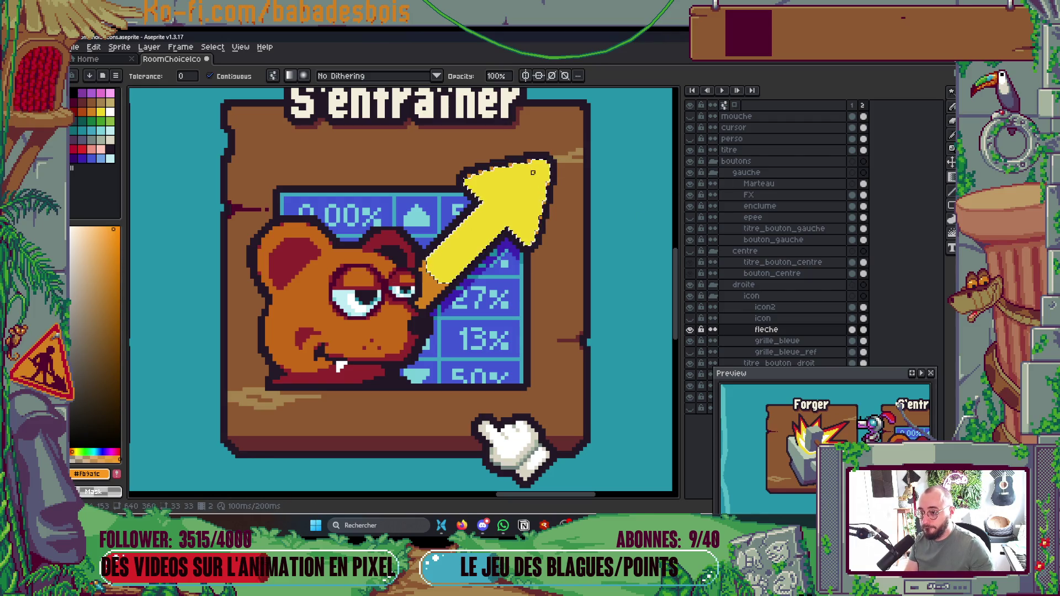
Step: Try a plain and a Bayer Matrix 2x2 dithered gradient across the arrow, undoing both
{"action": "left_click_drag", "start_coordinate": [534, 172], "coordinate": [435, 243]}
{"action": "key", "text": "ctrl+z"}
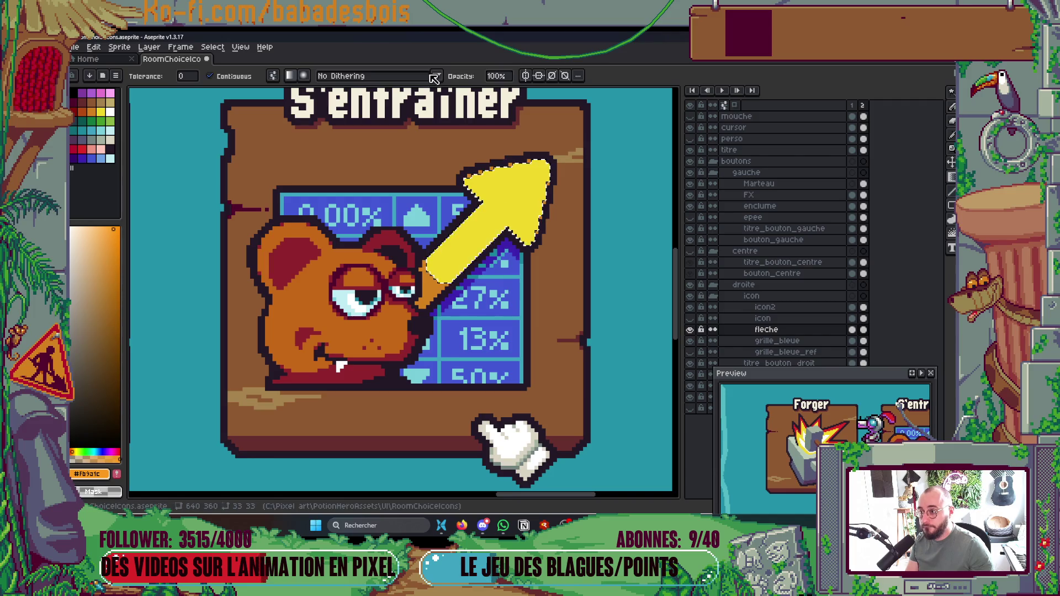
{"action": "left_click", "coordinate": [324, 76]}
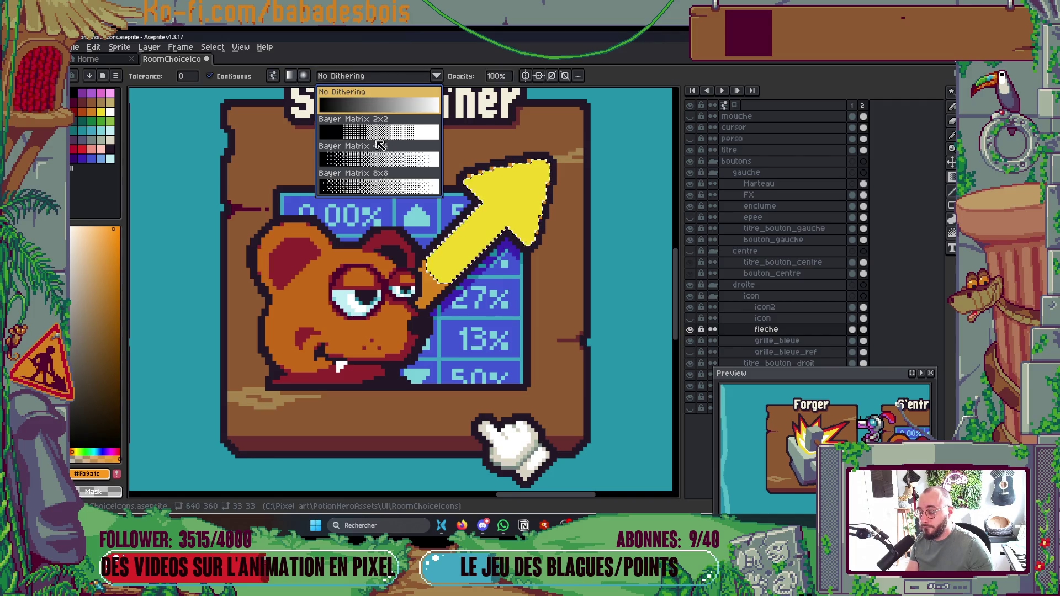
{"action": "left_click", "coordinate": [395, 138]}
{"action": "left_click_drag", "start_coordinate": [529, 169], "coordinate": [440, 262]}
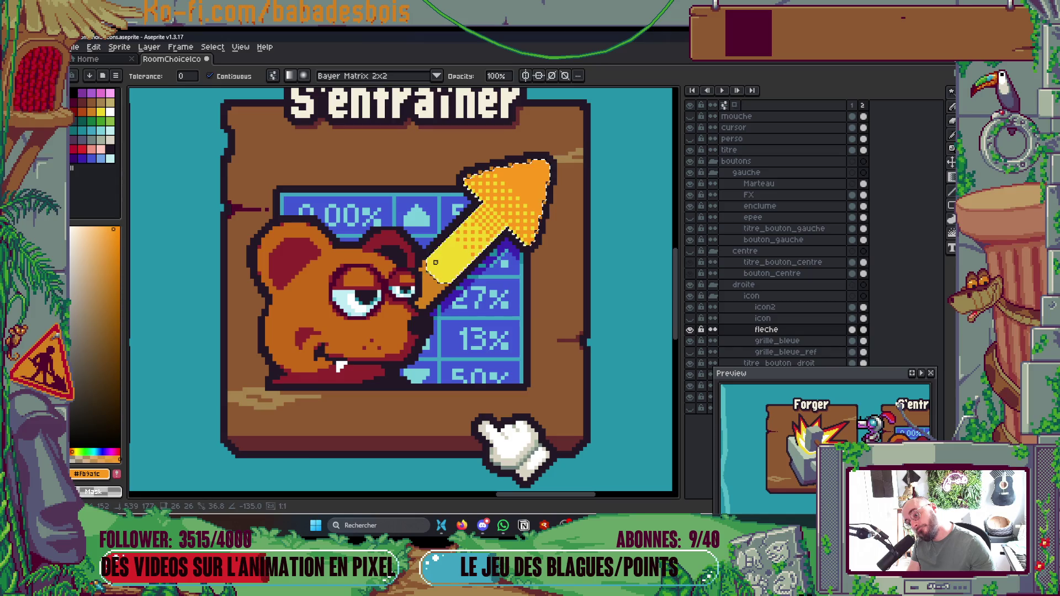
{"action": "scroll", "coordinate": [436, 262], "scroll_direction": "down", "scroll_amount": 3}
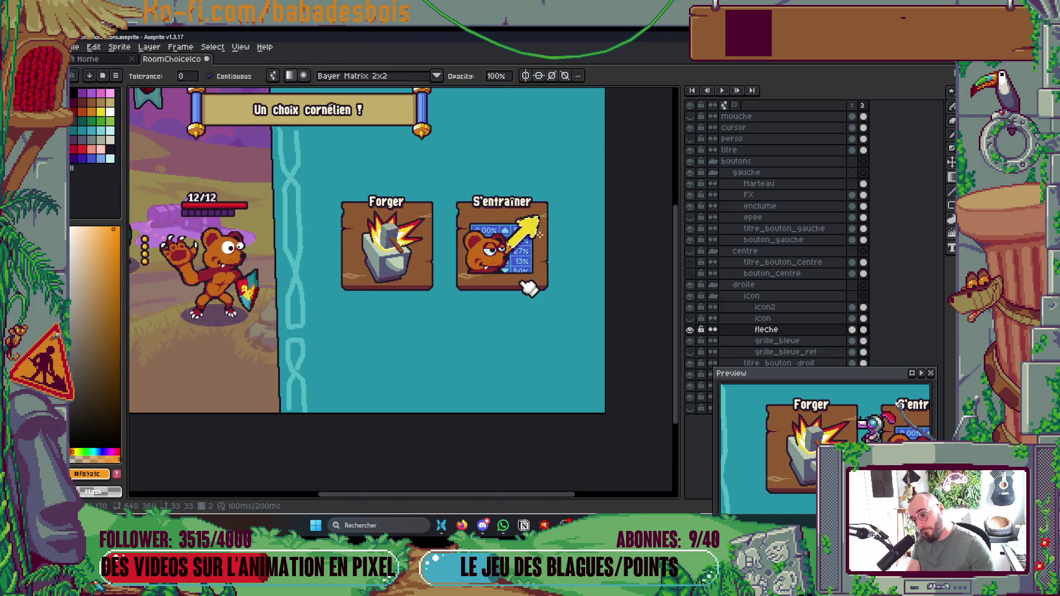
{"action": "scroll", "coordinate": [543, 234], "scroll_direction": "up", "scroll_amount": 3}
{"action": "left_click_drag", "start_coordinate": [539, 136], "coordinate": [404, 260]}
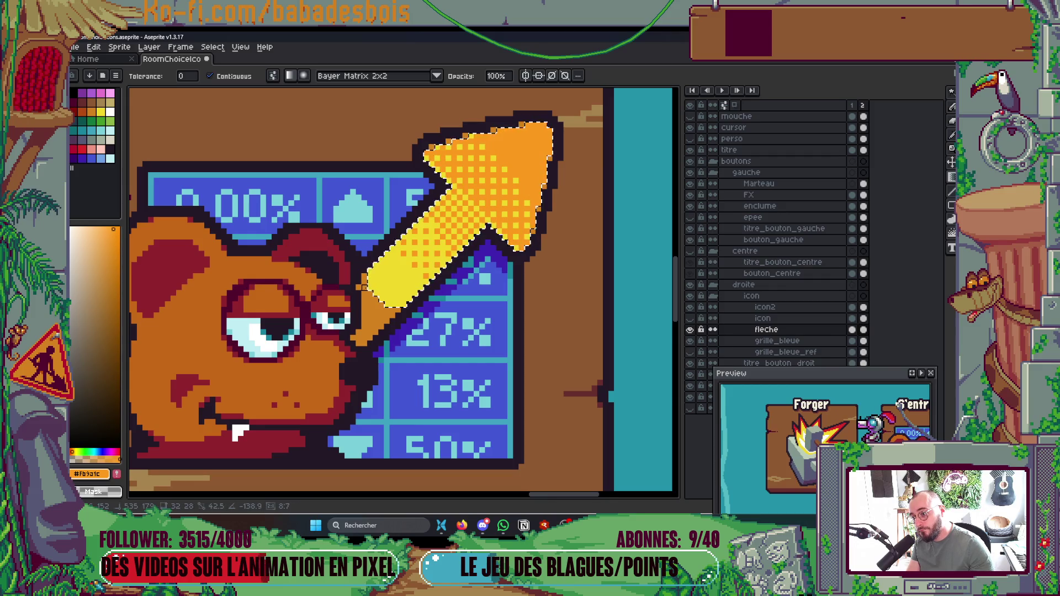
{"action": "key", "text": "ctrl+z"}
Step: After trying Bayer 4x4, redraw the orange-to-yellow arrow gradient with Bayer Matrix 8x8 dithering
{"action": "left_click", "coordinate": [436, 76]}
{"action": "left_click", "coordinate": [381, 175]}
{"action": "left_click_drag", "start_coordinate": [527, 158], "coordinate": [381, 276]}
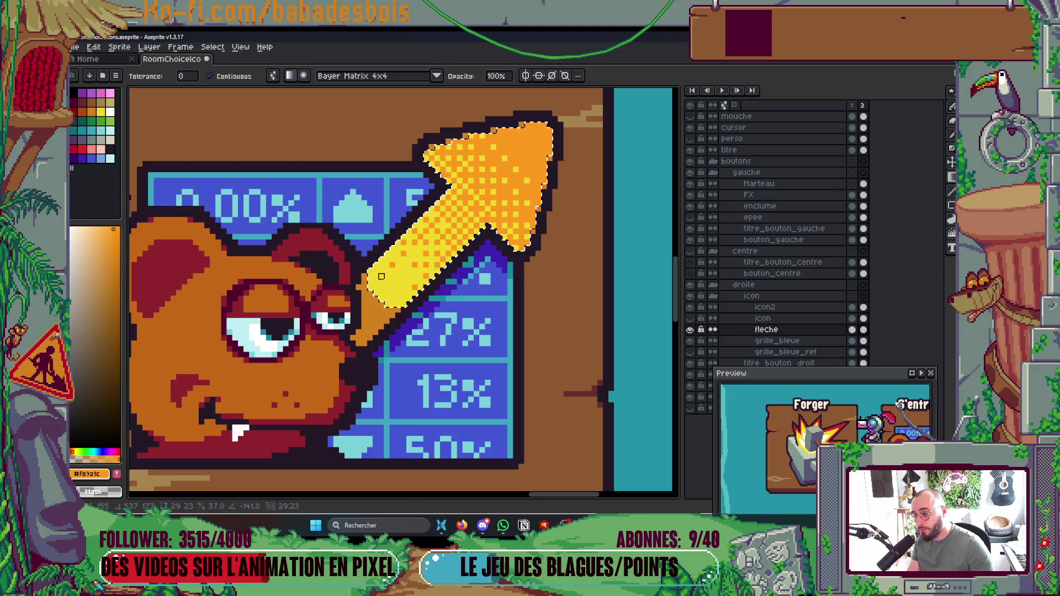
{"action": "key", "text": "ctrl+z"}
{"action": "left_click", "coordinate": [381, 76]}
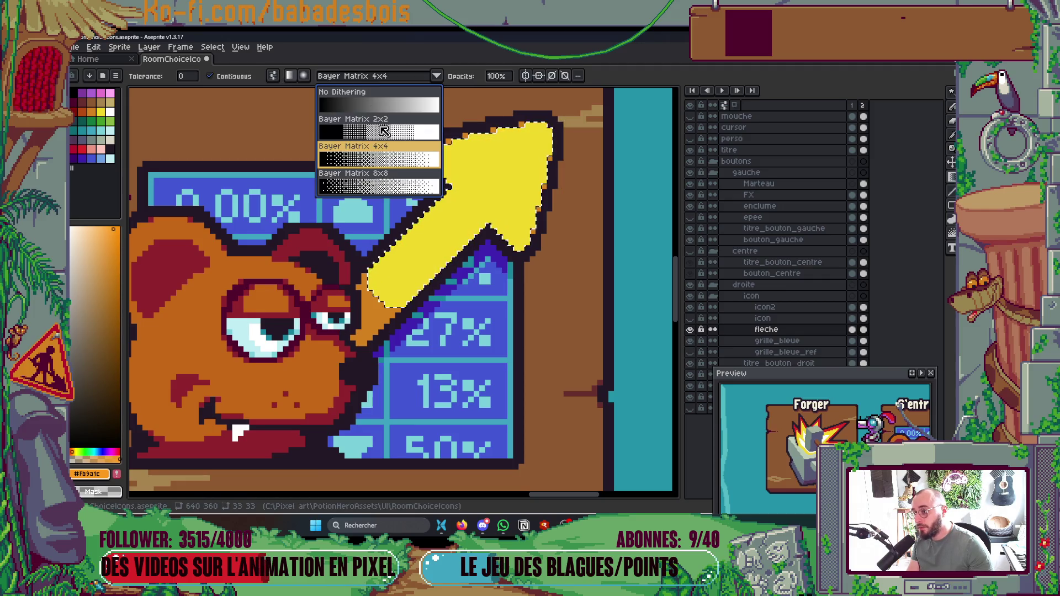
{"action": "left_click", "coordinate": [394, 173]}
{"action": "left_click_drag", "start_coordinate": [515, 161], "coordinate": [381, 276]}
Step: Save the sprite file with the dithered arrow
{"action": "scroll", "coordinate": [397, 270], "scroll_direction": "down", "scroll_amount": 3}
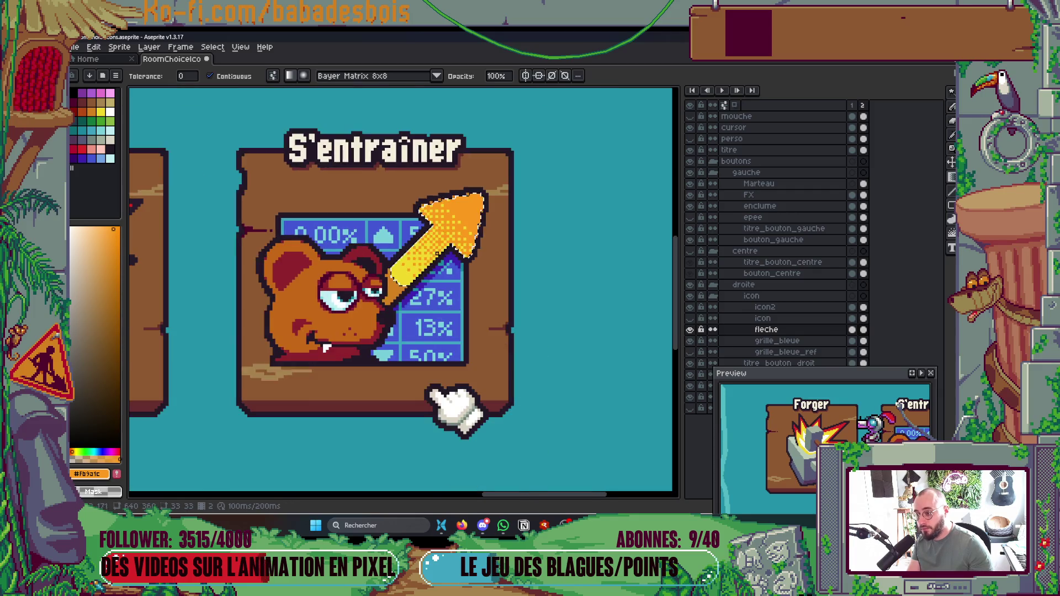
{"action": "scroll", "coordinate": [433, 269], "scroll_direction": "up", "scroll_amount": 1}
{"action": "key", "text": "ctrl+s"}
{"action": "scroll", "coordinate": [432, 269], "scroll_direction": "up", "scroll_amount": 1}
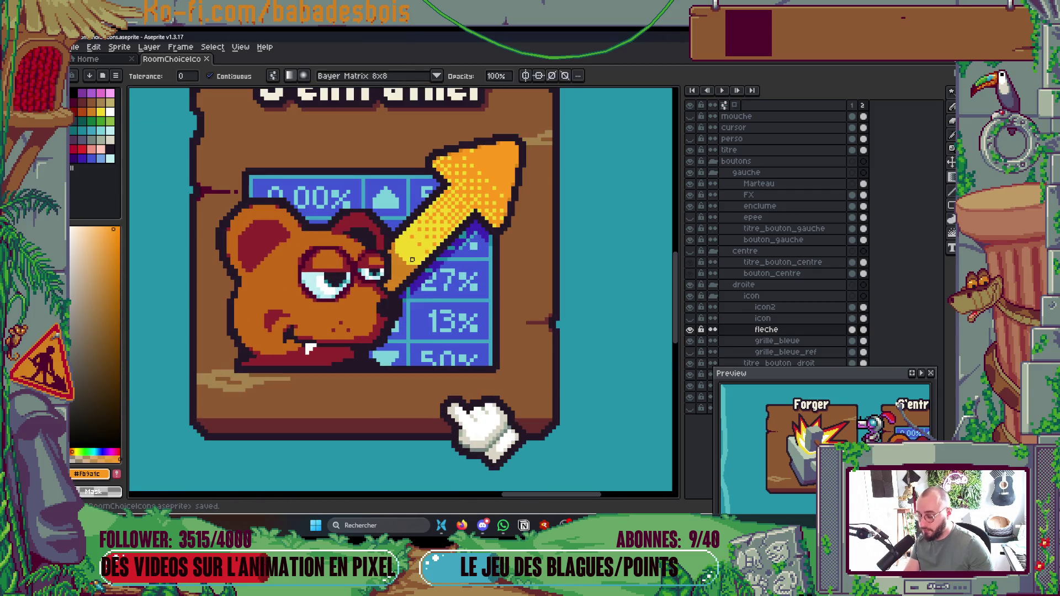
{"action": "scroll", "coordinate": [464, 228], "scroll_direction": "down", "scroll_amount": 3}
{"action": "scroll", "coordinate": [464, 228], "scroll_direction": "up", "scroll_amount": 1}
{"action": "scroll", "coordinate": [463, 227], "scroll_direction": "up", "scroll_amount": 5}
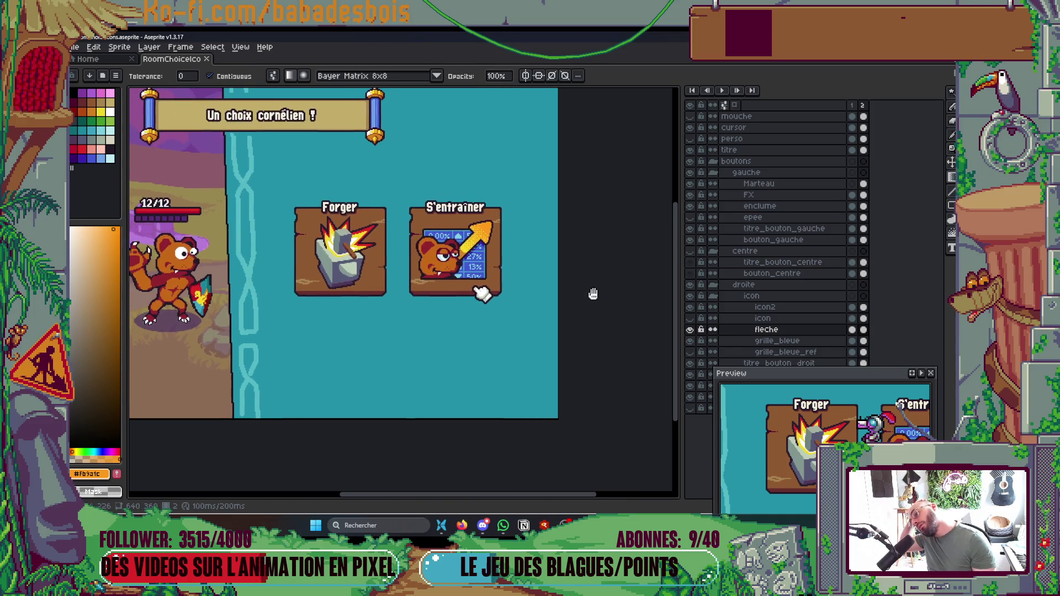
Step: Sample the arrow's yellow and orange while toggling between the Pencil and Paint Bucket
{"action": "scroll", "coordinate": [475, 221], "scroll_direction": "up", "scroll_amount": 1}
{"action": "scroll", "coordinate": [458, 309], "scroll_direction": "up", "scroll_amount": 1}
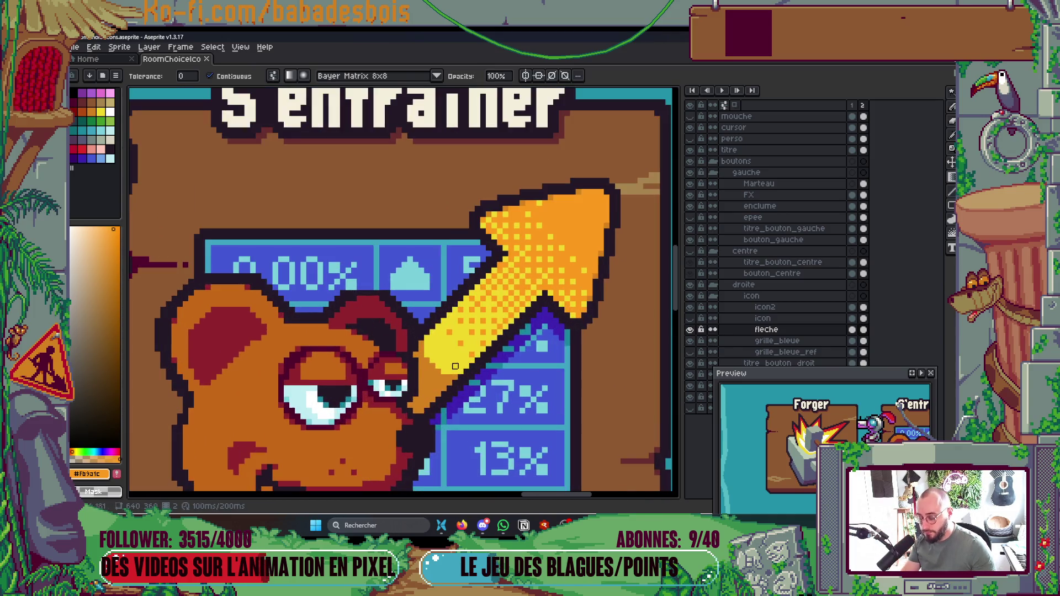
{"action": "key", "text": "i"}
{"action": "left_click", "coordinate": [460, 331]}
{"action": "key", "text": "g"}
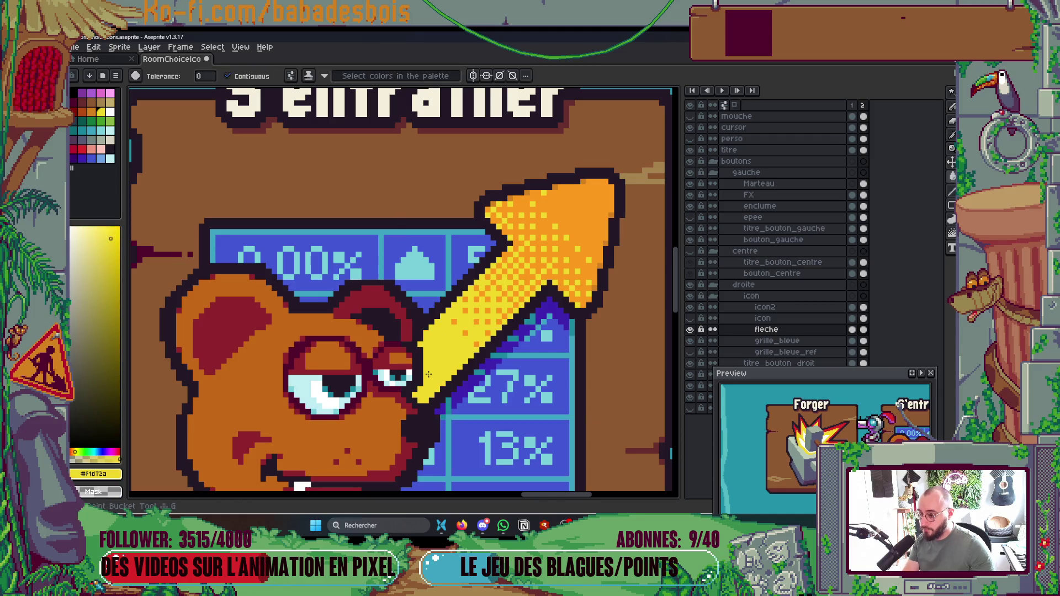
{"action": "scroll", "coordinate": [474, 328], "scroll_direction": "down", "scroll_amount": 2}
{"action": "scroll", "coordinate": [490, 326], "scroll_direction": "down", "scroll_amount": 1}
{"action": "scroll", "coordinate": [524, 287], "scroll_direction": "down", "scroll_amount": 1}
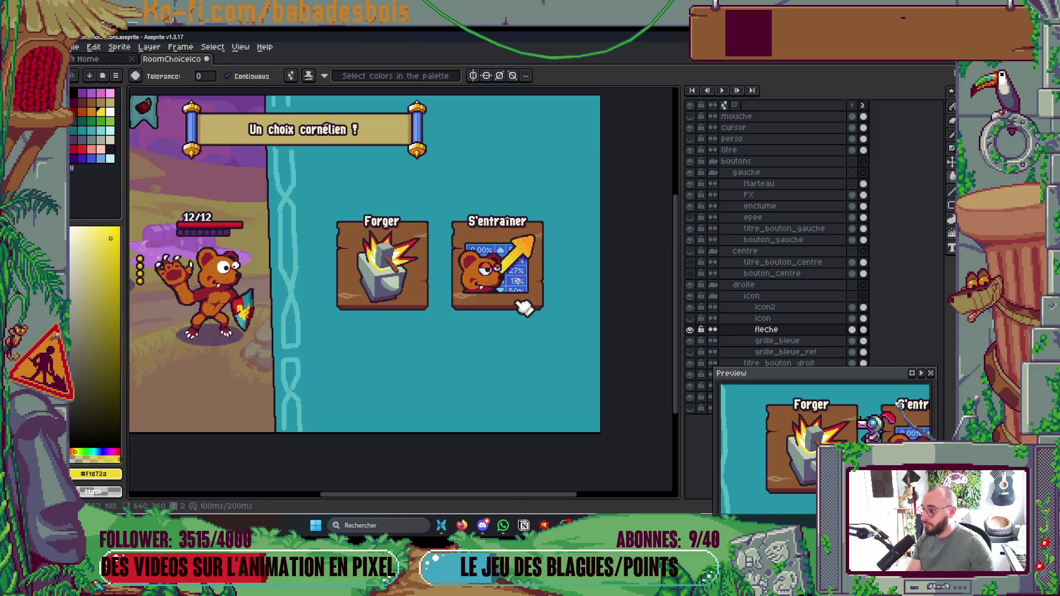
{"action": "scroll", "coordinate": [544, 268], "scroll_direction": "up", "scroll_amount": 1}
{"action": "scroll", "coordinate": [544, 269], "scroll_direction": "down", "scroll_amount": 2}
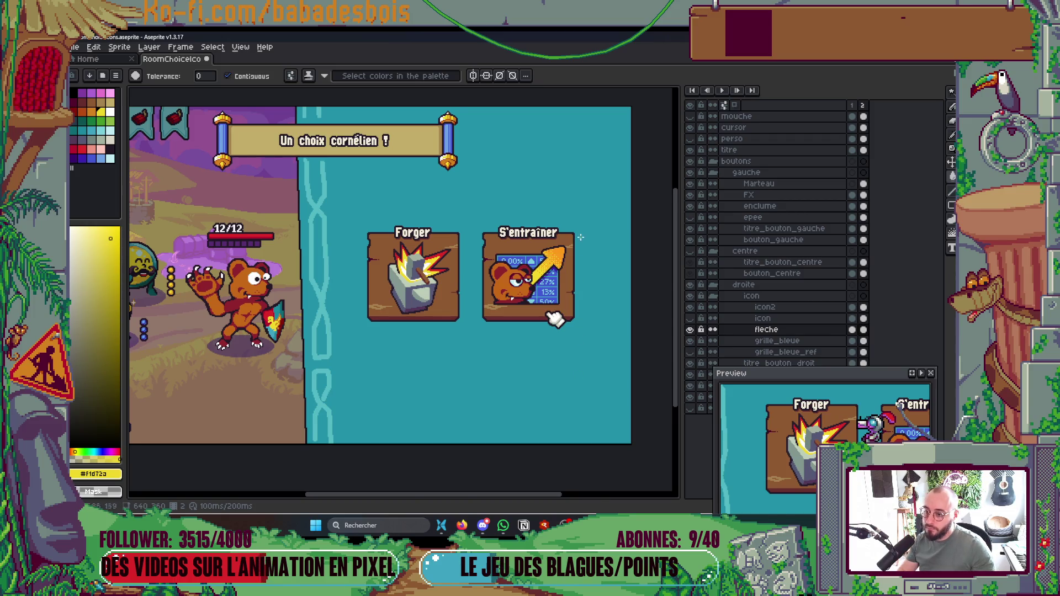
{"action": "scroll", "coordinate": [580, 238], "scroll_direction": "up", "scroll_amount": 4}
{"action": "key", "text": "b"}
{"action": "left_click", "coordinate": [487, 206], "text": "alt"}
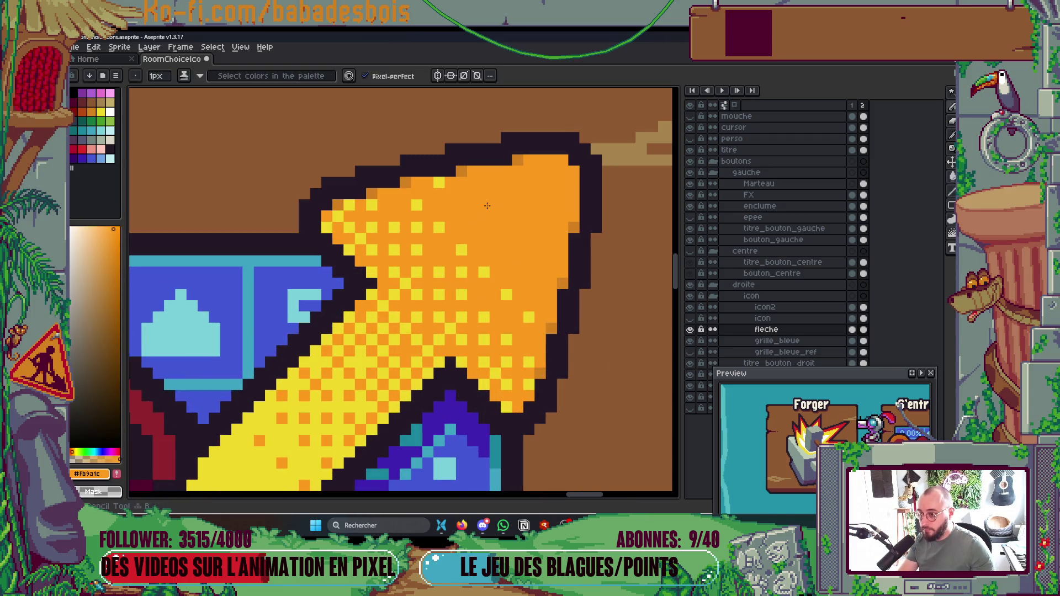
{"action": "key", "text": "g"}
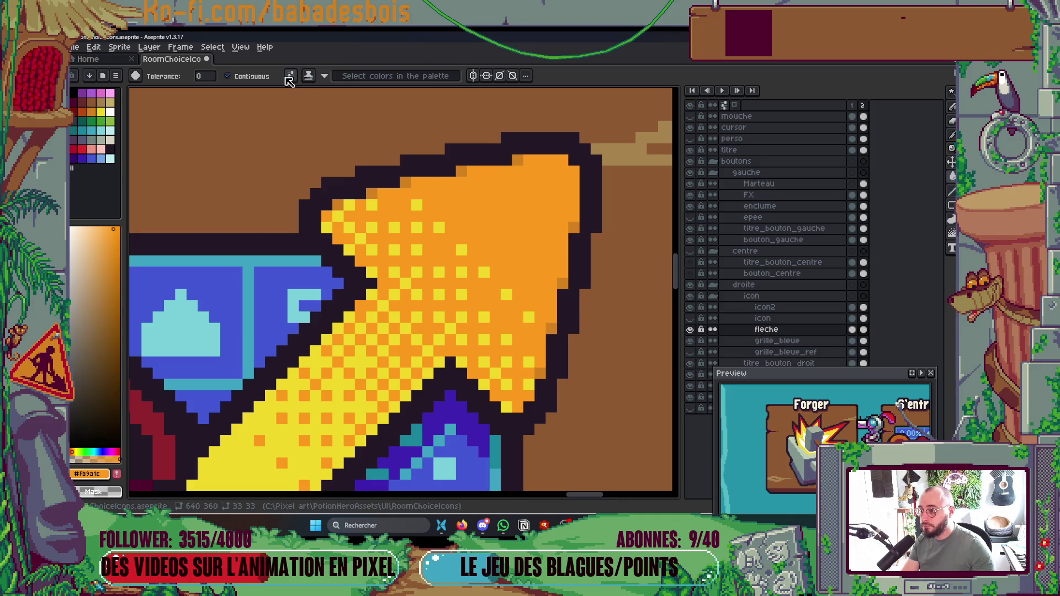
{"action": "key", "text": "v"}
{"action": "key", "text": "g"}
{"action": "scroll", "coordinate": [490, 175], "scroll_direction": "down", "scroll_amount": 3}
{"action": "left_click_drag", "start_coordinate": [490, 175], "coordinate": [492, 188]}
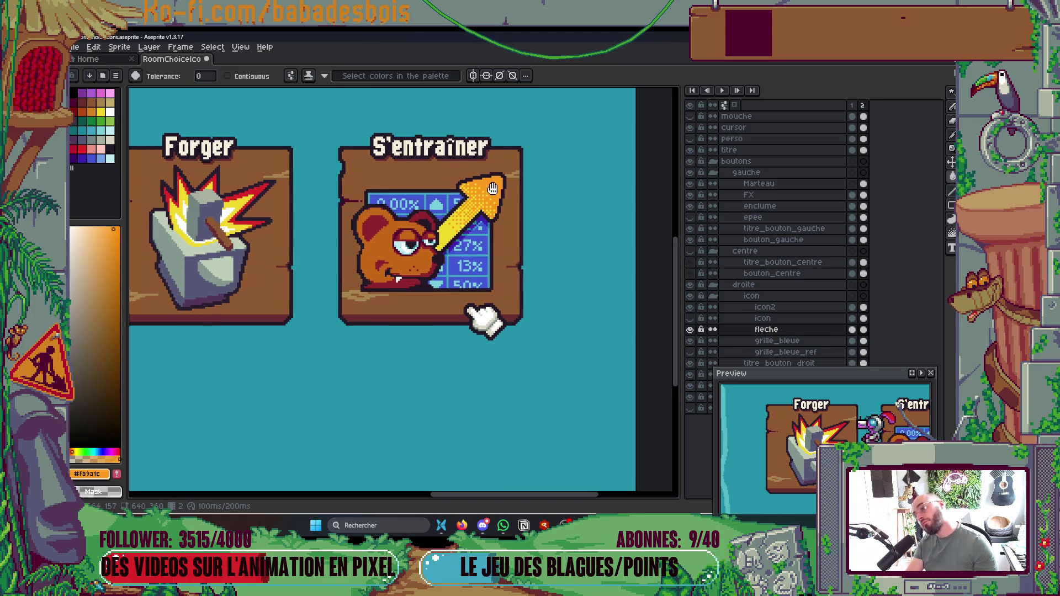
{"action": "scroll", "coordinate": [492, 189], "scroll_direction": "up", "scroll_amount": 5}
Step: Take the arrow's orange as paint colour and repaint a stray yellow arrow pixel orange
{"action": "key", "text": "b"}
{"action": "left_click", "coordinate": [453, 238], "text": "alt"}
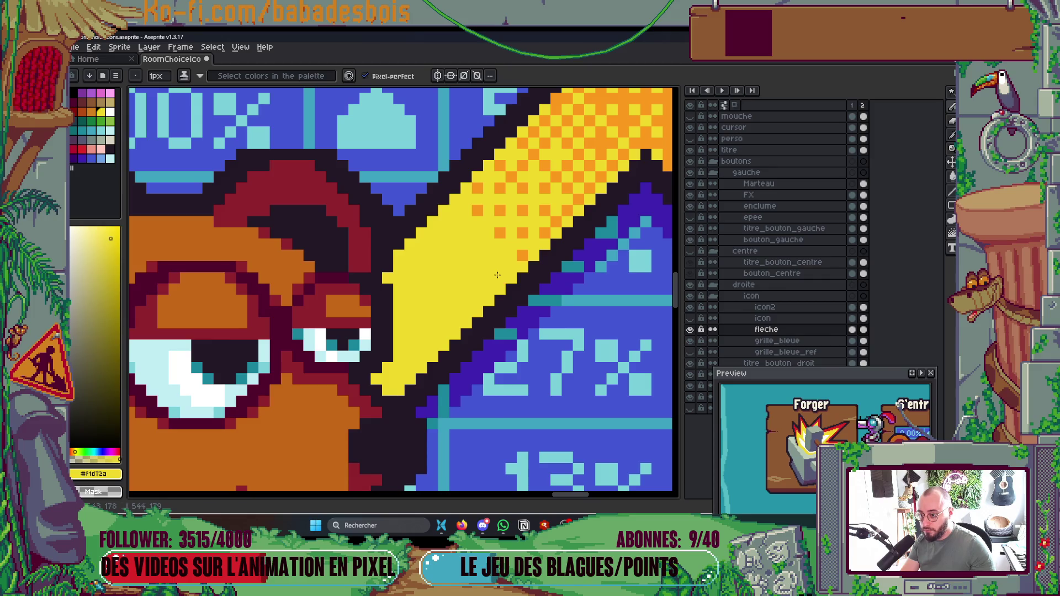
{"action": "scroll", "coordinate": [492, 273], "scroll_direction": "down", "scroll_amount": 3}
{"action": "scroll", "coordinate": [551, 196], "scroll_direction": "up", "scroll_amount": 2}
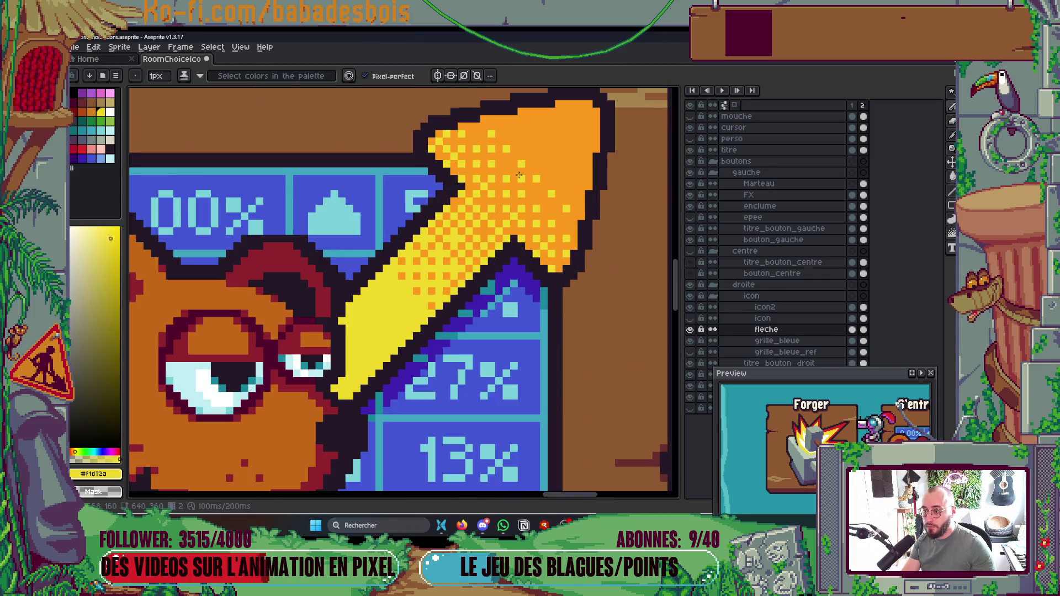
{"action": "scroll", "coordinate": [519, 175], "scroll_direction": "up", "scroll_amount": 1}
{"action": "left_click", "coordinate": [524, 179], "text": "alt"}
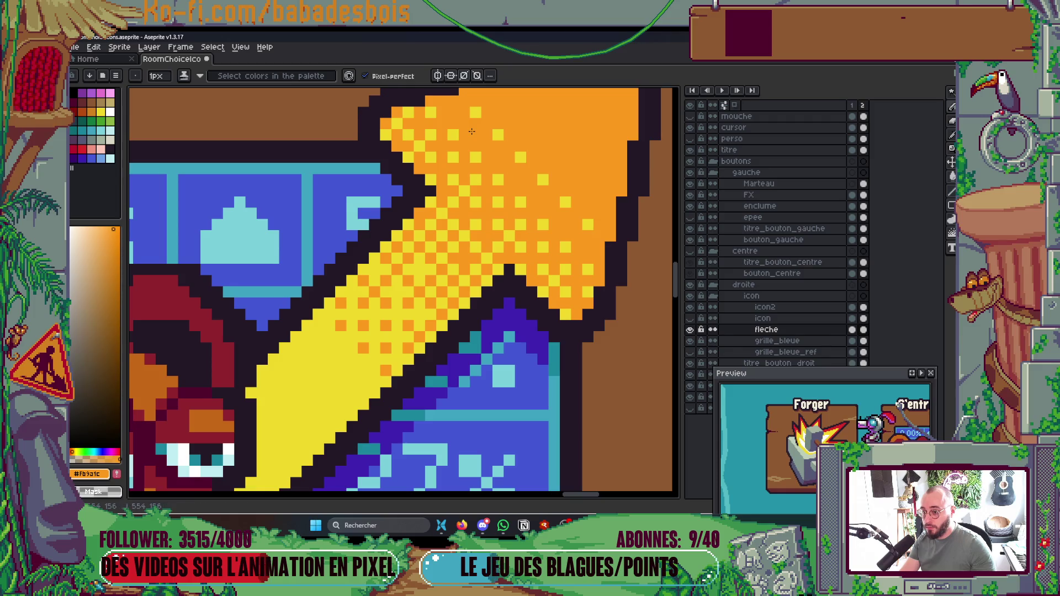
{"action": "scroll", "coordinate": [578, 190], "scroll_direction": "down", "scroll_amount": 4}
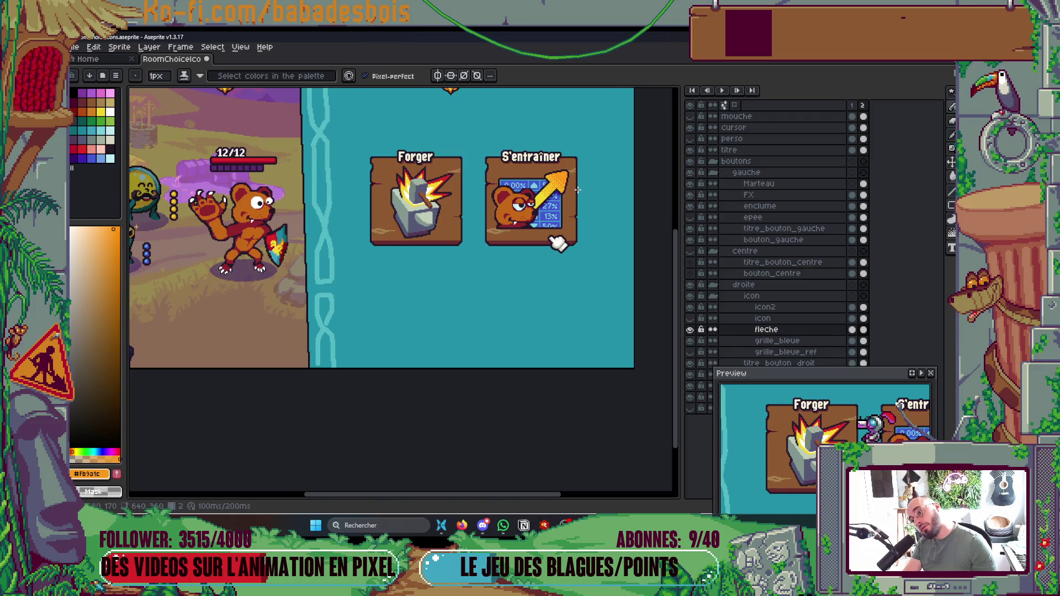
{"action": "scroll", "coordinate": [507, 186], "scroll_direction": "up", "scroll_amount": 4}
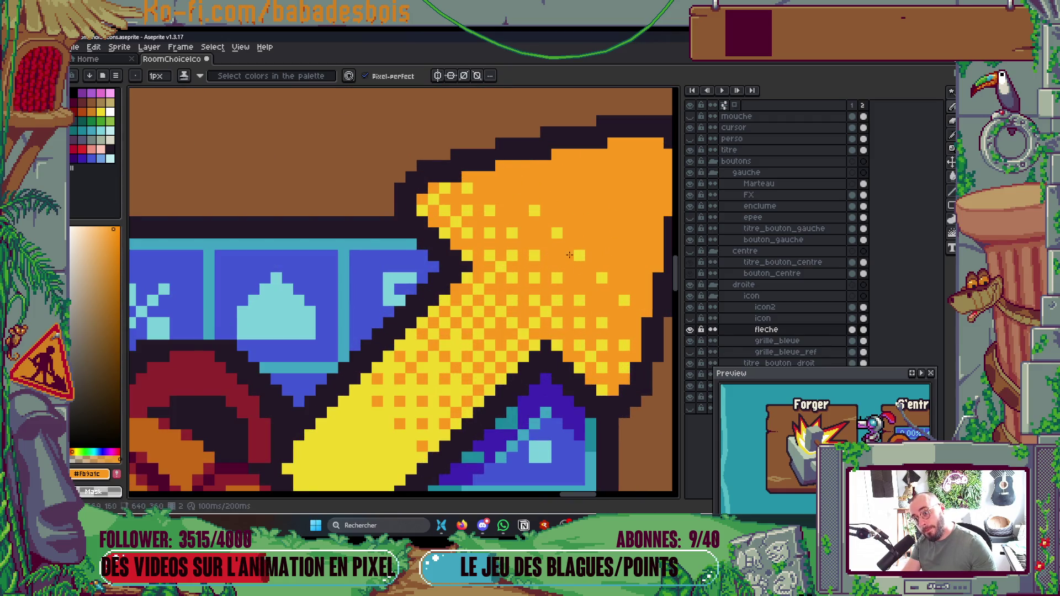
{"action": "left_click", "coordinate": [444, 189]}
Step: Sample the arrow's yellow and repaint five stray orange arrow pixels yellow
{"action": "scroll", "coordinate": [630, 330], "scroll_direction": "down", "scroll_amount": 5}
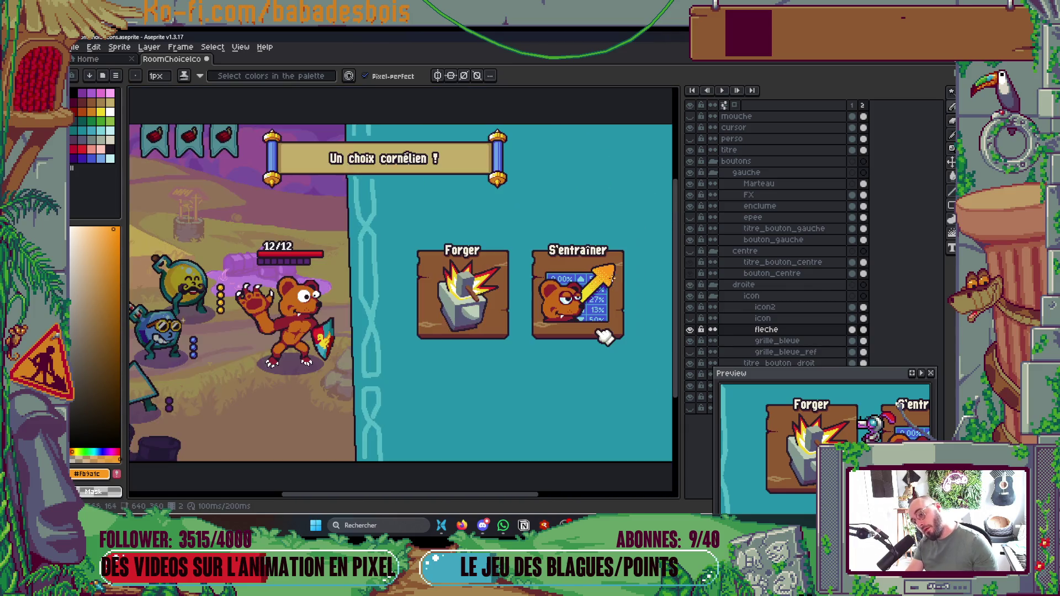
{"action": "scroll", "coordinate": [615, 291], "scroll_direction": "up", "scroll_amount": 6}
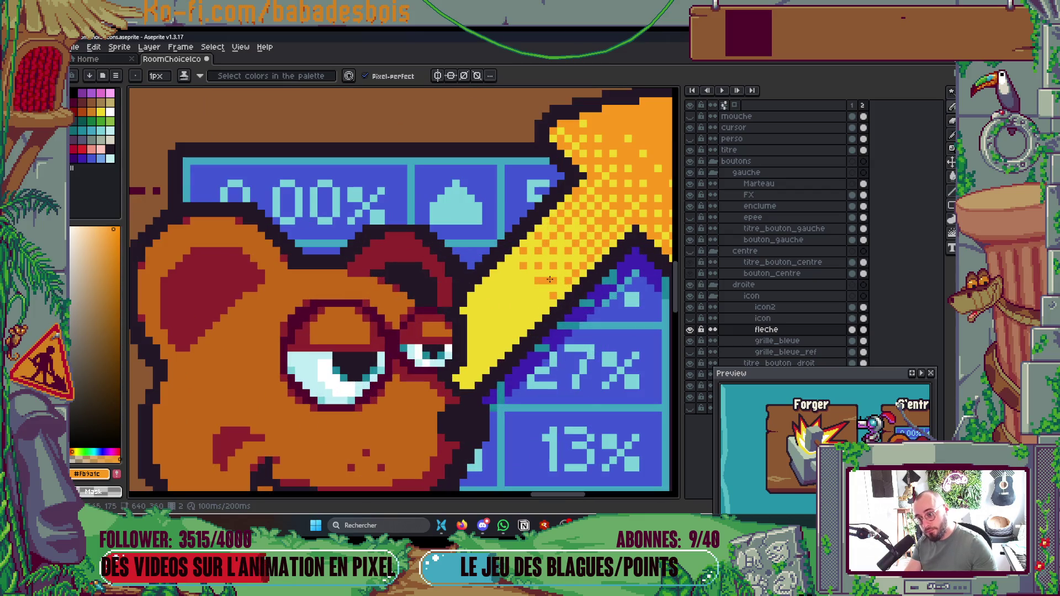
{"action": "key", "text": "i"}
{"action": "left_click", "coordinate": [539, 265]}
{"action": "key", "text": "b"}
{"action": "left_click", "coordinate": [468, 197]}
{"action": "left_click", "coordinate": [513, 242]}
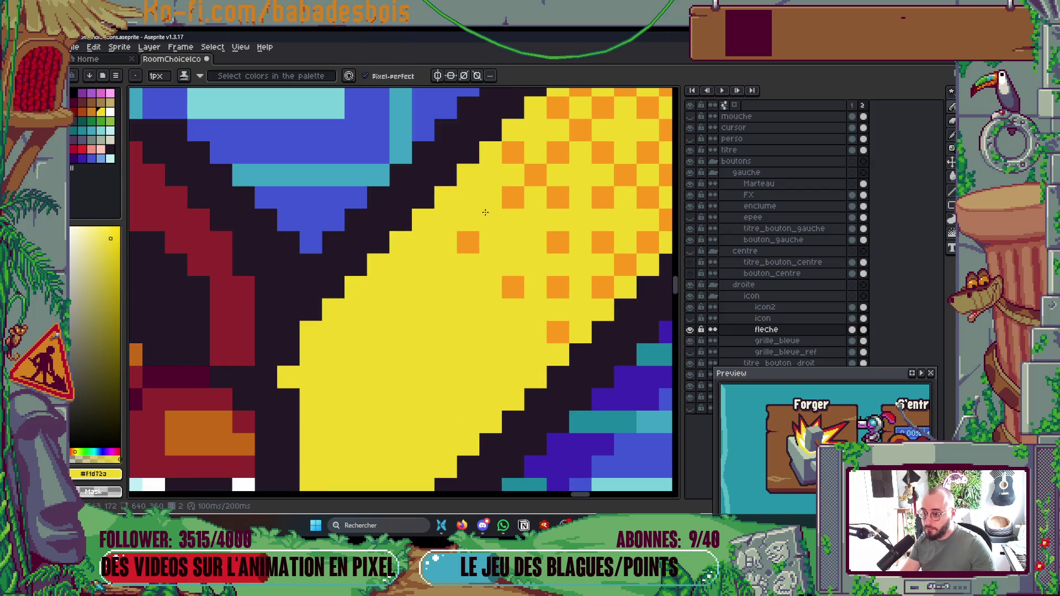
{"action": "left_click", "coordinate": [558, 287]}
{"action": "left_click", "coordinate": [559, 332]}
{"action": "scroll", "coordinate": [558, 334], "scroll_direction": "down", "scroll_amount": 3}
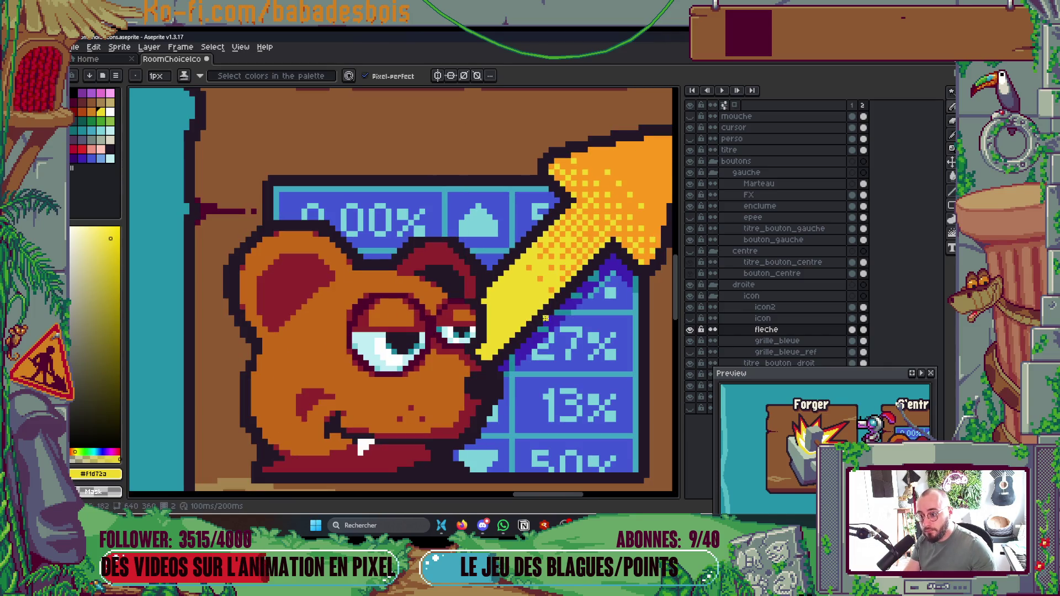
{"action": "scroll", "coordinate": [541, 322], "scroll_direction": "down", "scroll_amount": 3}
{"action": "scroll", "coordinate": [596, 272], "scroll_direction": "down", "scroll_amount": 1}
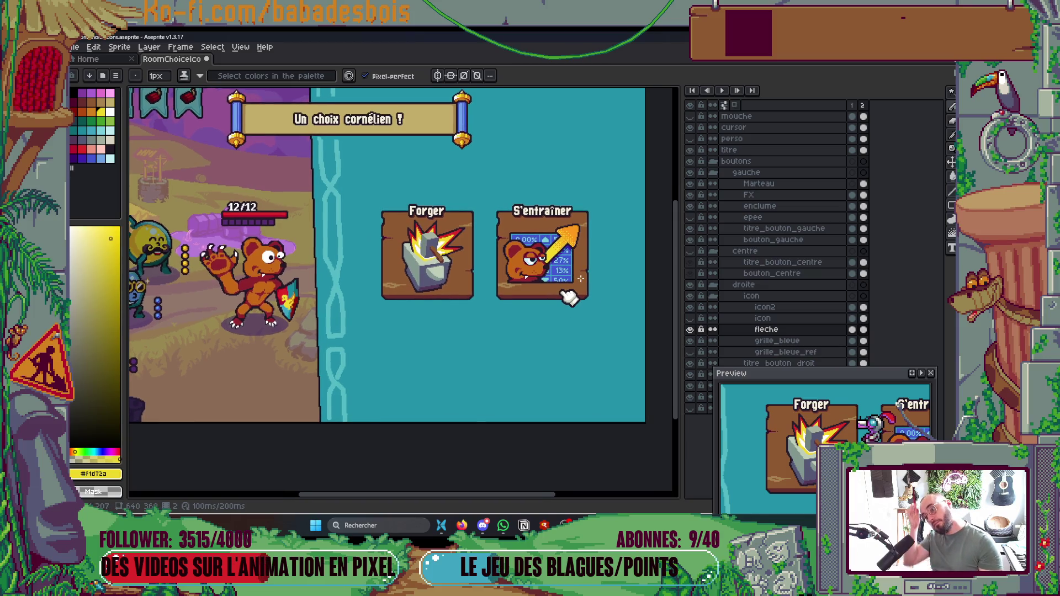
{"action": "scroll", "coordinate": [588, 254], "scroll_direction": "up", "scroll_amount": 5}
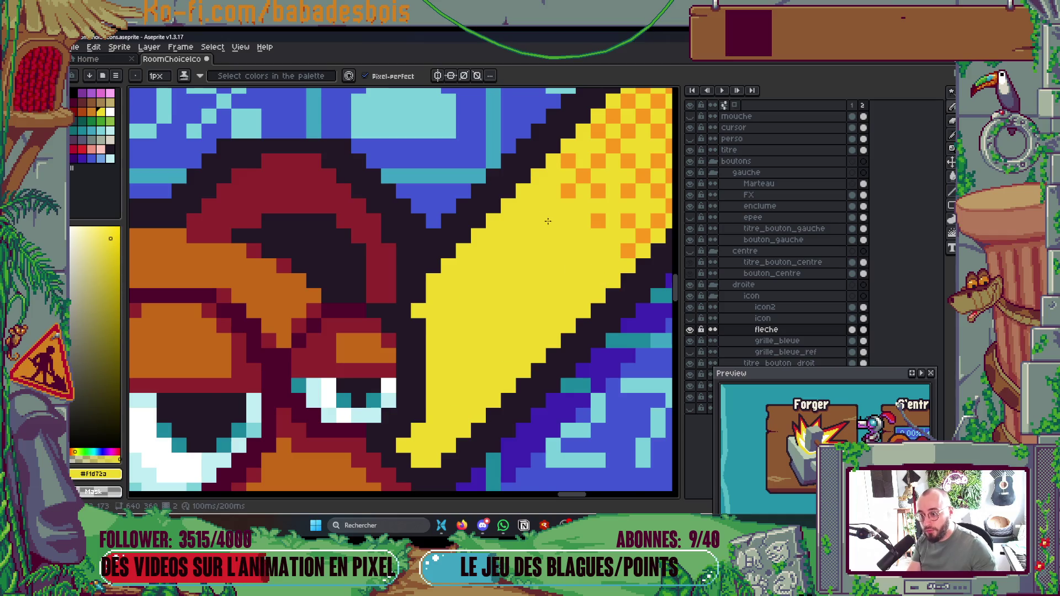
{"action": "scroll", "coordinate": [557, 234], "scroll_direction": "down", "scroll_amount": 5}
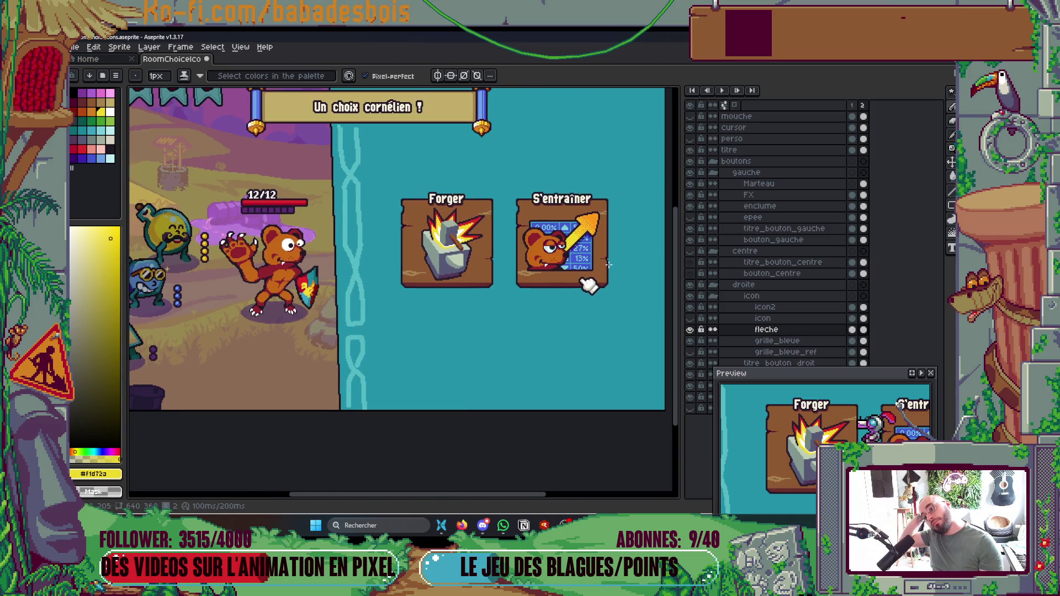
{"action": "scroll", "coordinate": [568, 231], "scroll_direction": "up", "scroll_amount": 5}
{"action": "left_click", "coordinate": [449, 230]}
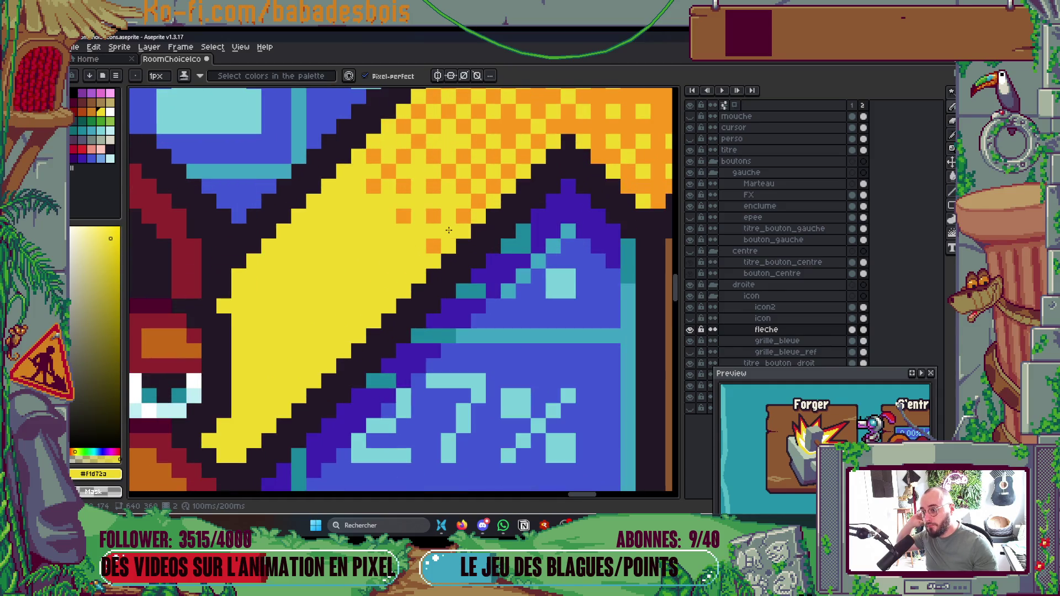
Step: Save RoomChoiceIcons.aseprite, selecting the brown palette colour between saves
{"action": "scroll", "coordinate": [439, 223], "scroll_direction": "down", "scroll_amount": 5}
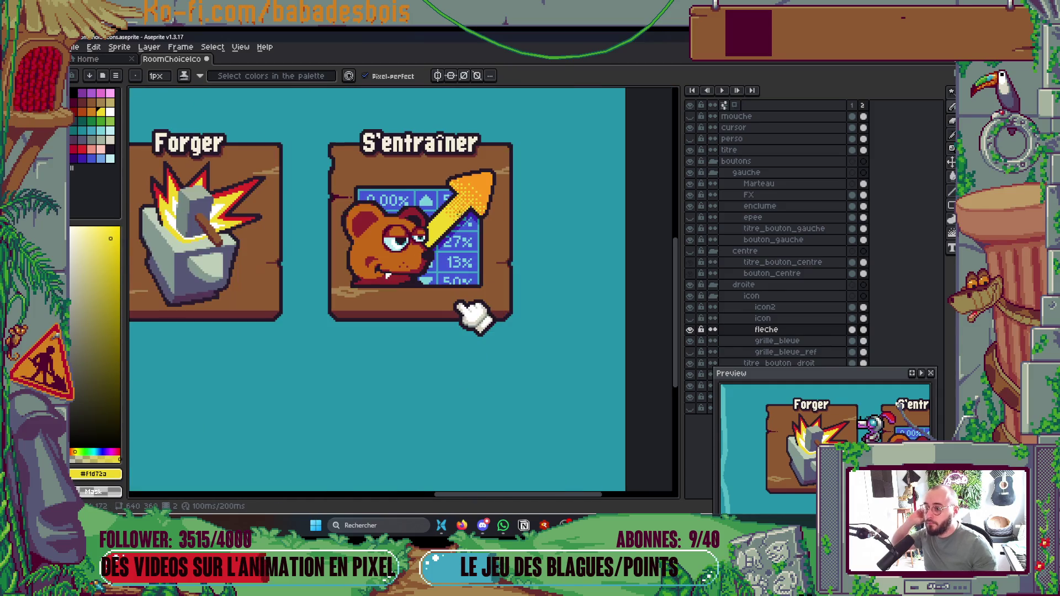
{"action": "scroll", "coordinate": [530, 358], "scroll_direction": "down", "scroll_amount": 2}
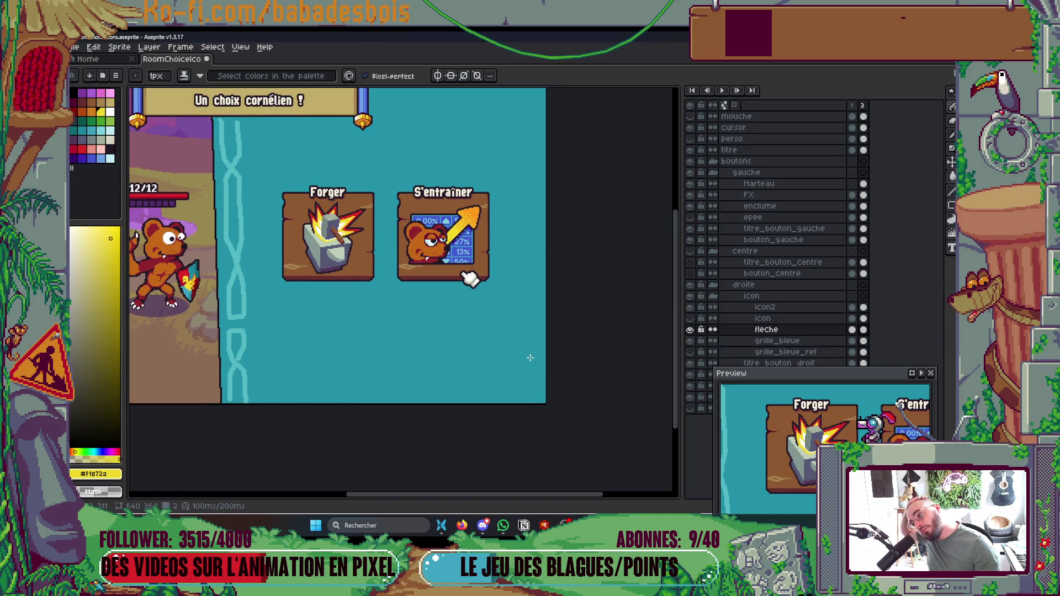
{"action": "scroll", "coordinate": [565, 372], "scroll_direction": "left", "scroll_amount": 2}
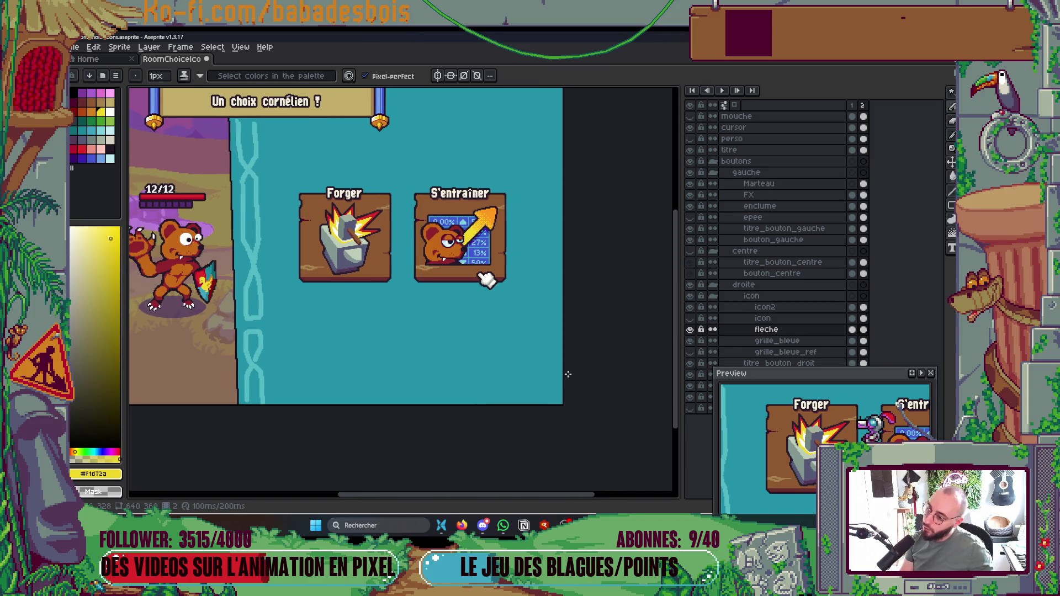
{"action": "key", "text": "ctrl+s"}
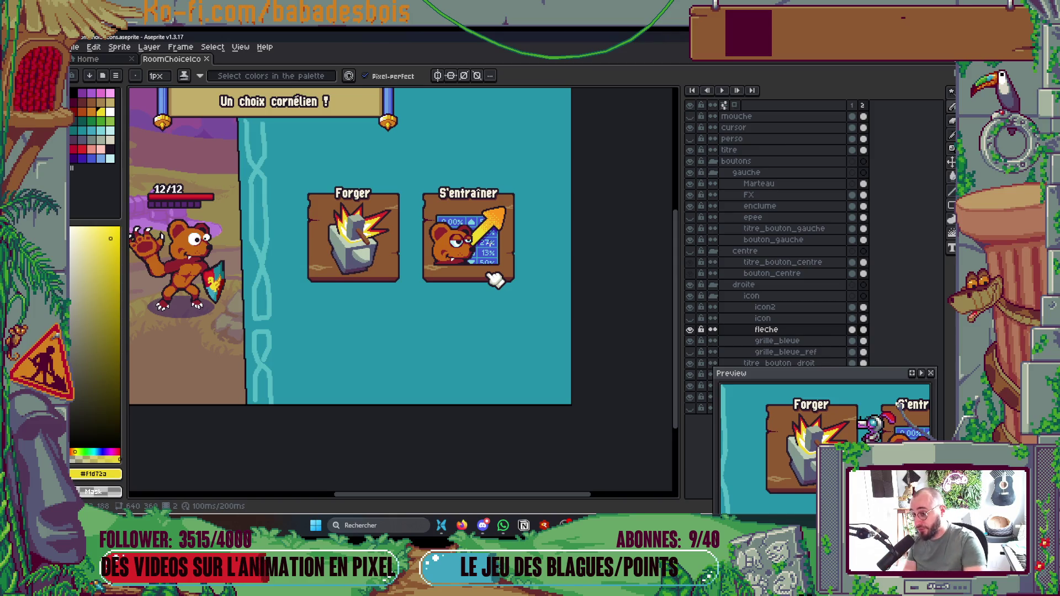
{"action": "scroll", "coordinate": [505, 175], "scroll_direction": "up", "scroll_amount": 4}
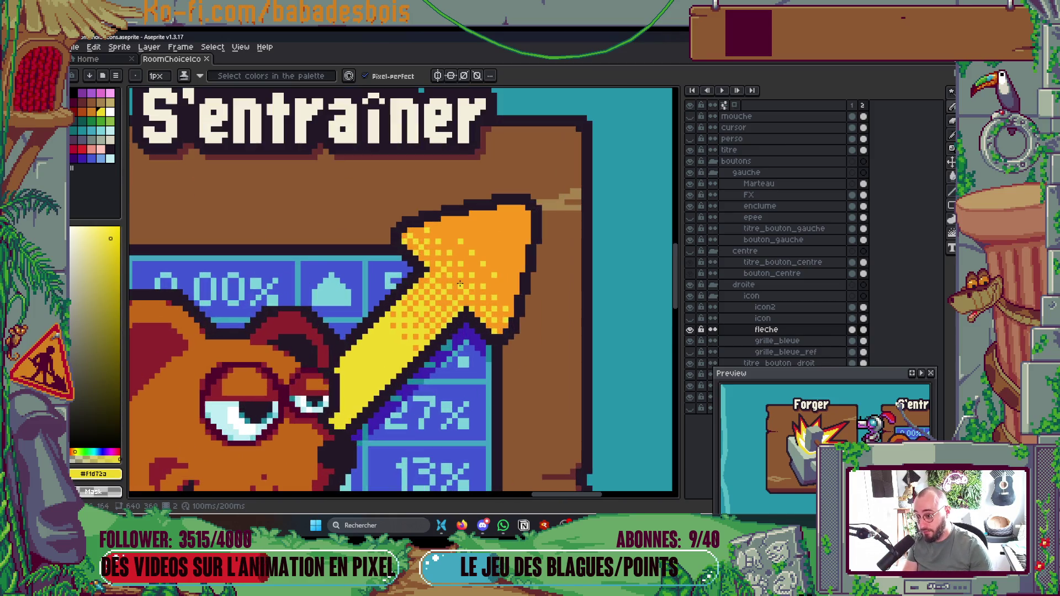
{"action": "scroll", "coordinate": [460, 285], "scroll_direction": "down", "scroll_amount": 4}
{"action": "key", "text": "ctrl+s"}
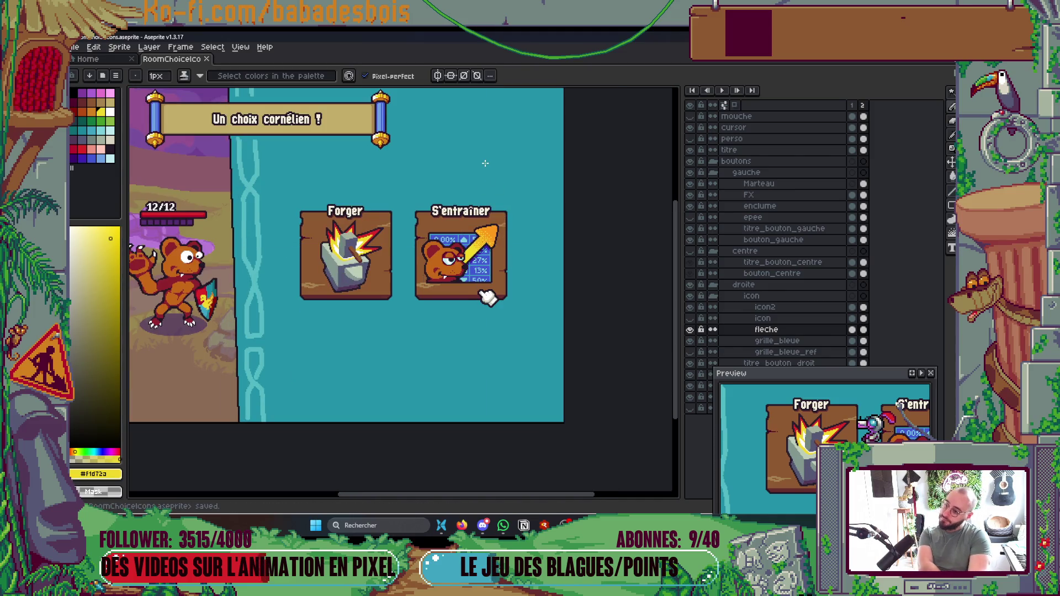
{"action": "scroll", "coordinate": [486, 166], "scroll_direction": "up", "scroll_amount": 5}
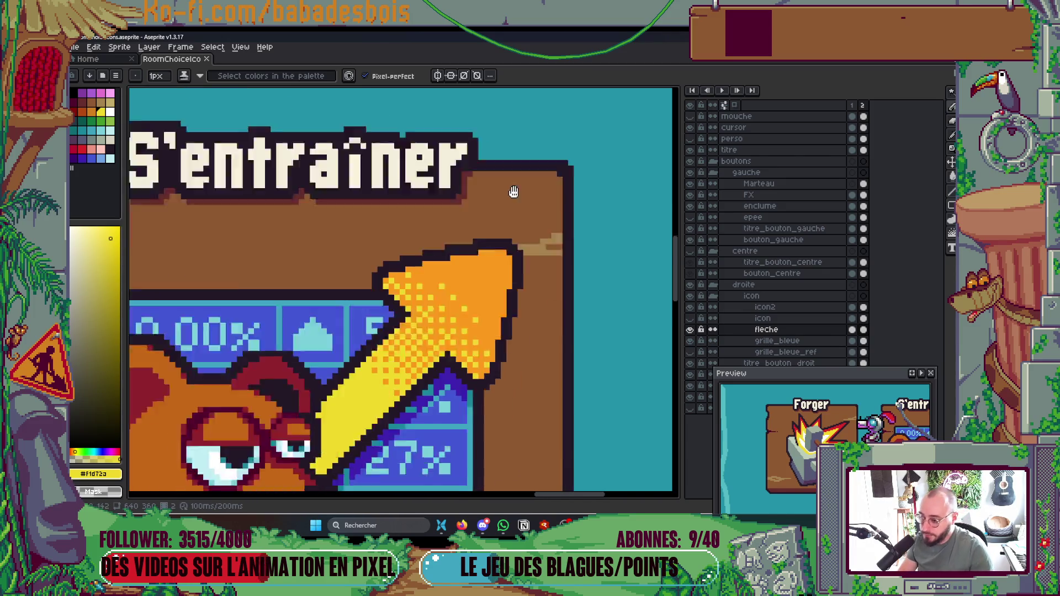
{"action": "left_click", "coordinate": [81, 111]}
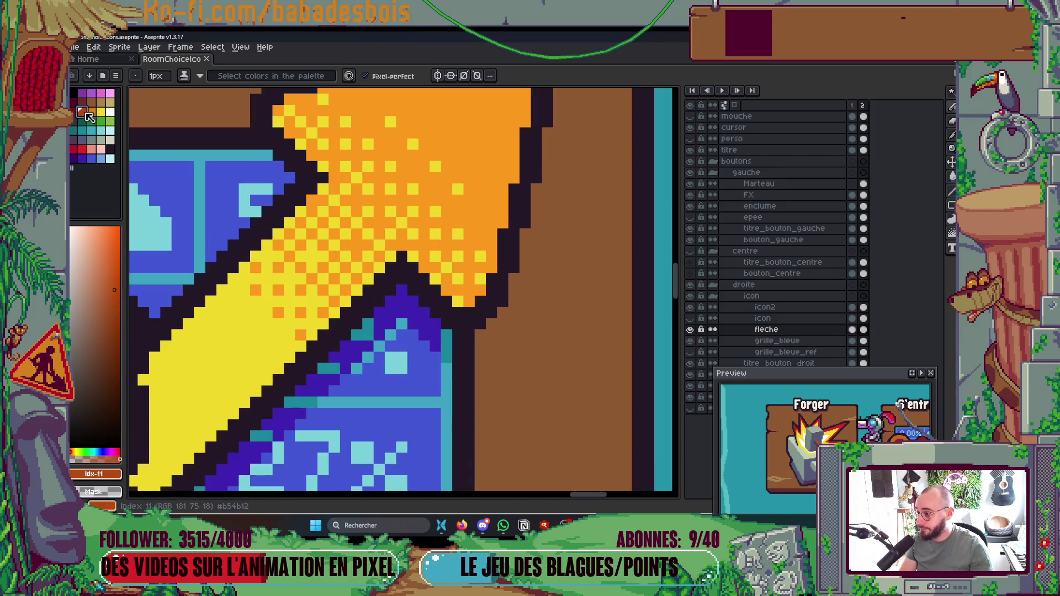
{"action": "scroll", "coordinate": [534, 227], "scroll_direction": "down", "scroll_amount": 2}
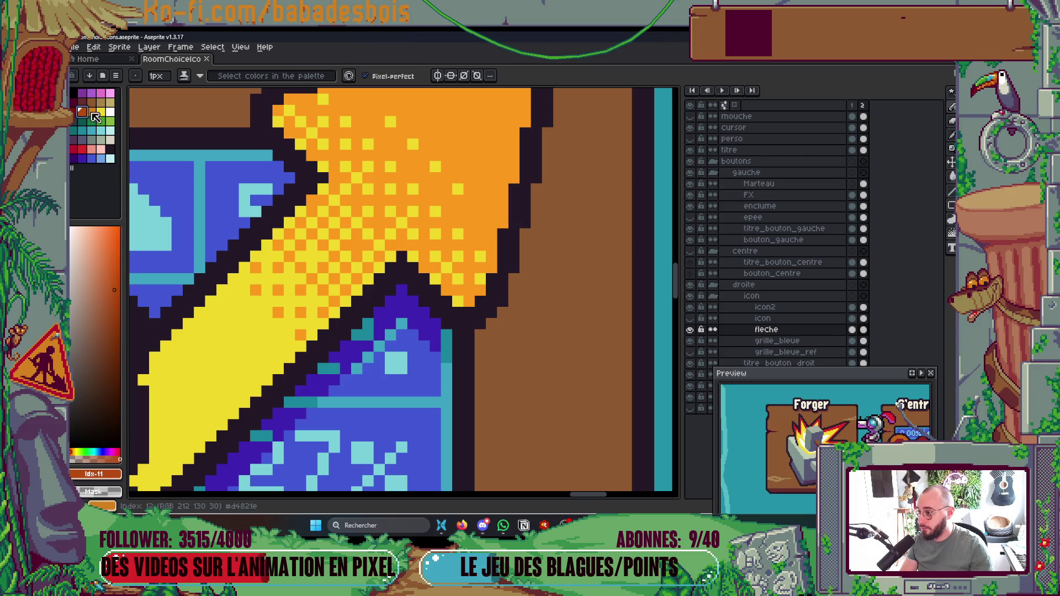
{"action": "key", "text": "ctrl+s"}
{"action": "scroll", "coordinate": [461, 211], "scroll_direction": "down", "scroll_amount": 3}
{"action": "scroll", "coordinate": [541, 224], "scroll_direction": "up", "scroll_amount": 2}
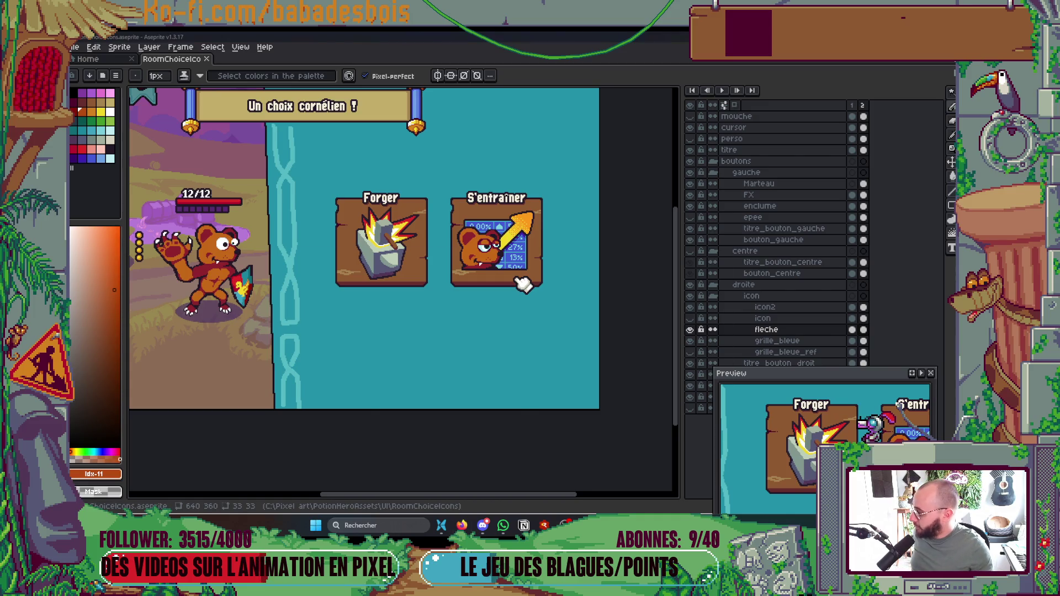
Step: Check the screen flow on the Miro board in the browser, then return to Aseprite
{"action": "key", "text": "alt+Tab"}
{"action": "left_click", "coordinate": [682, 42]}
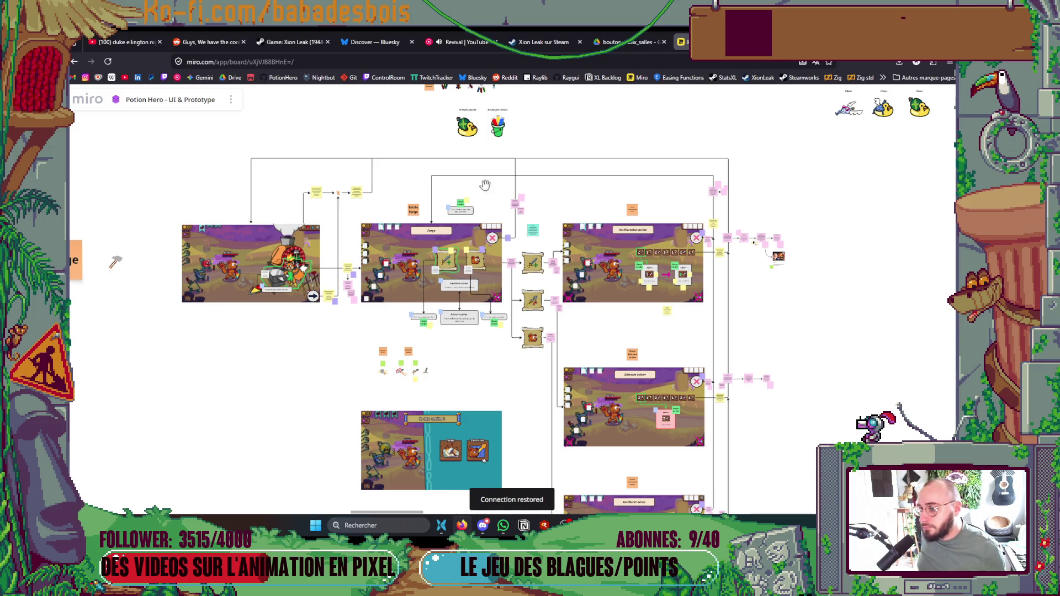
{"action": "left_click_drag", "start_coordinate": [495, 159], "coordinate": [502, 218]}
{"action": "scroll", "coordinate": [504, 284], "scroll_direction": "up", "scroll_amount": 2}
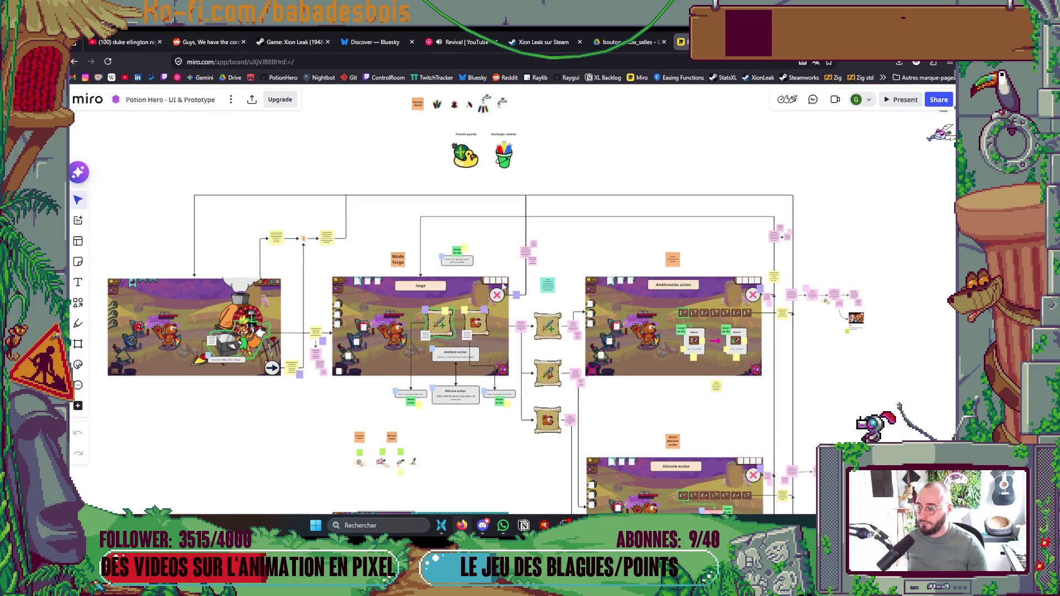
{"action": "key", "text": "alt+Tab"}
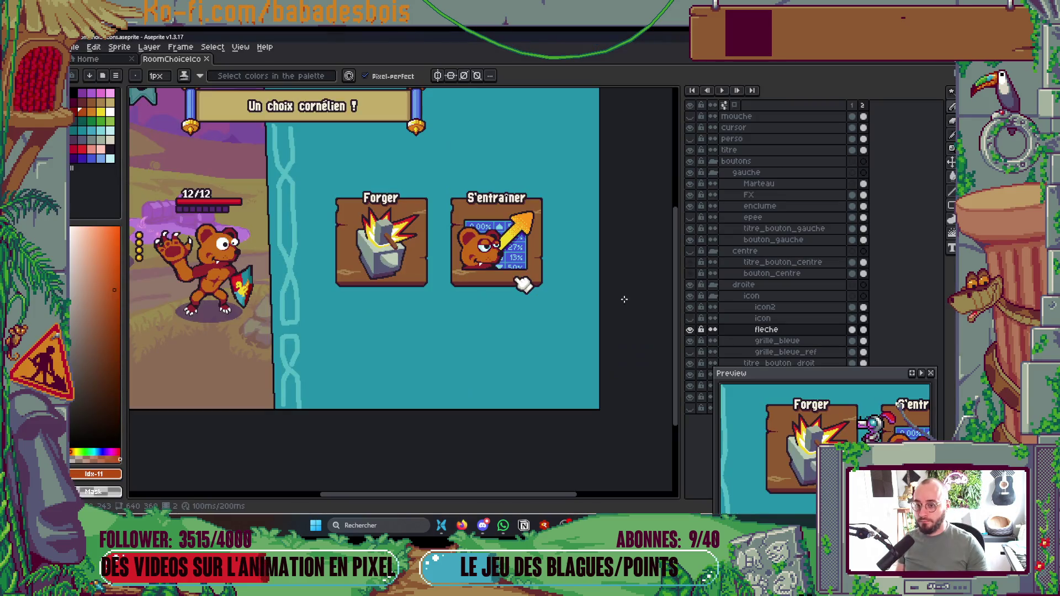
Step: Rename the bear icon layer group to S'entrainer and hide it
{"action": "left_click", "coordinate": [741, 295]}
{"action": "left_click", "coordinate": [690, 295]}
{"action": "left_click", "coordinate": [690, 296]}
{"action": "double_click", "coordinate": [746, 297]}
{"action": "type", "text": "S'entrainer"}
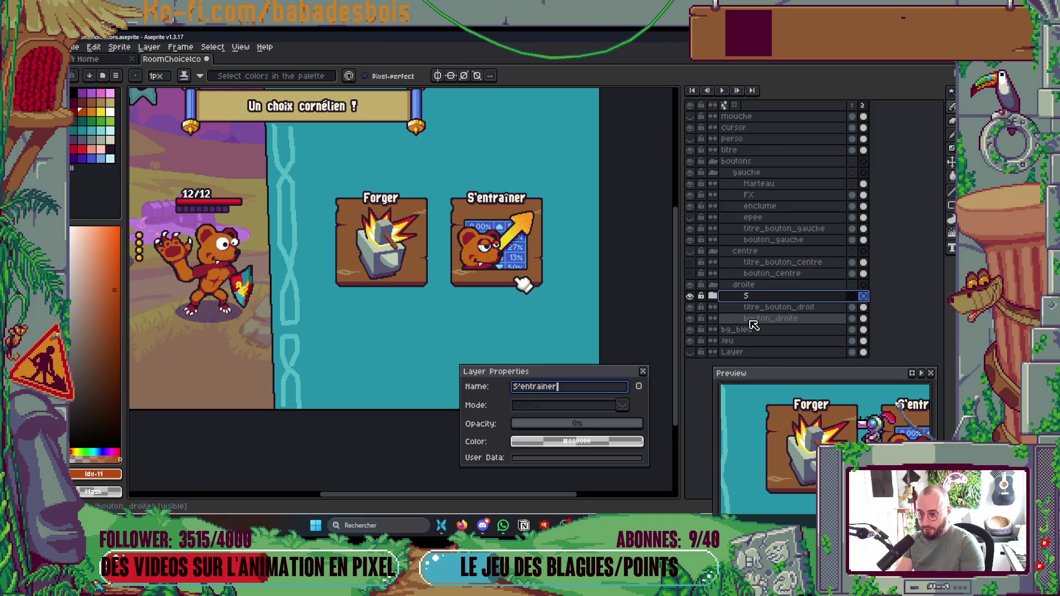
{"action": "key", "text": "Return"}
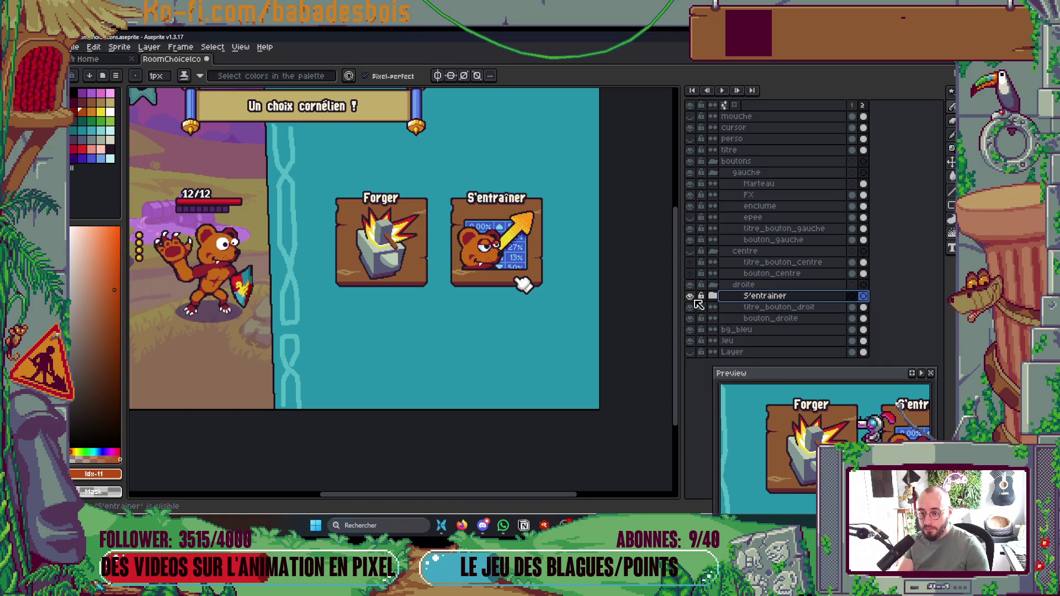
{"action": "left_click", "coordinate": [690, 297]}
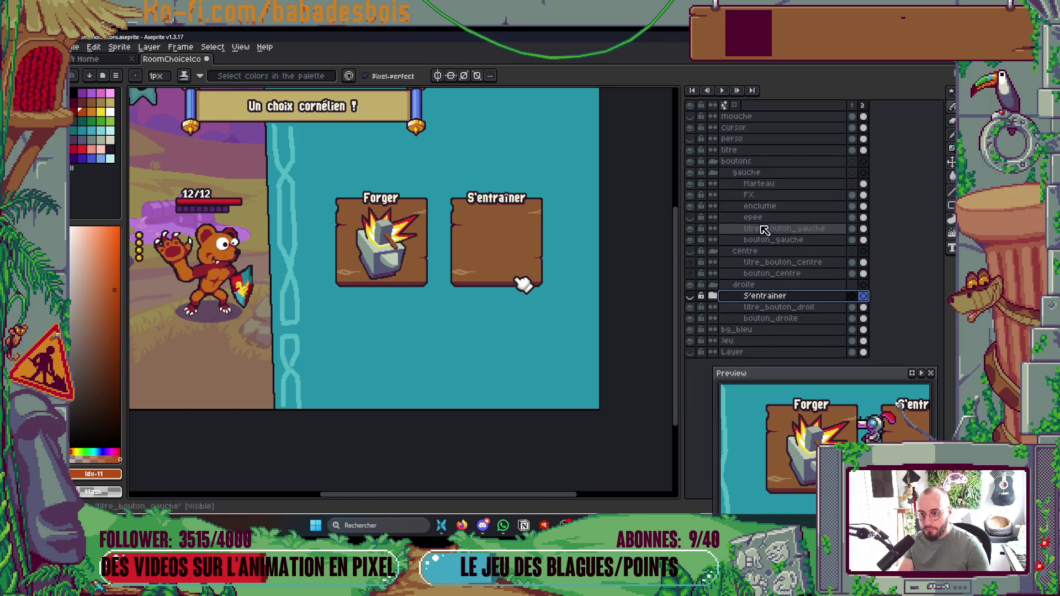
Step: Group the Marteau, FX and enclume layers together
{"action": "left_click_drag", "start_coordinate": [689, 194], "coordinate": [689, 183]}
{"action": "left_click_drag", "start_coordinate": [759, 183], "coordinate": [759, 206]}
{"action": "right_click", "coordinate": [752, 206]}
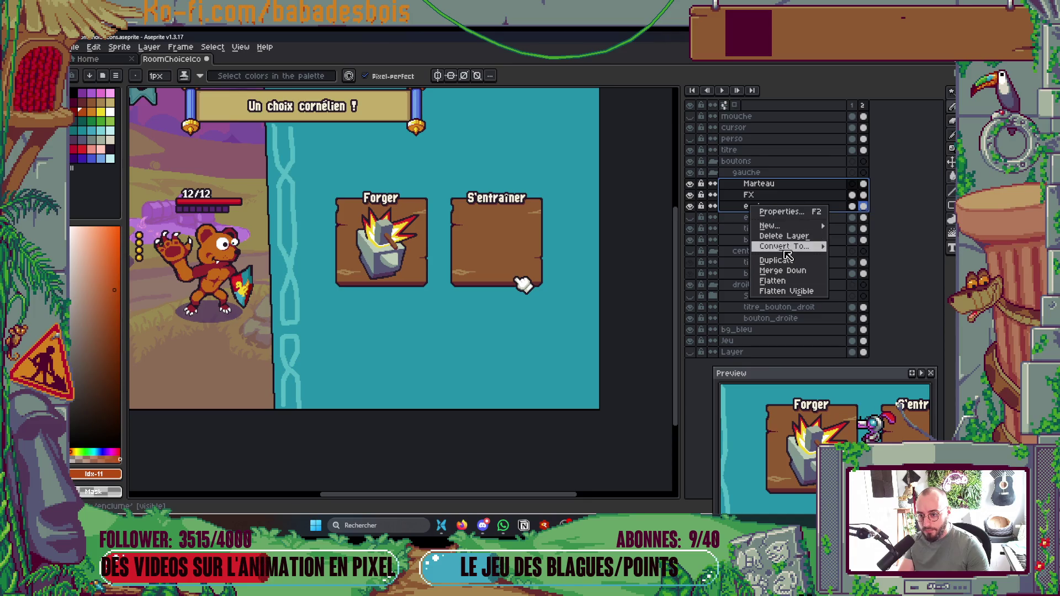
{"action": "key", "text": "Right"}
{"action": "key", "text": "Down"}
{"action": "key", "text": "Return"}
Step: Name the new group Forger, collapse and hide it, and save the sprite
{"action": "double_click", "coordinate": [770, 186]}
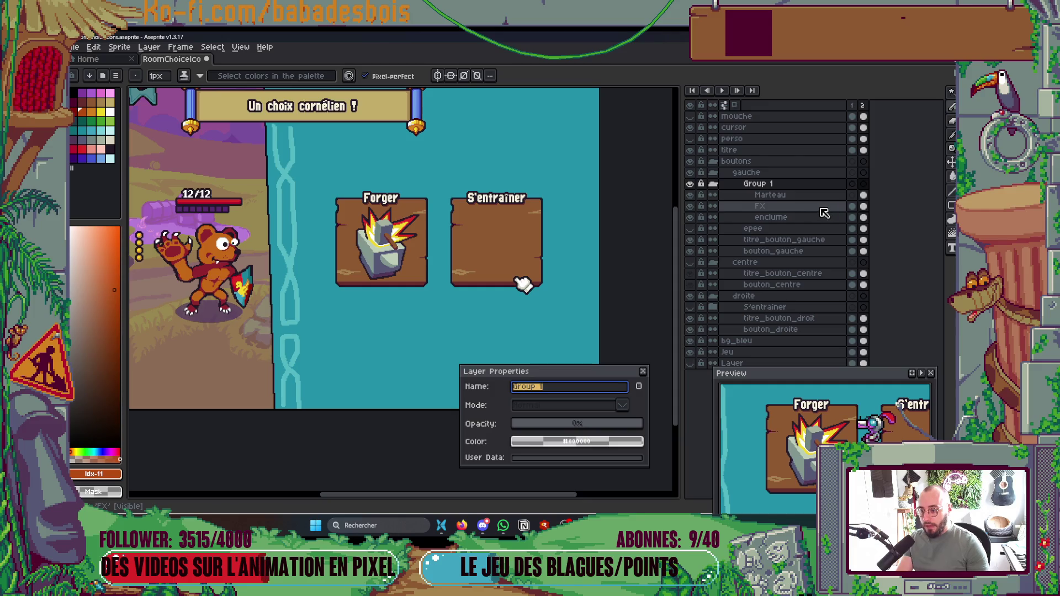
{"action": "type", "text": "e"}
{"action": "key", "text": "Return"}
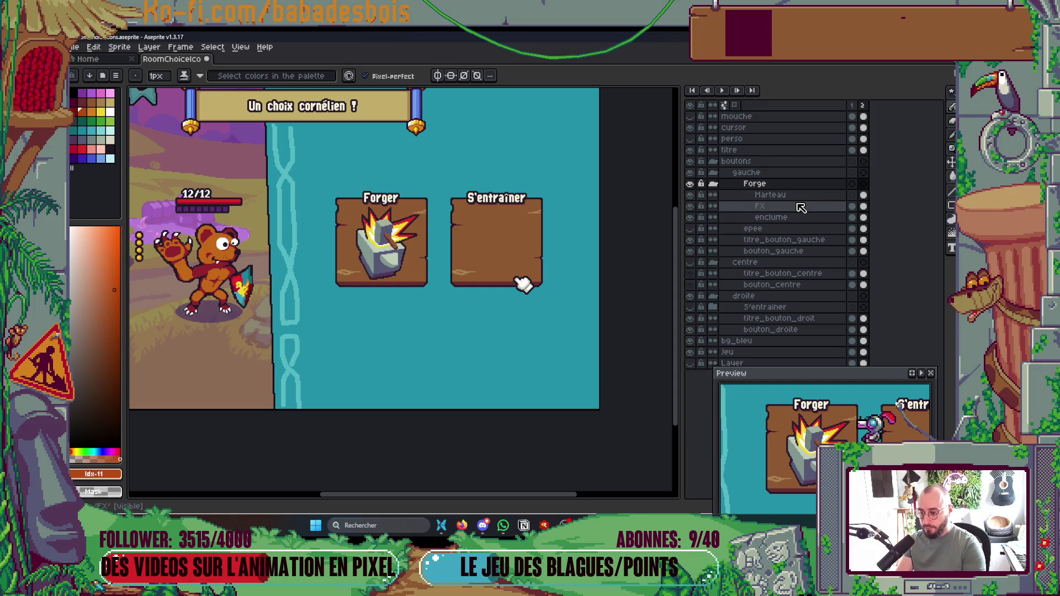
{"action": "left_click", "coordinate": [713, 183]}
{"action": "key", "text": "v"}
{"action": "left_click", "coordinate": [690, 183]}
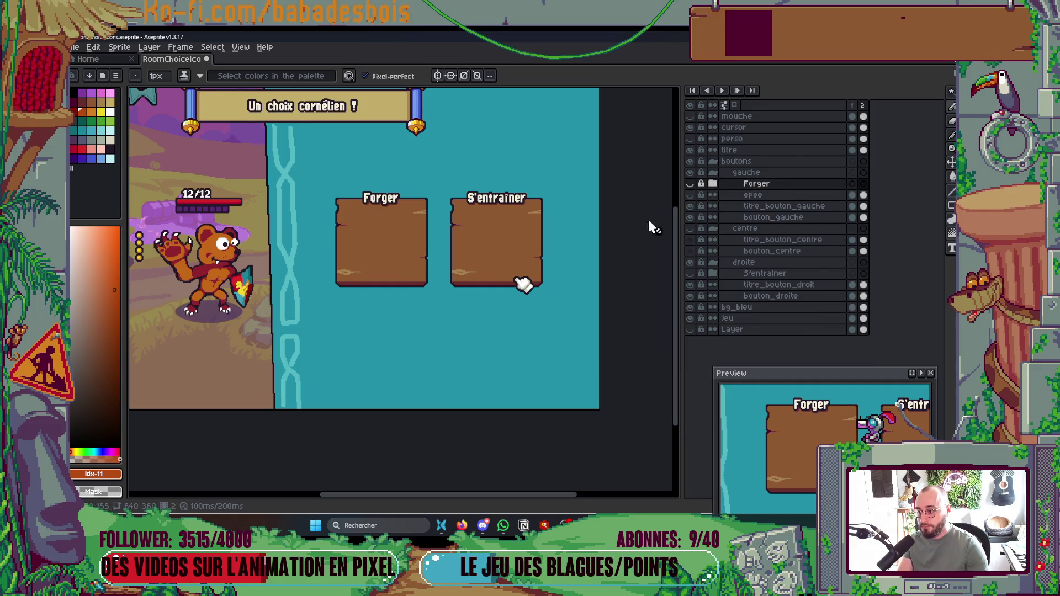
{"action": "key", "text": "b"}
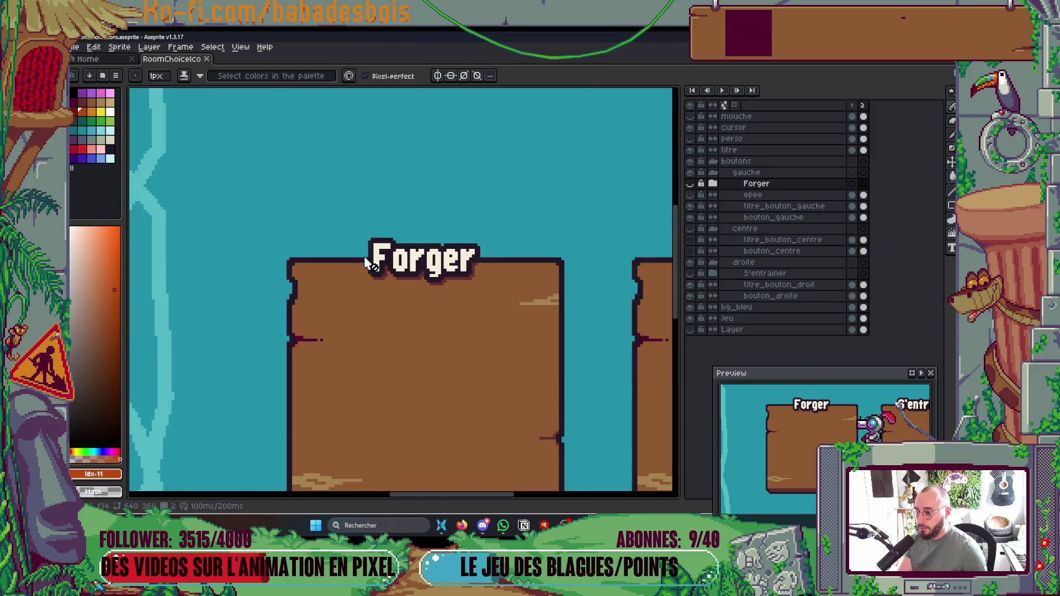
{"action": "scroll", "coordinate": [362, 313], "scroll_direction": "up", "scroll_amount": 3}
{"action": "scroll", "coordinate": [362, 309], "scroll_direction": "down", "scroll_amount": 5}
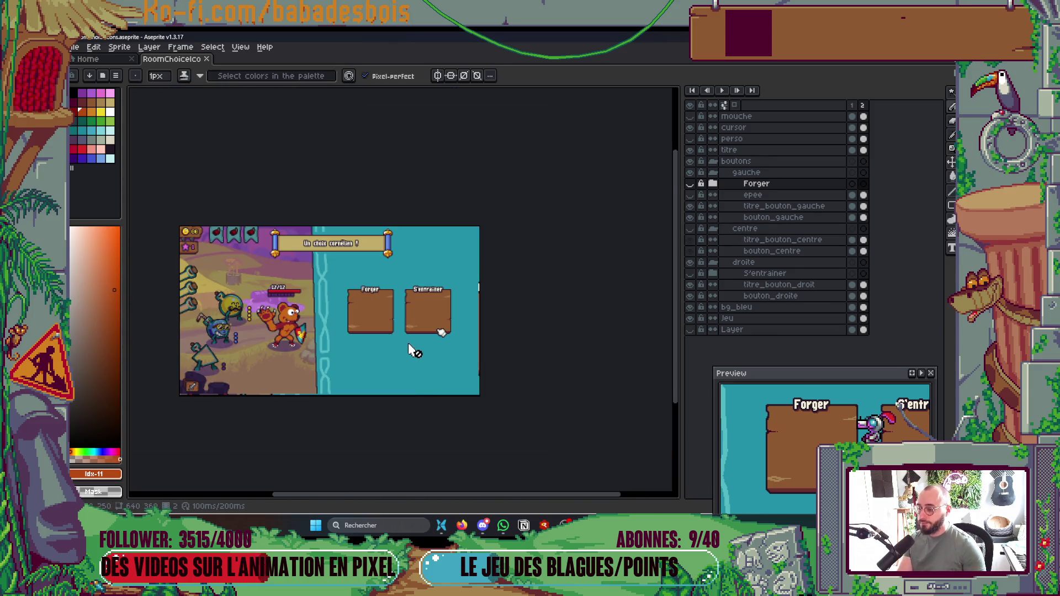
{"action": "scroll", "coordinate": [409, 347], "scroll_direction": "up", "scroll_amount": 2}
{"action": "key", "text": "ctrl+s"}
{"action": "key", "text": "alt+Tab"}
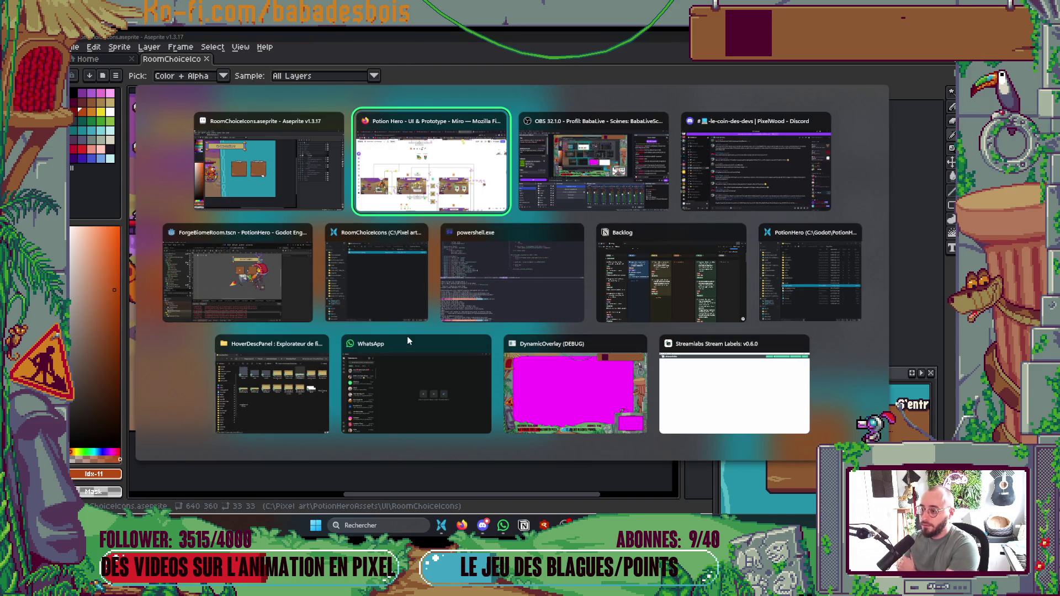
Step: In Godot, clear the 37 debugger errors and collapse the debugger, then bring Firefox forward
{"action": "key", "text": "Down"}
{"action": "key", "text": "Left"}
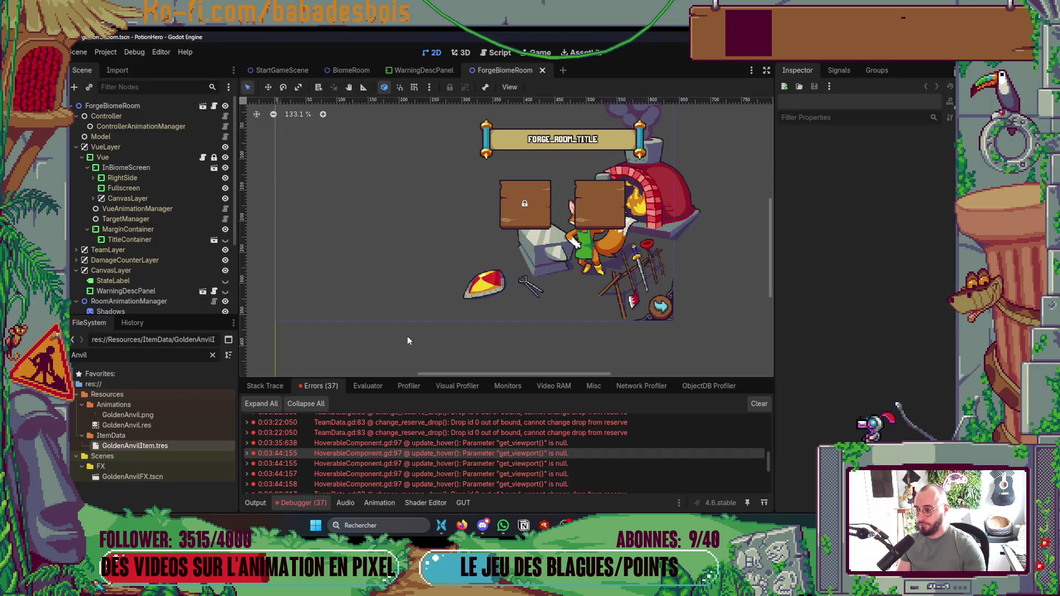
{"action": "left_click", "coordinate": [759, 404]}
{"action": "left_click", "coordinate": [289, 502]}
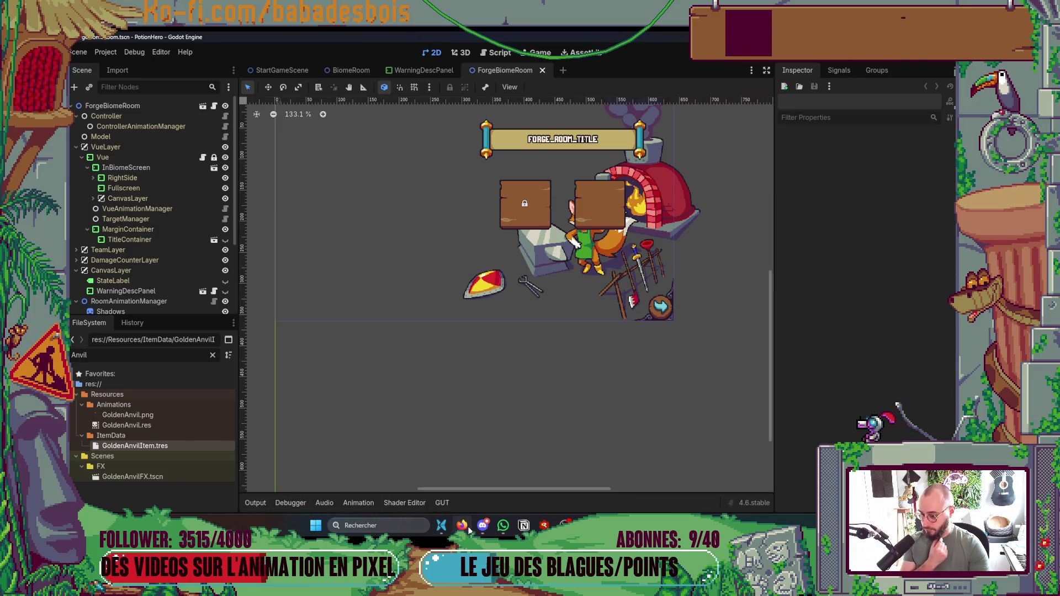
{"action": "left_click", "coordinate": [462, 525]}
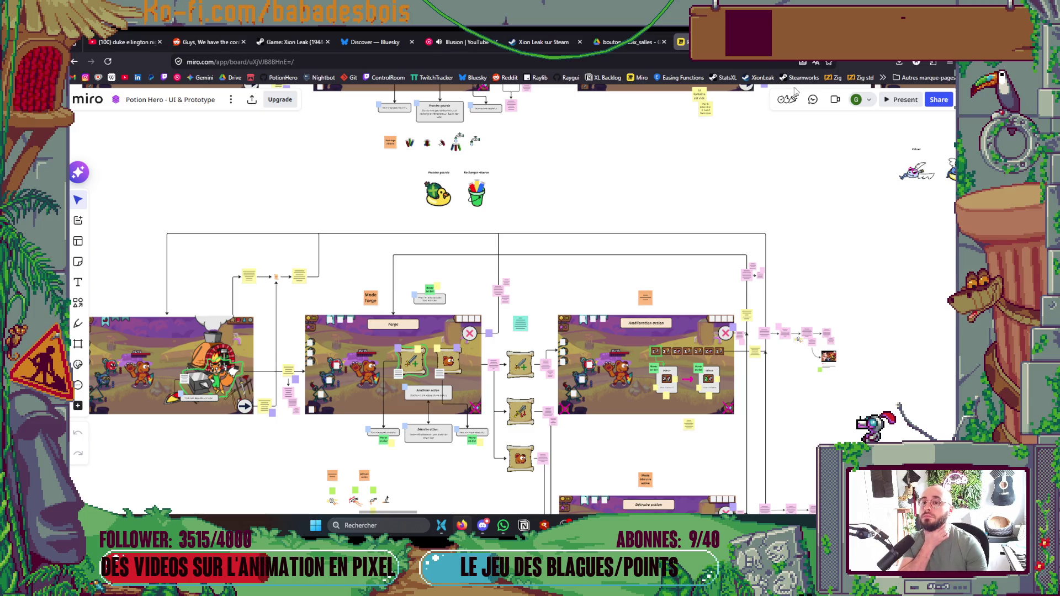
Step: Inspect the 'Un choix cornélien' mockup on the Miro board, then return to the Godot editor
{"action": "scroll", "coordinate": [717, 221], "scroll_direction": "down", "scroll_amount": 5}
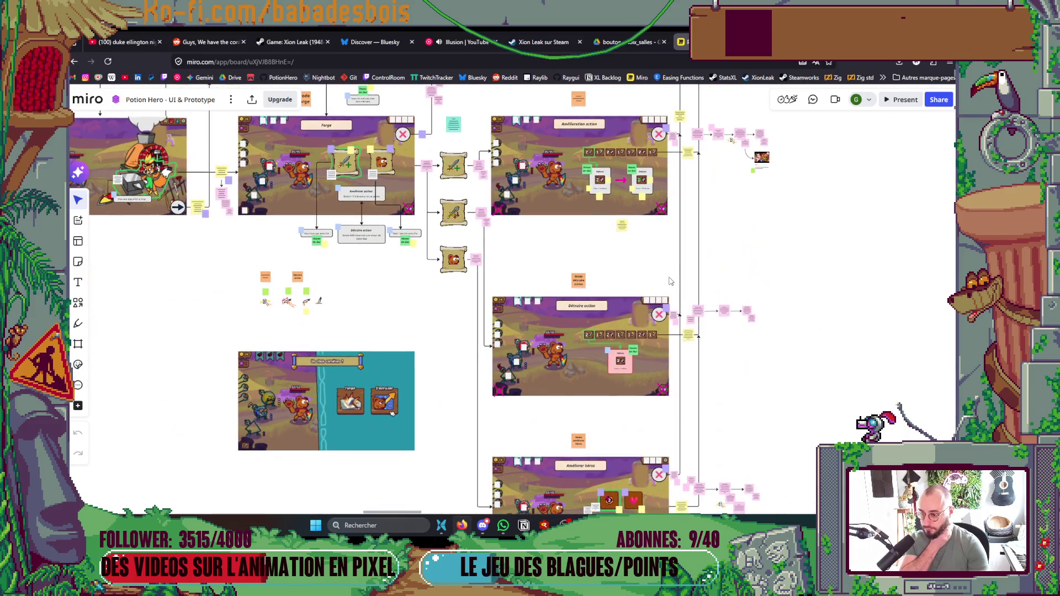
{"action": "scroll", "coordinate": [646, 332], "scroll_direction": "up", "scroll_amount": 2}
{"action": "scroll", "coordinate": [255, 419], "scroll_direction": "up", "scroll_amount": 3}
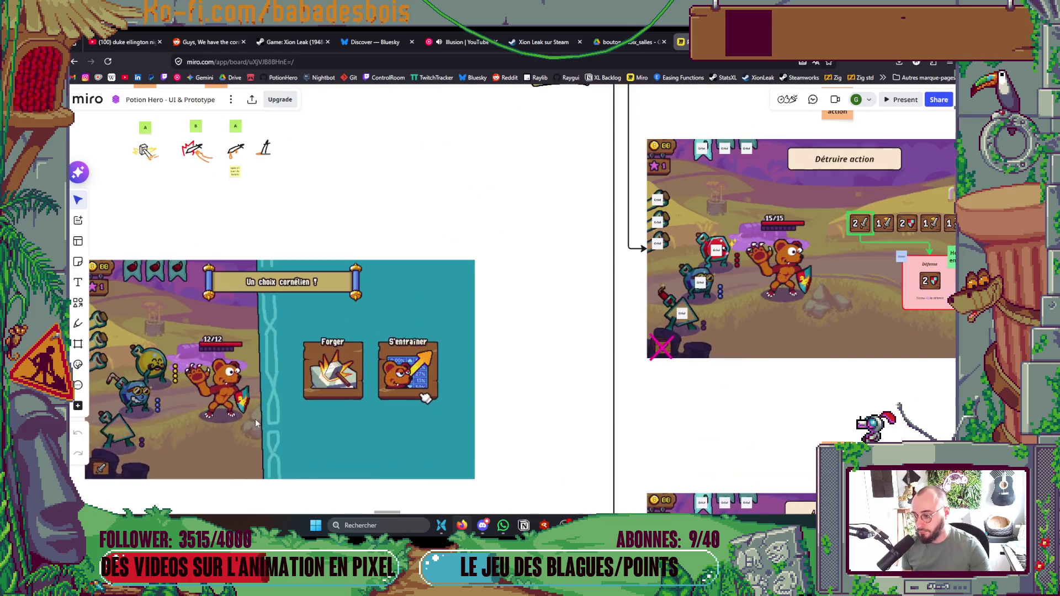
{"action": "scroll", "coordinate": [393, 379], "scroll_direction": "up", "scroll_amount": 2}
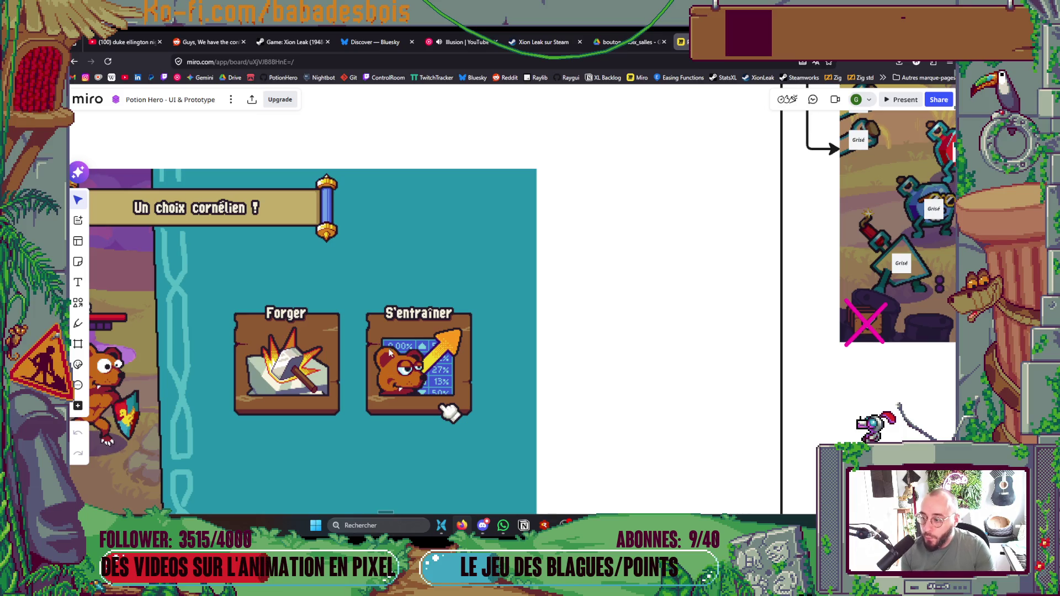
{"action": "scroll", "coordinate": [388, 341], "scroll_direction": "down", "scroll_amount": 1}
{"action": "scroll", "coordinate": [388, 340], "scroll_direction": "down", "scroll_amount": 1}
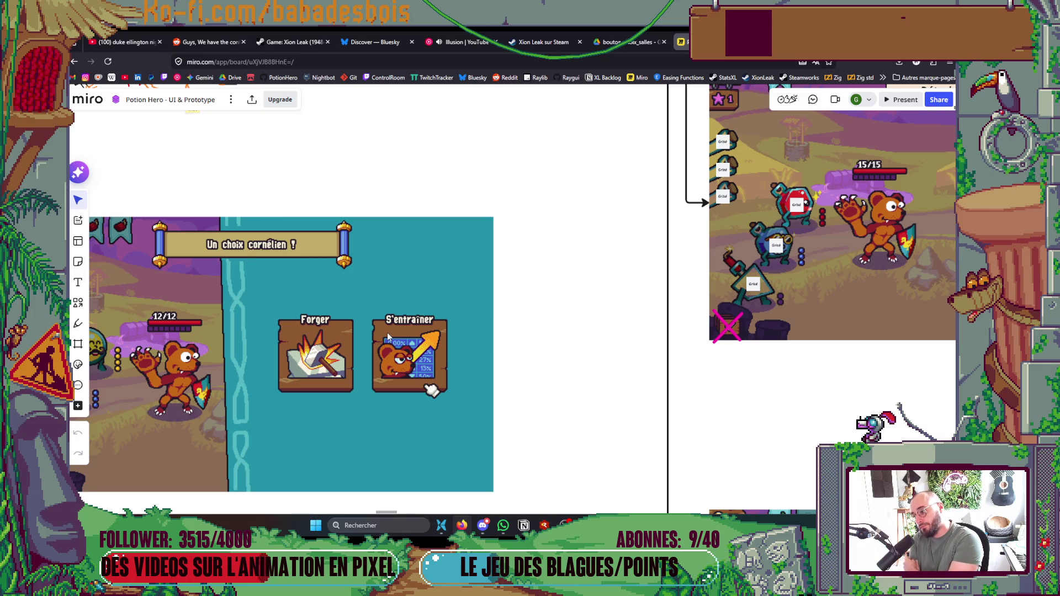
{"action": "scroll", "coordinate": [388, 336], "scroll_direction": "up", "scroll_amount": 3}
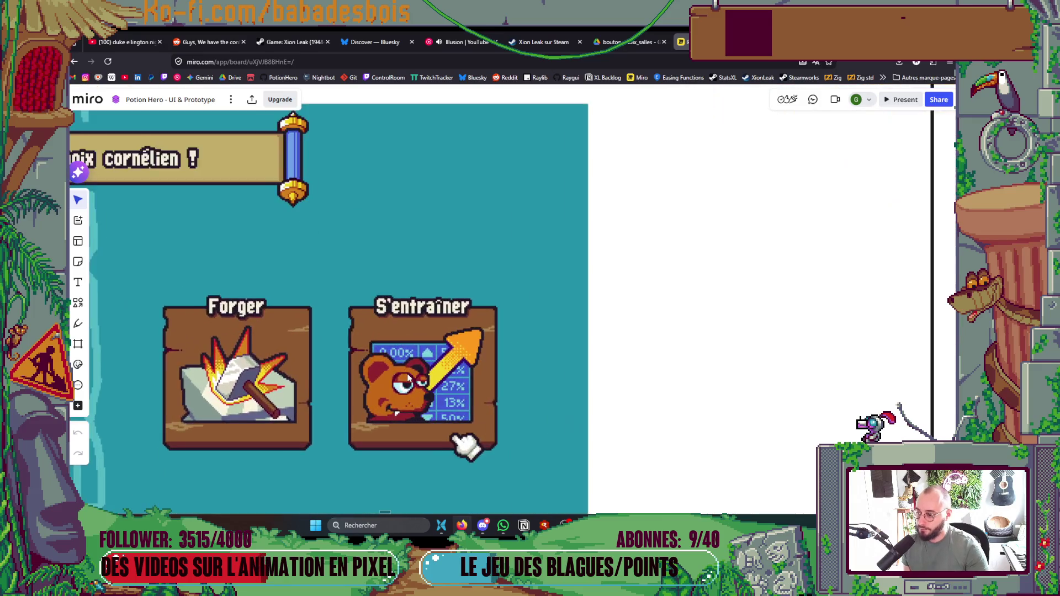
{"action": "scroll", "coordinate": [409, 378], "scroll_direction": "down", "scroll_amount": 3}
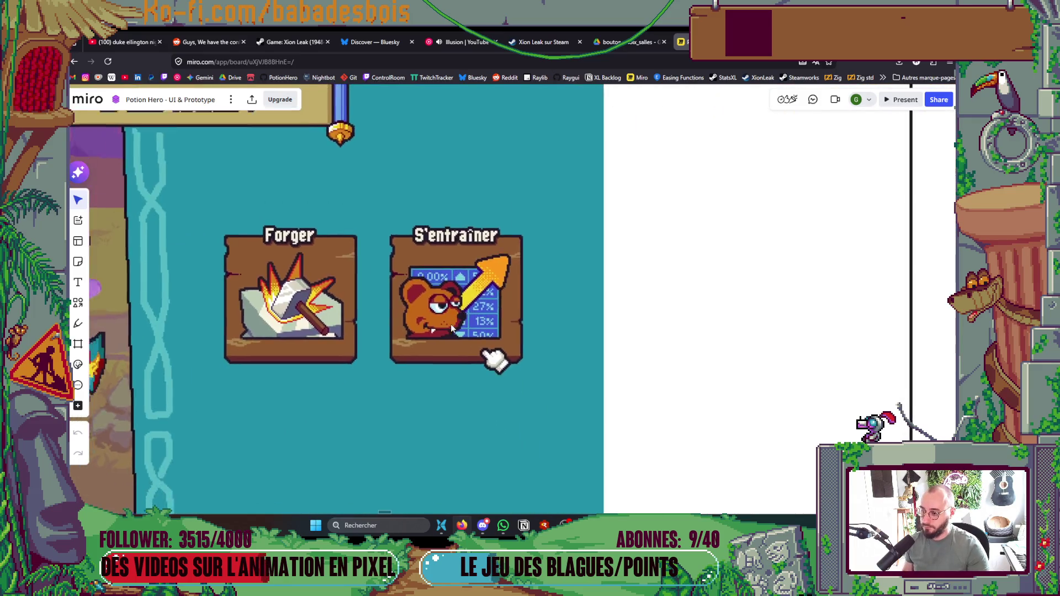
{"action": "key", "text": "alt+Tab"}
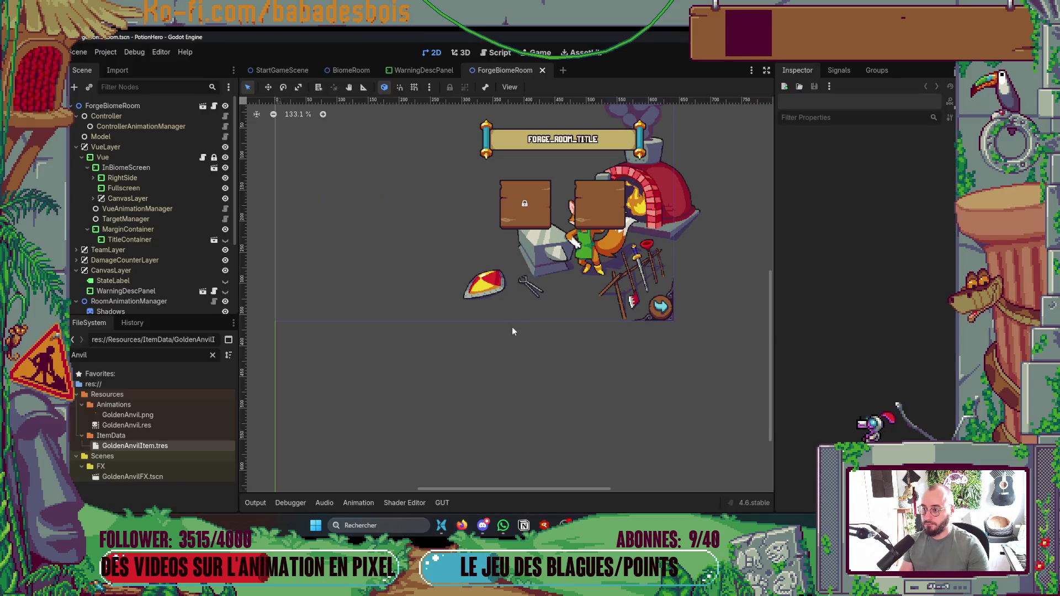
Step: Back in Aseprite, recentre the view on the choice screen, then bring the Miro board forward
{"action": "key", "text": "alt+Tab"}
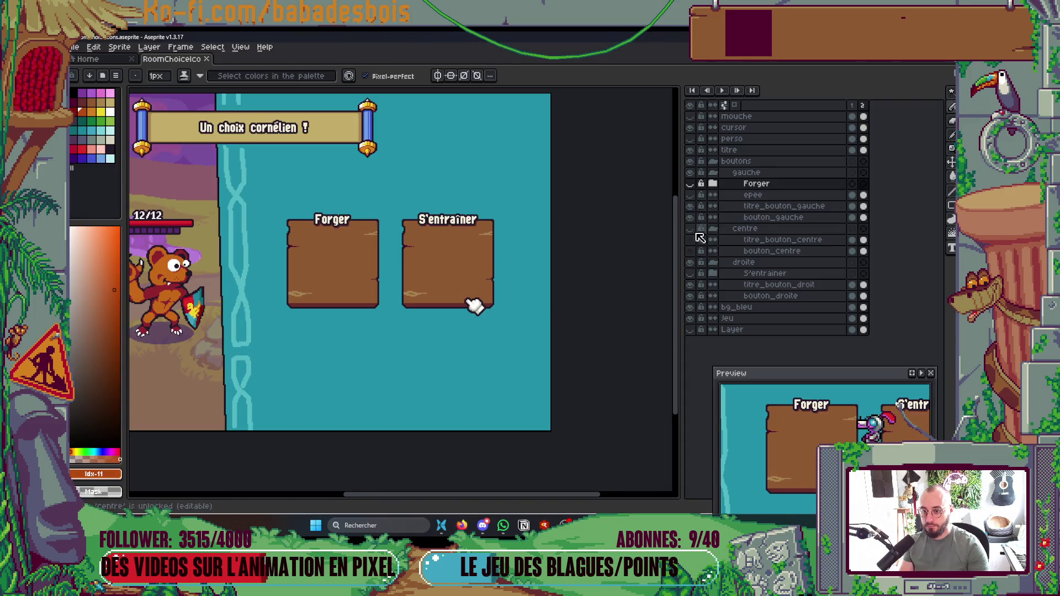
{"action": "left_click_drag", "start_coordinate": [588, 291], "coordinate": [598, 266]}
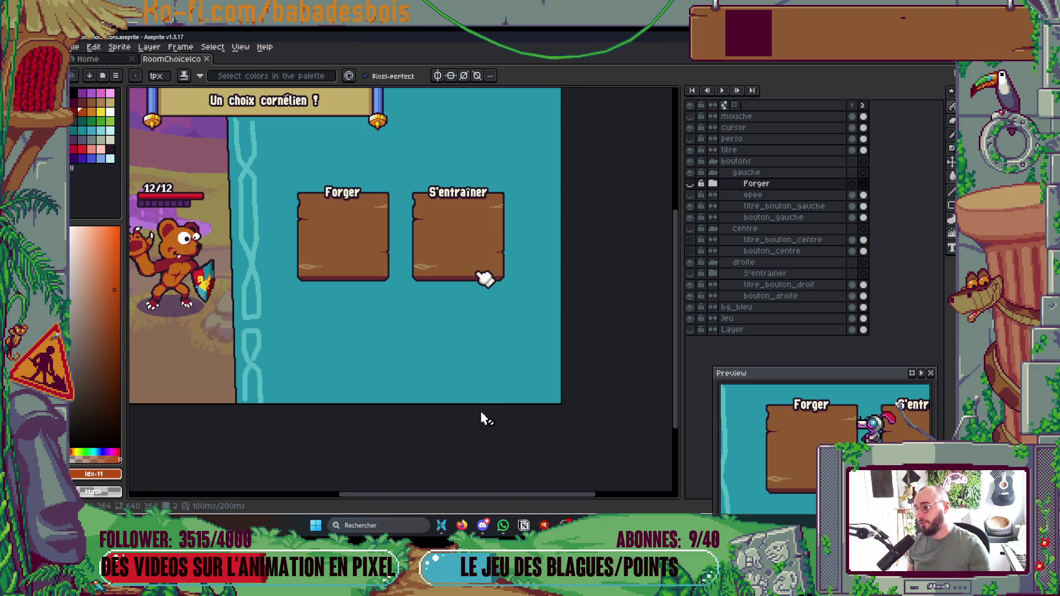
{"action": "left_click_drag", "start_coordinate": [492, 393], "coordinate": [525, 445]}
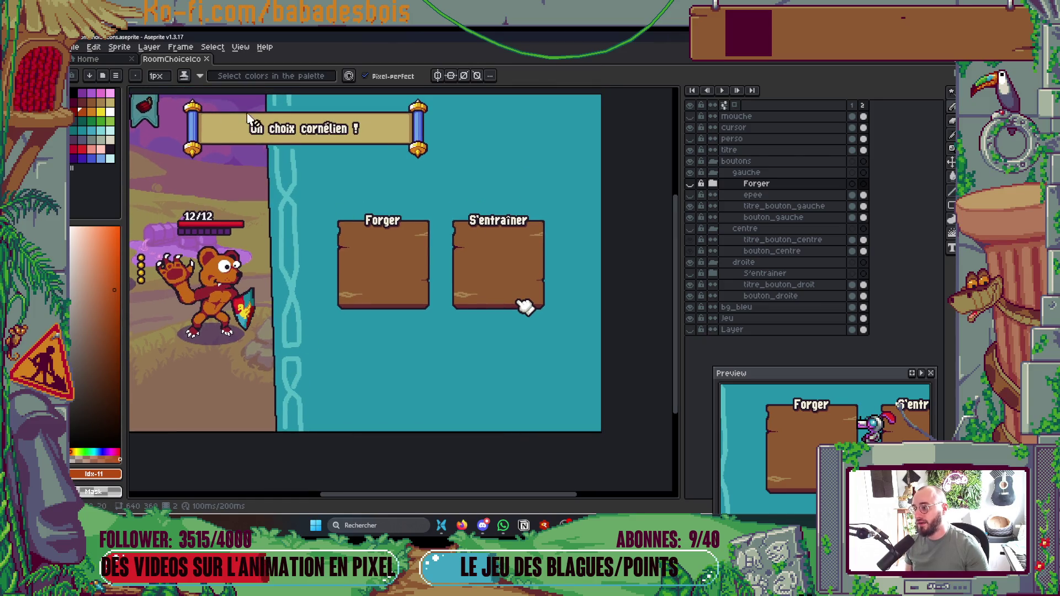
{"action": "left_click", "coordinate": [462, 524]}
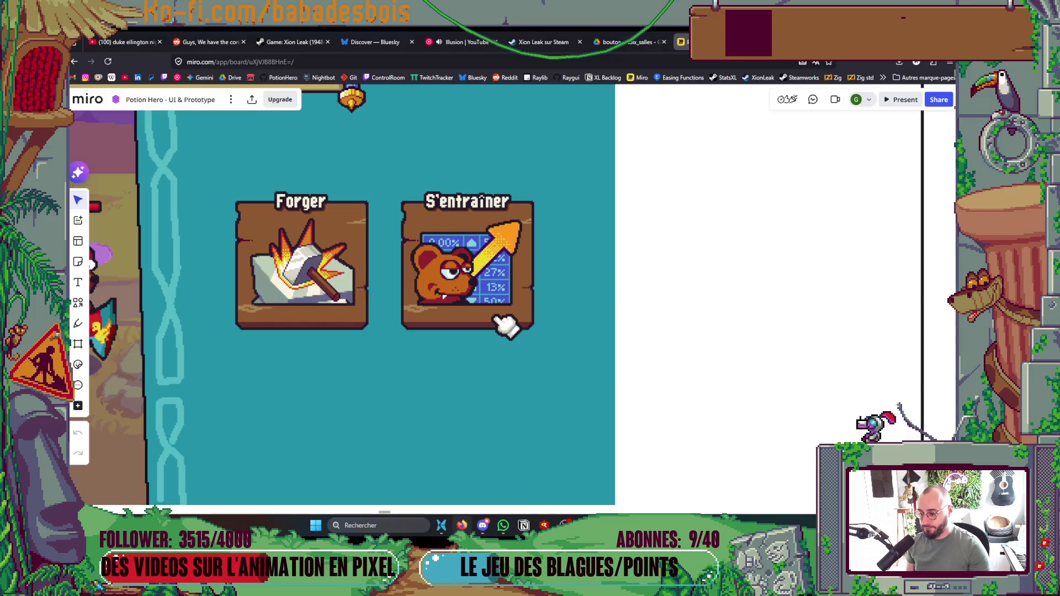
Step: Zoom out on the Miro board, check the notification panel, and start a blank Firefox tab
{"action": "scroll", "coordinate": [541, 442], "scroll_direction": "down", "scroll_amount": 5}
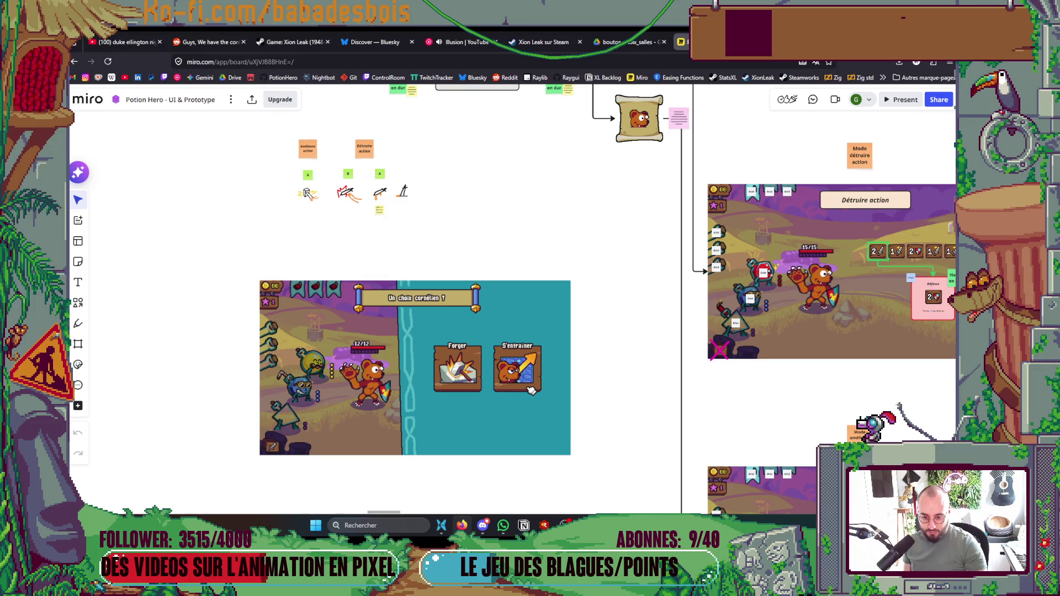
{"action": "key", "text": "super+n"}
{"action": "key", "text": "super+n"}
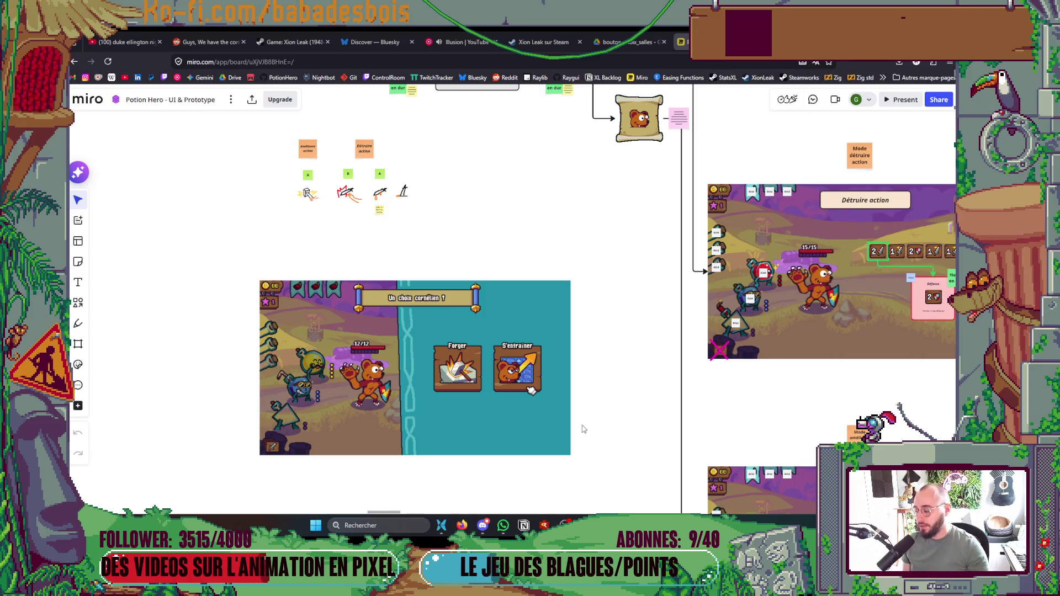
{"action": "scroll", "coordinate": [586, 376], "scroll_direction": "down", "scroll_amount": 2}
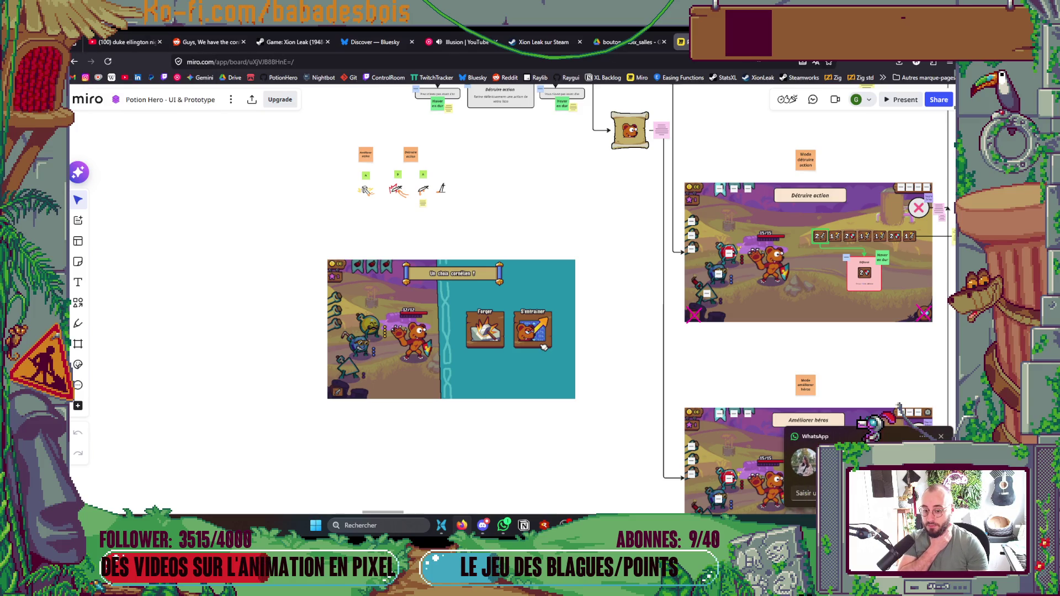
{"action": "key", "text": "ctrl+t"}
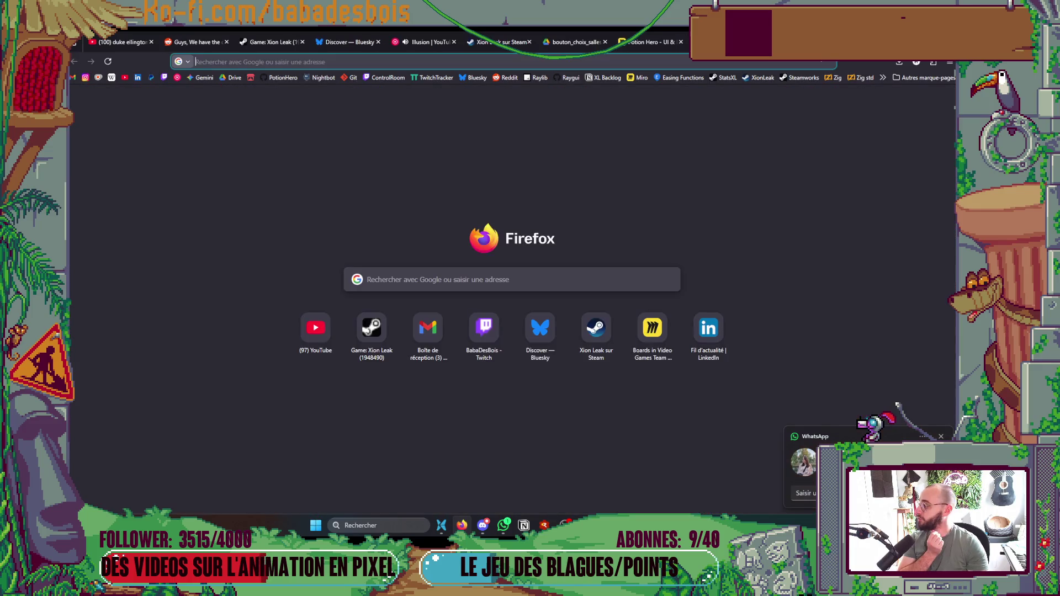
Step: Open a followed streamer's live Twitch channel and dismiss the chat's Sonner notification prompt
{"action": "left_click", "coordinate": [164, 81]}
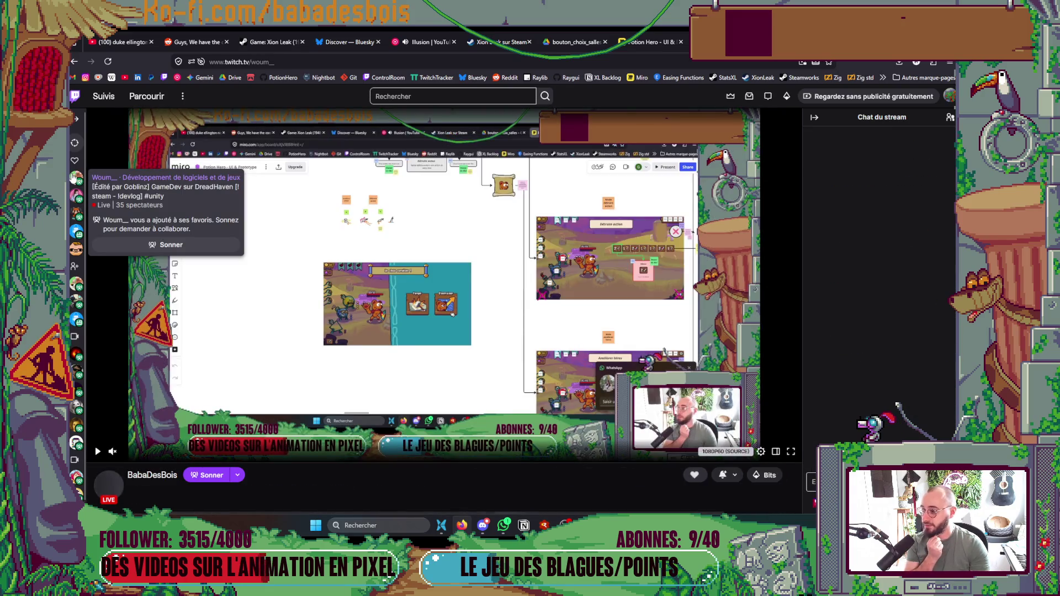
{"action": "left_click", "coordinate": [74, 177]}
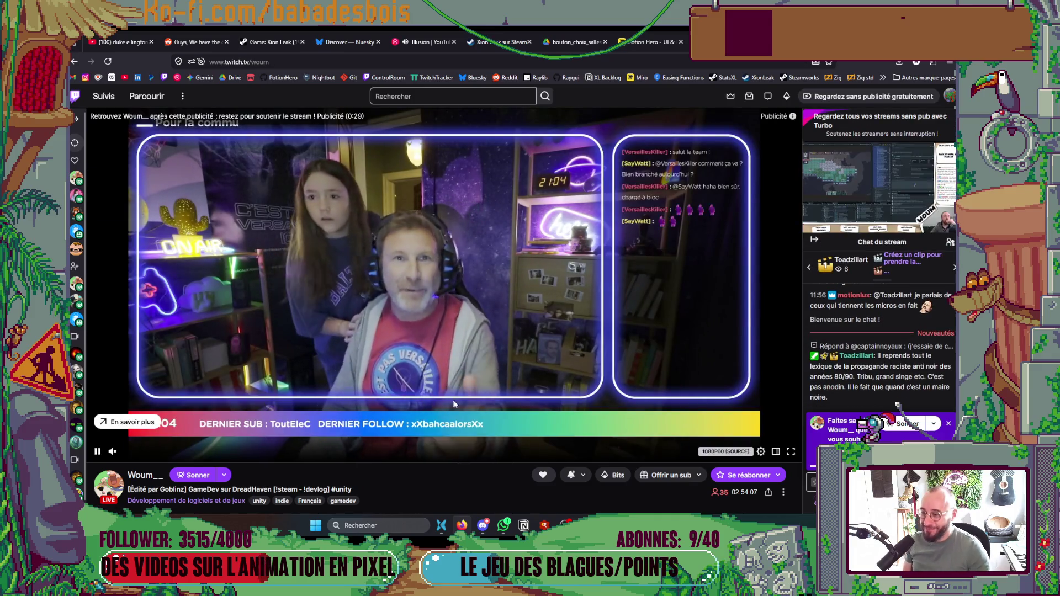
{"action": "left_click", "coordinate": [948, 425]}
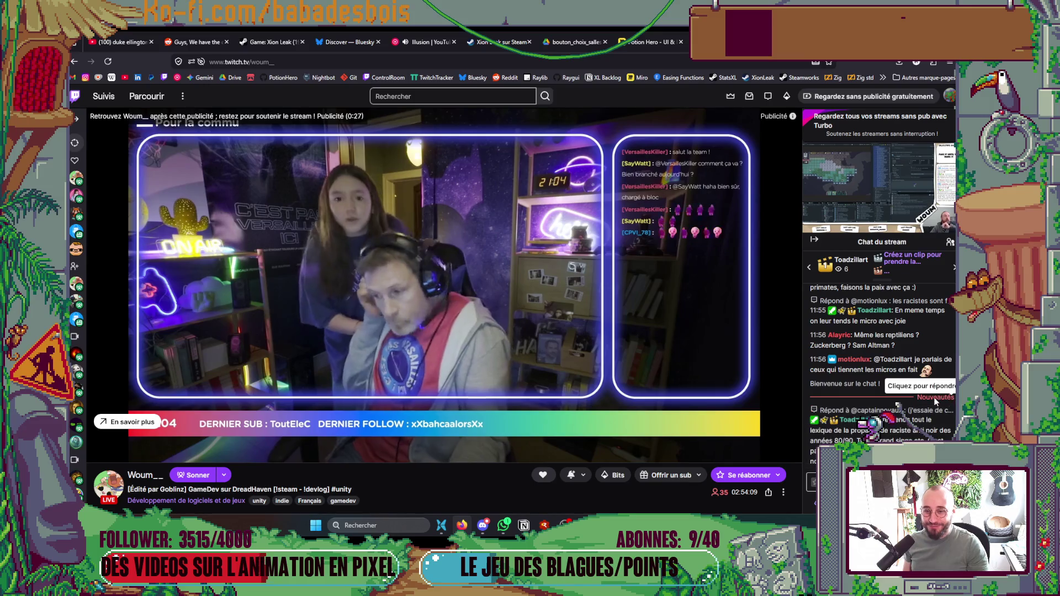